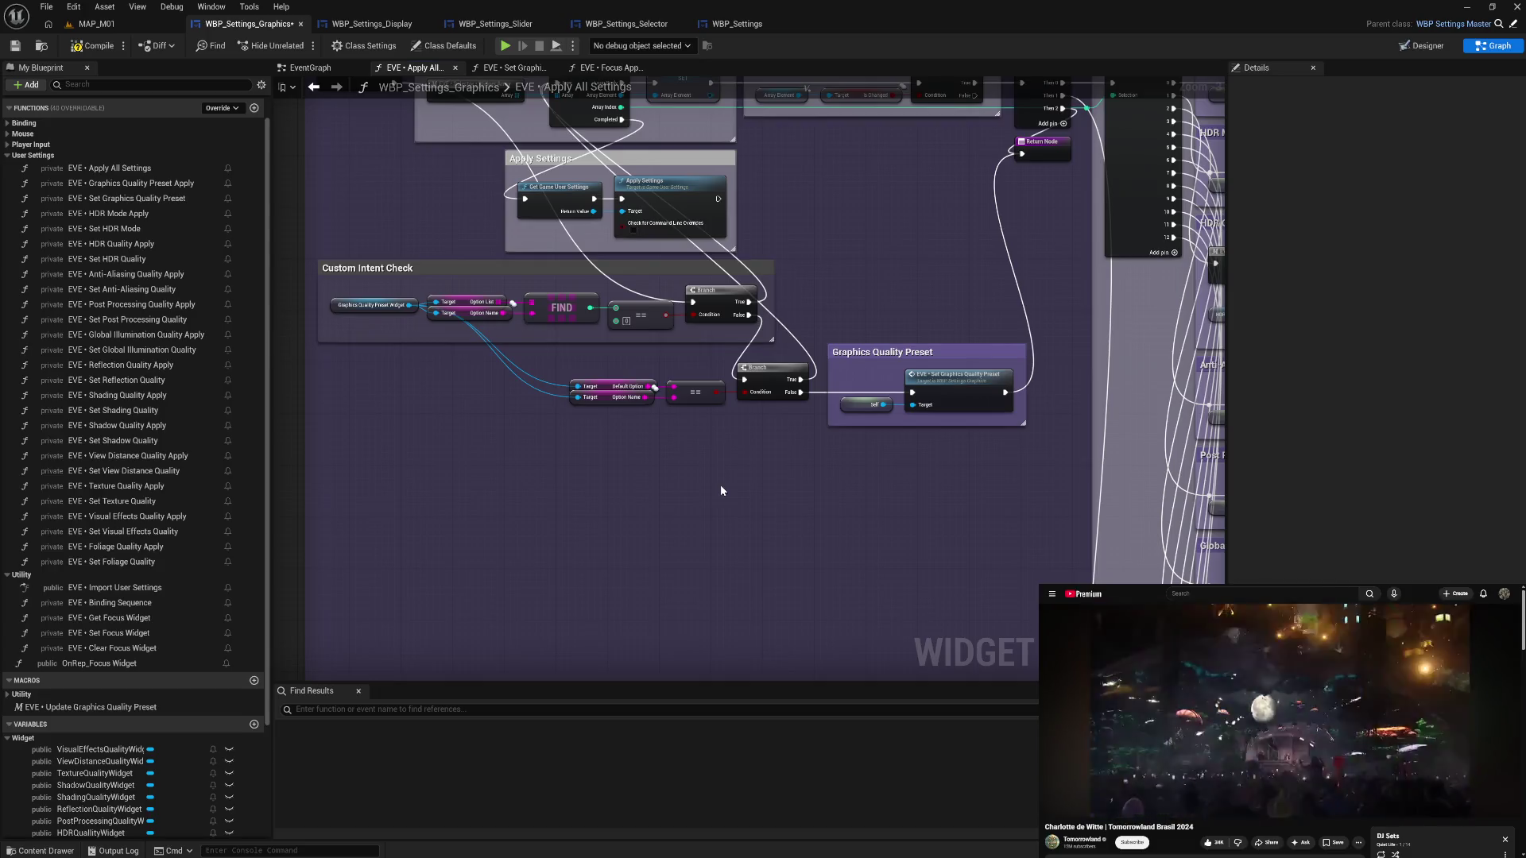
- Duplicate the Graphics Quality Preset Widget getter beside the Default Option comparison and Branch nodes
left_click_drag(722, 491, 755, 500)
left_click_drag(697, 370, 897, 435)
left_click(514, 312)
key("ctrl+c")
key("ctrl+v")
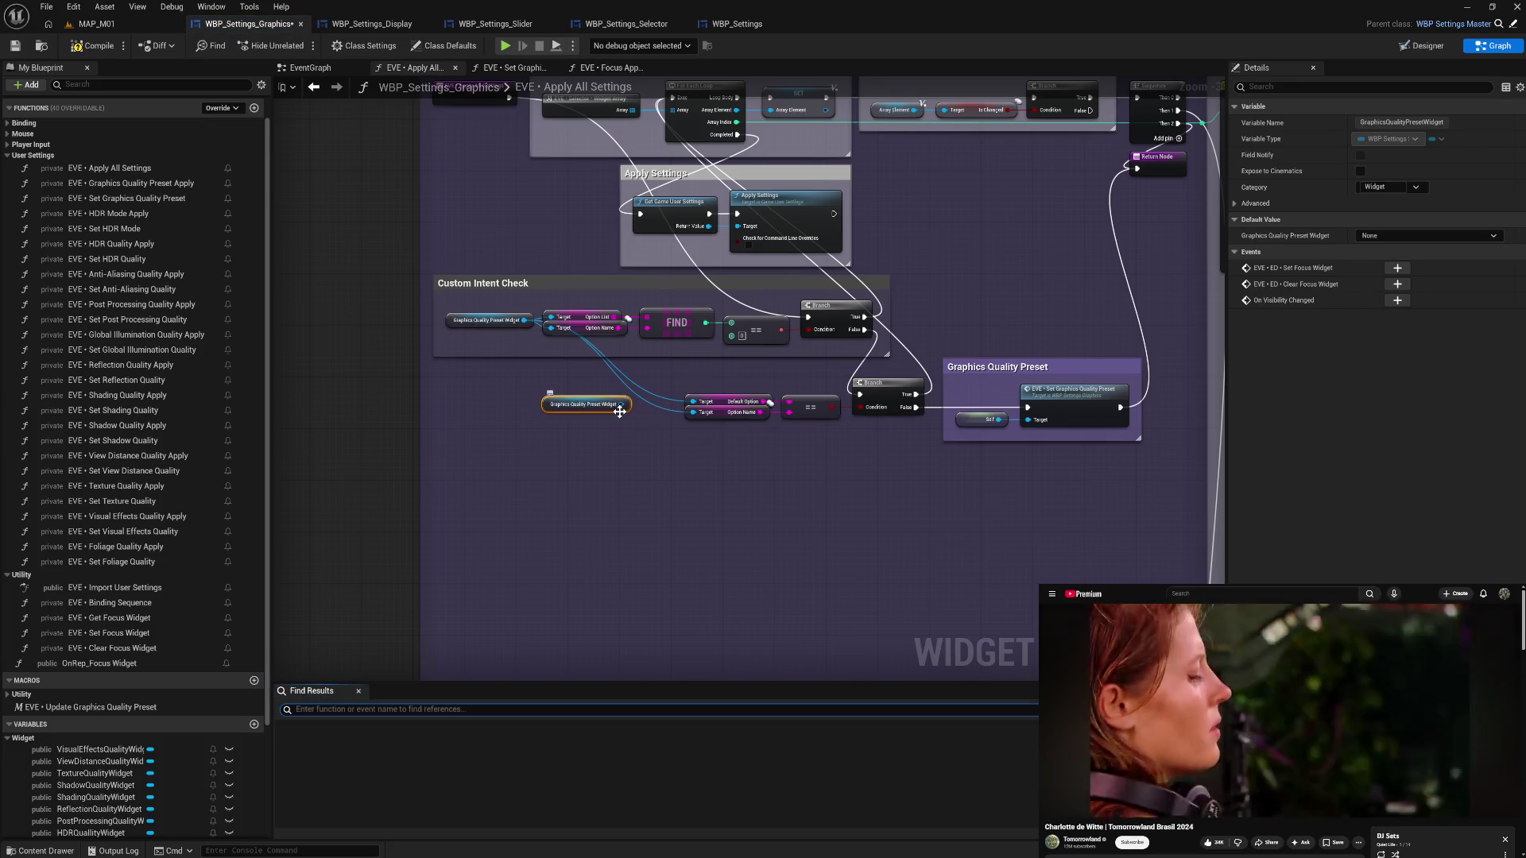
mouse_move(620, 416)
left_mouse_down()
mouse_move(886, 401)
mouse_move(812, 494)
left_mouse_up()
- Wrap the selected nodes in a comment titled 'Graphics Quality Preset Change Check' and adjust its bounds
key("c")
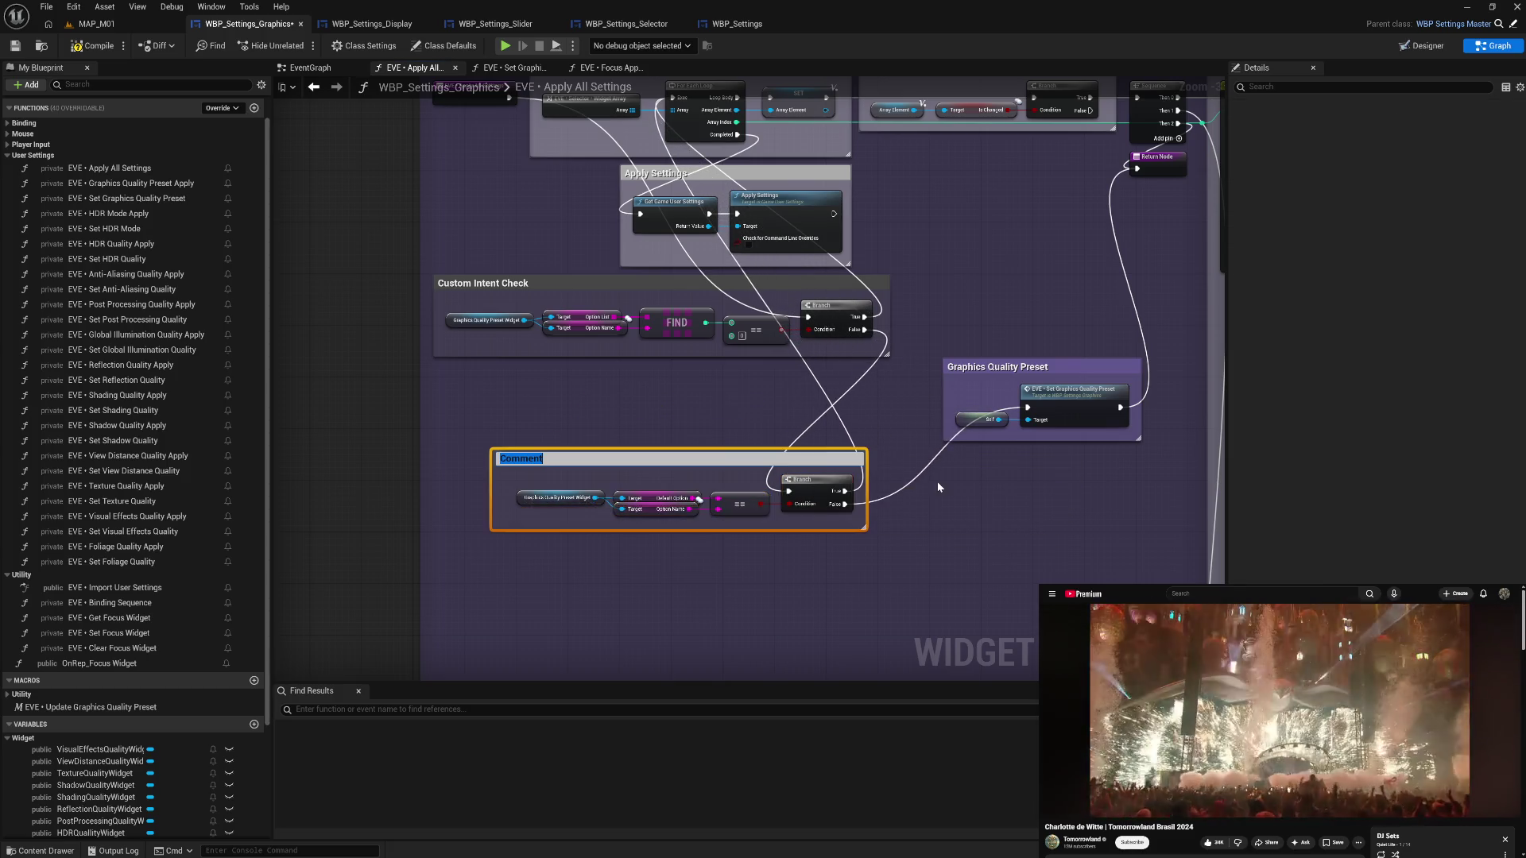
type("Graphics Quality Preset Change")
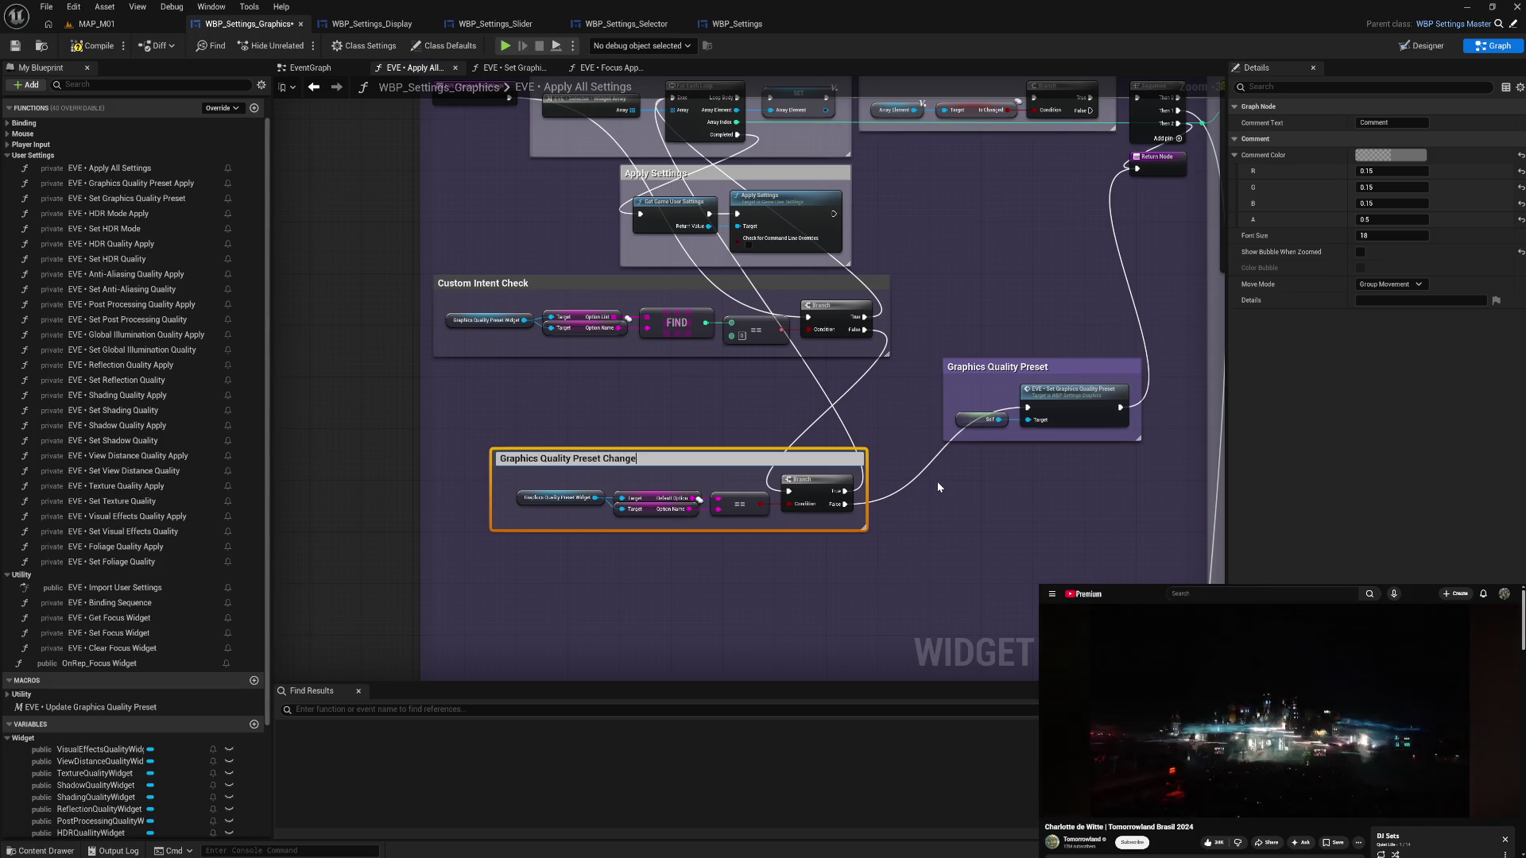
type(" Check")
key("Return")
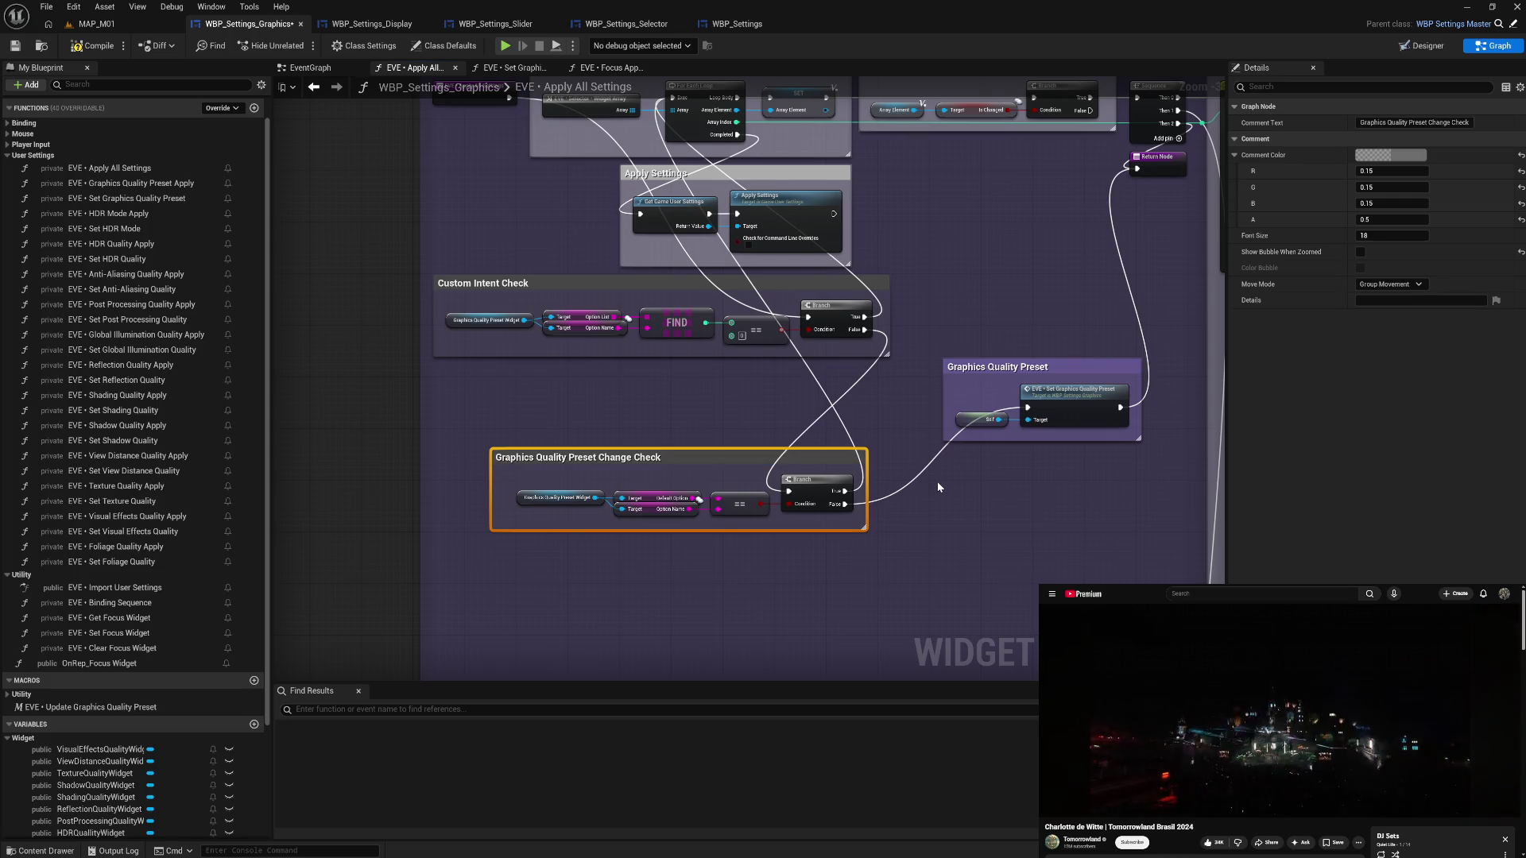
left_click_drag(492, 504, 508, 504)
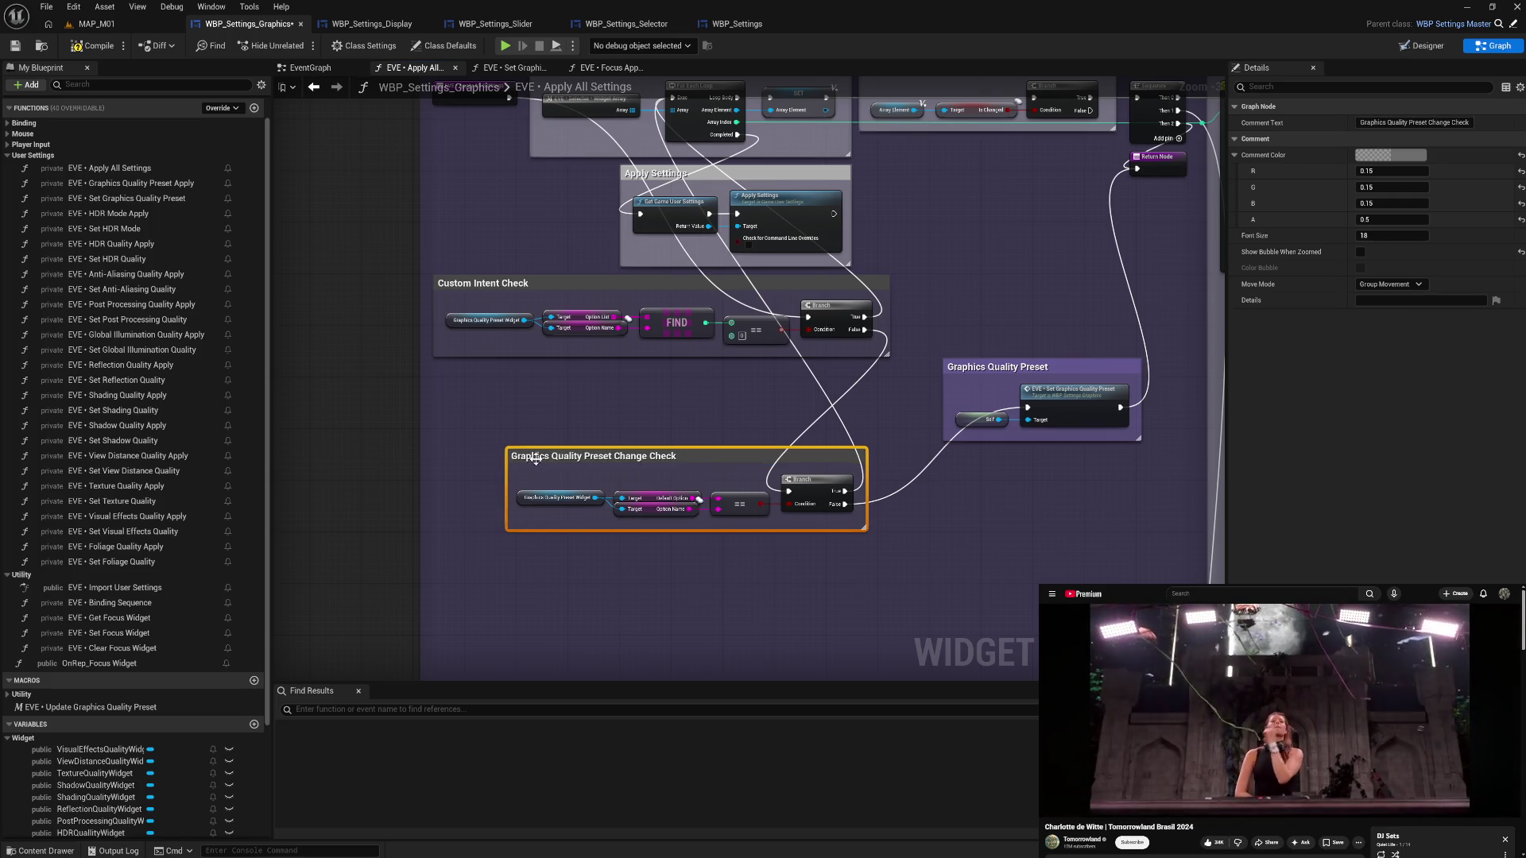
left_click_drag(541, 455, 532, 457)
left_click_drag(505, 547, 795, 496)
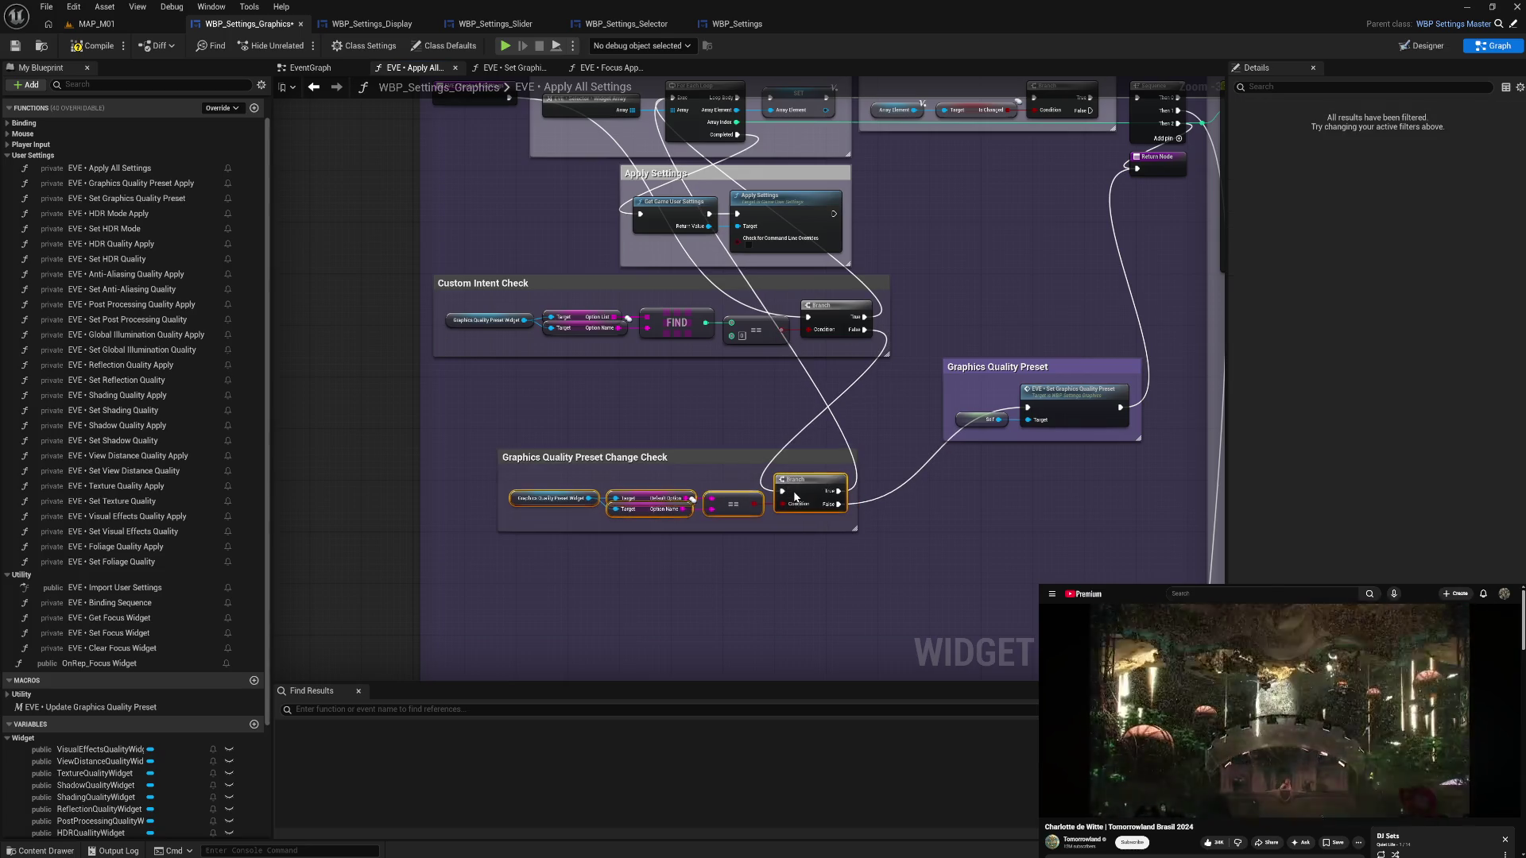
left_click(775, 565)
- Move the Graphics Quality Preset comment below the Branch and rename it 'Set Graphics Quality Preset'
mouse_move(1030, 369)
left_mouse_down()
mouse_move(972, 469)
mouse_move(951, 466)
left_mouse_up()
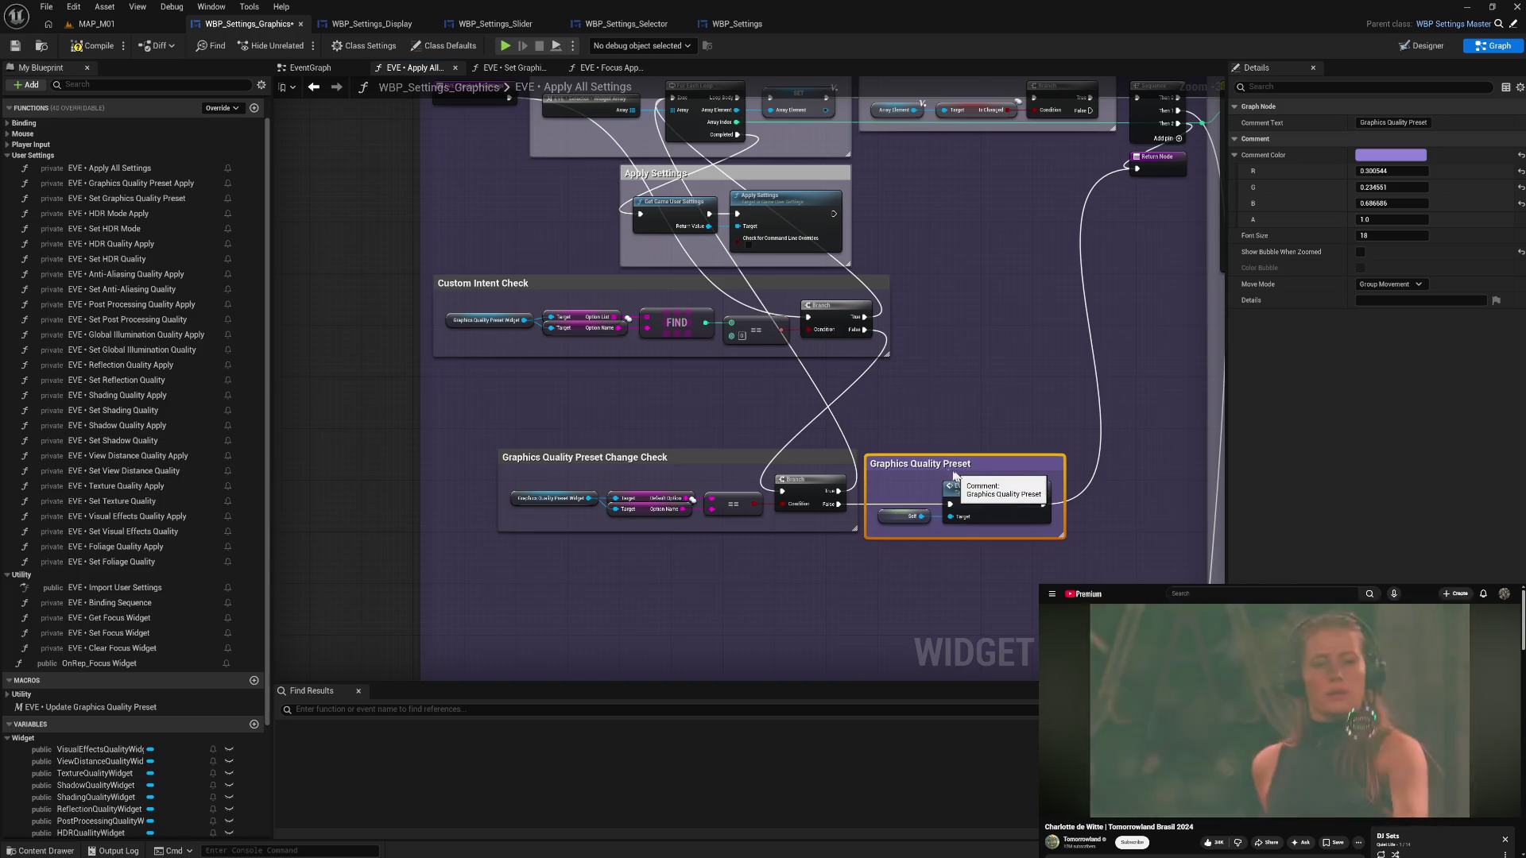
double_click(951, 462)
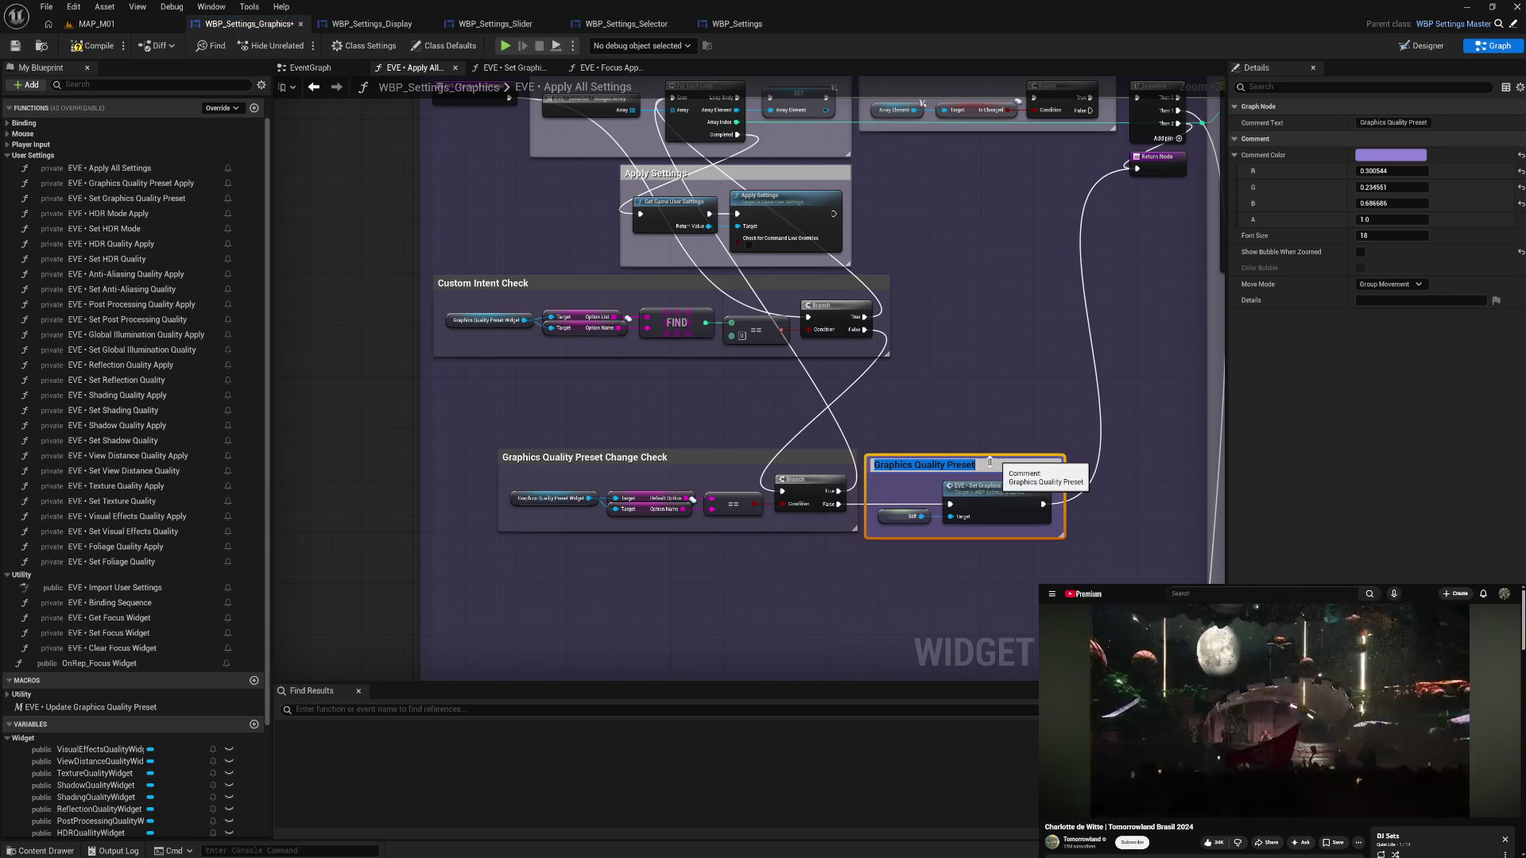
left_click(875, 465)
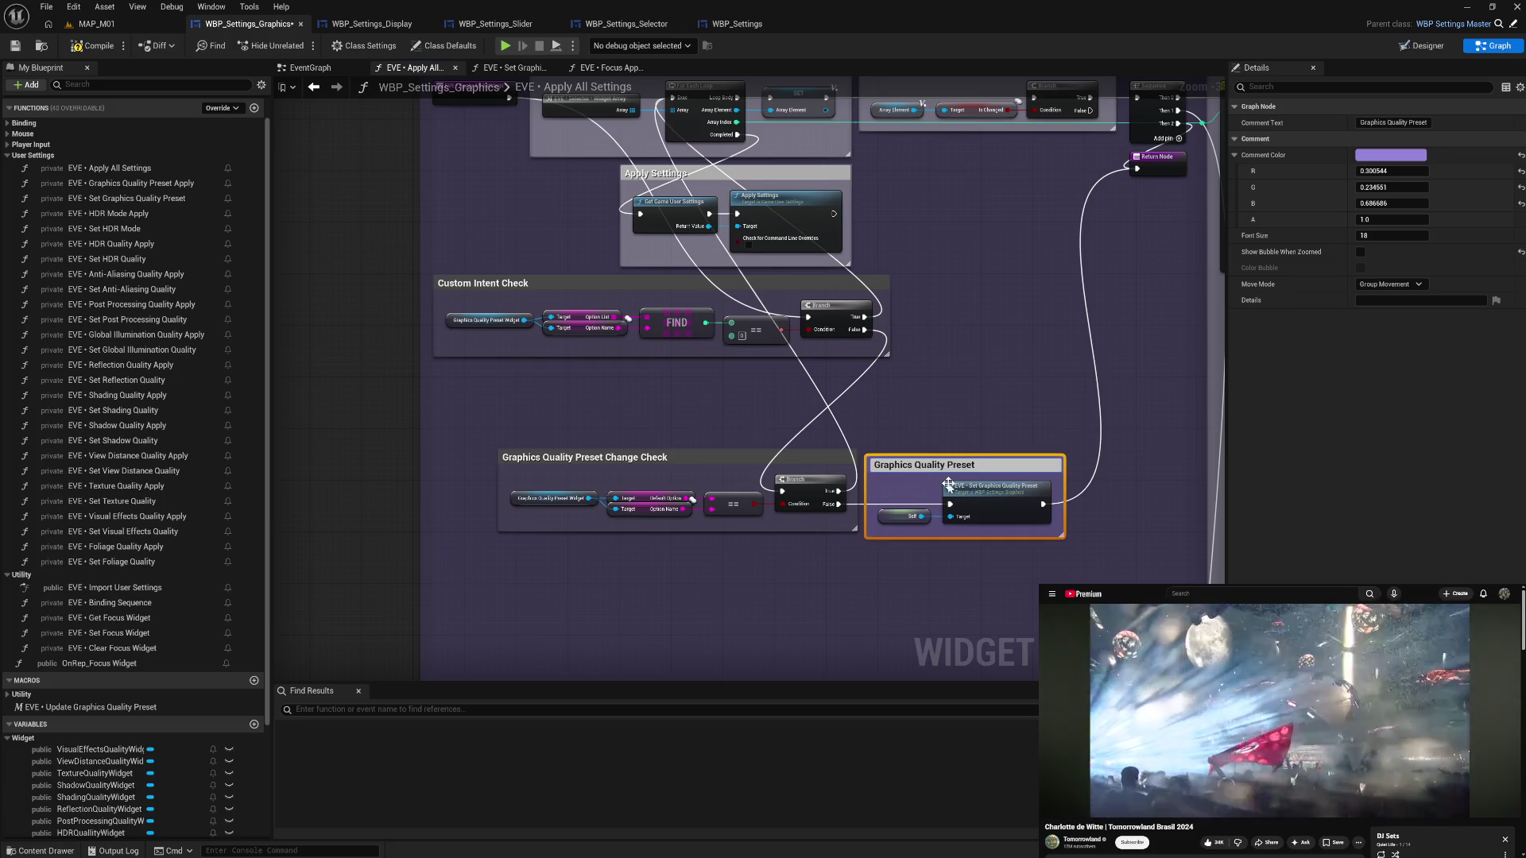
type("Set")
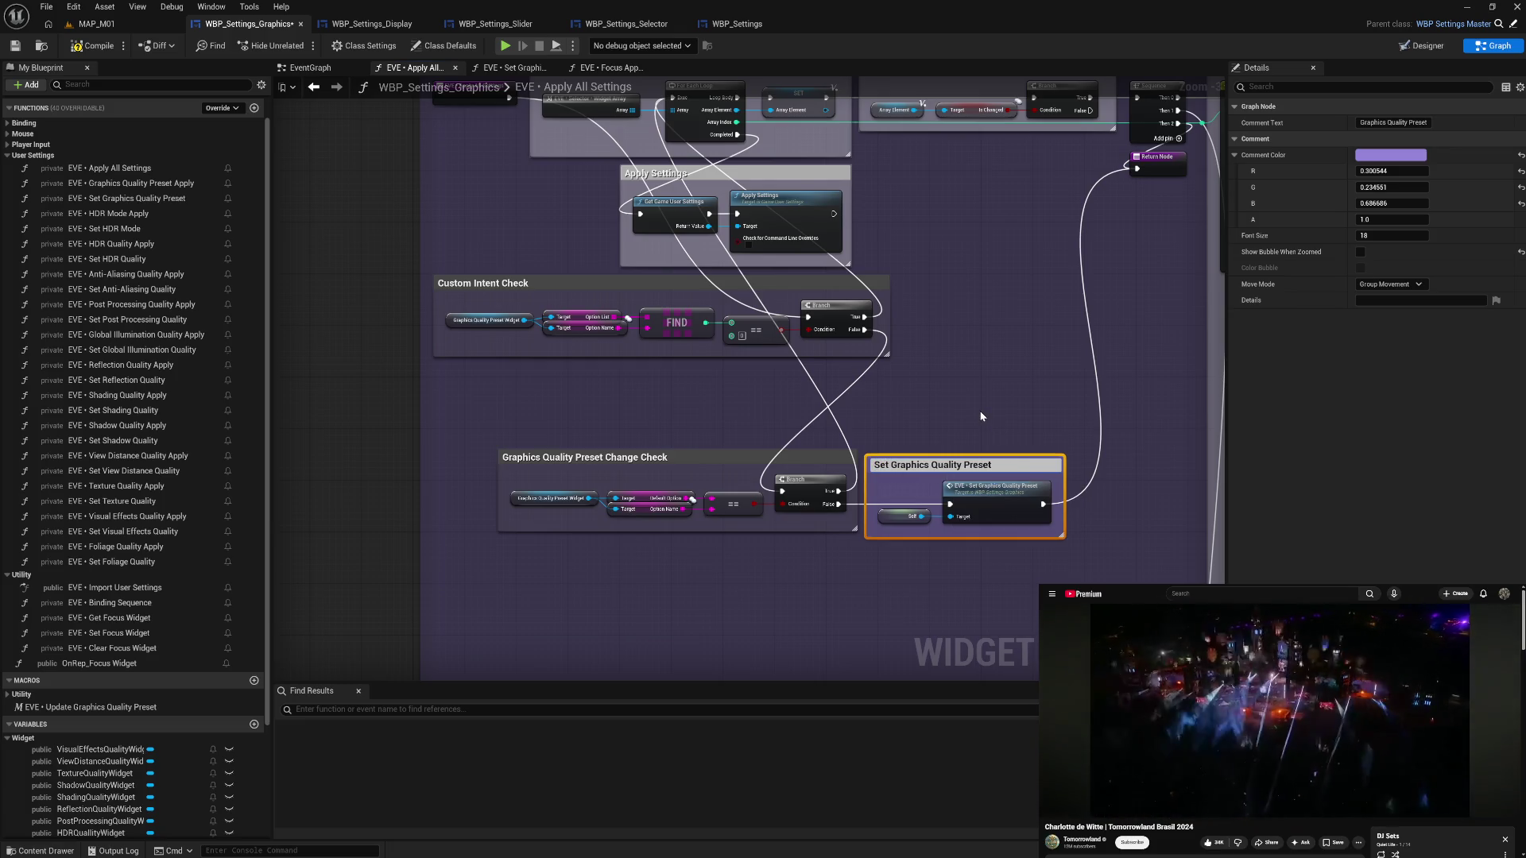
left_click(982, 416)
mouse_move(966, 368)
left_mouse_down()
mouse_move(960, 521)
mouse_move(994, 402)
mouse_move(927, 378)
mouse_move(503, 360)
mouse_move(543, 414)
mouse_move(633, 437)
left_mouse_up()
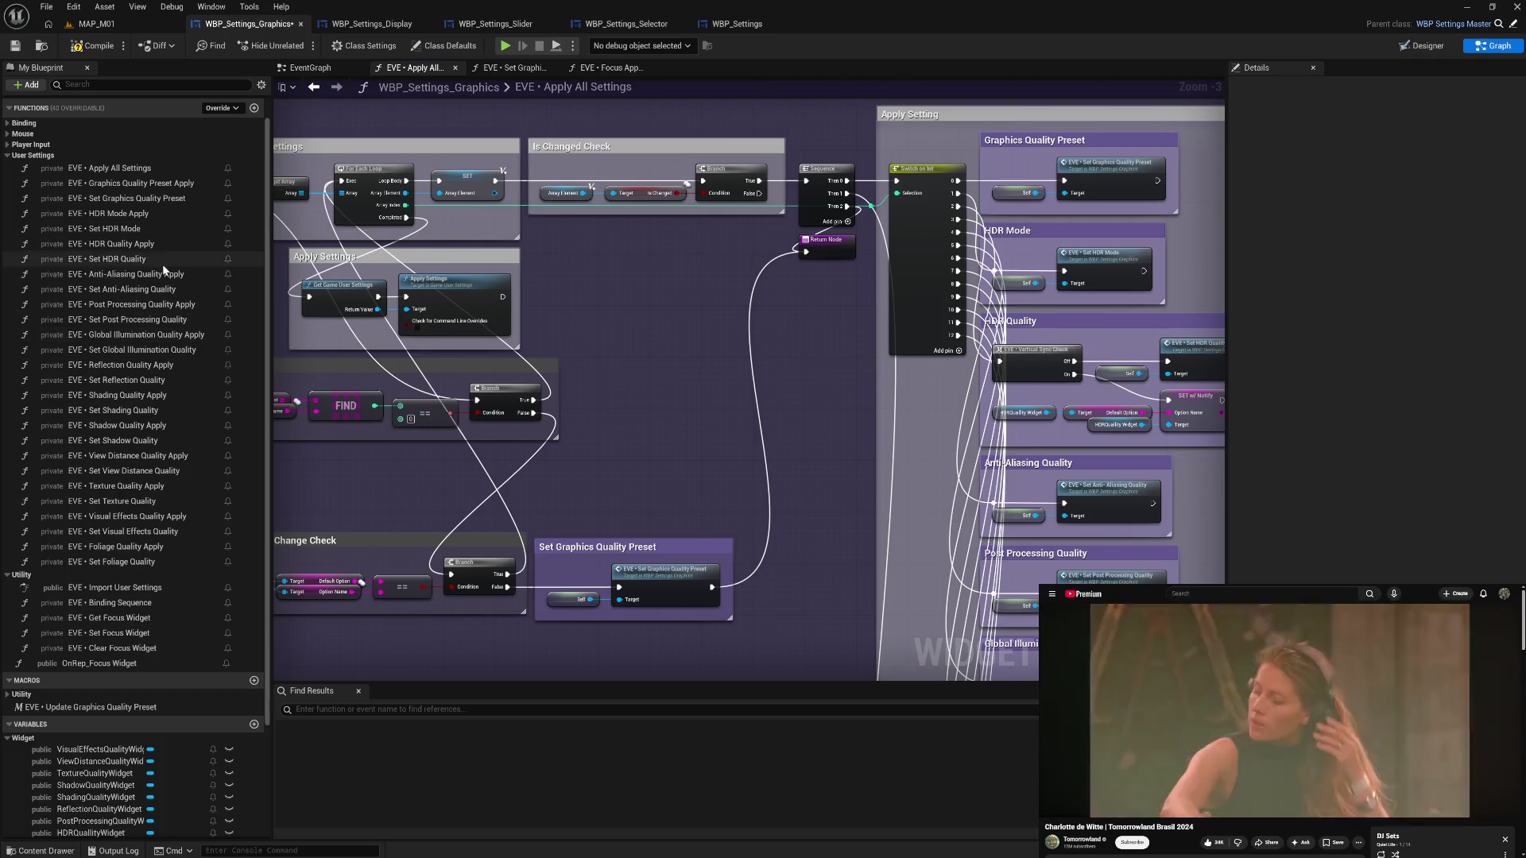
- Add an EVE Focus Apply Button call with a Self target, fed by the Branch's False exec
mouse_move(596, 453)
left_mouse_down()
mouse_move(608, 422)
mouse_move(586, 446)
mouse_move(621, 443)
left_mouse_up()
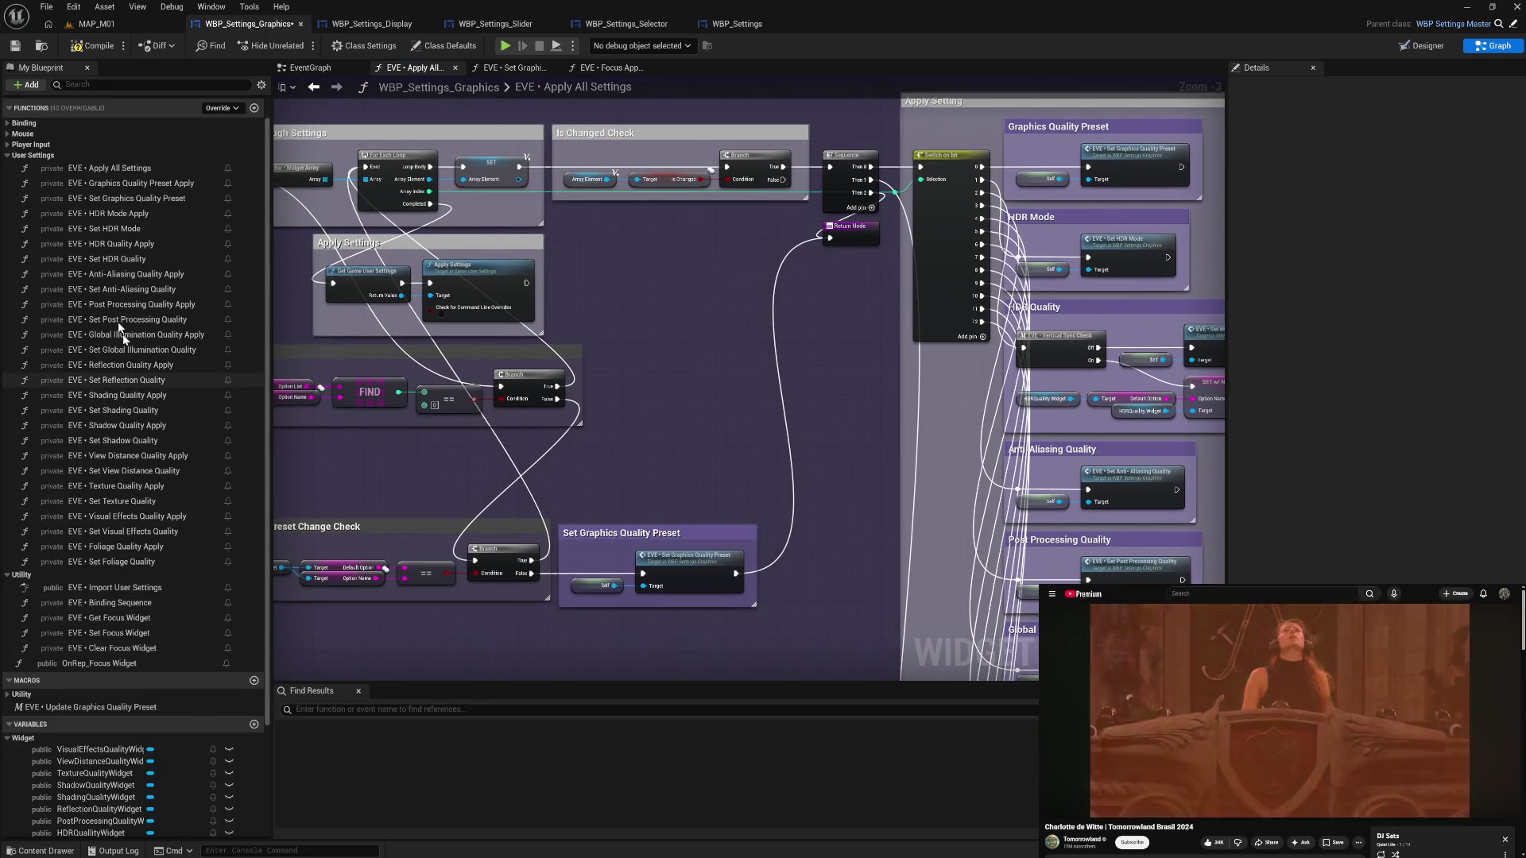
left_click(8, 144)
mouse_move(100, 159)
left_mouse_down()
mouse_move(645, 449)
mouse_move(751, 459)
mouse_move(664, 476)
mouse_move(683, 475)
left_mouse_up()
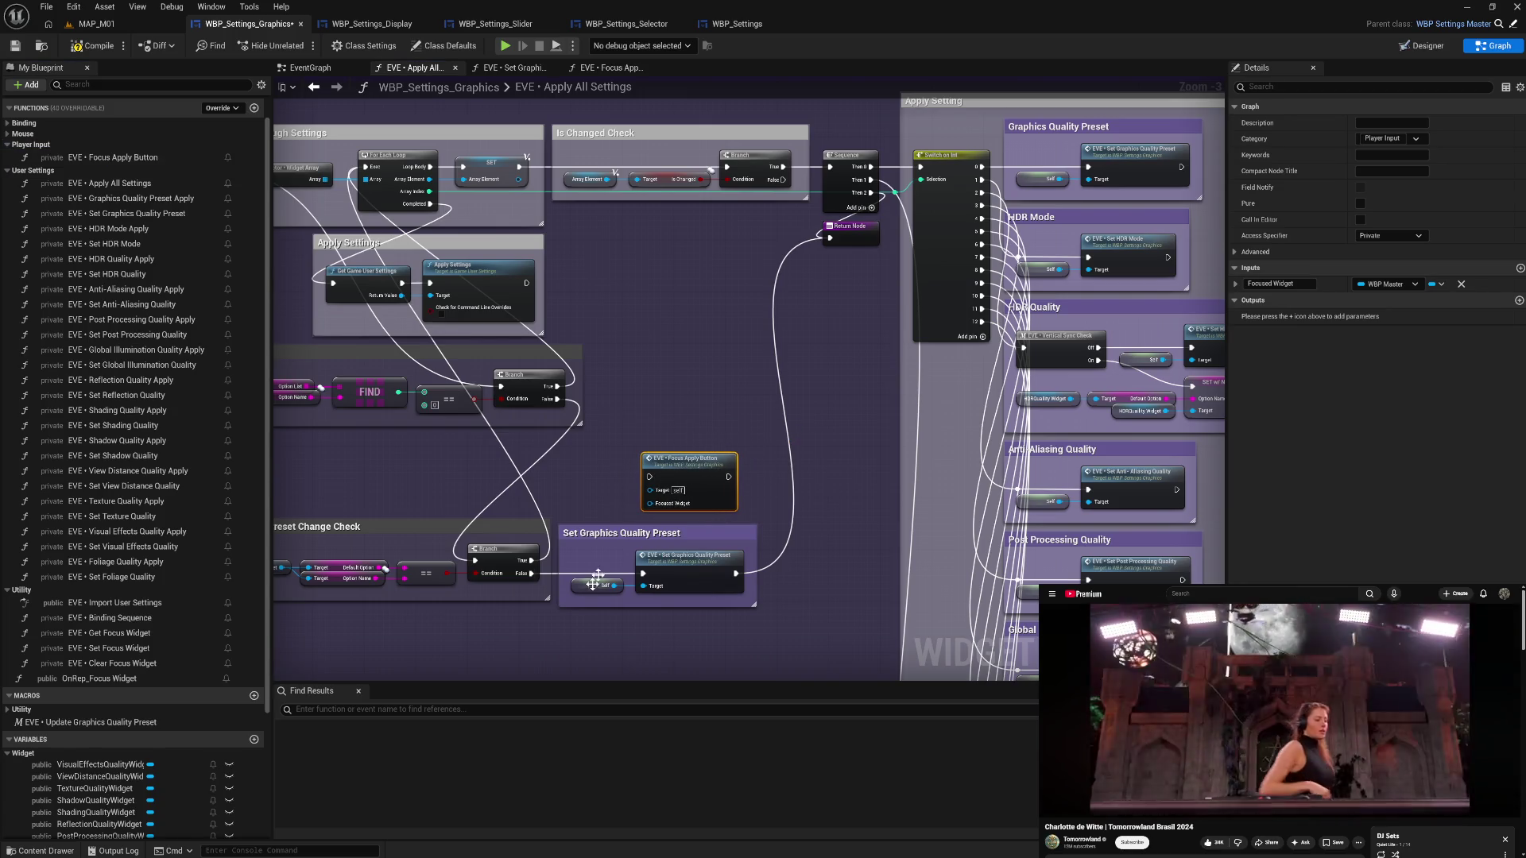
left_click_drag(615, 586, 650, 490)
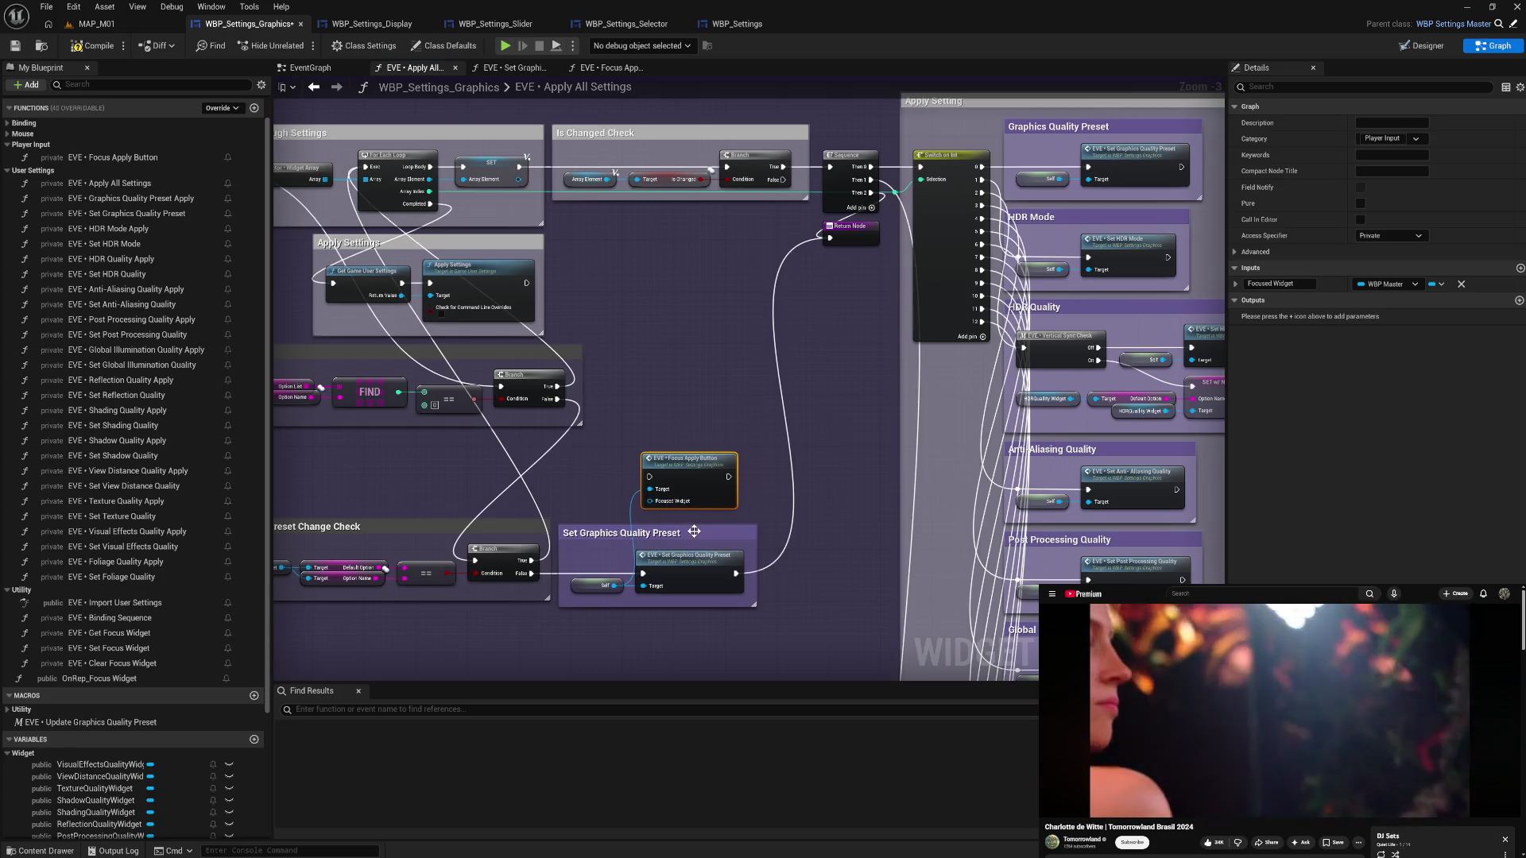
left_click(716, 409)
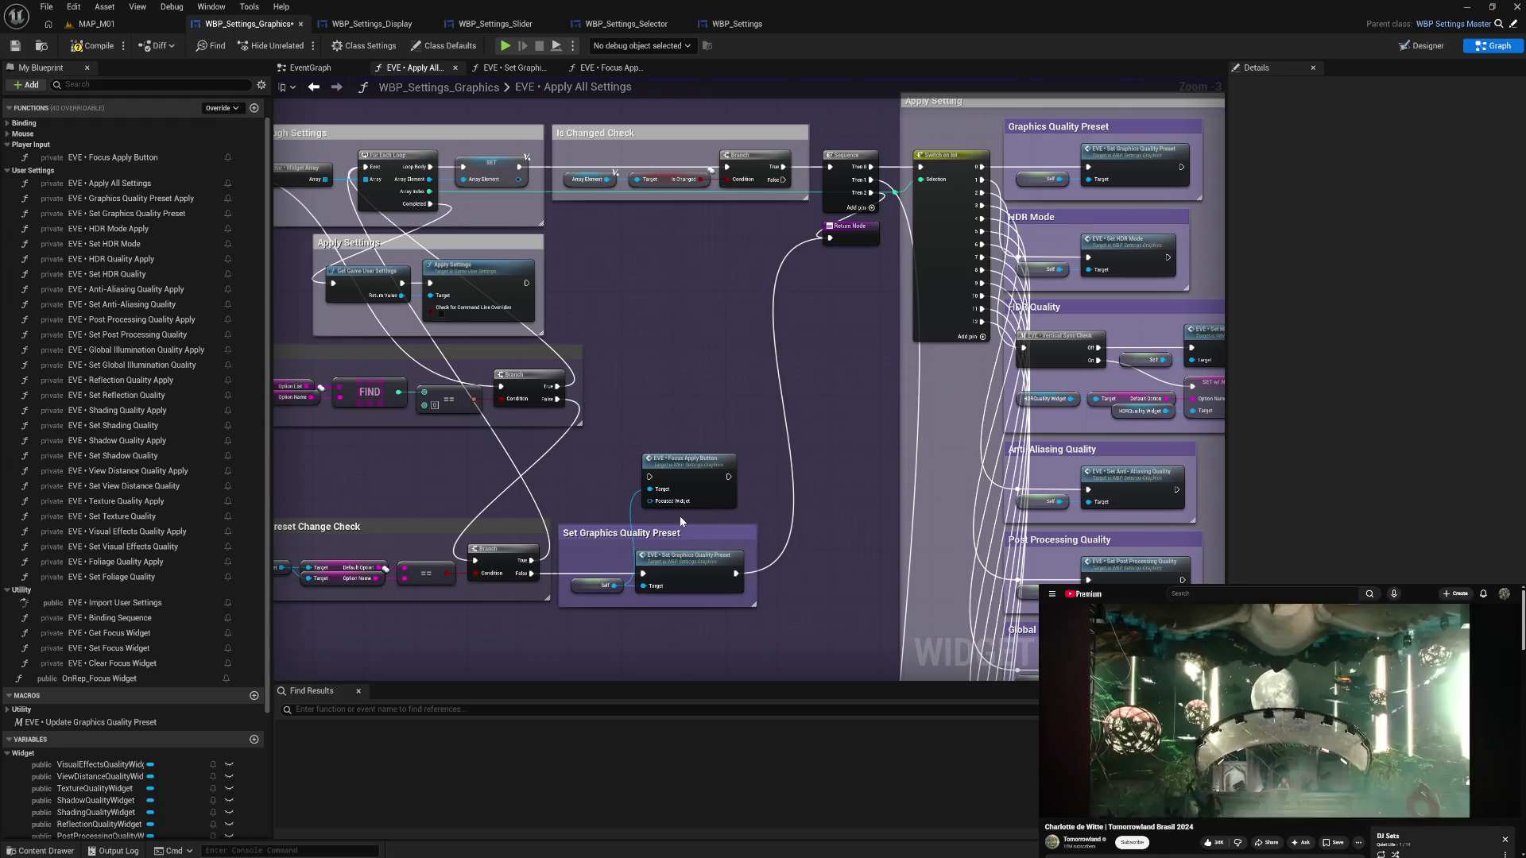
mouse_move(545, 571)
left_mouse_down()
mouse_move(557, 592)
mouse_move(651, 516)
mouse_move(627, 489)
mouse_move(649, 477)
left_mouse_up()
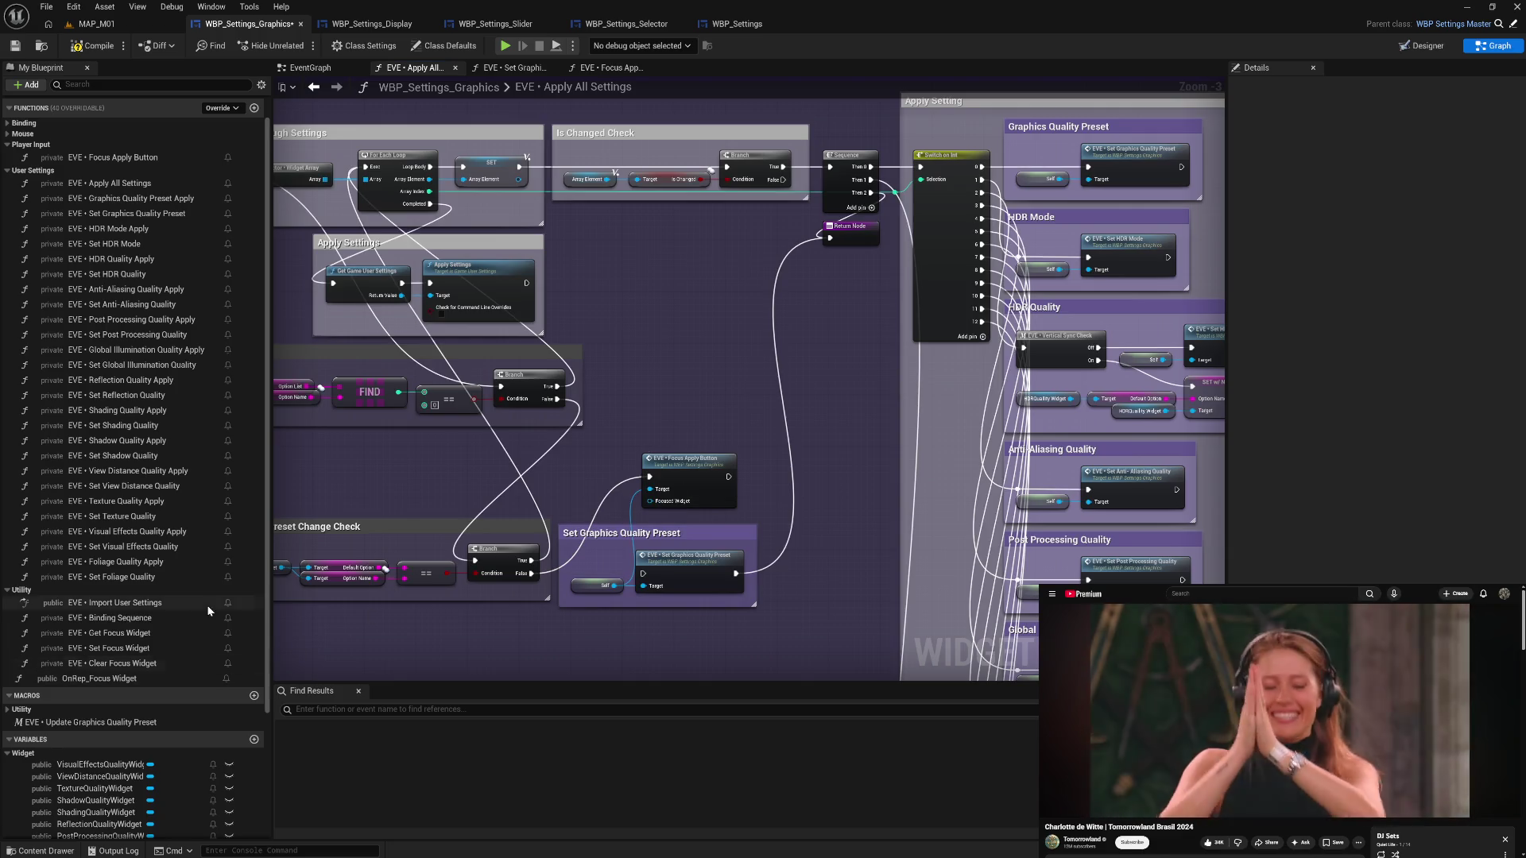
- Connect GraphicsQualityPresetWidget to the Focus Apply Button's Focused Widget input
scroll(112, 777, "down", 3)
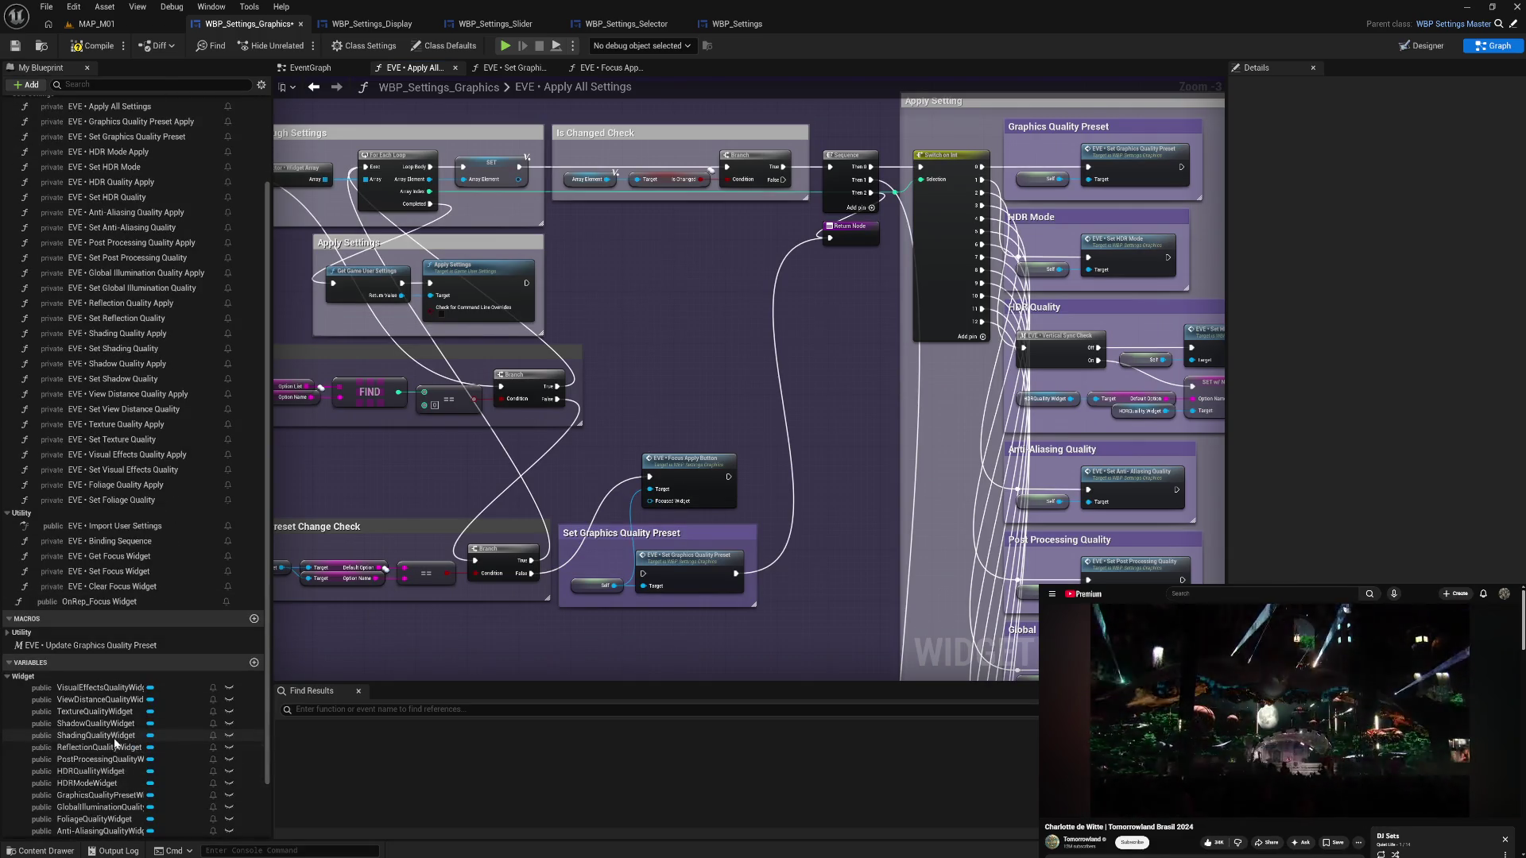
left_click_drag(538, 460, 694, 436)
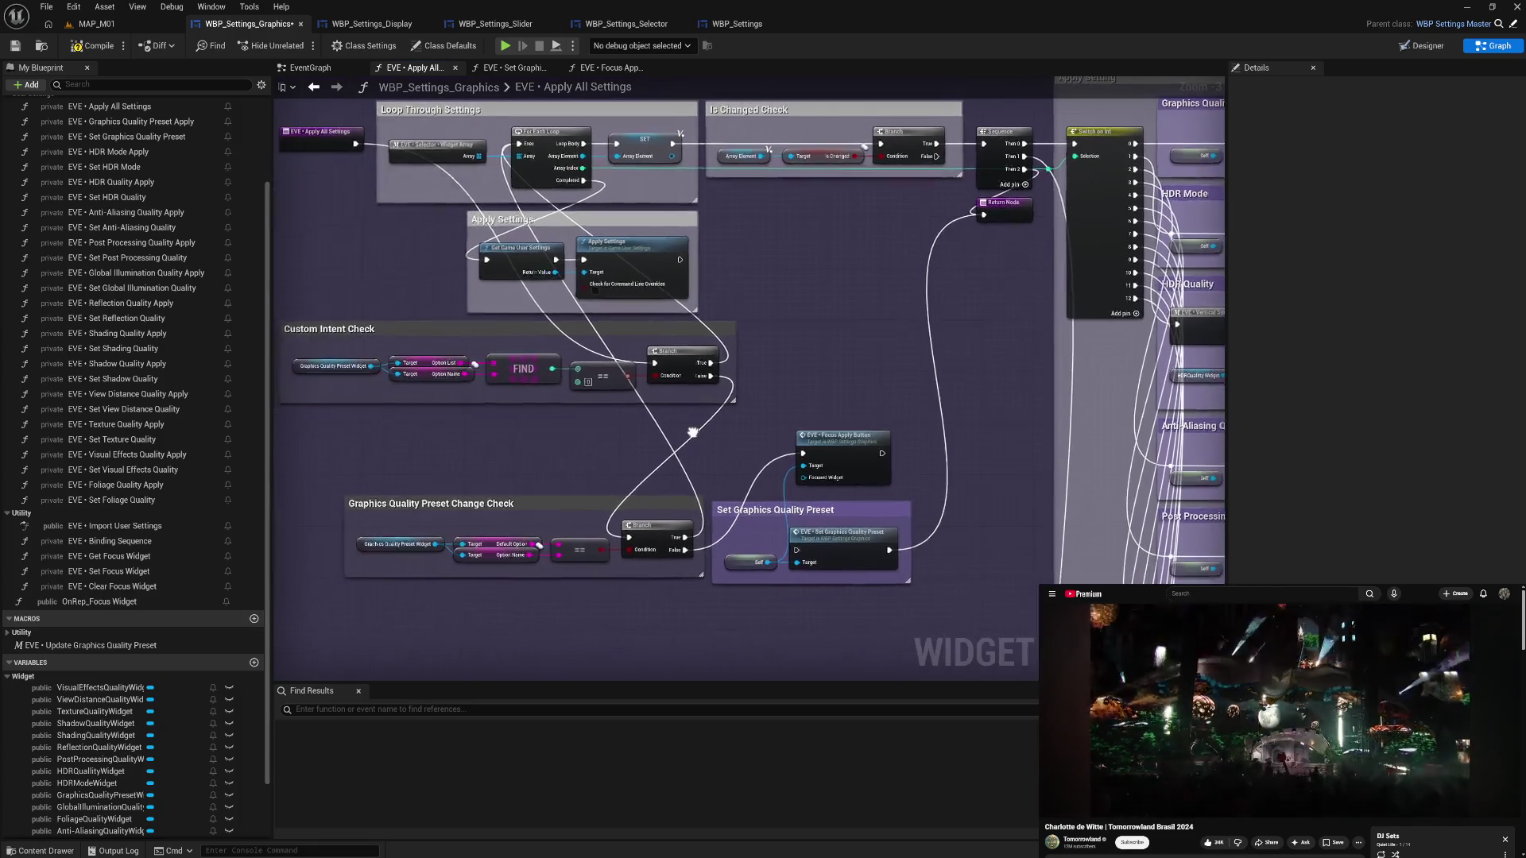
scroll(114, 744, "down", 3)
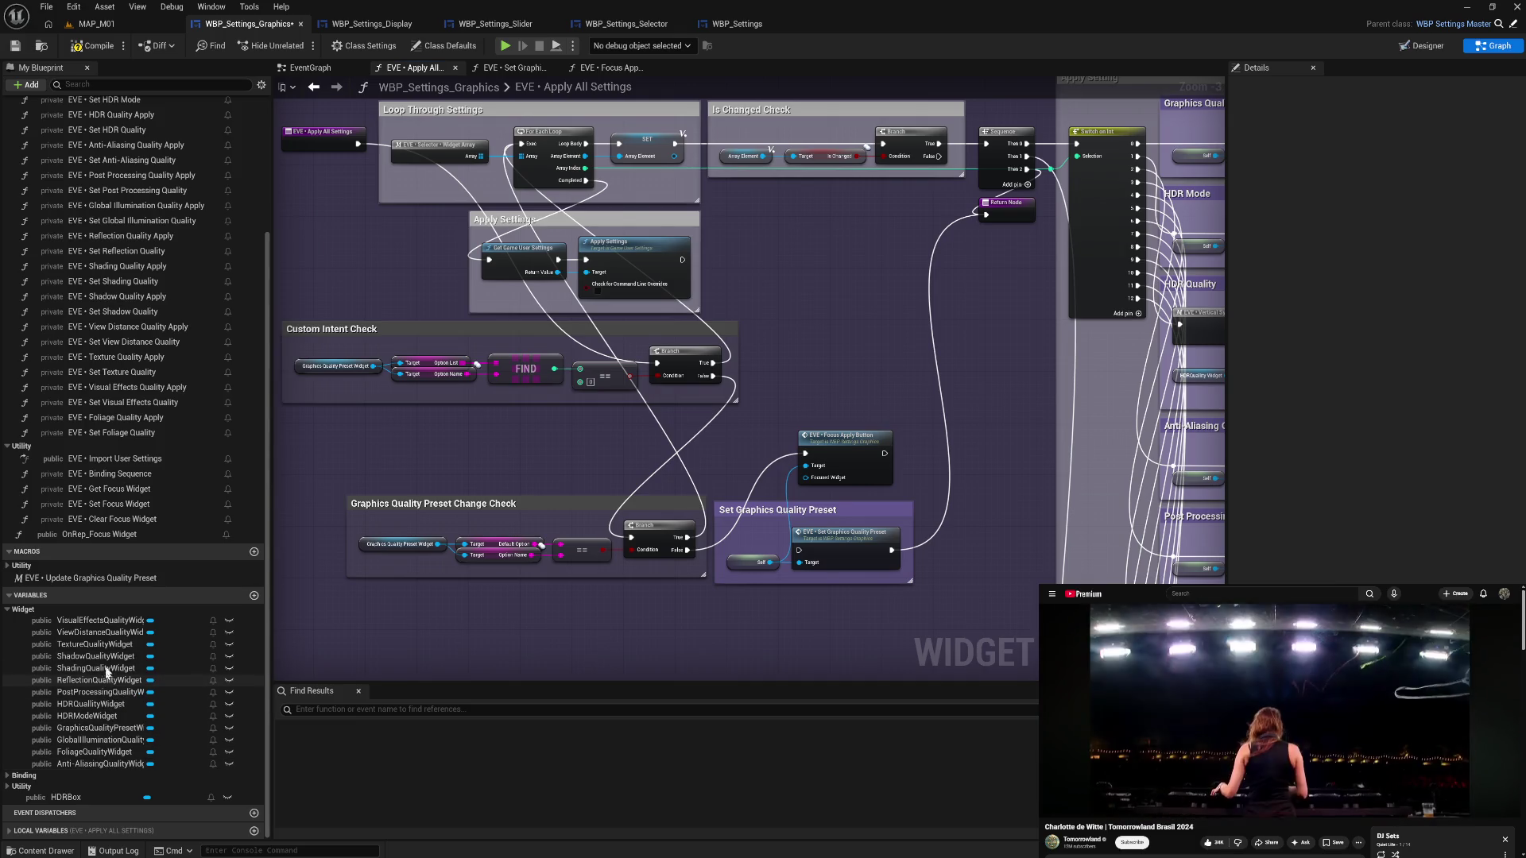
mouse_move(103, 727)
left_mouse_down()
mouse_move(331, 664)
mouse_move(811, 479)
mouse_move(752, 484)
mouse_move(823, 475)
mouse_move(870, 443)
mouse_move(987, 209)
mouse_move(990, 223)
left_mouse_up()
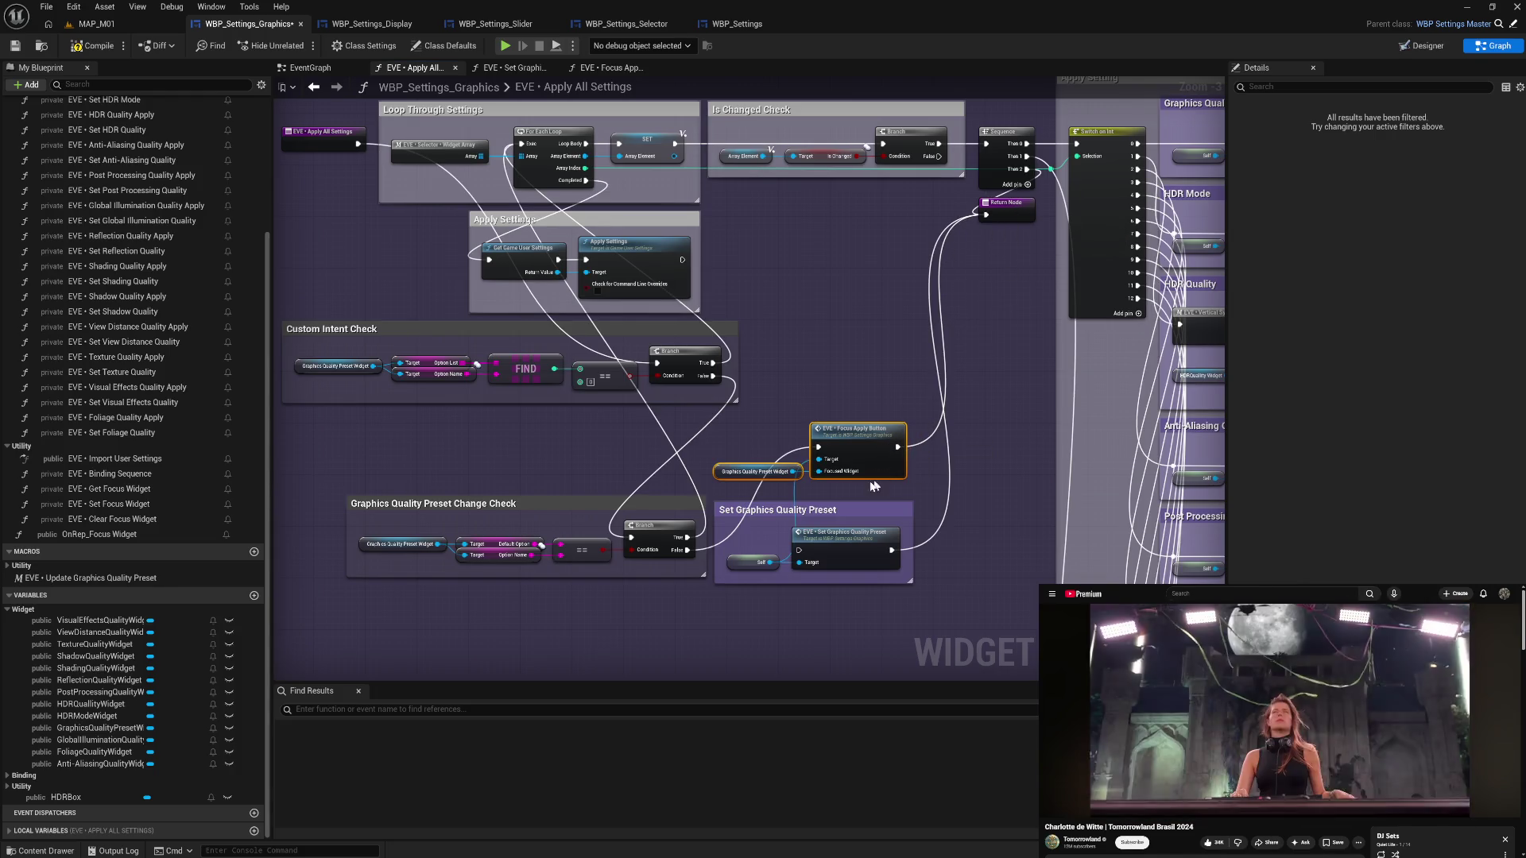
- Wire a copied Self node into Focus Apply Button's Target and move the focus nodes below the Branch
mouse_move(815, 506)
left_mouse_down()
mouse_move(755, 617)
mouse_move(713, 636)
mouse_move(690, 518)
left_mouse_up()
left_click(681, 550)
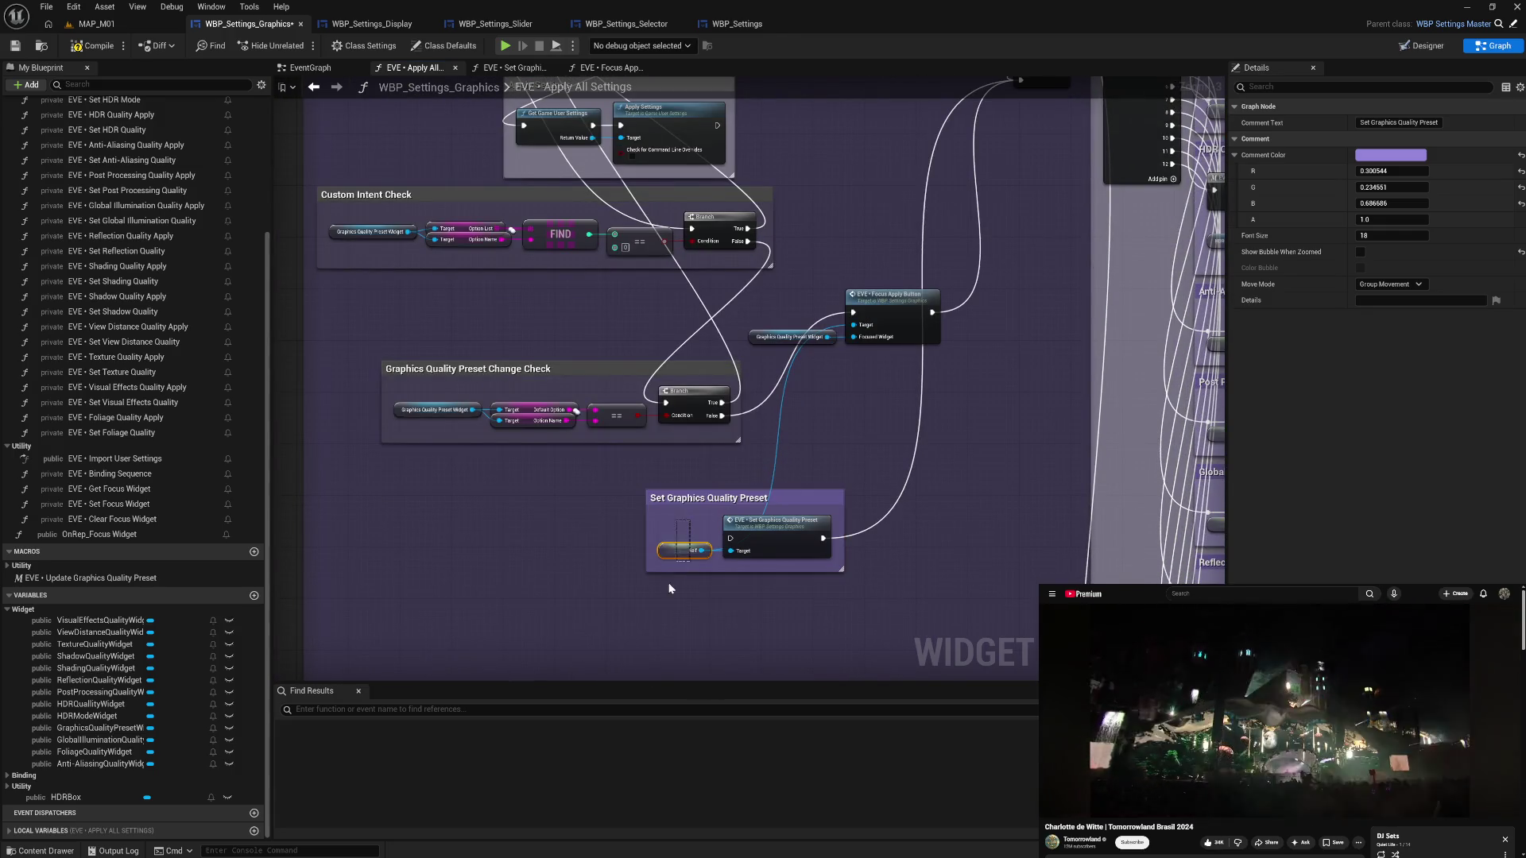
key("ctrl+c")
key("ctrl+v")
mouse_move(817, 322)
left_mouse_down()
mouse_move(854, 324)
mouse_move(834, 350)
mouse_move(892, 365)
left_mouse_up()
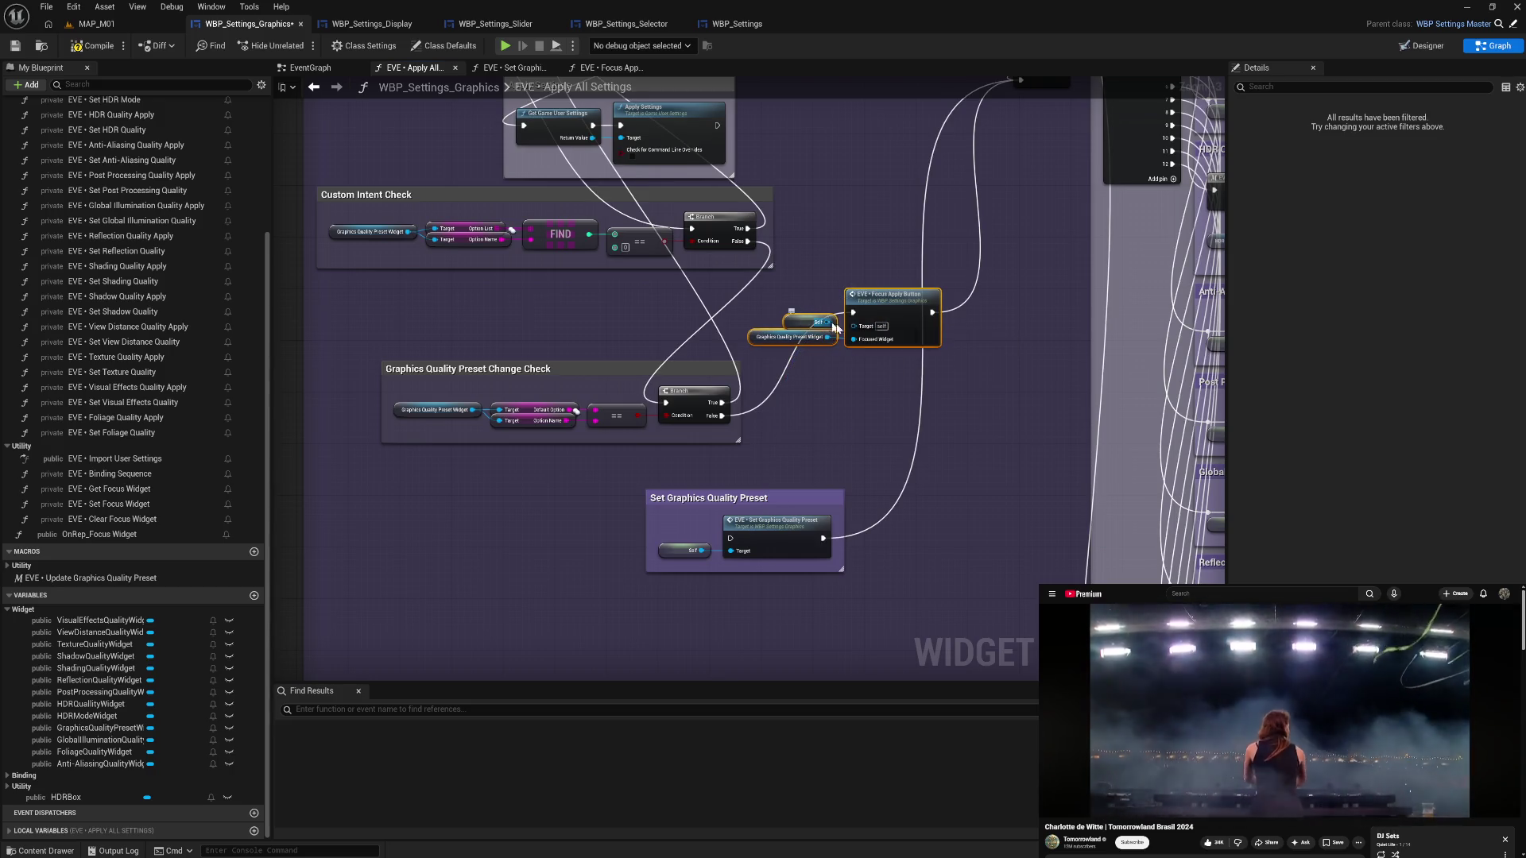
left_click_drag(874, 308, 895, 408)
- Group the focus nodes in an 'Apply Graphics Quality Preset' comment and compile the widget blueprint
key("c")
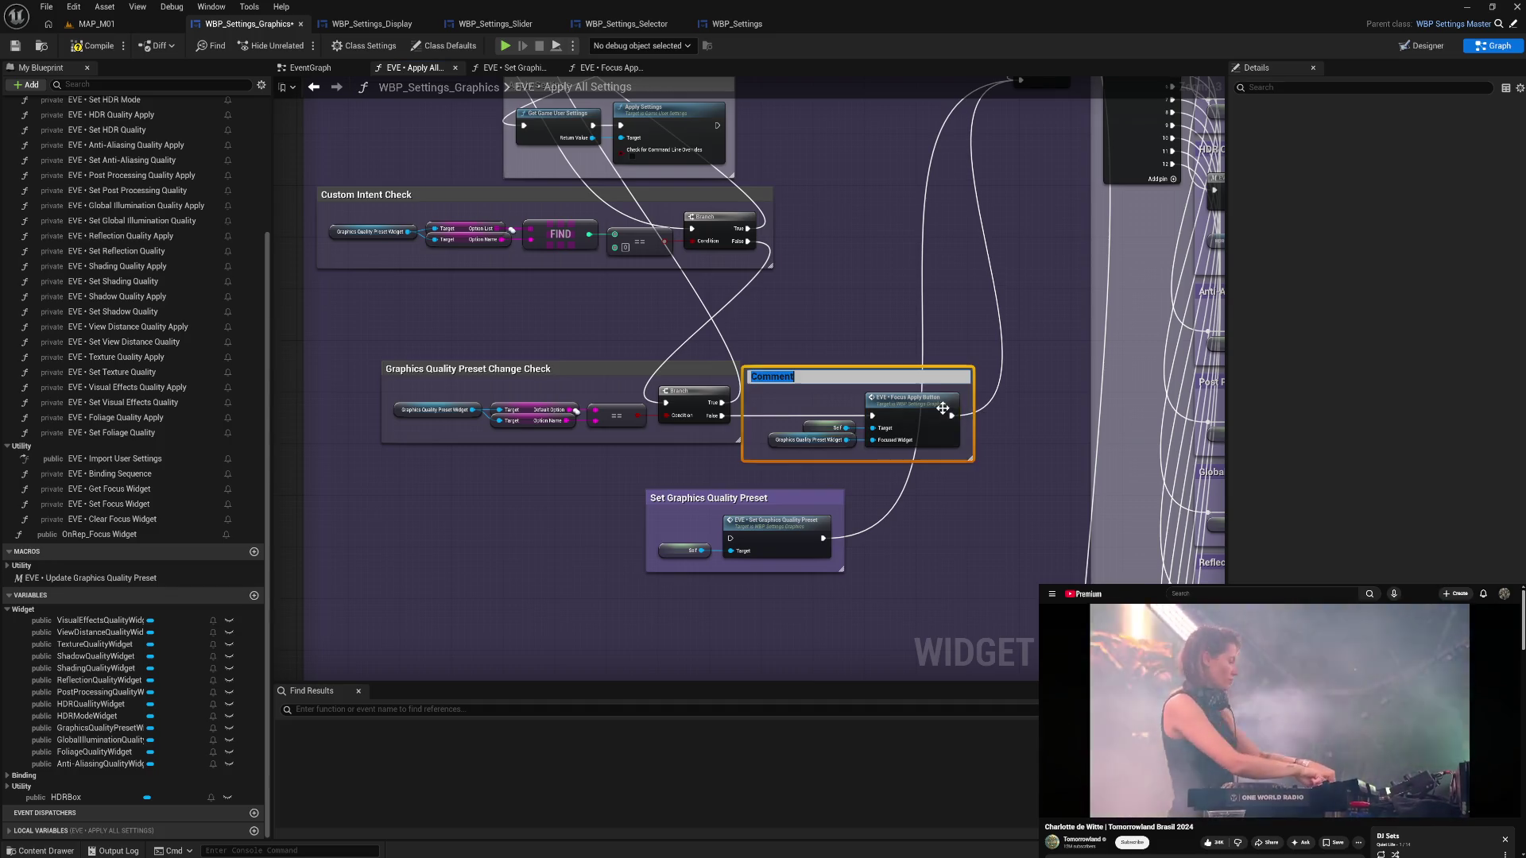
type("Apply Graphics Quality Preset")
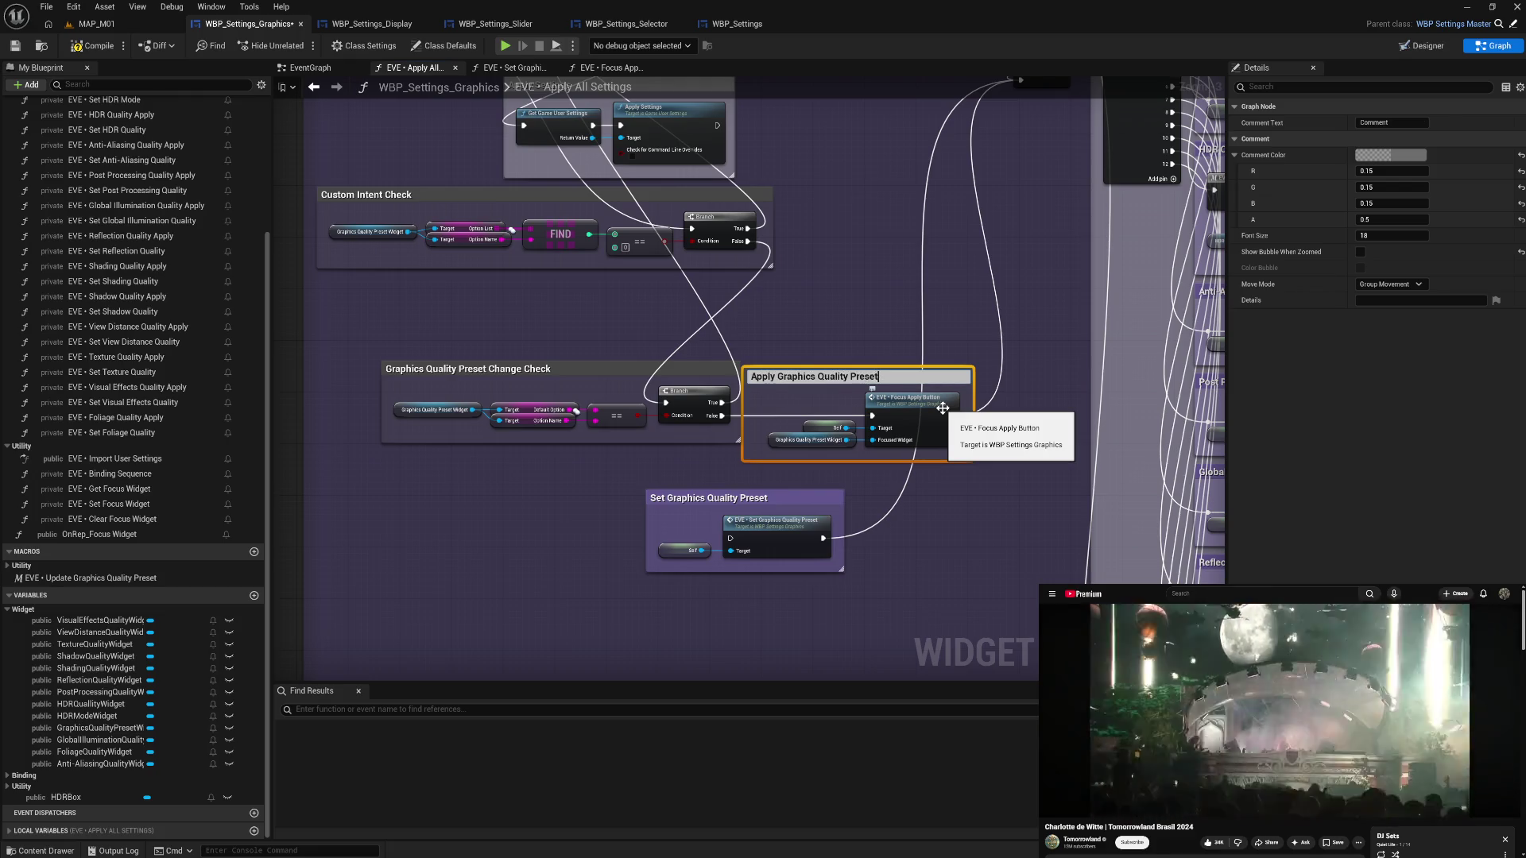
key("Return")
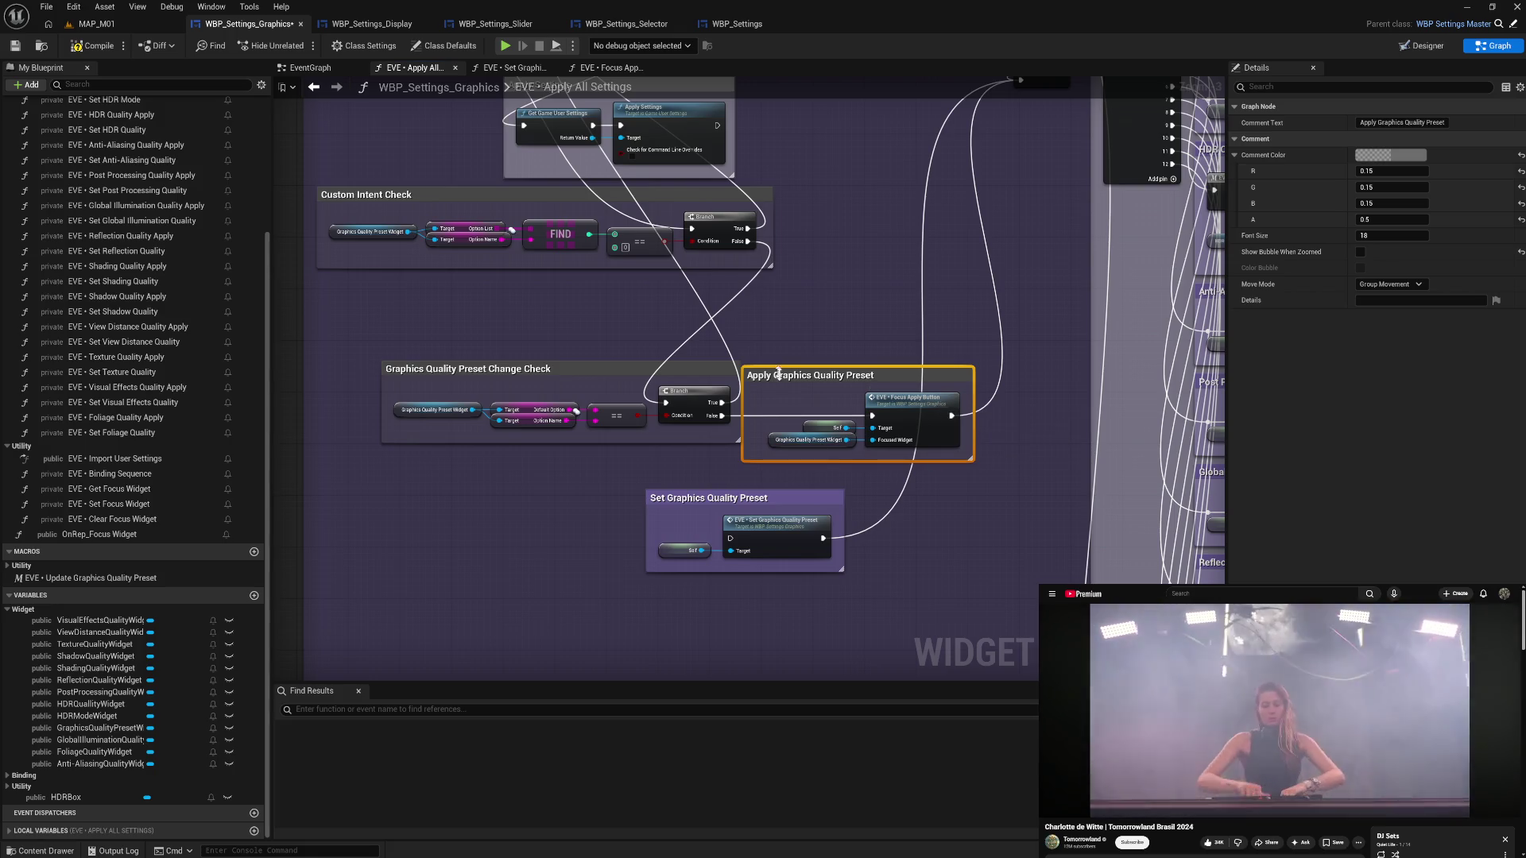
mouse_move(783, 382)
left_mouse_down()
mouse_move(762, 406)
mouse_move(803, 382)
left_mouse_up()
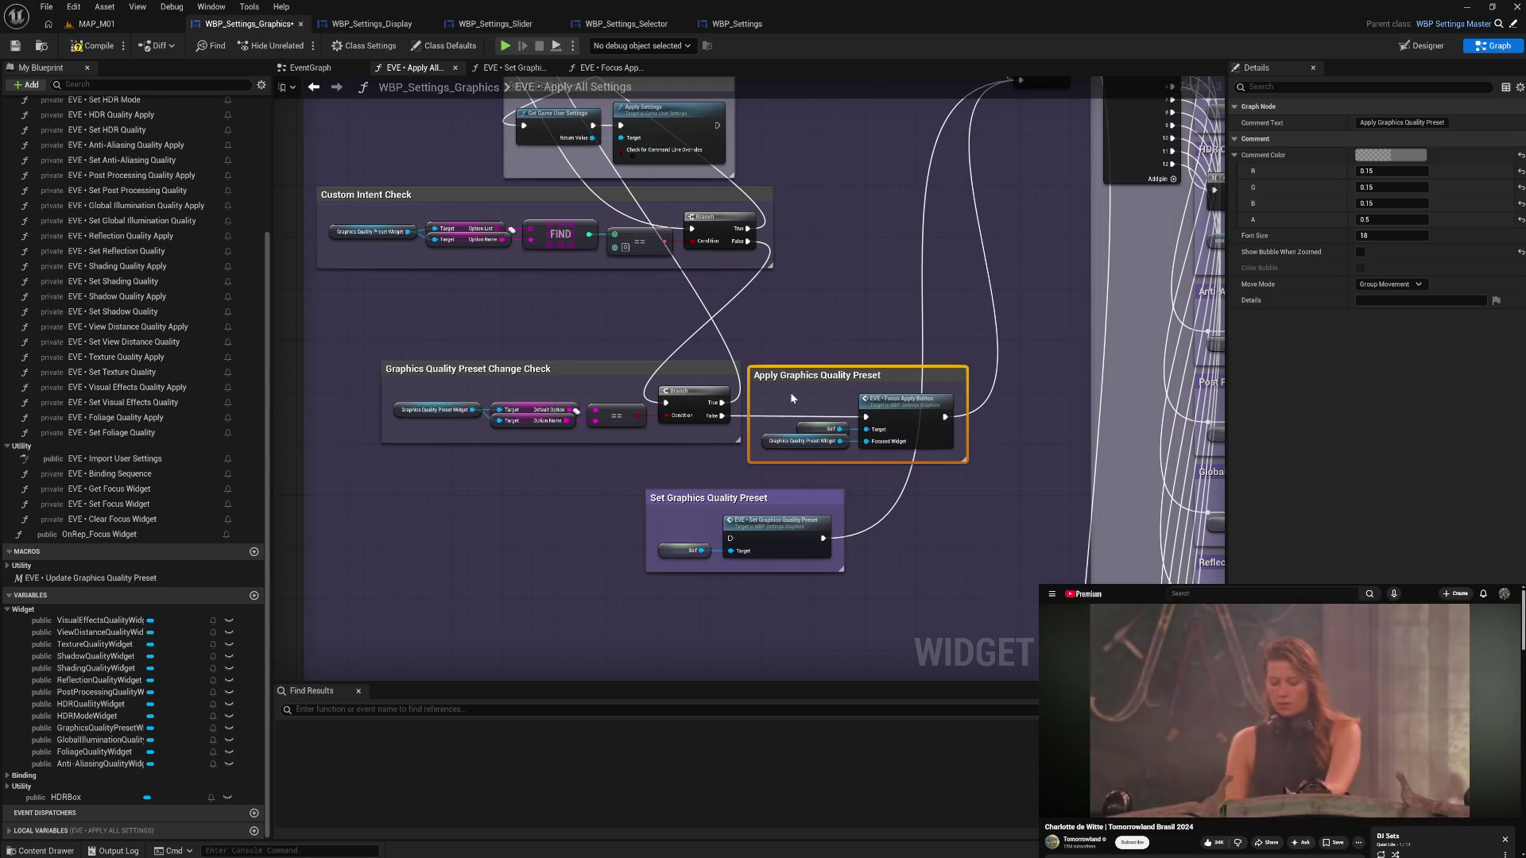
left_click(790, 393)
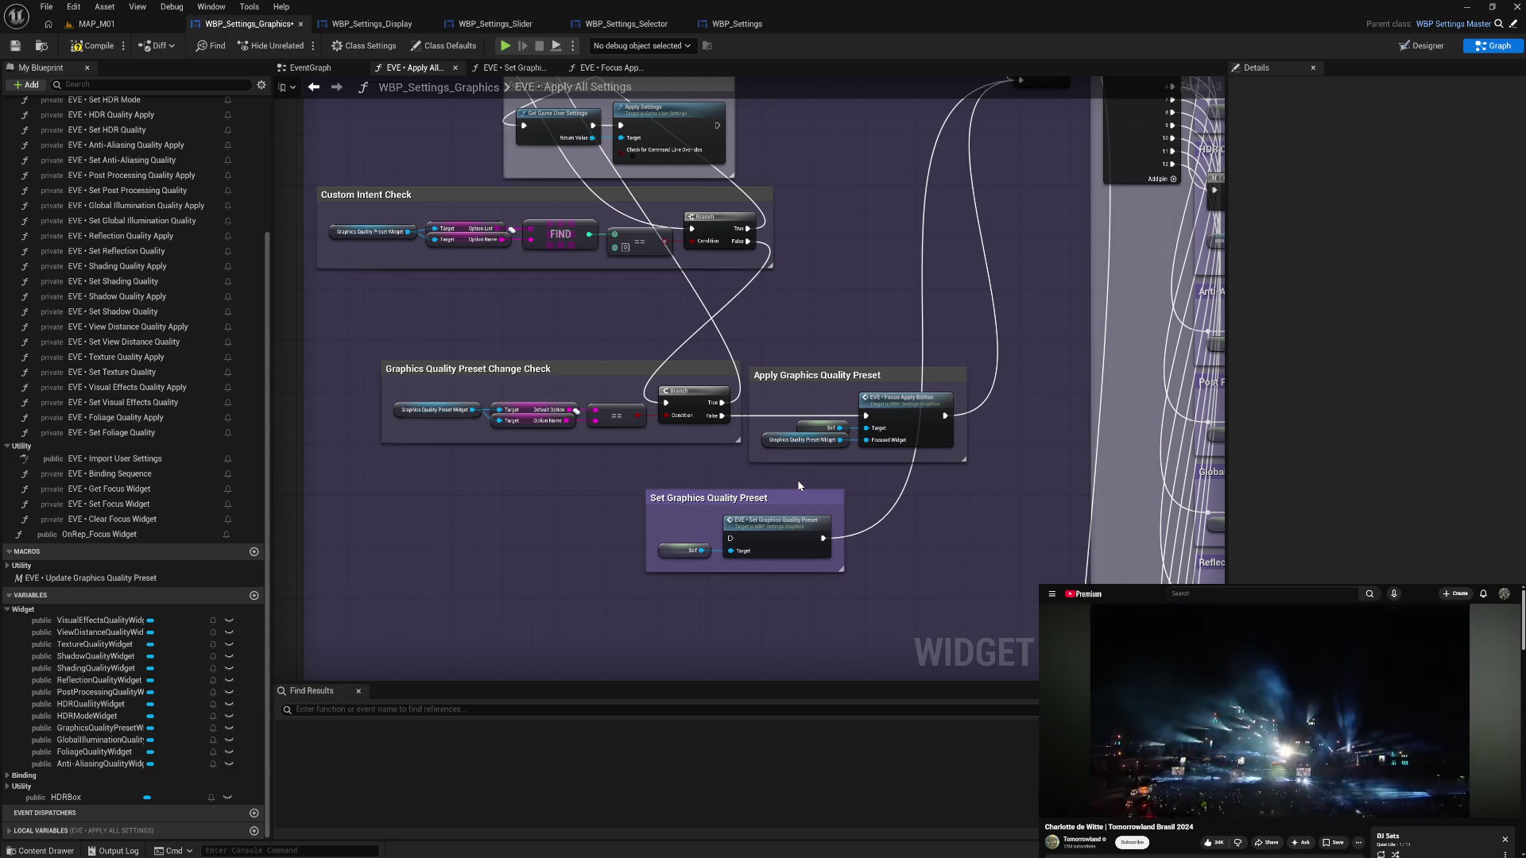
left_click(96, 47)
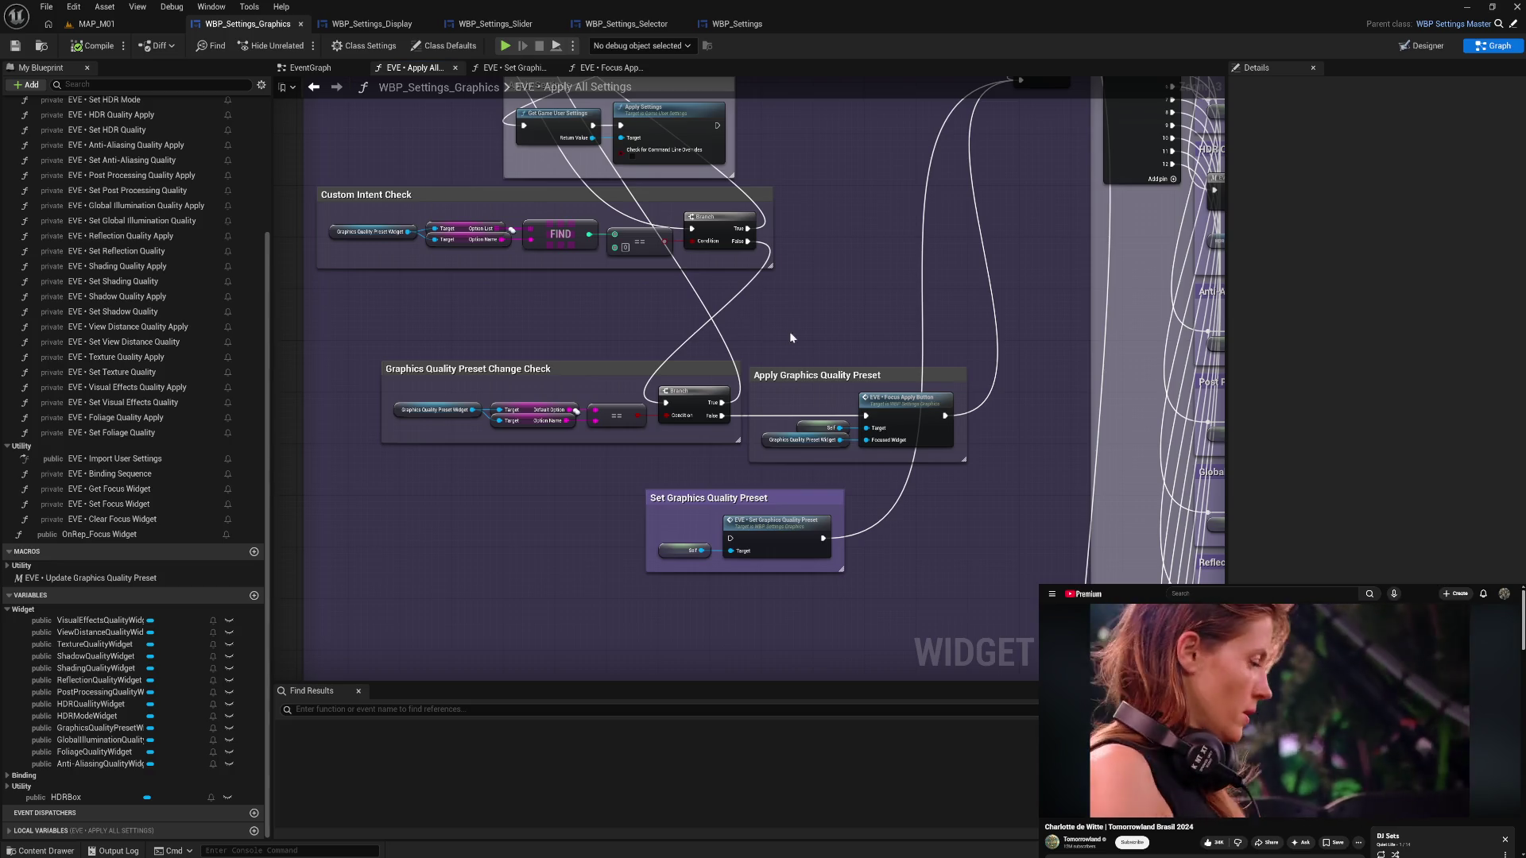
- Gather the Apply All Settings entry, Custom Intent Check, Preset Change Check and Apply Preset groups at top-left
mouse_move(885, 322)
left_mouse_down()
mouse_move(677, 405)
mouse_move(678, 461)
mouse_move(759, 424)
mouse_move(796, 470)
mouse_move(850, 436)
left_mouse_up()
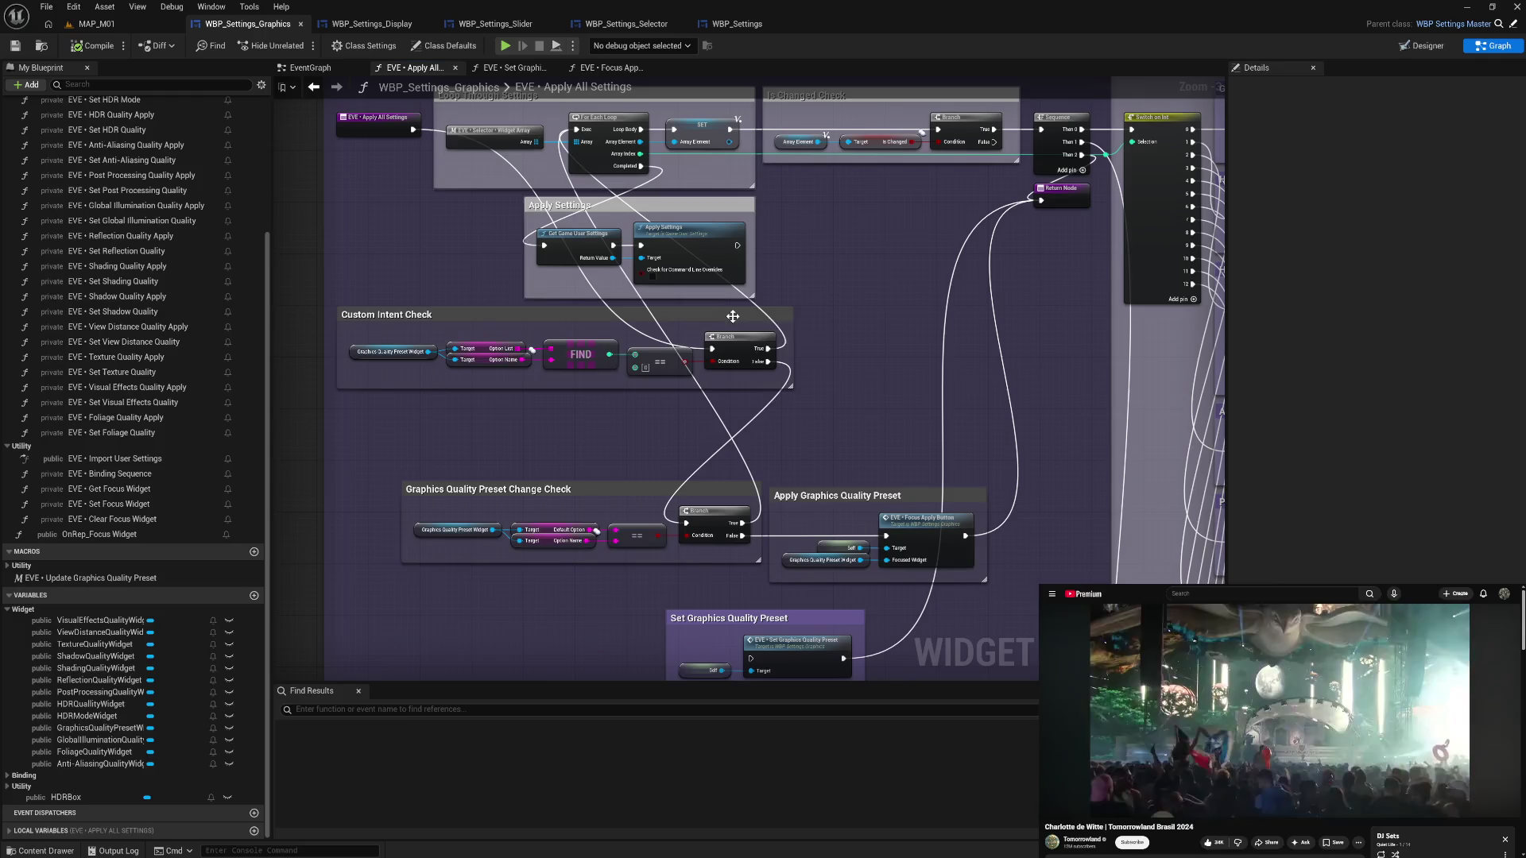
mouse_move(732, 317)
left_mouse_down()
mouse_move(485, 373)
mouse_move(458, 400)
mouse_move(699, 404)
left_mouse_up()
left_click(819, 427)
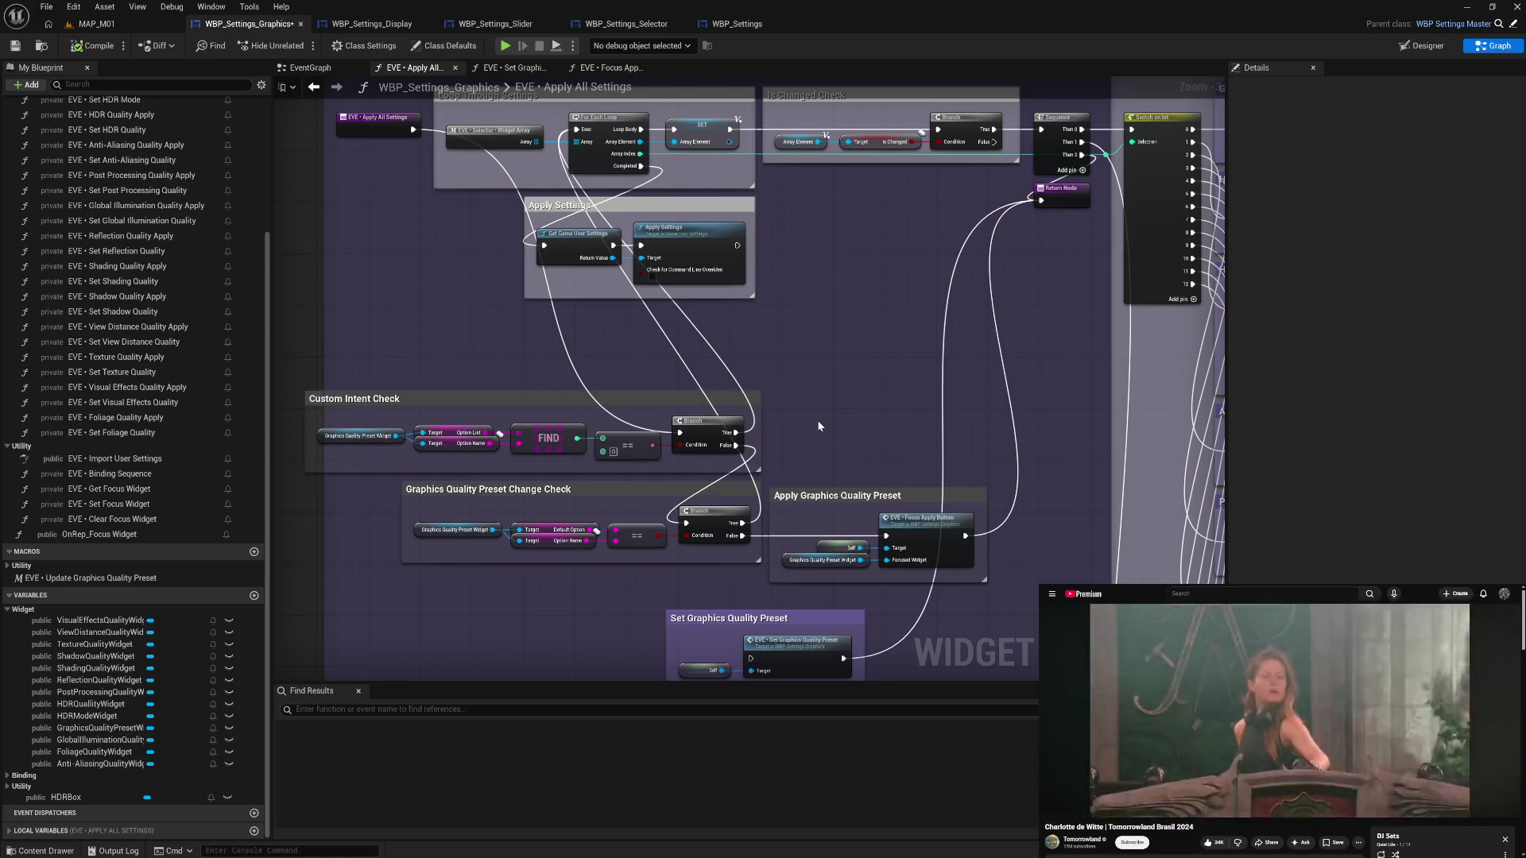
left_click_drag(796, 400, 932, 385)
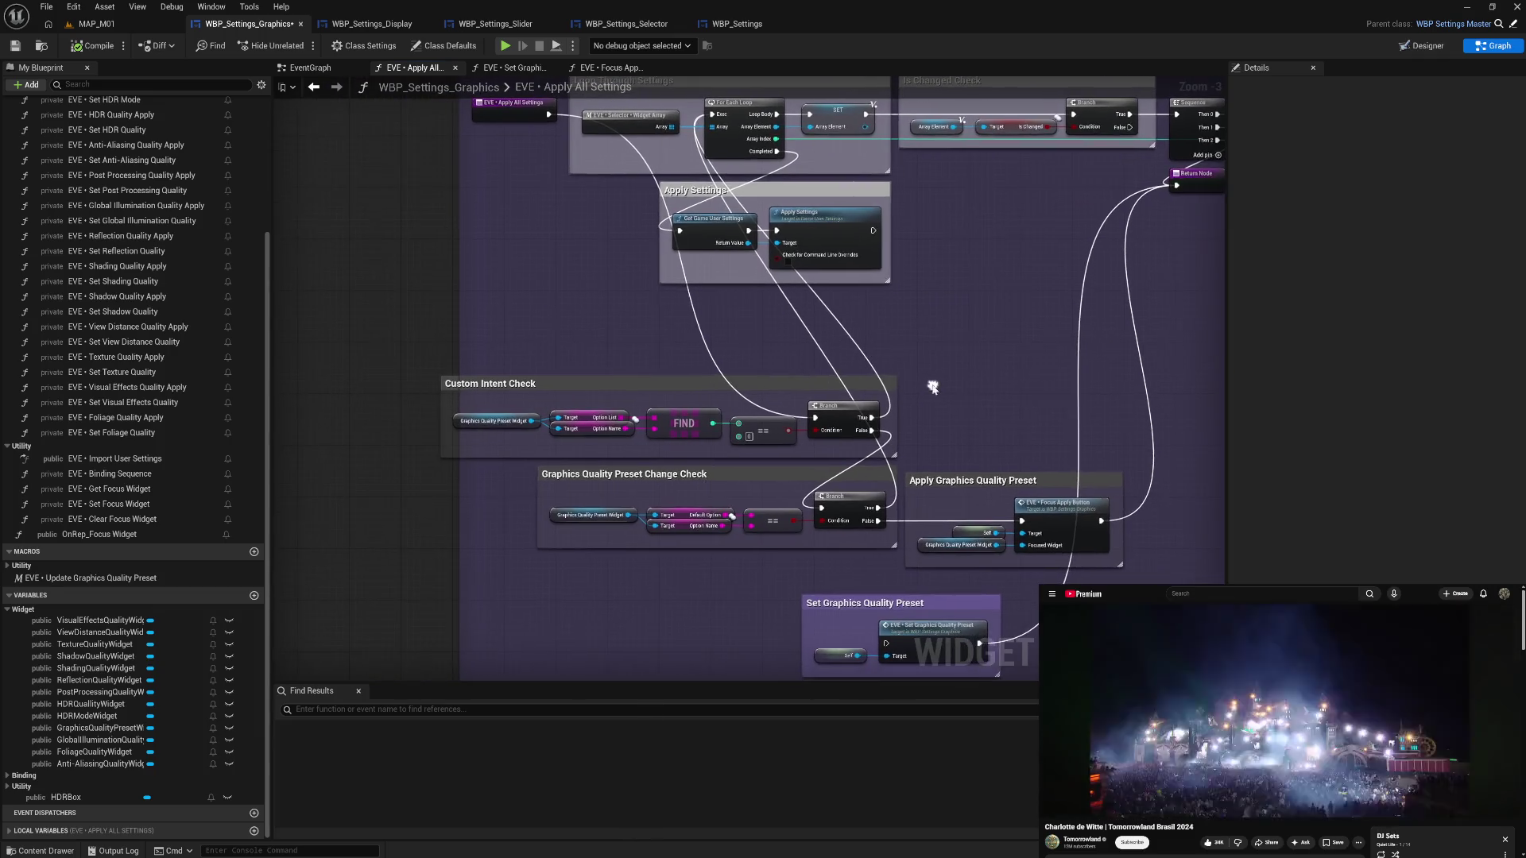
mouse_move(514, 117)
left_mouse_down()
mouse_move(391, 326)
mouse_move(364, 424)
mouse_move(382, 420)
left_mouse_up()
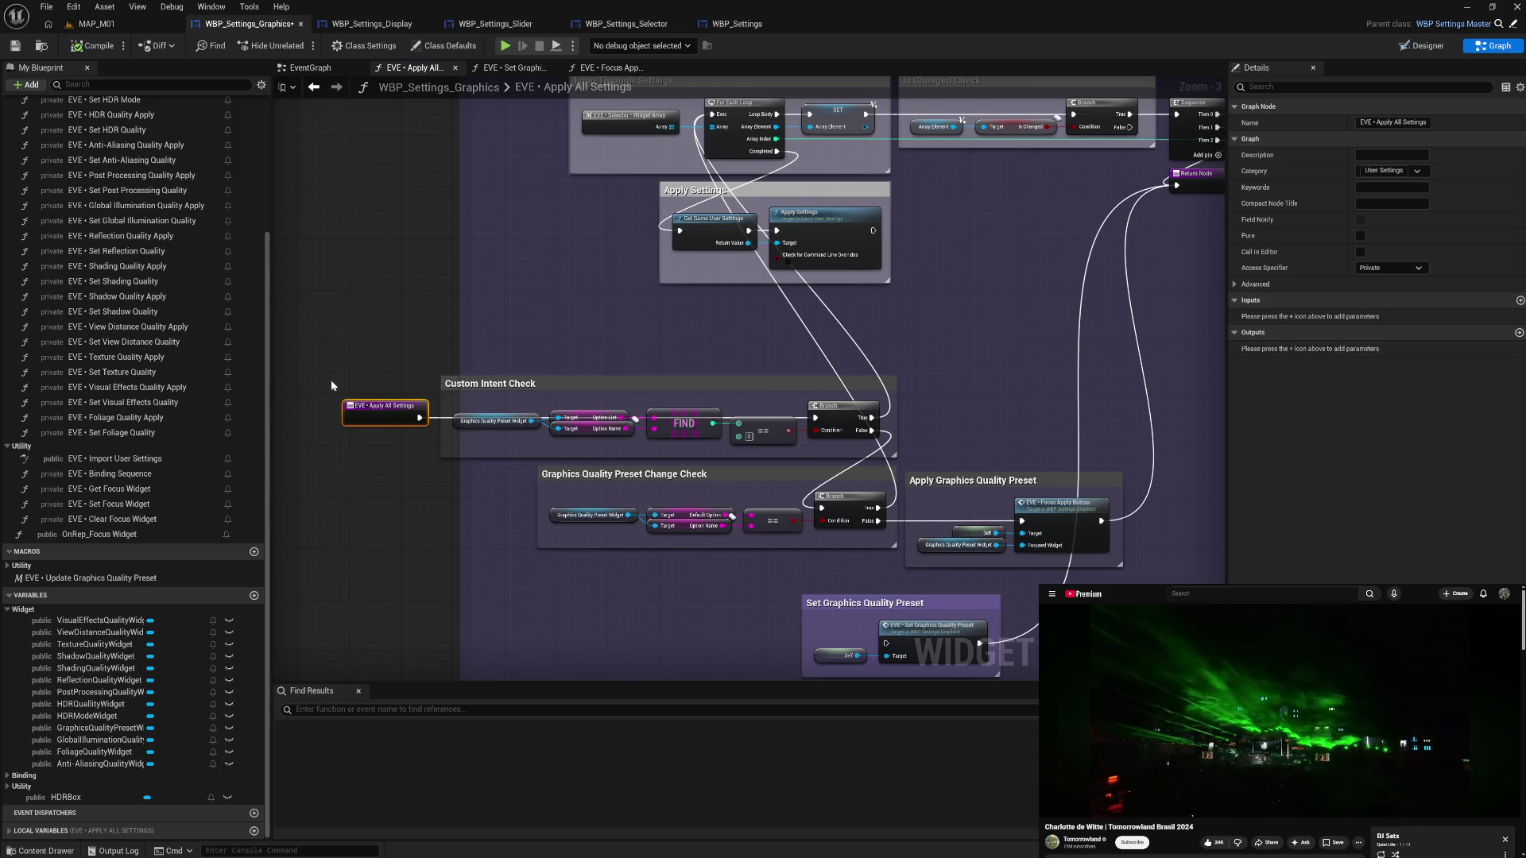
mouse_move(329, 372)
left_mouse_down()
mouse_move(886, 550)
mouse_move(872, 436)
left_mouse_up()
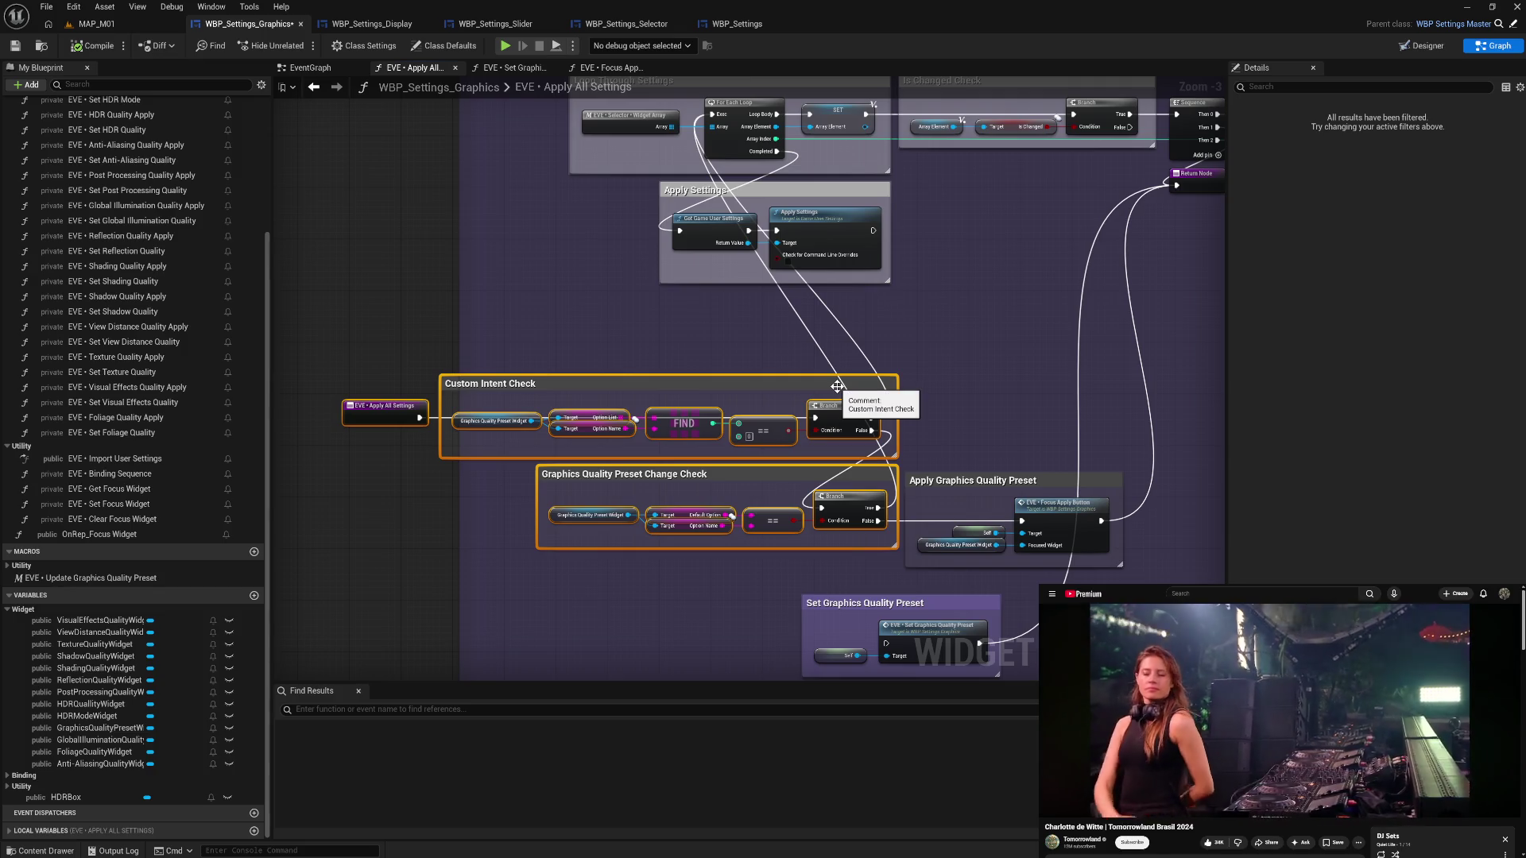
mouse_move(838, 387)
left_mouse_down()
mouse_move(706, 343)
mouse_move(509, 112)
mouse_move(499, 176)
left_mouse_up()
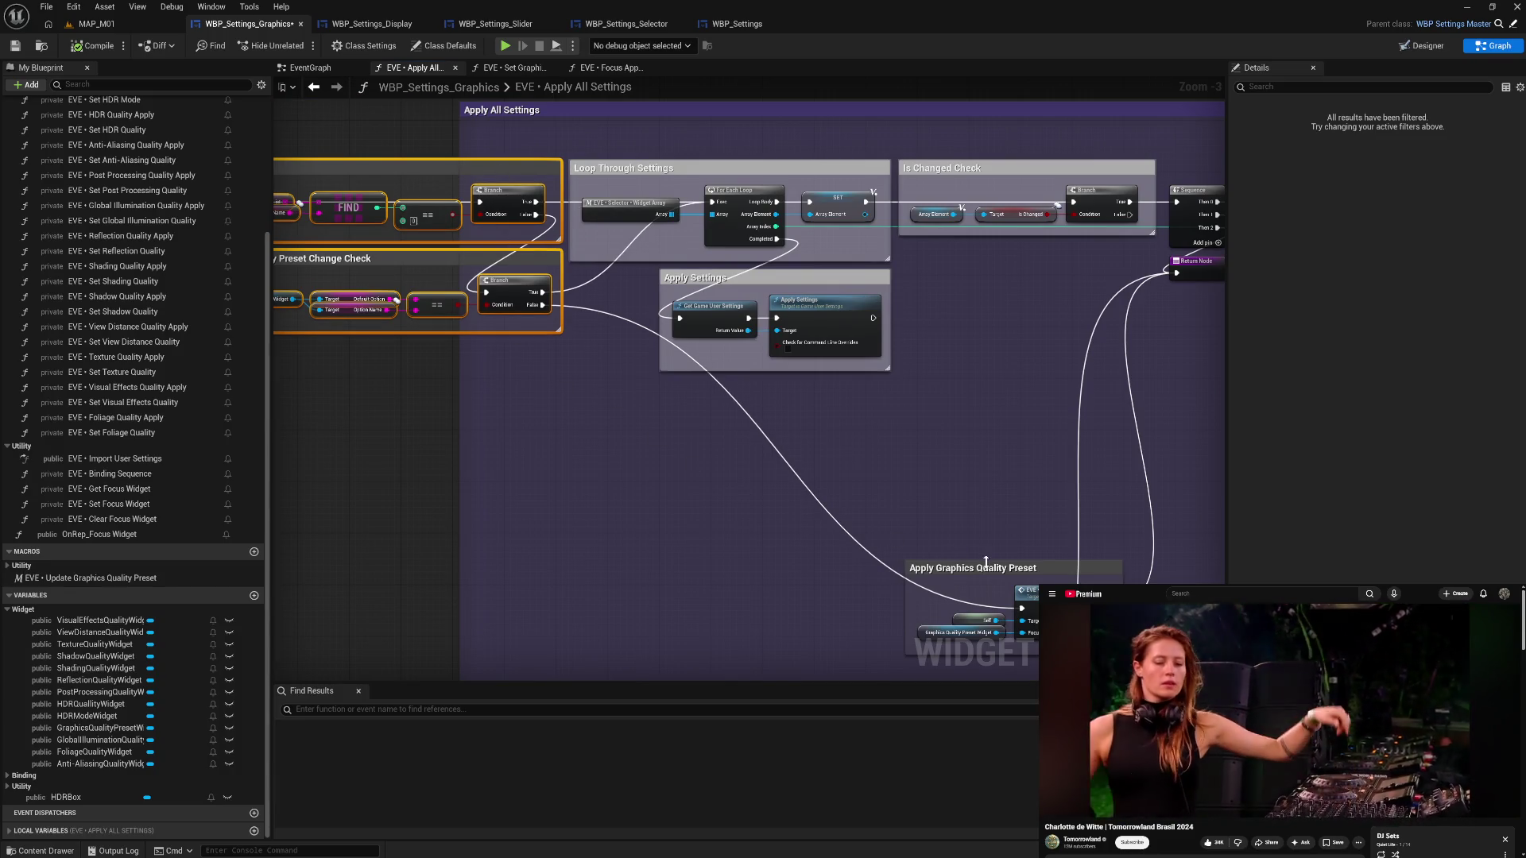
mouse_move(995, 569)
left_mouse_down()
mouse_move(831, 512)
mouse_move(460, 338)
mouse_move(433, 350)
left_mouse_up()
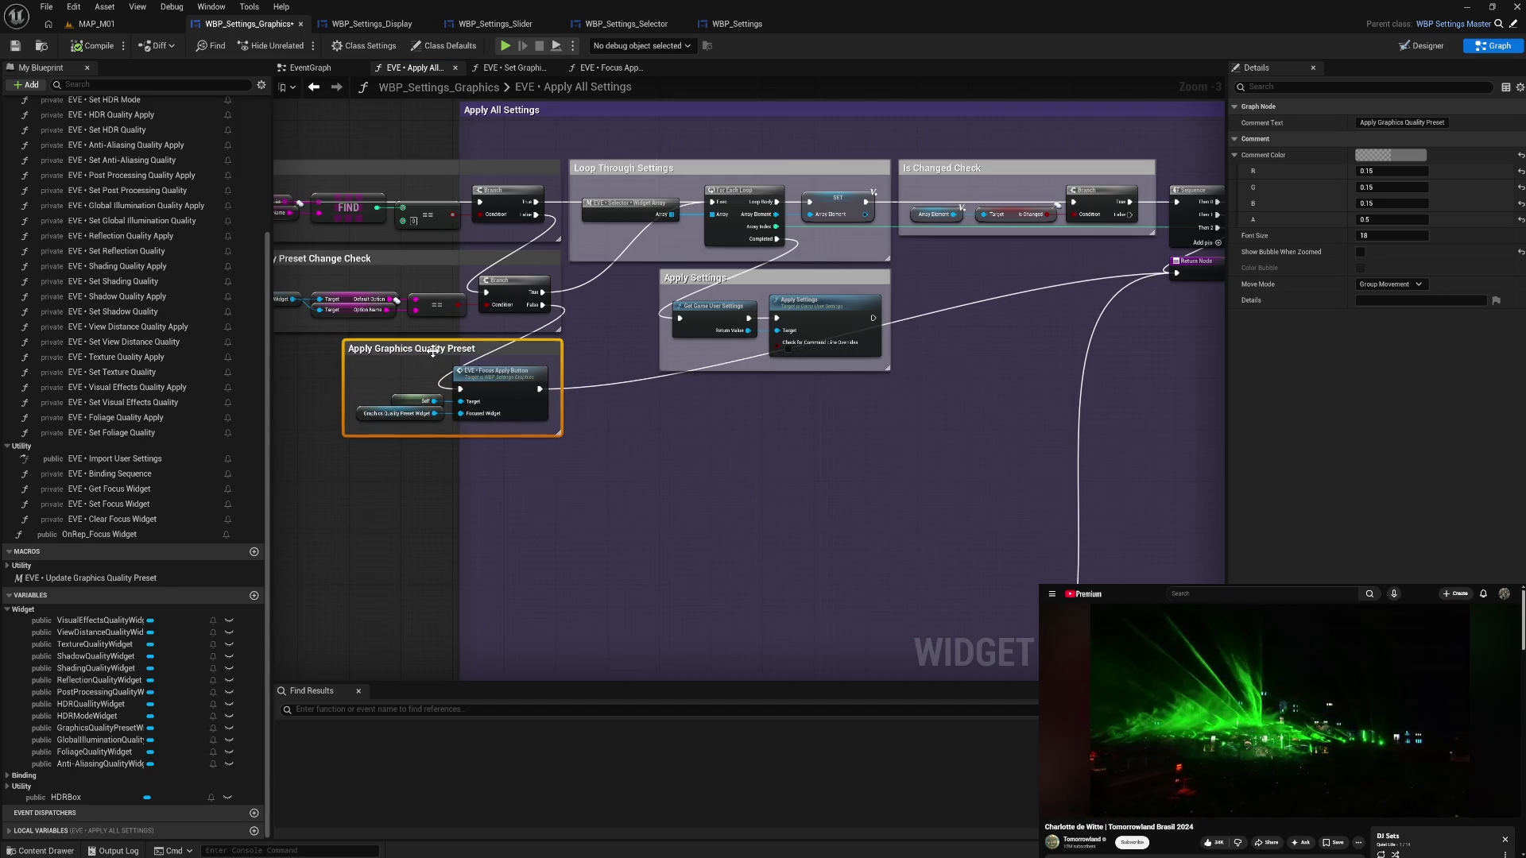
- Duplicate the Return Node and wire it after the Focus Apply Button call
left_click(1022, 266)
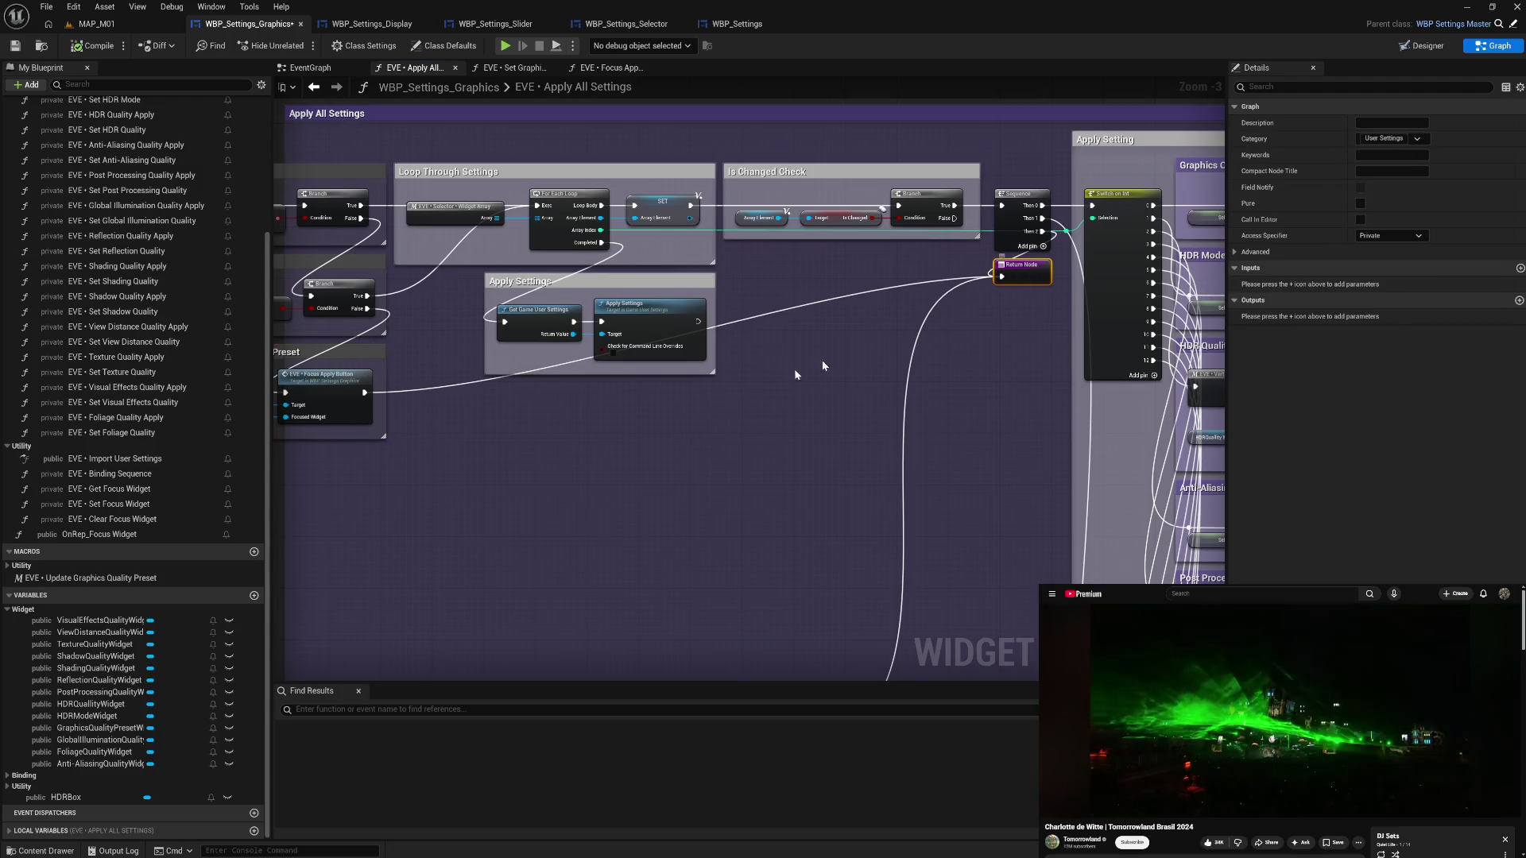
key("ctrl+c")
key("ctrl+v")
left_click_drag(364, 393, 423, 399)
mouse_move(451, 436)
left_mouse_down()
mouse_move(681, 443)
mouse_move(670, 498)
mouse_move(383, 493)
mouse_move(604, 470)
mouse_move(513, 447)
mouse_move(378, 454)
left_mouse_up()
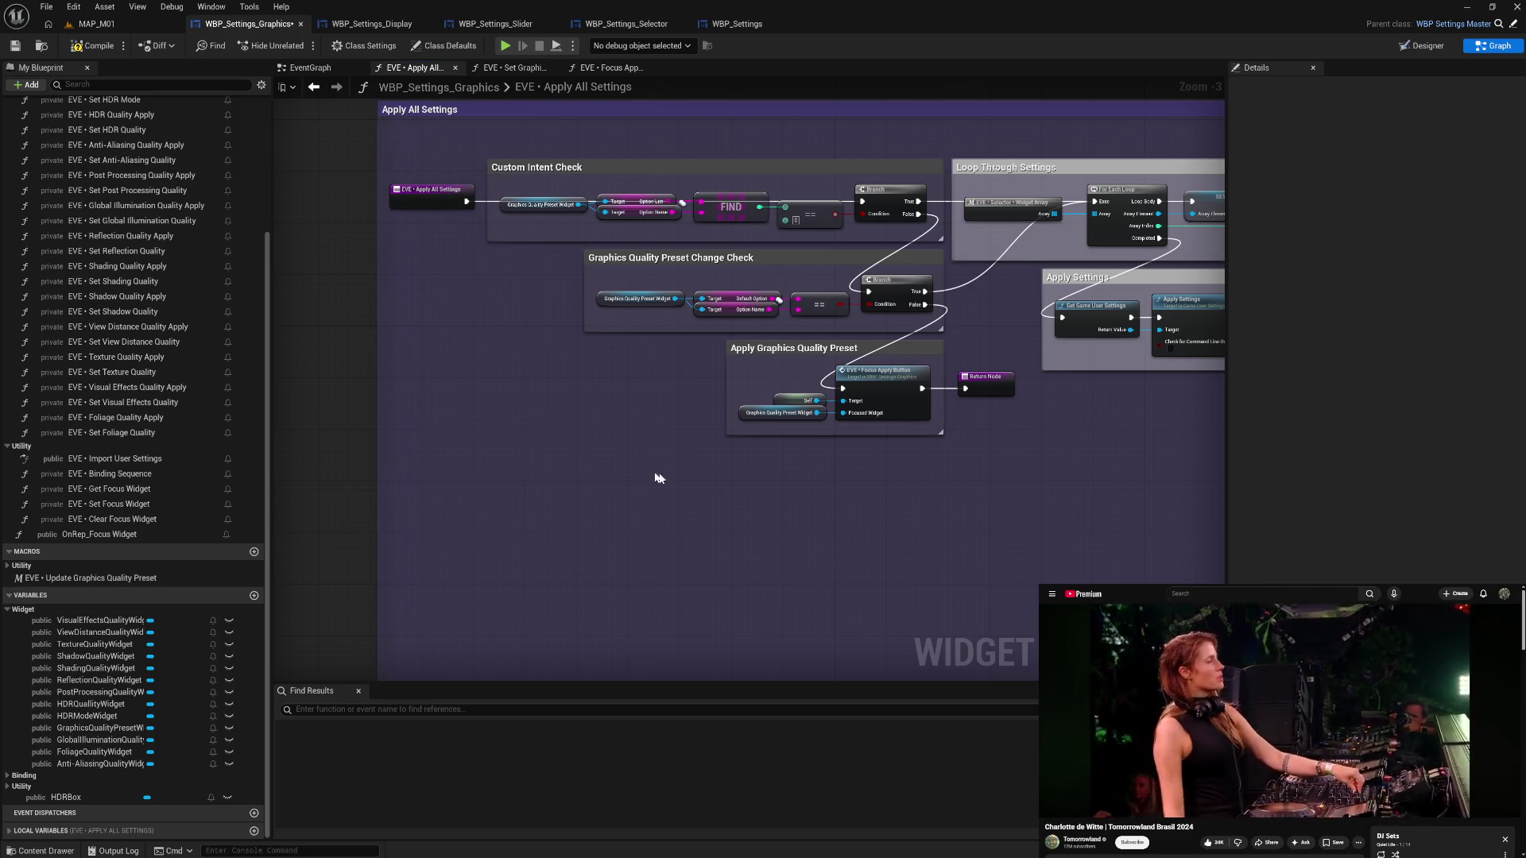
- Set the Comment Color of the Custom Intent, Preset Change and Apply Preset groups to grey
left_click_drag(648, 475, 559, 502)
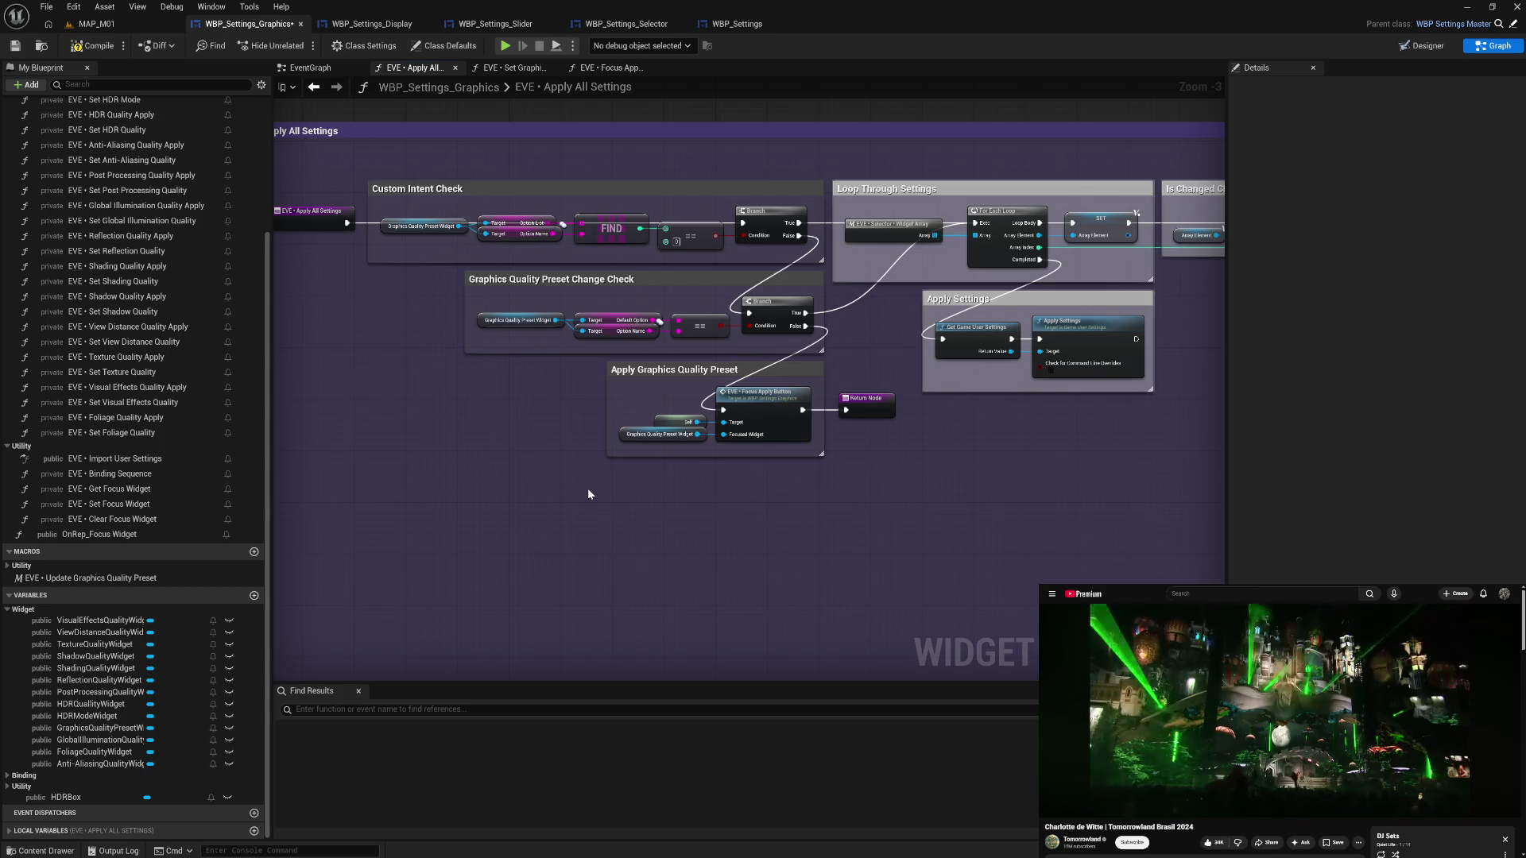
left_click_drag(494, 469, 568, 467)
left_click(491, 189)
left_click(543, 277, "shift")
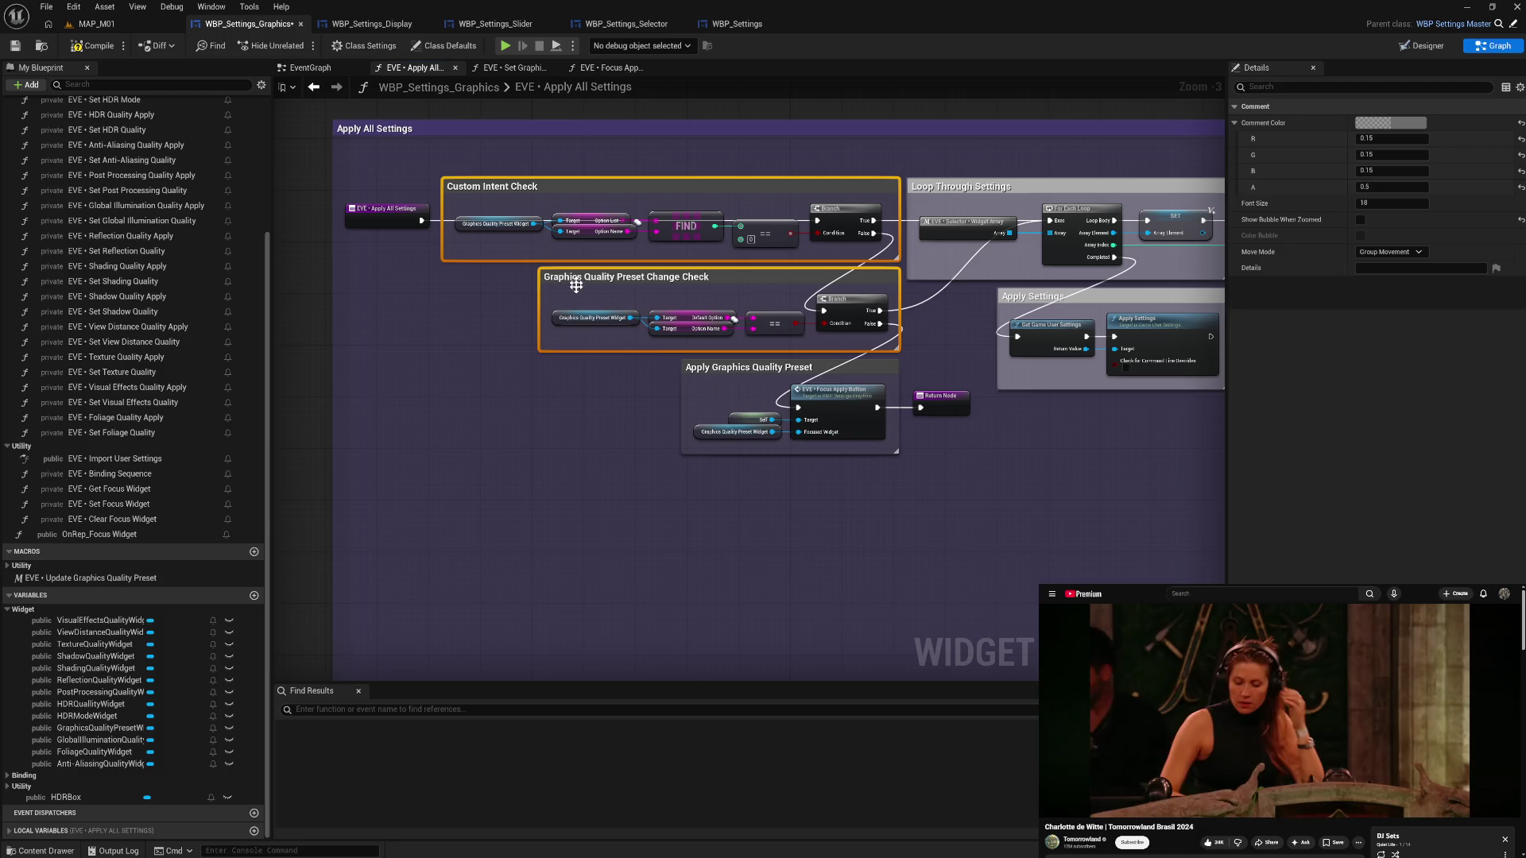
left_click(685, 368, "shift")
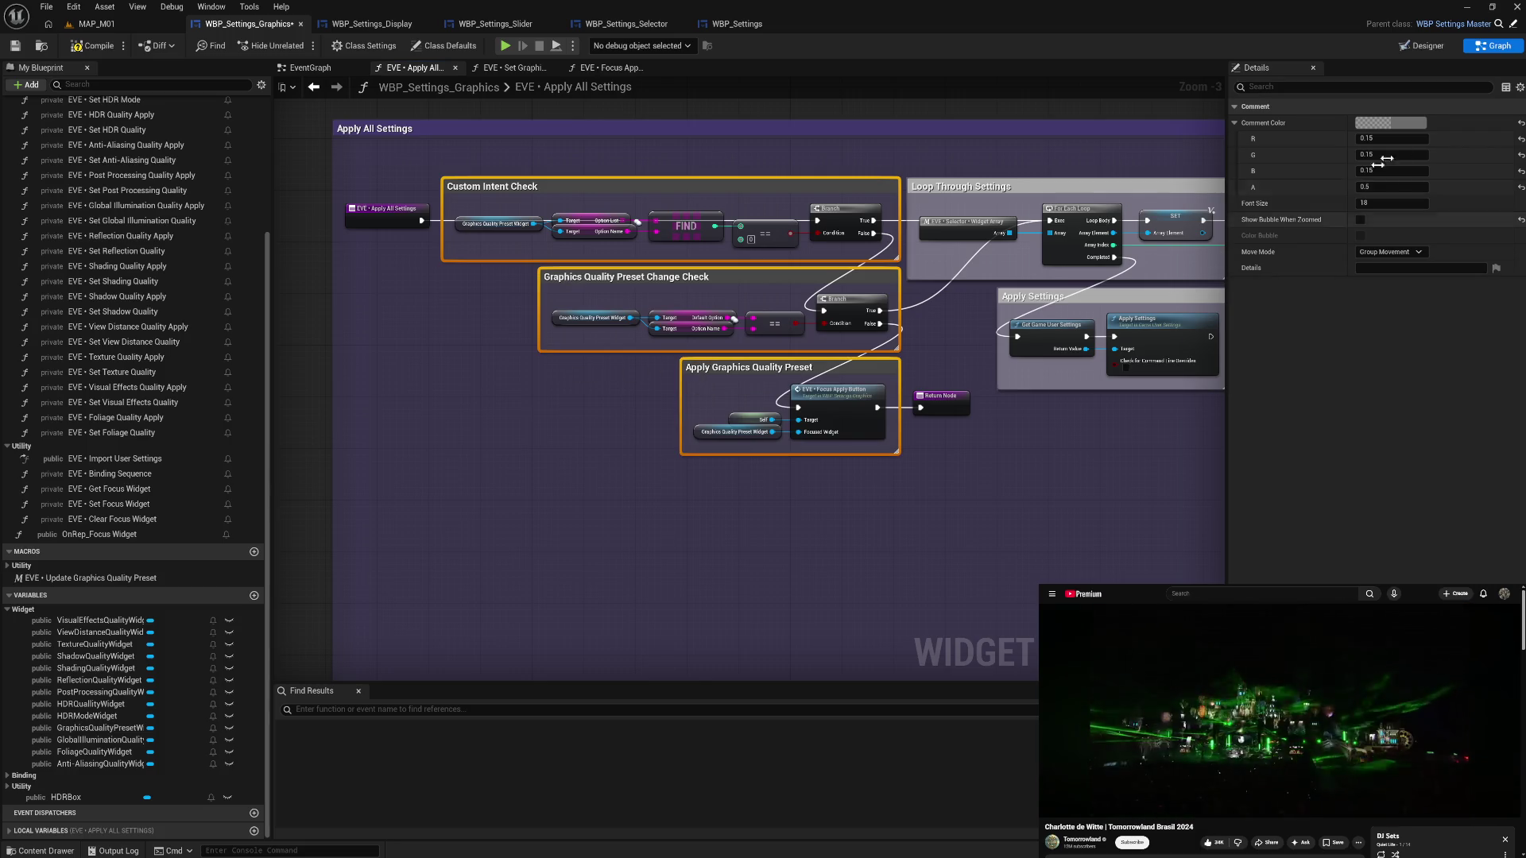
left_click(1390, 123)
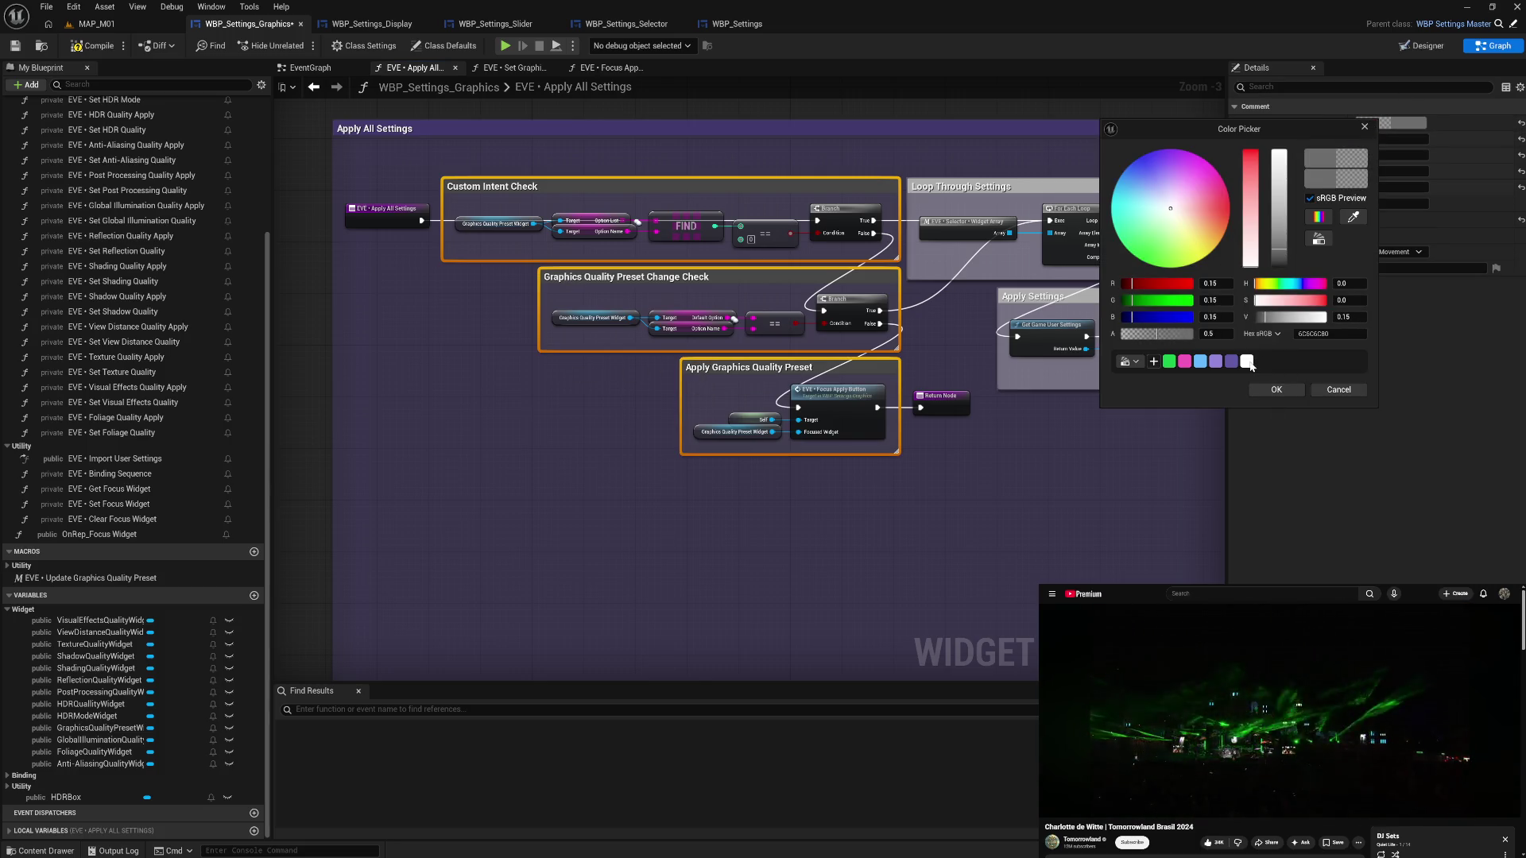
left_click(1261, 391)
left_click(1046, 496)
- Compile the Blueprint and review the Switch and Apply Setting groups
left_click_drag(1049, 439, 769, 291)
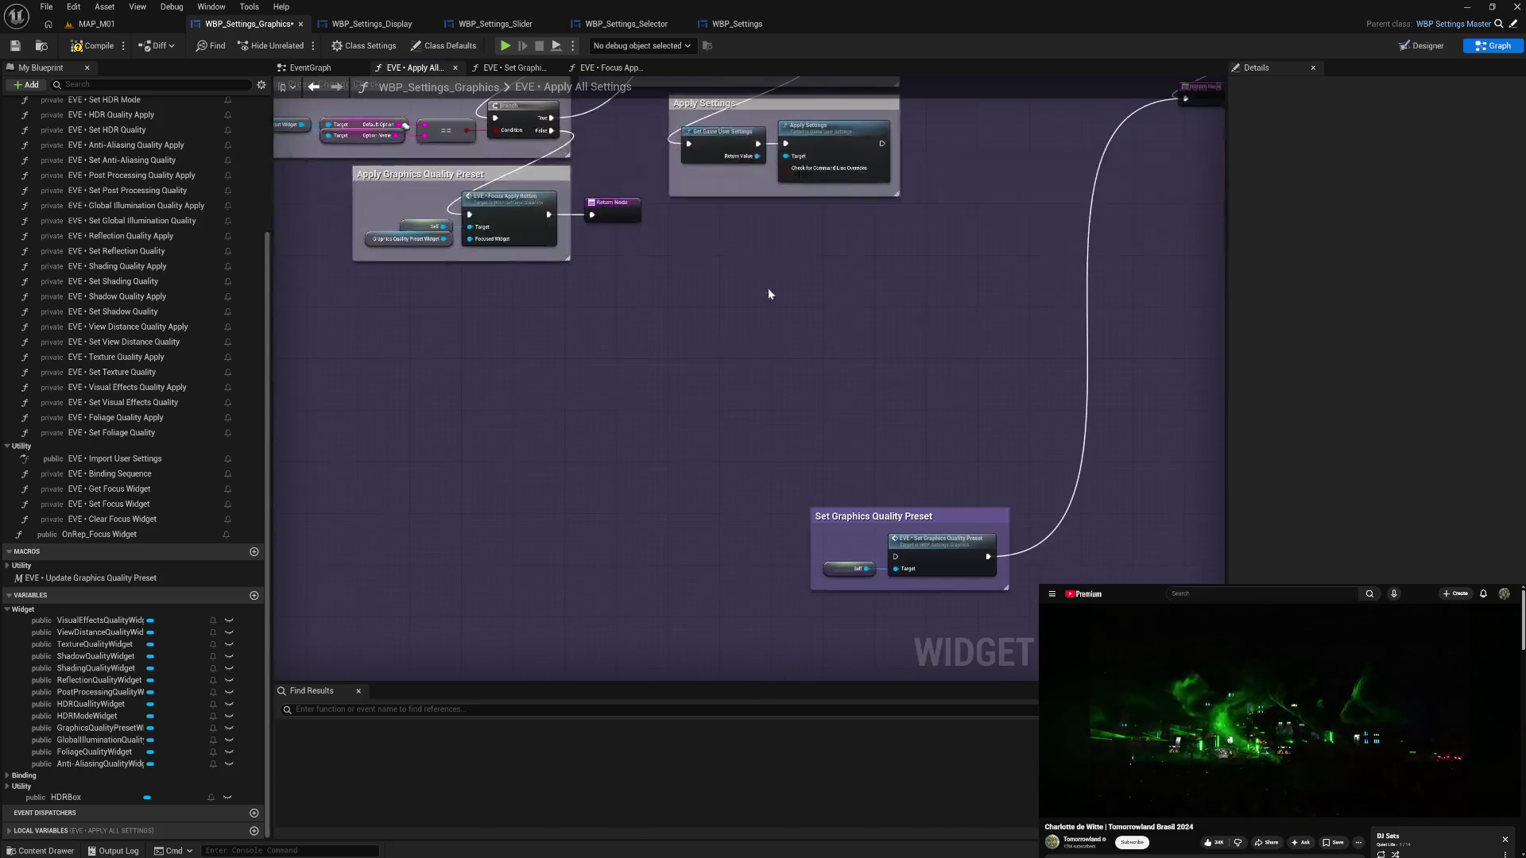
mouse_move(913, 407)
left_mouse_down()
mouse_move(729, 402)
mouse_move(708, 381)
mouse_move(667, 402)
left_mouse_up()
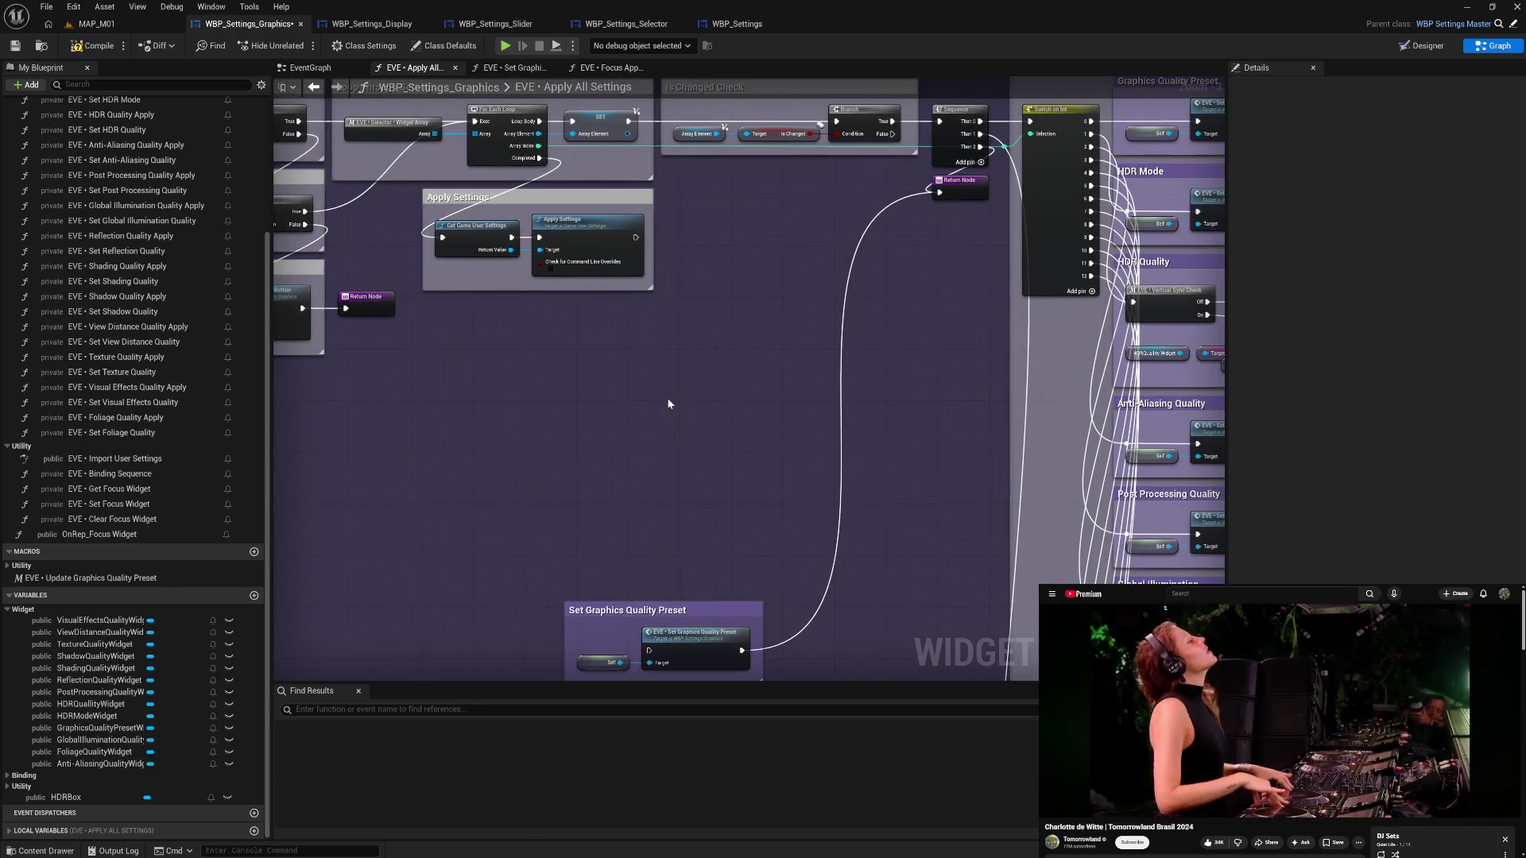
left_click(95, 45)
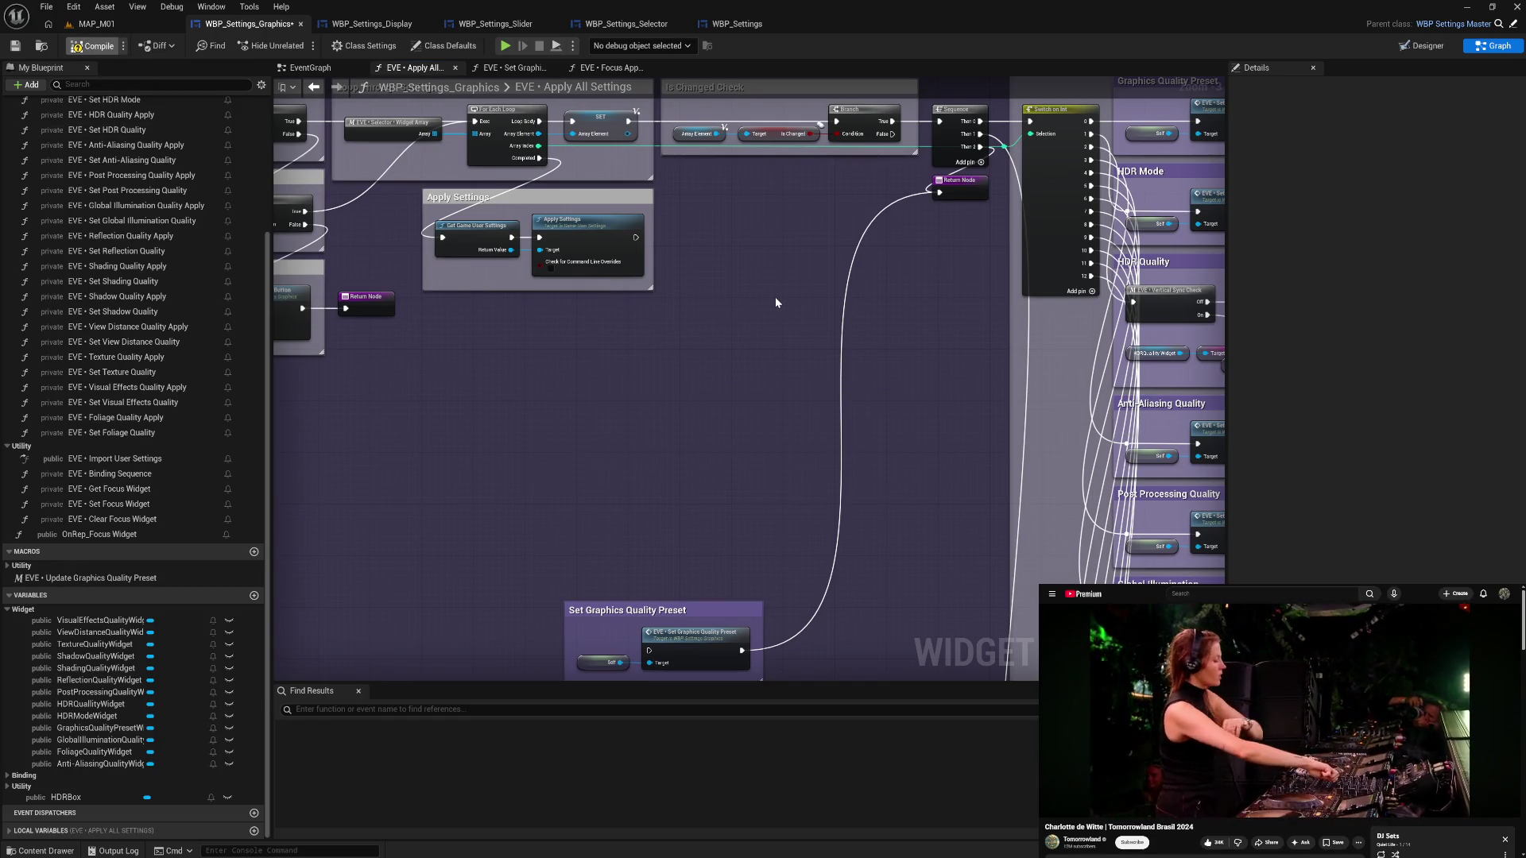
left_click_drag(776, 302, 539, 376)
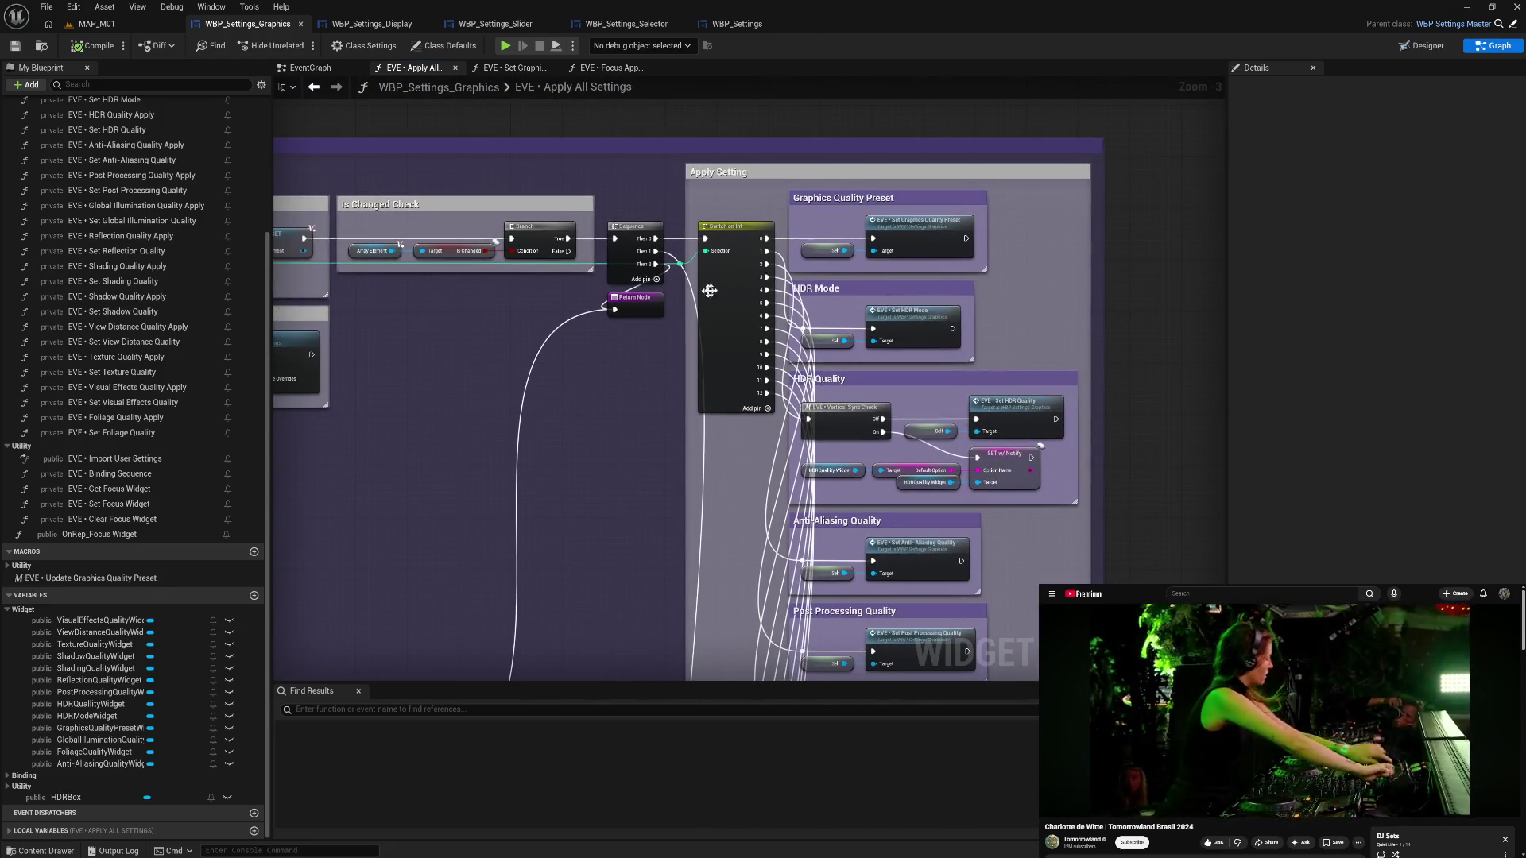
left_click_drag(704, 291, 777, 282)
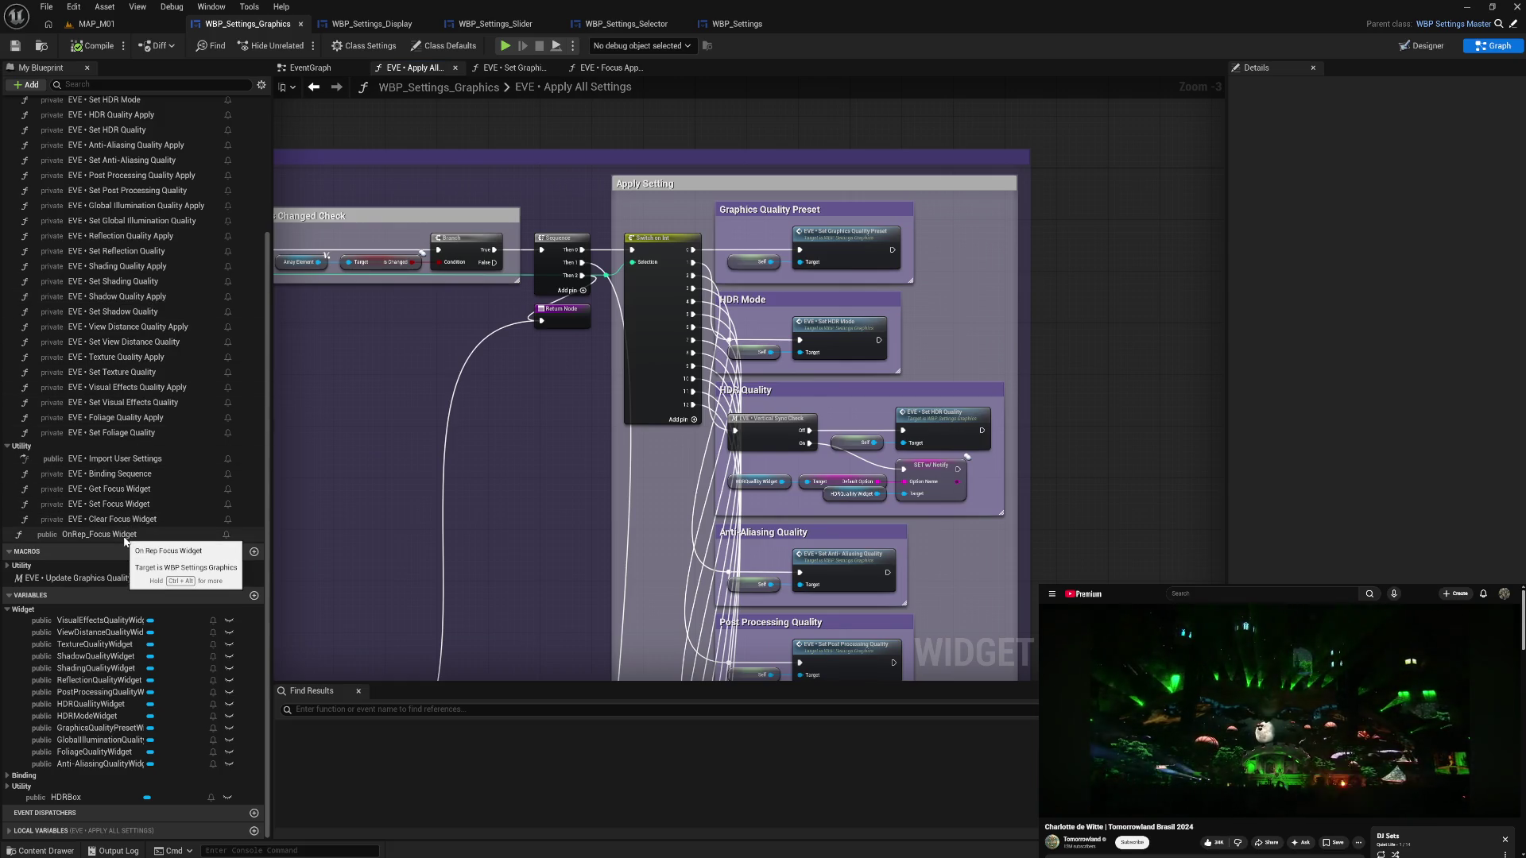
- Add an EVE Focus Apply Button call targeting a copied Self node
scroll(127, 459, "up", 4)
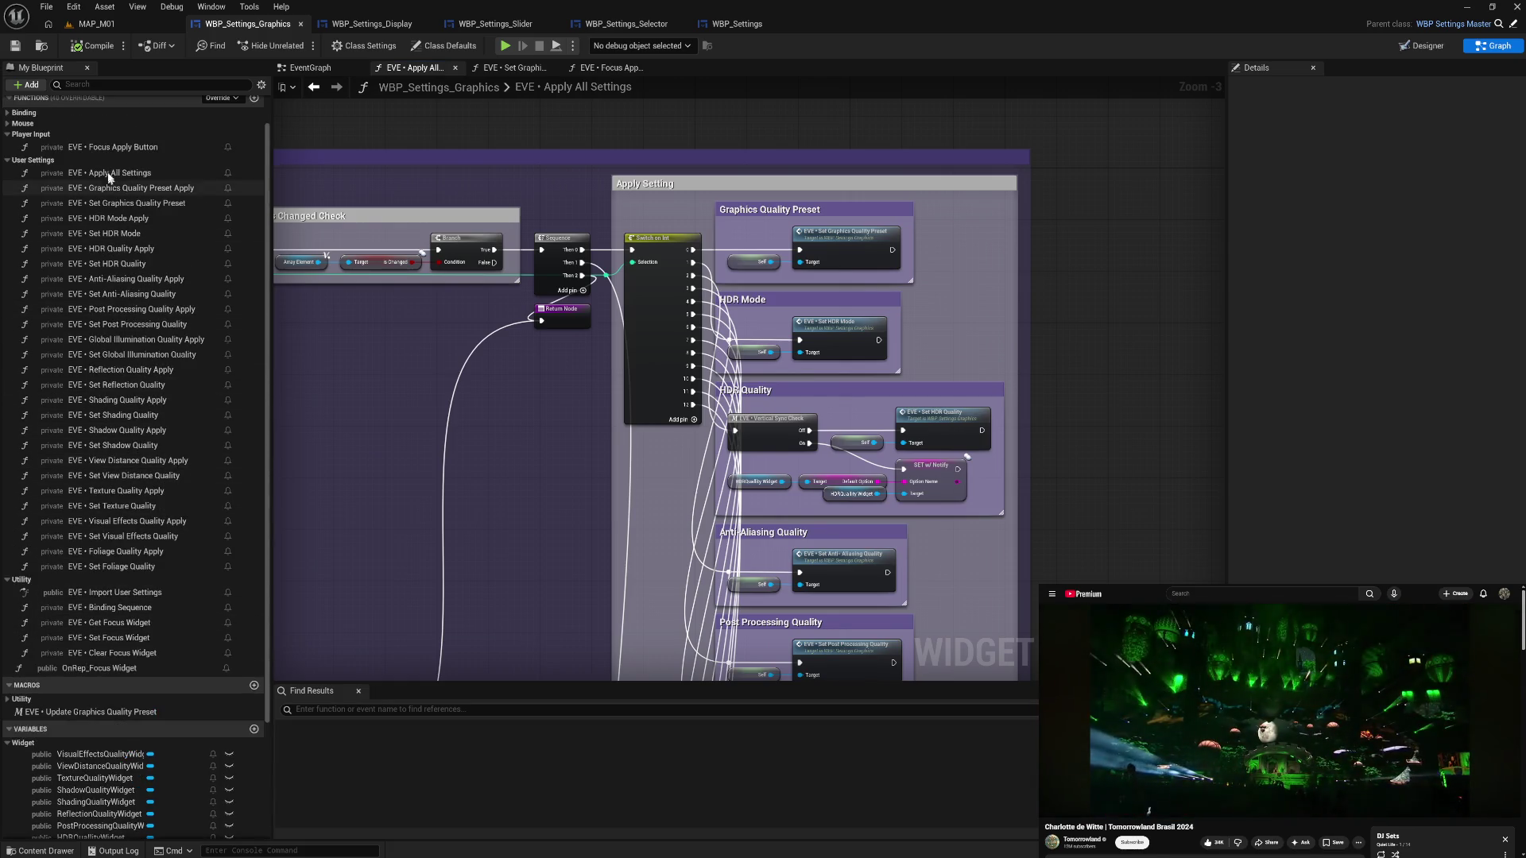
mouse_move(109, 147)
left_mouse_down()
mouse_move(882, 324)
mouse_move(1002, 303)
left_mouse_up()
left_click(758, 352)
key("ctrl+c")
key("ctrl+v")
left_click_drag(940, 332, 1014, 313)
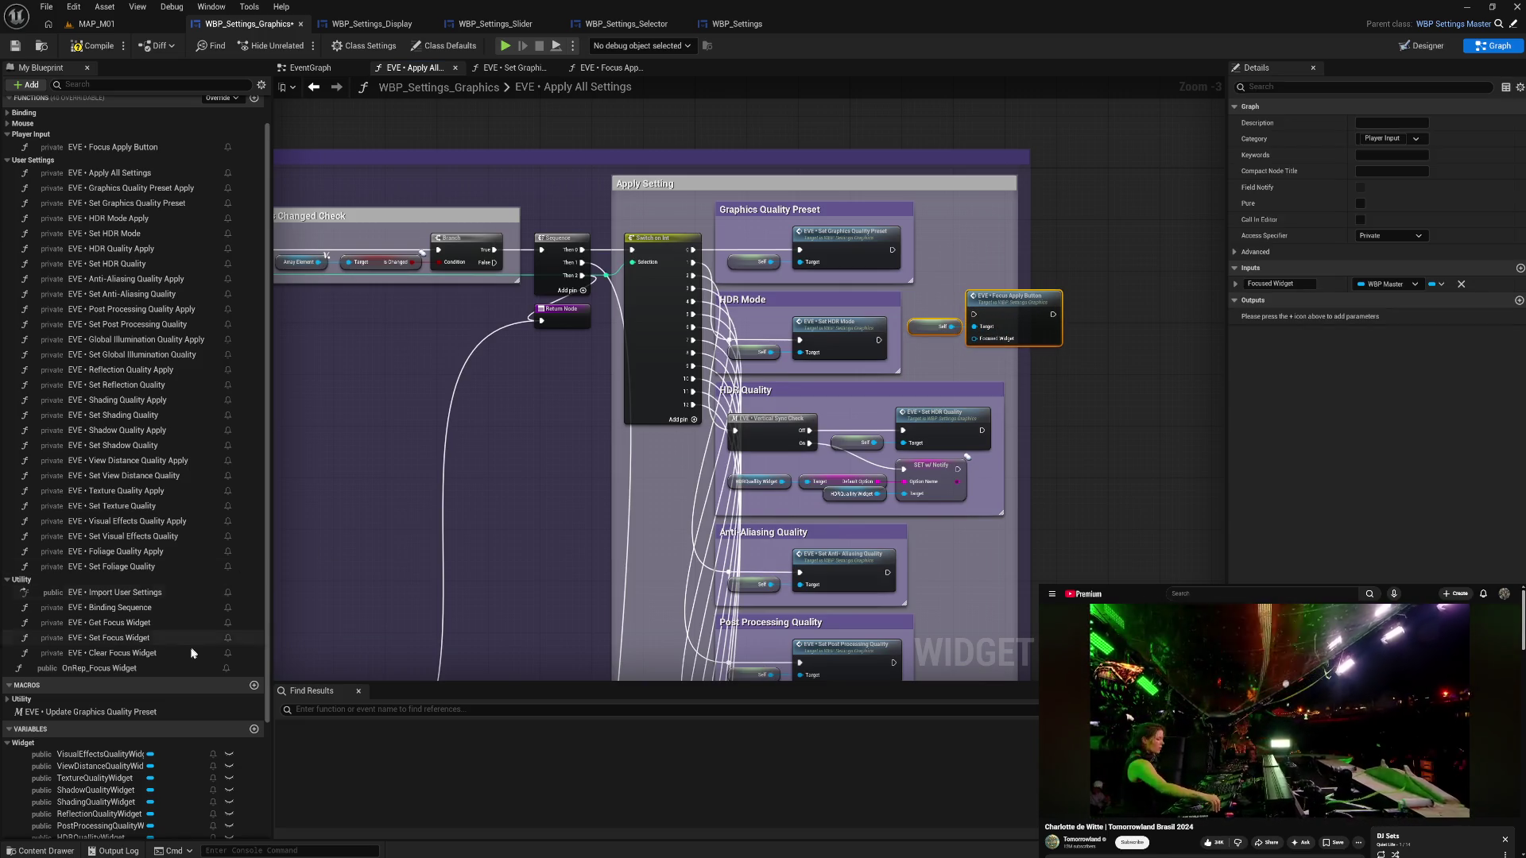
- Feed a copied Array Element into Focused Widget and run the call from Sequence Then 0
scroll(93, 656, "down", 3)
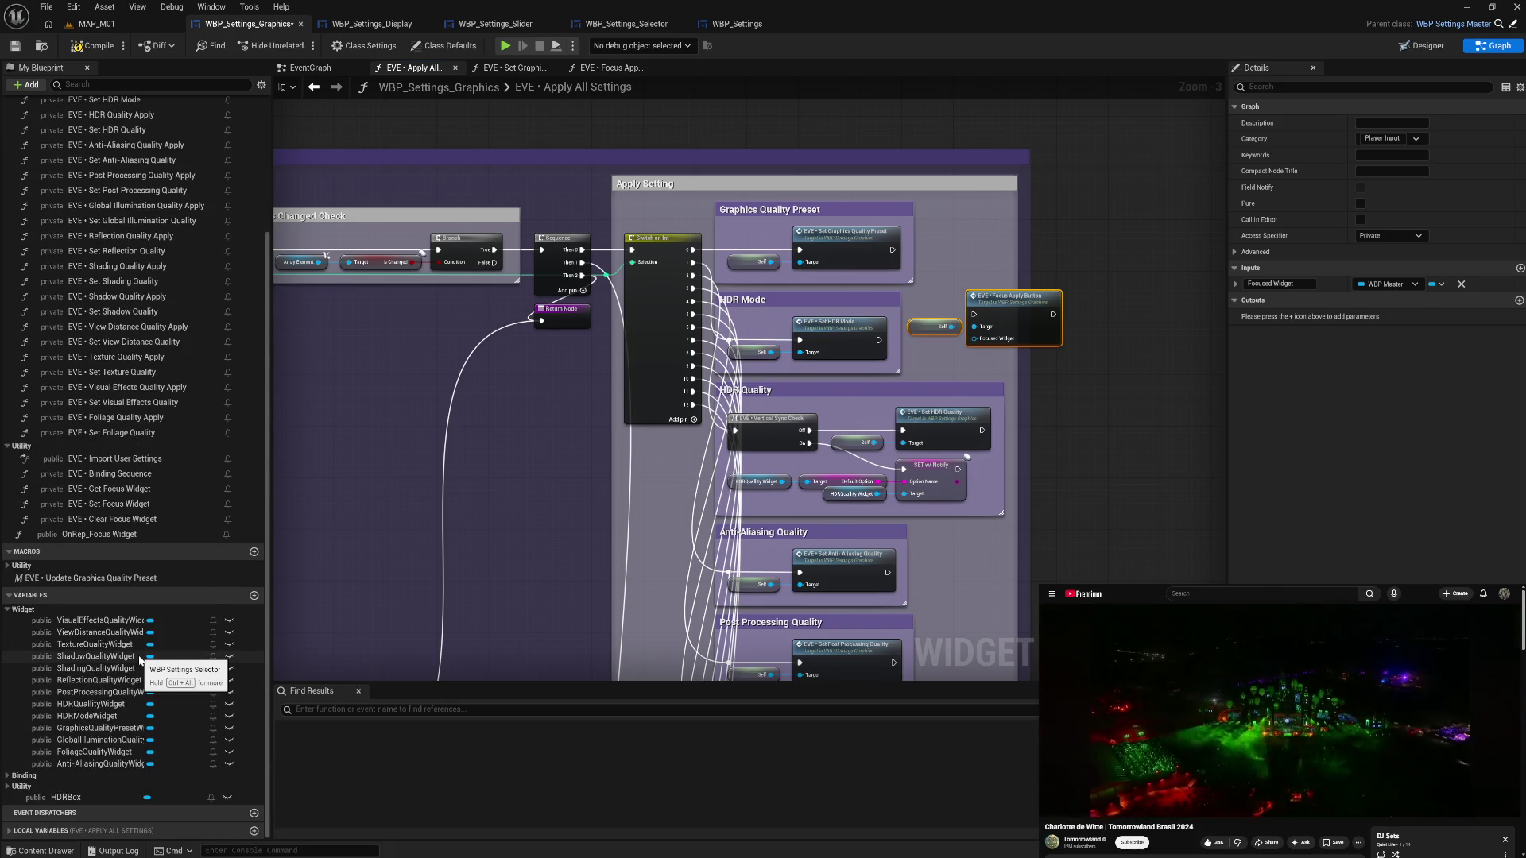
left_click_drag(388, 504, 505, 503)
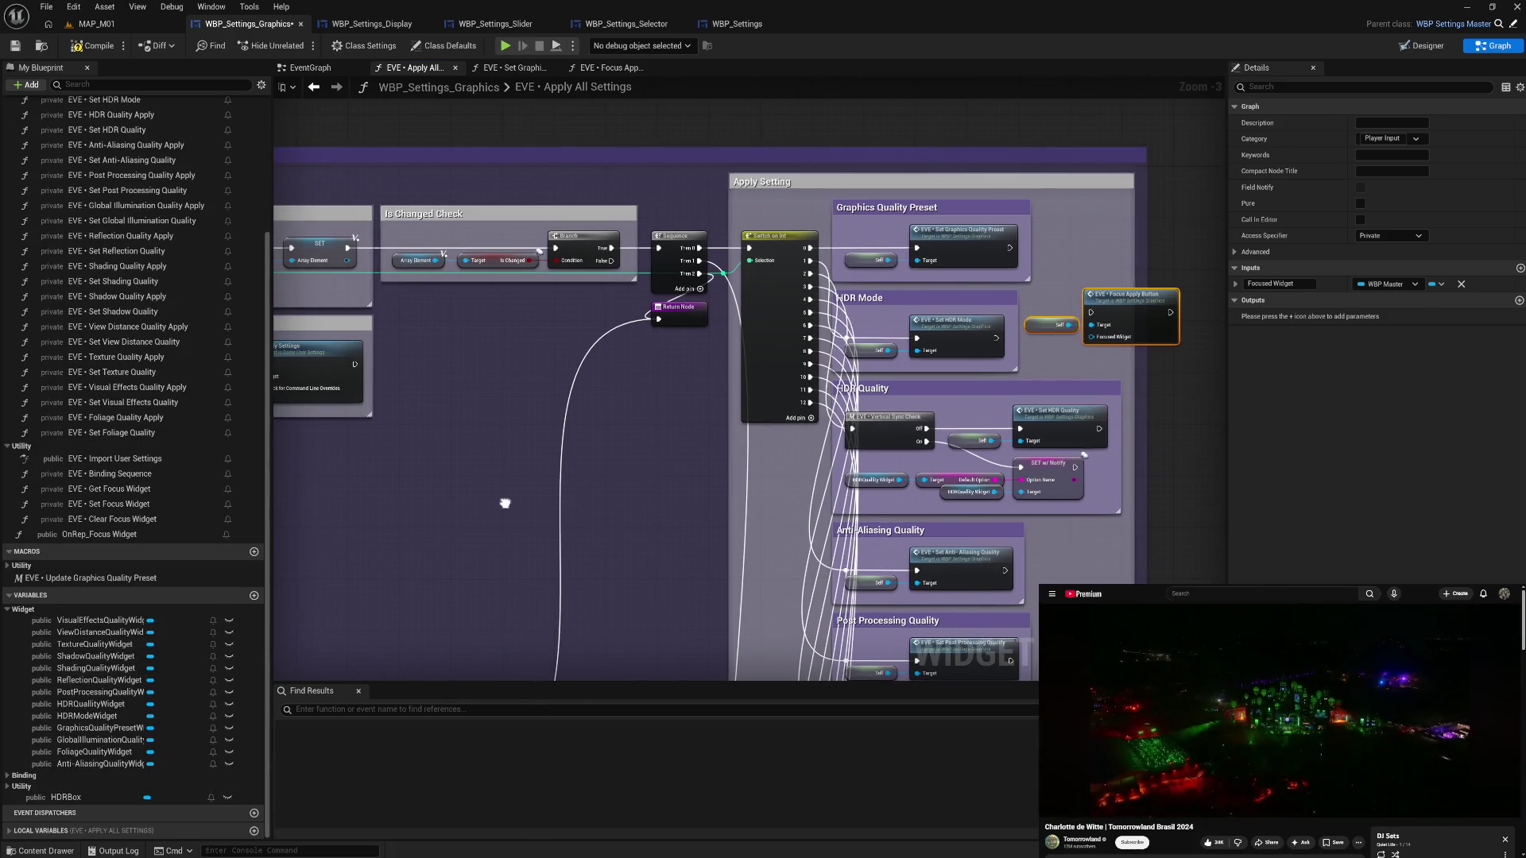
left_click(396, 260)
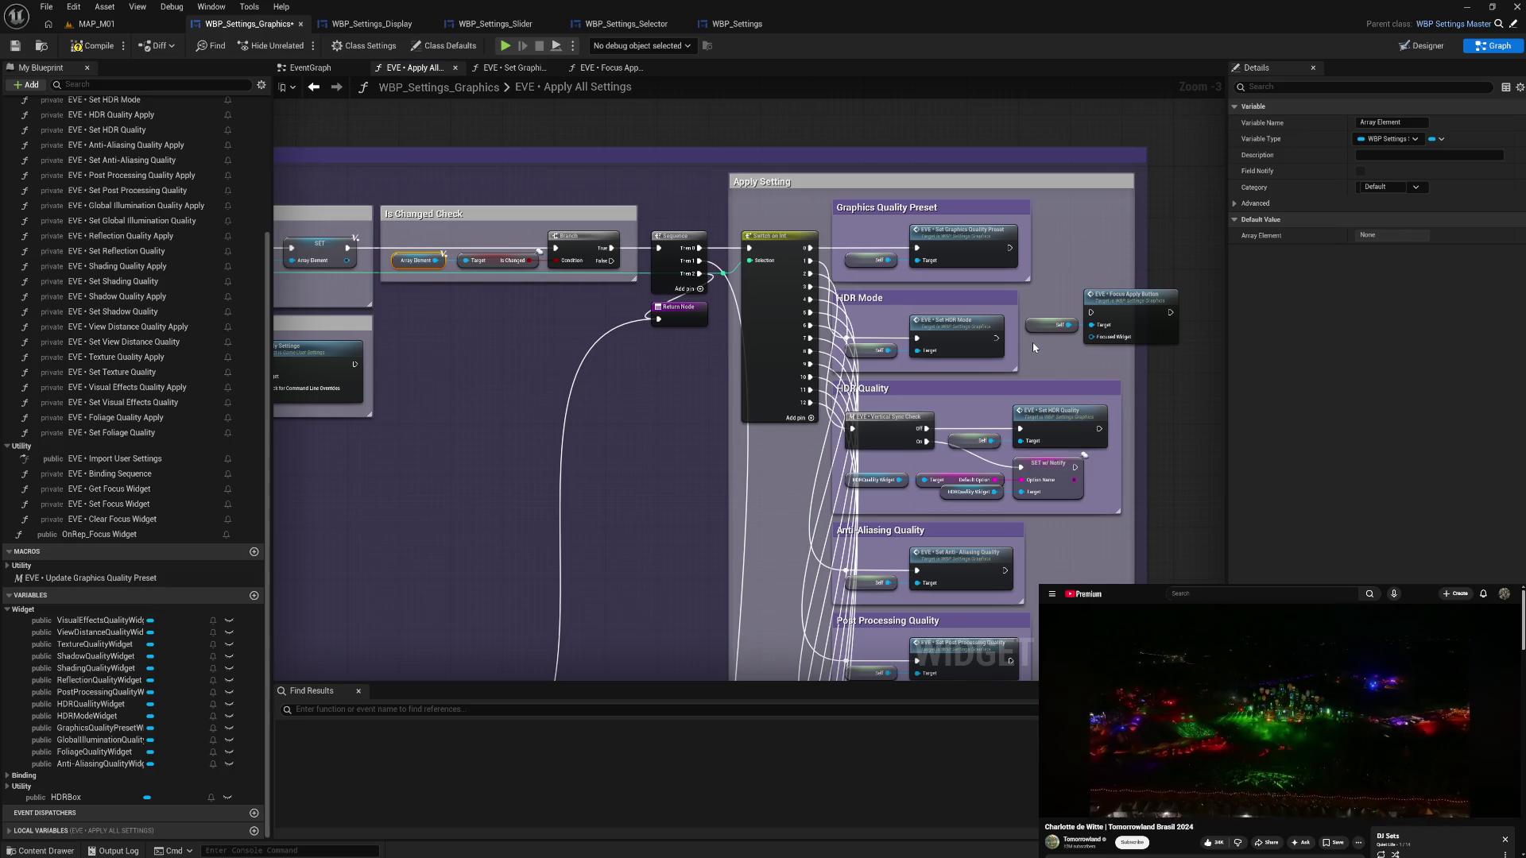
key("ctrl+v")
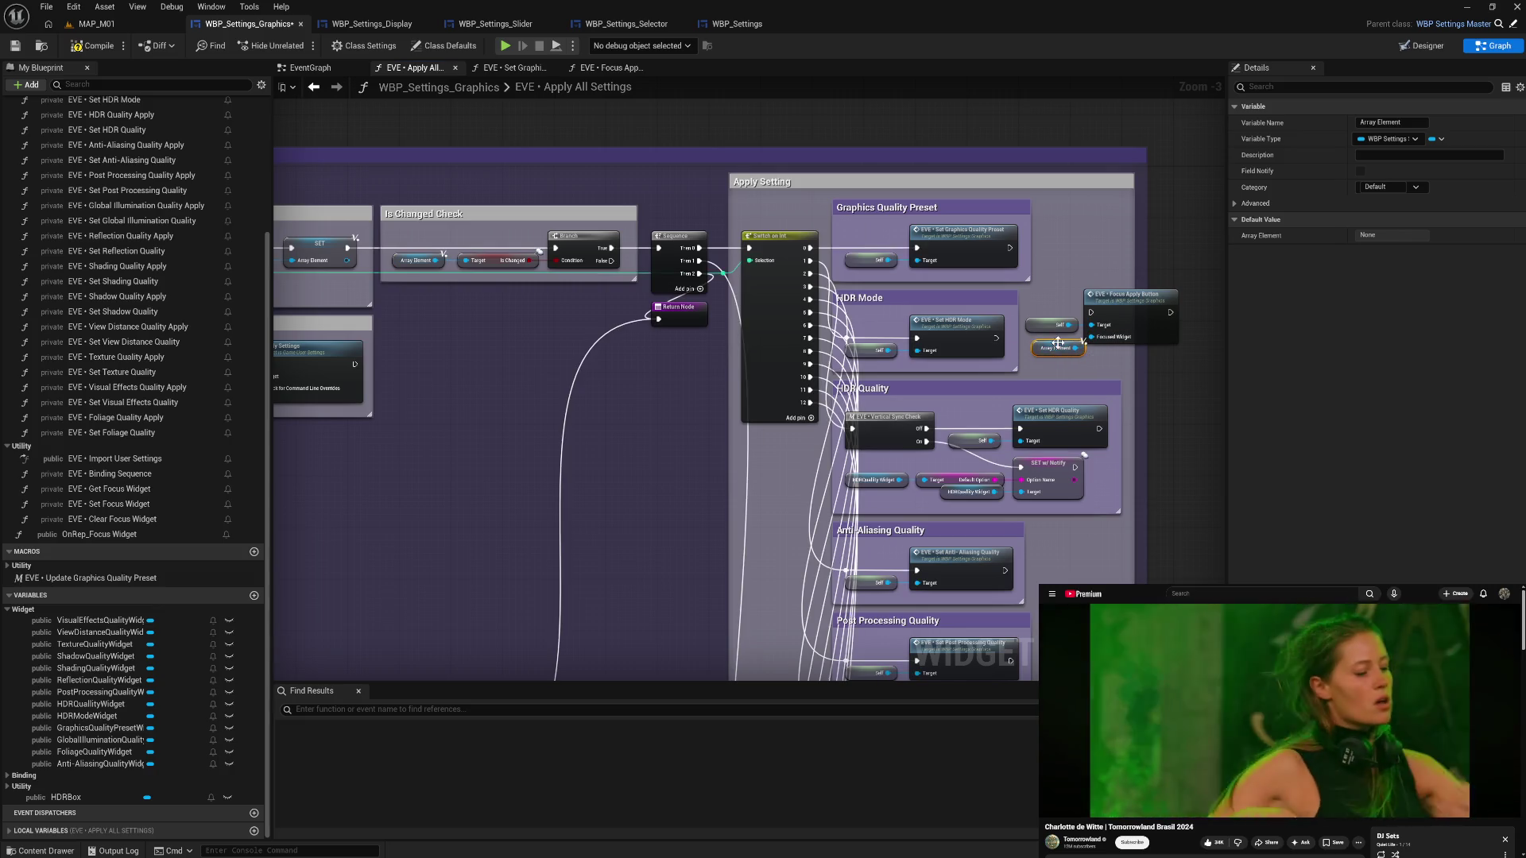
left_click_drag(1035, 347, 1027, 352)
left_click_drag(1025, 286, 1112, 369)
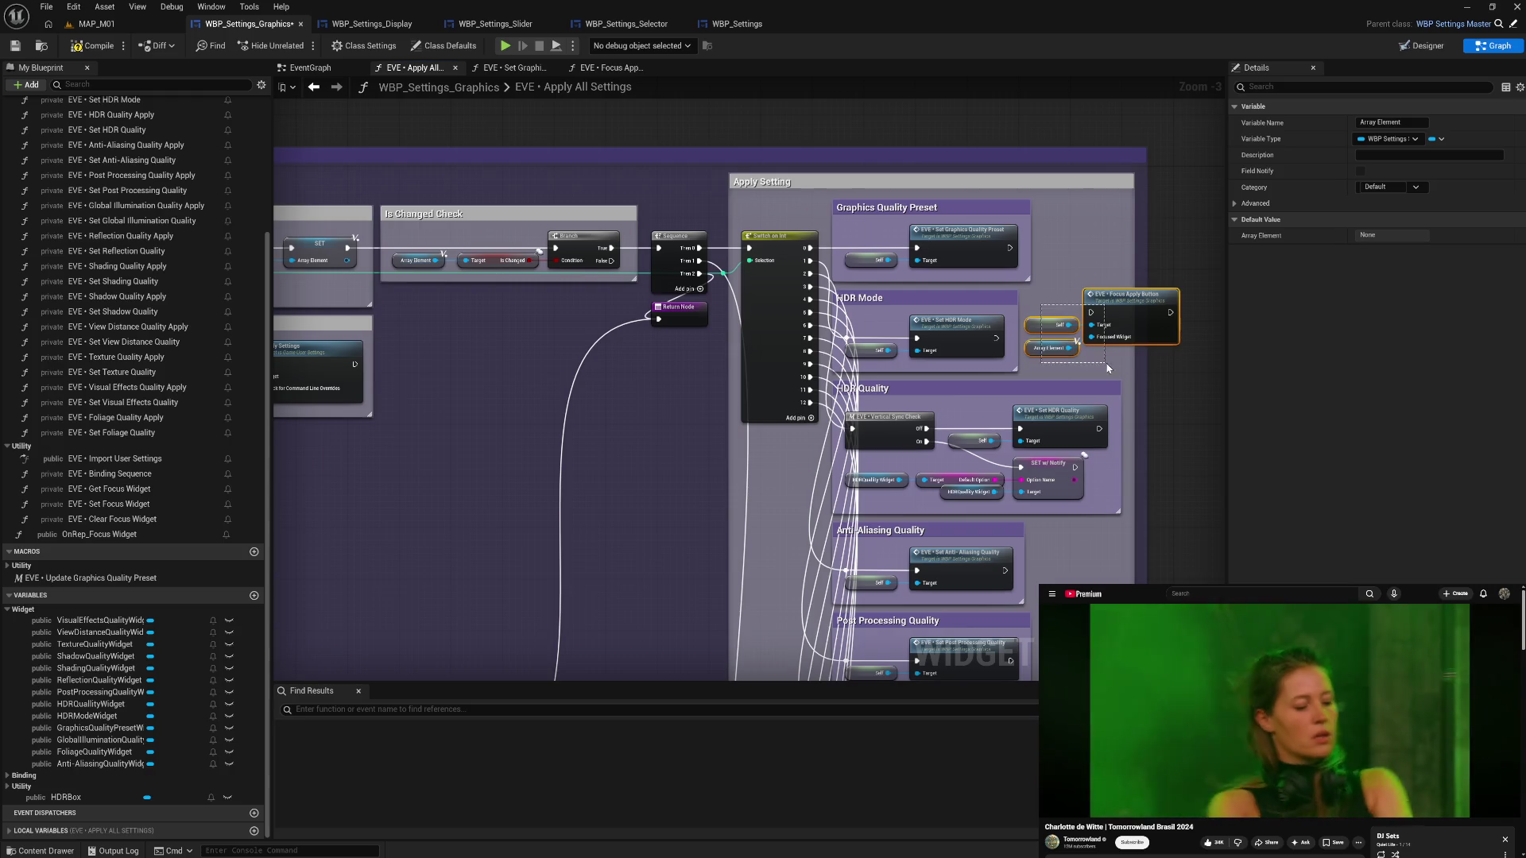
mouse_move(1112, 318)
left_mouse_down()
mouse_move(743, 362)
mouse_move(624, 398)
mouse_move(647, 375)
left_mouse_up()
mouse_move(699, 248)
left_mouse_down()
mouse_move(711, 266)
mouse_move(628, 376)
left_mouse_up()
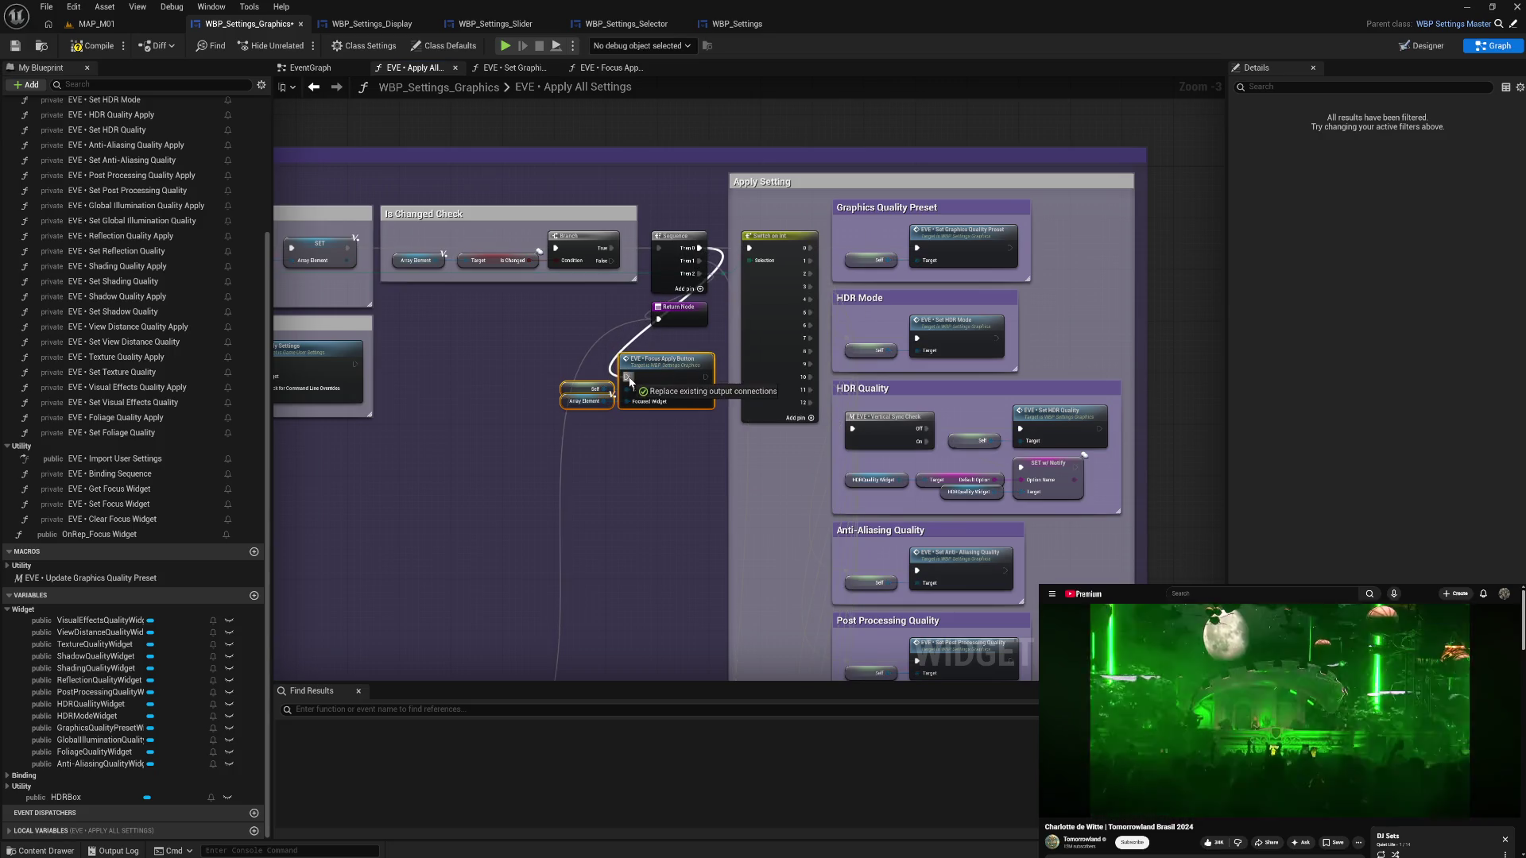
left_click(531, 347)
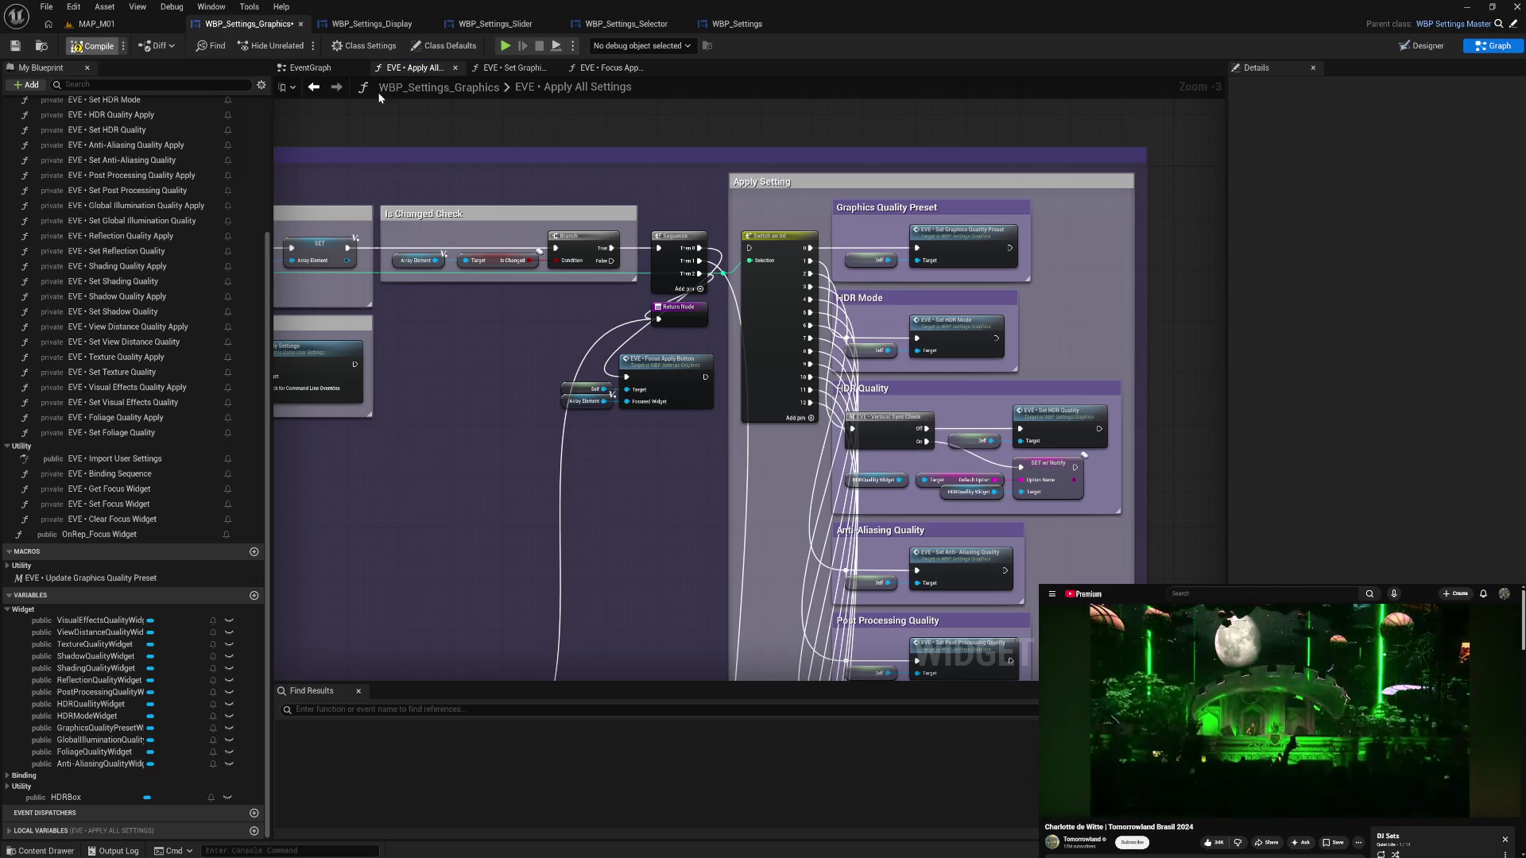
- Launch the game in standalone preview and show its Graphics settings
left_click(504, 46)
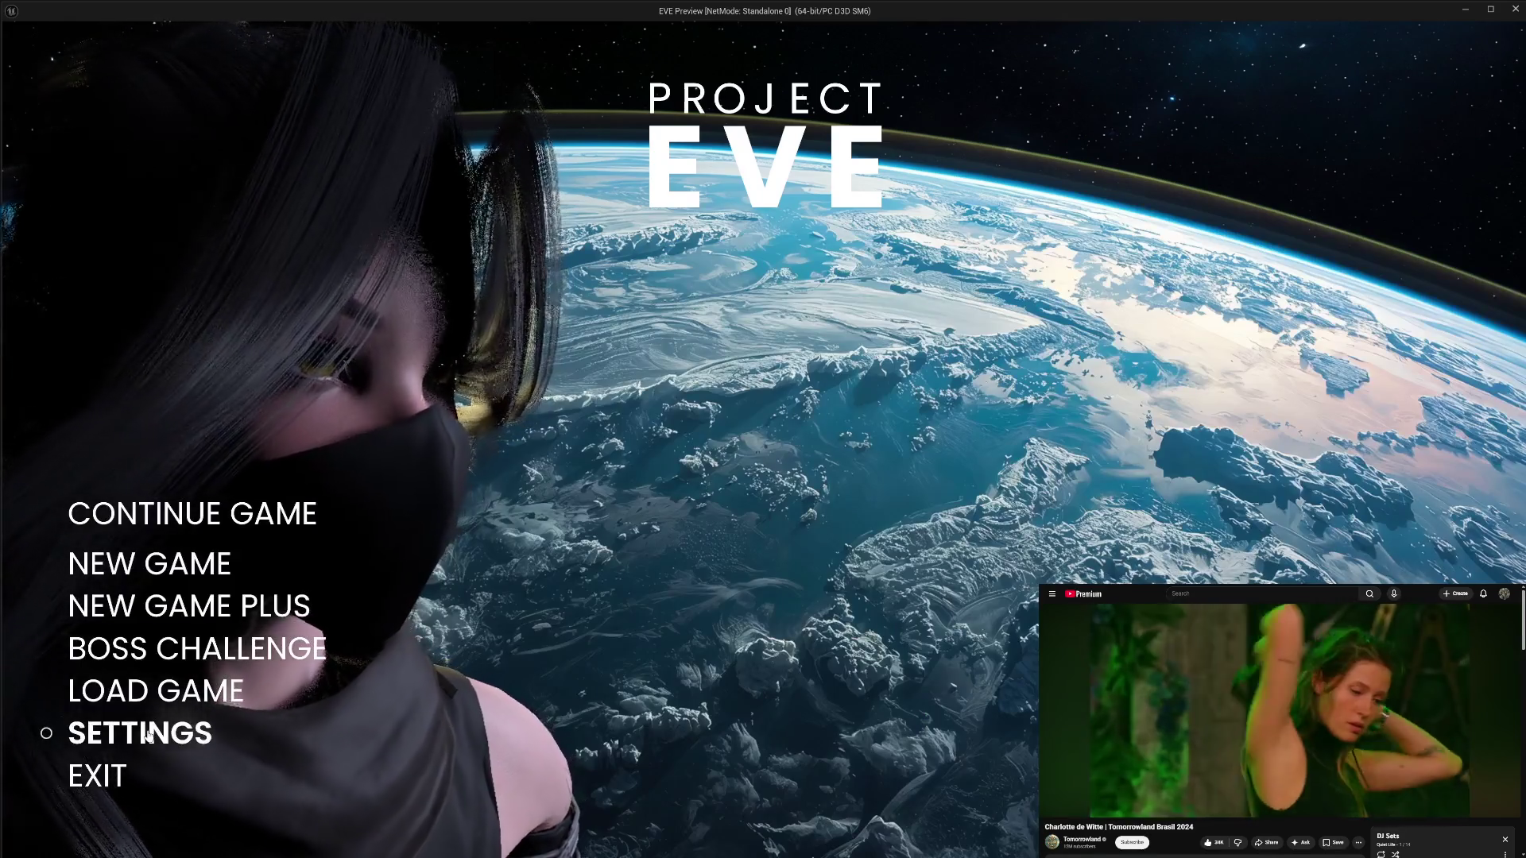
left_click(148, 735)
left_click(109, 262)
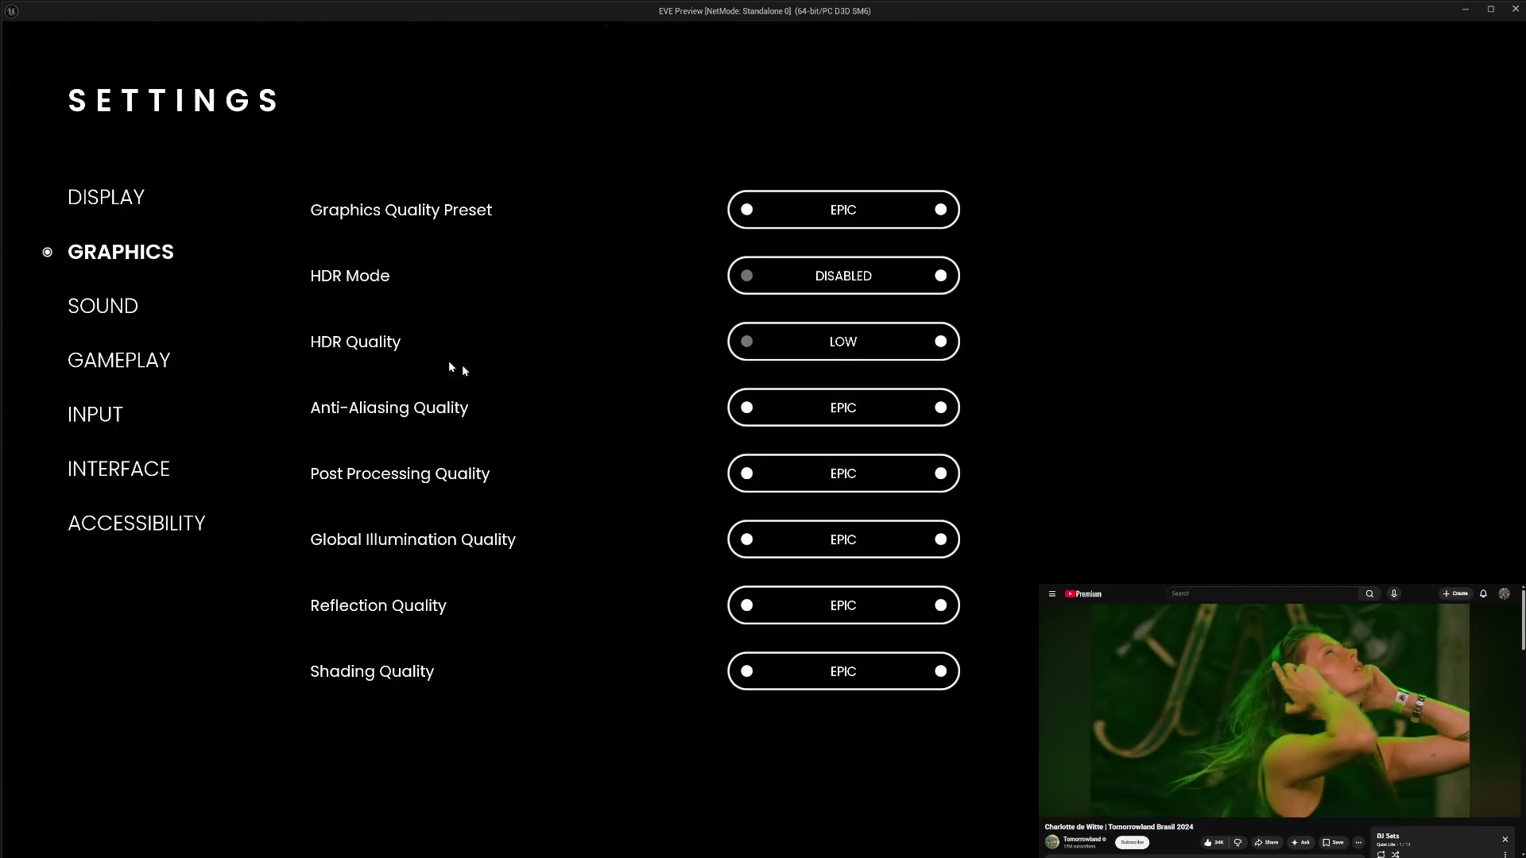
- Cycle Anti-Aliasing Quality through CINEMATIC, EPIC and HIGH, applying each, ending on EPIC; lower Post Processing to HIGH
left_click(941, 409)
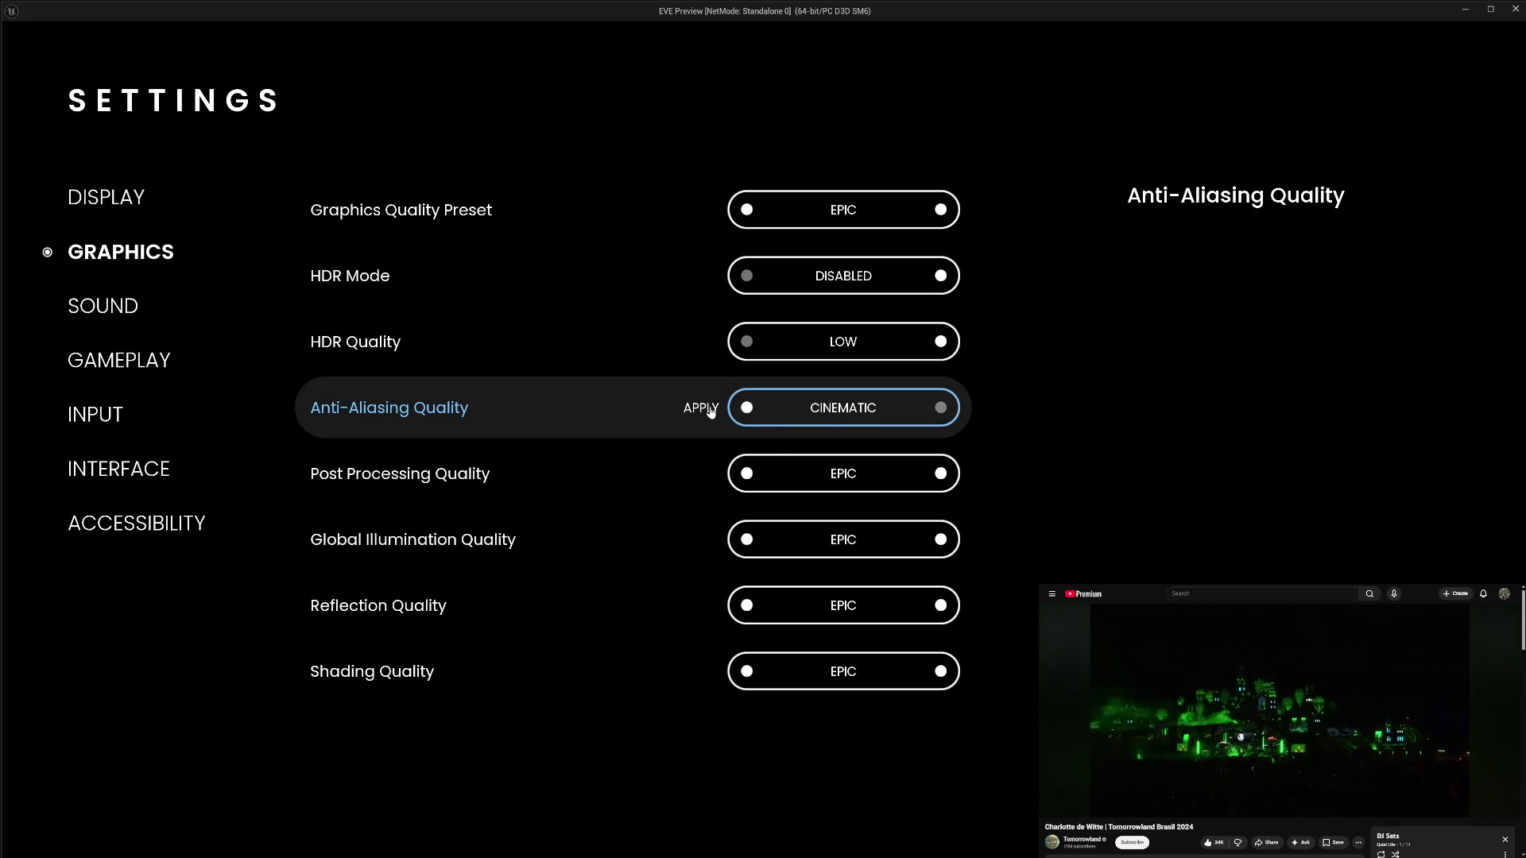
left_click(743, 409)
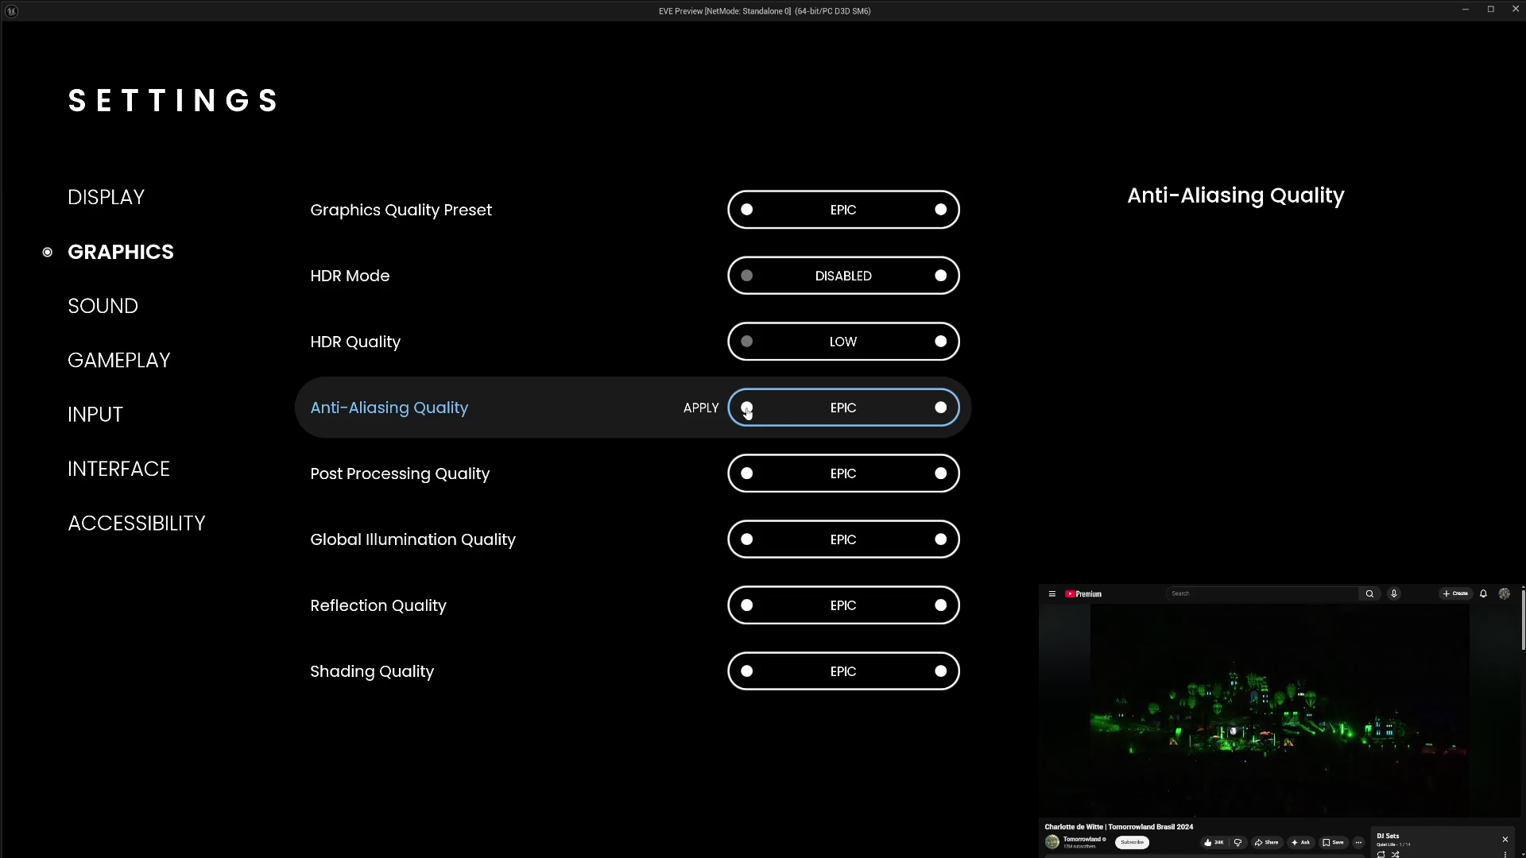
left_click(747, 410)
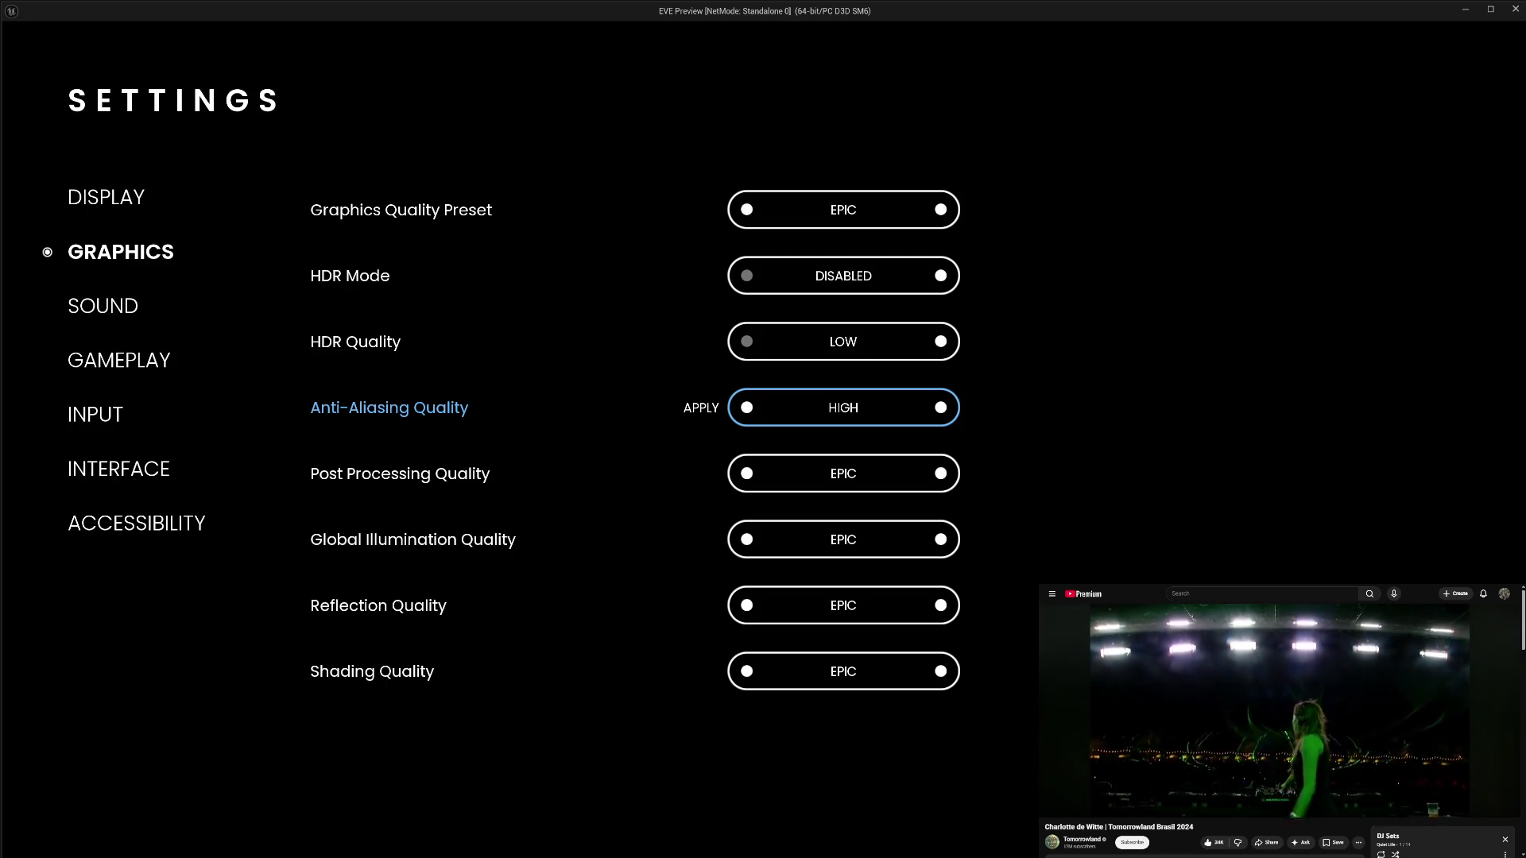
key("Return")
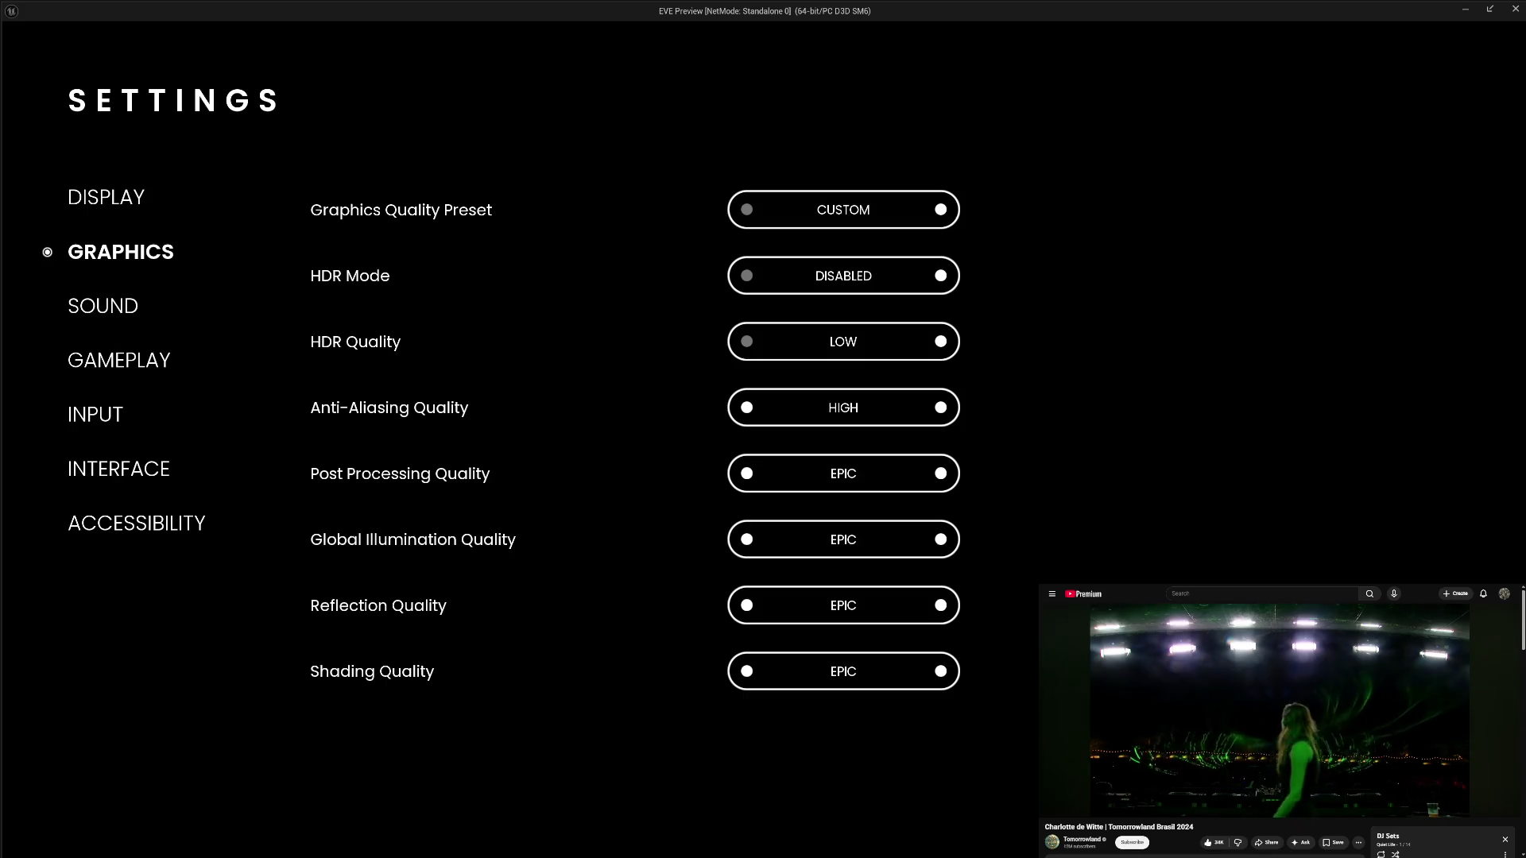
left_click(941, 407)
key("Return")
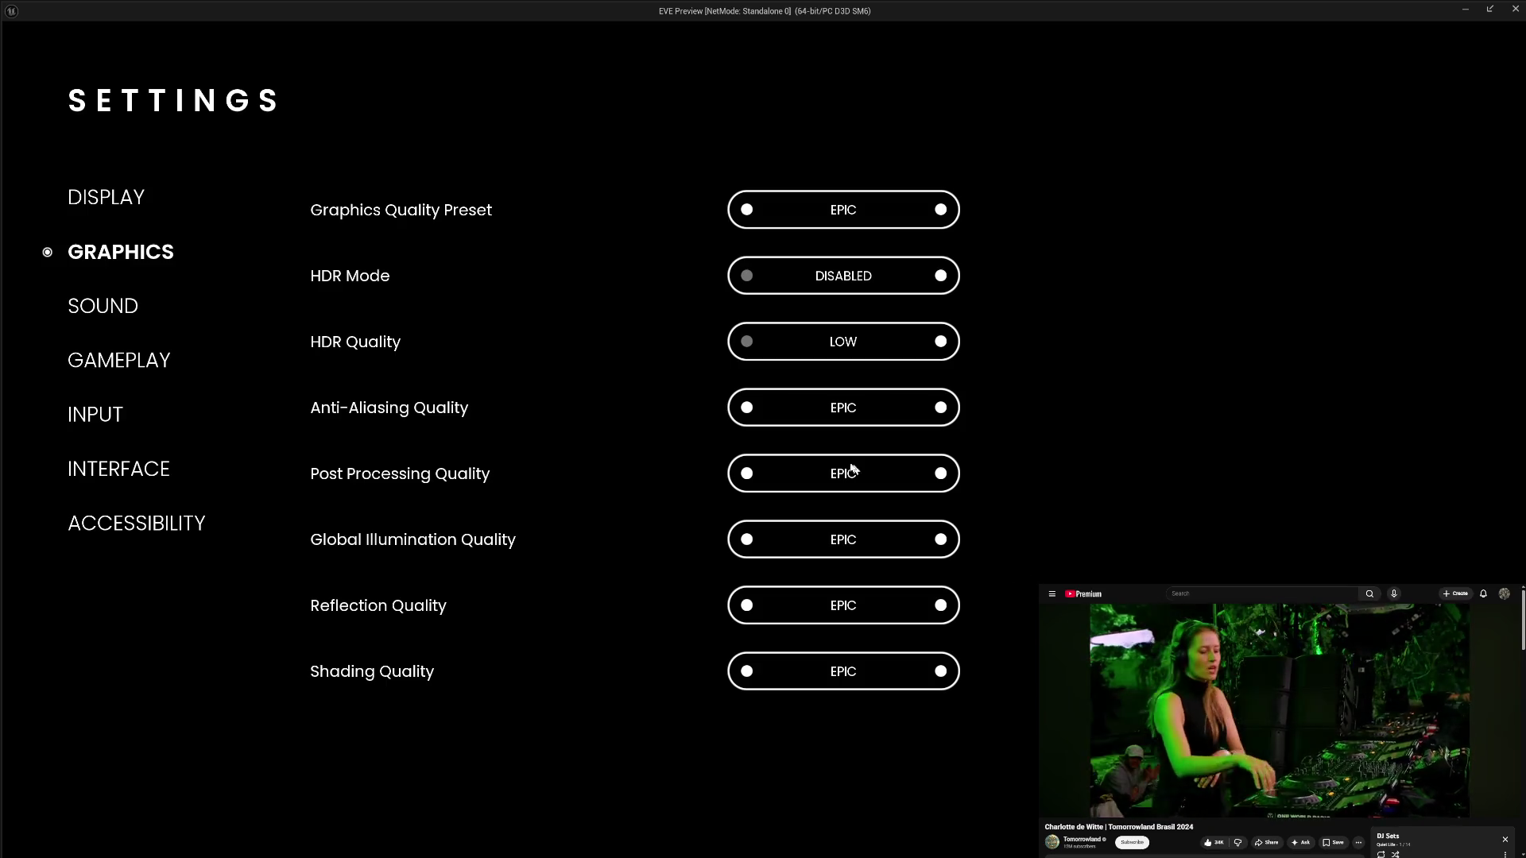
left_click(739, 409)
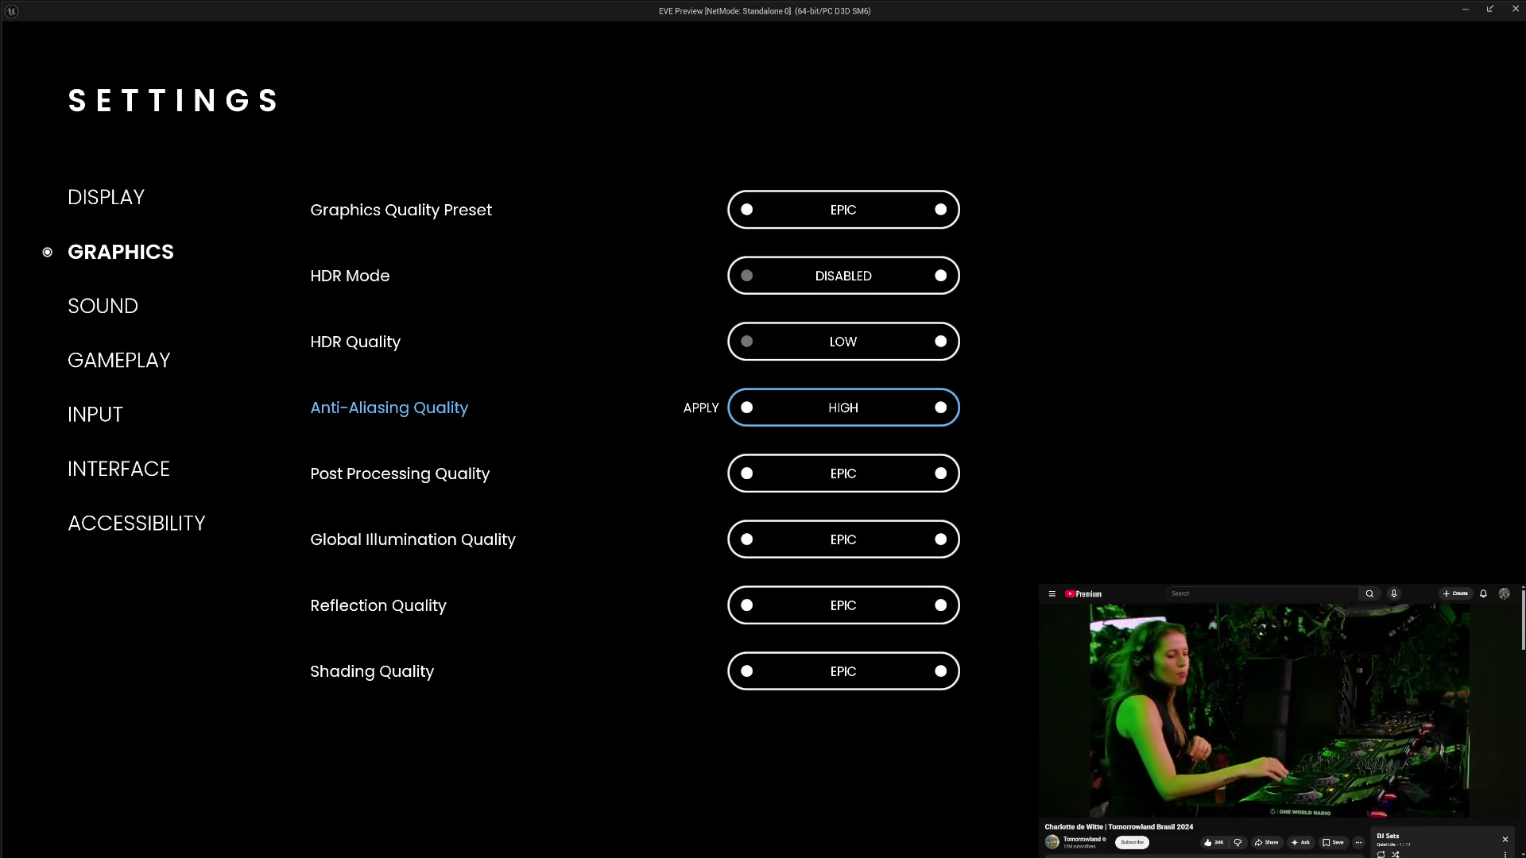
key("Return")
left_click(940, 408)
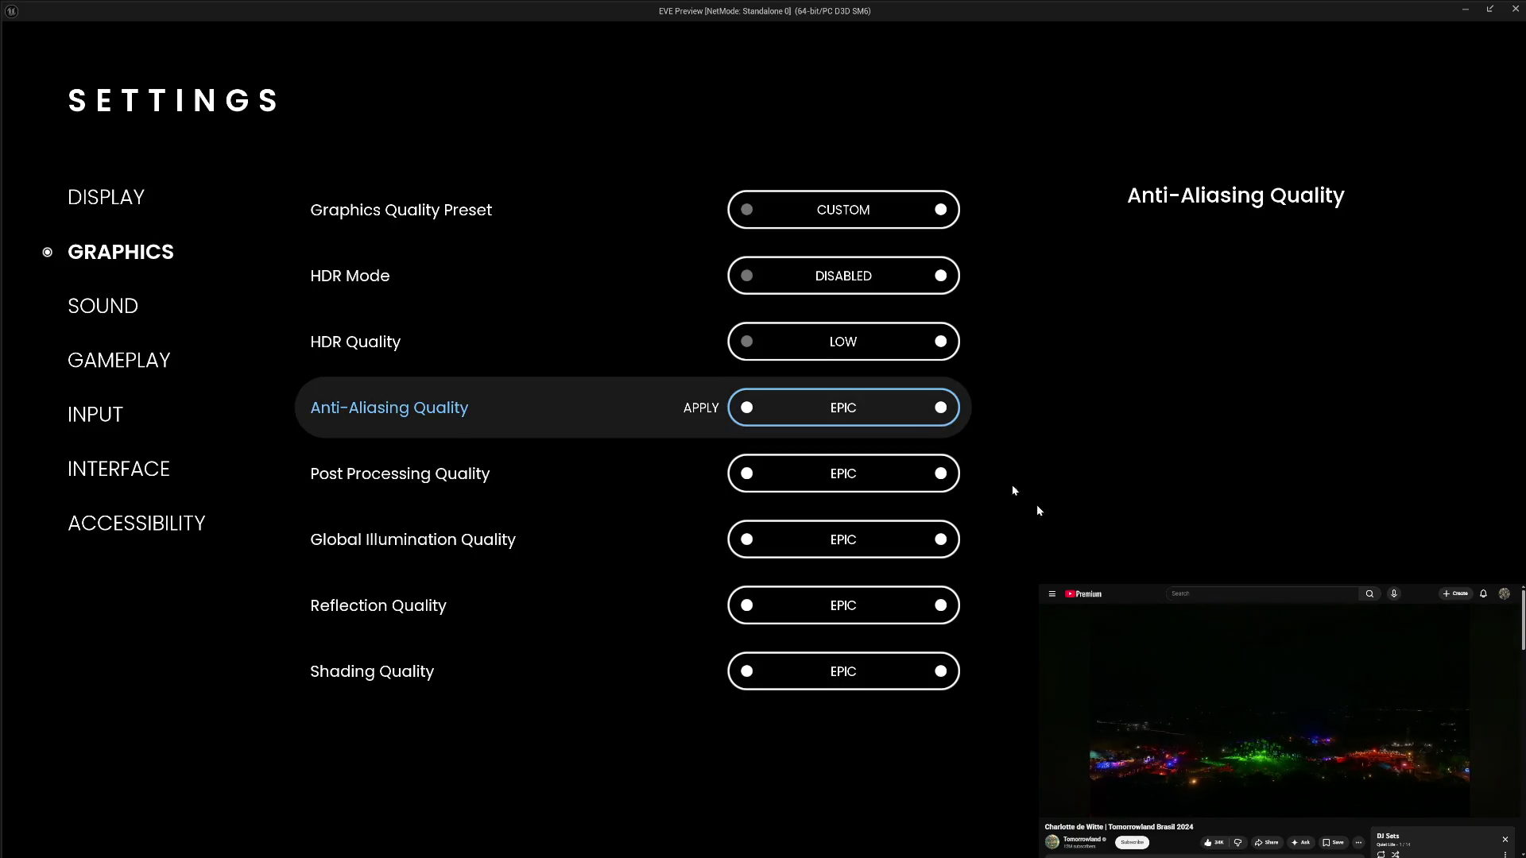
key("Return")
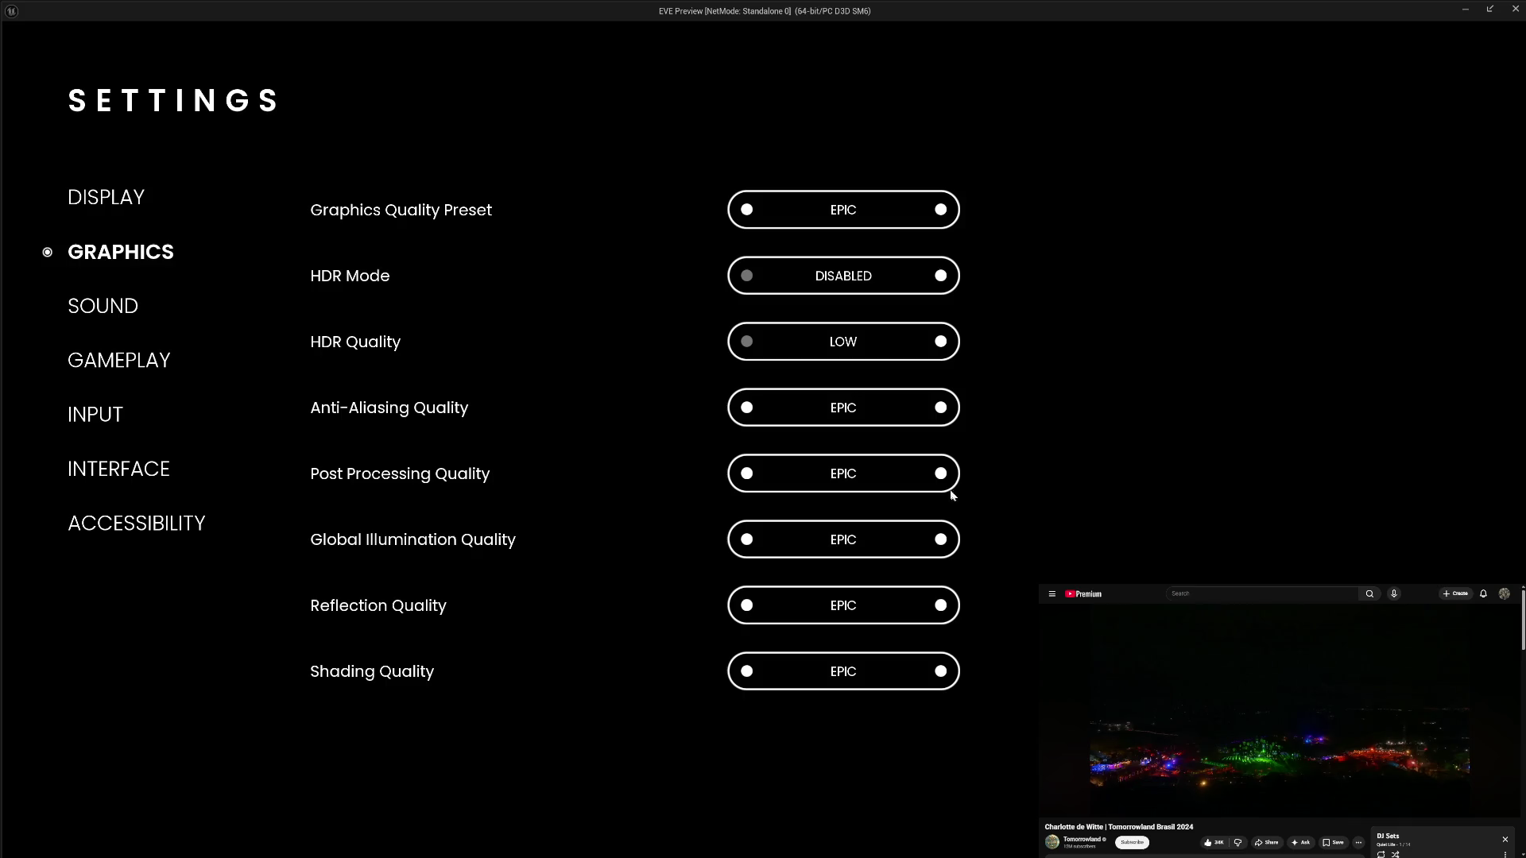
left_click(747, 475)
- Lower Global Illumination to HIGH and Reflection to LOW, then apply Anti-Aliasing HIGH and back to EPIC
left_click(747, 540)
left_click(747, 607)
left_click(746, 606)
left_click(747, 606)
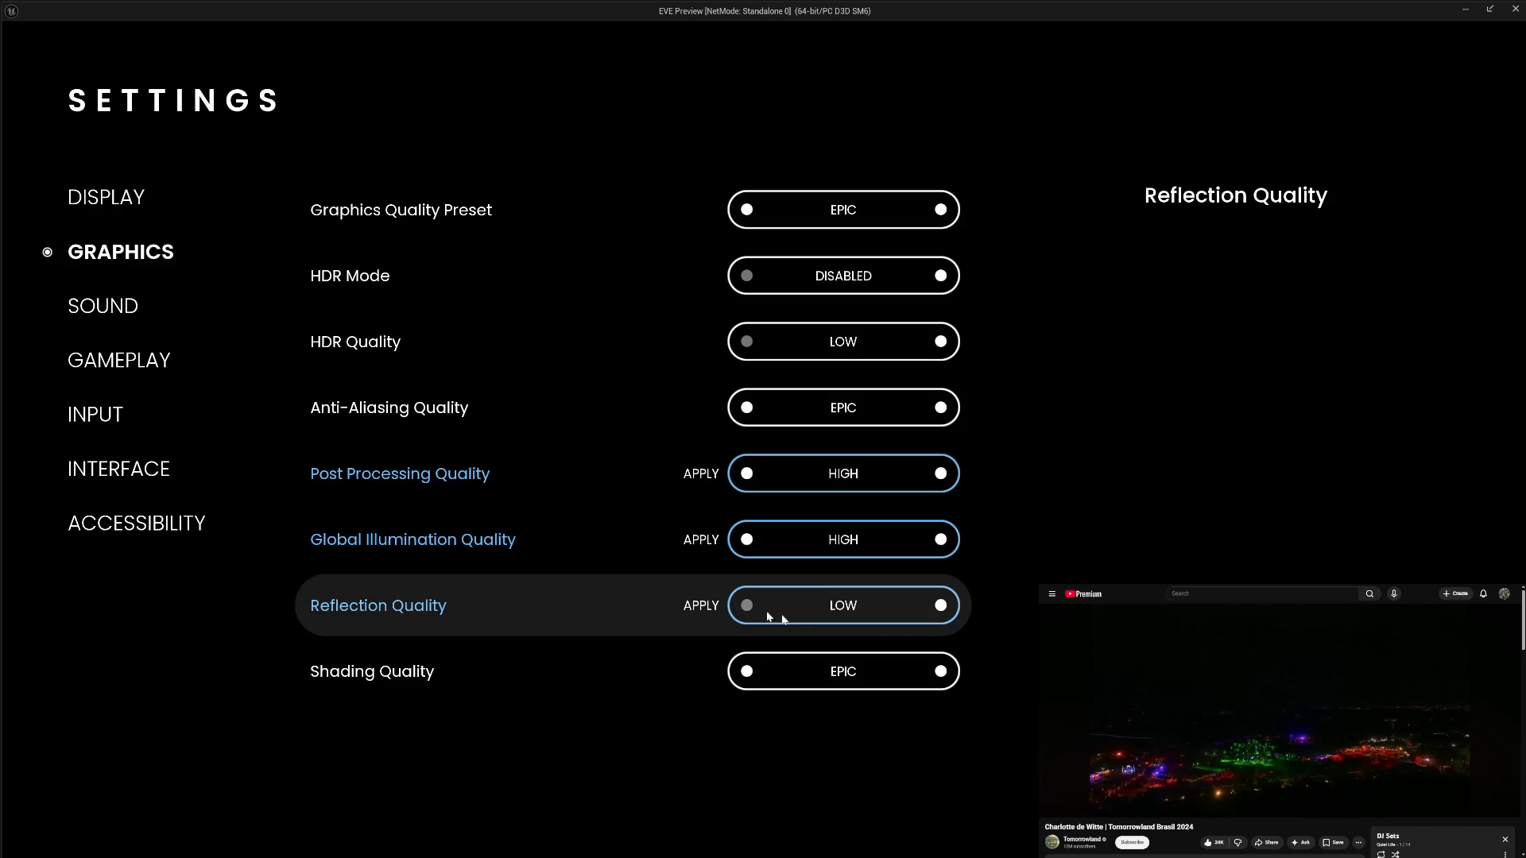
left_click(747, 407)
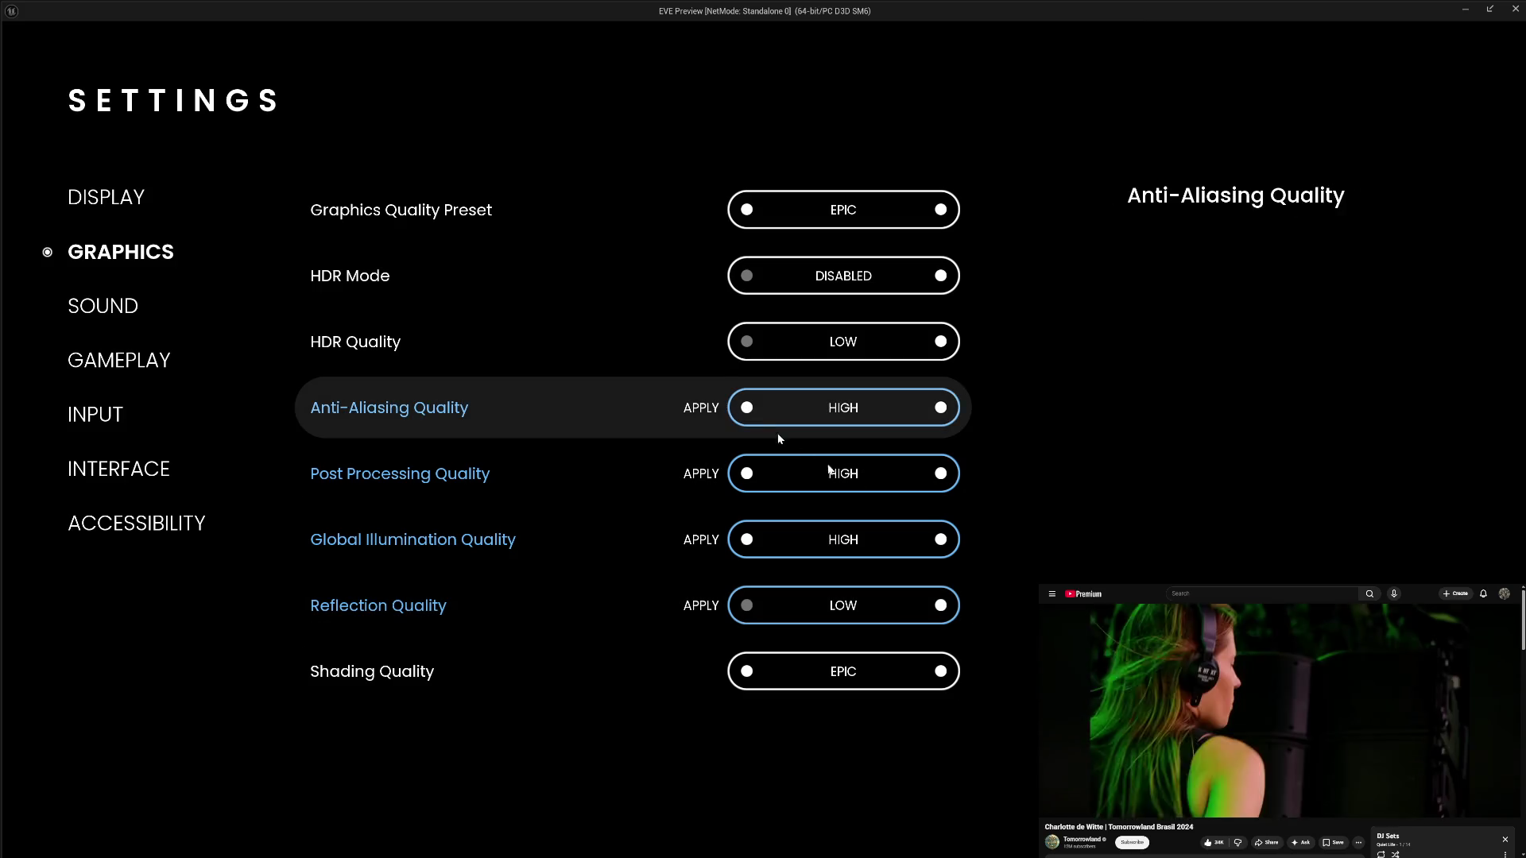
key("Return")
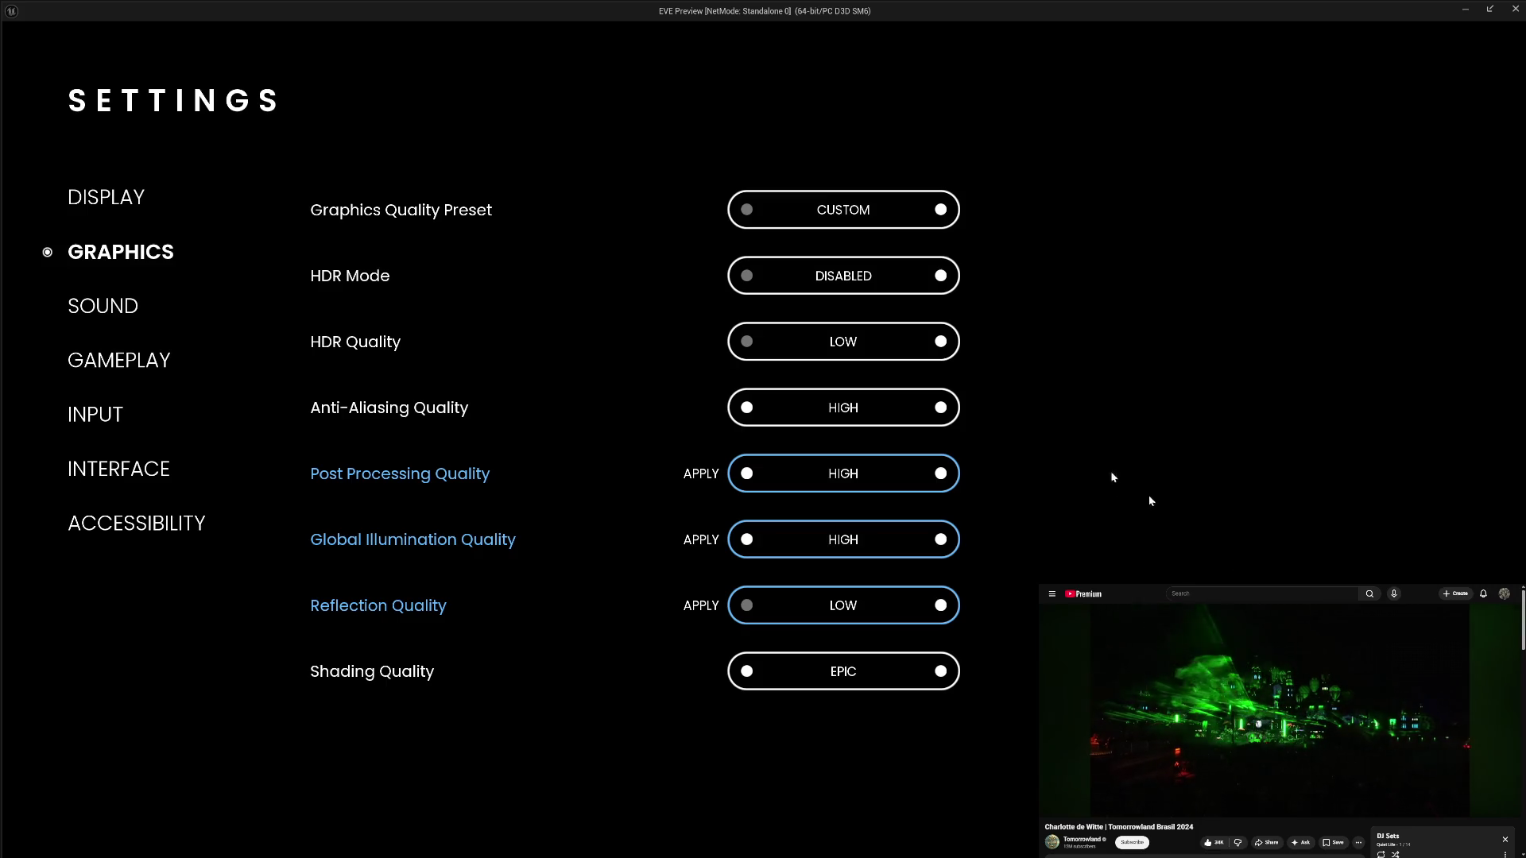
left_click(940, 408)
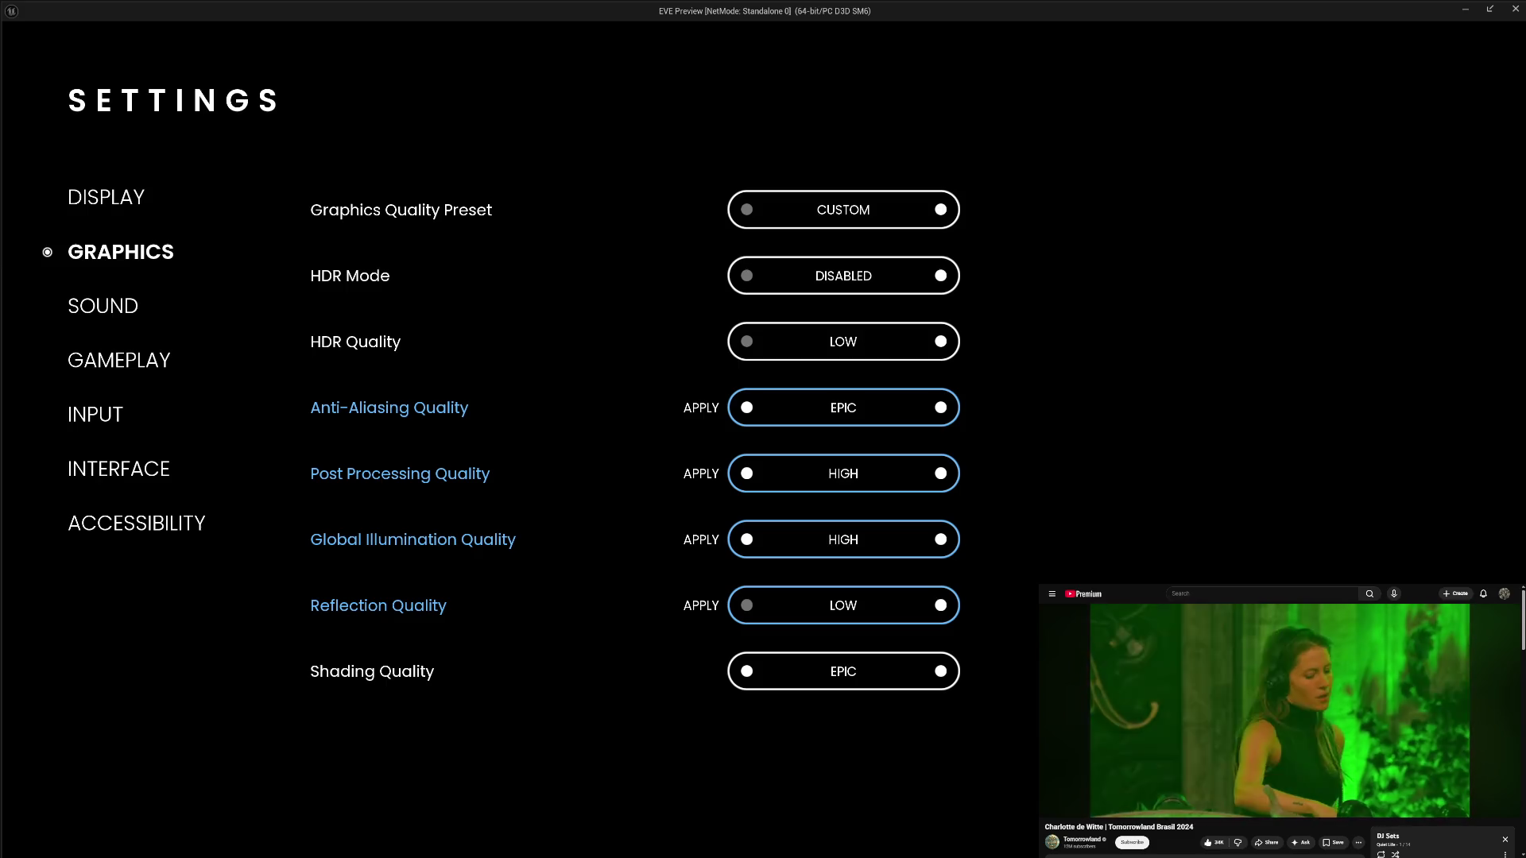
key("Return")
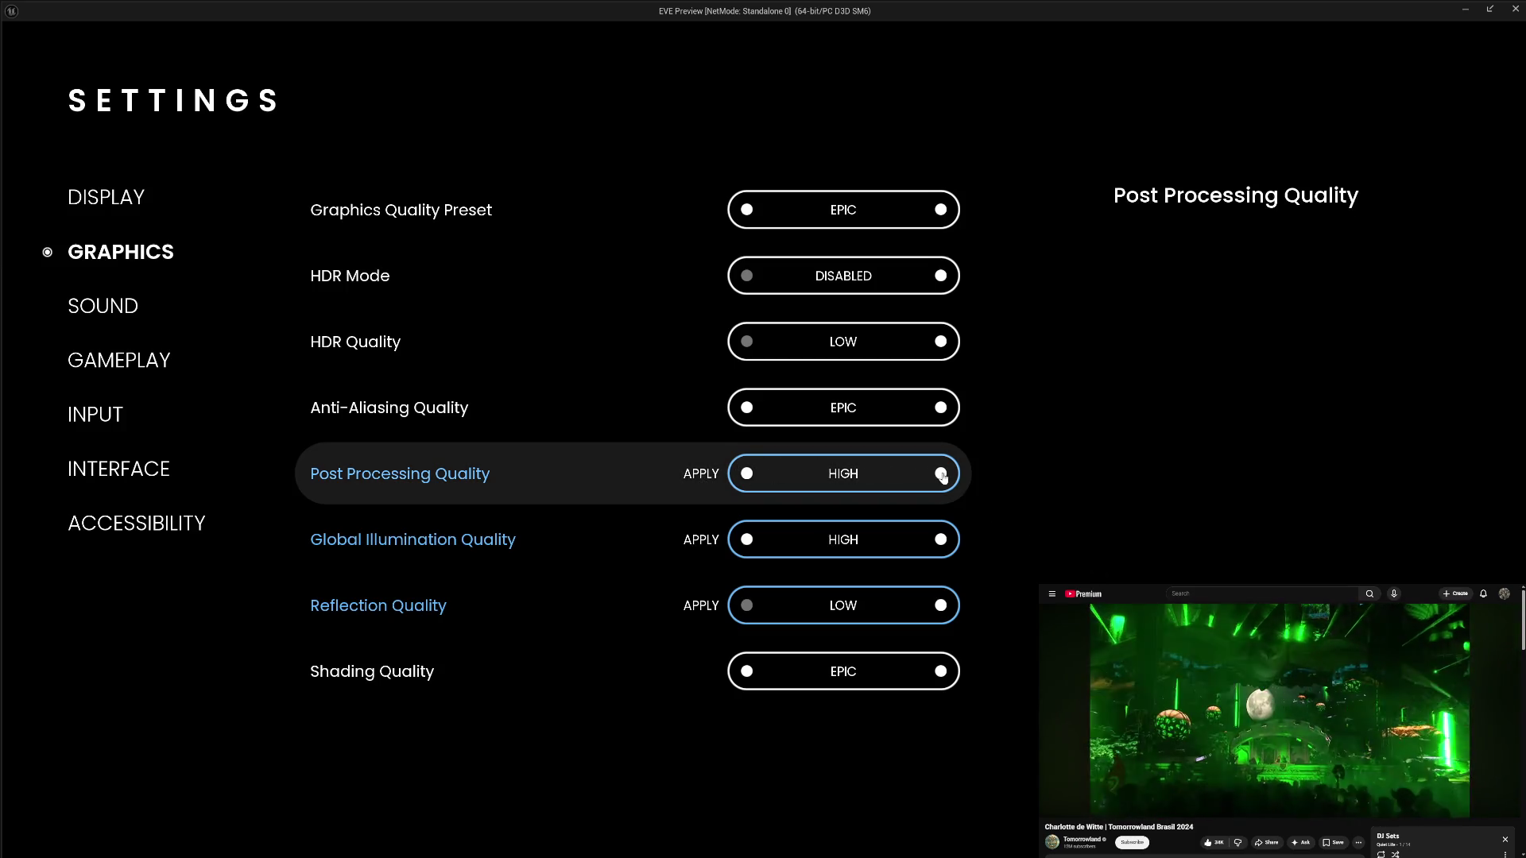
- Discard the pending graphics changes and exit the game preview
key("Escape")
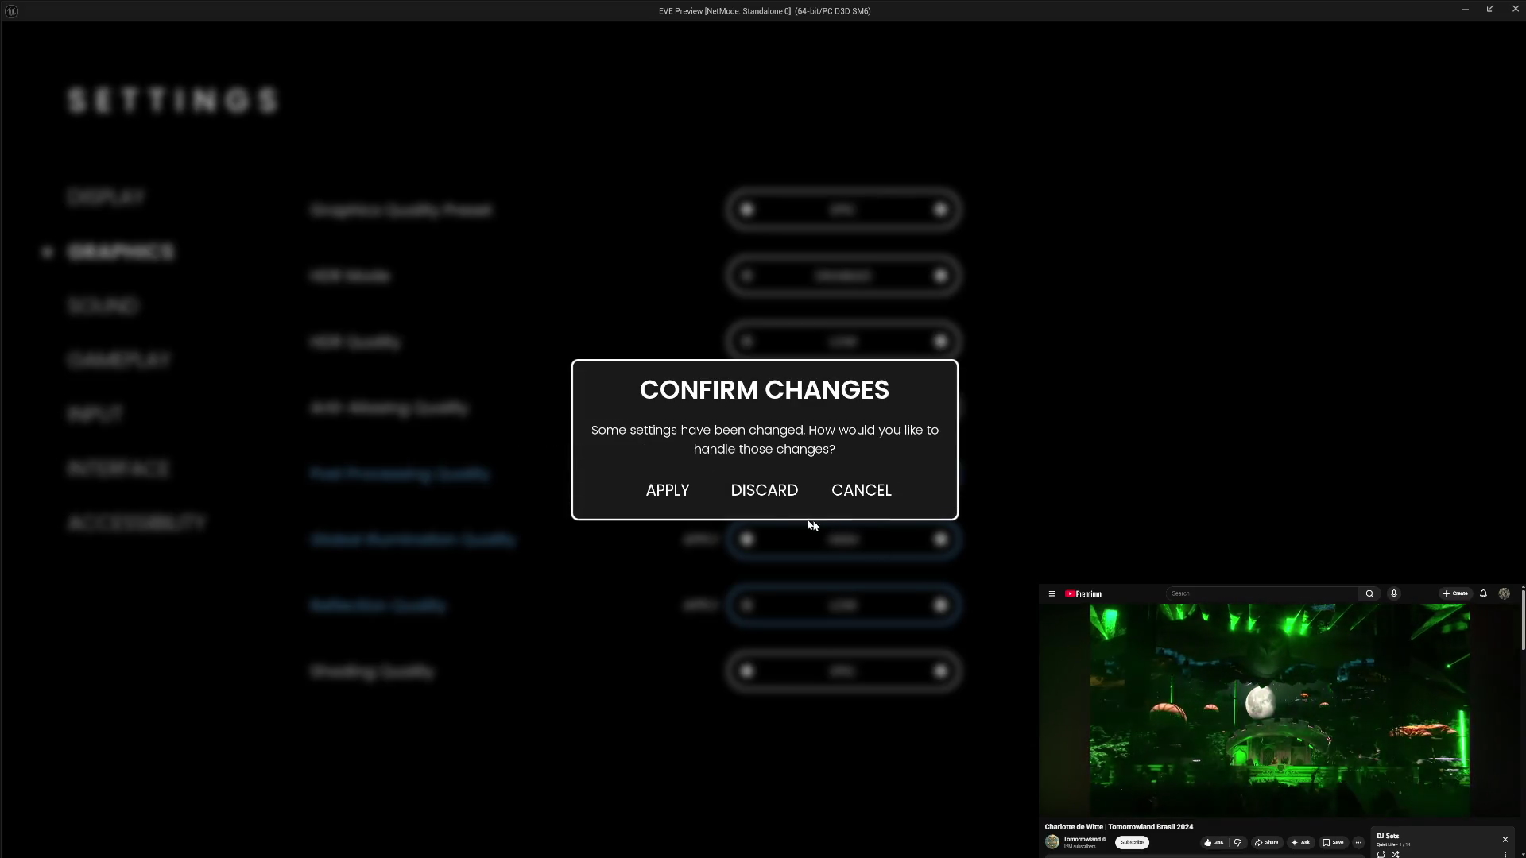
left_click(762, 487)
left_click(79, 777)
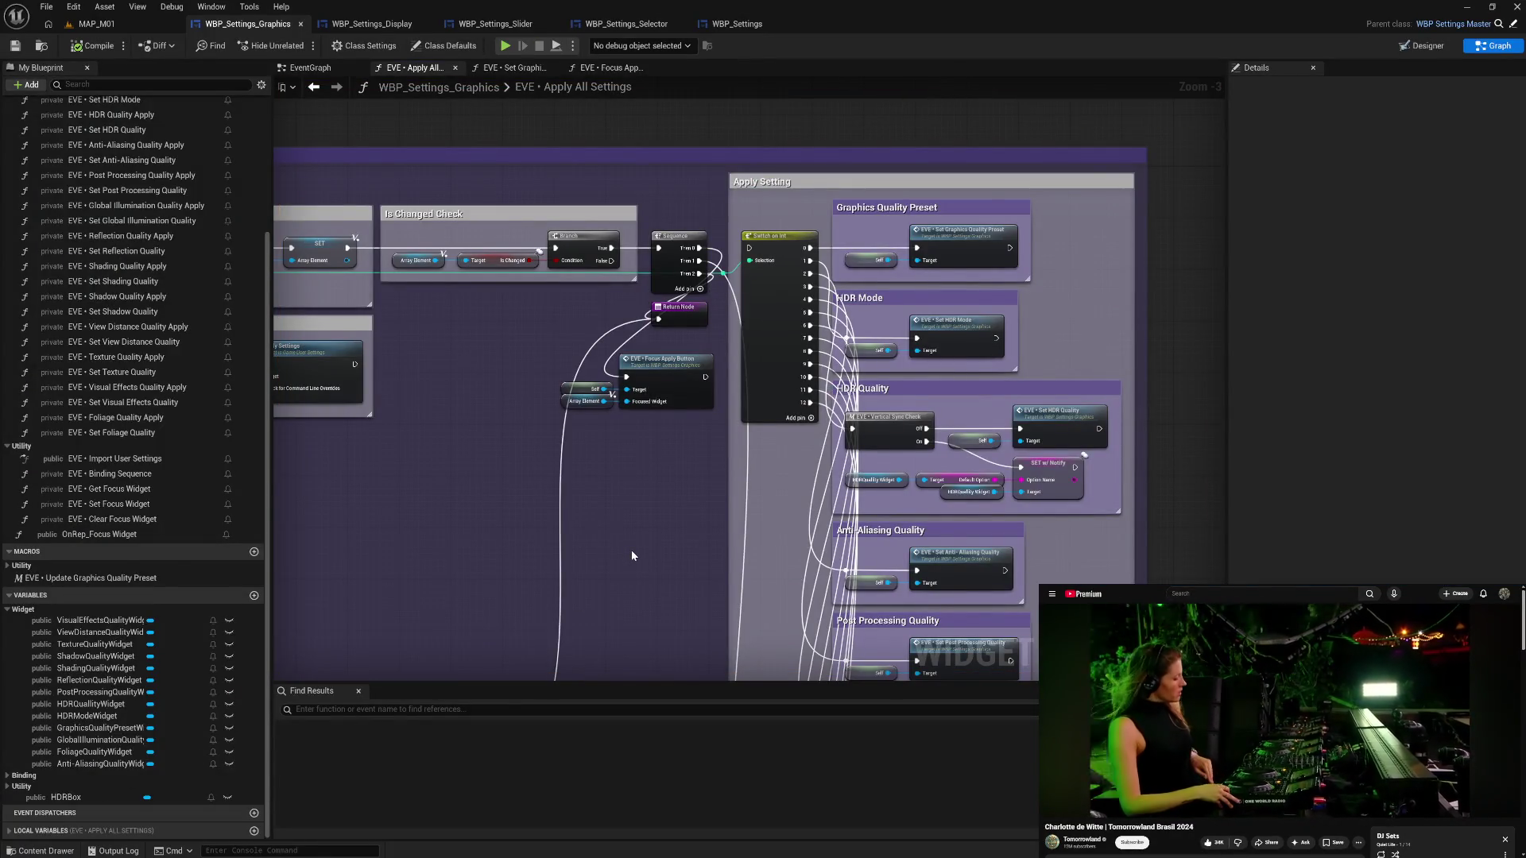
- Move the Focus Apply Button nodes down-right and review the entry and Custom Intent Check nodes
mouse_move(518, 572)
left_mouse_down()
mouse_move(820, 569)
mouse_move(721, 580)
left_mouse_up()
mouse_move(806, 379)
left_mouse_down()
mouse_move(922, 422)
mouse_move(909, 469)
mouse_move(875, 478)
mouse_move(895, 482)
left_mouse_up()
mouse_move(722, 517)
left_mouse_down()
mouse_move(844, 355)
mouse_move(831, 437)
mouse_move(1089, 489)
mouse_move(981, 487)
mouse_move(1044, 473)
mouse_move(1174, 497)
left_mouse_up()
left_click_drag(326, 220, 344, 219)
left_click(339, 240)
mouse_move(445, 207)
left_mouse_down()
mouse_move(580, 232)
mouse_move(783, 236)
left_mouse_up()
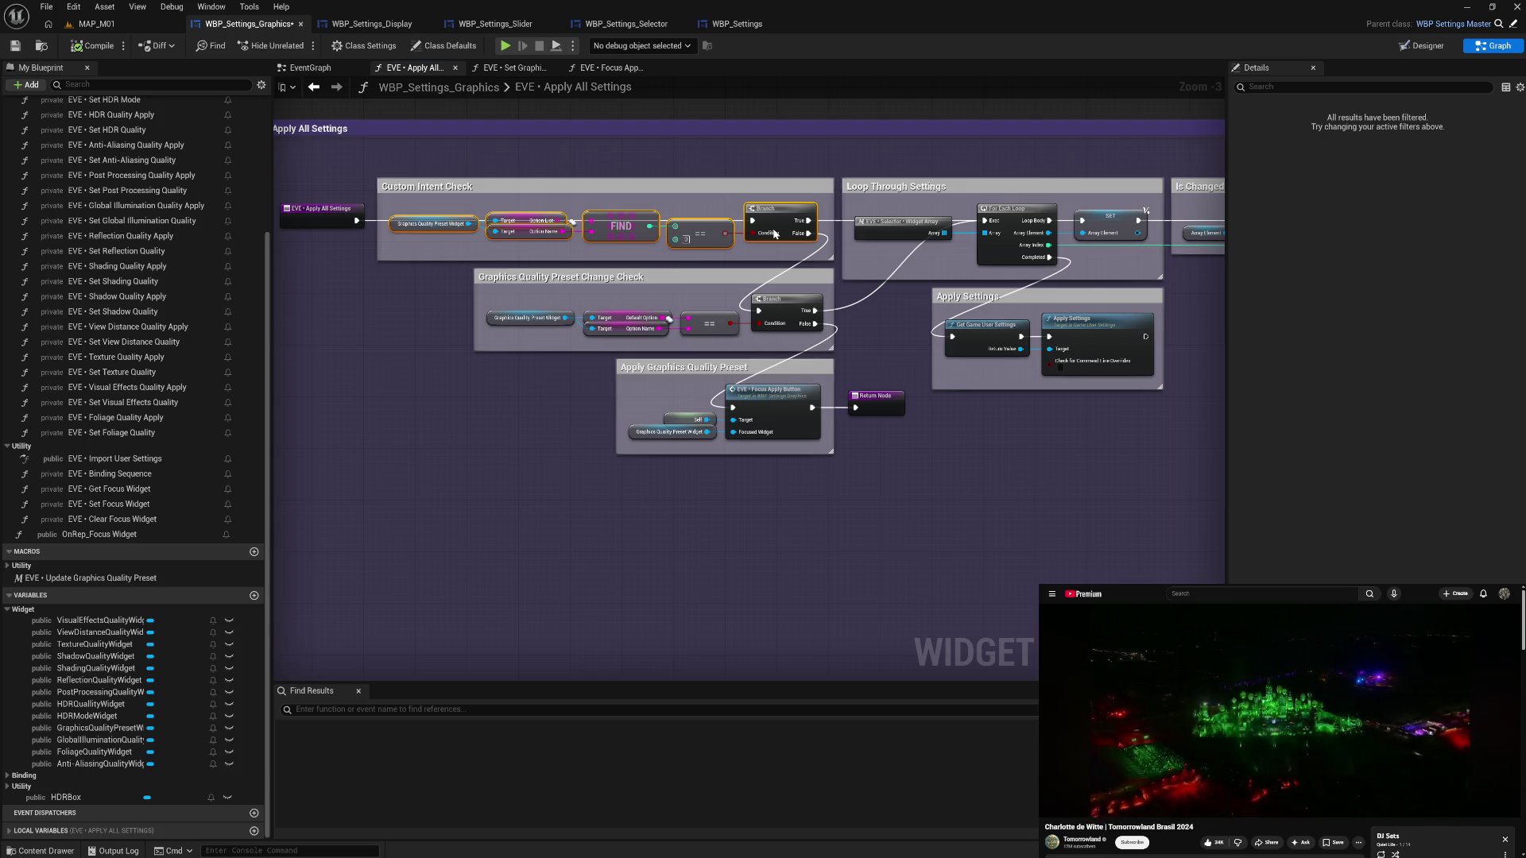
left_click(1105, 514)
mouse_move(1104, 515)
left_mouse_down()
mouse_move(1076, 532)
mouse_move(918, 535)
mouse_move(945, 541)
mouse_move(713, 520)
left_mouse_up()
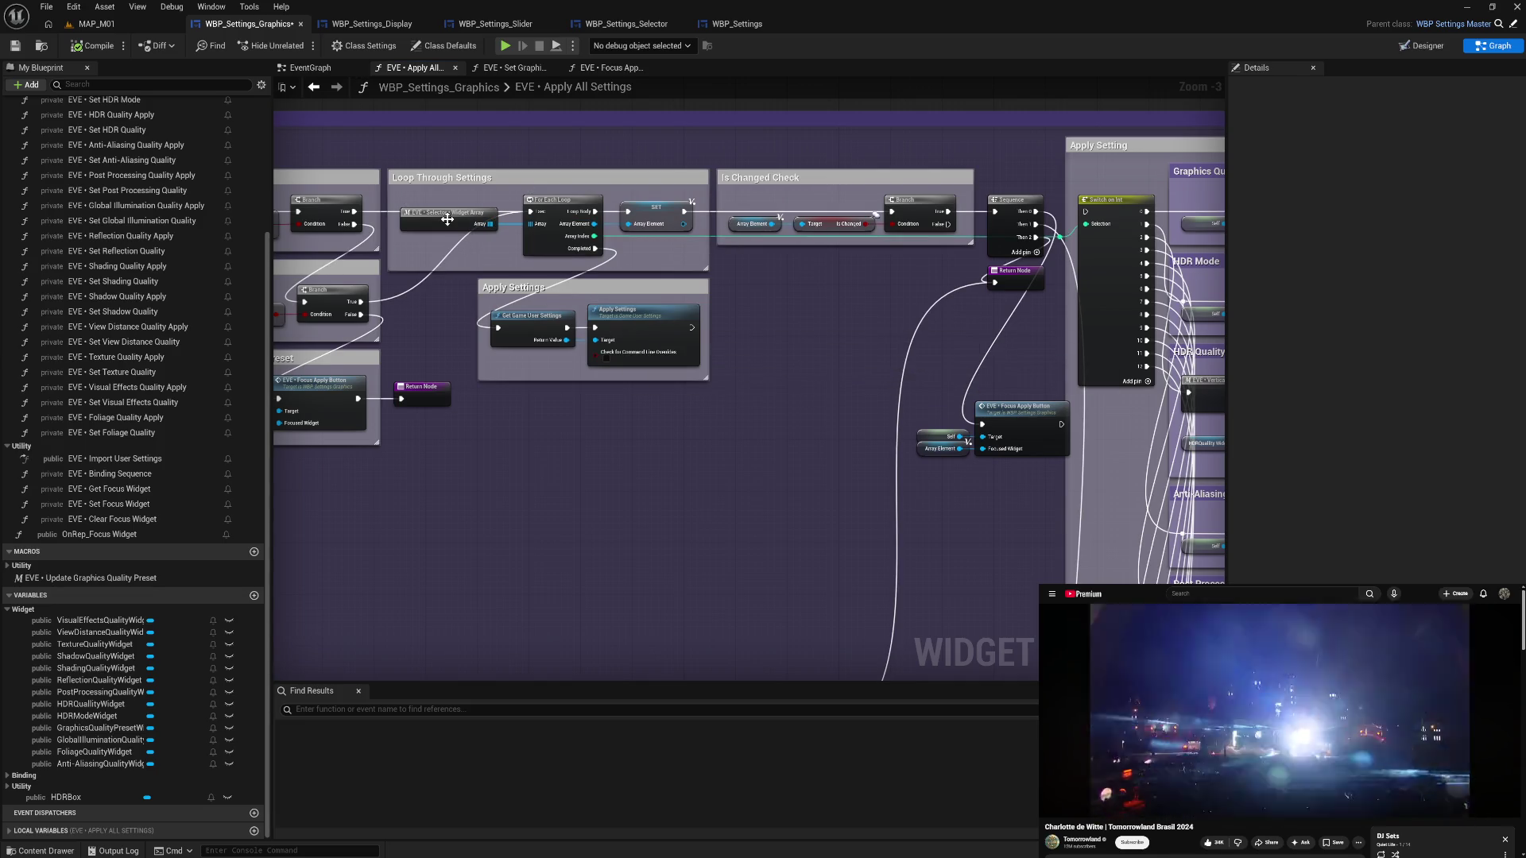
- Align the Selector, loop/check/apply groups, Sequence and Return Node, then open Focus Apply Button's graph
left_click(455, 224)
left_click_drag(456, 219, 403, 232)
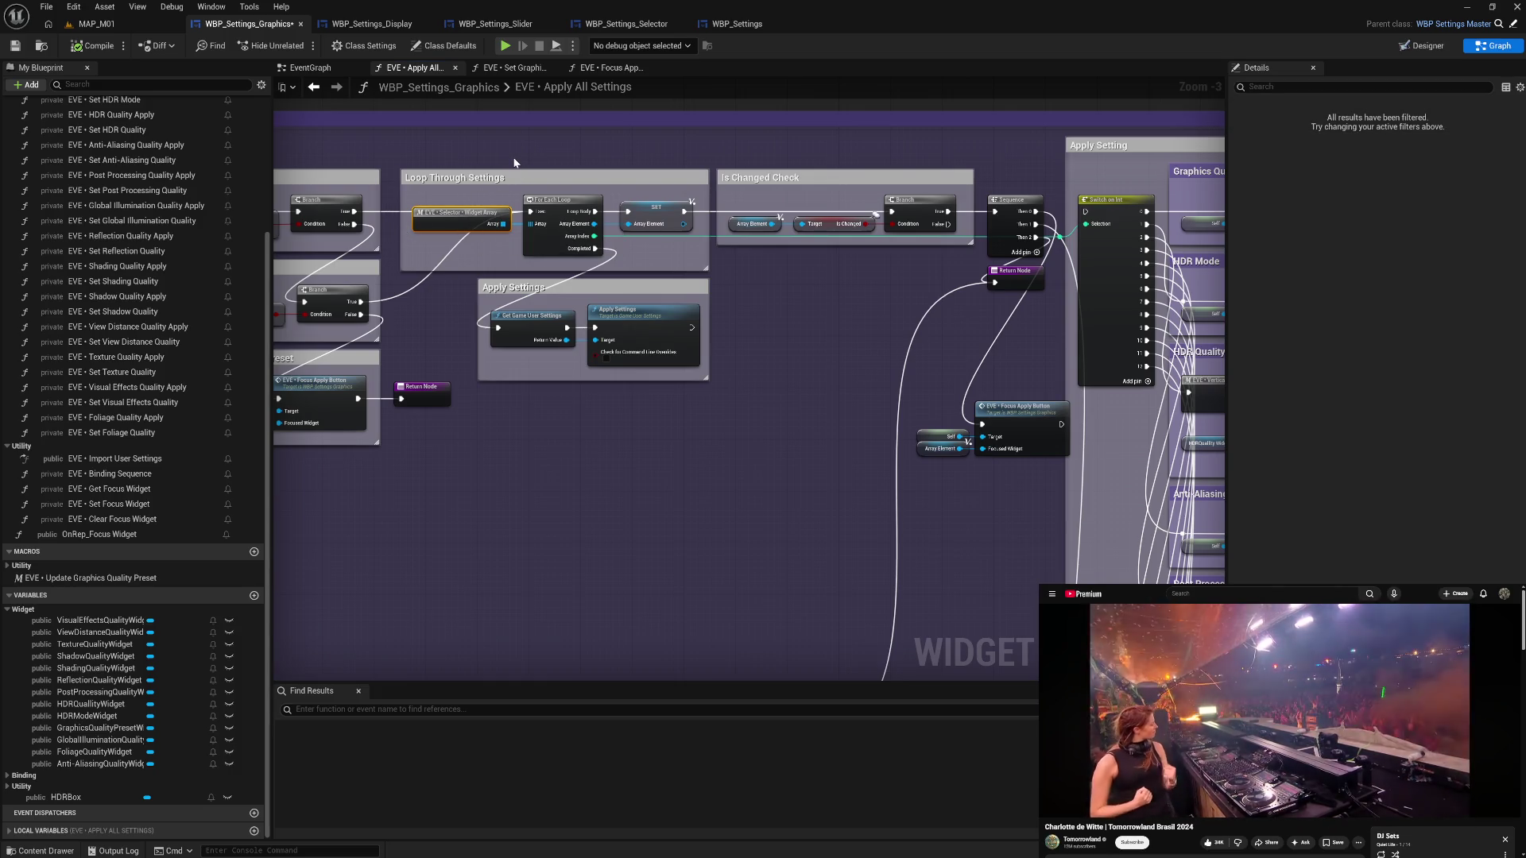
left_click_drag(515, 162, 889, 373)
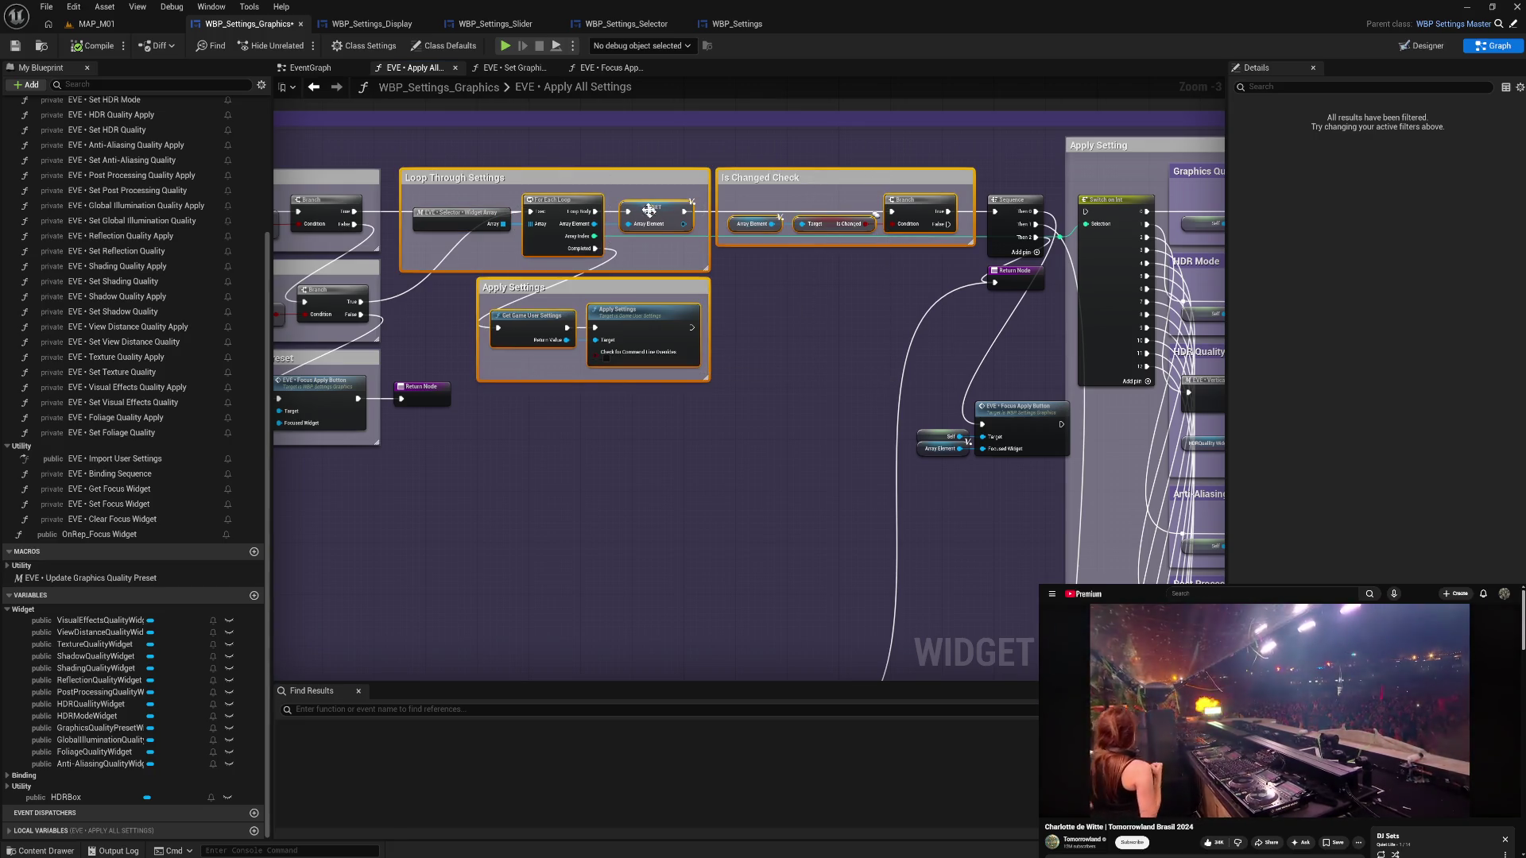
left_click_drag(636, 180, 626, 184)
left_click_drag(1013, 220, 993, 226)
left_click_drag(1022, 276, 1010, 274)
left_click(1035, 343)
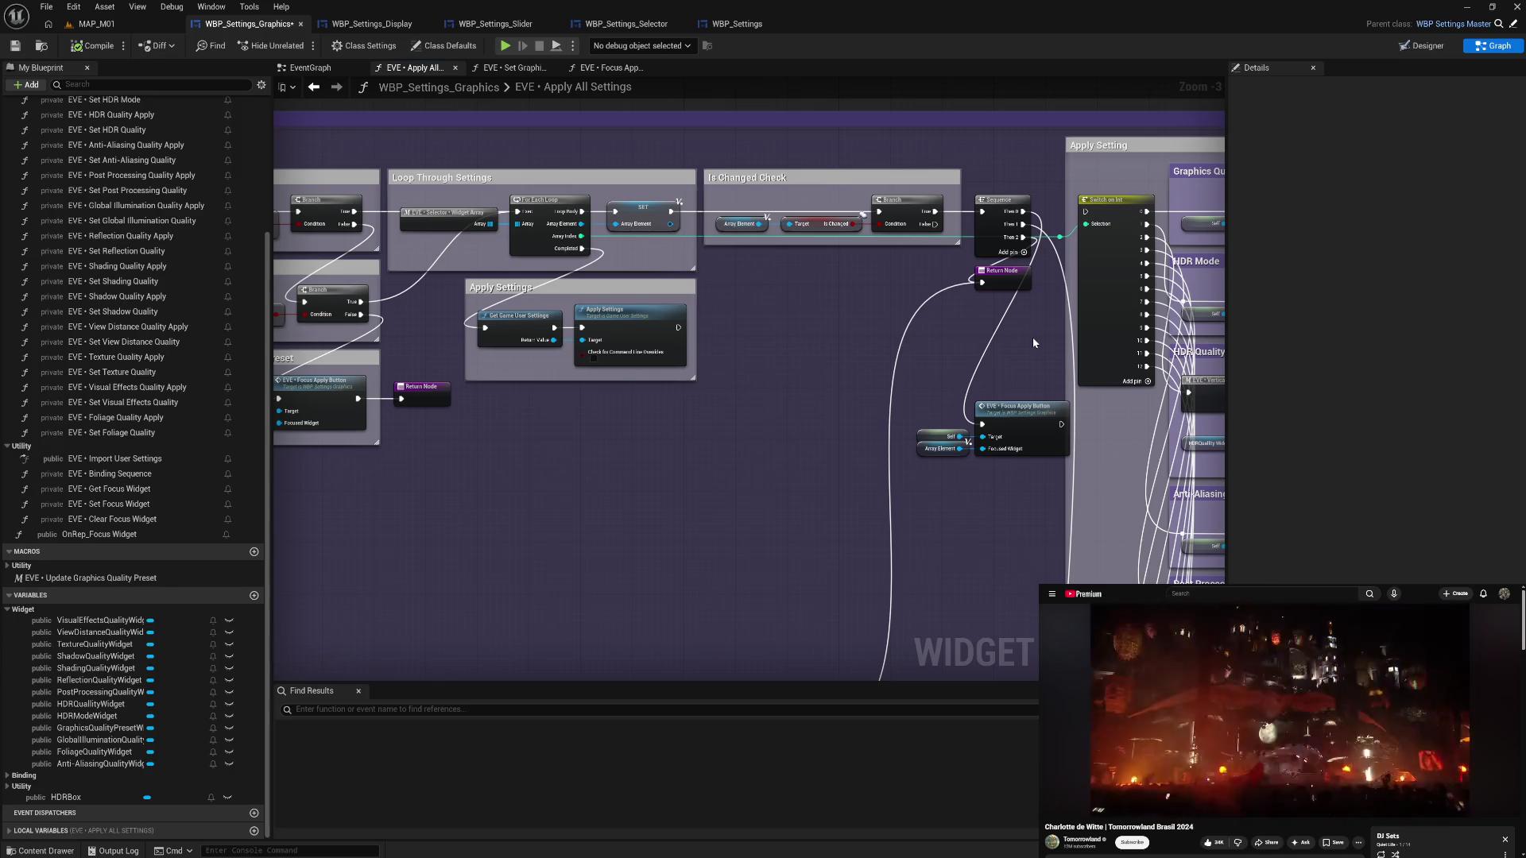
double_click(1019, 427)
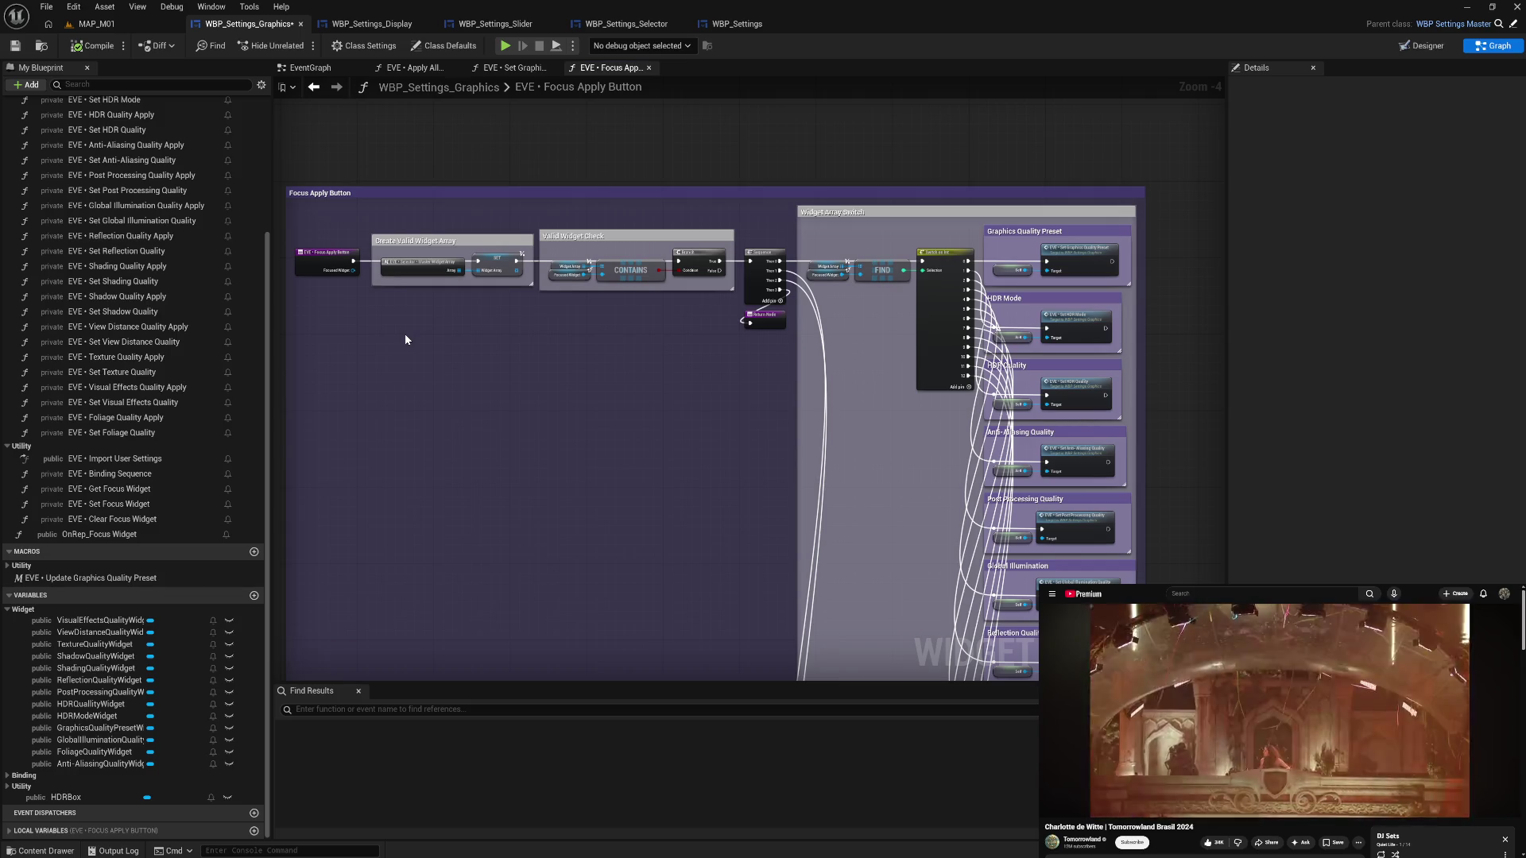
- Pan across the Apply All Settings graph to review the quality apply nodes and Is Changed Check
mouse_move(920, 557)
left_mouse_down()
mouse_move(851, 374)
mouse_move(746, 473)
mouse_move(763, 338)
left_mouse_up()
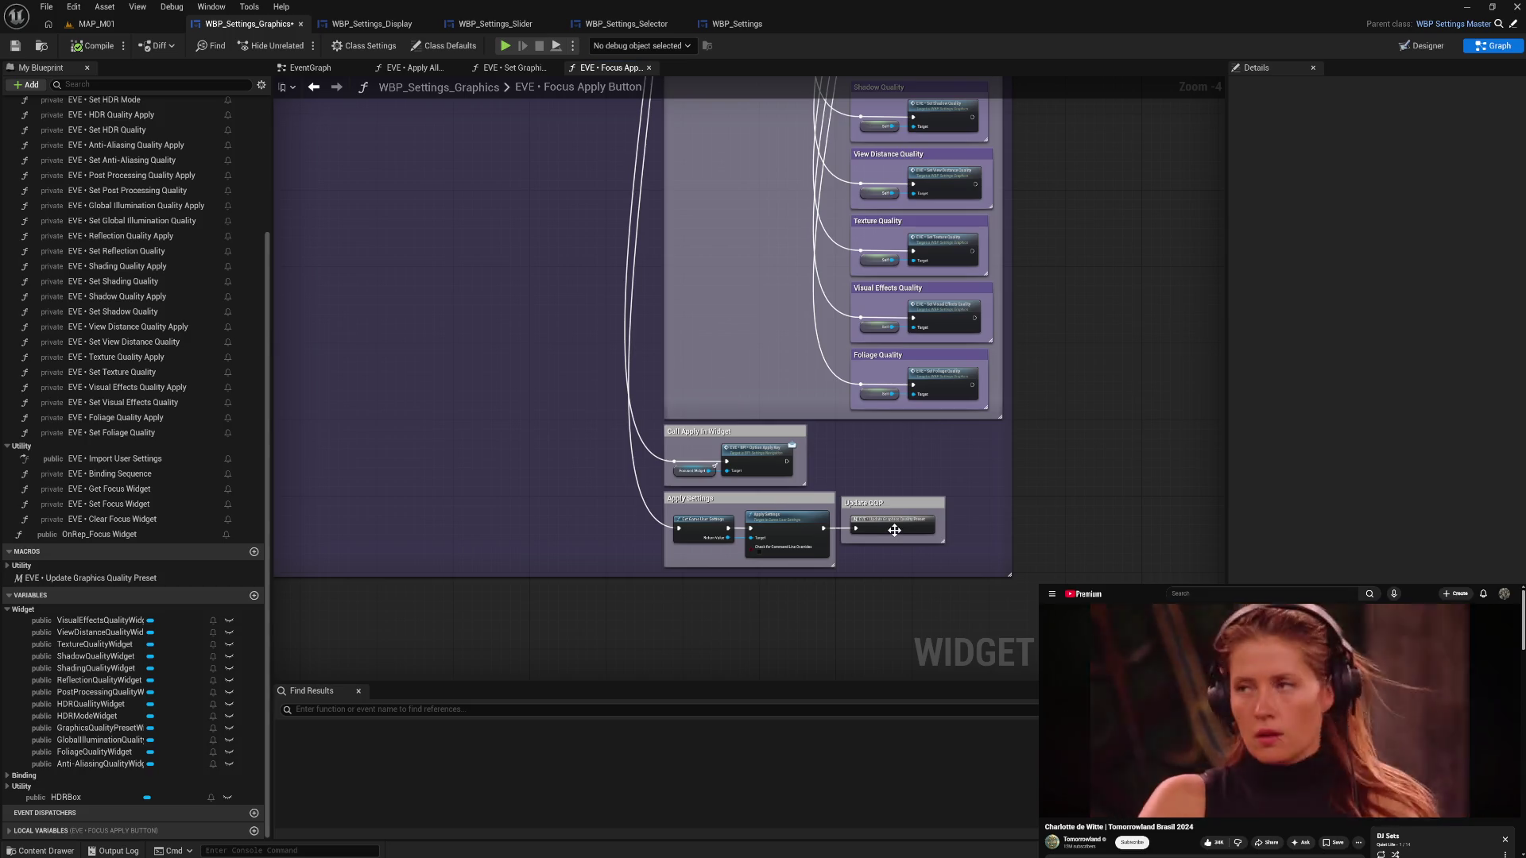
mouse_move(787, 238)
left_mouse_down()
mouse_move(777, 340)
mouse_move(800, 545)
left_mouse_up()
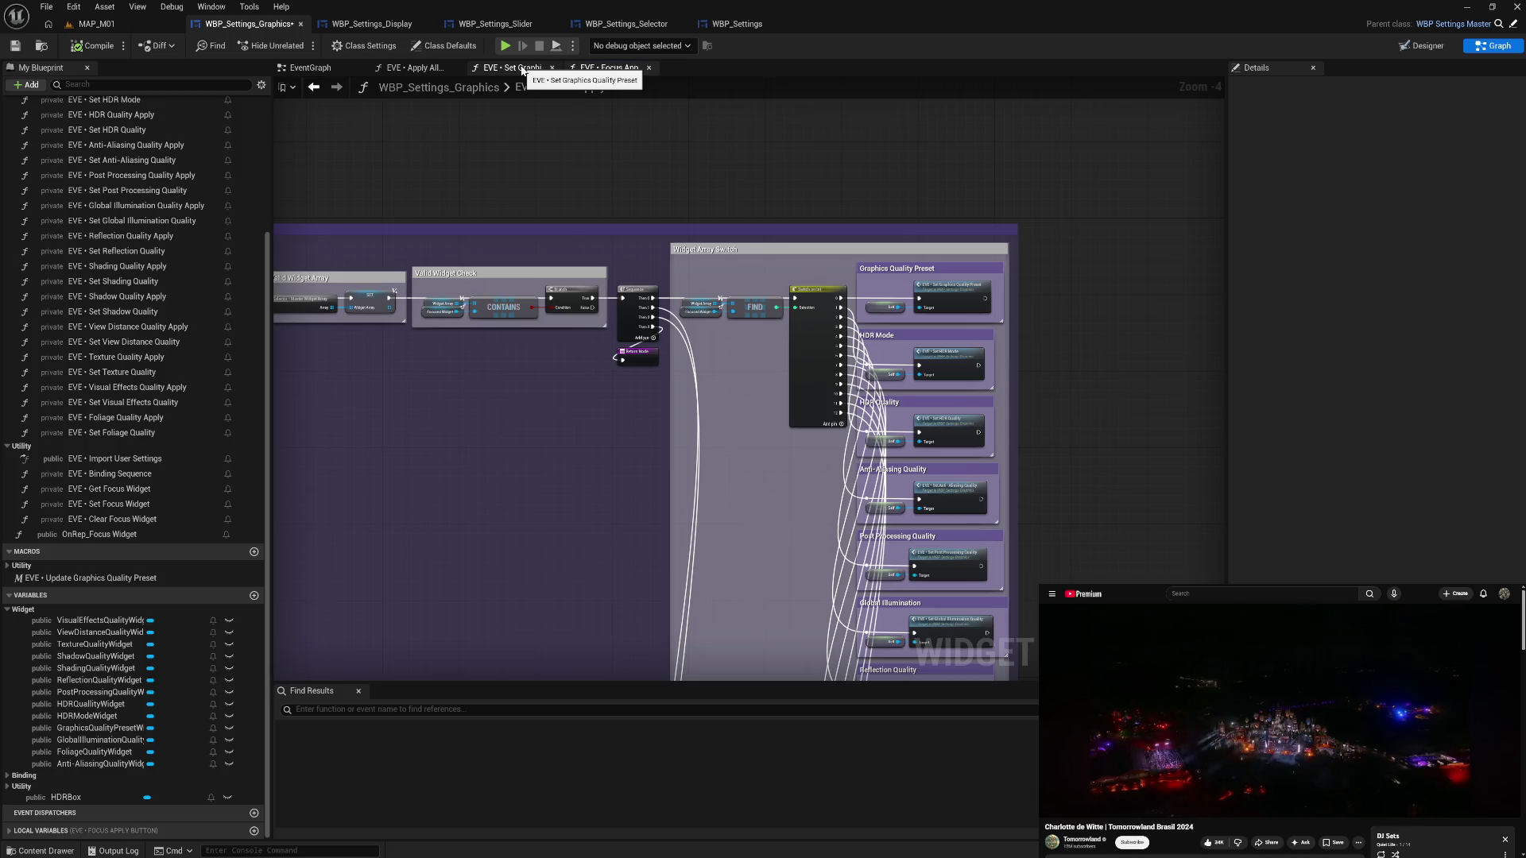
left_click(513, 69)
left_click(440, 70)
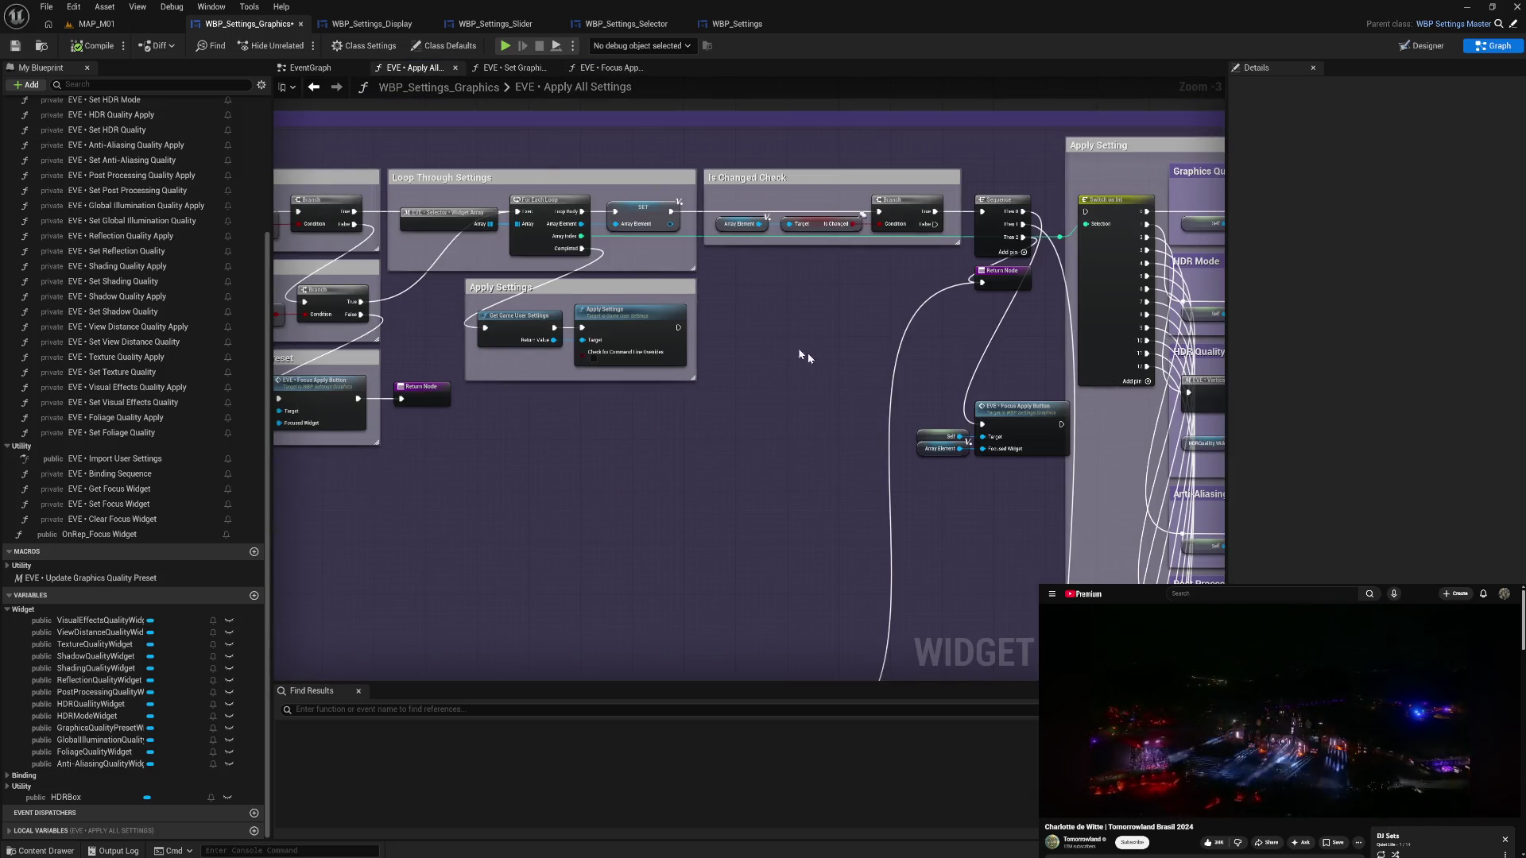
left_click_drag(838, 371, 700, 349)
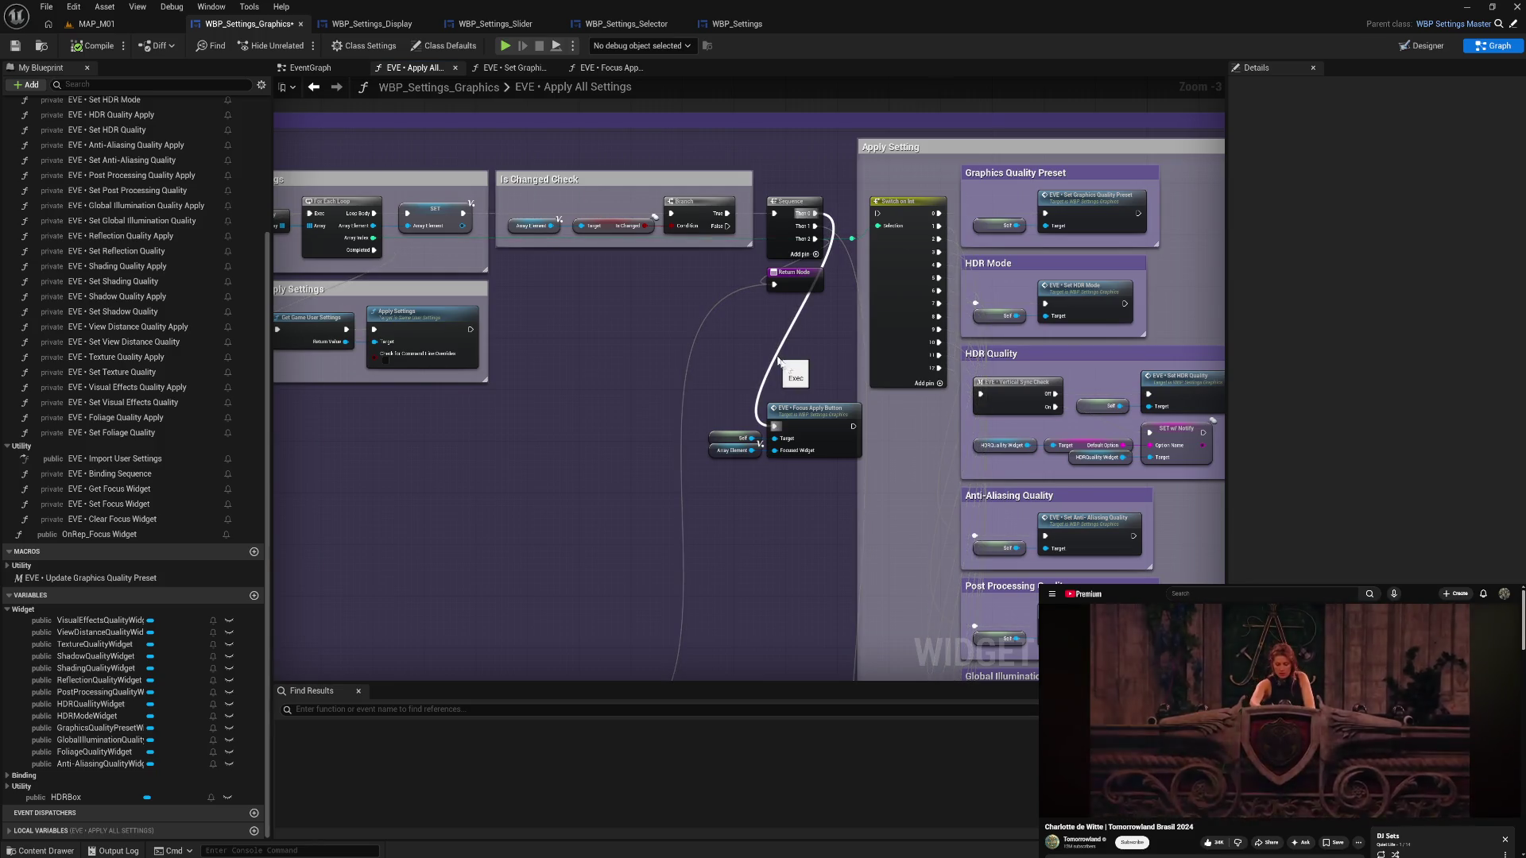
left_click_drag(777, 360, 874, 358)
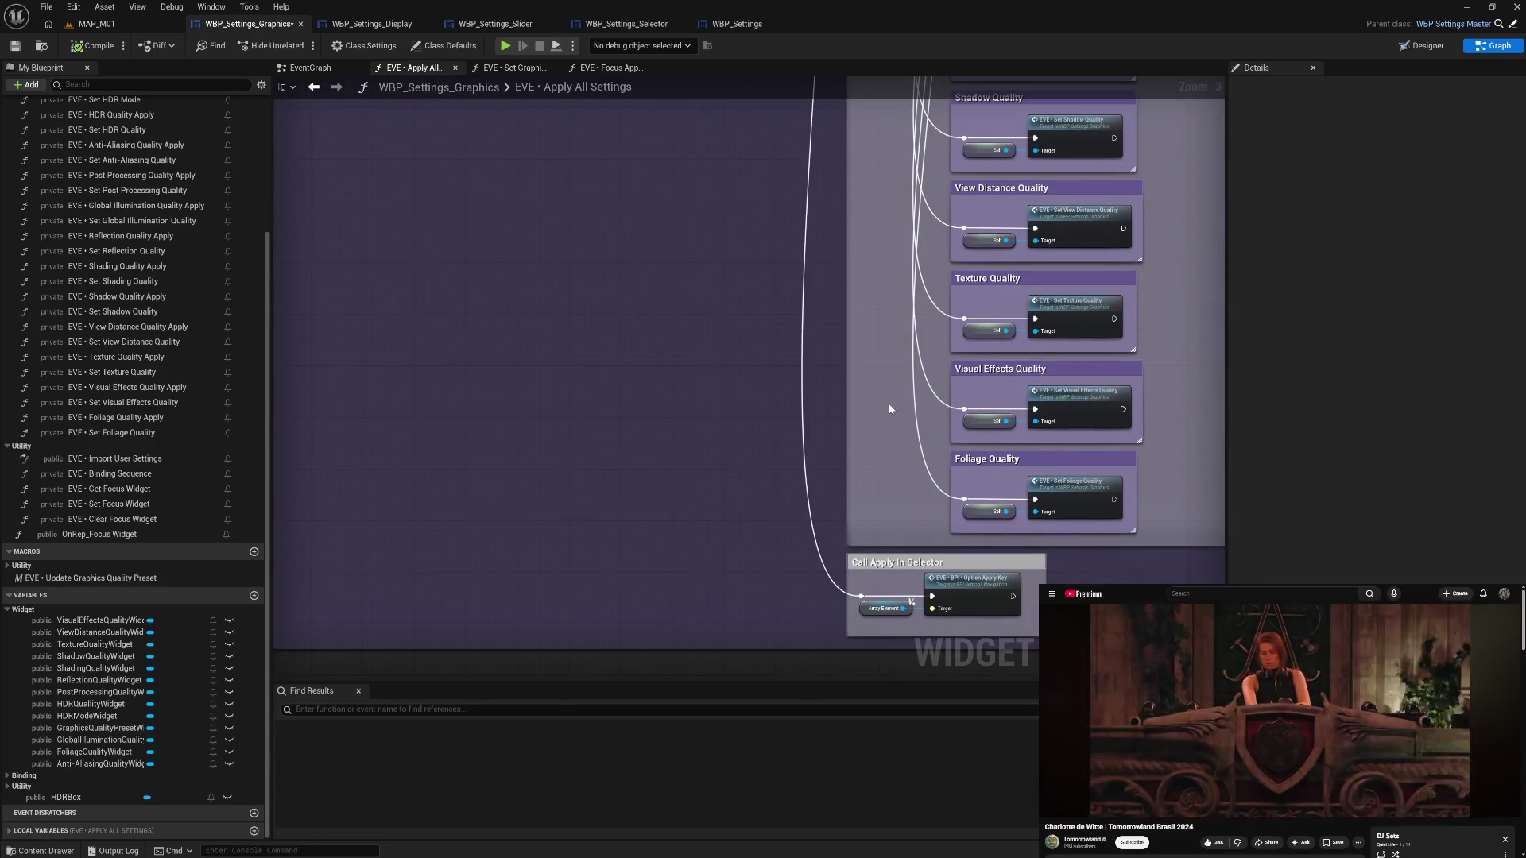
left_click_drag(858, 268, 865, 473)
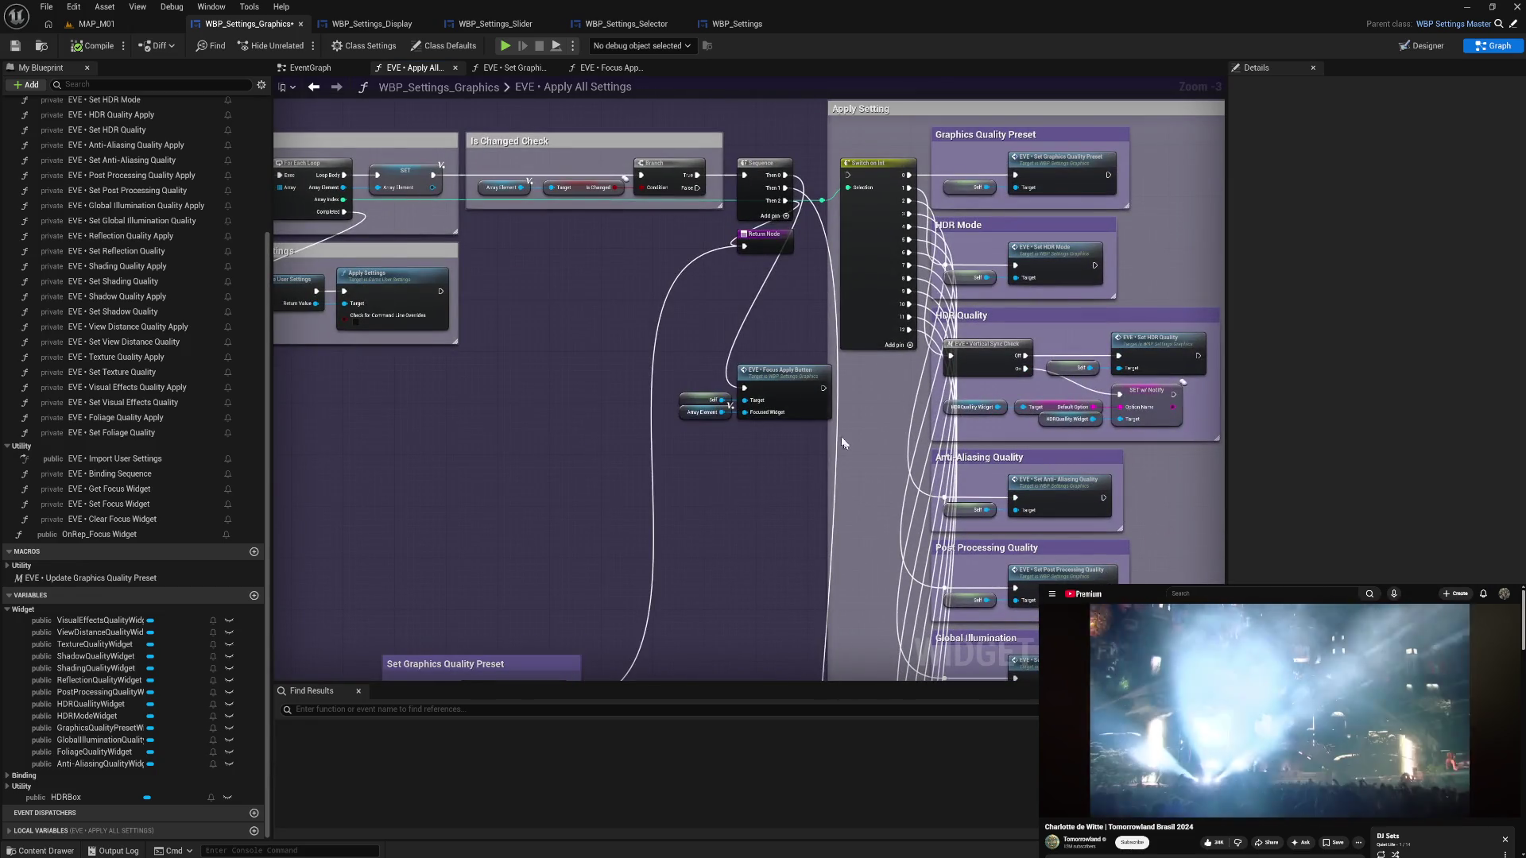
- Place Focus Apply Button beside the Branch, wire Sequence Then 0 and the Branch, then compile
left_click_drag(743, 408, 667, 336)
left_click_drag(785, 174, 848, 178)
mouse_move(697, 175)
left_mouse_down()
mouse_move(727, 203)
mouse_move(662, 318)
mouse_move(687, 306)
mouse_move(645, 267)
mouse_move(745, 246)
left_mouse_up()
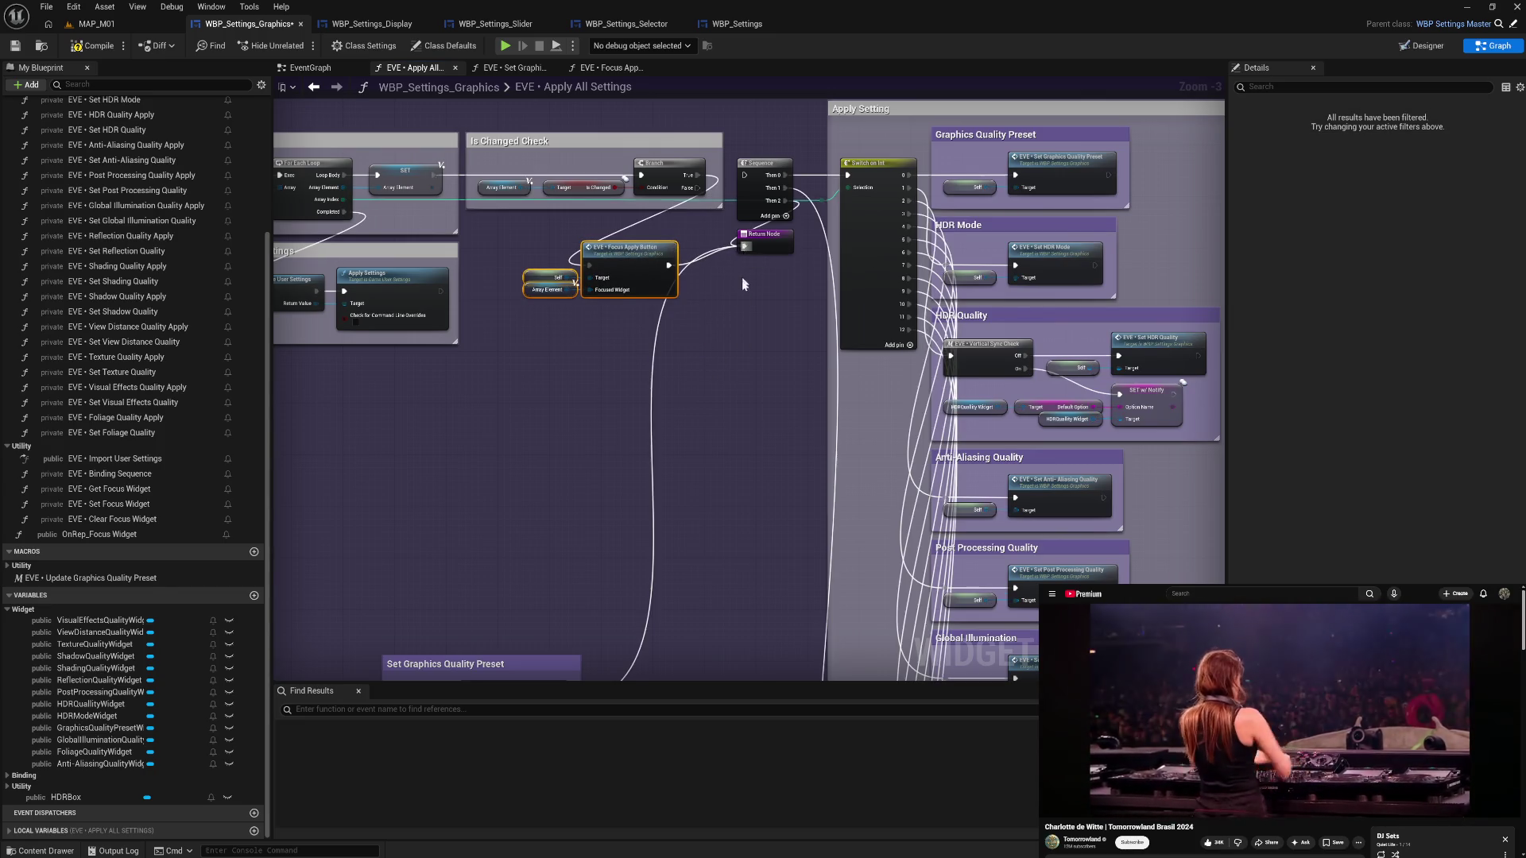
left_click(577, 327)
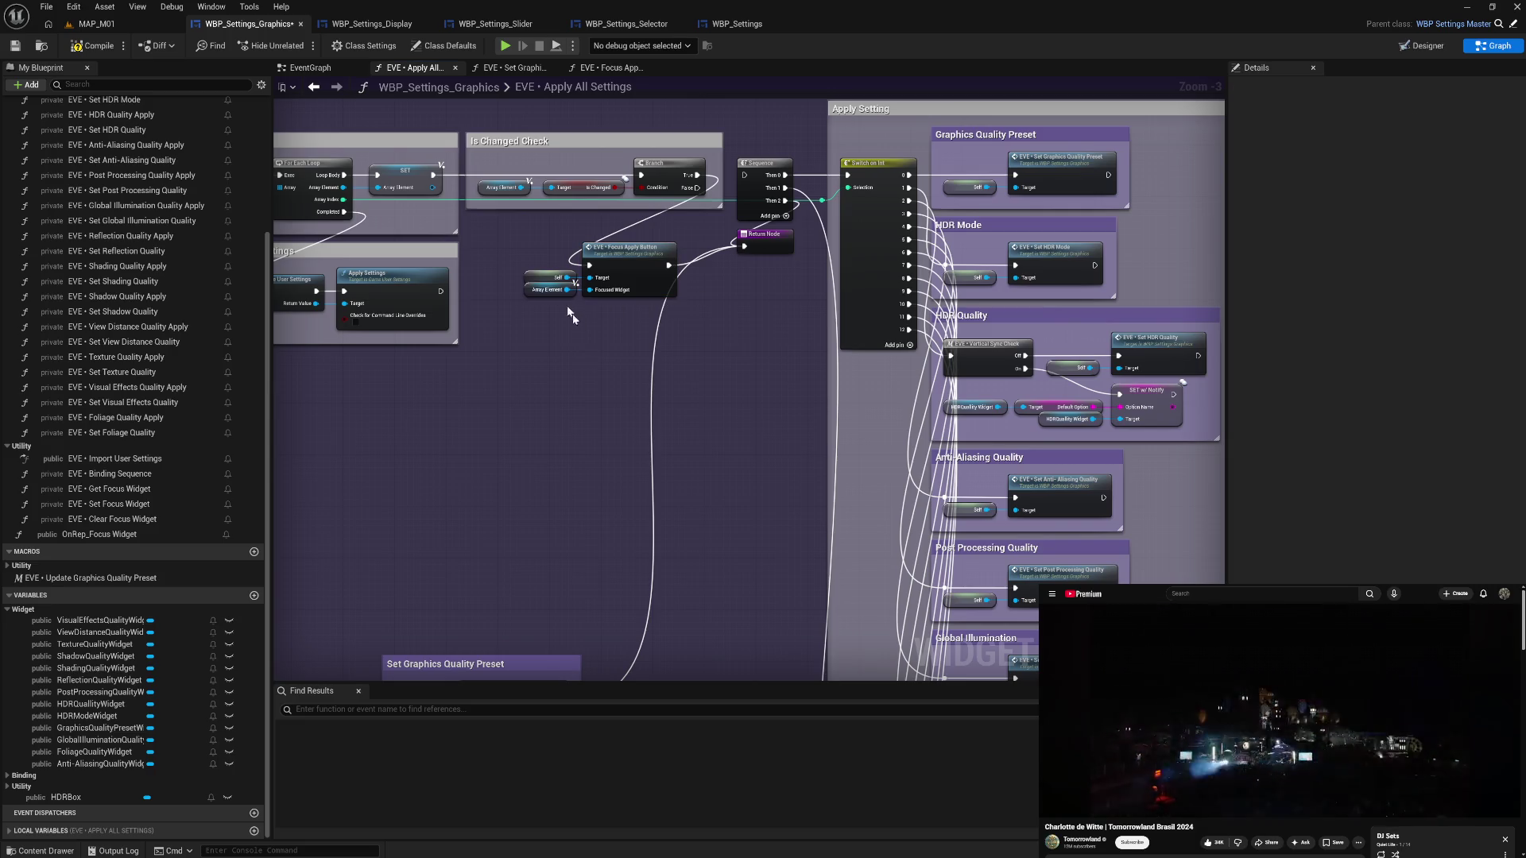
left_click(108, 49)
left_click_drag(527, 388, 636, 402)
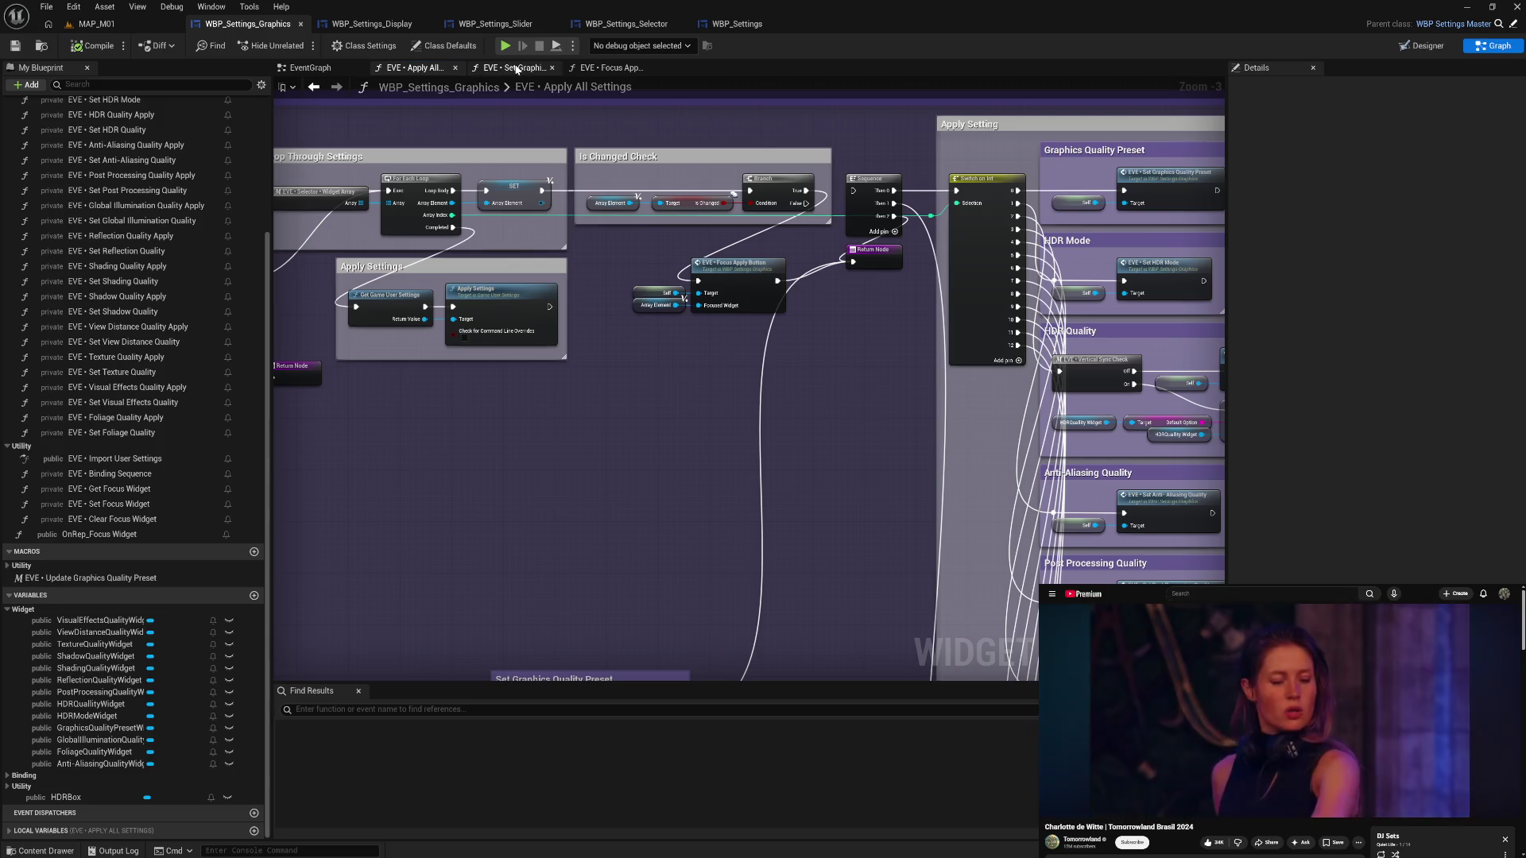
- Bring up the Focus Apply Button graph after glancing at Set Graphics Quality Preset
left_click(609, 67)
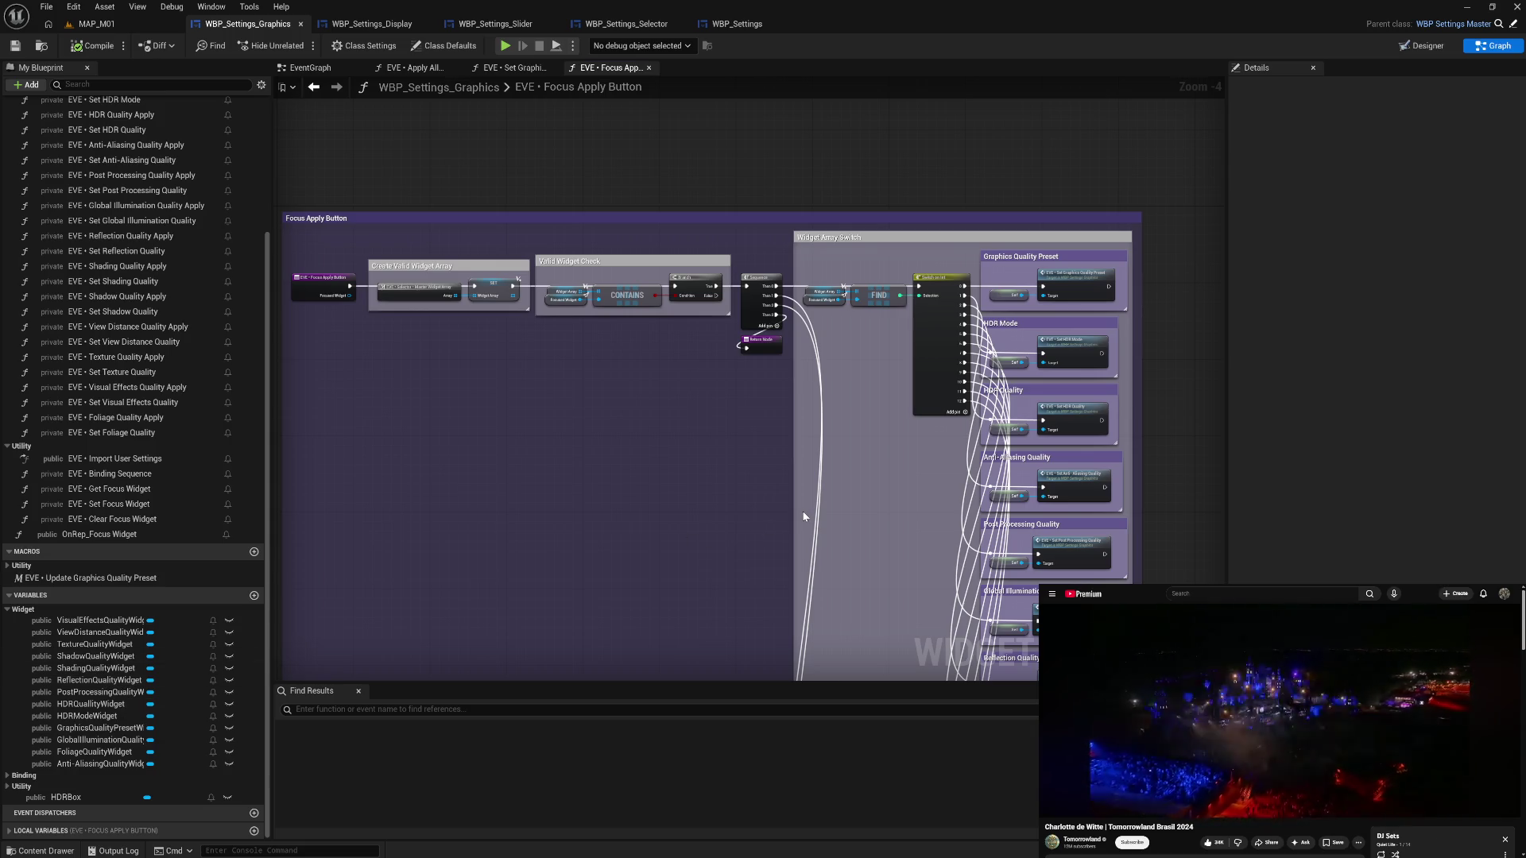
left_click_drag(846, 488, 814, 475)
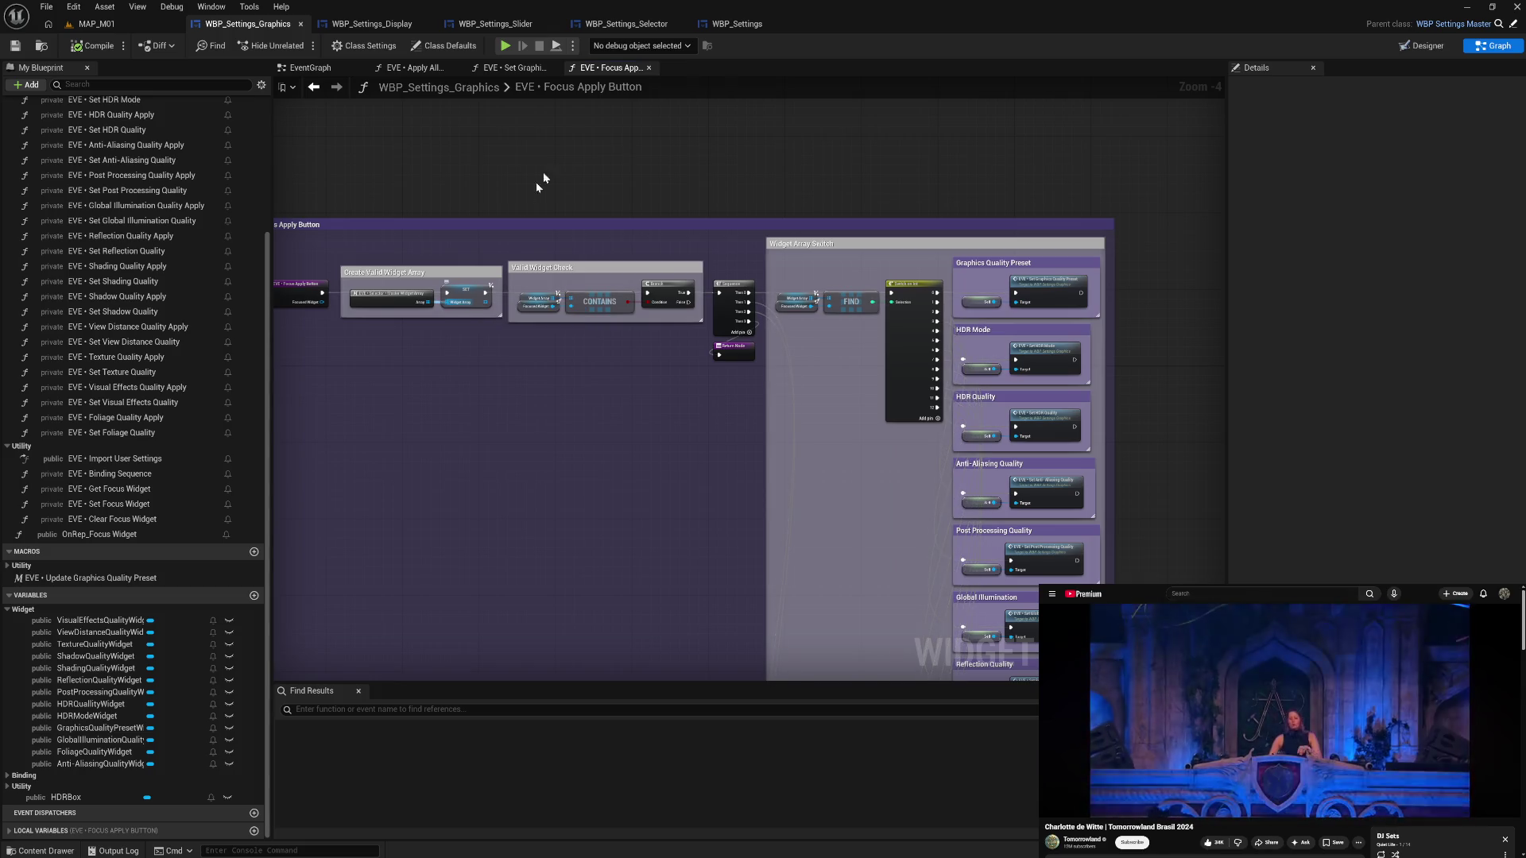
left_click(512, 67)
left_click(421, 70)
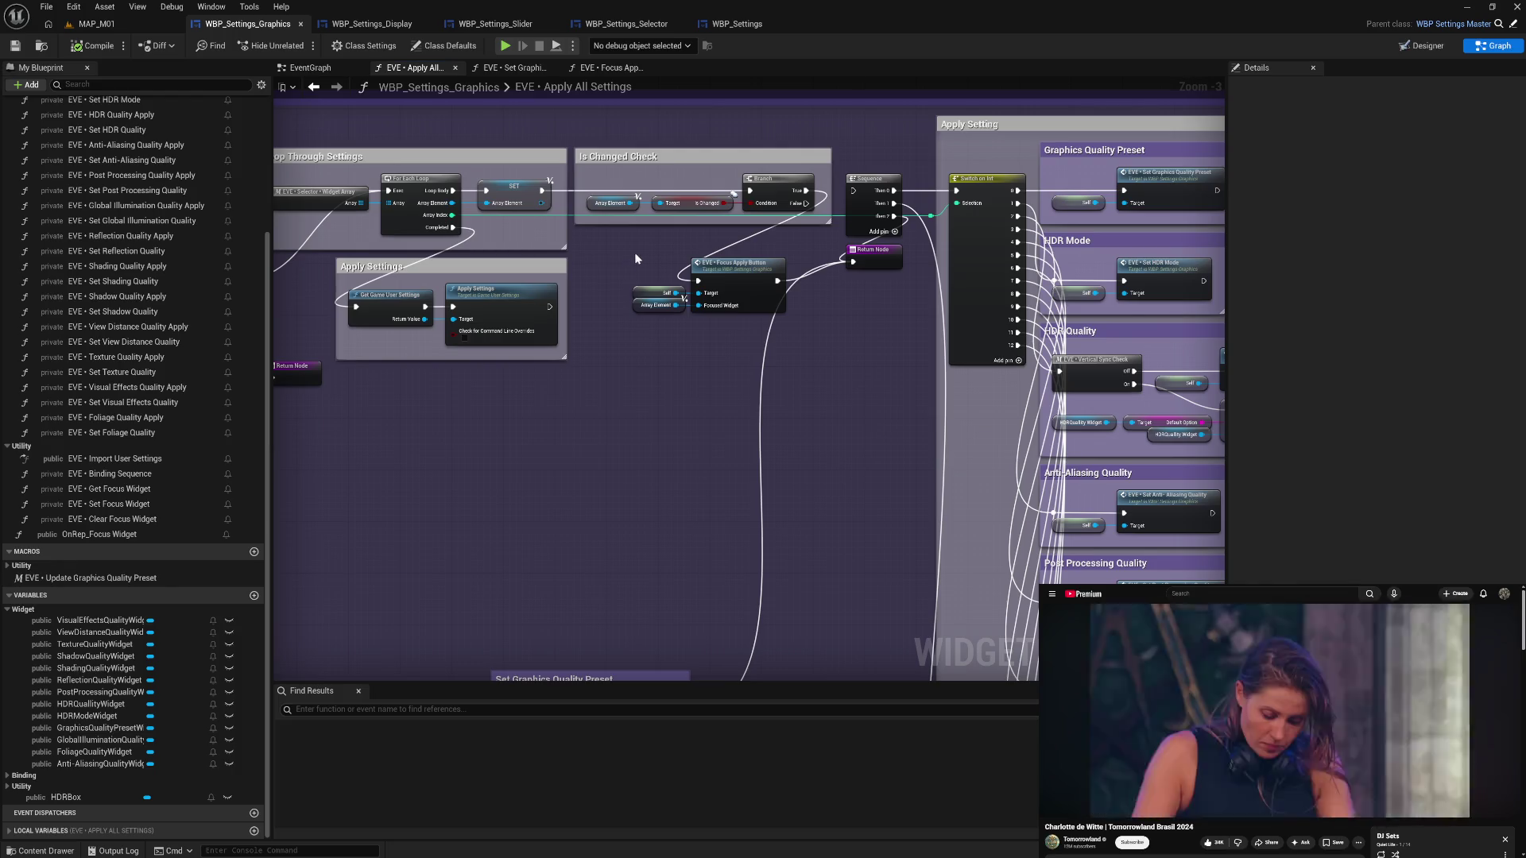
left_click(522, 70)
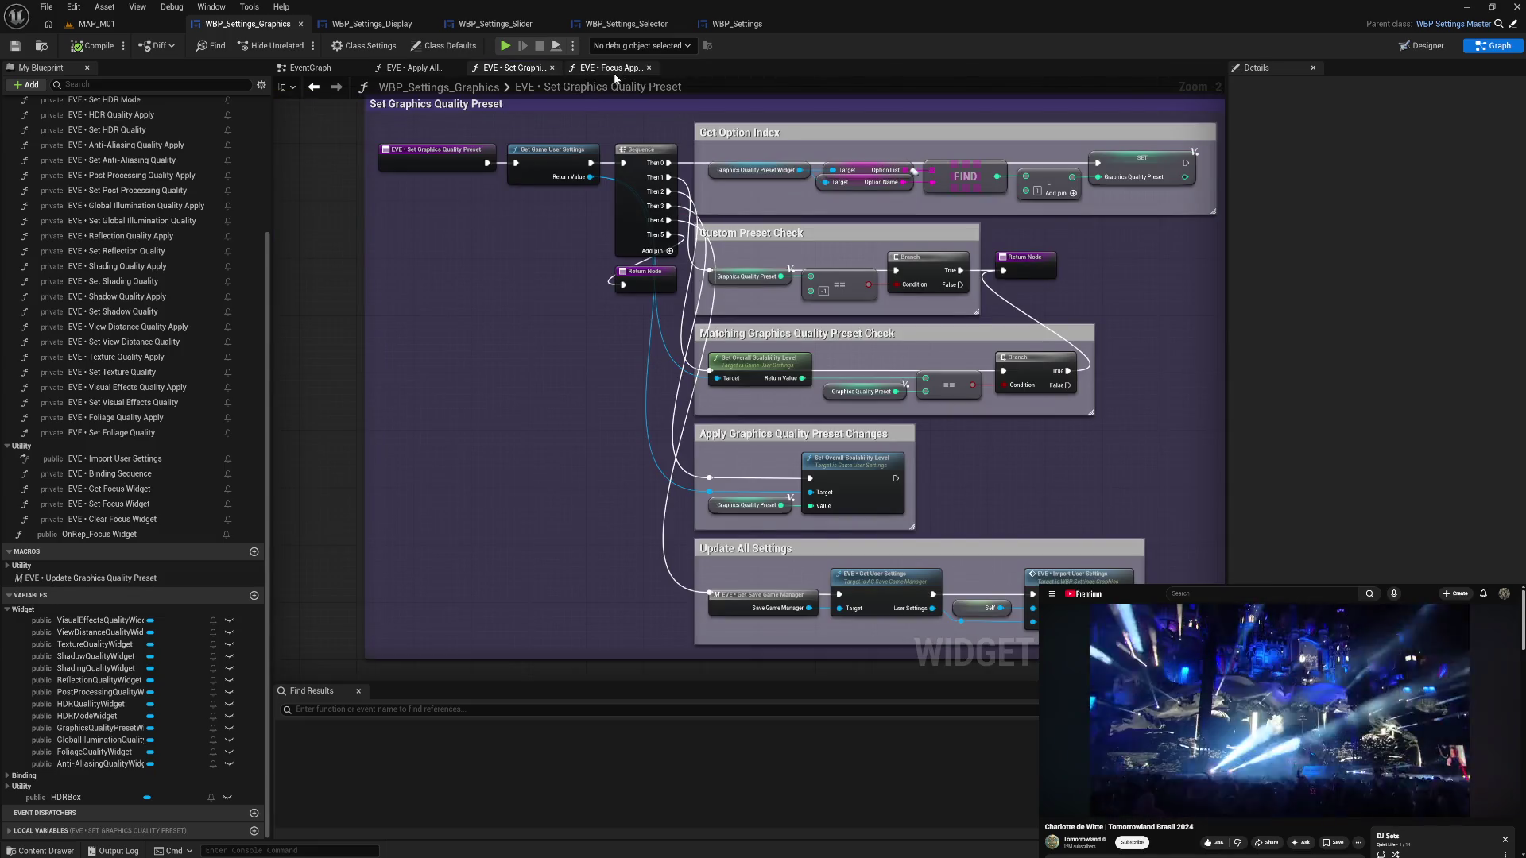
left_click(614, 70)
- Pan the Focus Apply Button graph to inspect its Widget Array Switch quality nodes down to Texture and Foliage
mouse_move(744, 455)
left_mouse_down()
mouse_move(708, 405)
mouse_move(837, 413)
mouse_move(660, 368)
left_mouse_up()
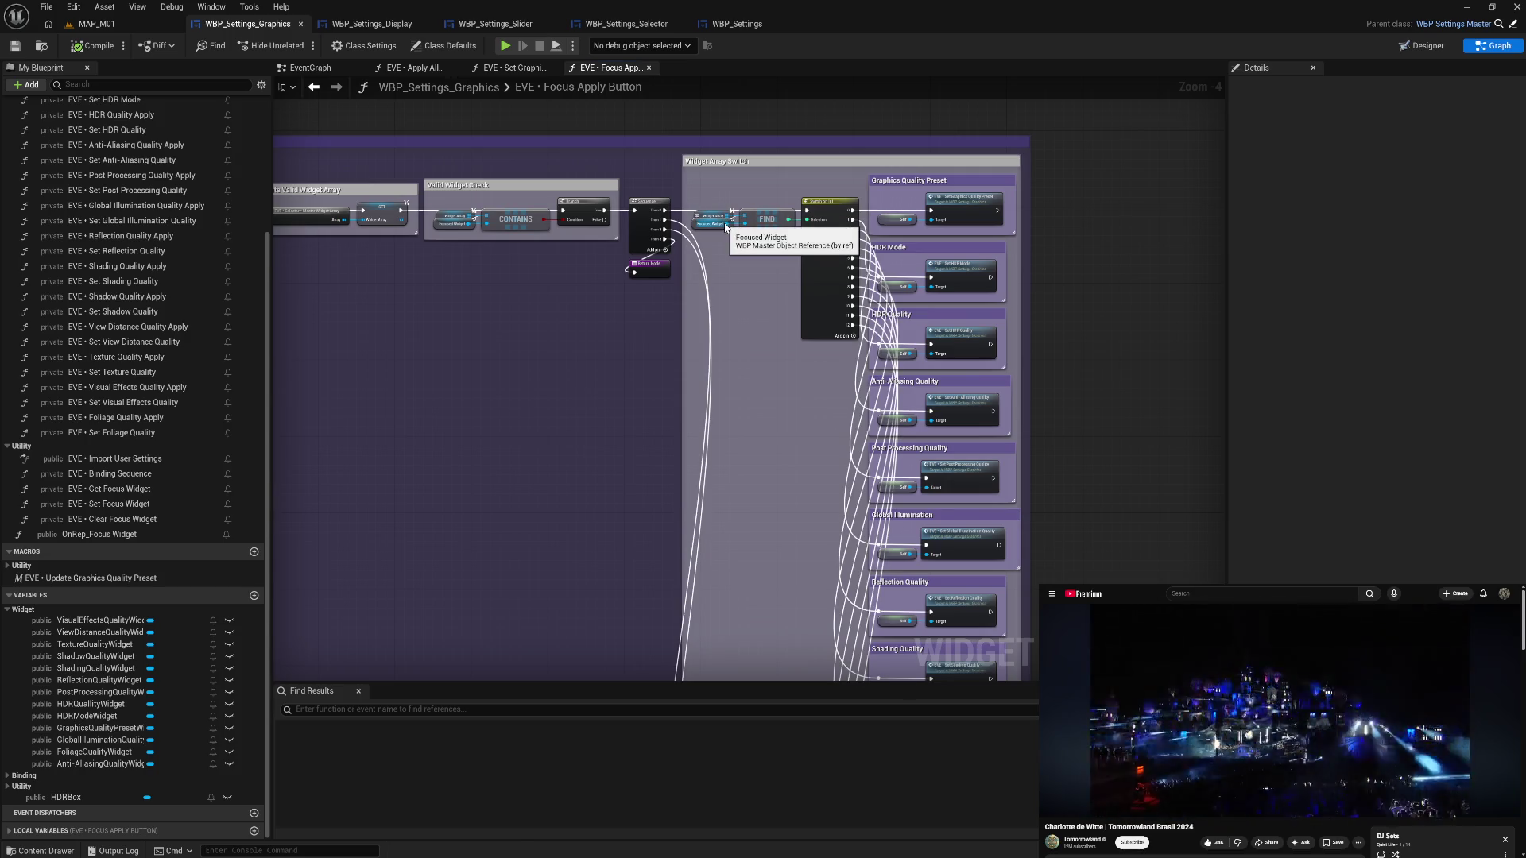
left_click_drag(419, 364, 731, 384)
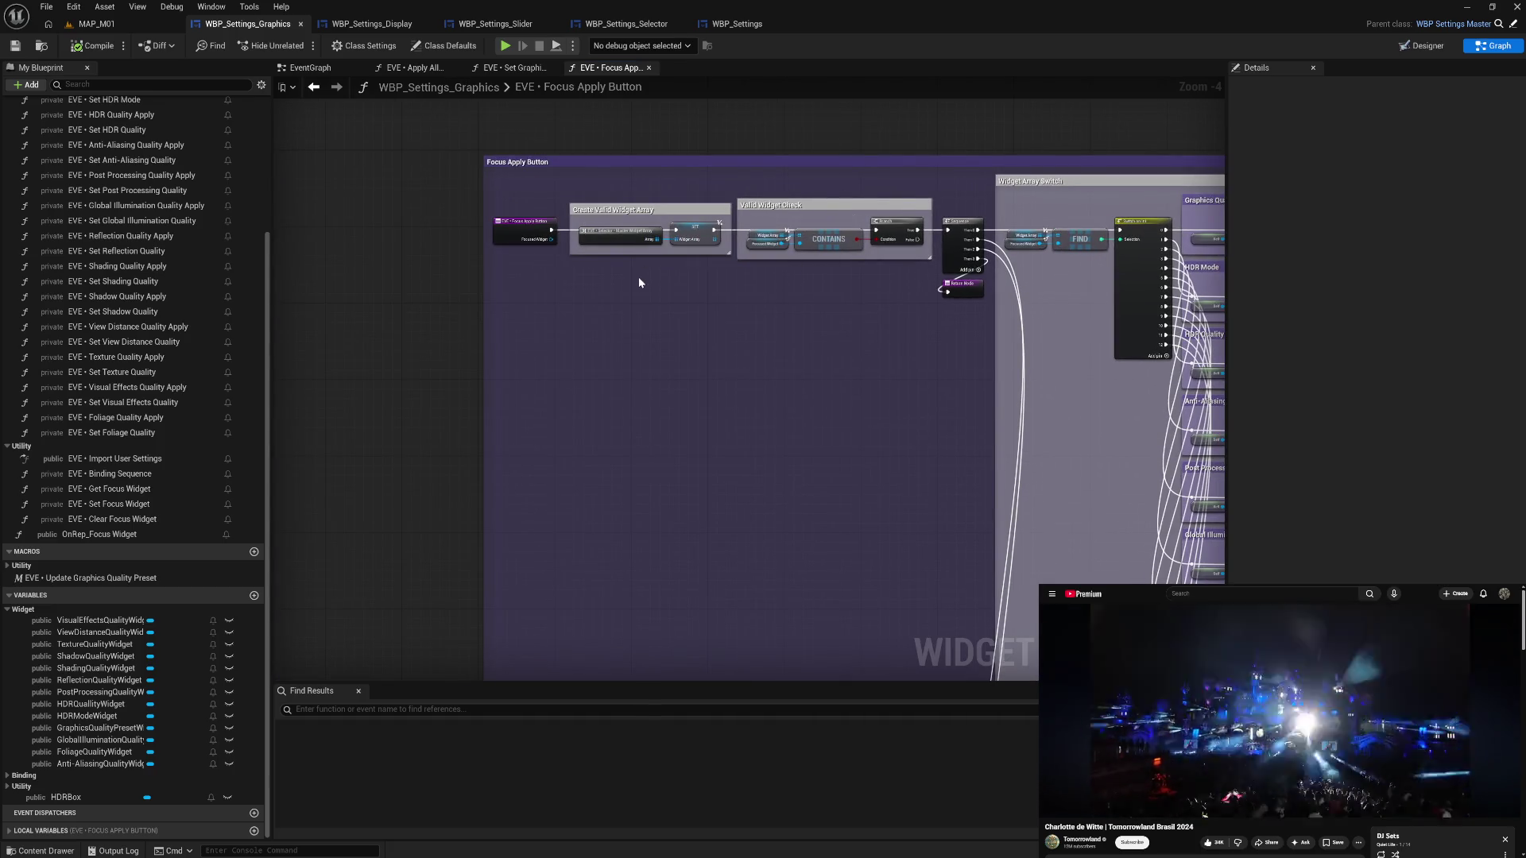
left_click_drag(845, 334, 614, 334)
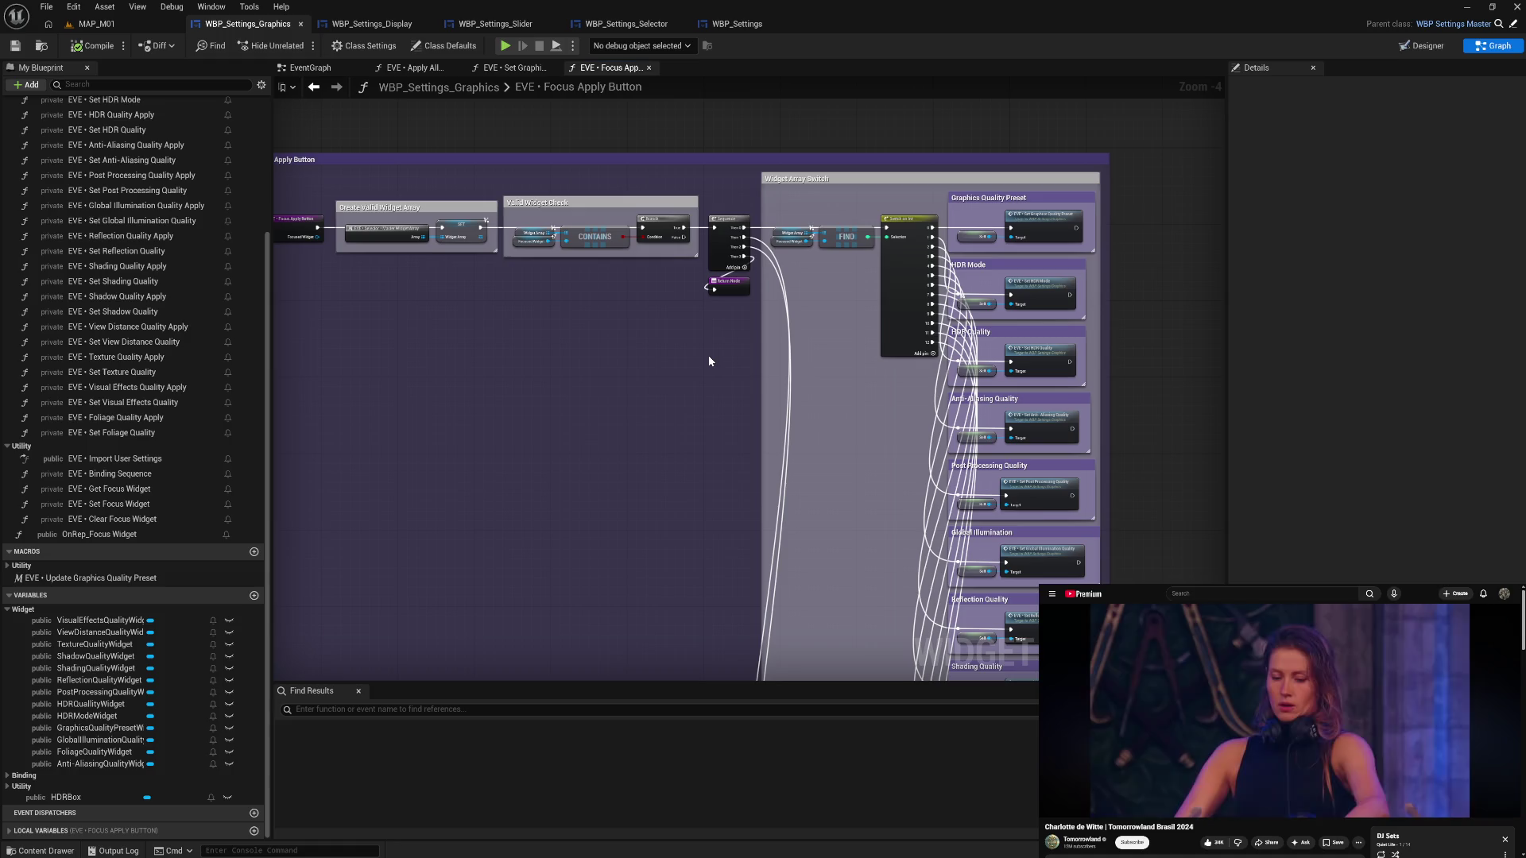
left_click_drag(698, 389, 714, 376)
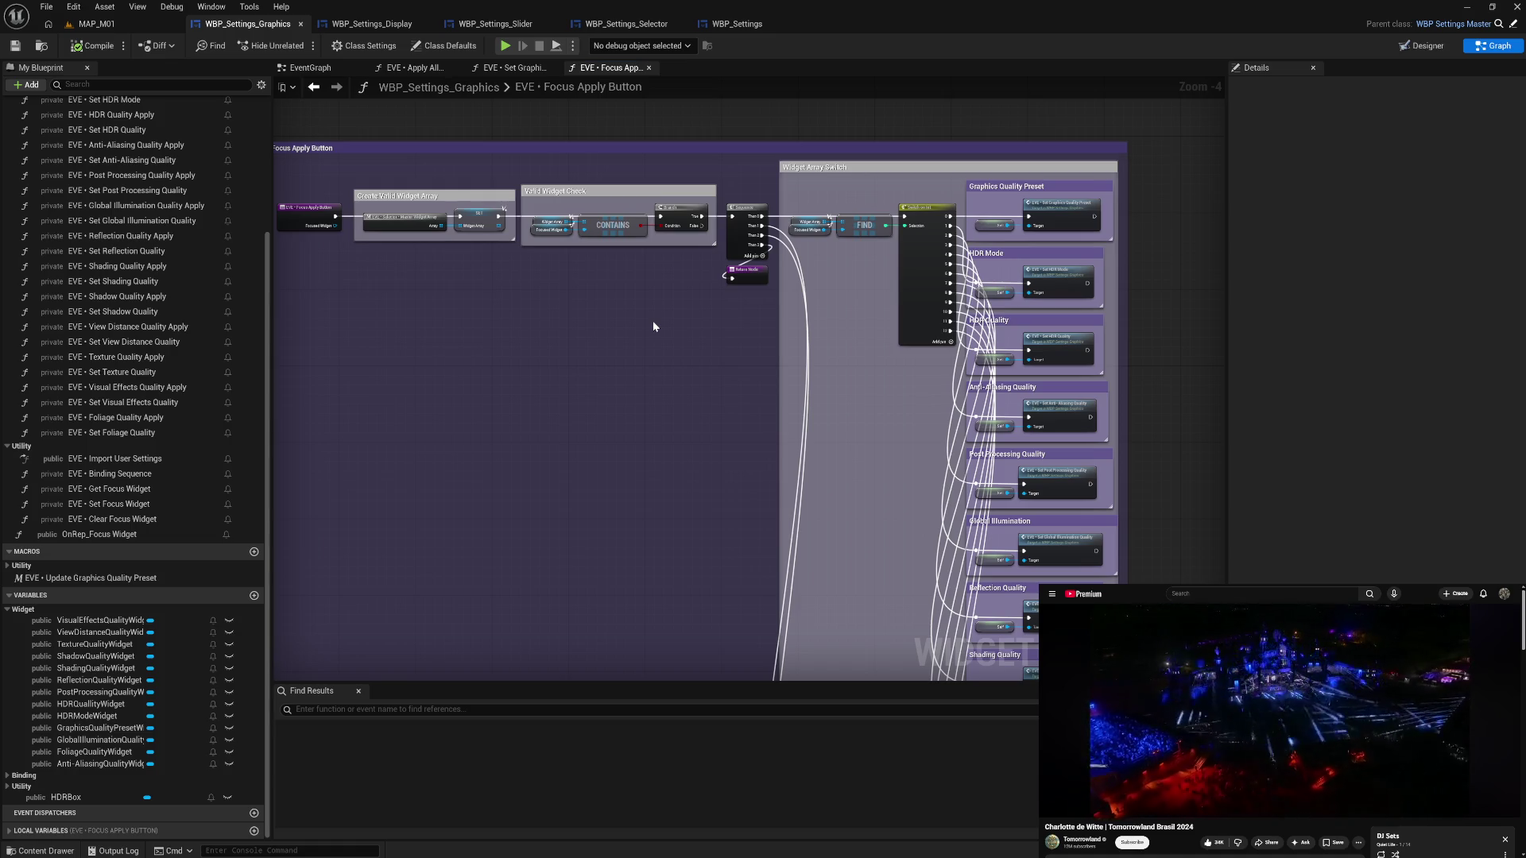
left_click_drag(723, 517, 688, 245)
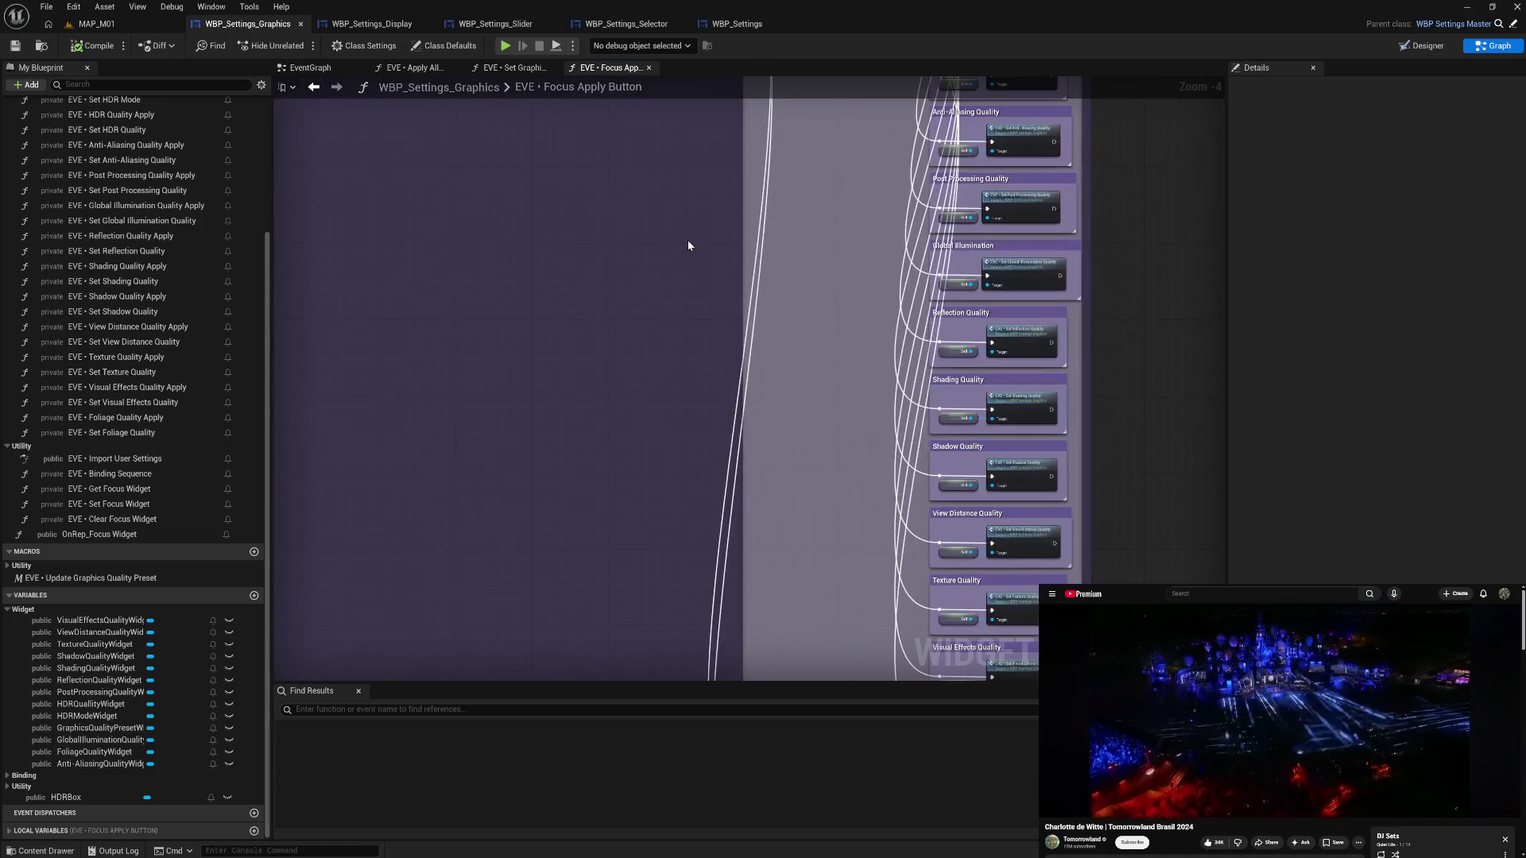
mouse_move(743, 431)
left_mouse_down()
mouse_move(715, 153)
mouse_move(701, 535)
left_mouse_up()
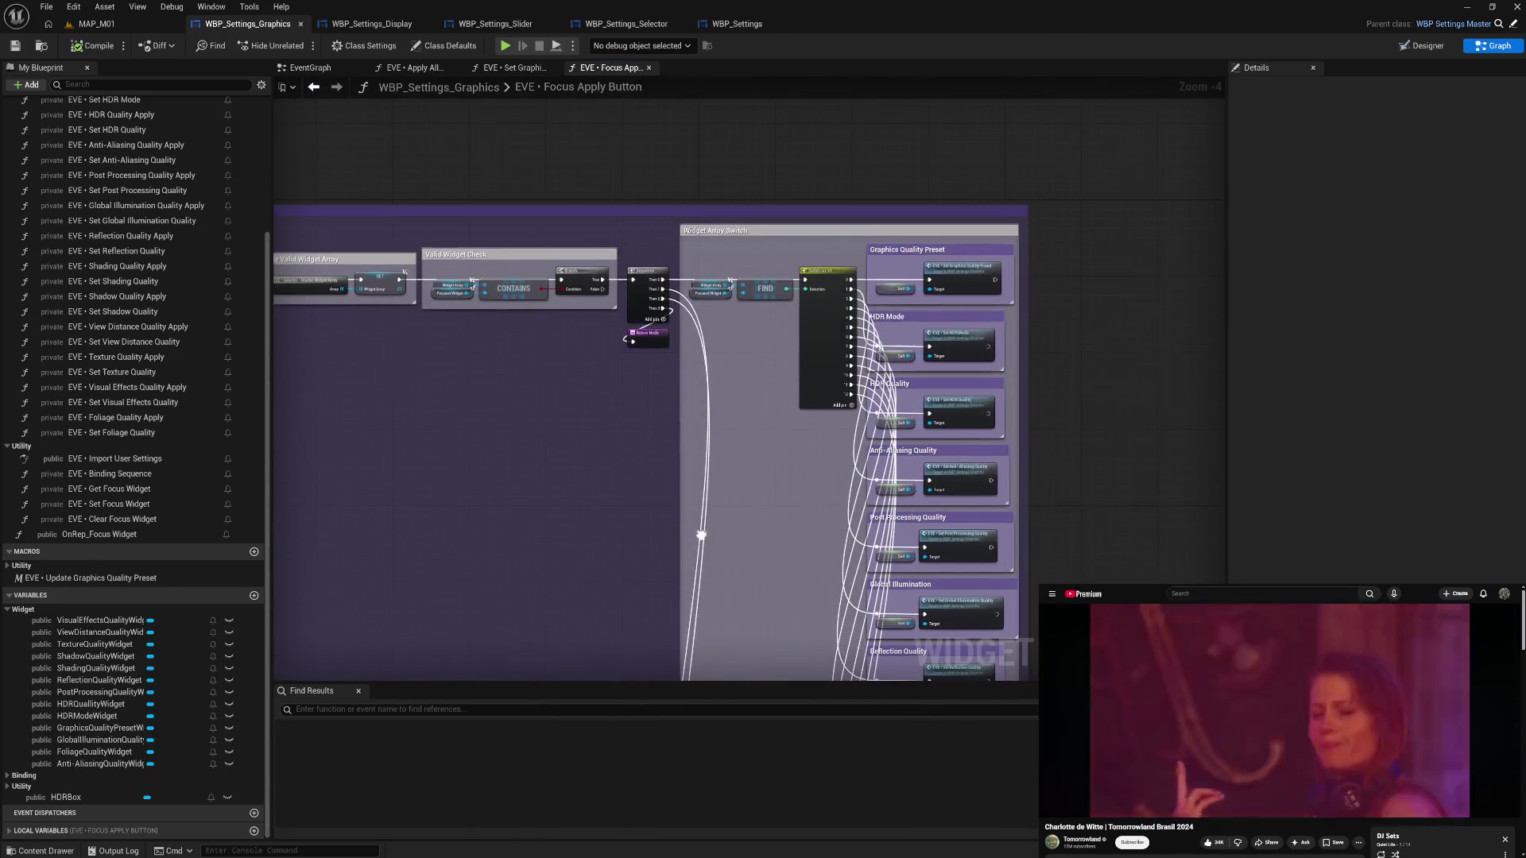
left_click(412, 68)
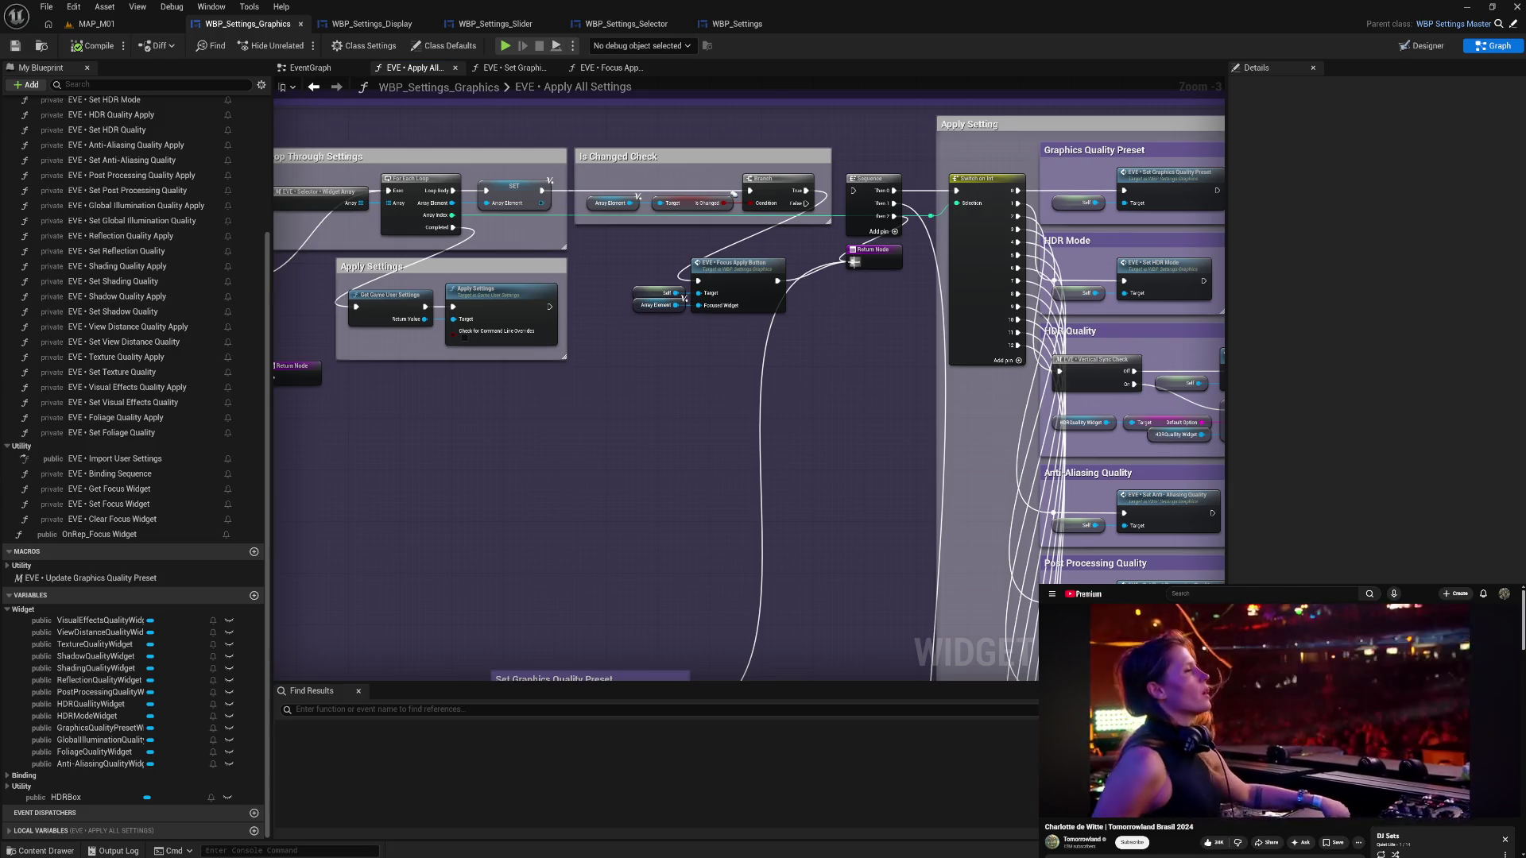
- Wire Focus Apply Button and Apply Settings exec outputs into the Return Node, compile, and preview the Settings screen
mouse_move(777, 280)
left_mouse_down()
mouse_move(870, 267)
mouse_move(878, 322)
left_mouse_up()
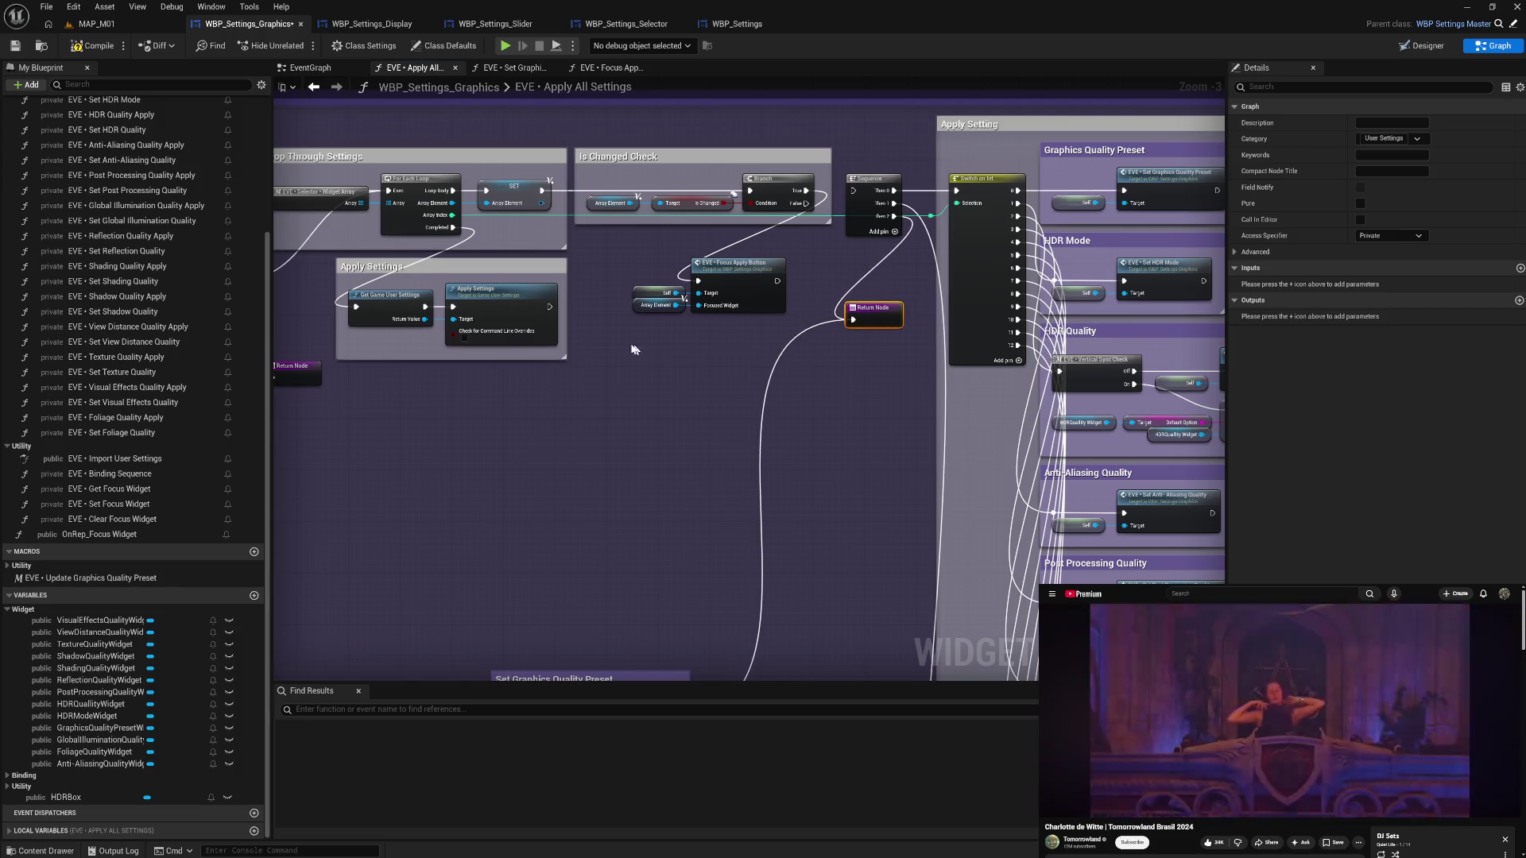
left_click_drag(549, 307, 854, 320)
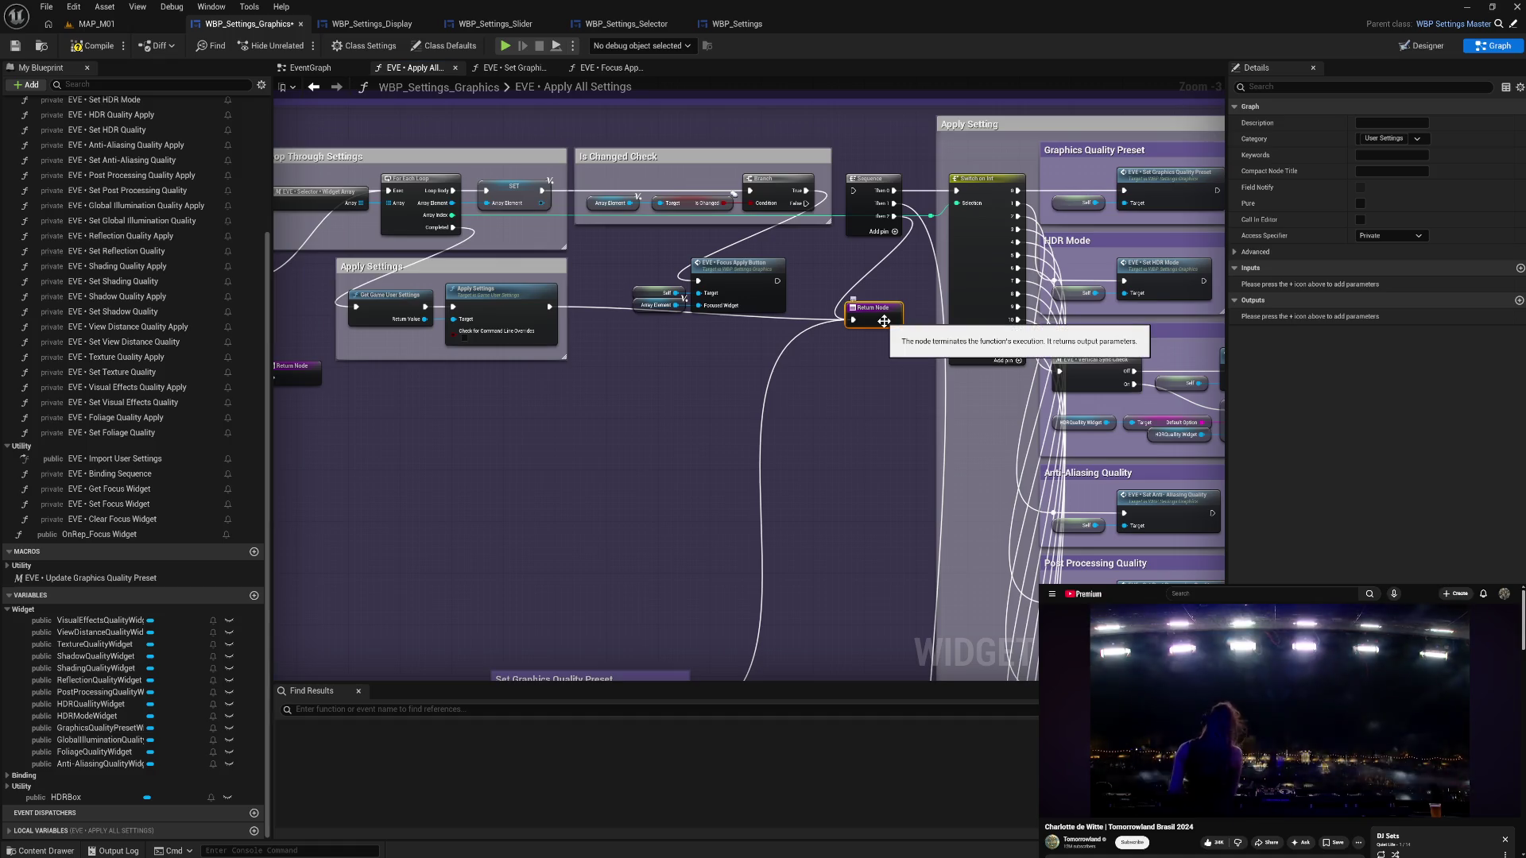
left_click(92, 46)
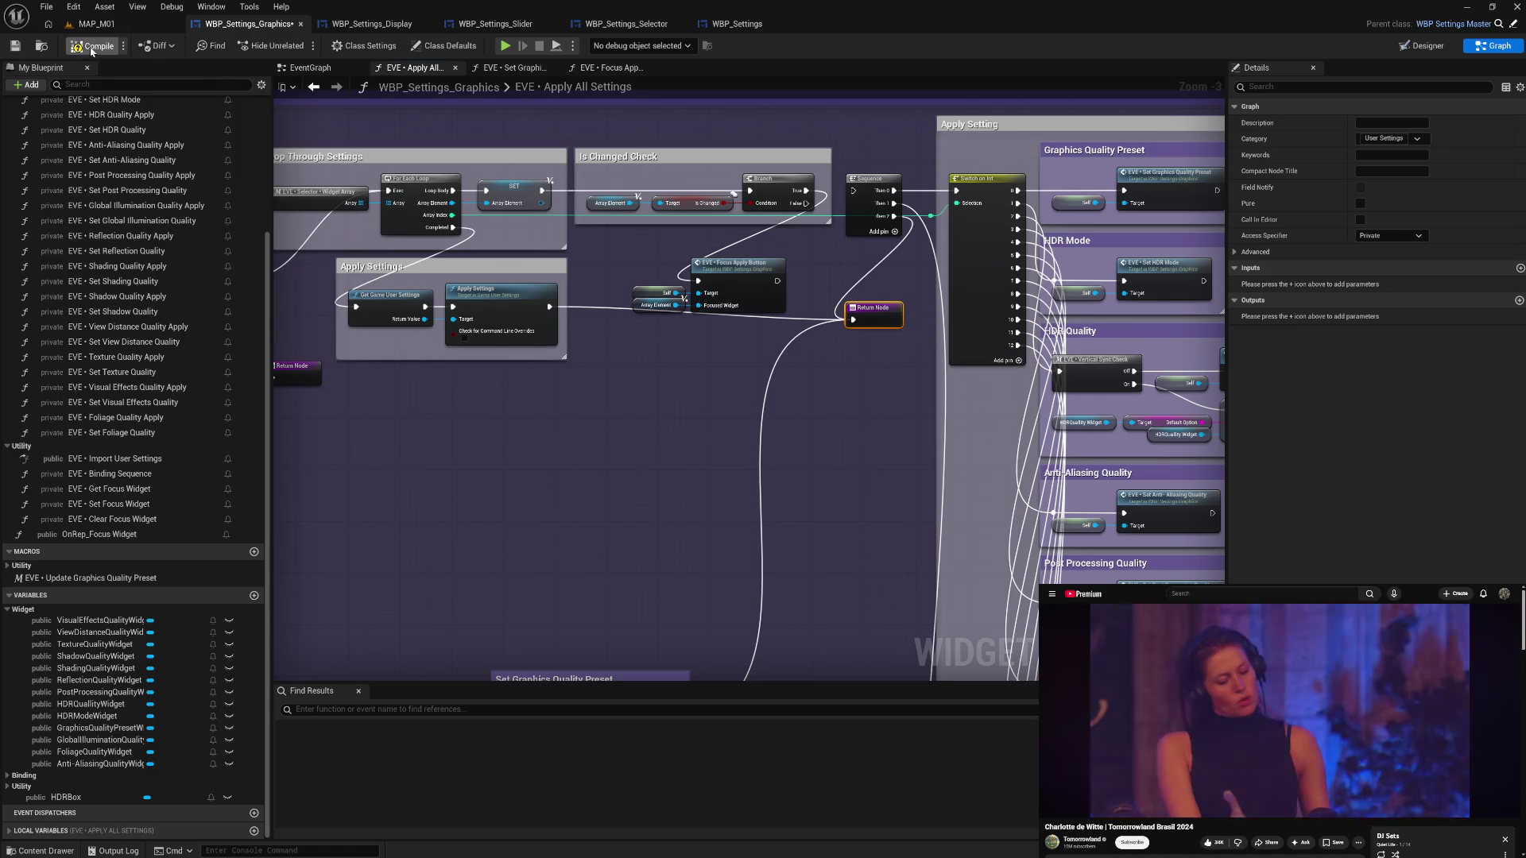
left_click(506, 46)
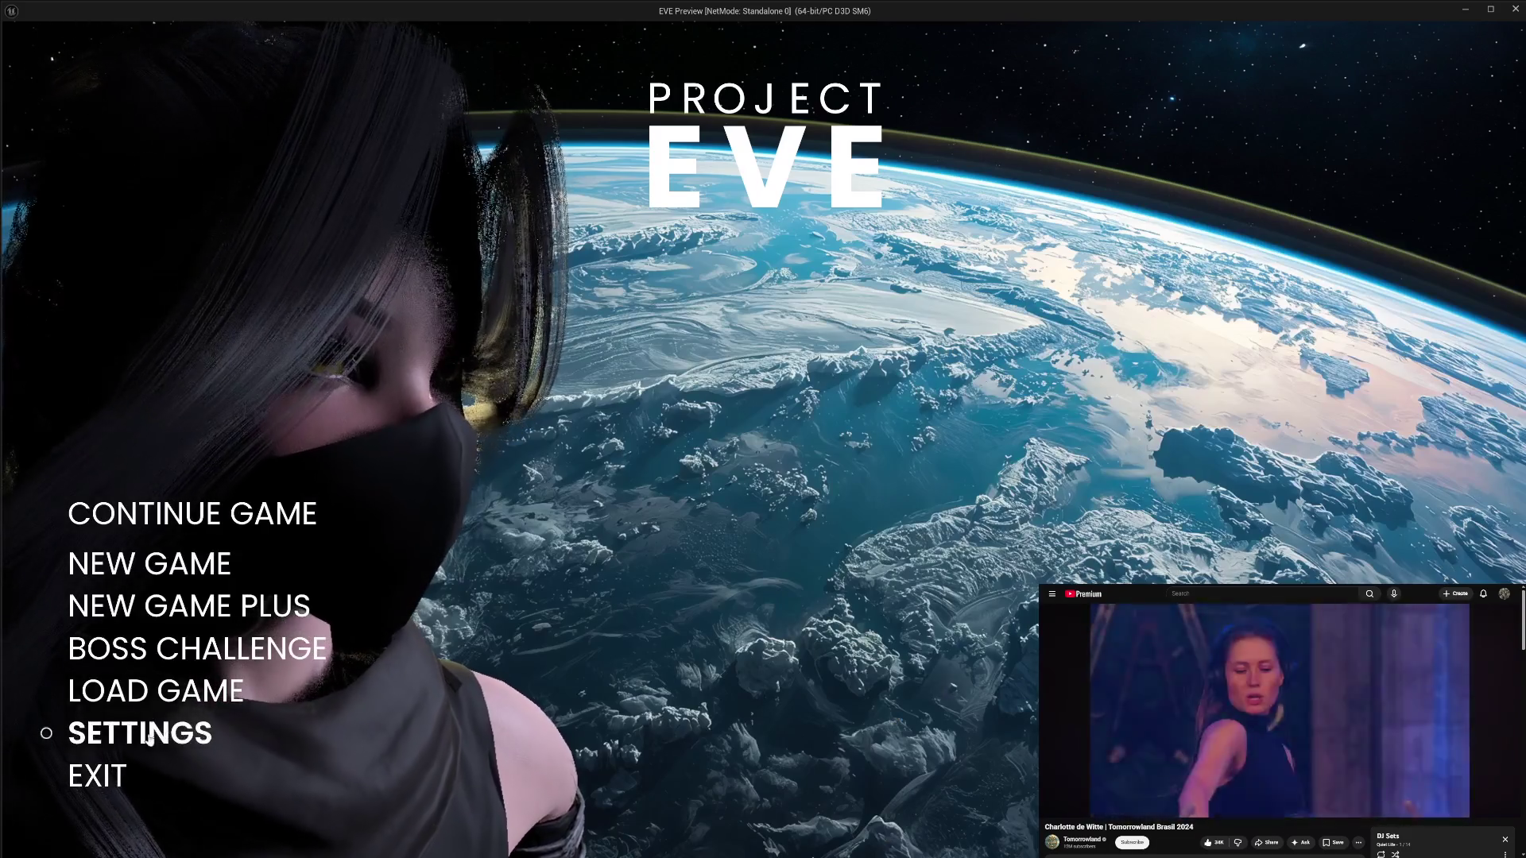
left_click(197, 732)
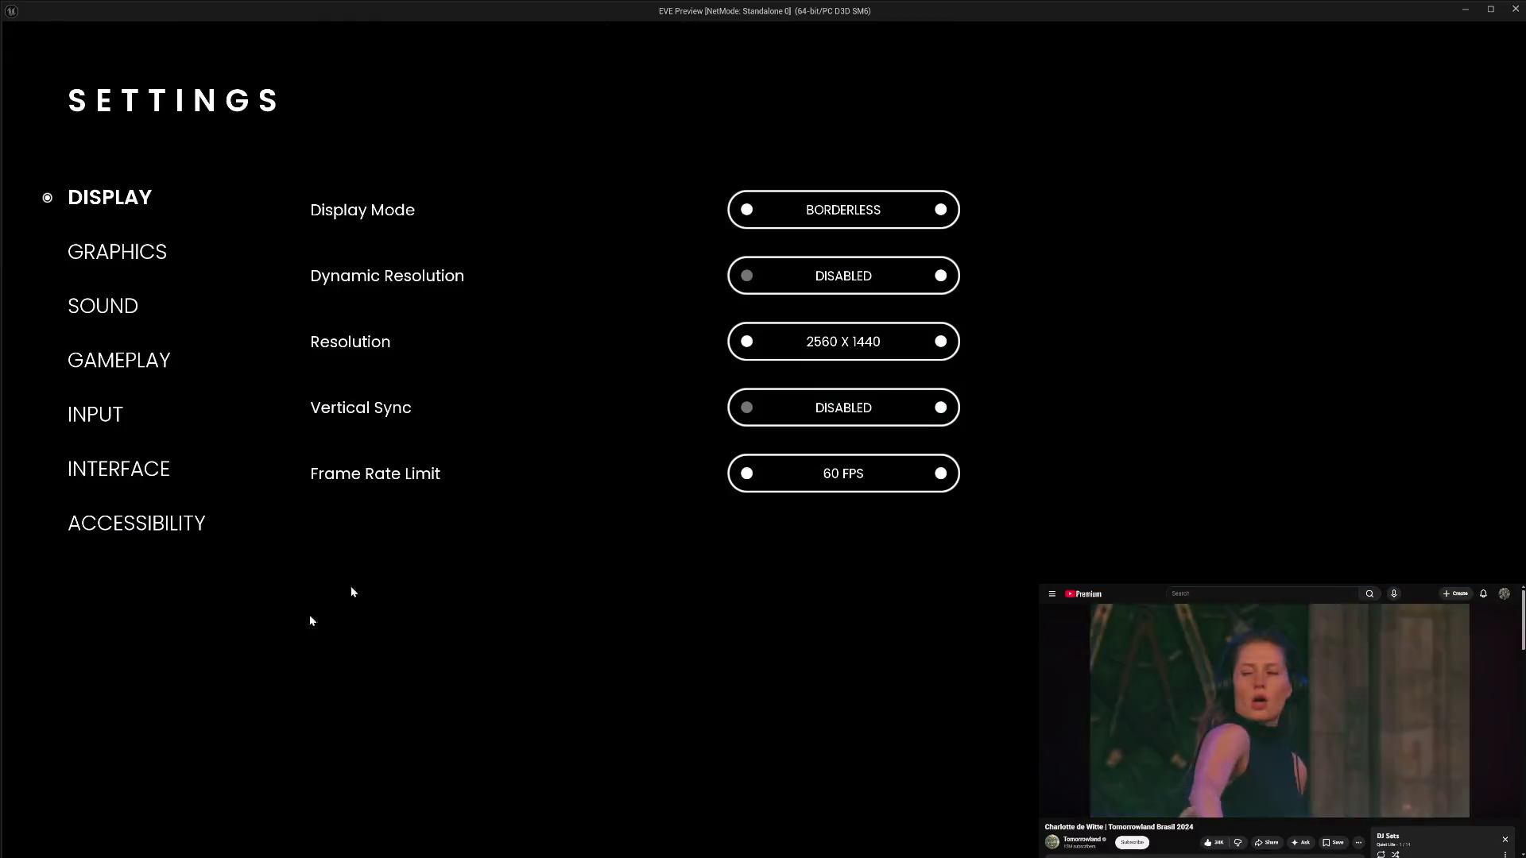
- Set Anti-Aliasing, Post Processing and Global Illumination Quality to HIGH and apply
left_click(112, 252)
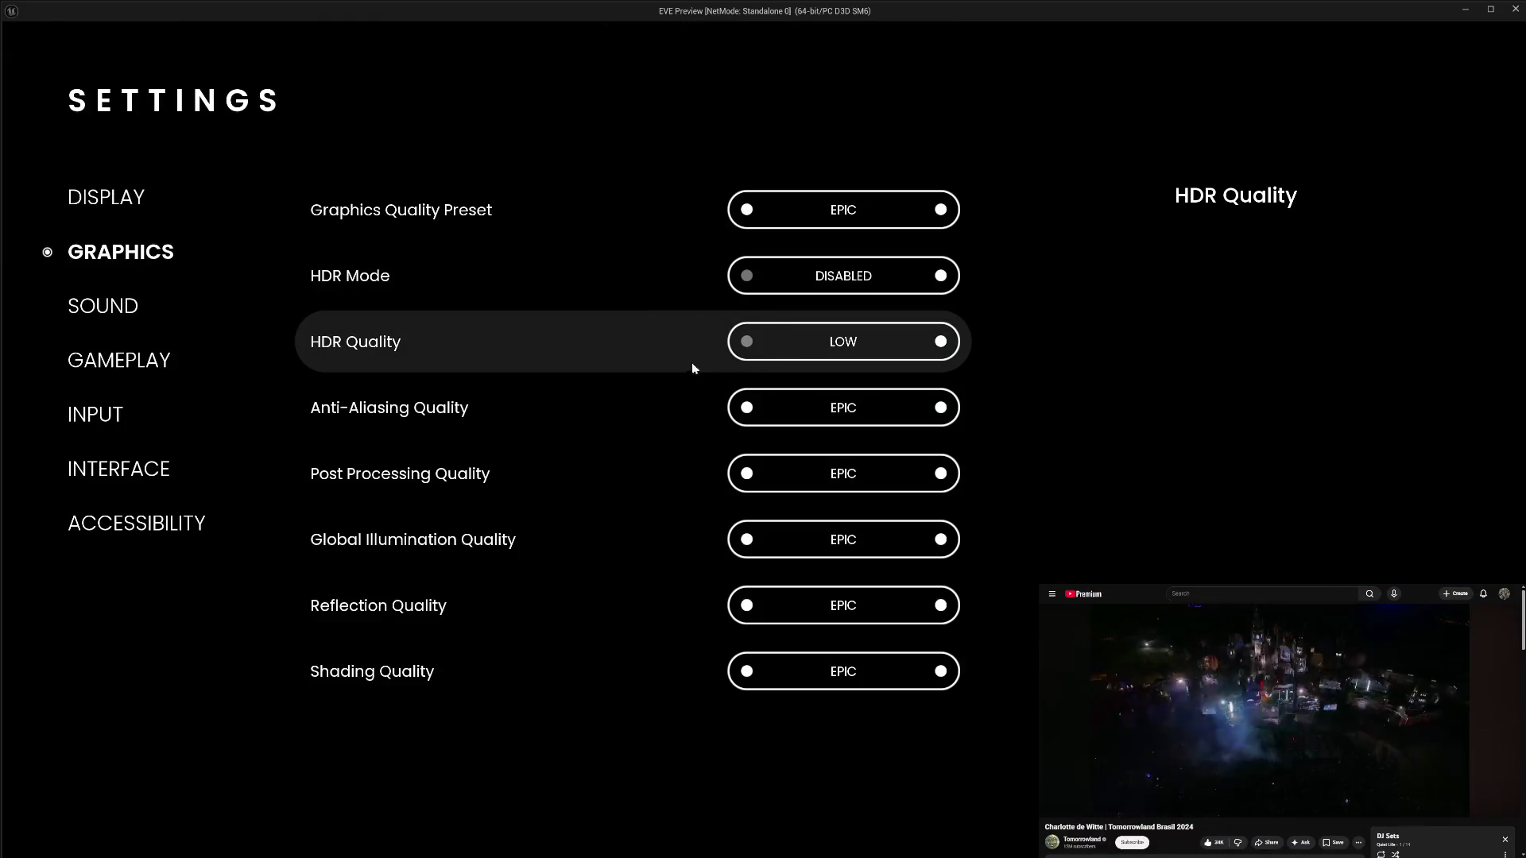
left_click(746, 408)
left_click(746, 473)
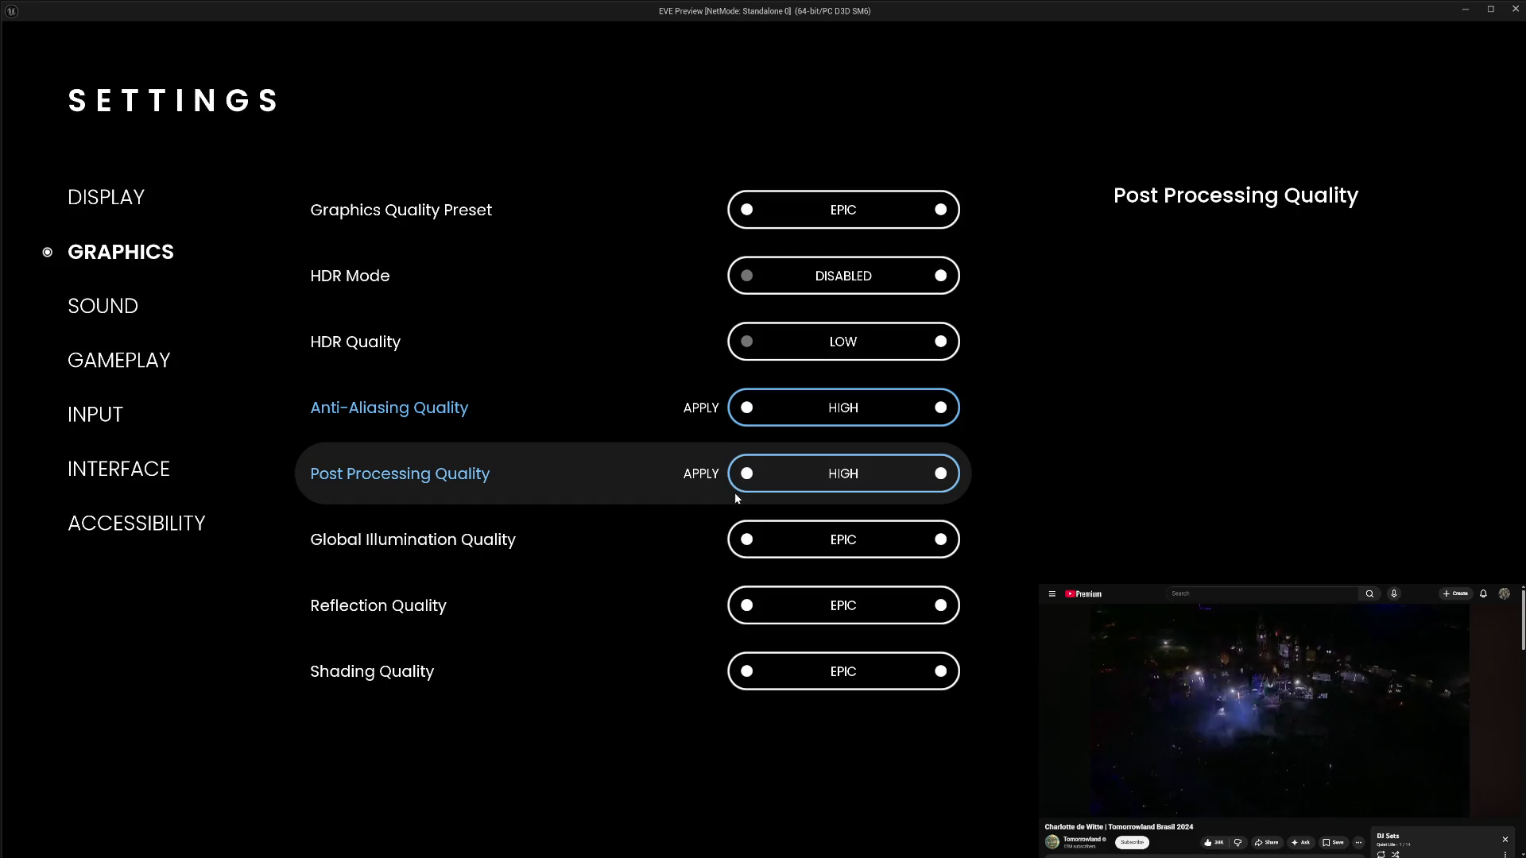
left_click(746, 540)
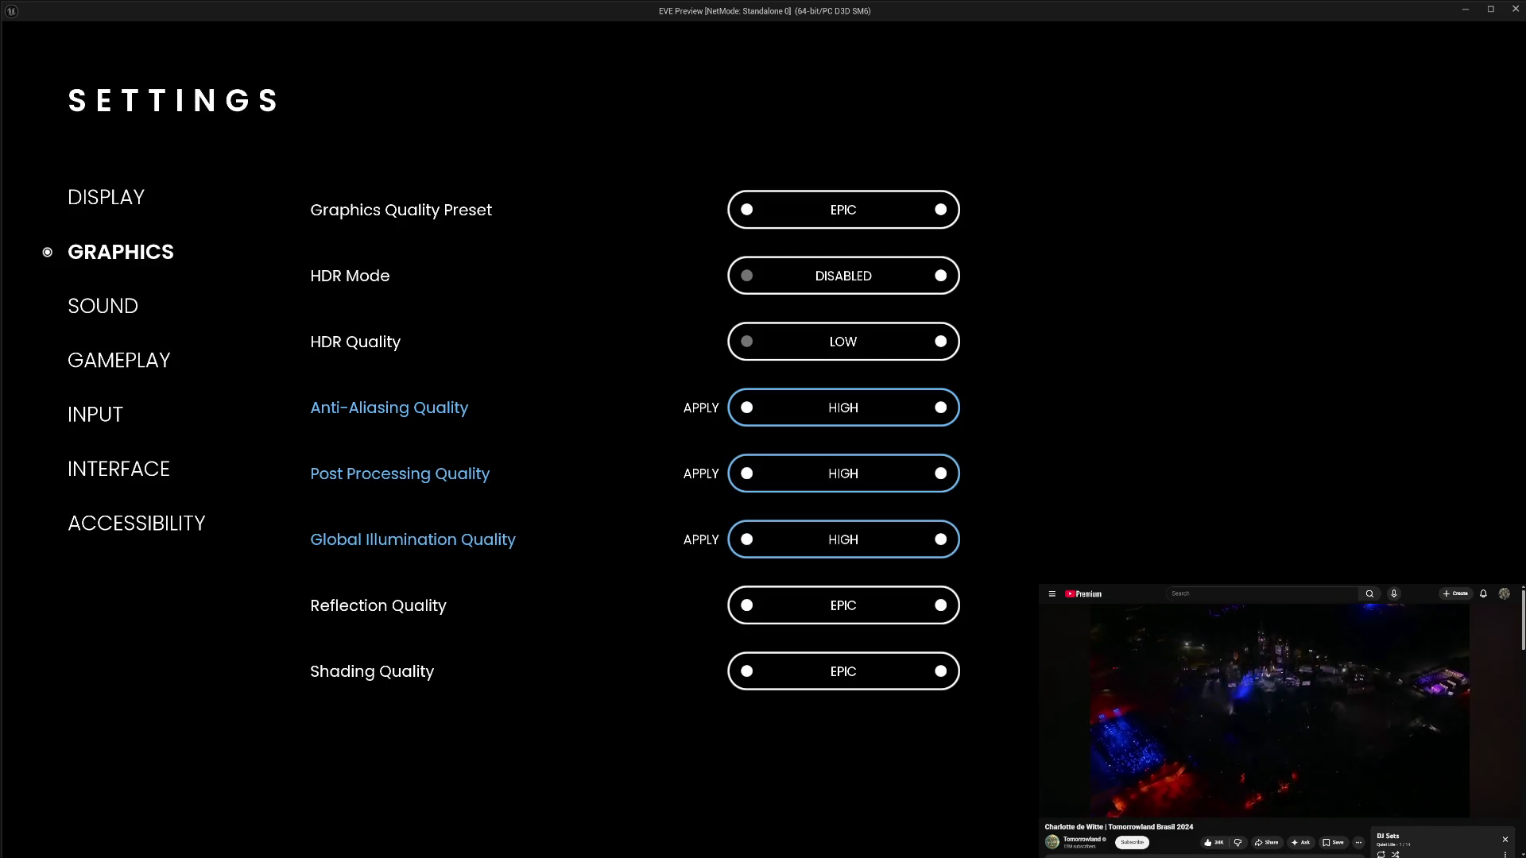
key("Return")
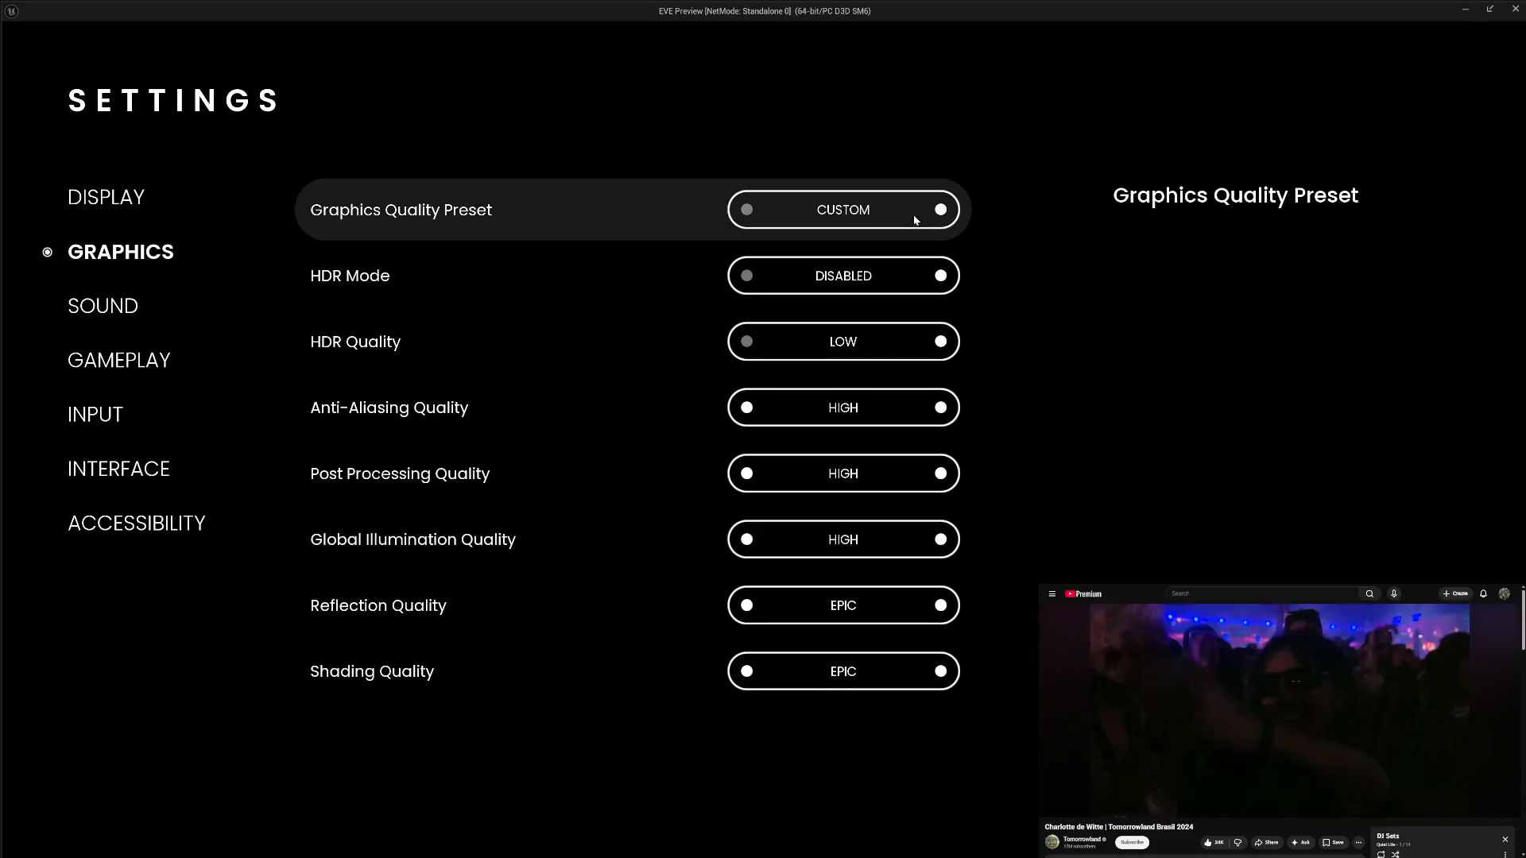
- Set the Graphics Quality Preset back to EPIC, apply it, and close the preview
left_click(938, 216)
left_click(940, 209)
left_click(940, 209)
left_click(939, 209)
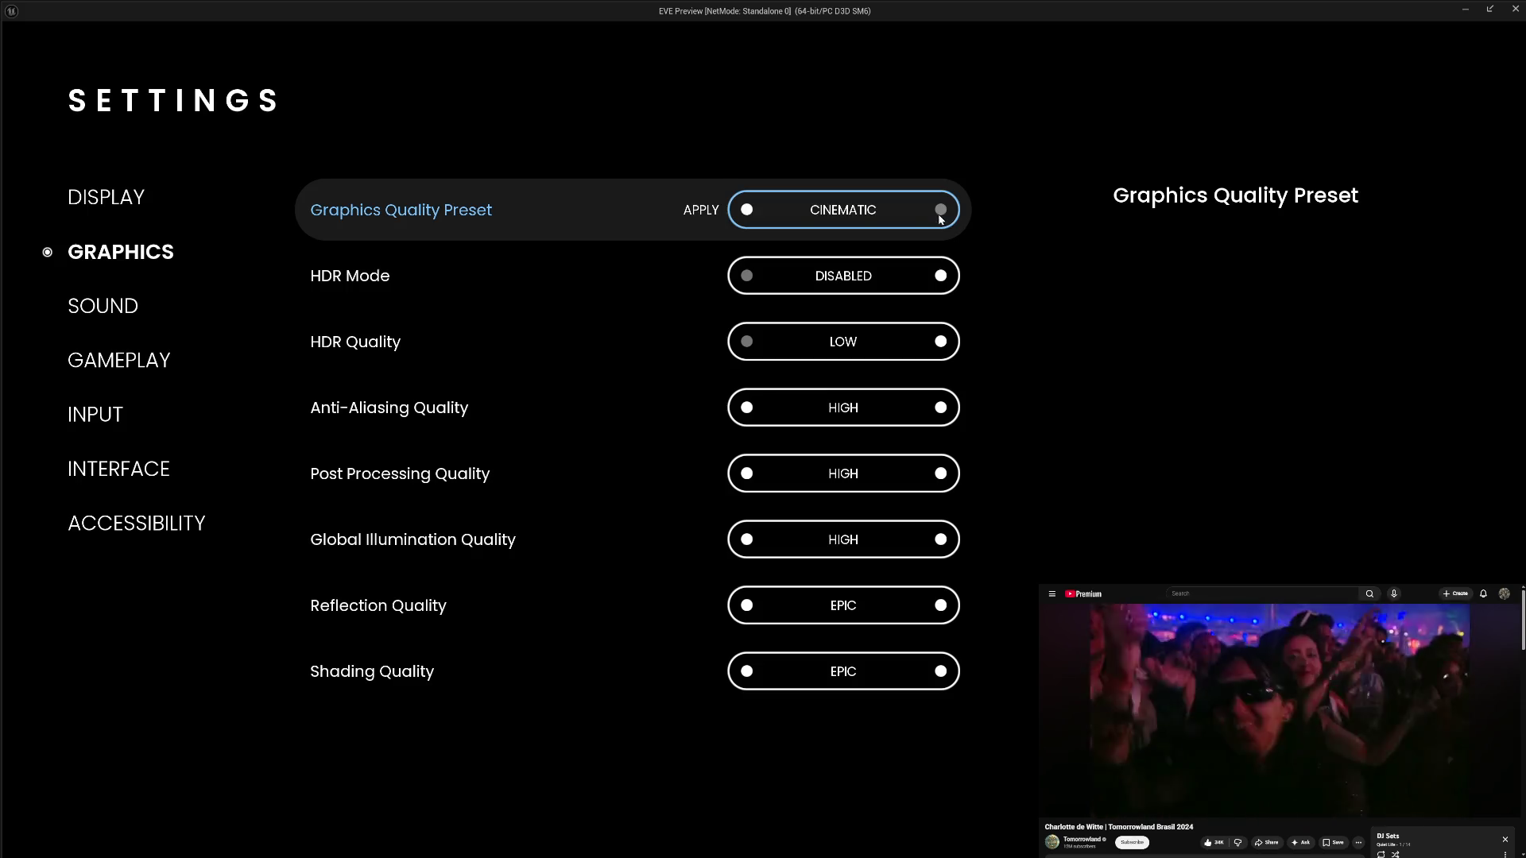
left_click(750, 211)
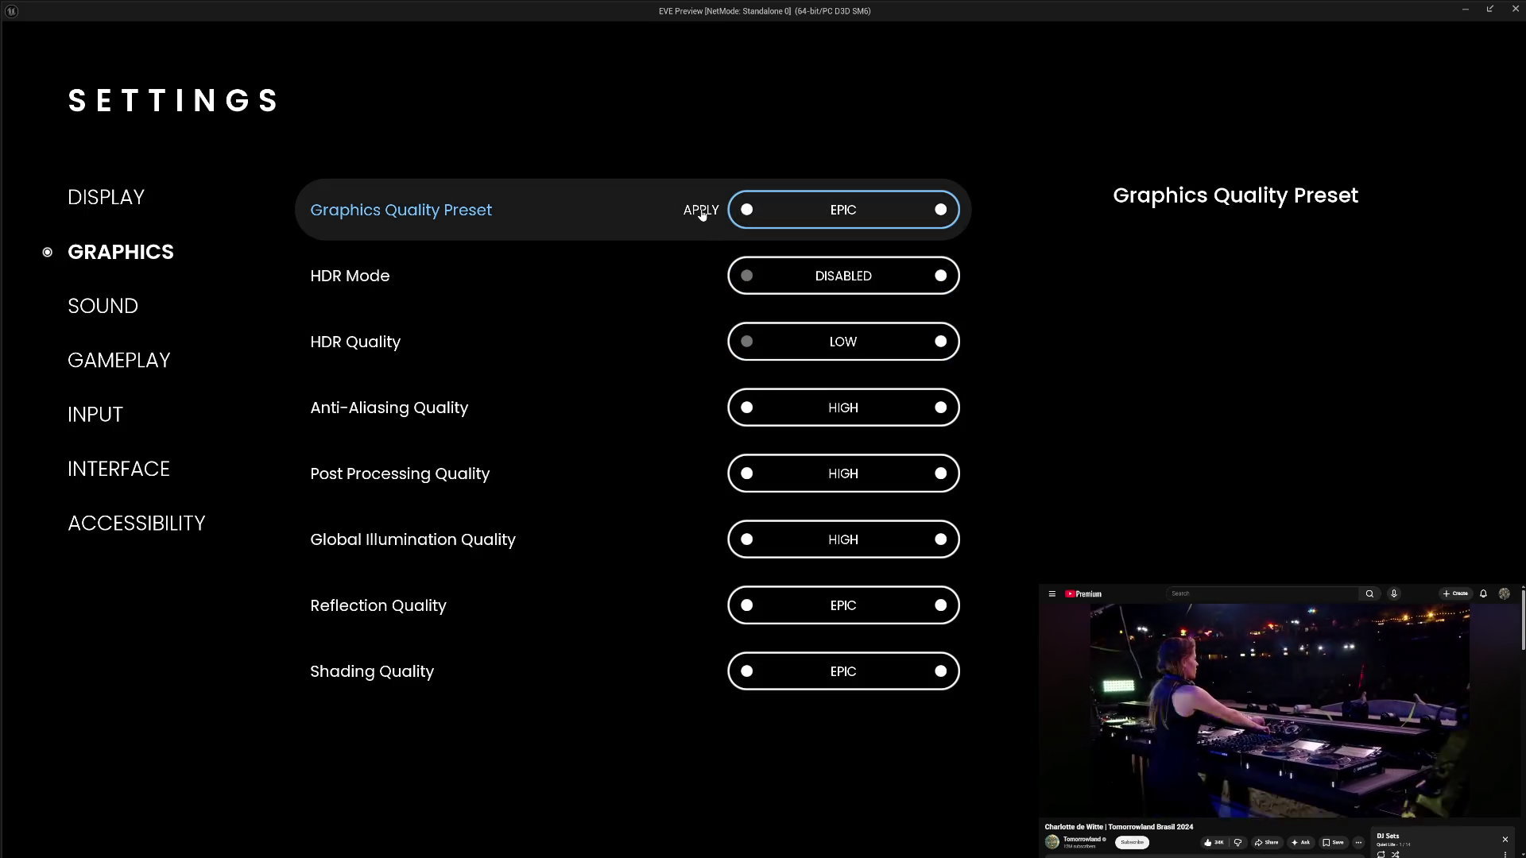
key("Return")
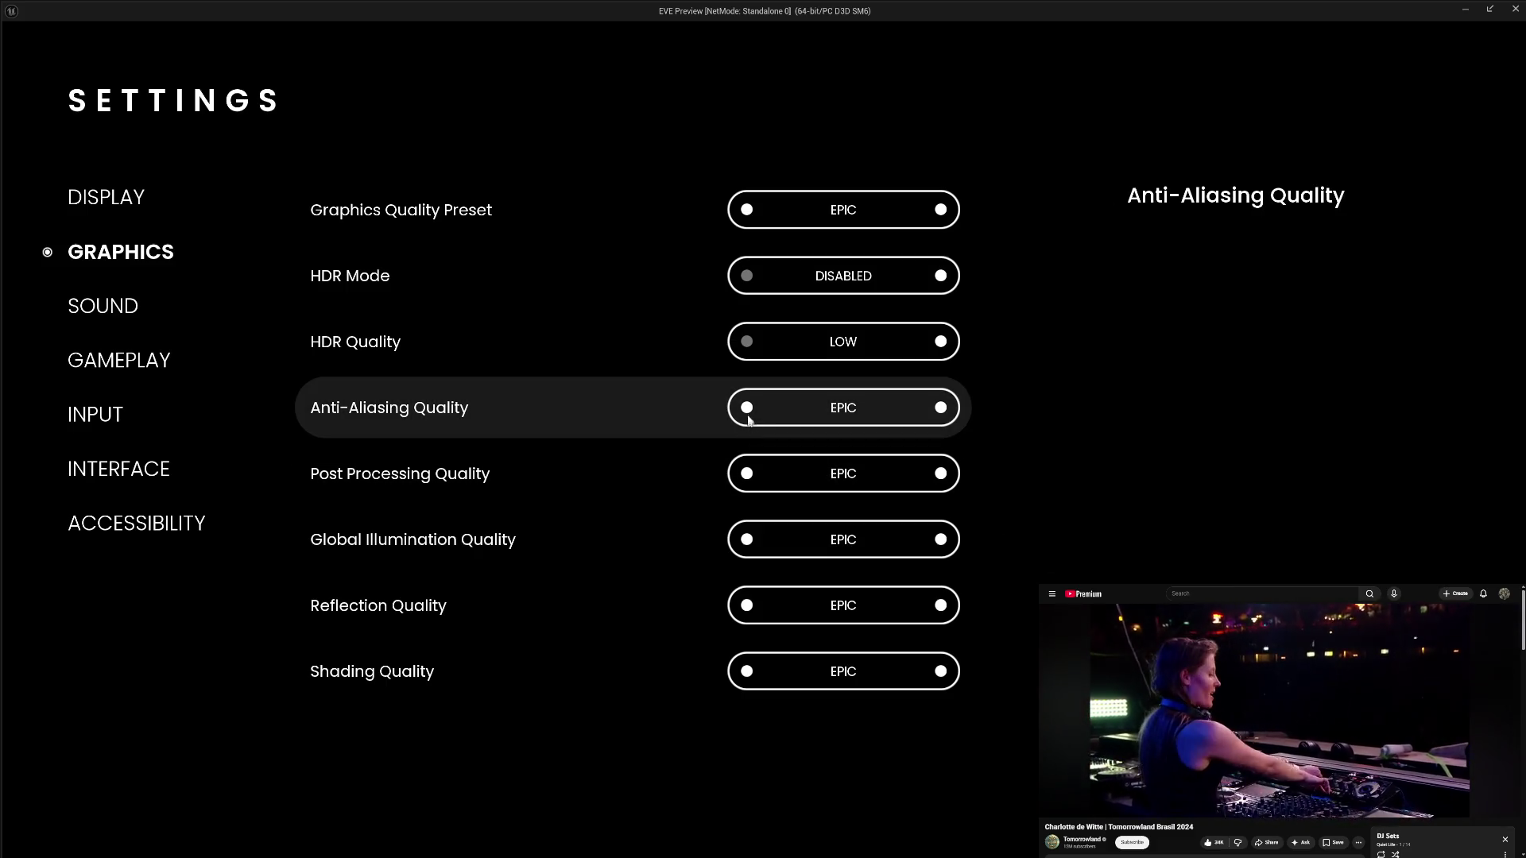
key("Escape")
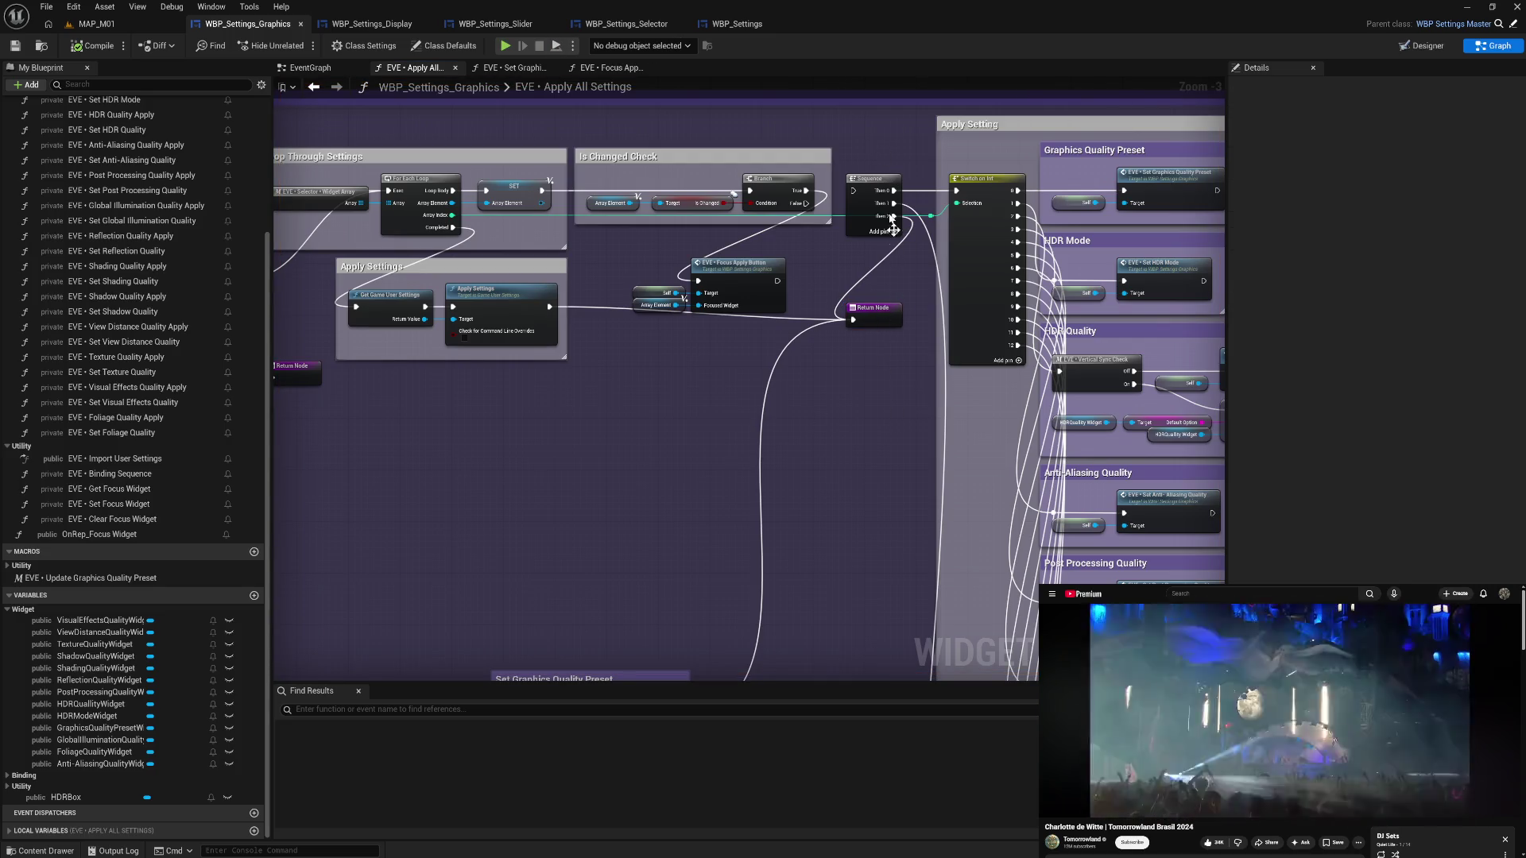
- Delete the Apply Setting node group and the Set Graphics Quality Preset node
left_click_drag(885, 309, 714, 374)
scroll(871, 129, "down", 2)
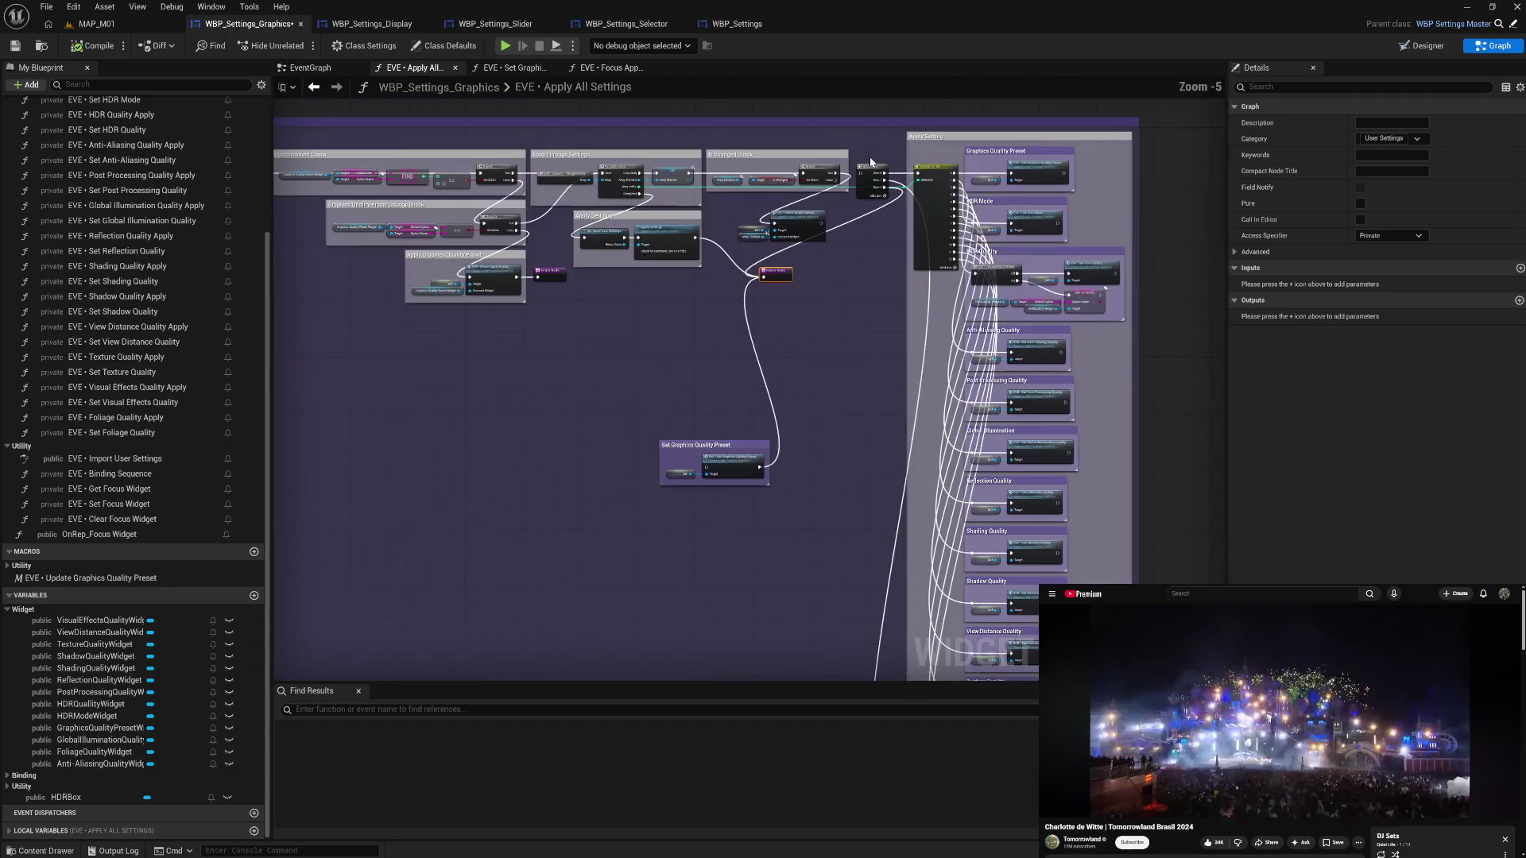
mouse_move(871, 137)
left_mouse_down()
mouse_move(873, 150)
mouse_move(872, 123)
mouse_move(851, 475)
left_mouse_up()
mouse_move(789, 126)
left_mouse_down()
mouse_move(1069, 588)
mouse_move(1074, 685)
mouse_move(1100, 540)
mouse_move(1144, 835)
left_mouse_up()
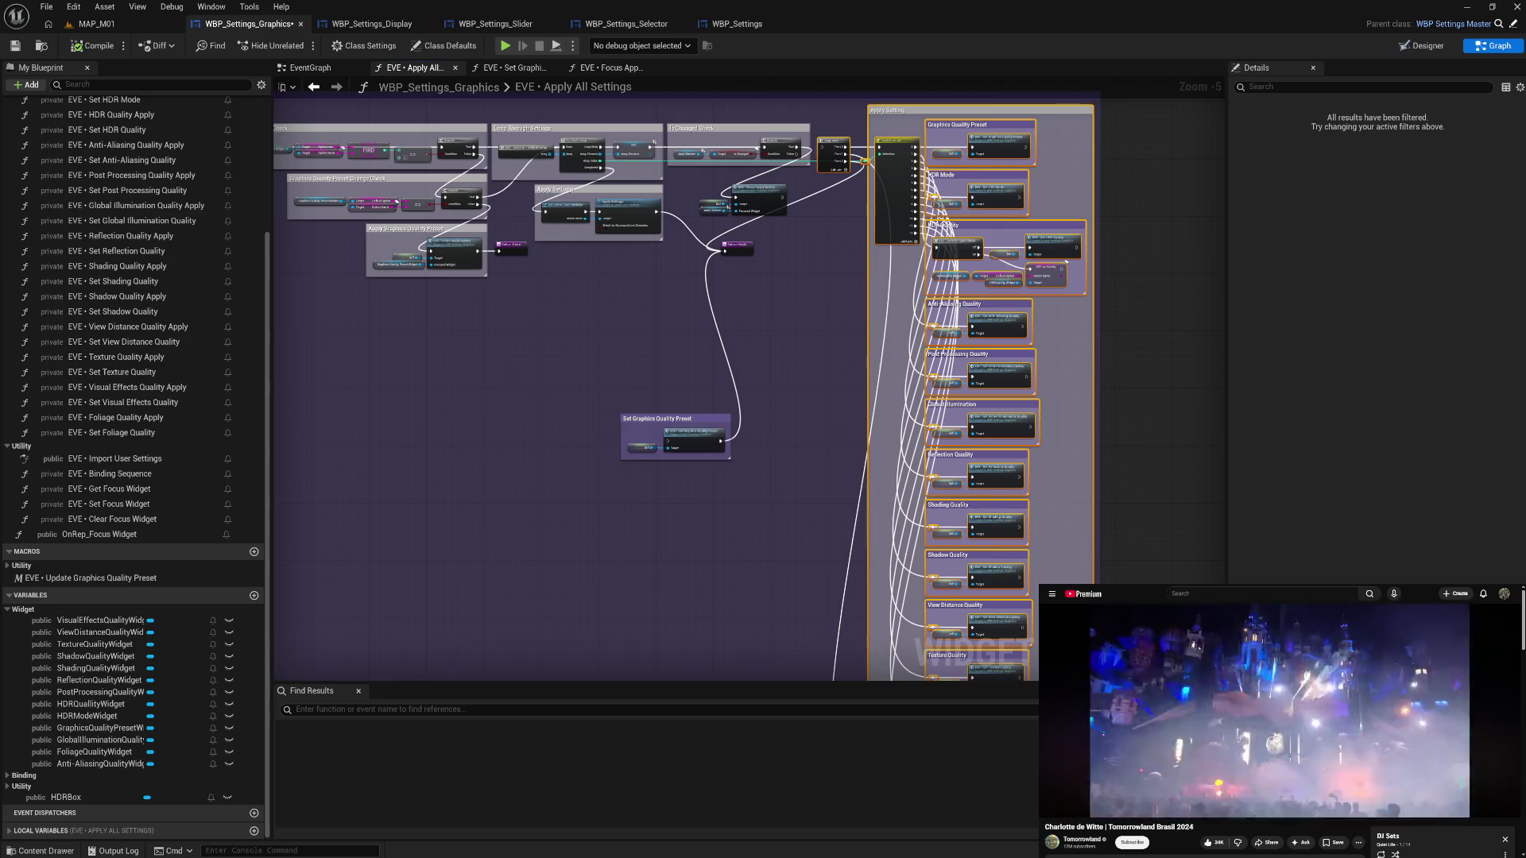
key("Delete")
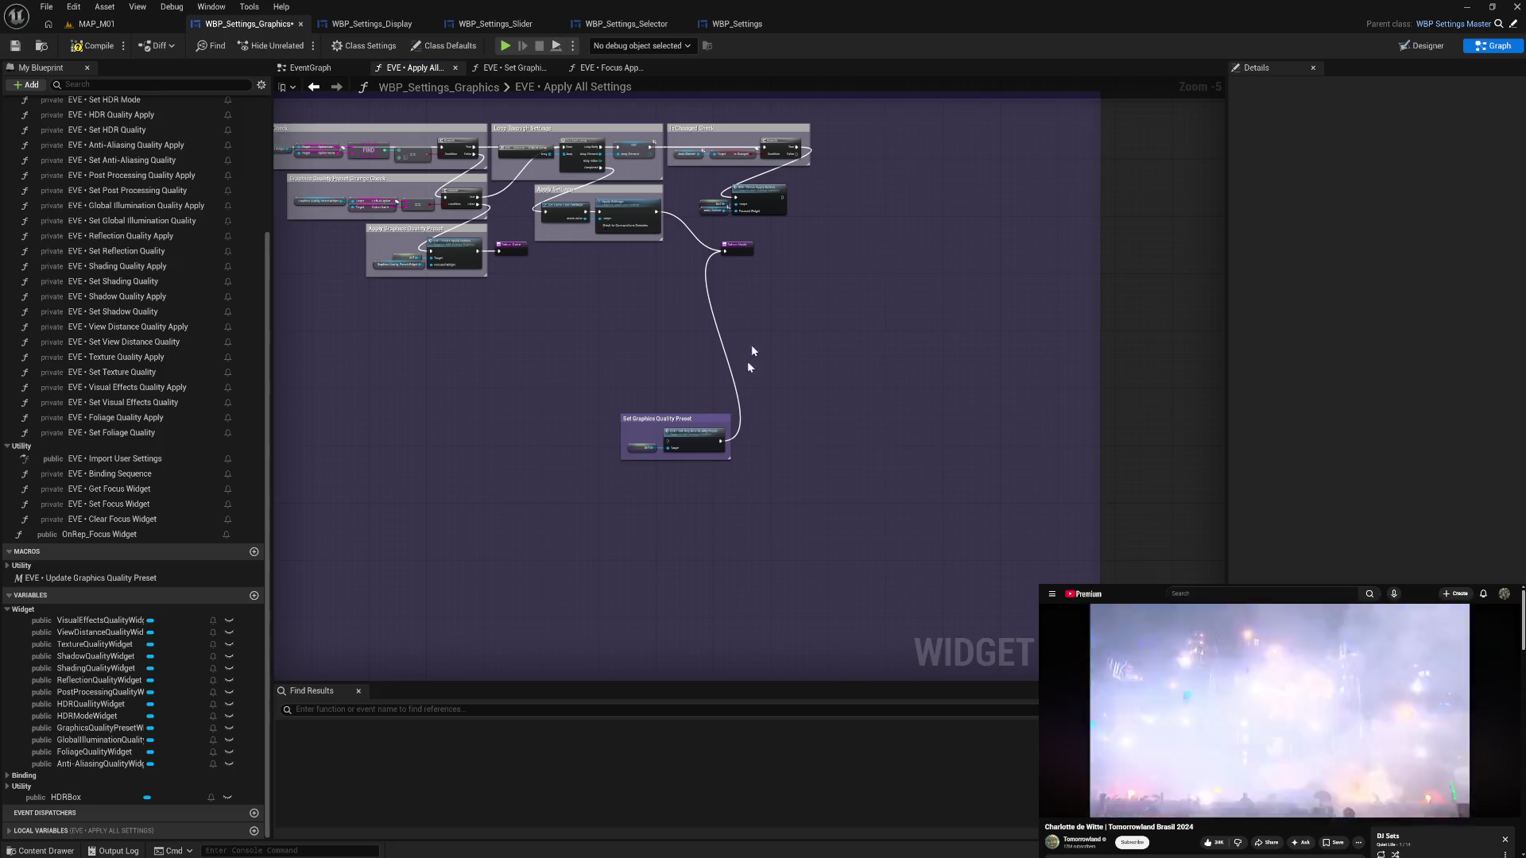
left_click_drag(592, 386, 784, 499)
key("Delete")
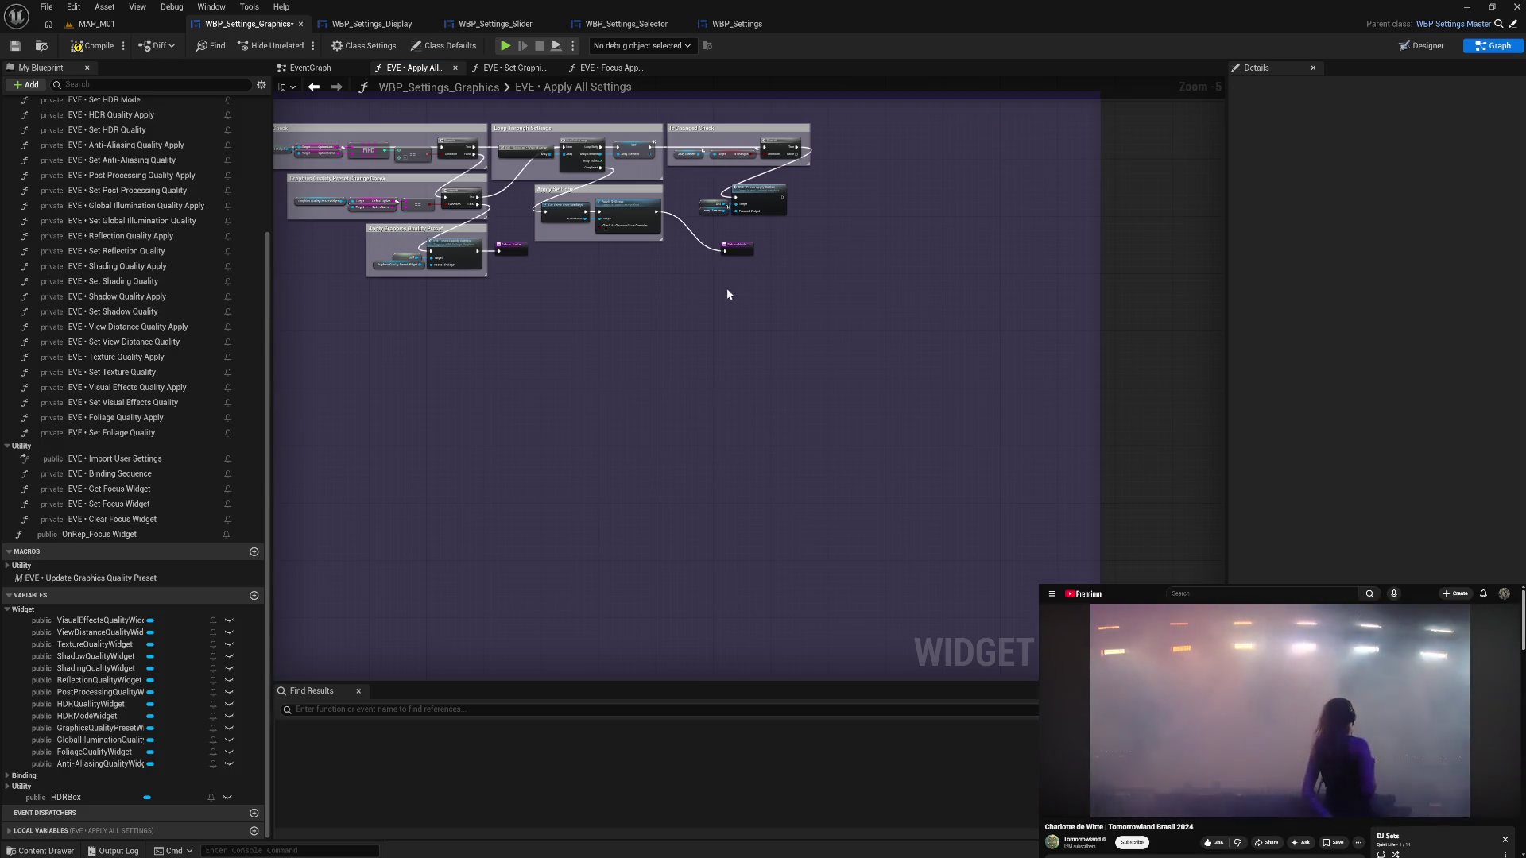
- Move the Return Node beside Apply Settings and the Focus Apply Button call beside the Branch
scroll(731, 270, "up", 4)
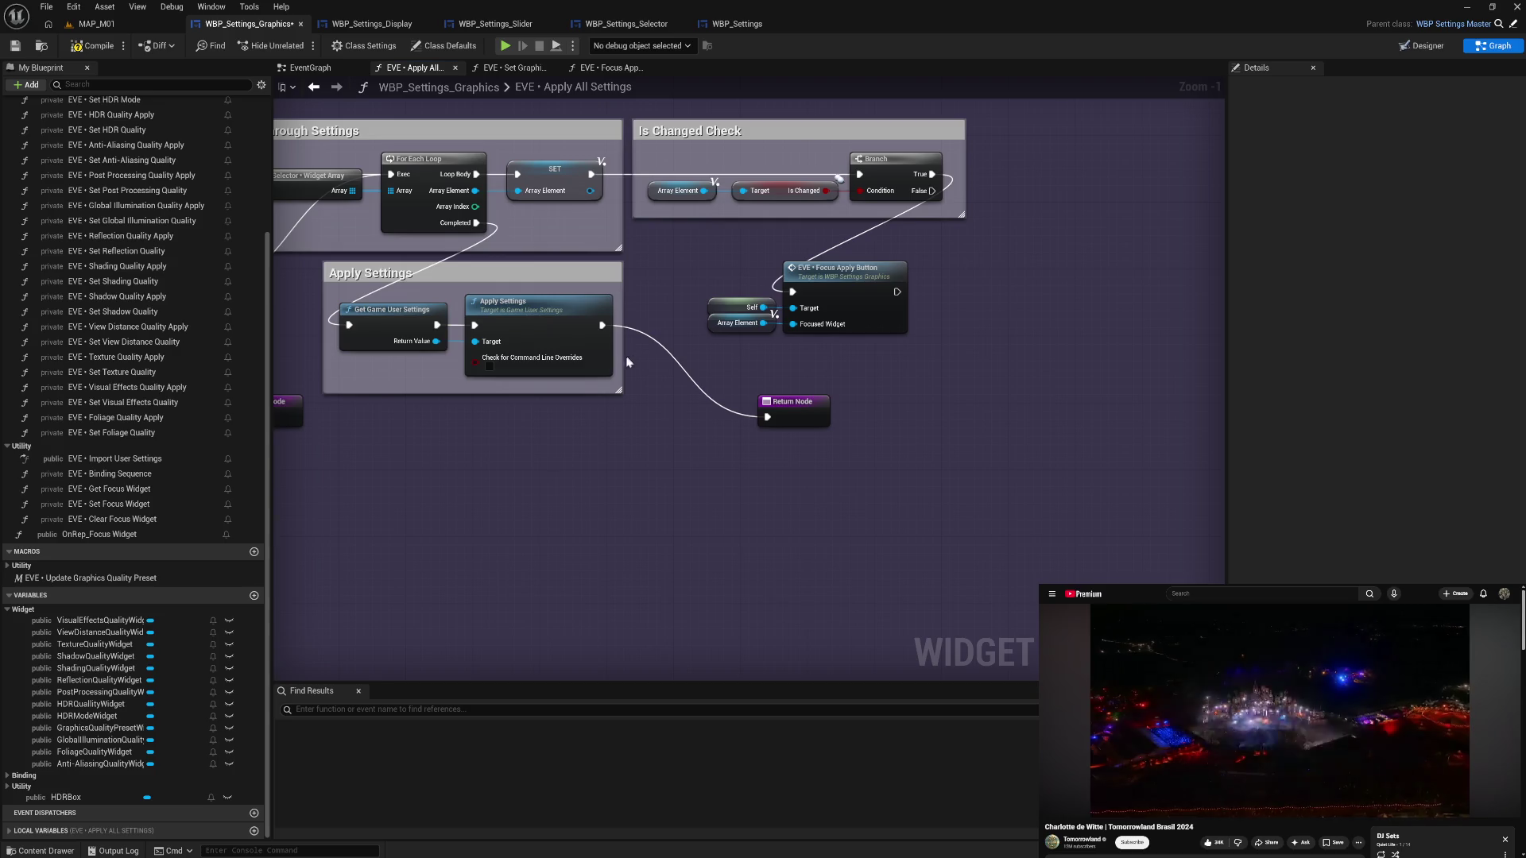
left_click_drag(622, 358, 630, 359)
left_click_drag(792, 415, 682, 323)
mouse_move(753, 274)
left_mouse_down()
mouse_move(802, 326)
mouse_move(1039, 233)
mouse_move(1111, 160)
mouse_move(1163, 167)
mouse_move(887, 249)
left_mouse_up()
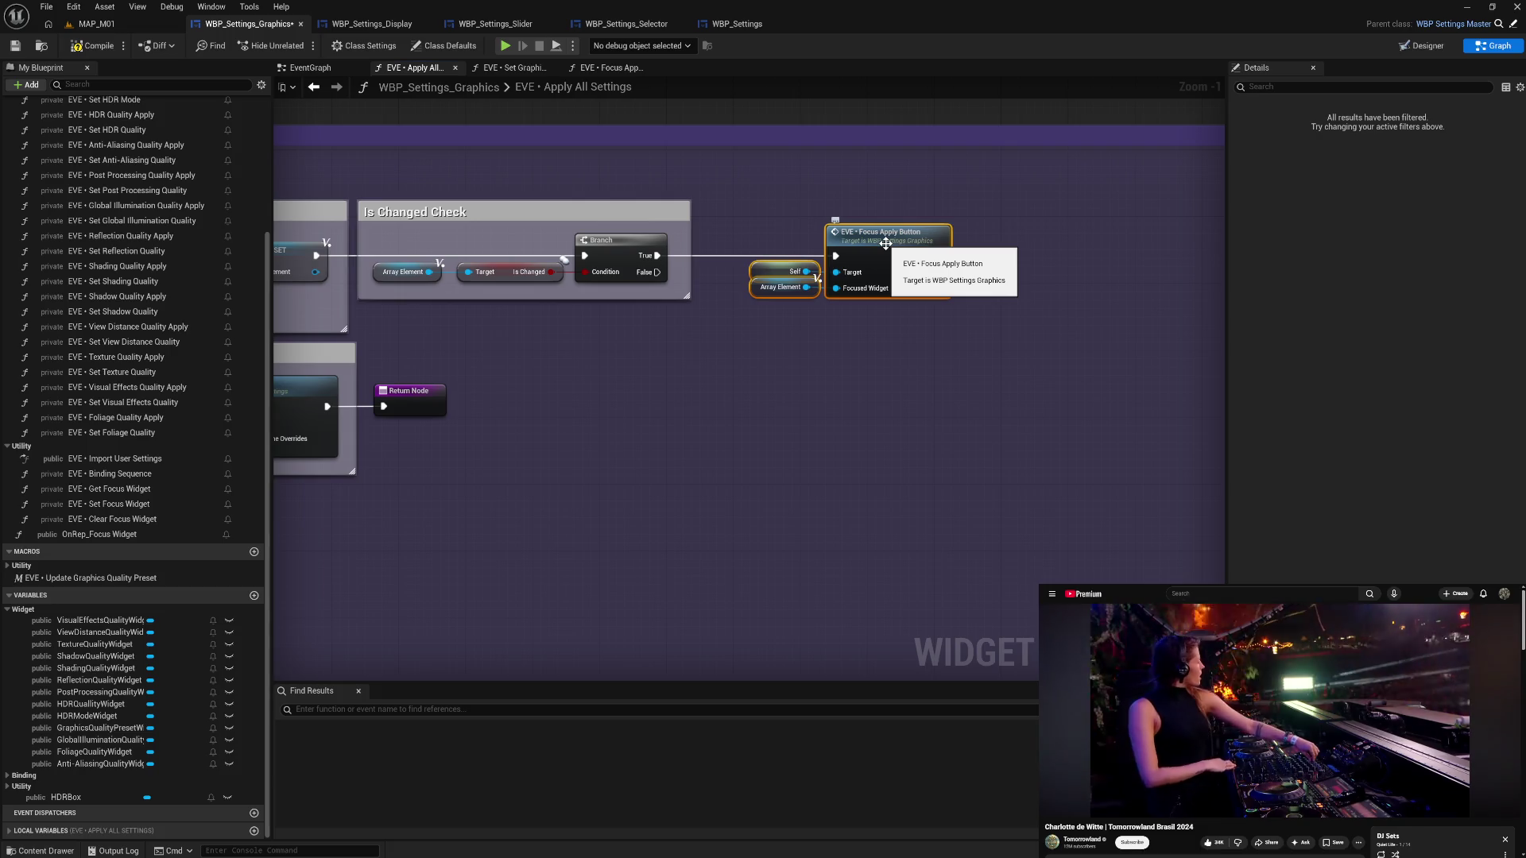
- Rename the function from EVE • Focus Apply Button to EVE • Apply Setting Change
scroll(231, 374, "up", 5)
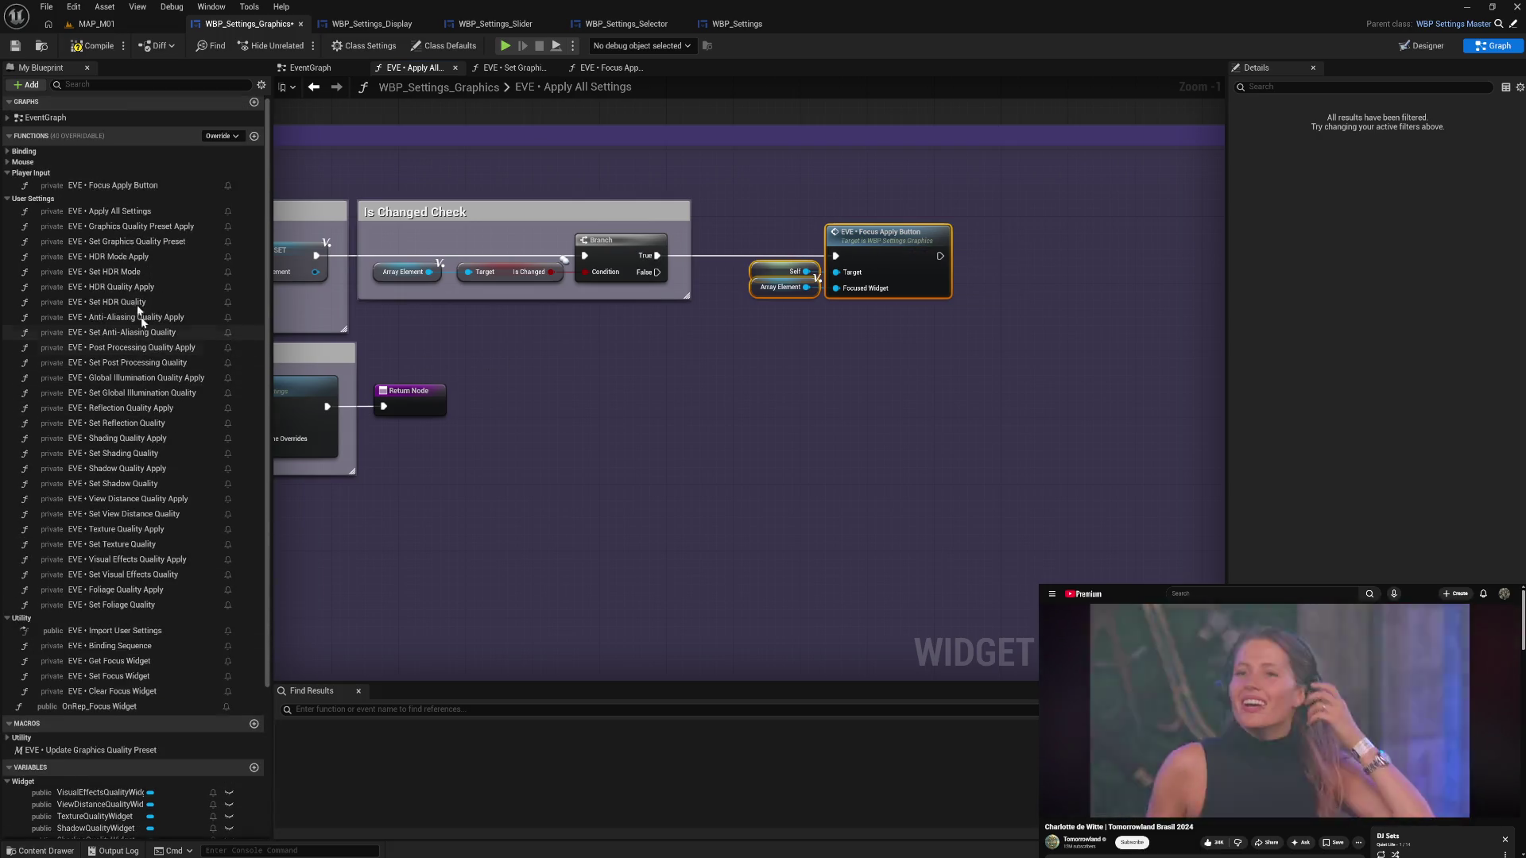
left_click(111, 187)
left_click(116, 188)
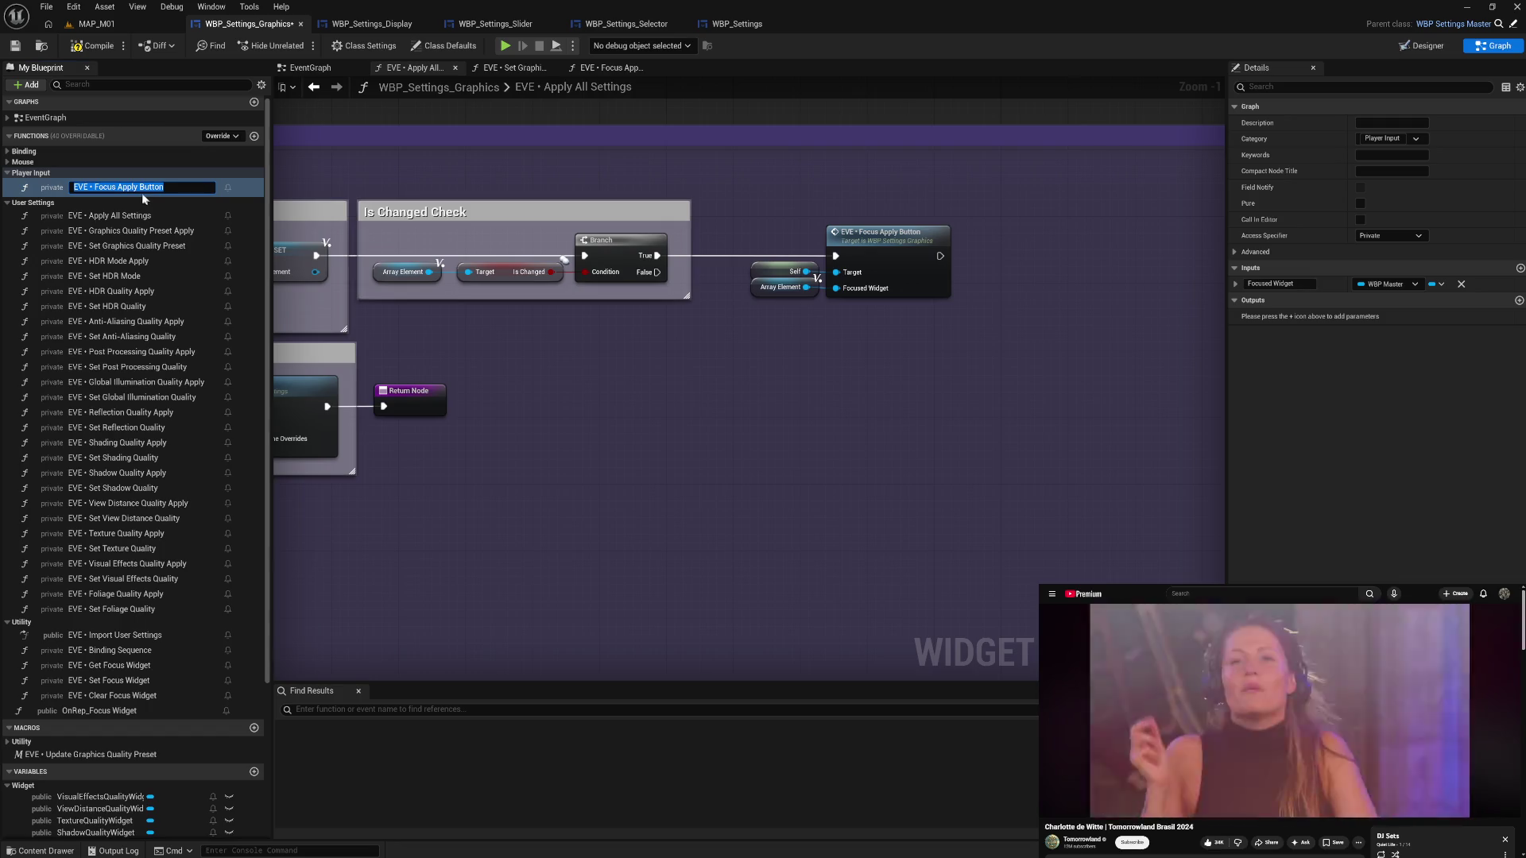
left_click_drag(119, 187, 95, 187)
key("BackSpace")
key("BackSpace")
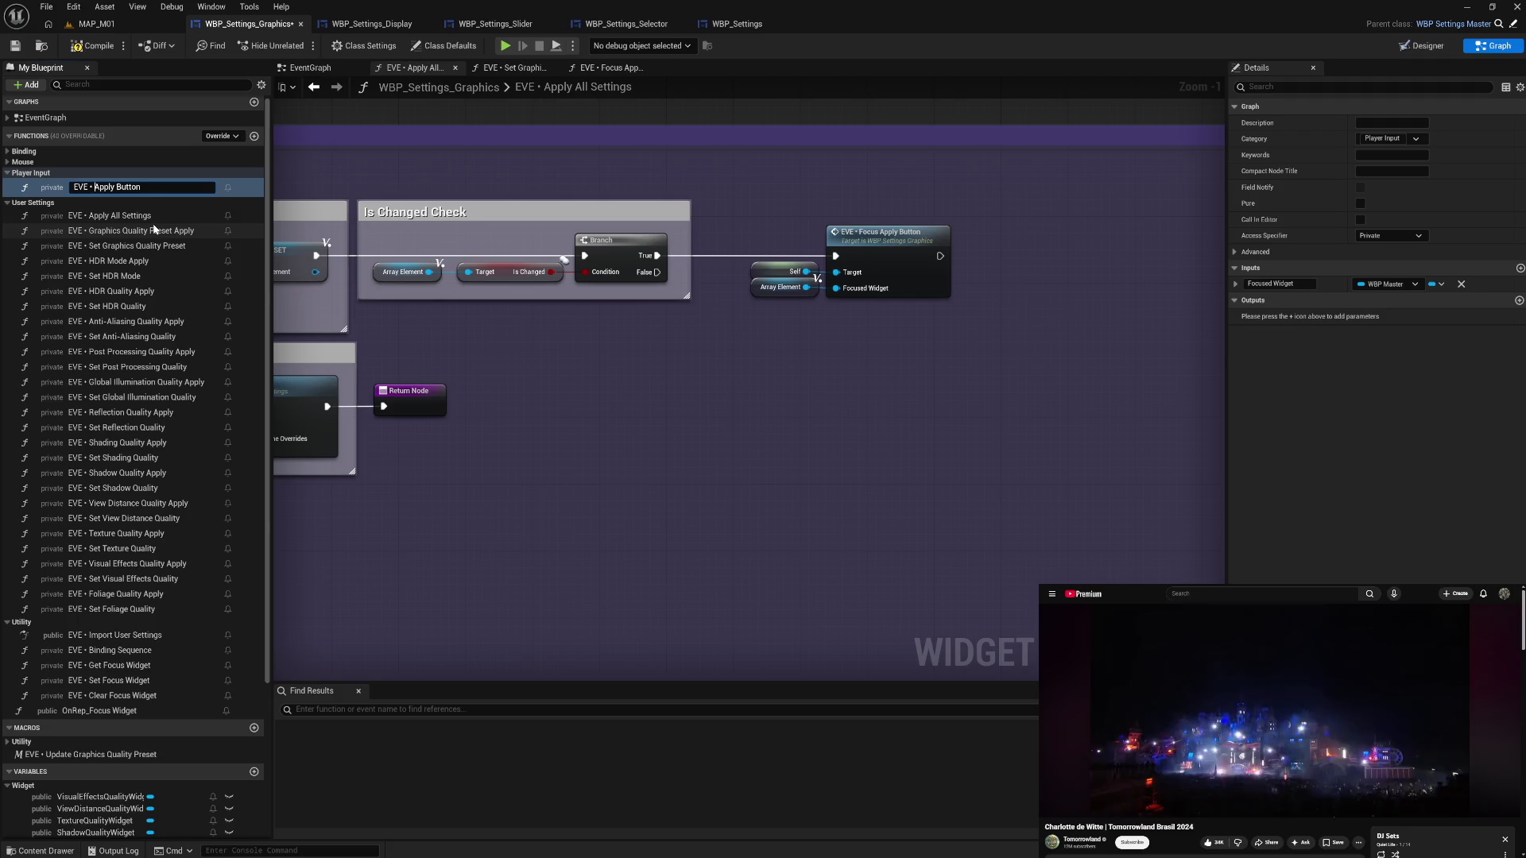
double_click(128, 187)
type("Se")
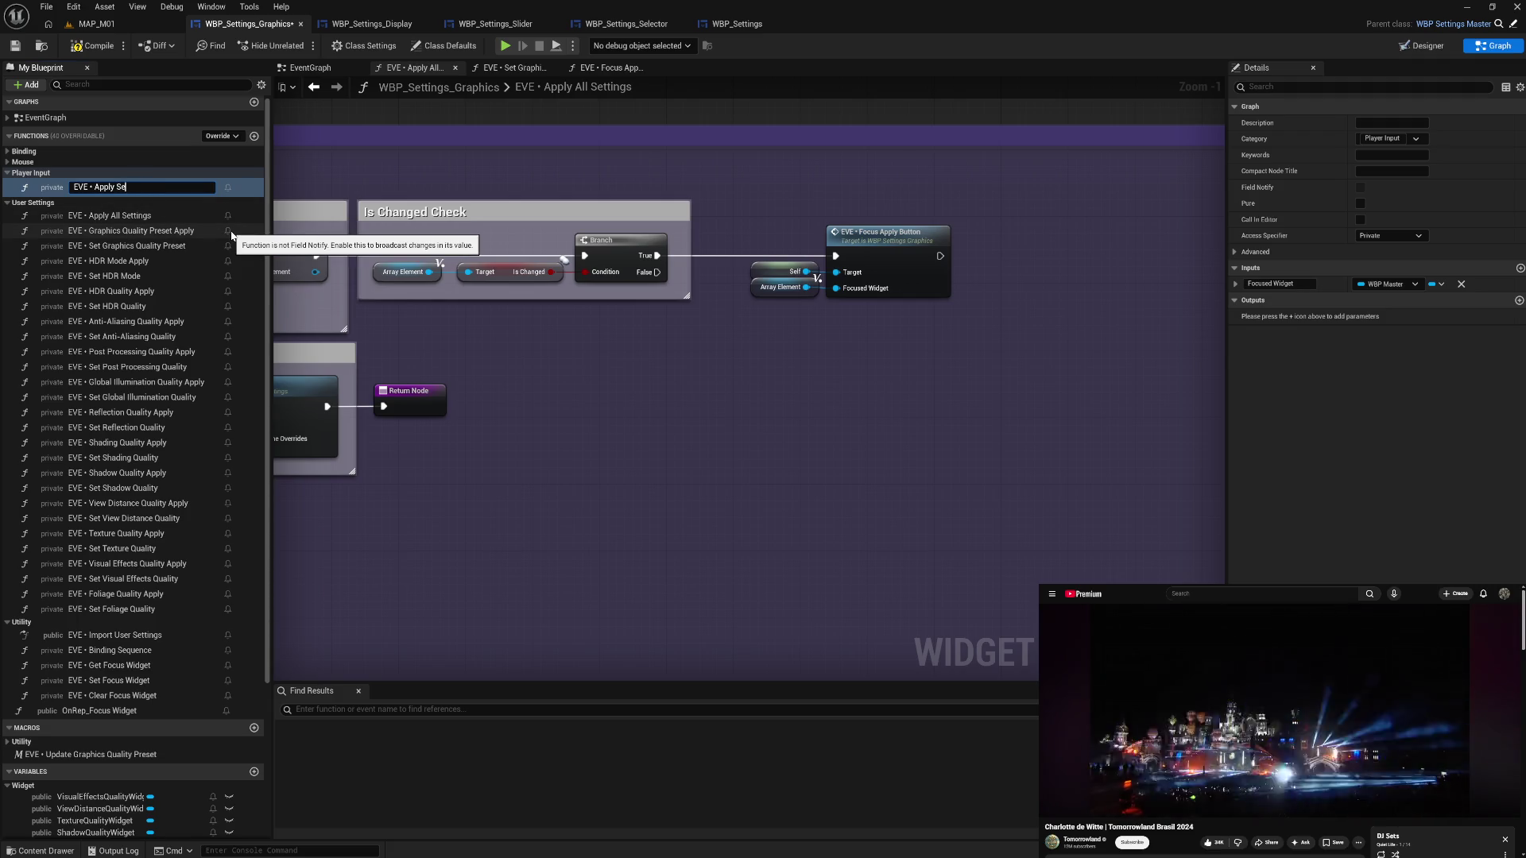
type("tting")
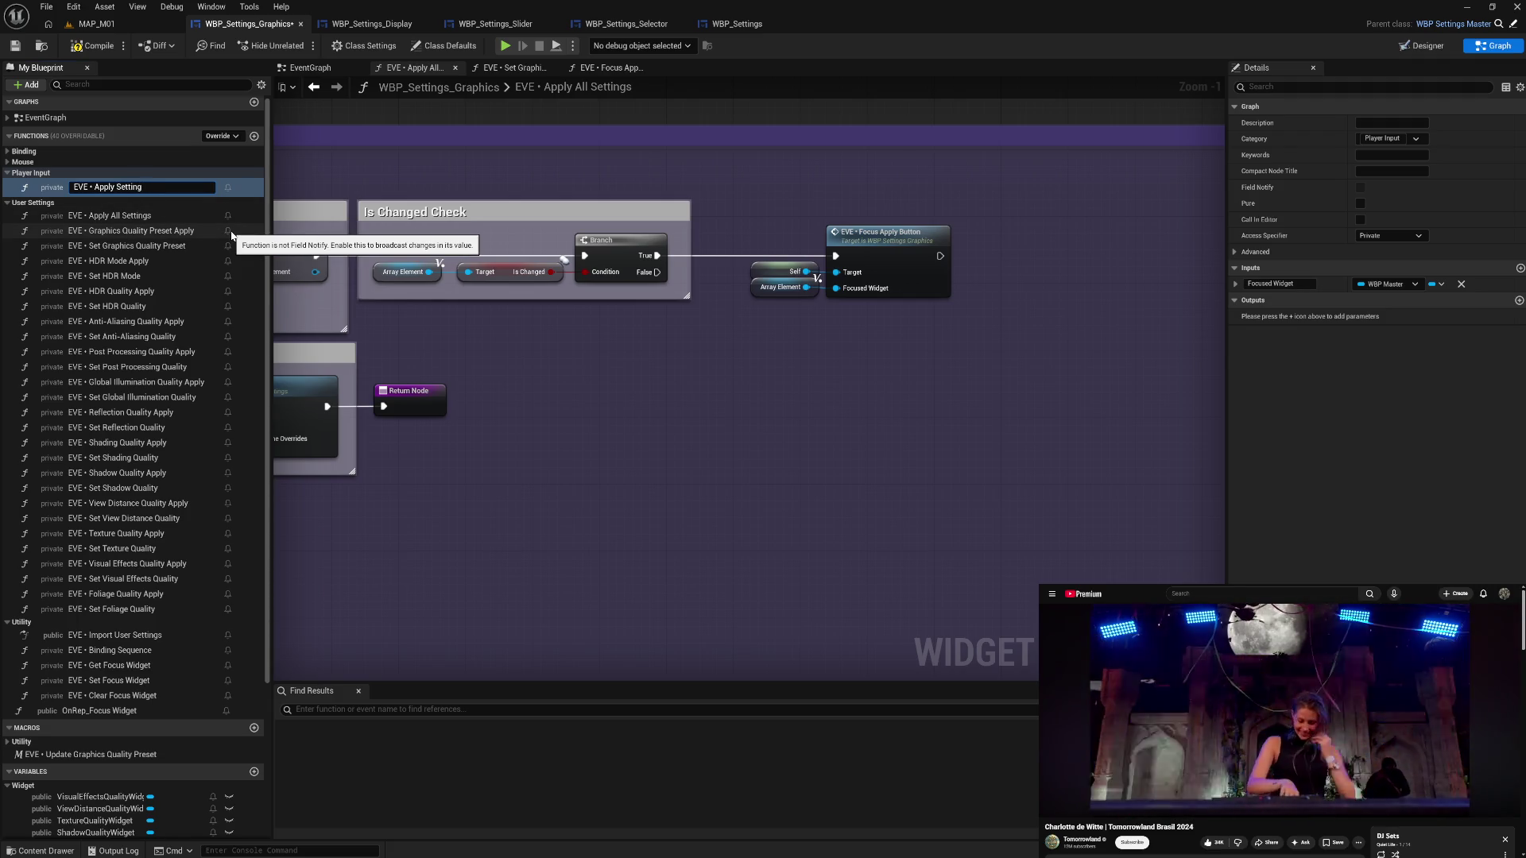
type(" Change")
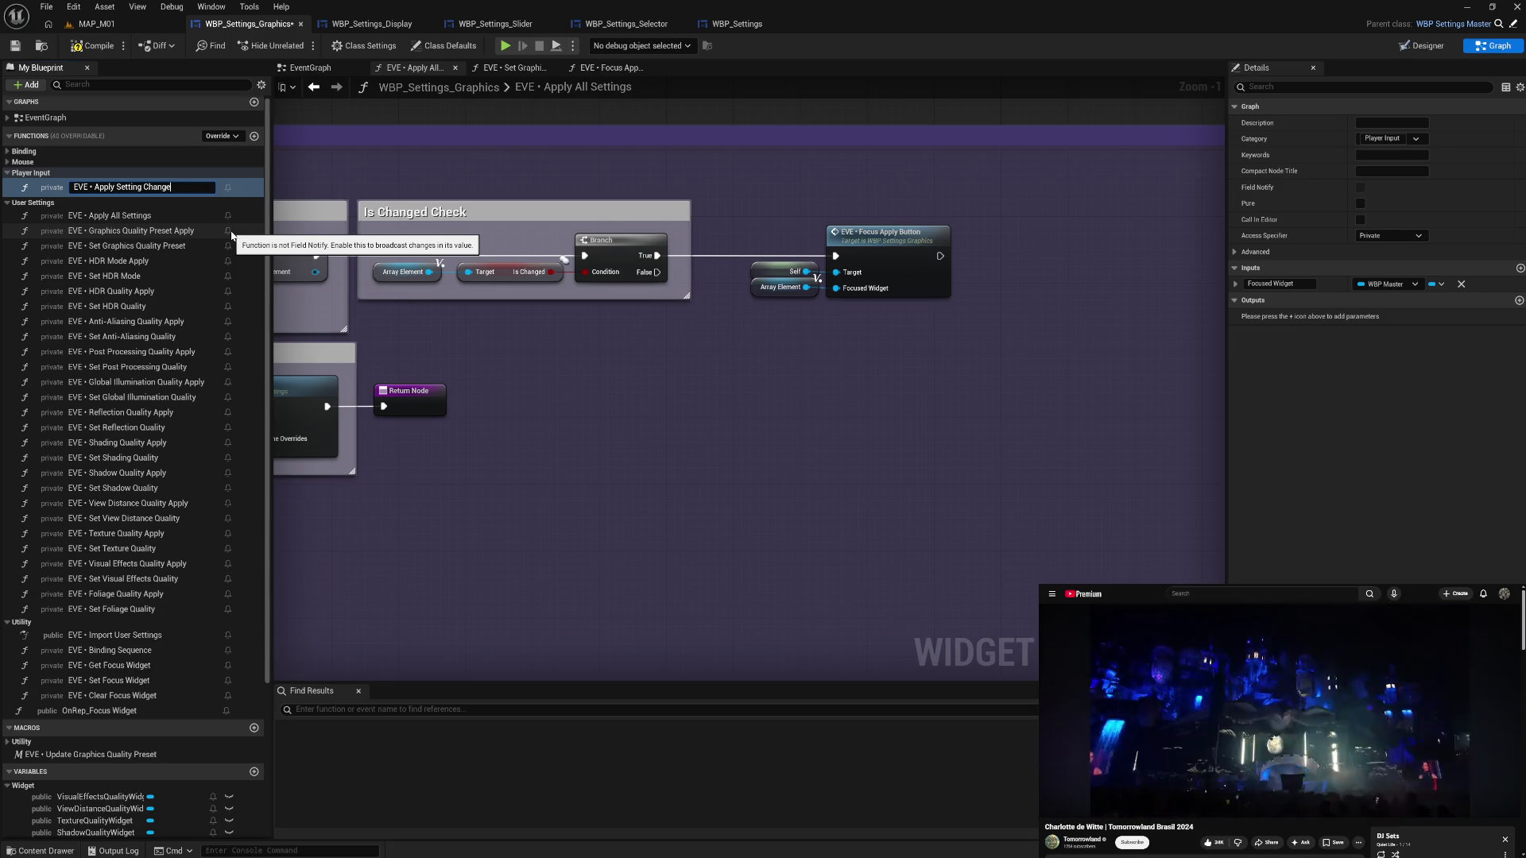
key("Return")
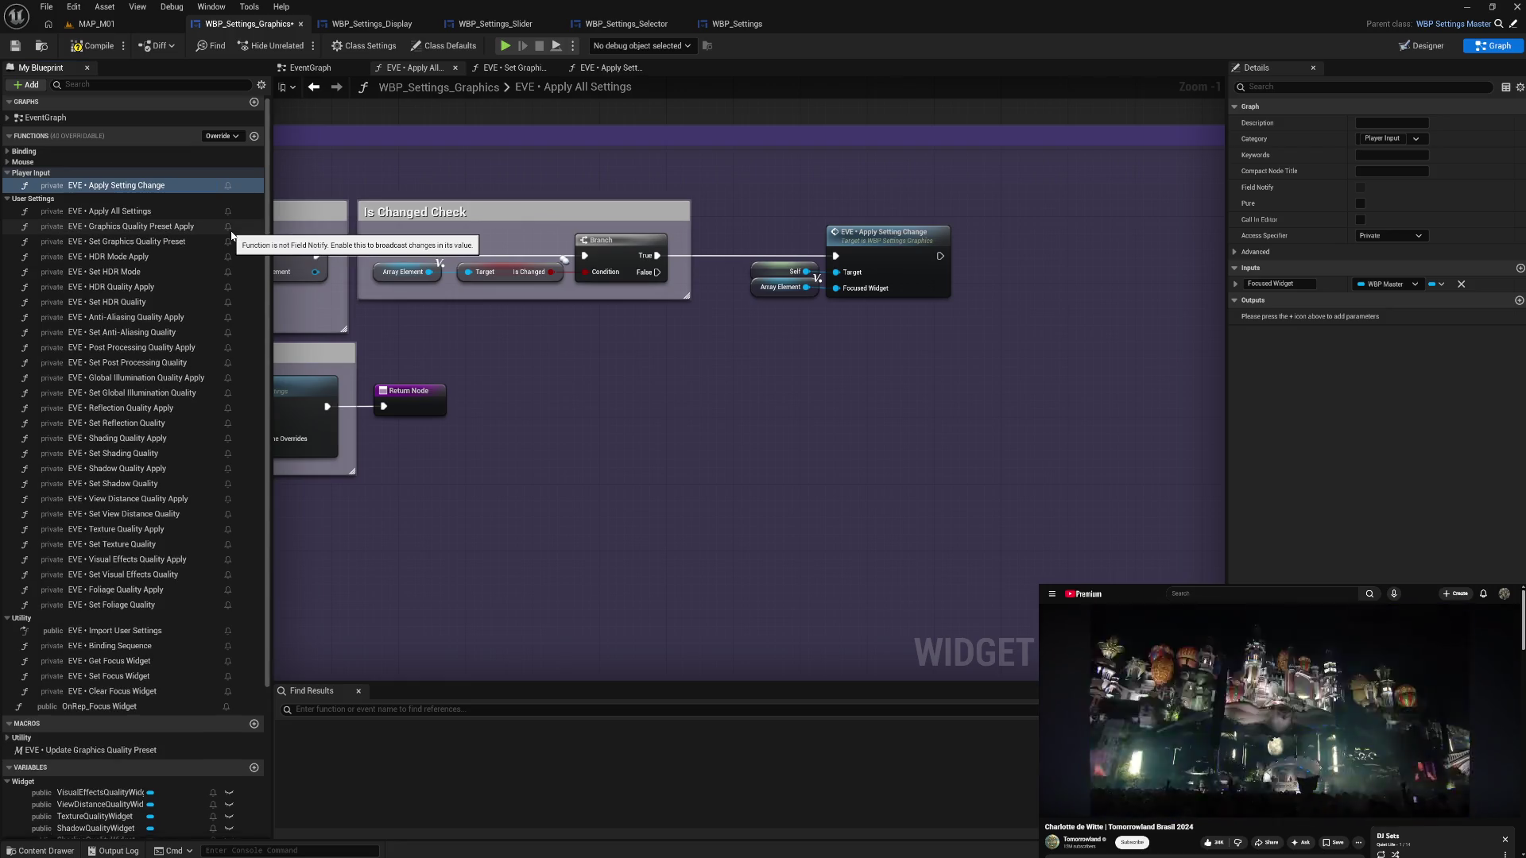
left_click_drag(776, 231, 980, 345)
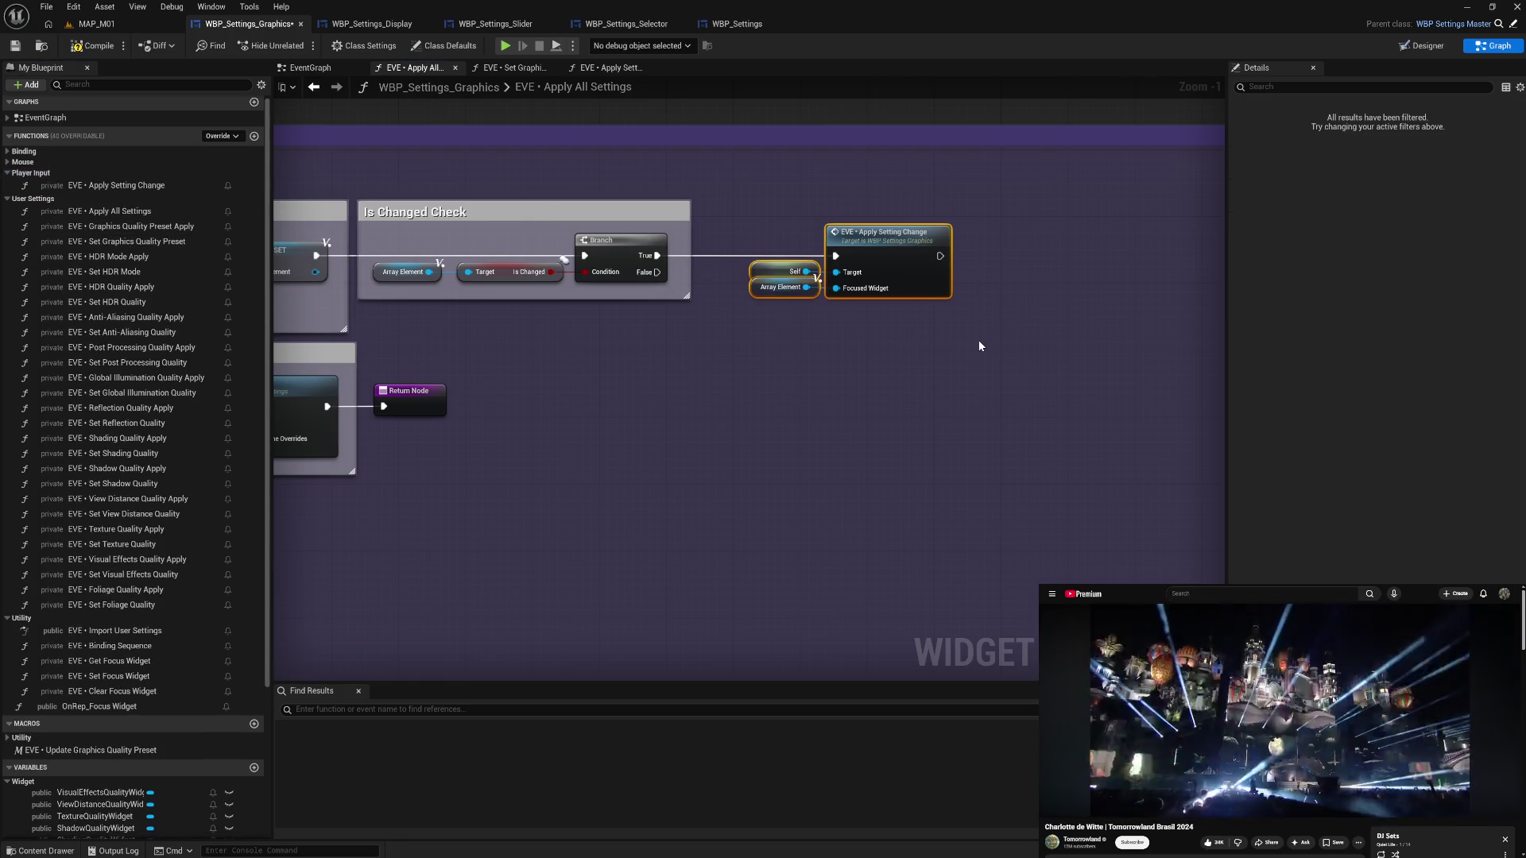
- Wrap the selected call nodes in a comment titled 'Apply Setting Change'
type("cApply ")
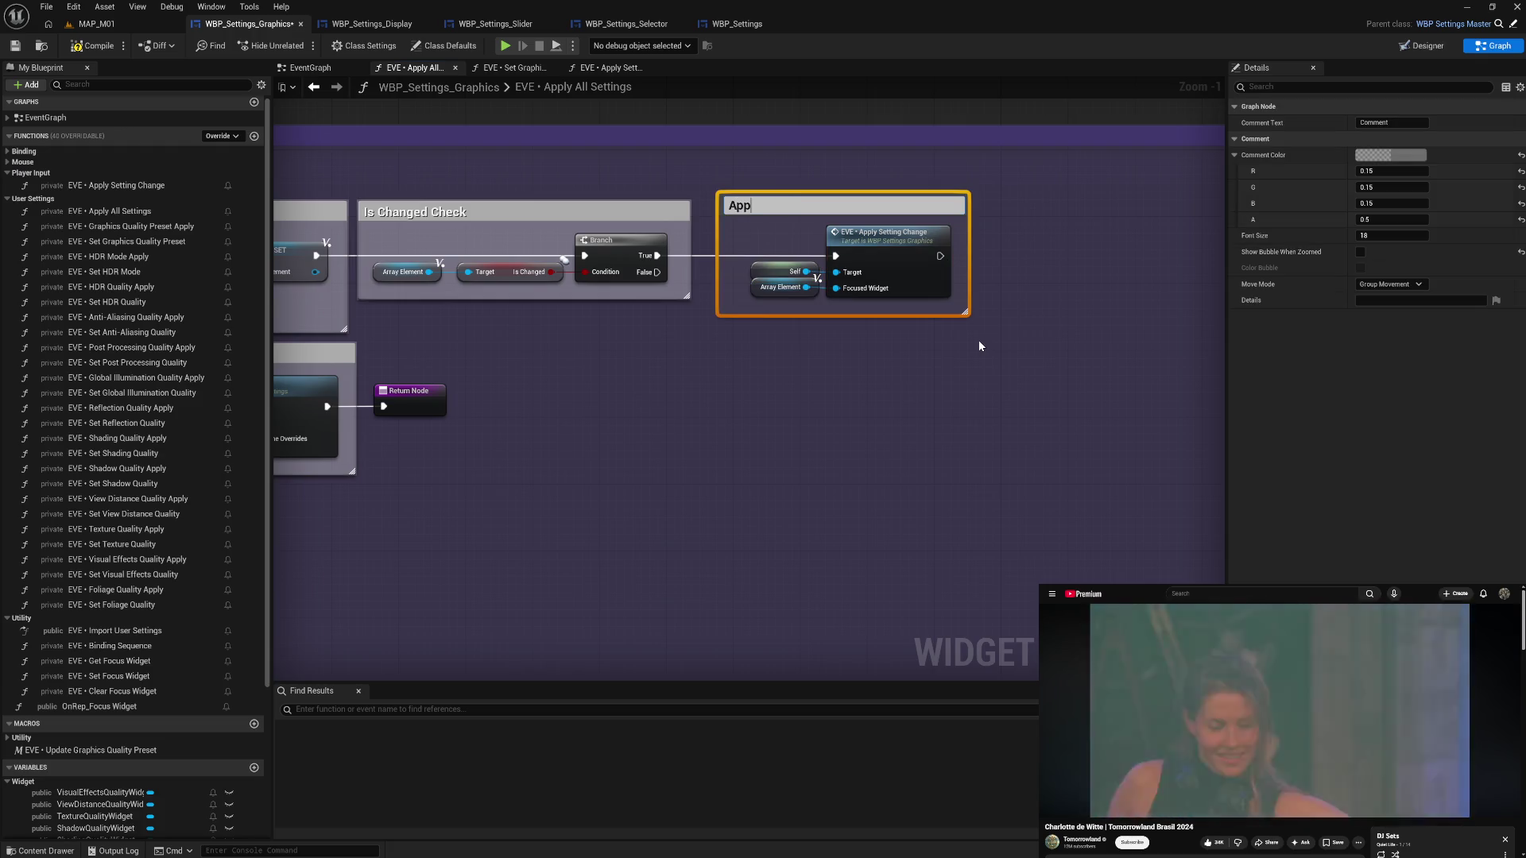
type("Setting Change")
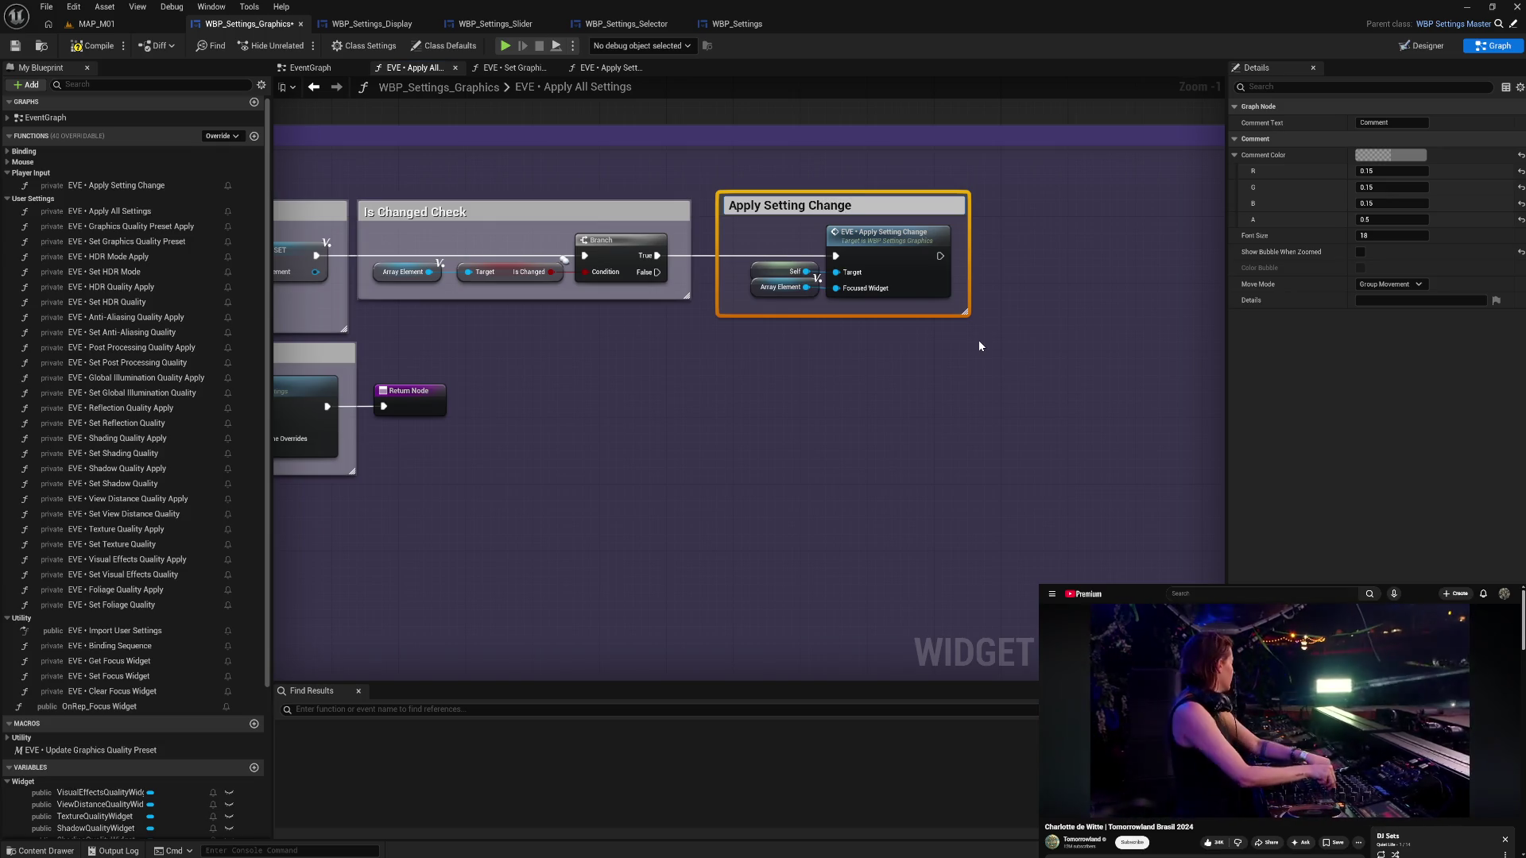
key("Return")
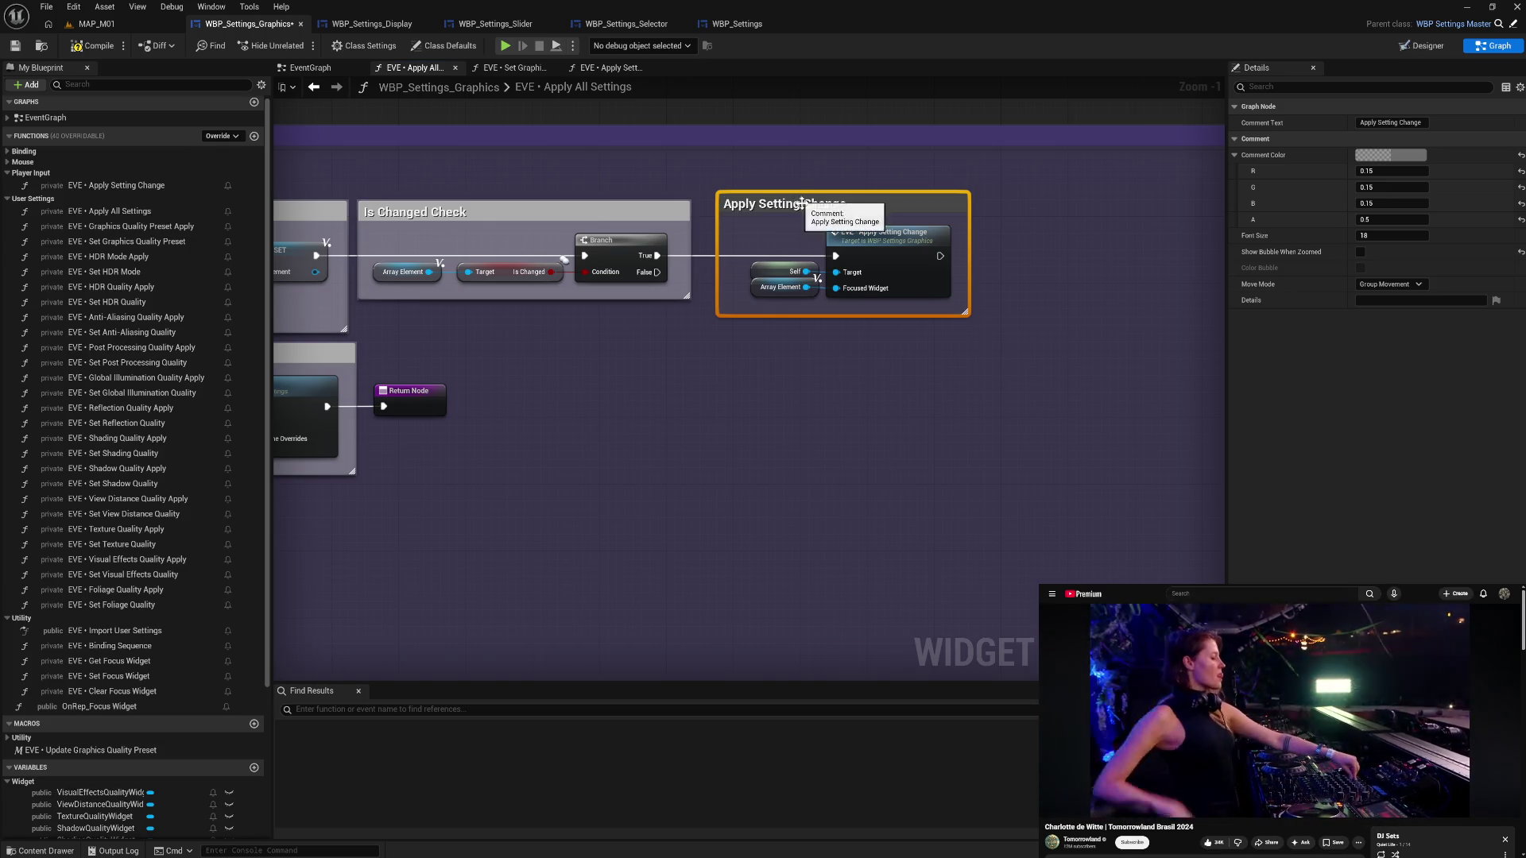
double_click(801, 203)
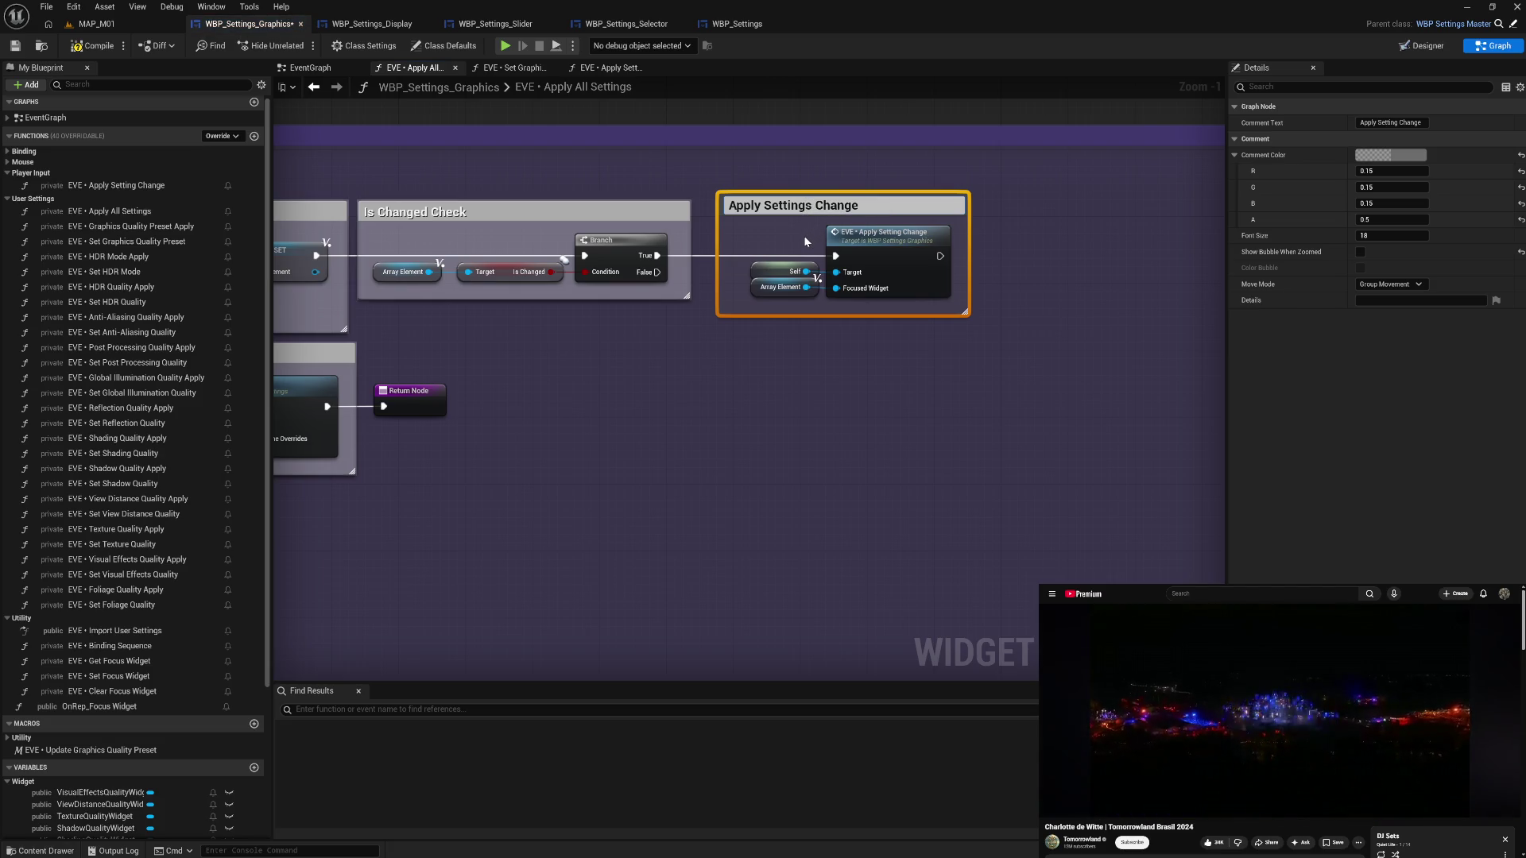
left_click(1020, 252)
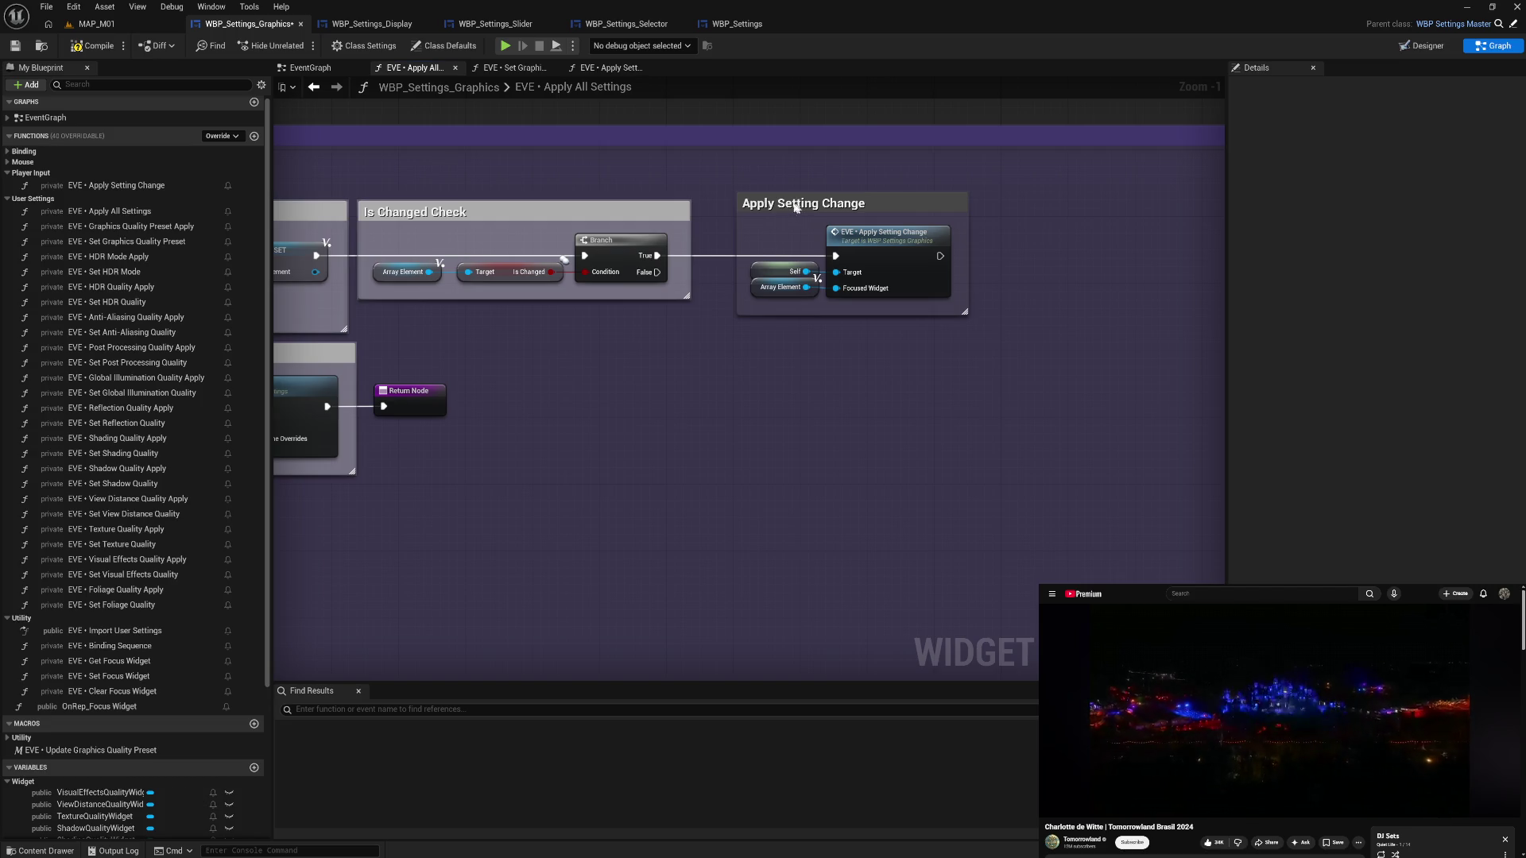
left_click_drag(799, 205, 763, 210)
key("ctrl+z")
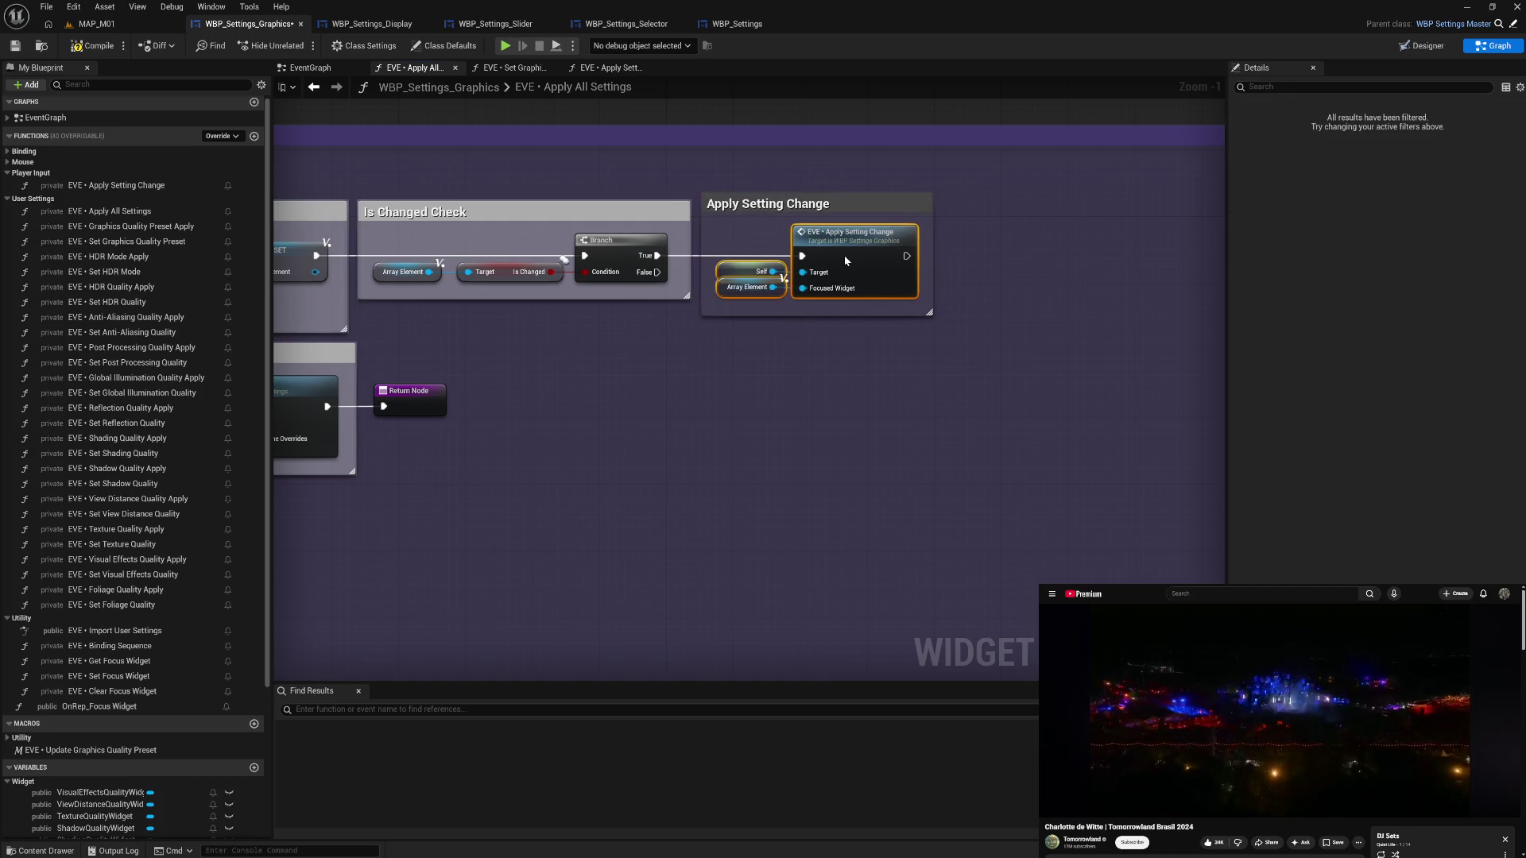
- Set the Apply Setting Change comment colour to white
left_click(799, 211)
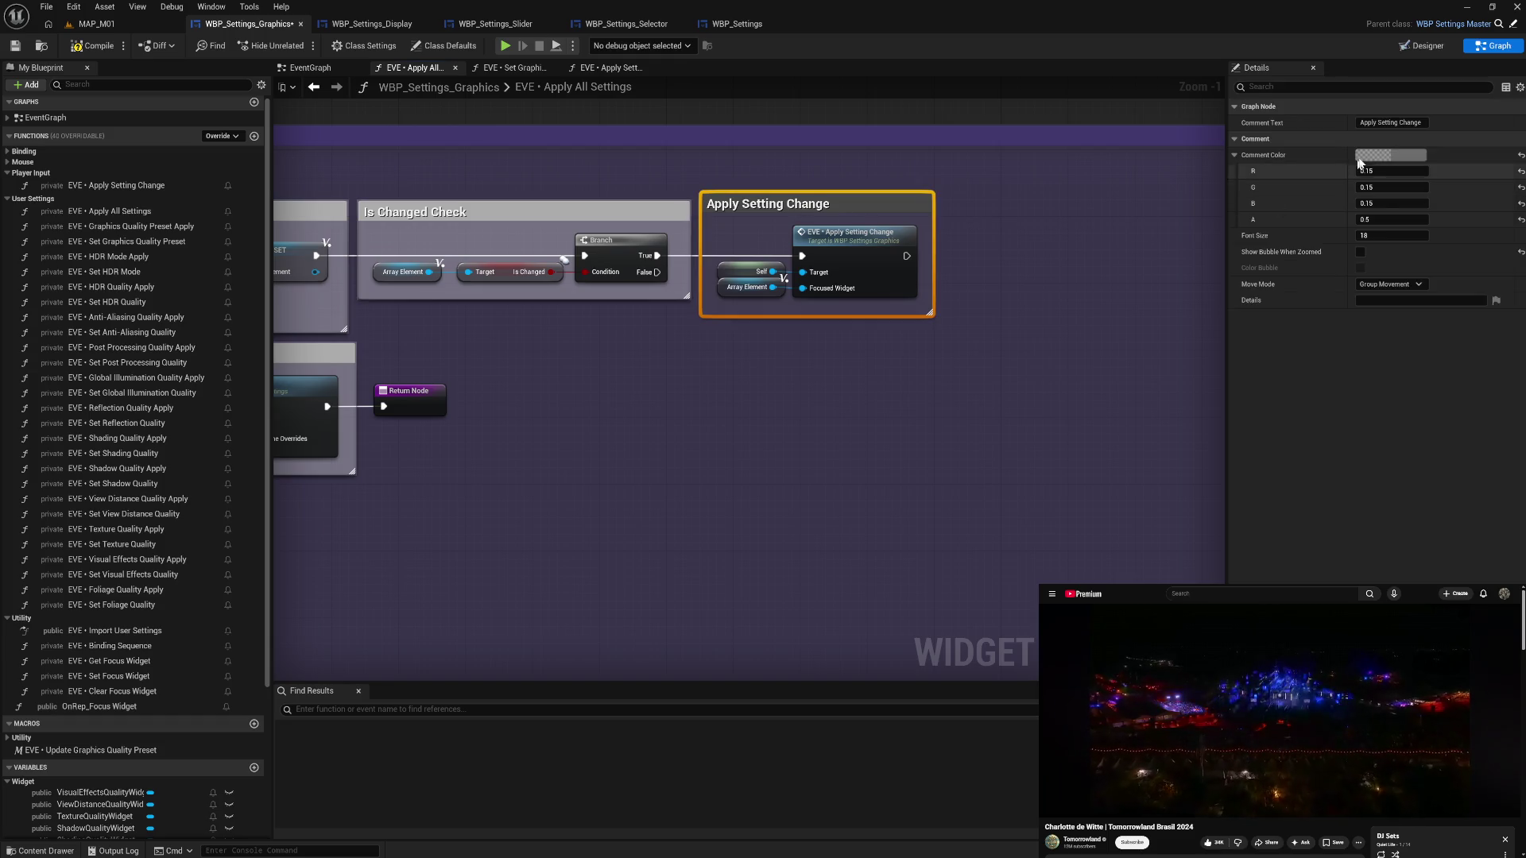
left_click(1390, 155)
left_click(1237, 399)
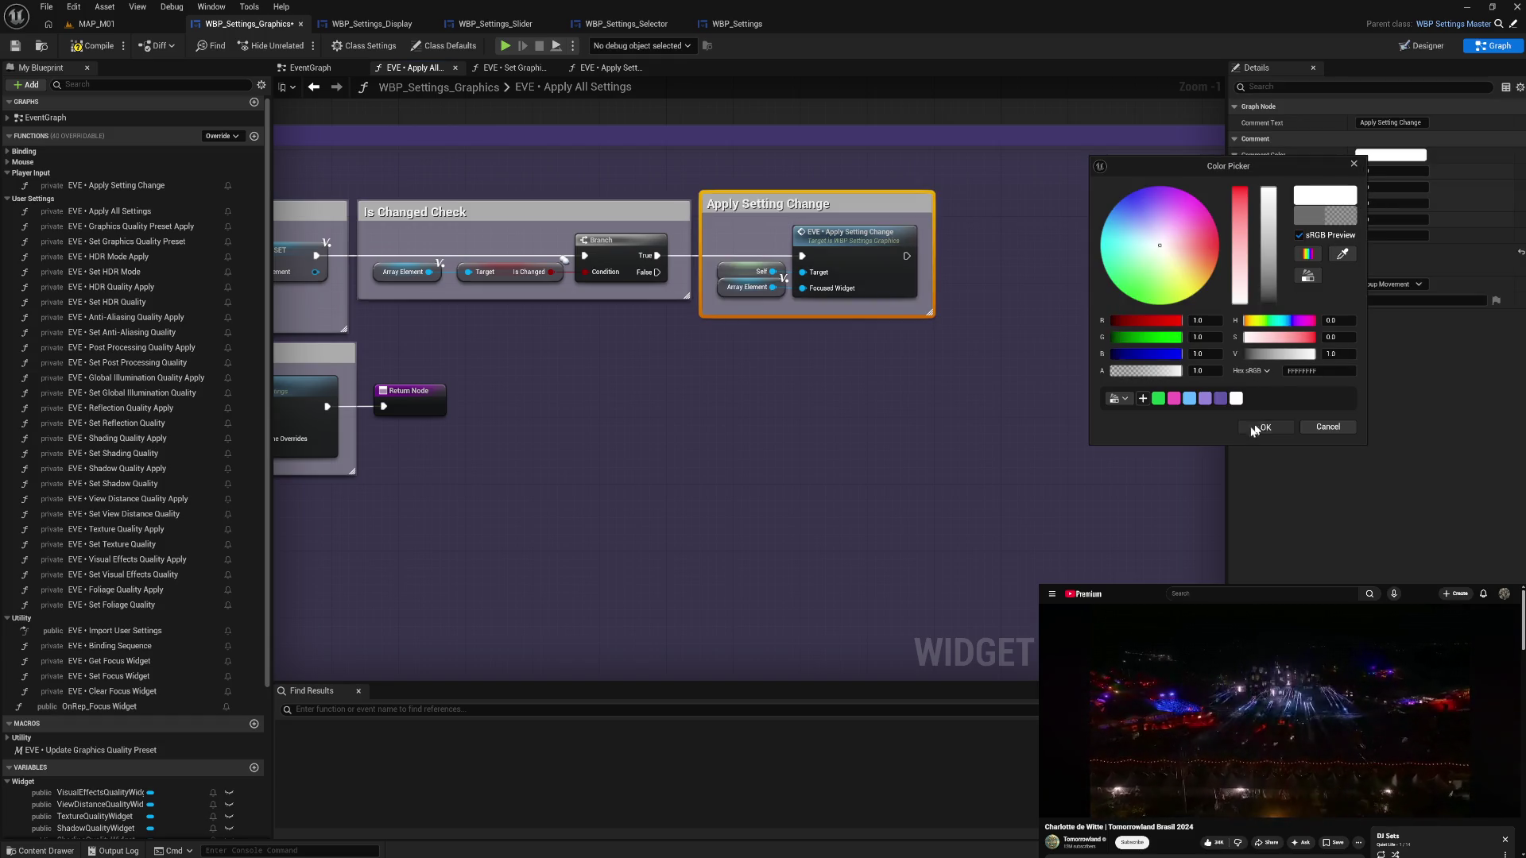
left_click(1263, 426)
left_click(985, 504)
- Resize the Apply All Settings comment's right and bottom edges to fit the nodes
scroll(1005, 554, "down", 3)
left_click_drag(1005, 555, 935, 405)
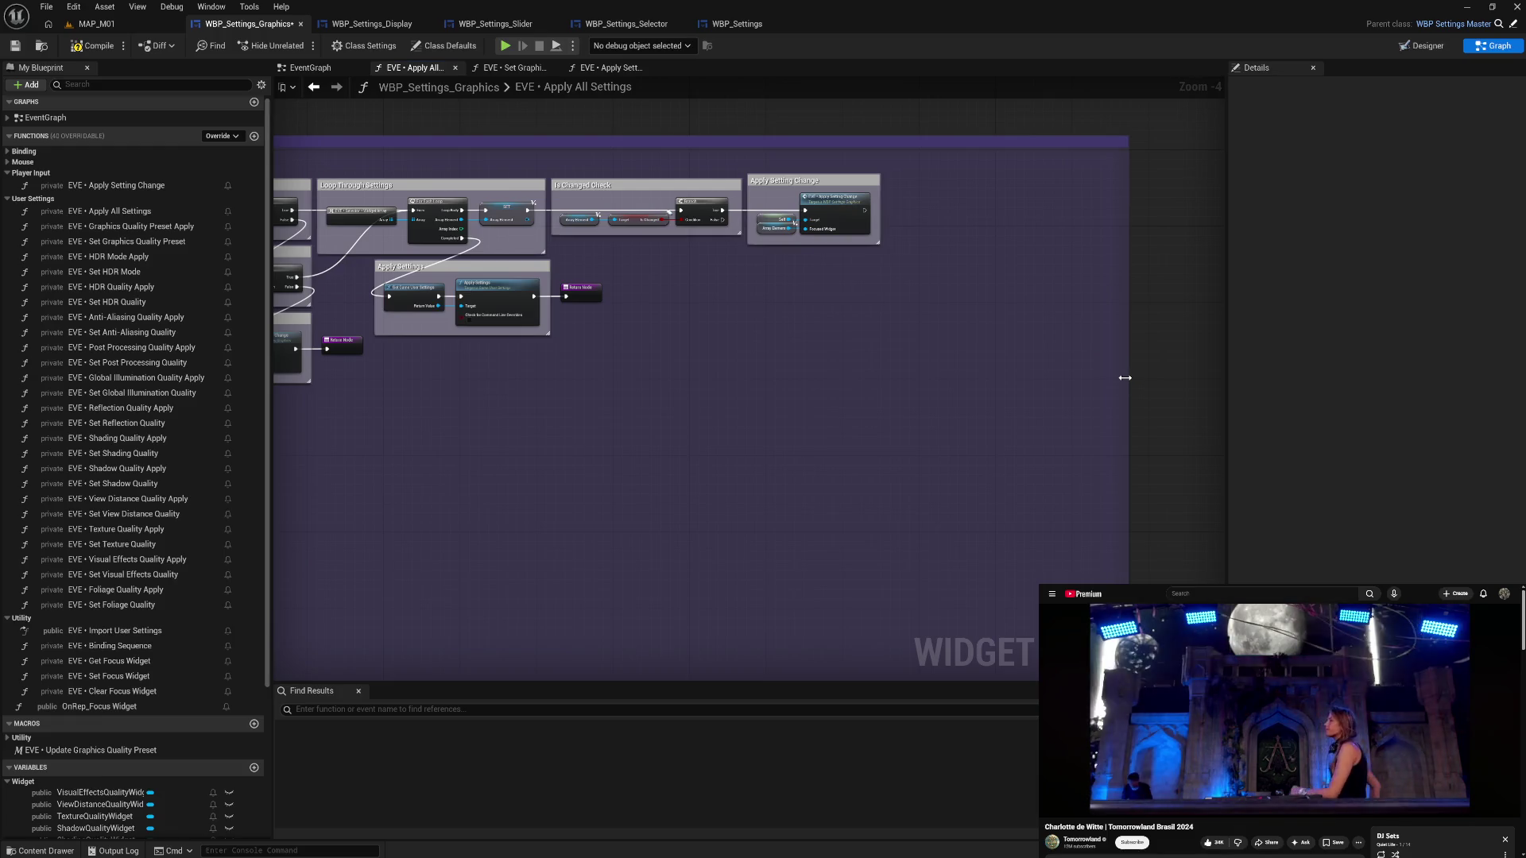
left_click_drag(1124, 379, 880, 365)
mouse_move(595, 439)
left_mouse_down()
mouse_move(678, 410)
mouse_move(742, 474)
mouse_move(732, 521)
mouse_move(733, 466)
mouse_move(770, 458)
mouse_move(831, 357)
left_mouse_up()
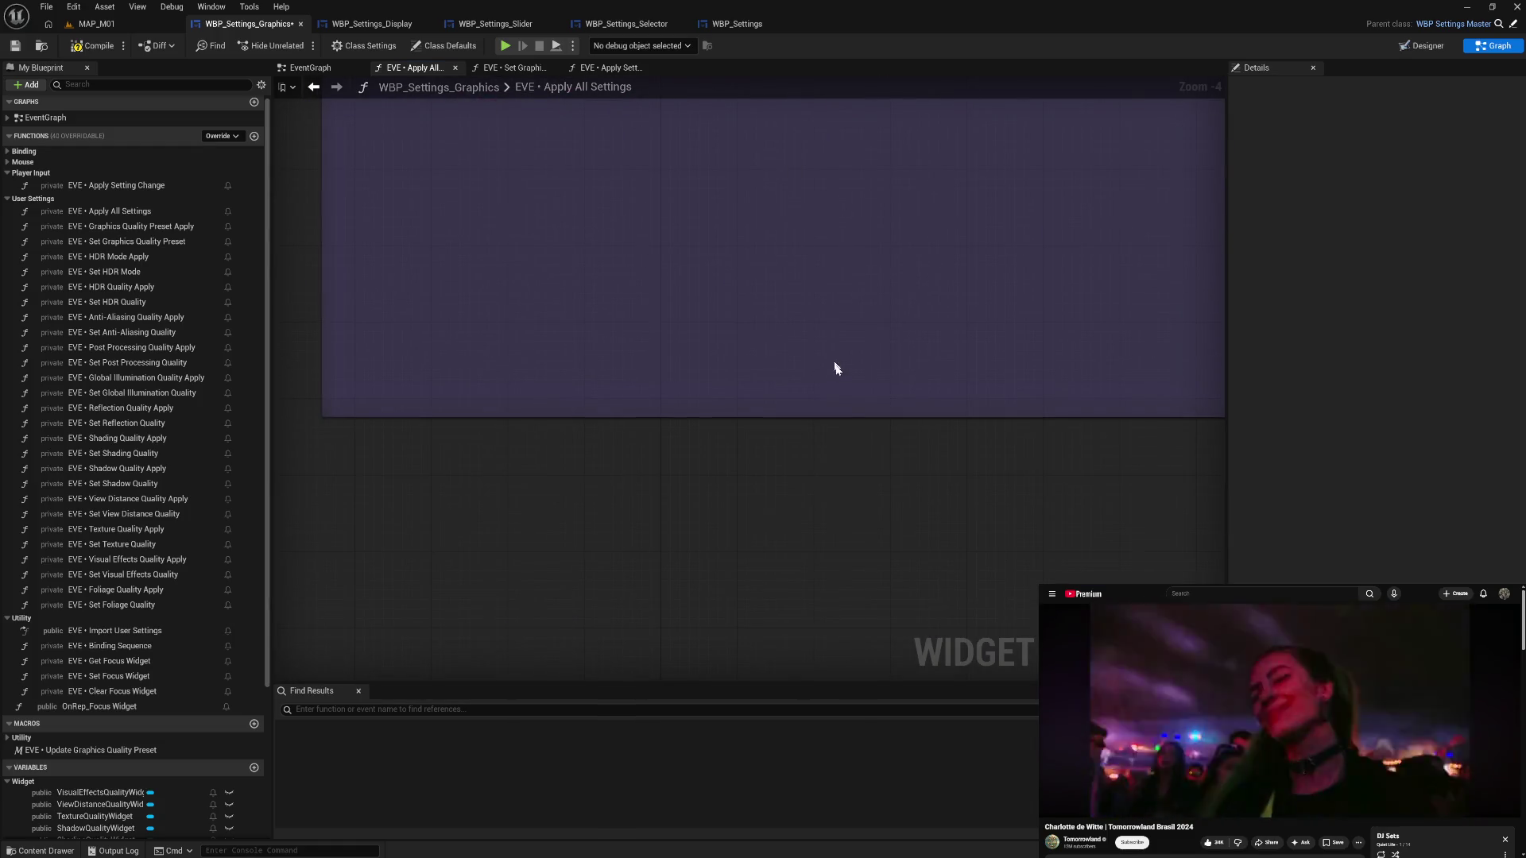
left_click_drag(834, 417, 859, 280)
key("ctrl+z")
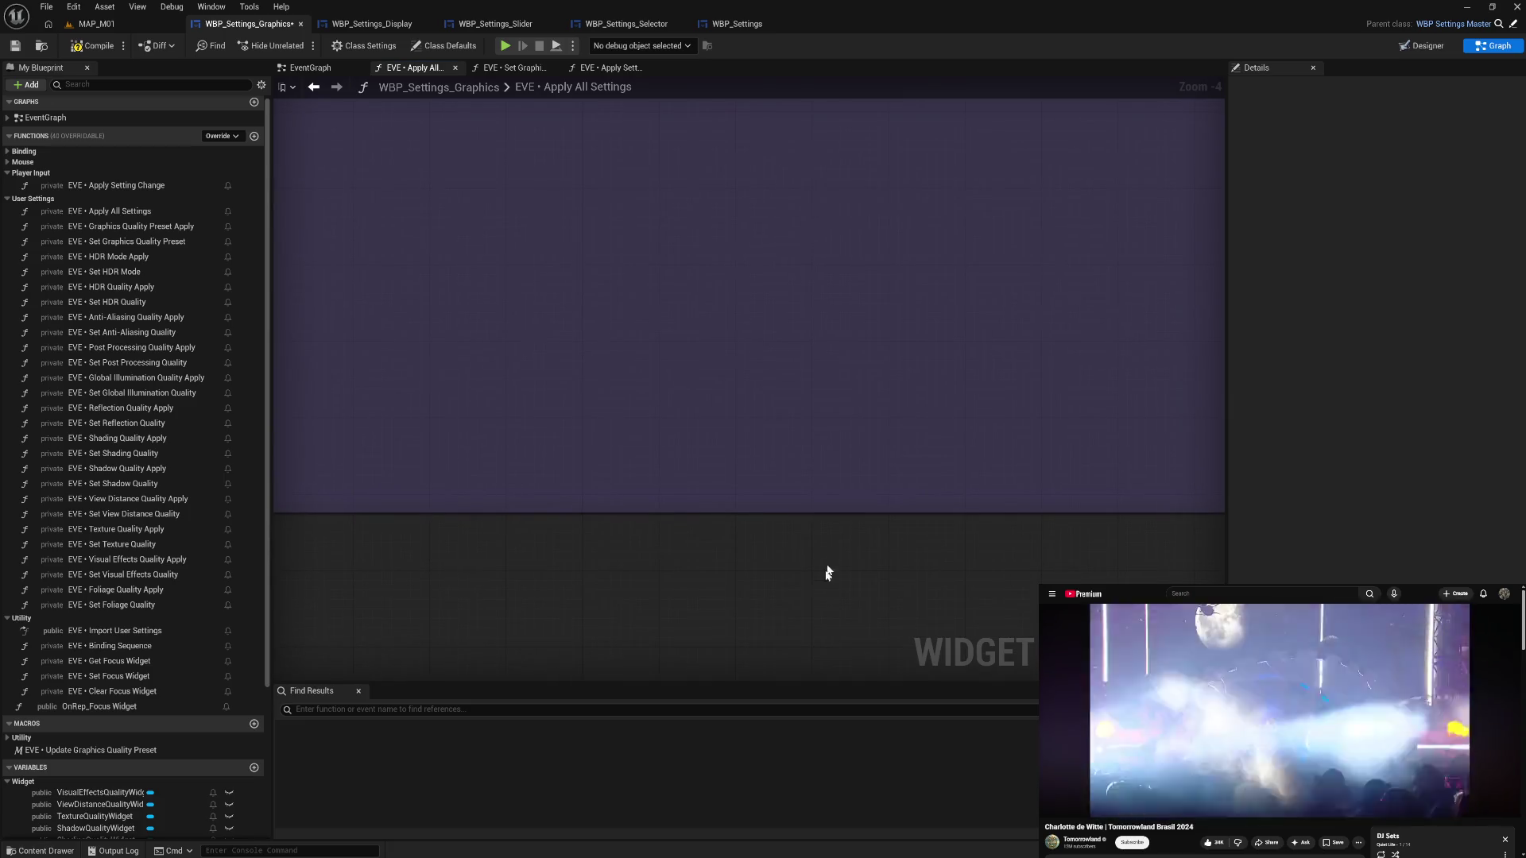
mouse_move(835, 511)
left_mouse_down()
mouse_move(859, 180)
mouse_move(821, 538)
mouse_move(809, 412)
left_mouse_up()
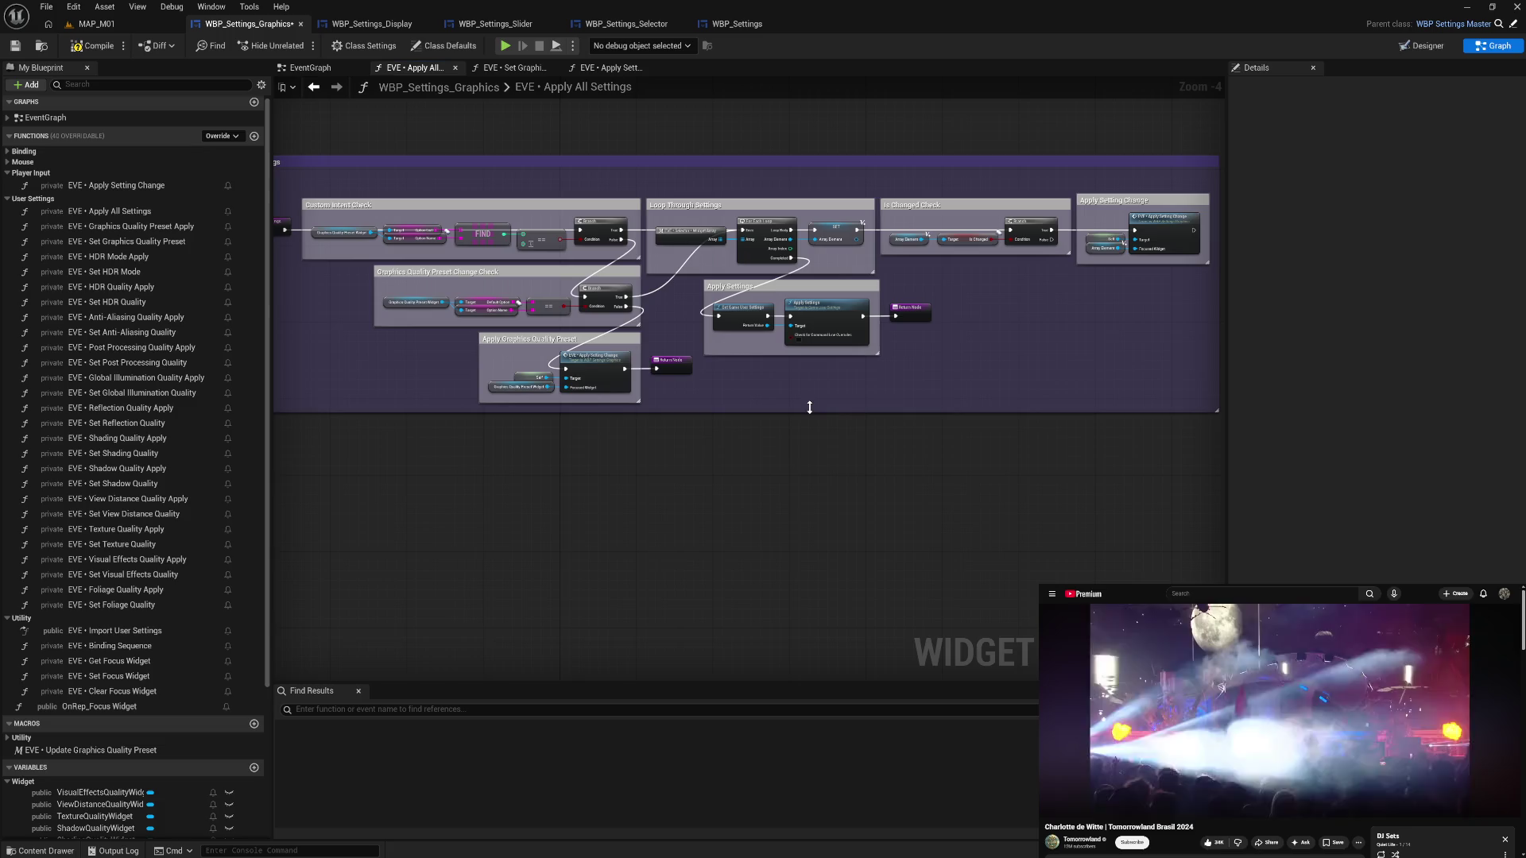
mouse_move(956, 389)
left_mouse_down()
mouse_move(774, 414)
mouse_move(1069, 395)
left_mouse_up()
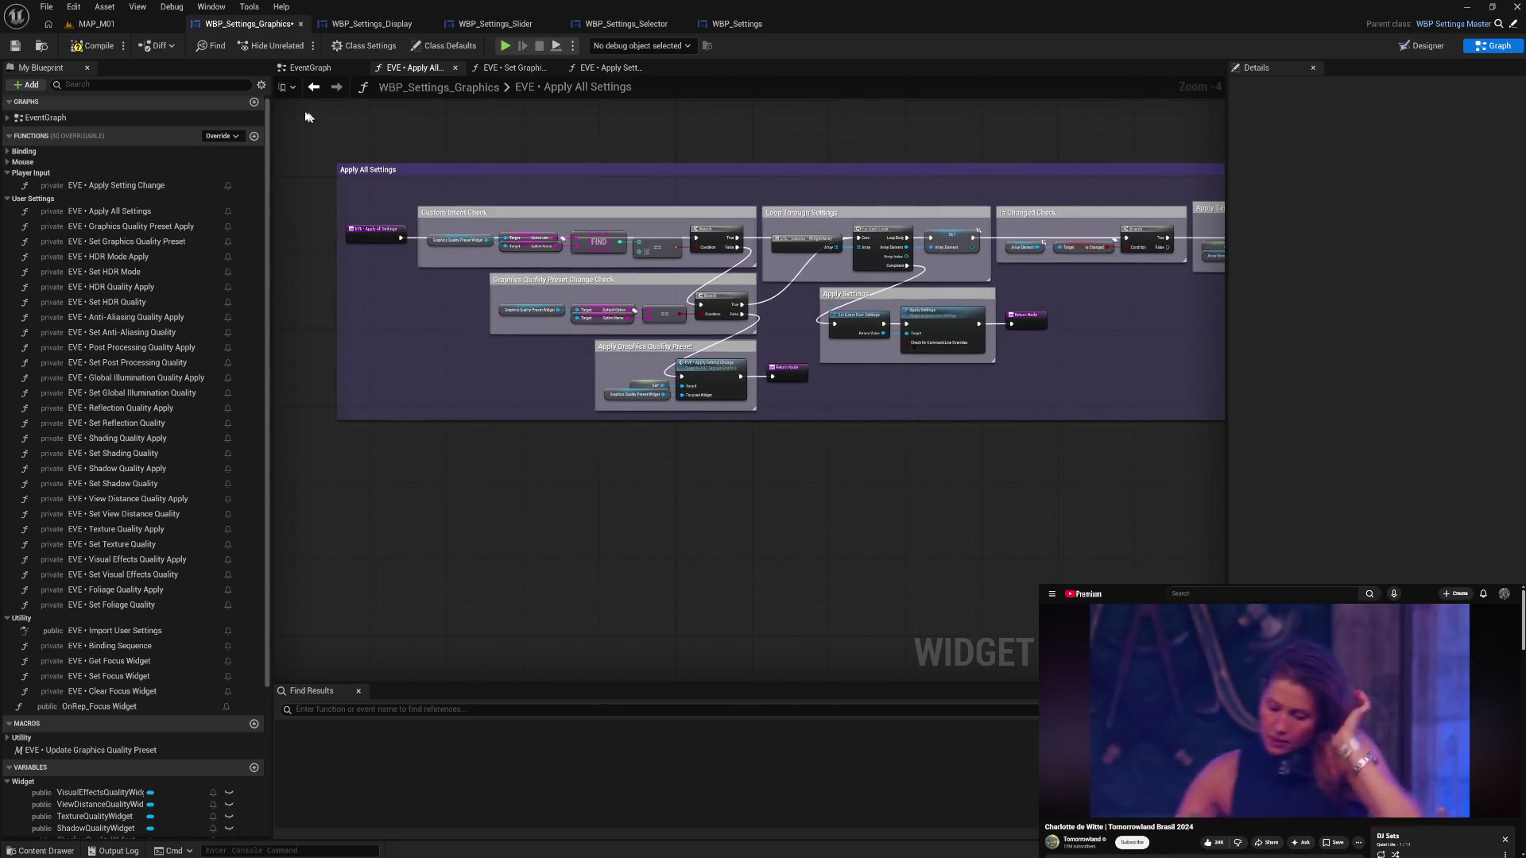
- Compile and save the widget blueprint, then pan through the Apply All Settings function
left_click(82, 49)
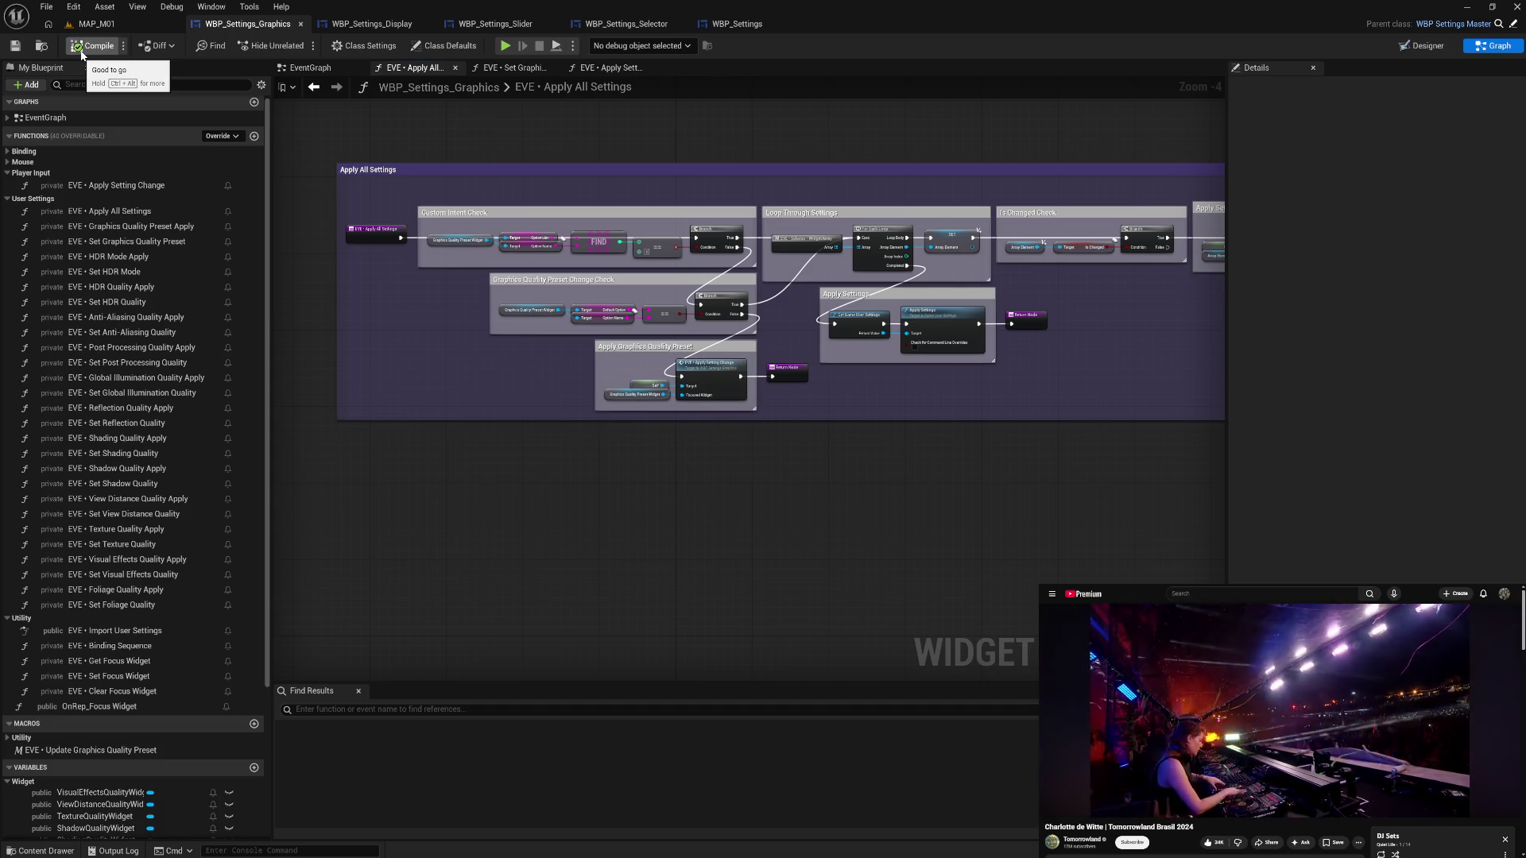
mouse_move(1101, 161)
left_mouse_down()
mouse_move(855, 226)
mouse_move(862, 249)
mouse_move(841, 239)
mouse_move(1006, 218)
left_mouse_up()
left_click(94, 47)
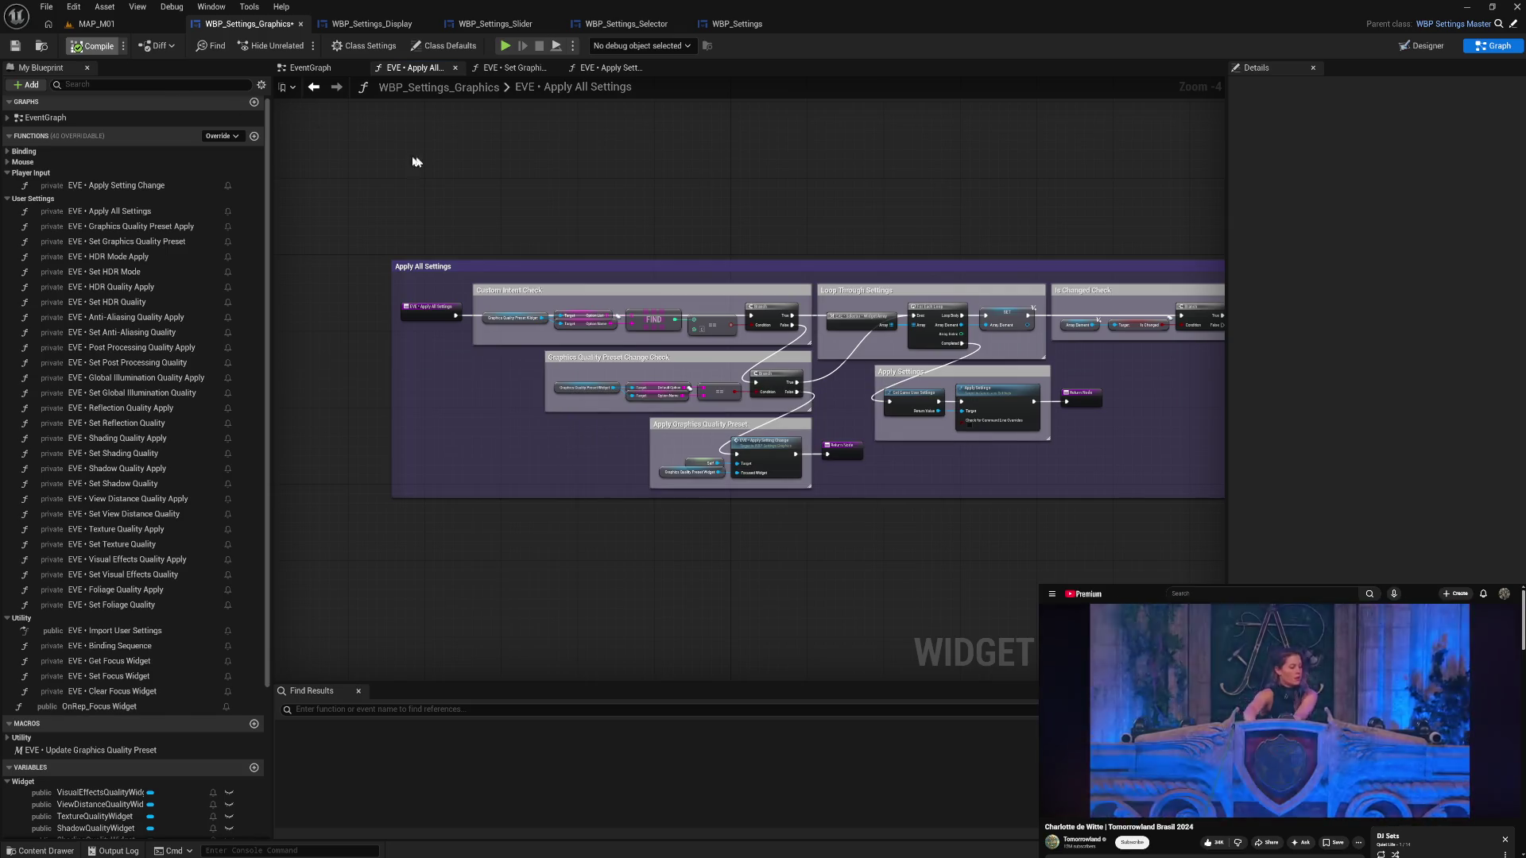
left_click_drag(689, 211, 649, 208)
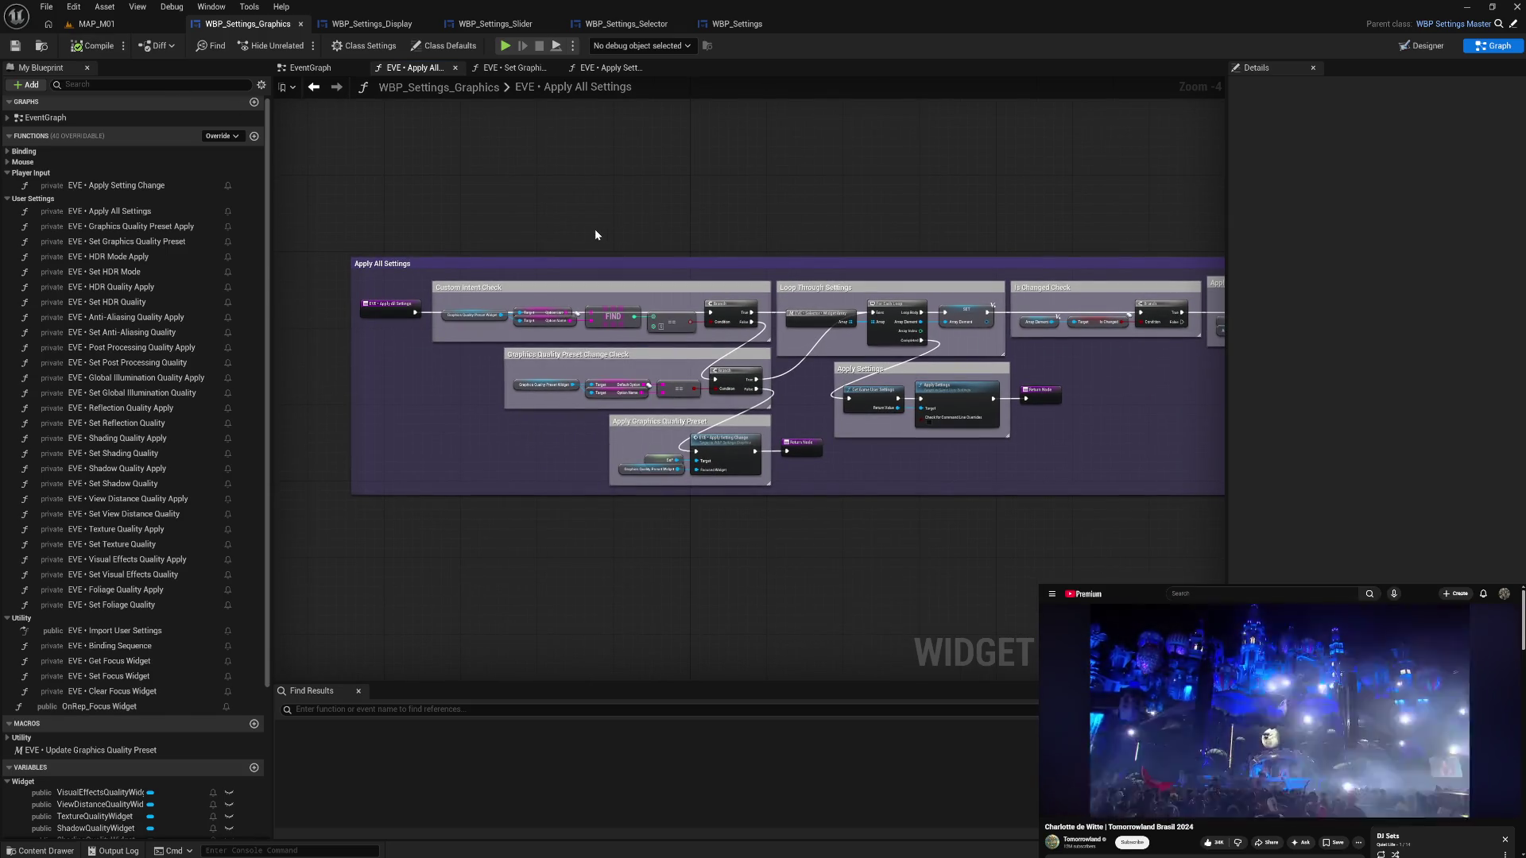
mouse_move(532, 264)
left_mouse_down()
mouse_move(607, 313)
mouse_move(893, 344)
mouse_move(877, 266)
left_mouse_up()
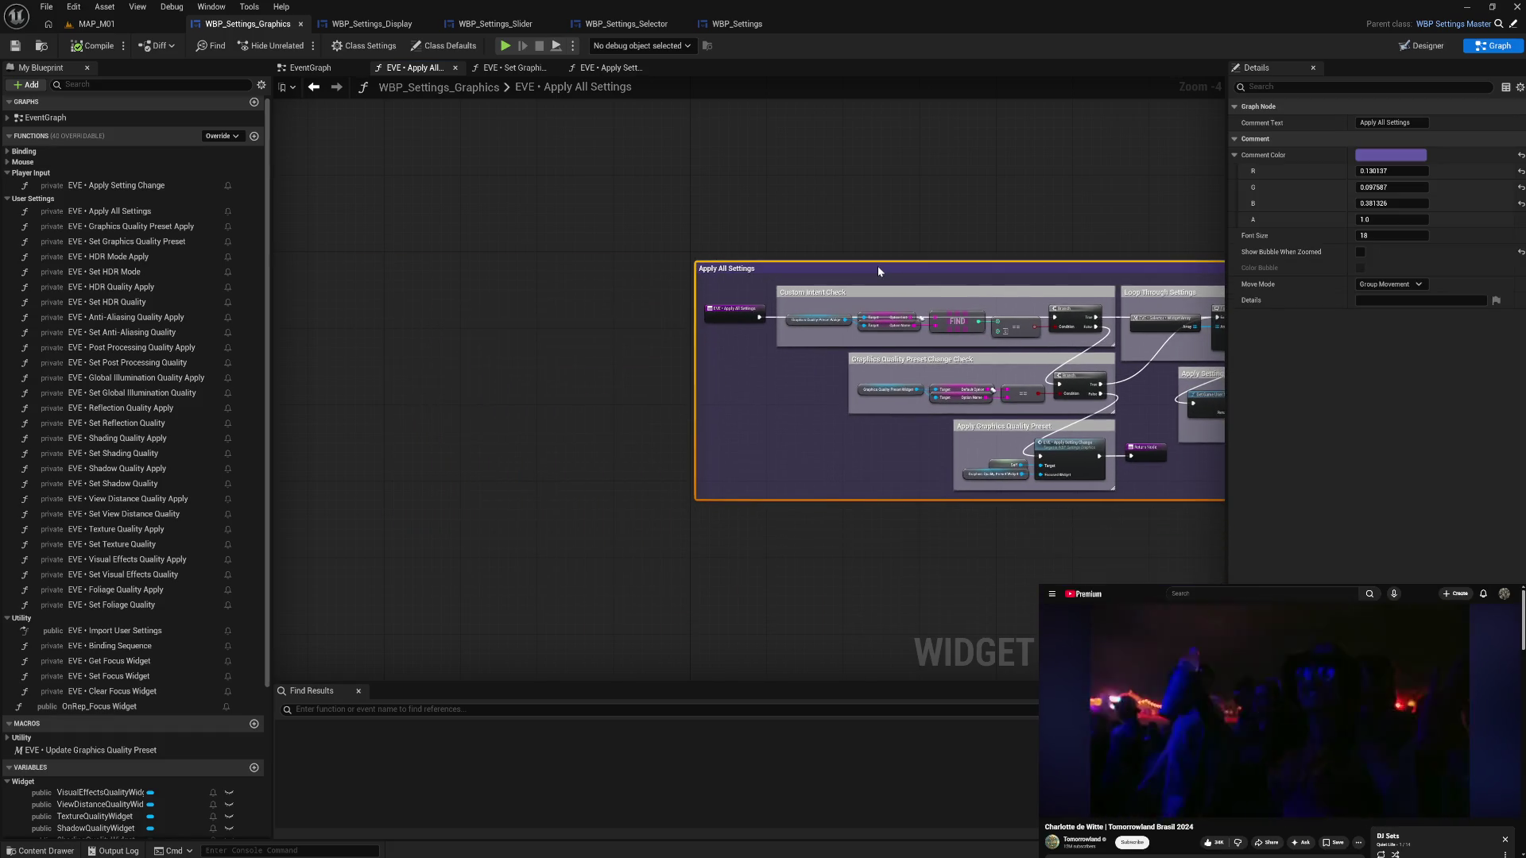
left_click(821, 207)
key("ctrl+z")
left_click(15, 46)
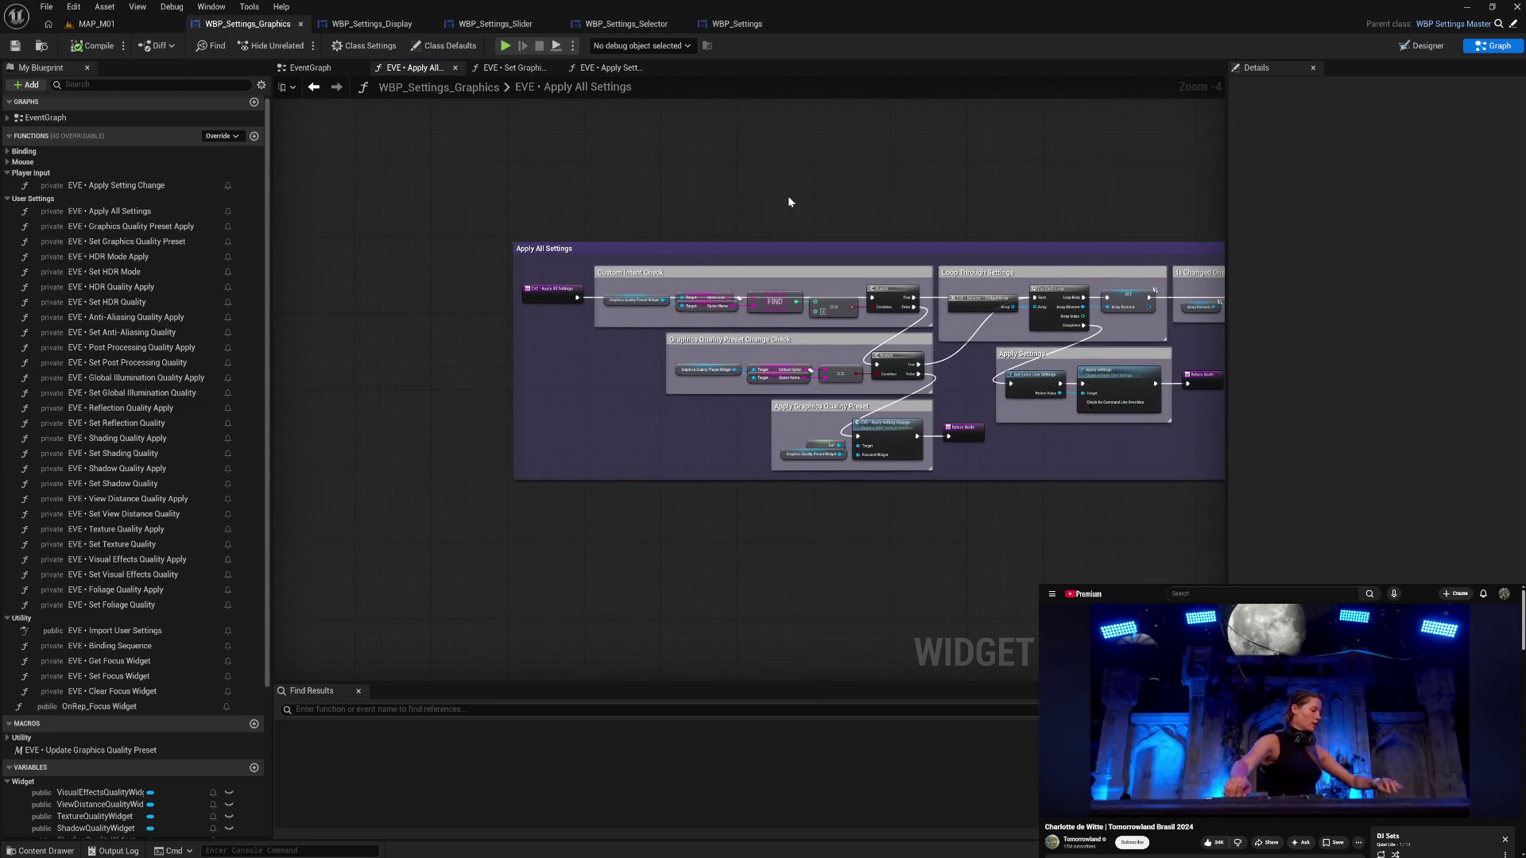
left_click_drag(789, 196, 550, 192)
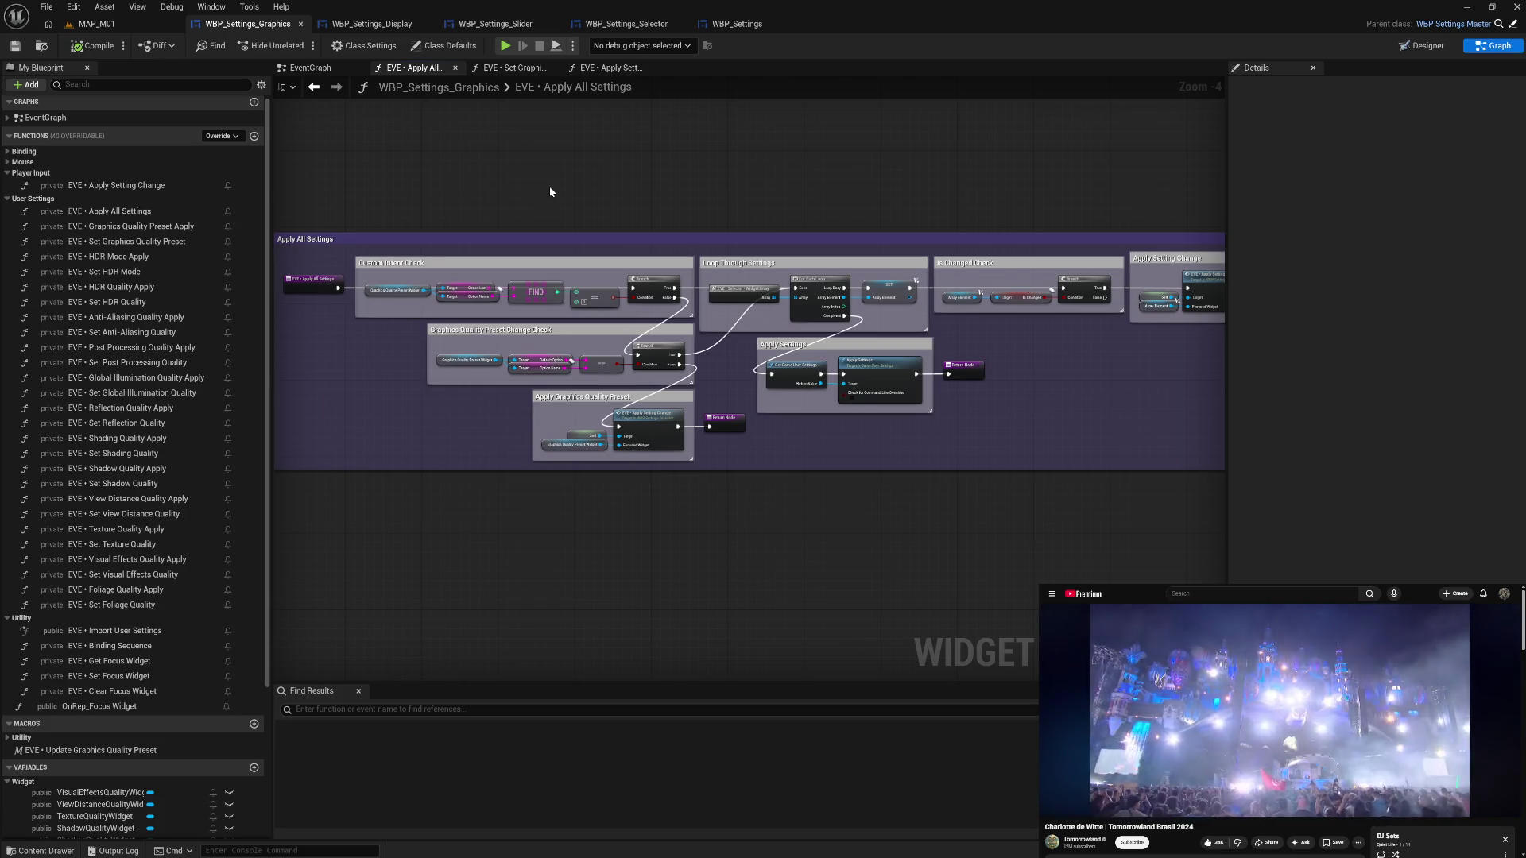
mouse_move(810, 193)
left_mouse_down()
mouse_move(575, 191)
mouse_move(683, 199)
left_mouse_up()
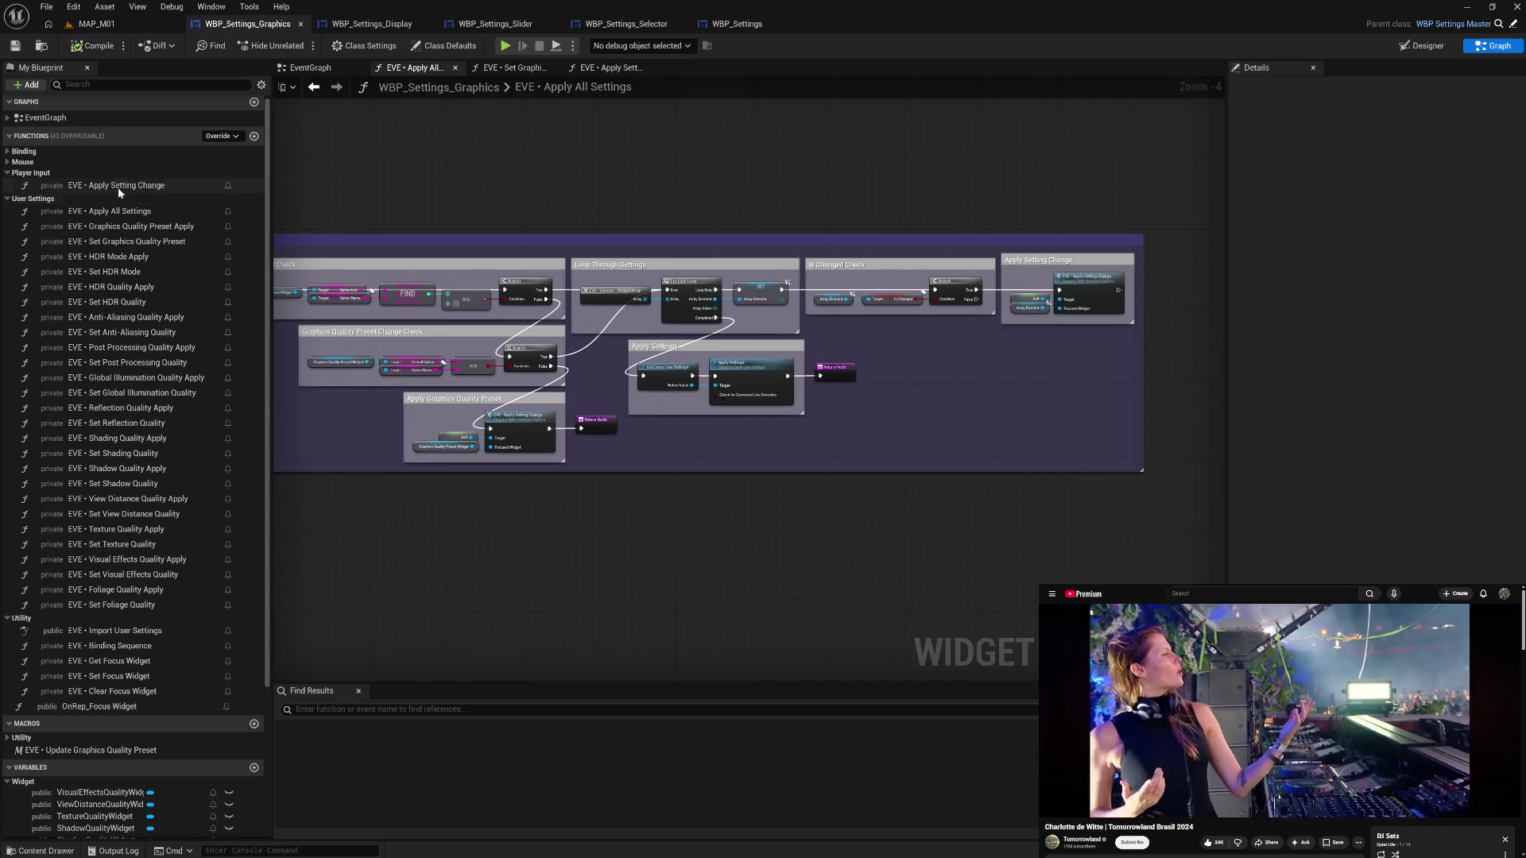
- Move Apply All Settings and Apply Setting Change into the Utility function category
left_click_drag(115, 188, 121, 229)
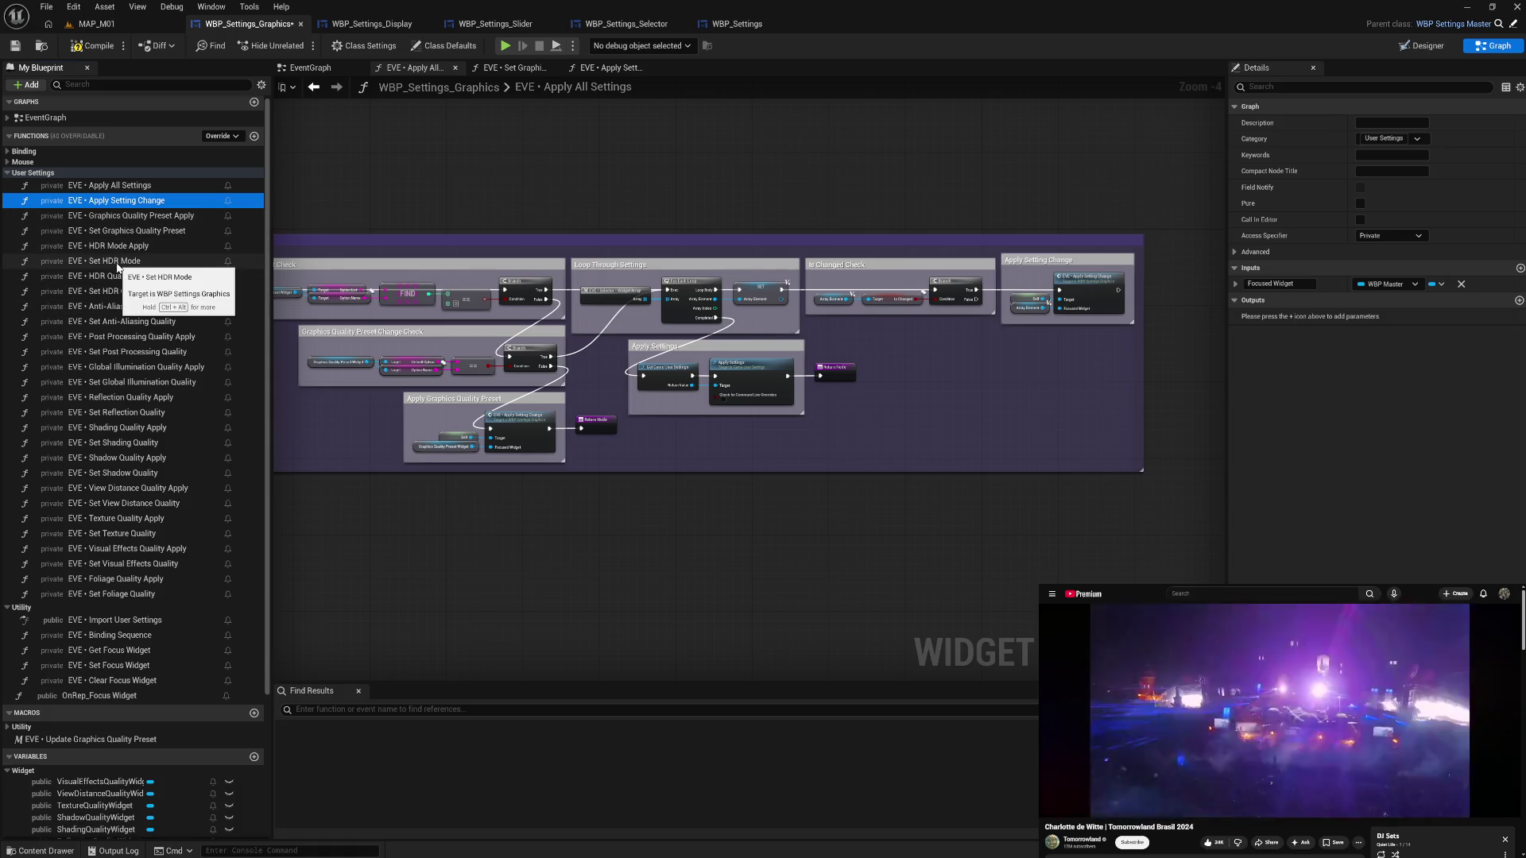
left_click_drag(108, 184, 116, 650)
left_click(119, 186)
left_click_drag(131, 245, 131, 653)
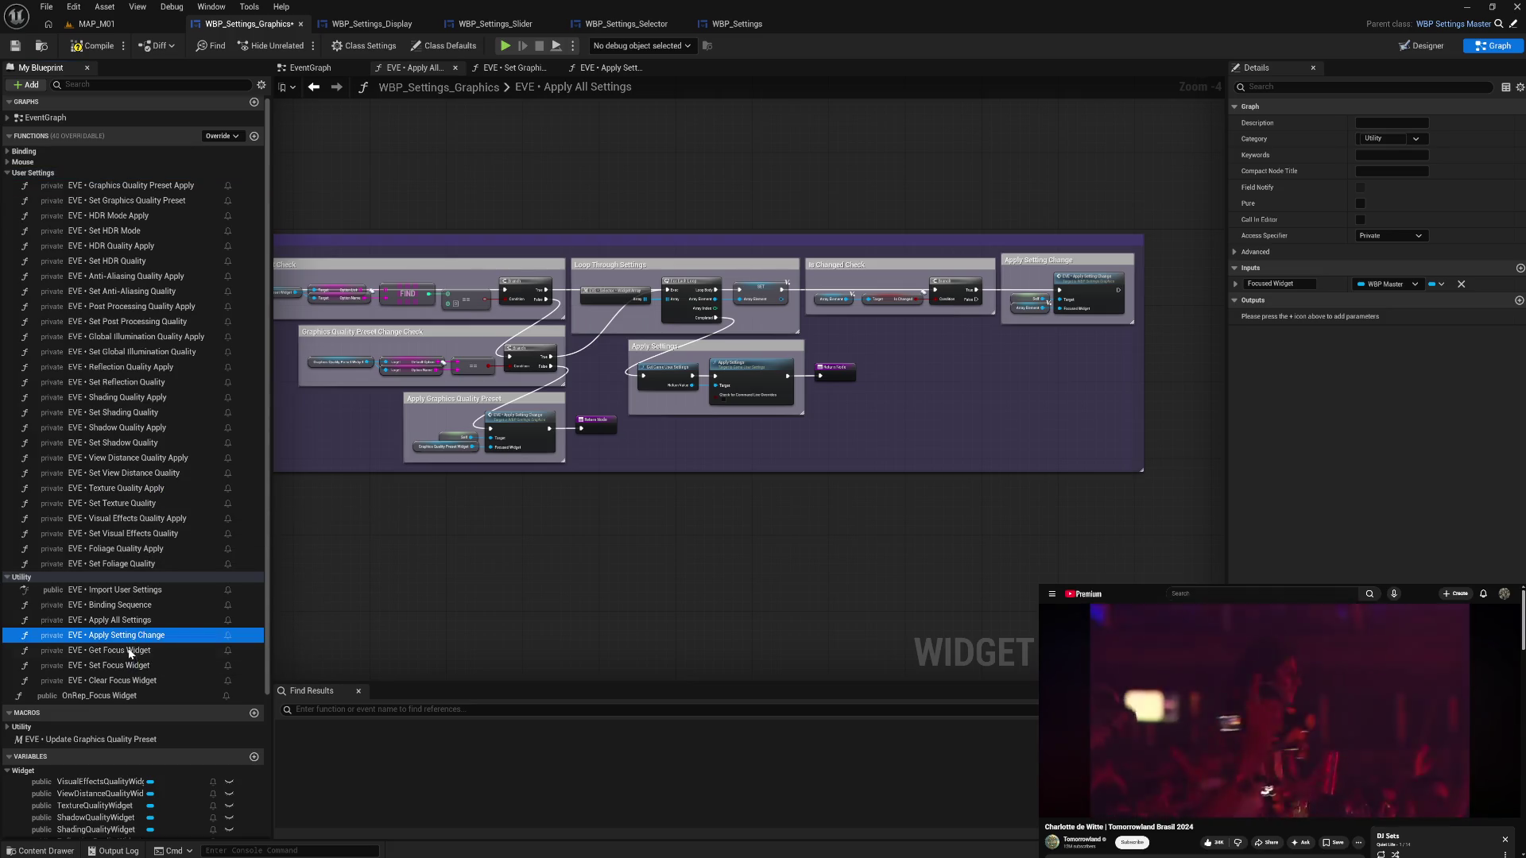
left_click(115, 605)
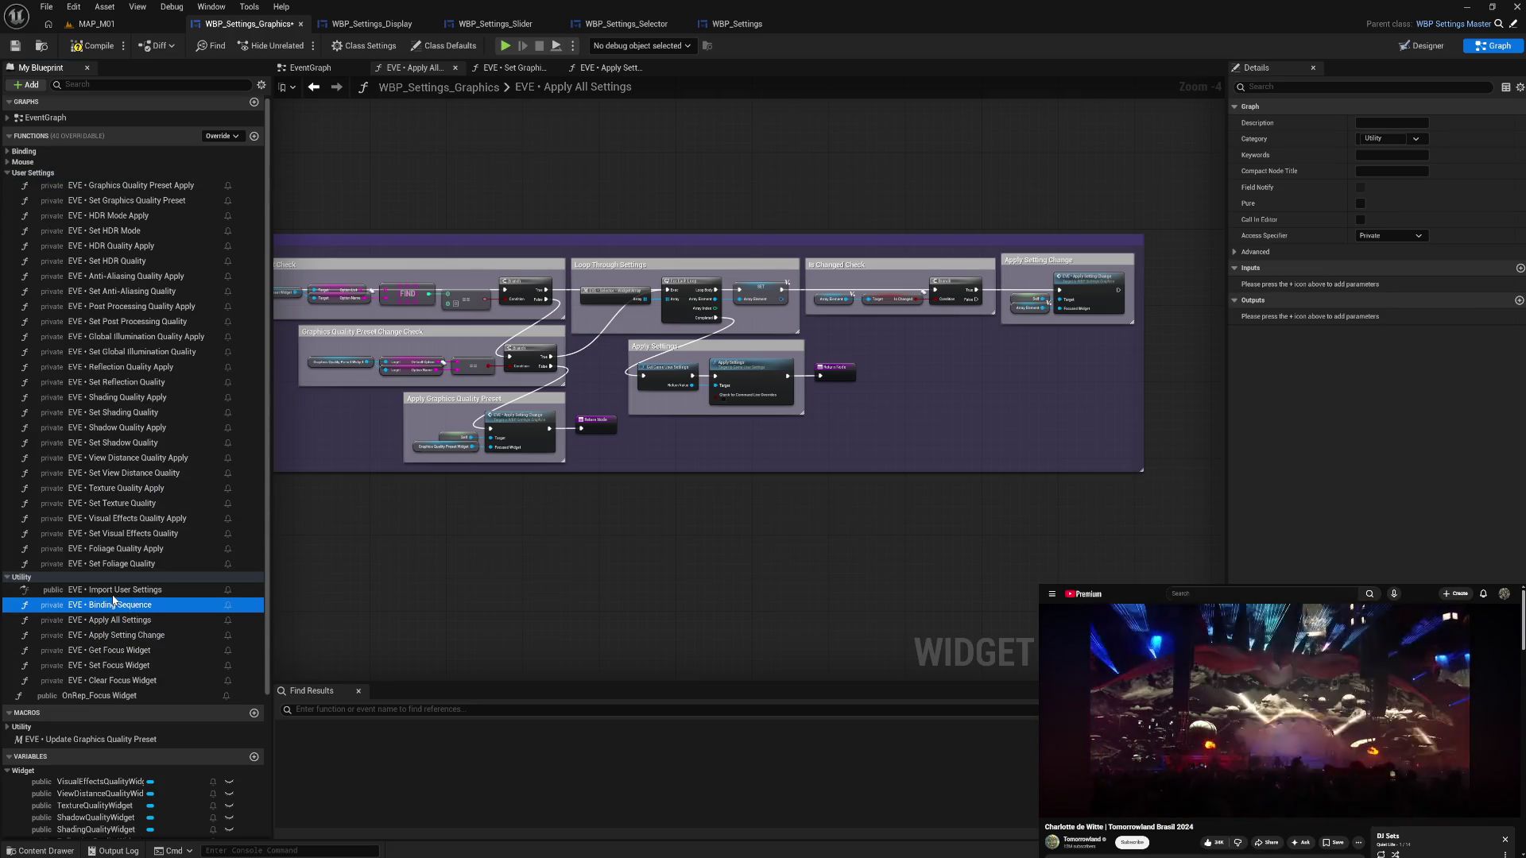
left_click(114, 591)
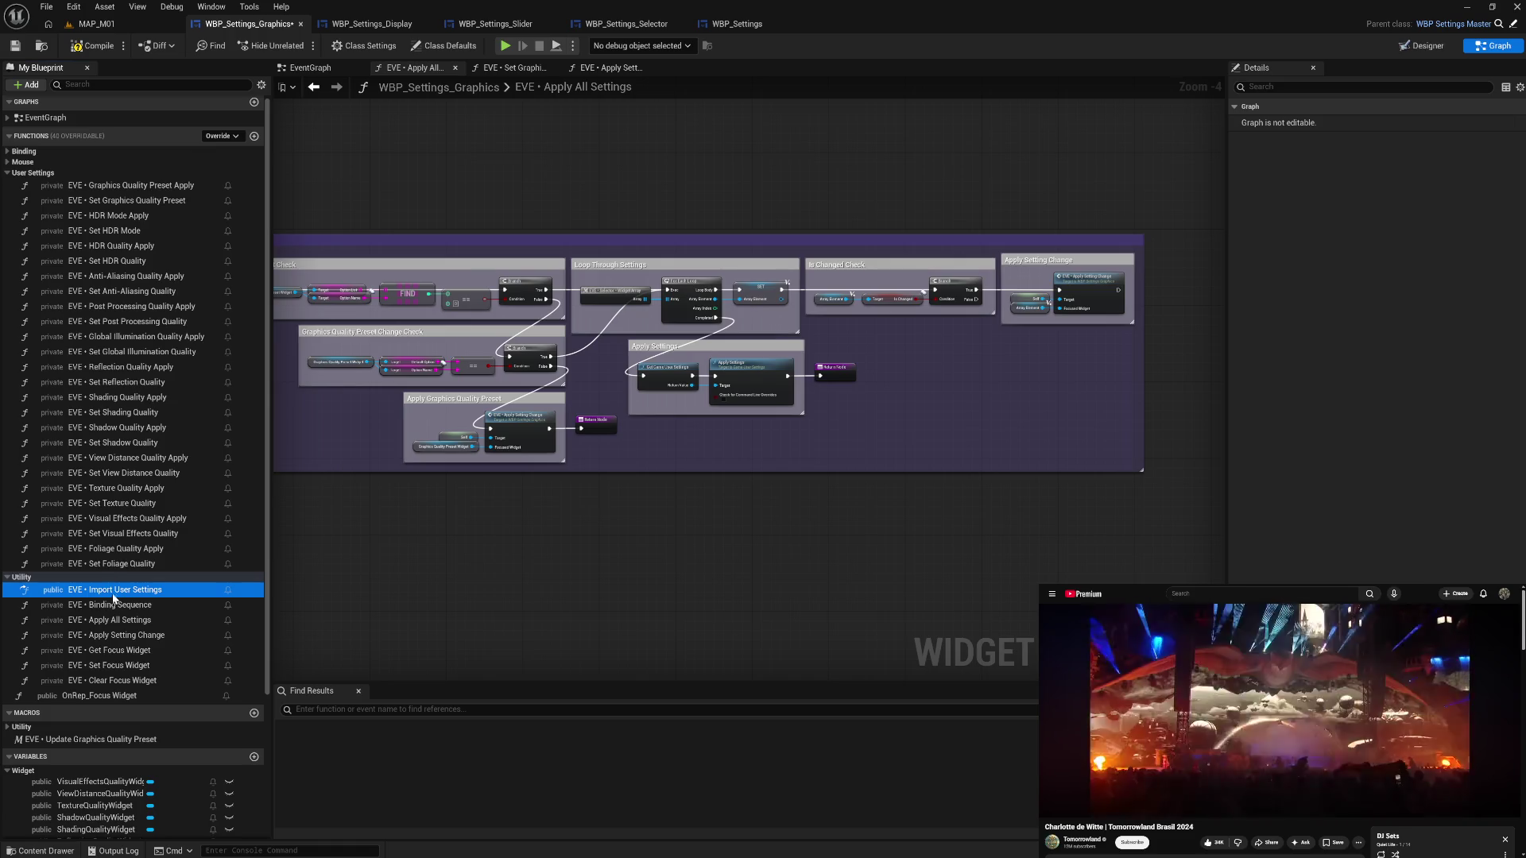
- Collapse the User Settings and Mouse groups and check Apply Setting Change's category details
left_click(10, 172)
left_click(10, 166)
left_click(10, 167)
left_click(10, 167)
left_click(10, 167)
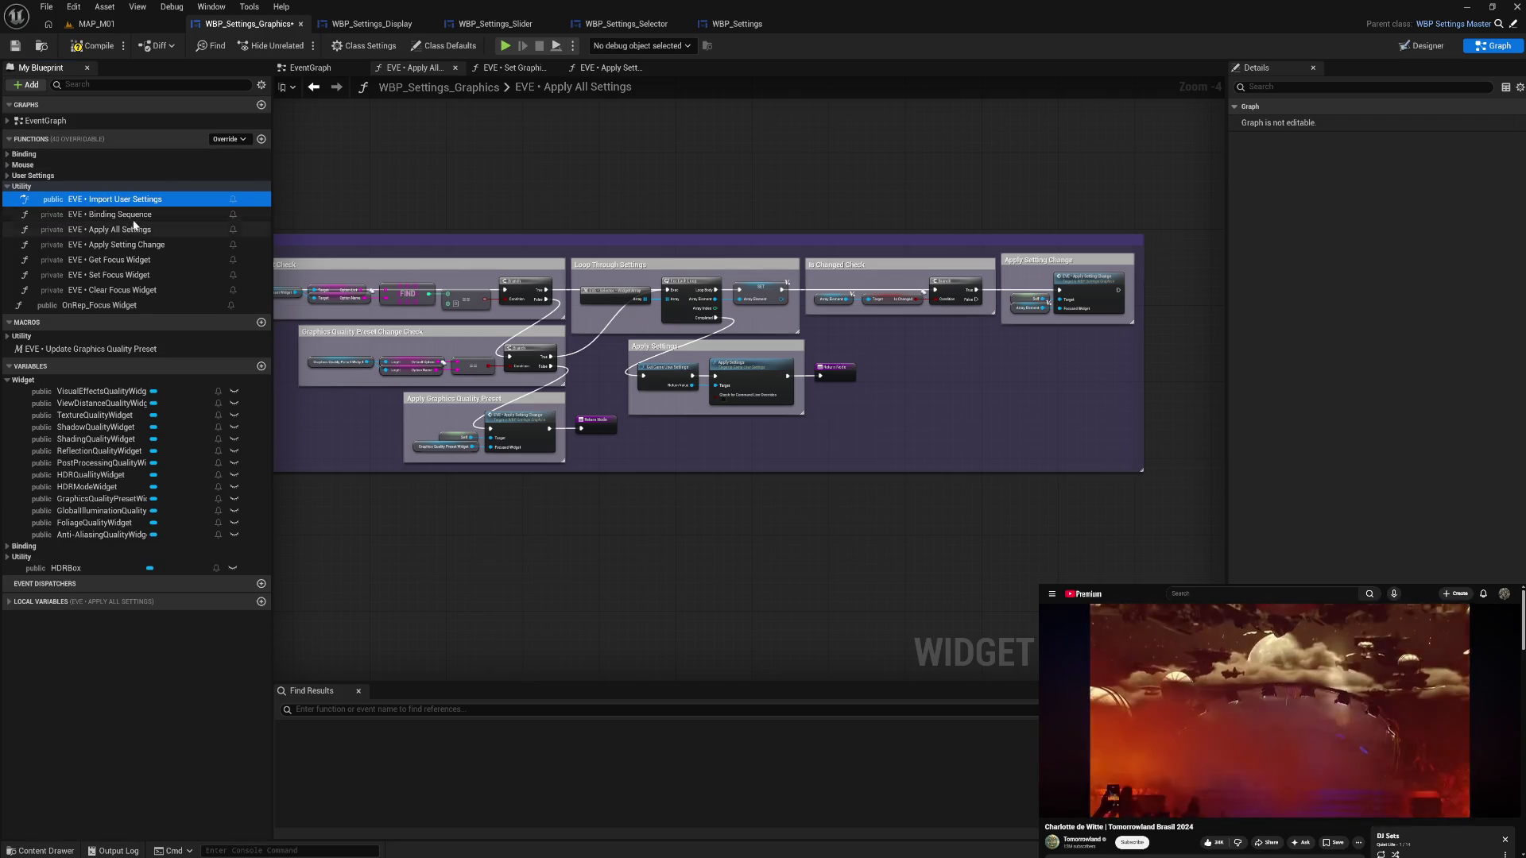
left_click(132, 214)
left_click(143, 229)
left_click(155, 244)
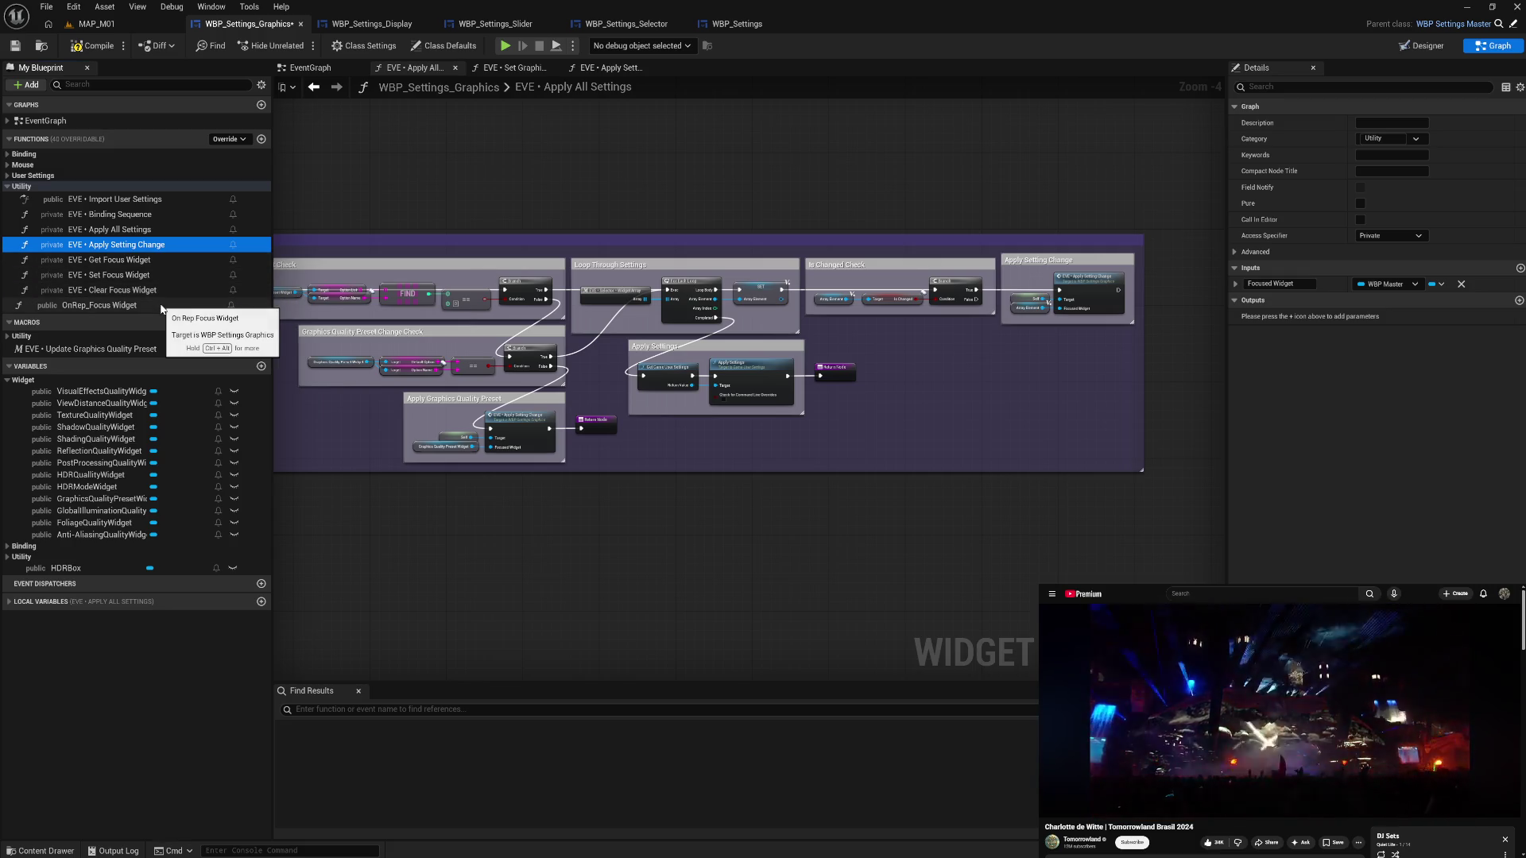
- Recompile the widget blueprint and expand the User Settings group again
mouse_move(448, 532)
left_mouse_down()
mouse_move(636, 514)
mouse_move(612, 480)
mouse_move(612, 396)
left_mouse_up()
left_click_drag(742, 453, 699, 453)
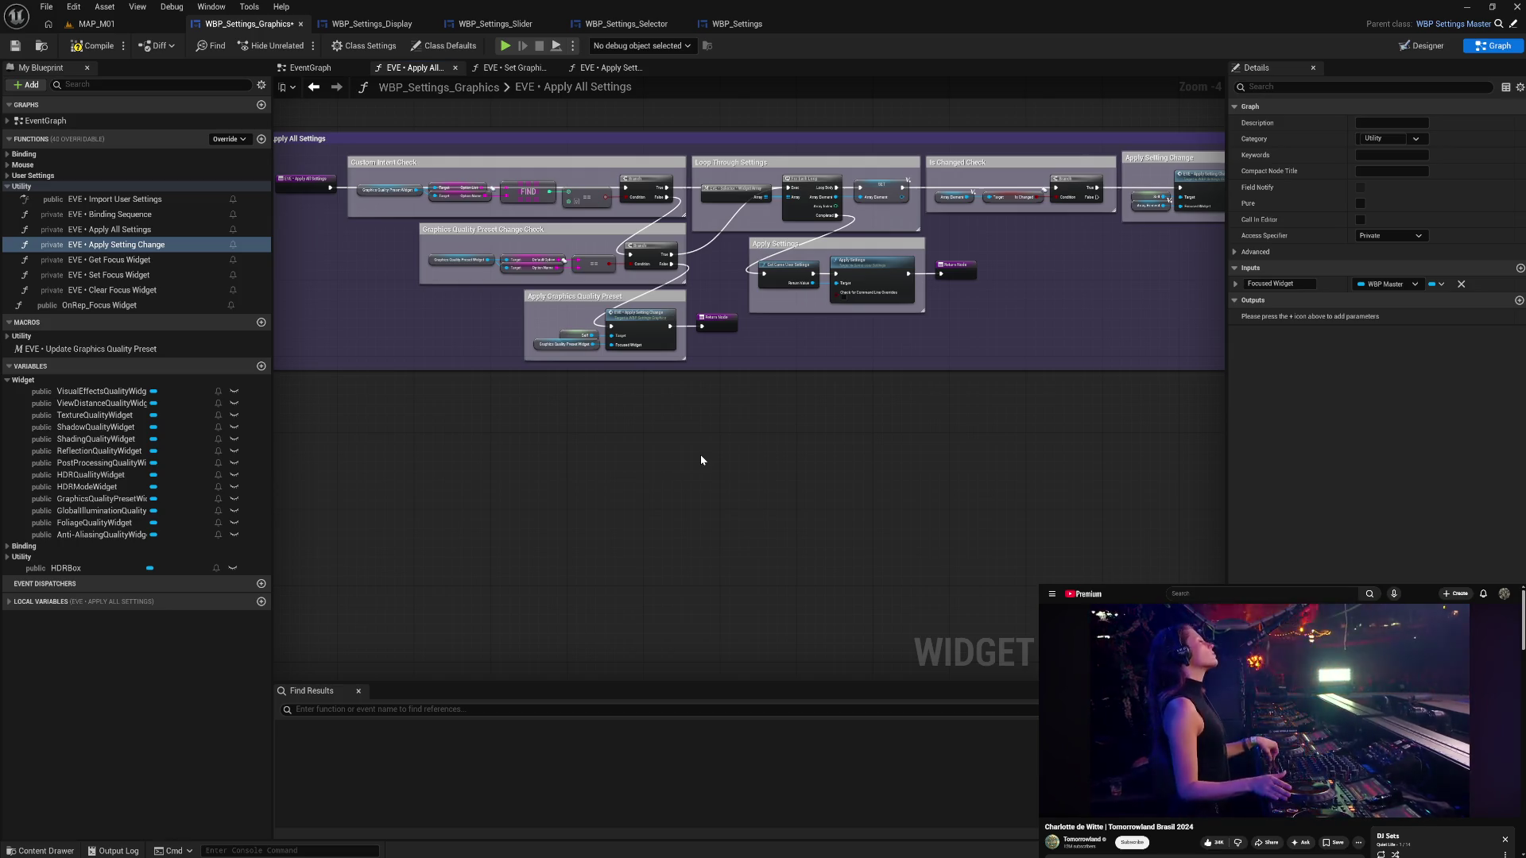
left_click(91, 45)
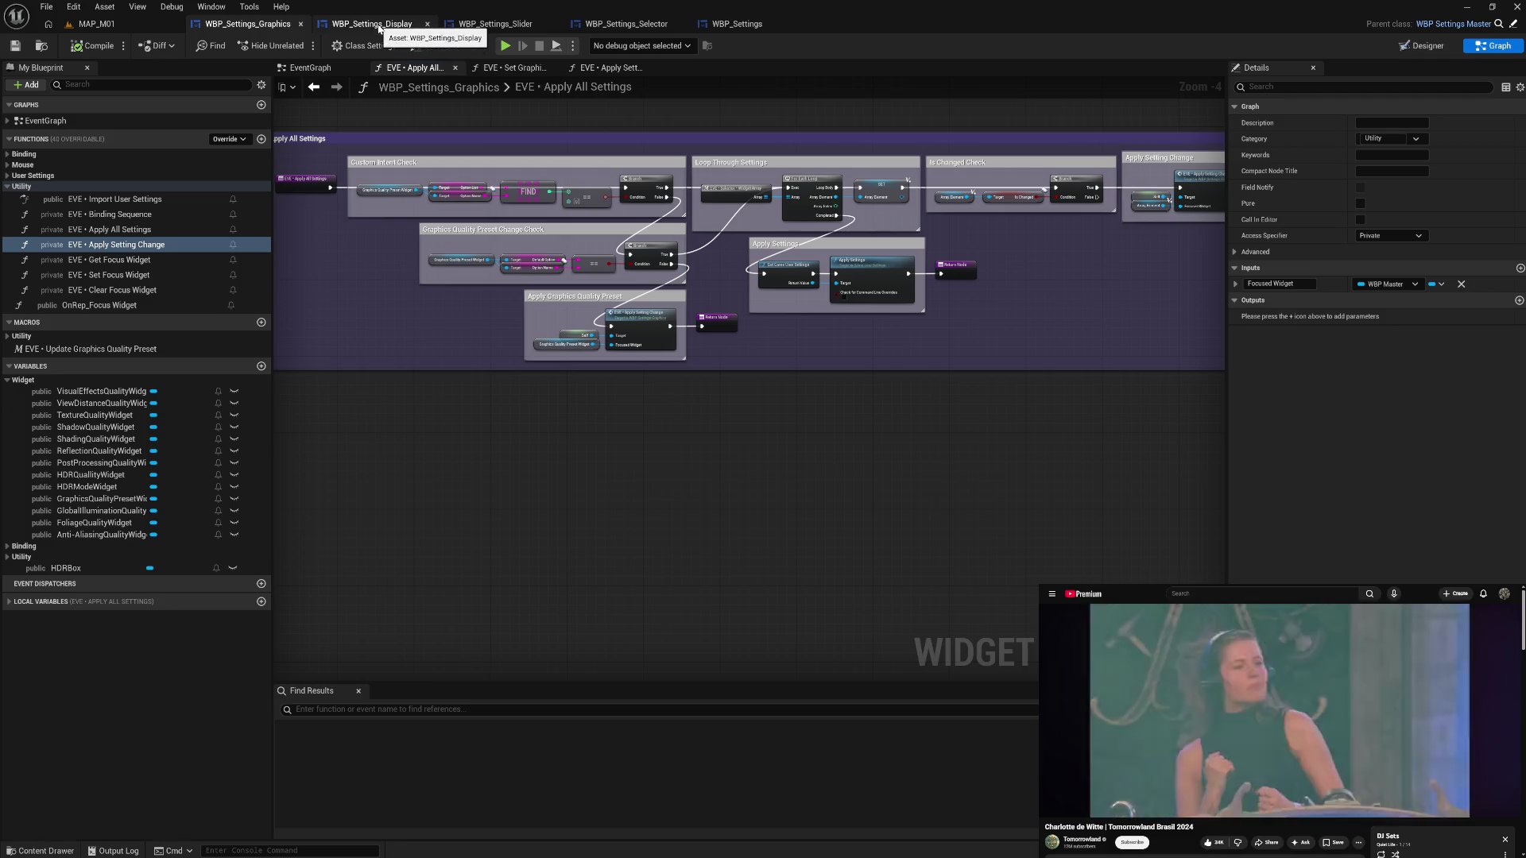
left_click(11, 176)
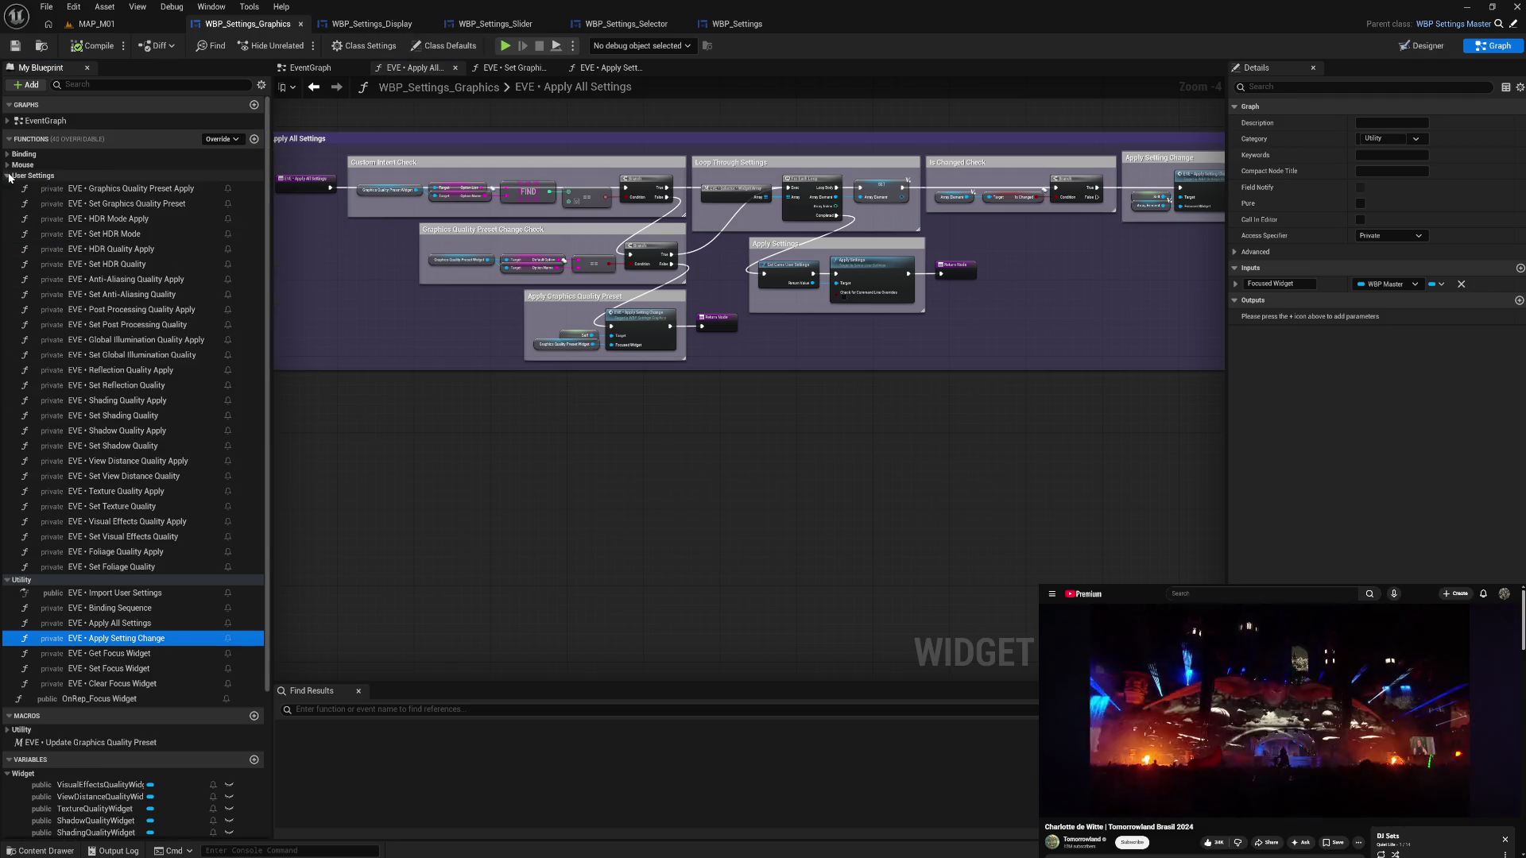
- Find references to Set Anti-Aliasing Quality by class member and jump to a call
right_click(164, 298)
mouse_move(222, 363)
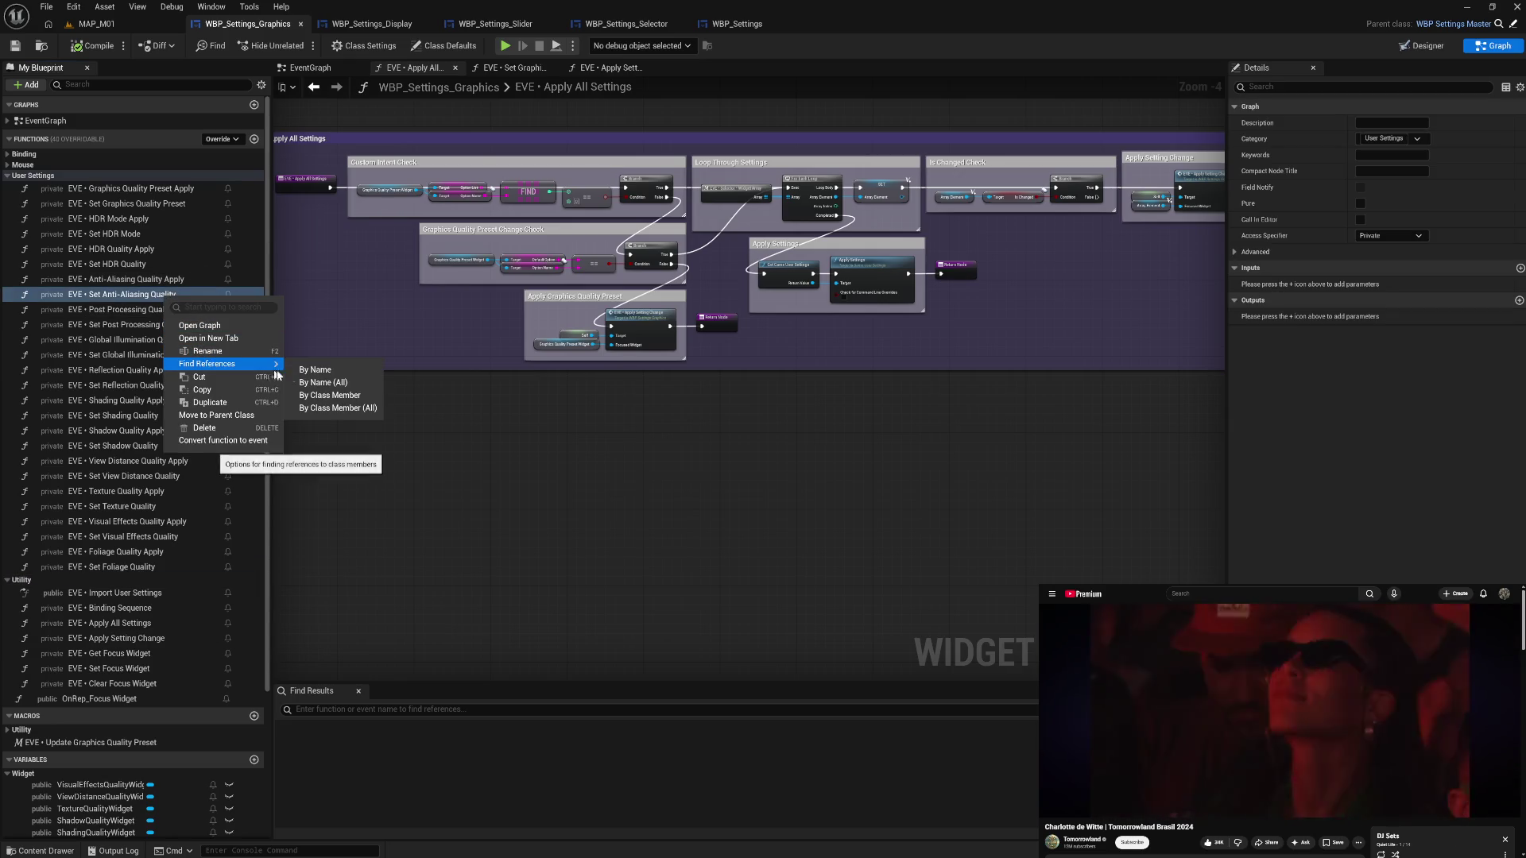
left_click(342, 395)
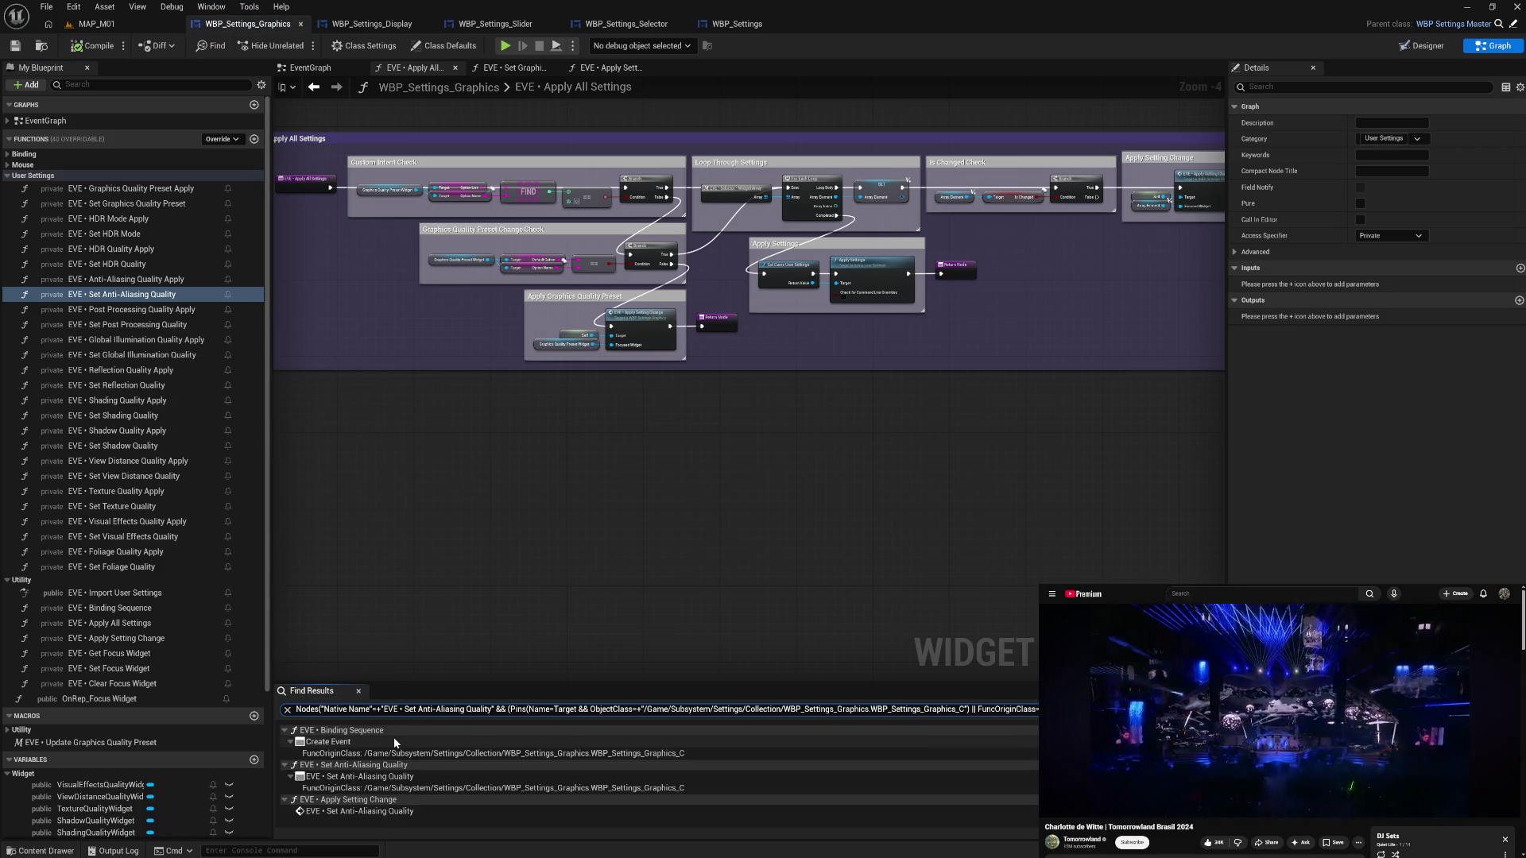
double_click(407, 810)
scroll(592, 349, "up", 2)
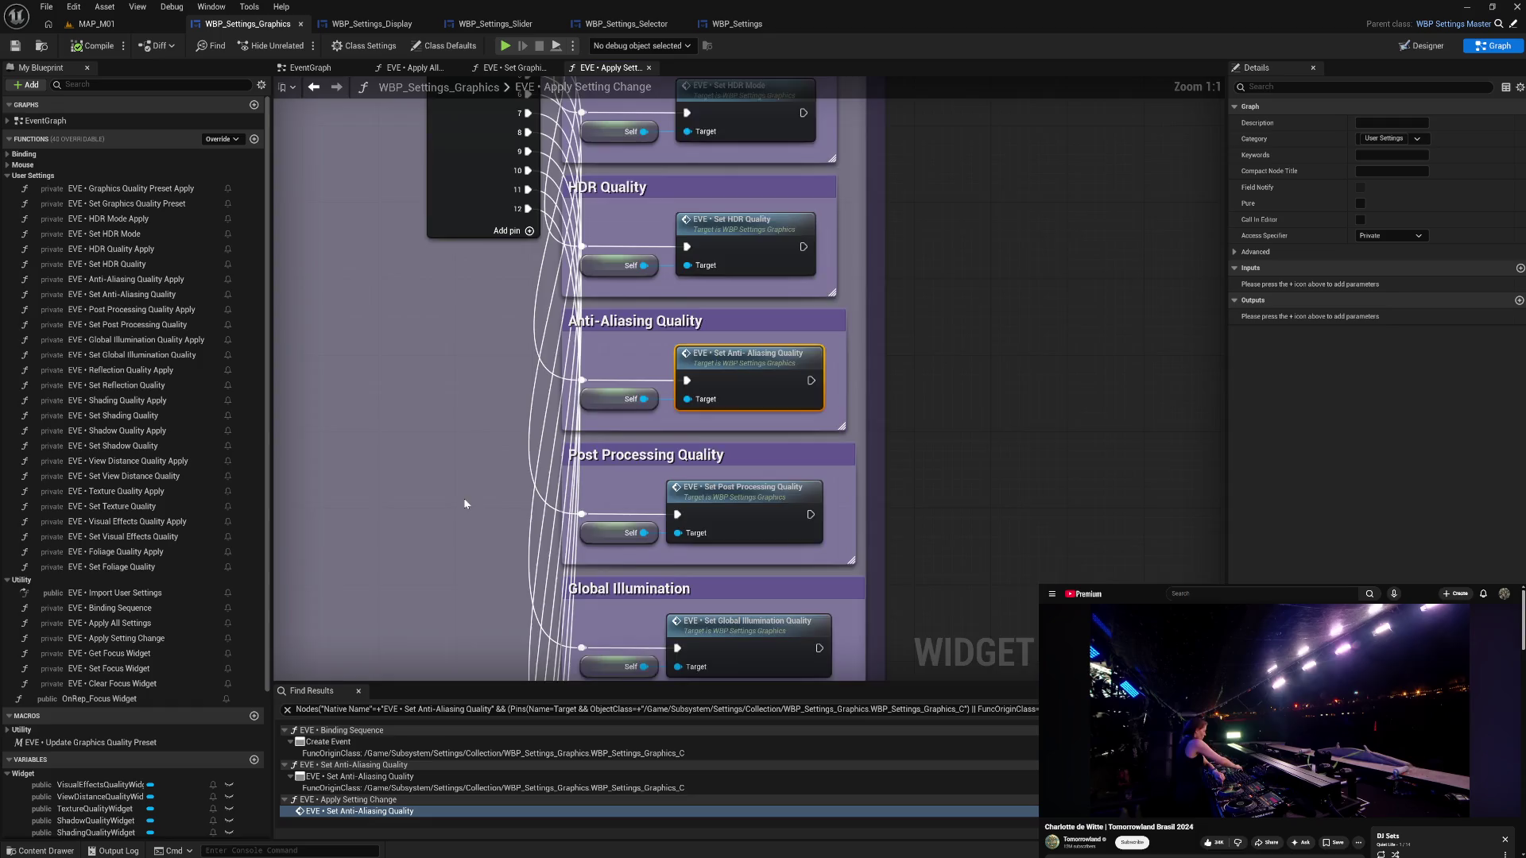
scroll(592, 286, "up", 2)
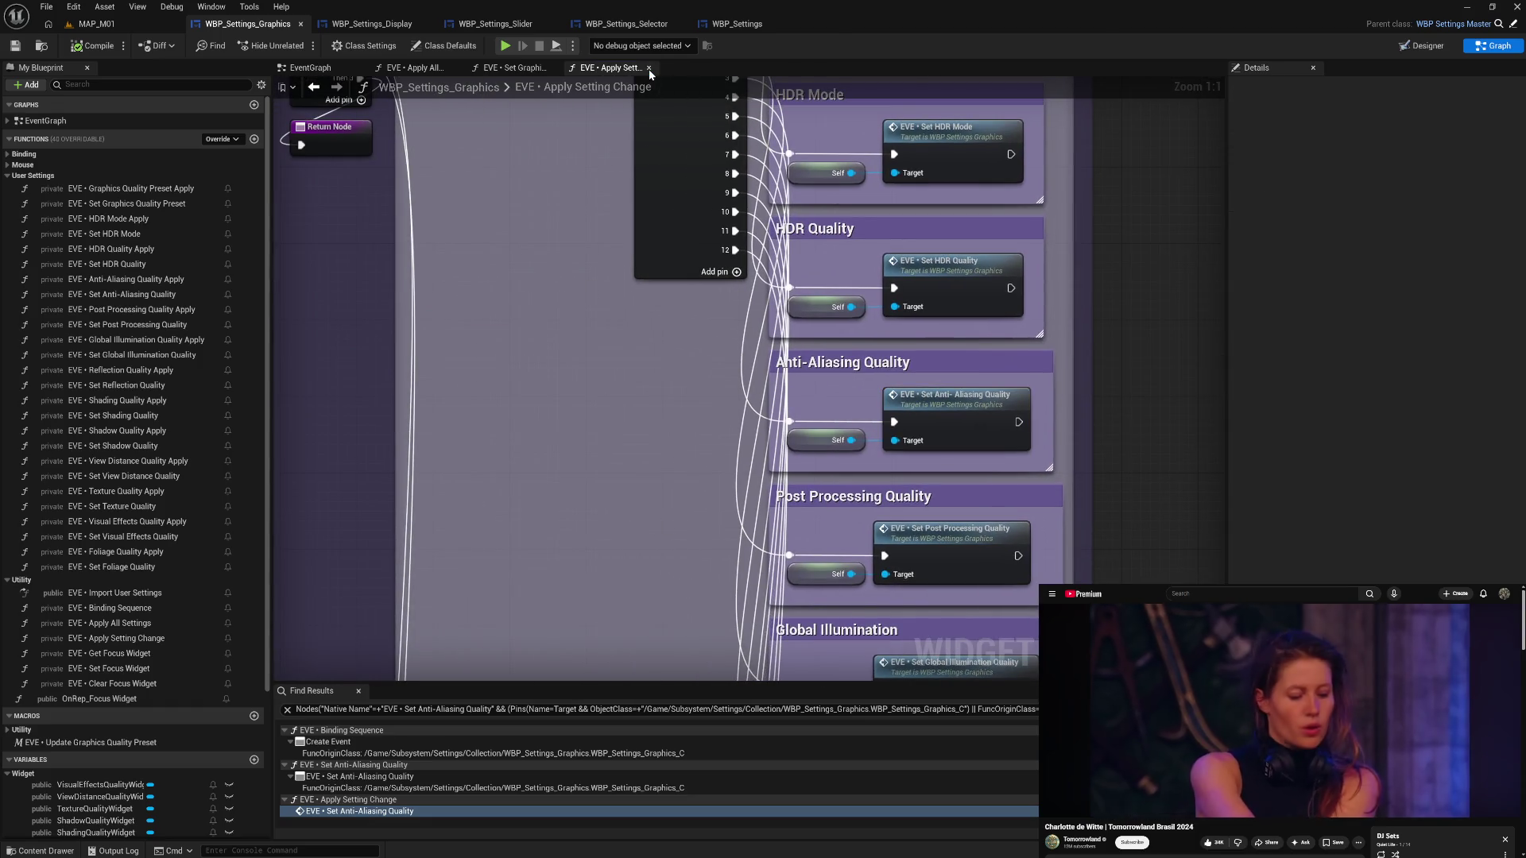
- Review the Set Graphics Quality Preset and Anti-Aliasing Quality Apply graphs that call it
left_click(649, 67)
mouse_move(566, 425)
left_mouse_down()
mouse_move(392, 347)
mouse_move(589, 408)
mouse_move(518, 350)
left_mouse_up()
scroll(392, 347, "down", 2)
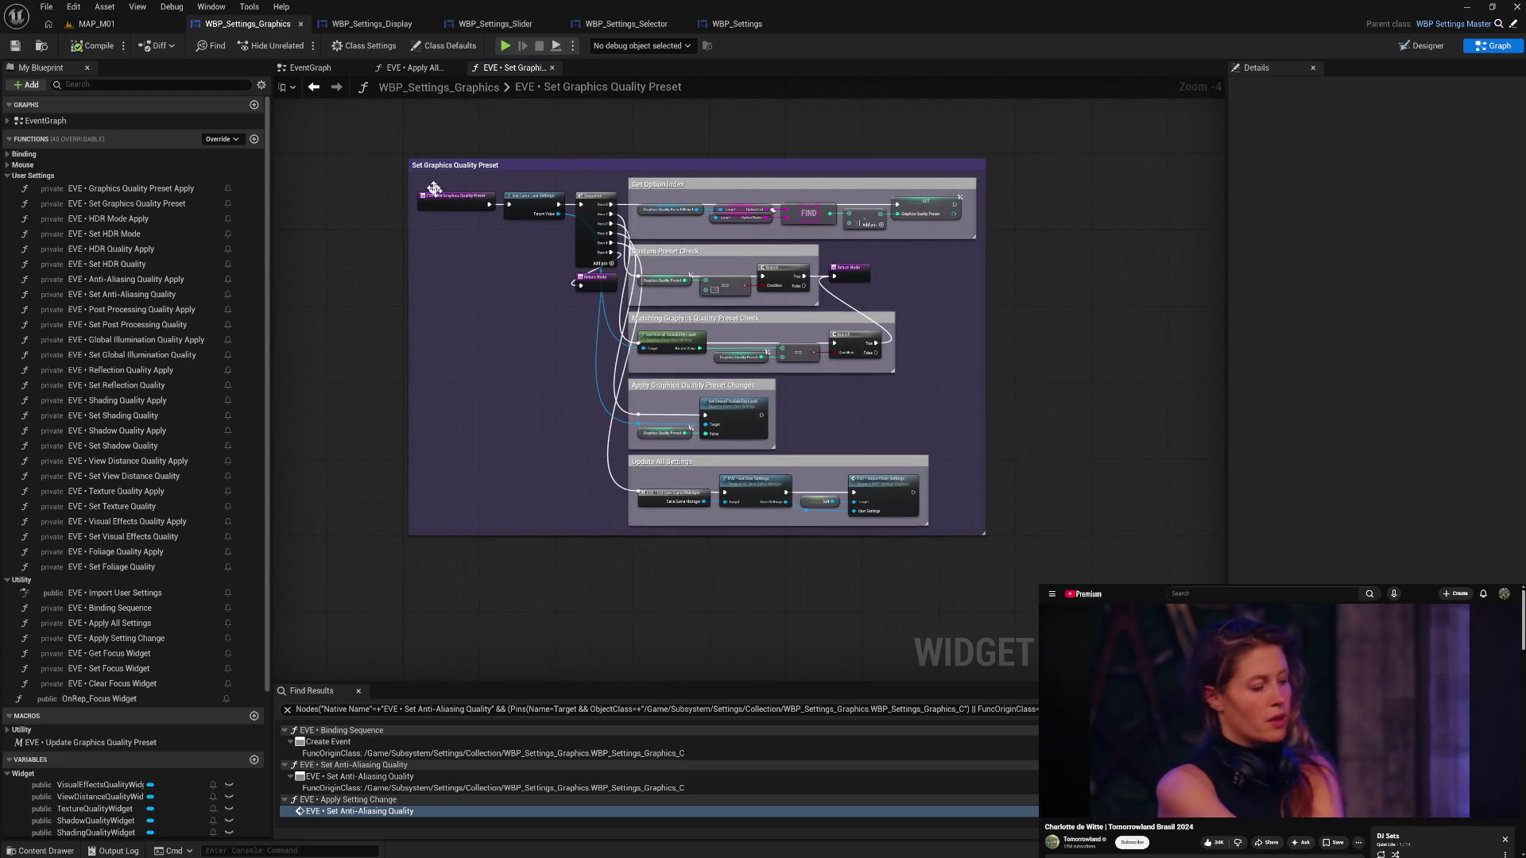
left_click(414, 69)
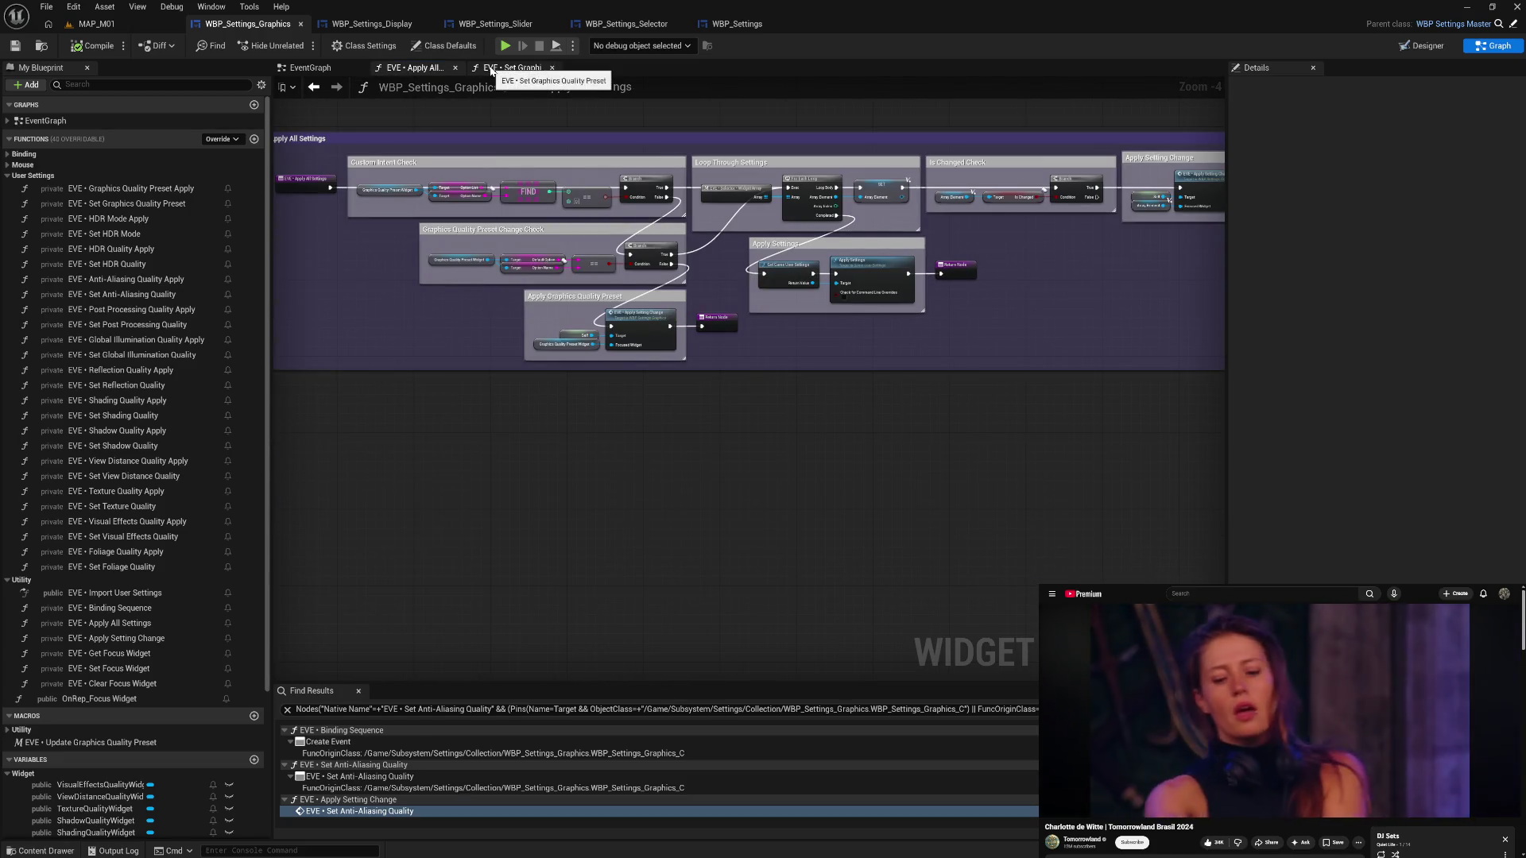
left_click(470, 69)
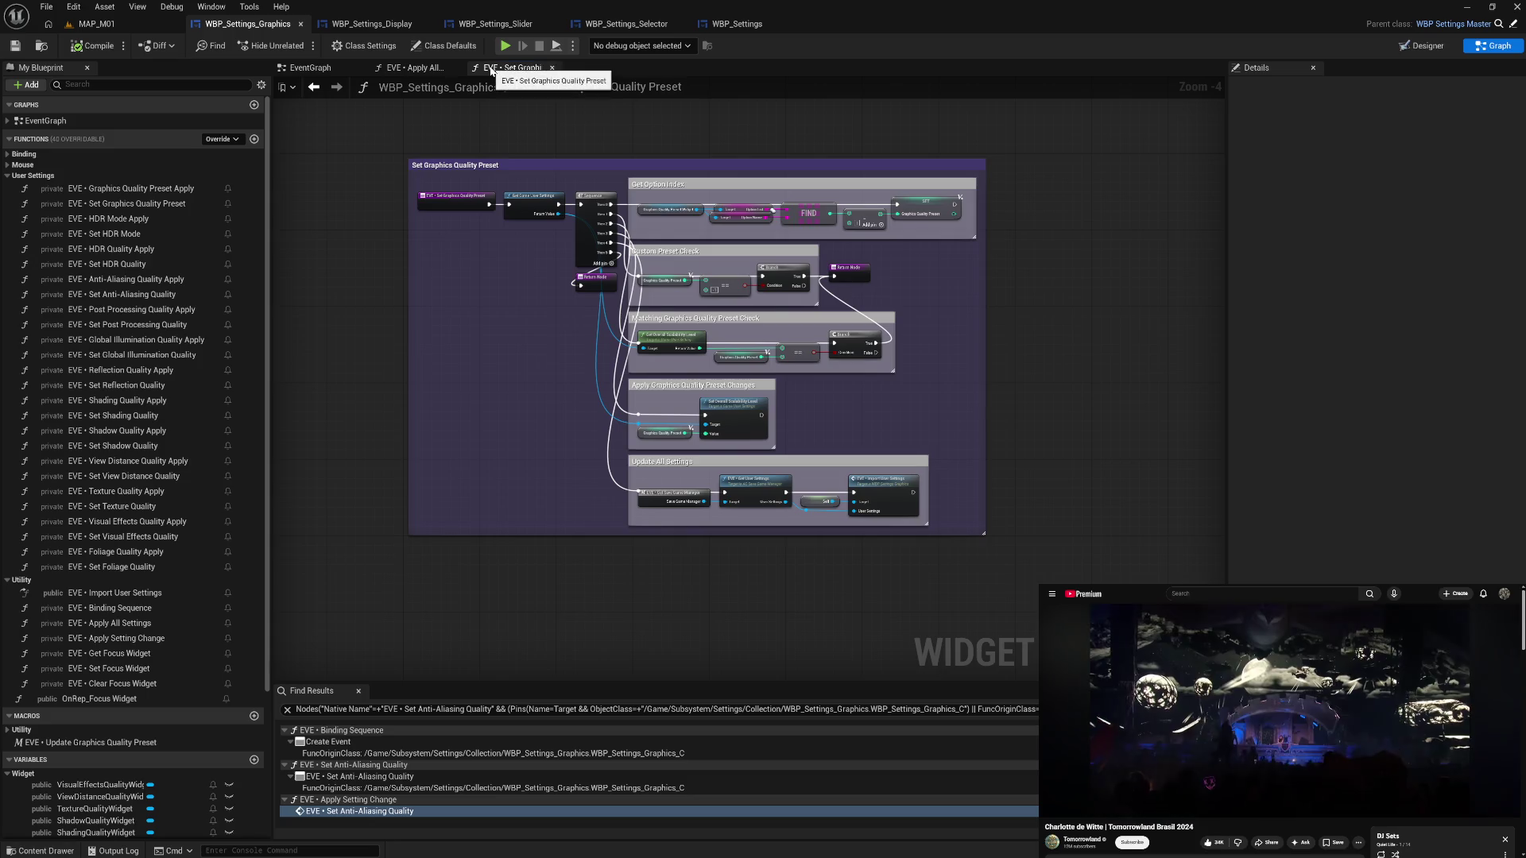
left_click(422, 70)
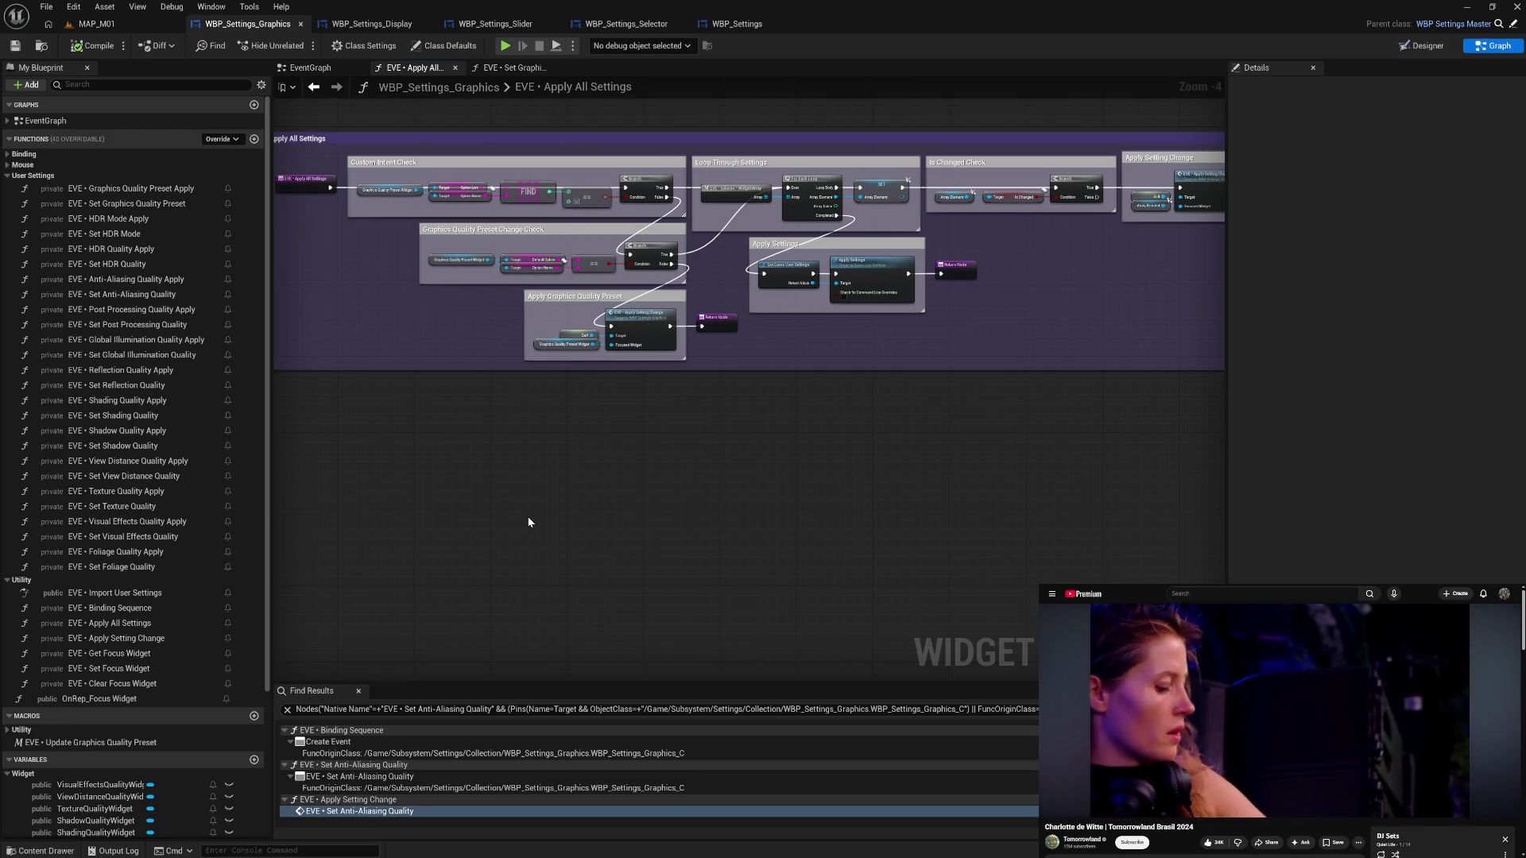
double_click(176, 280)
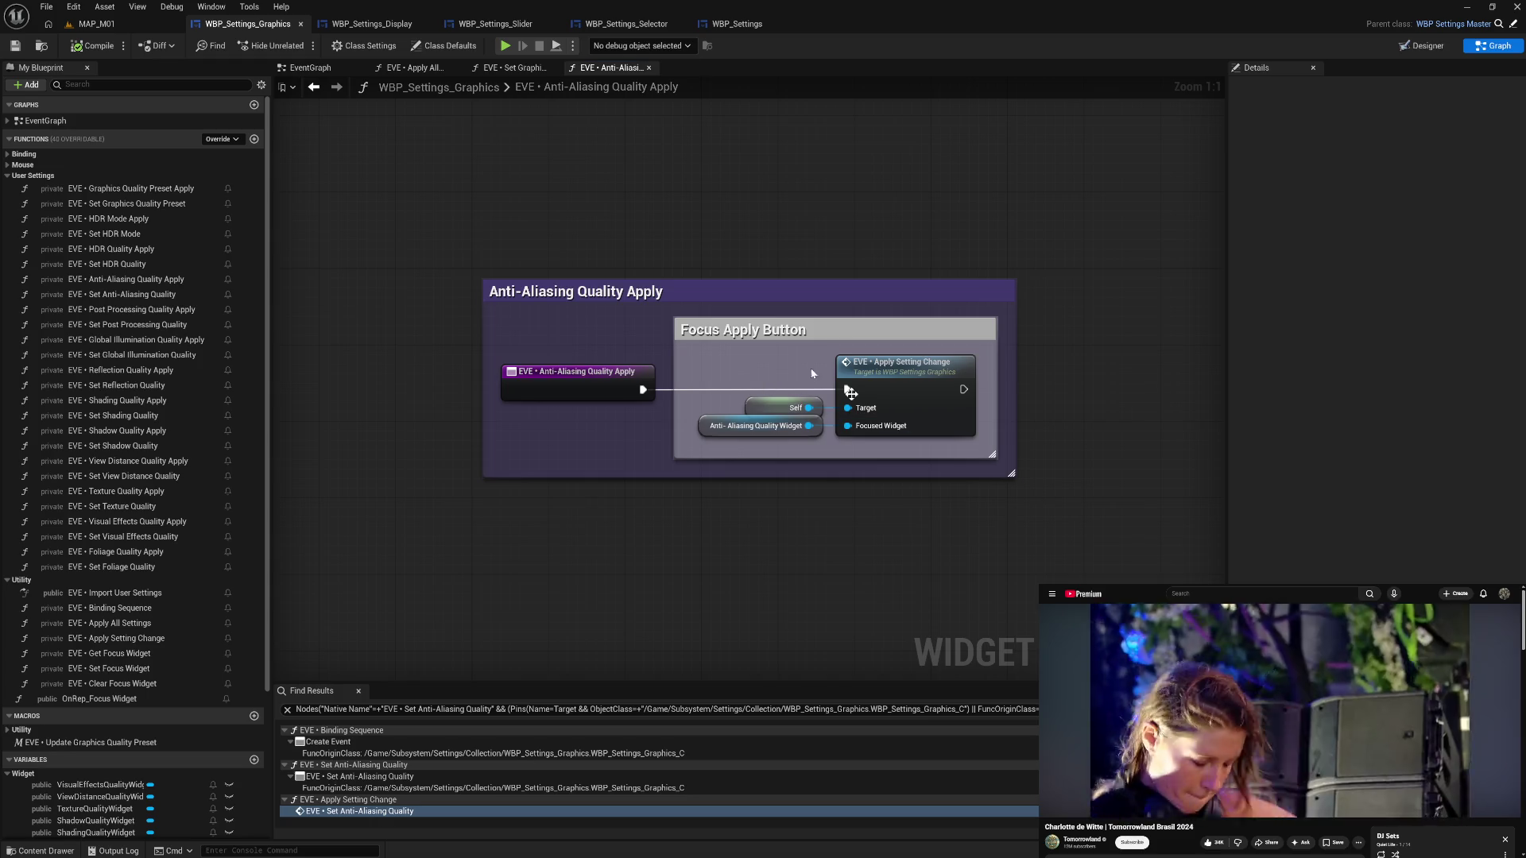
left_click(648, 68)
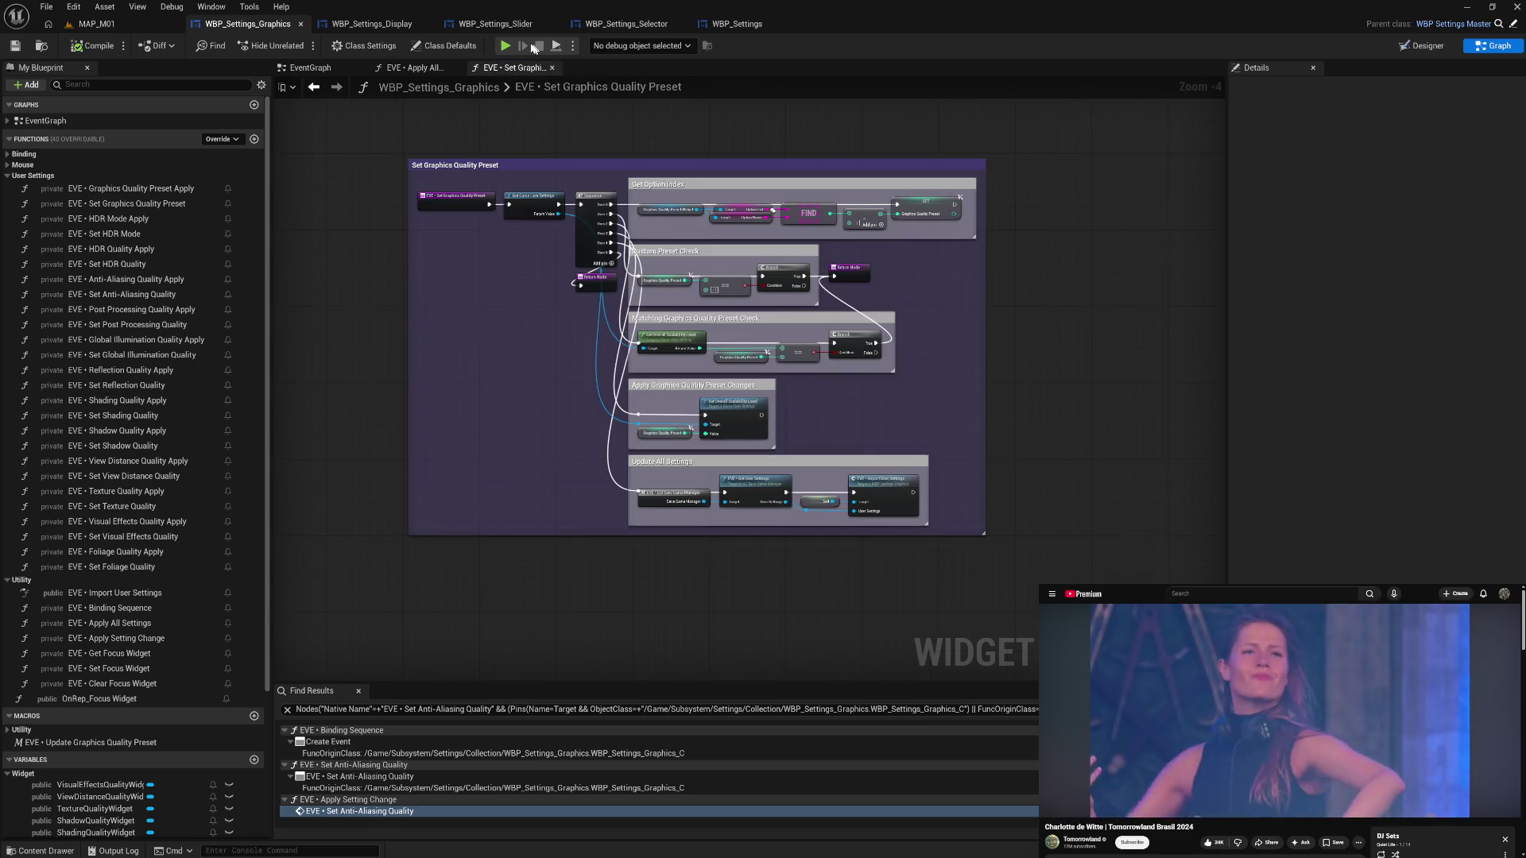
left_click(506, 46)
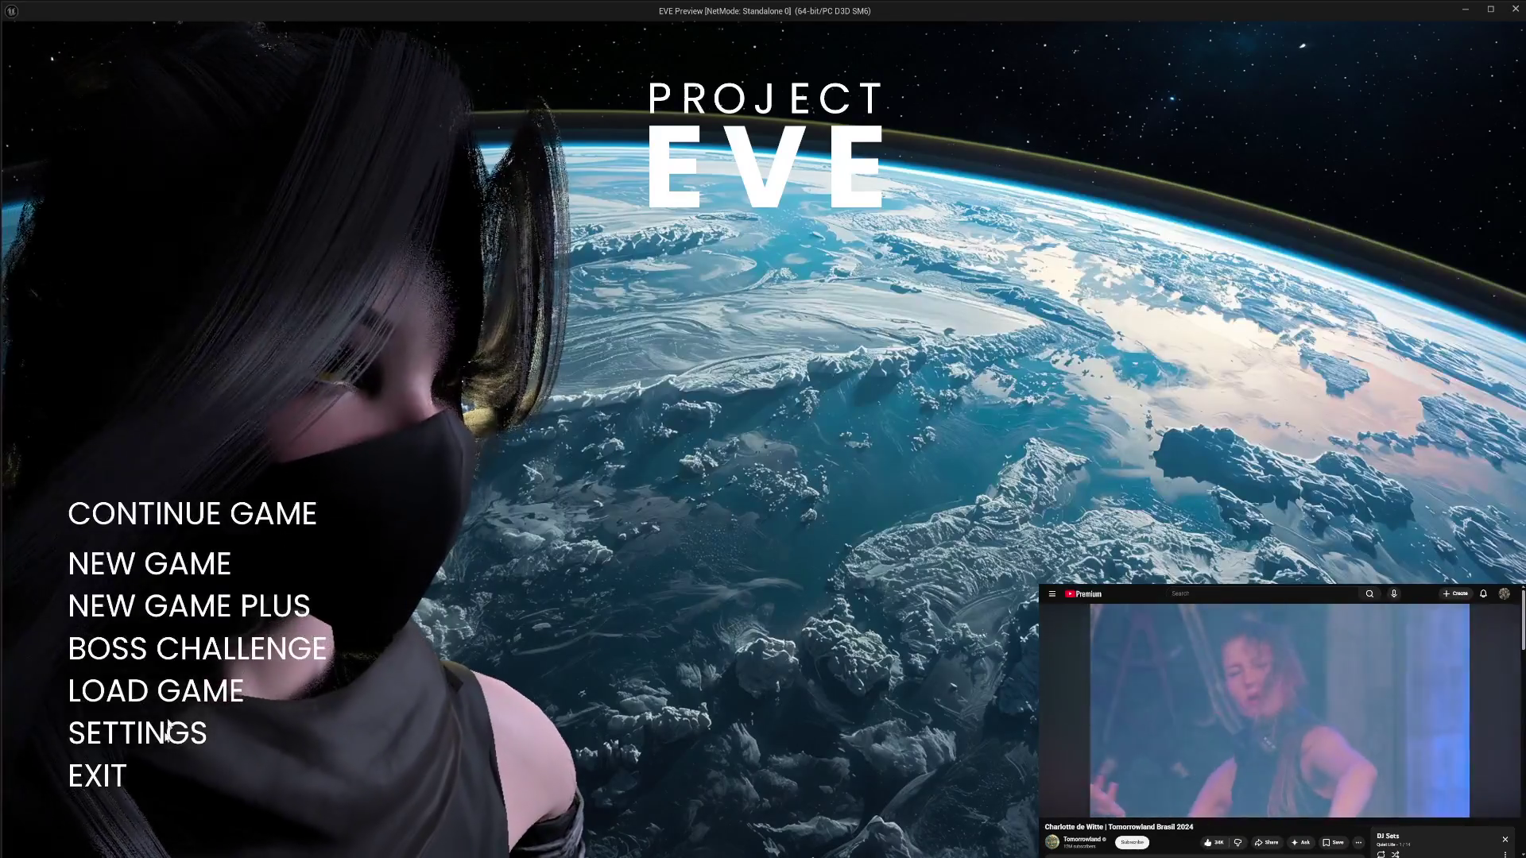
left_click(171, 732)
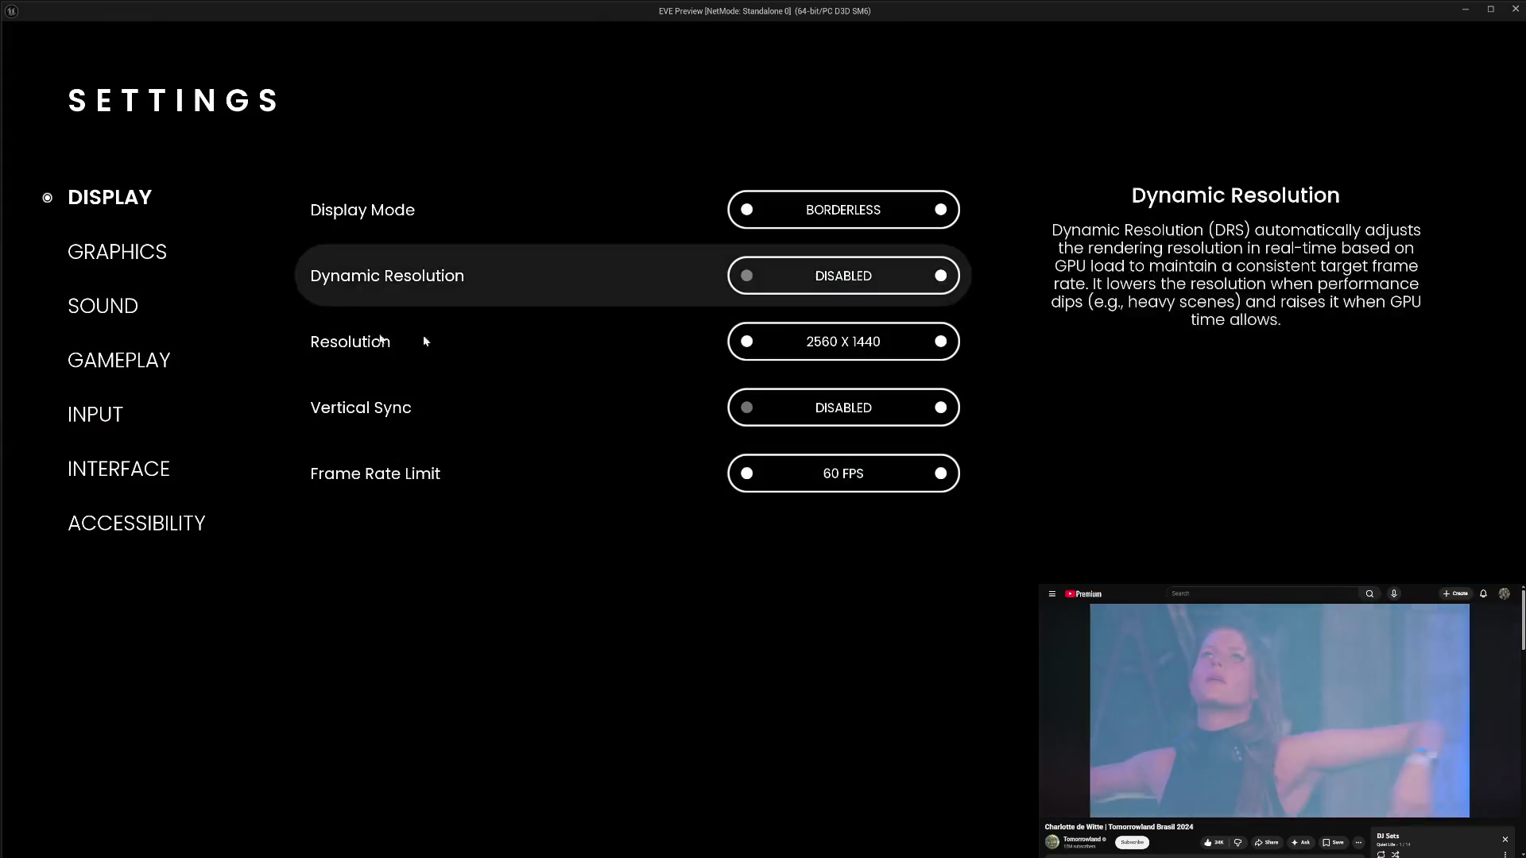
left_click(119, 252)
left_click(749, 416)
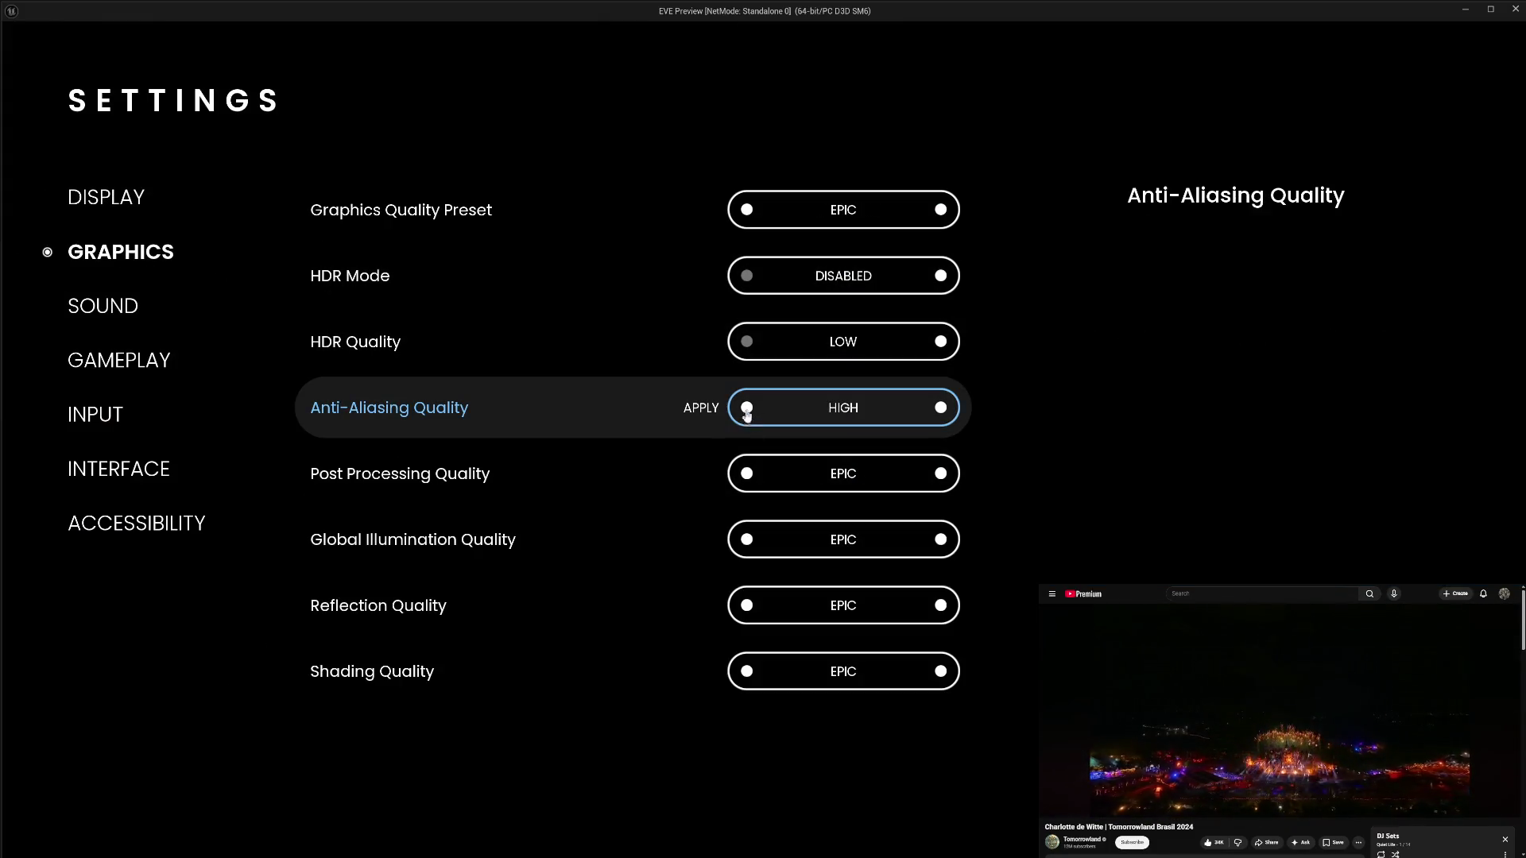
left_click(703, 411)
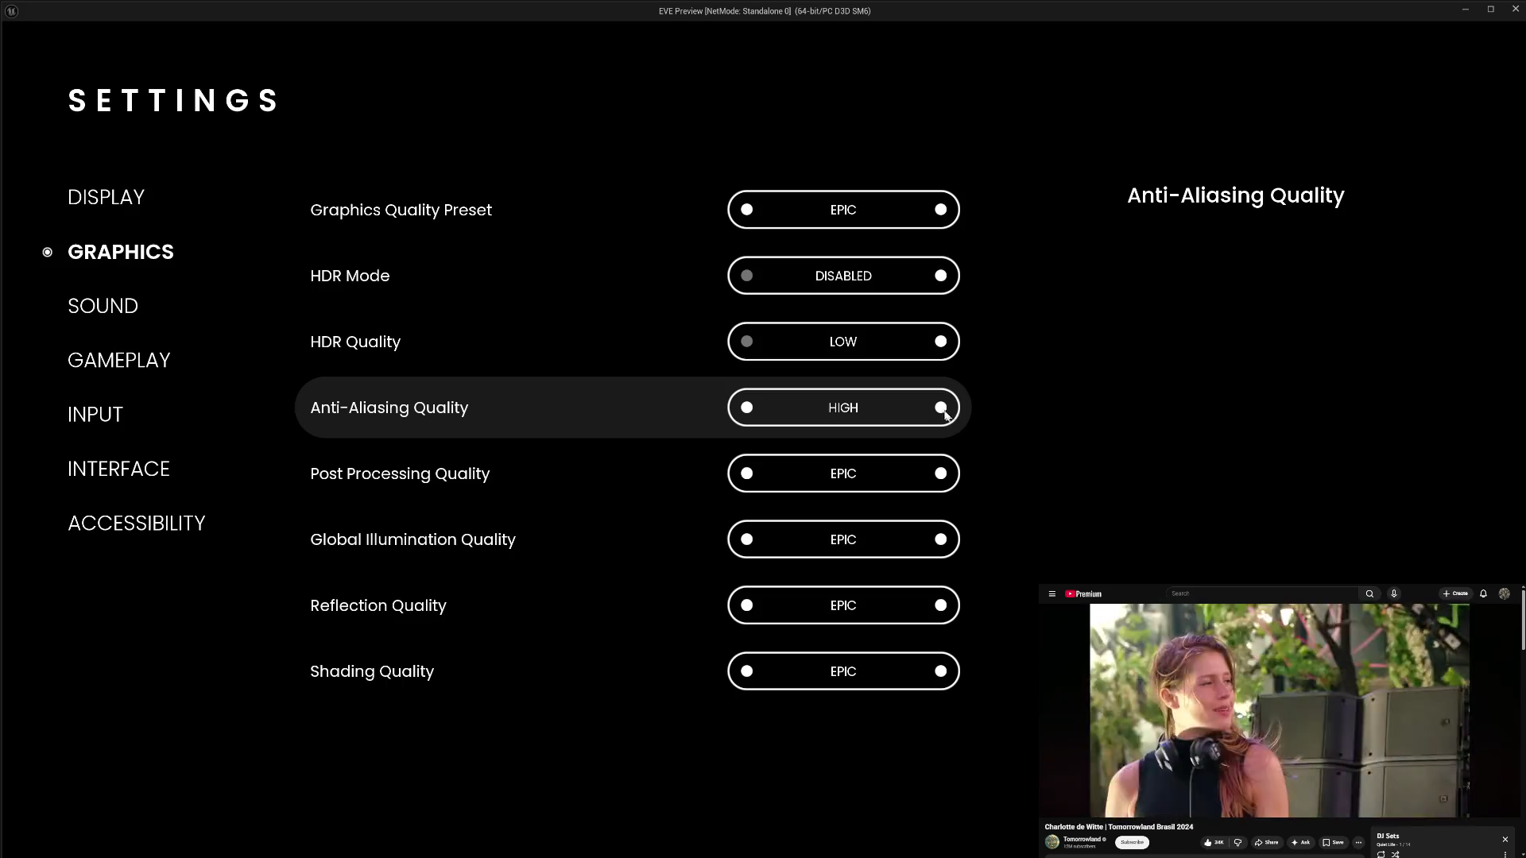
left_click(940, 408)
left_click(707, 411)
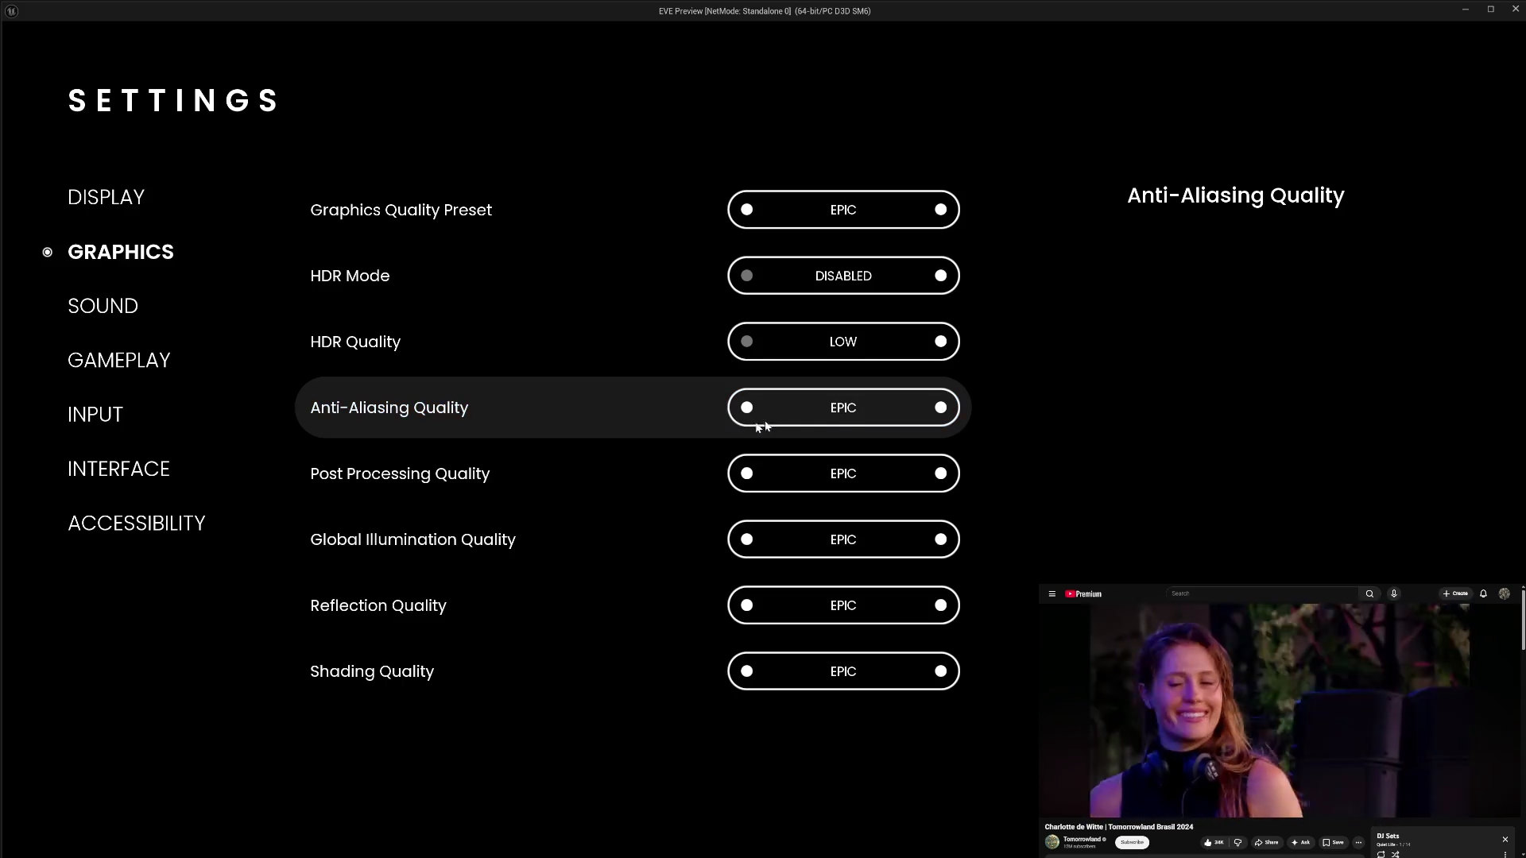
left_click(746, 408)
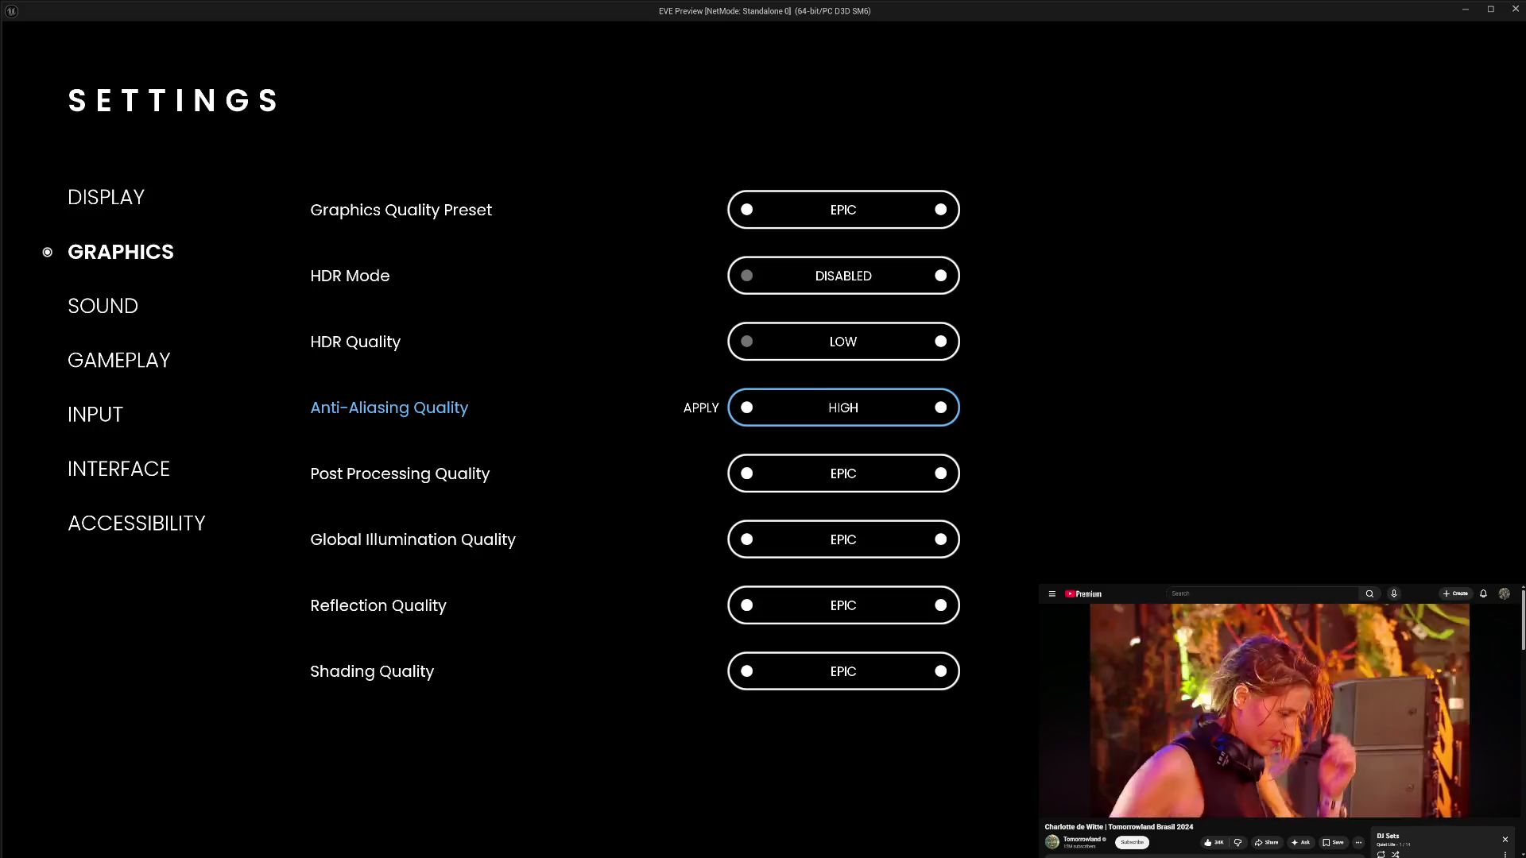
left_click(701, 407)
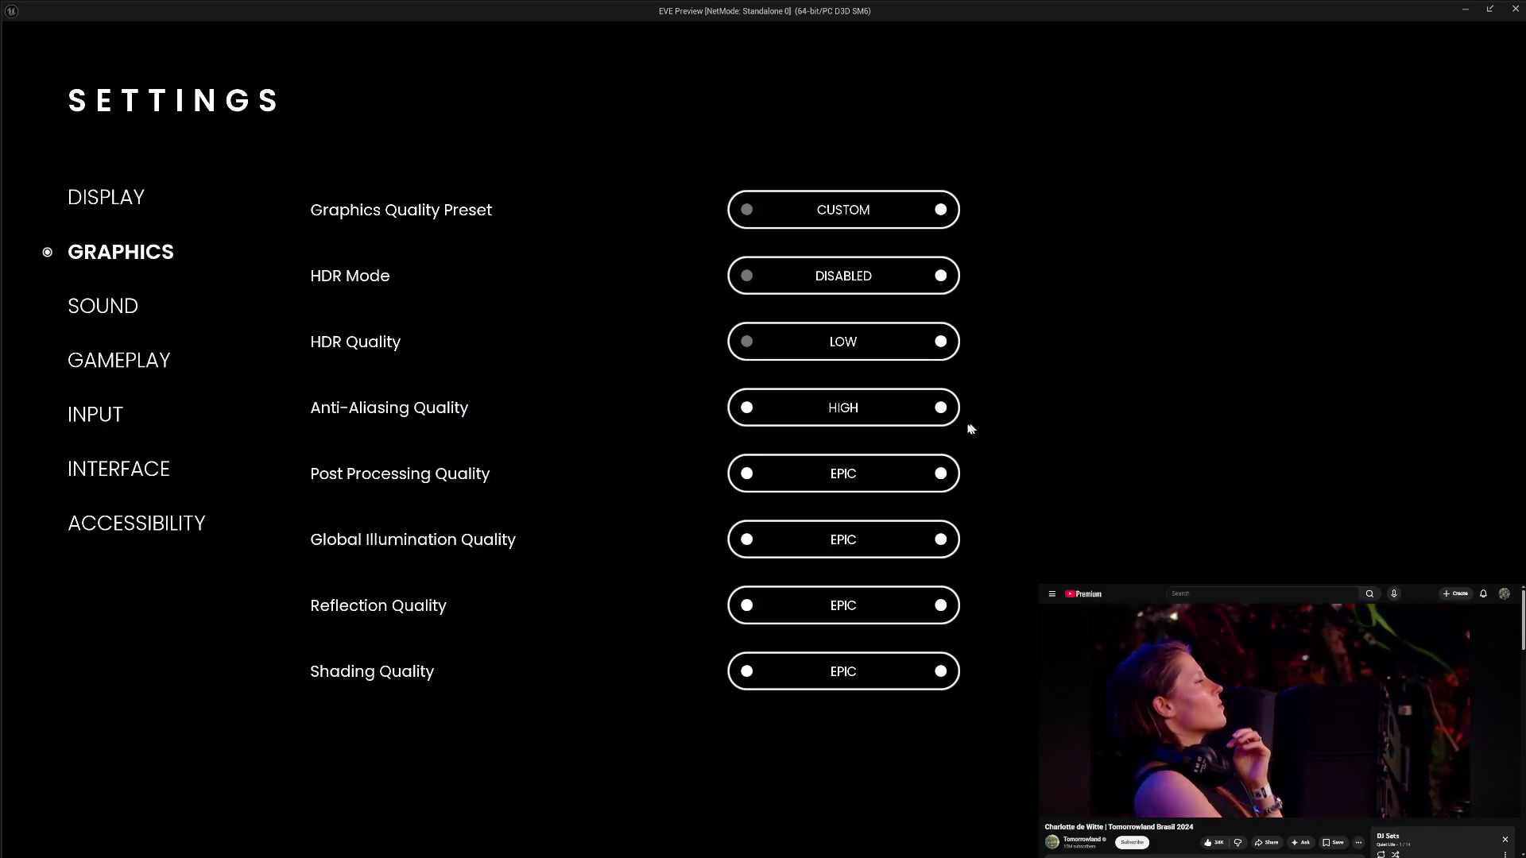
left_click(940, 409)
key("Return")
key("Escape")
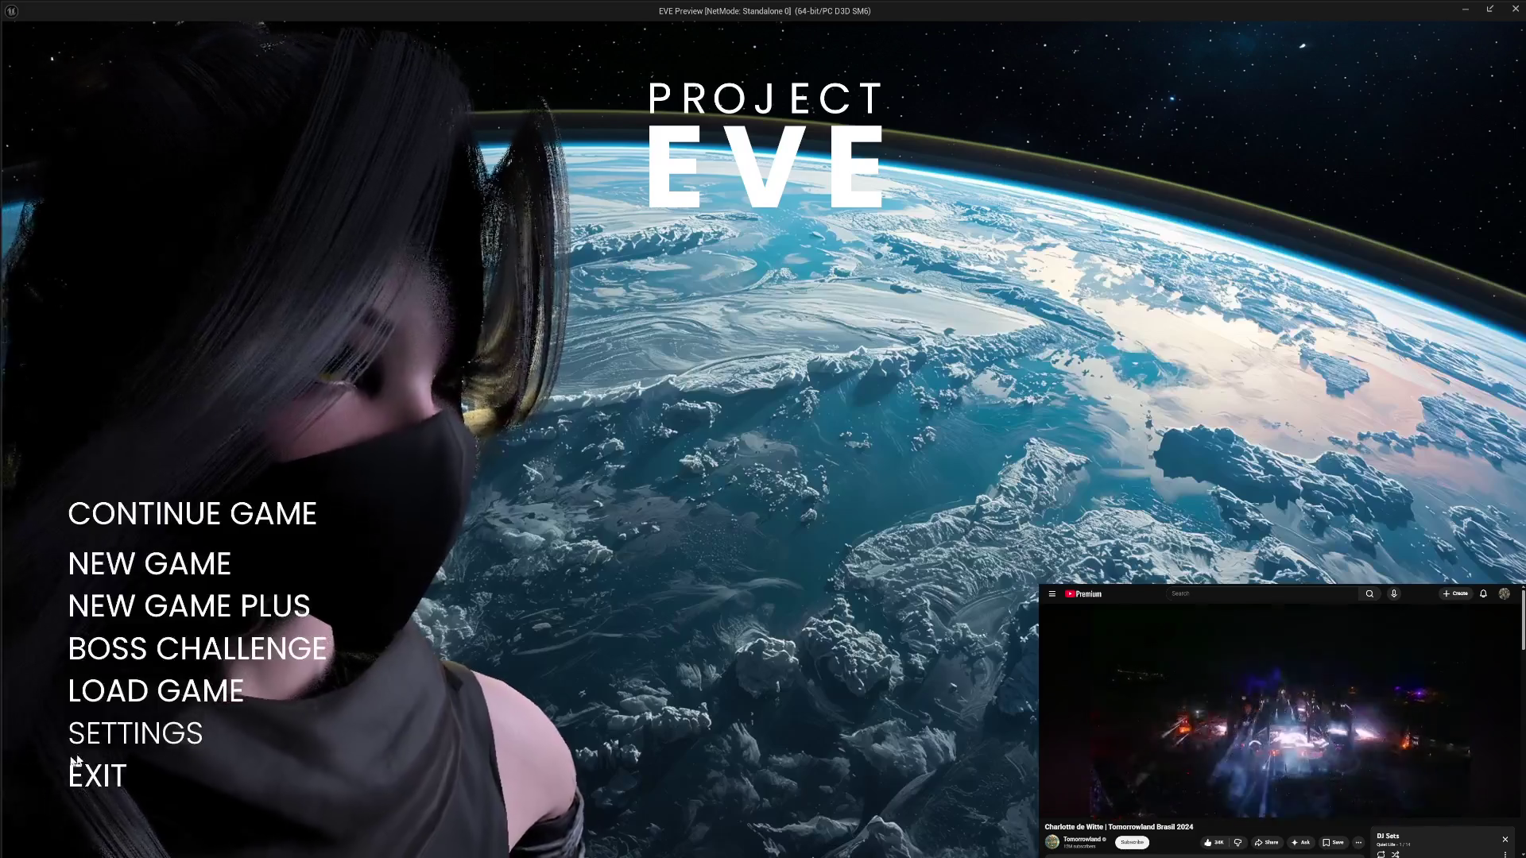
key("Escape")
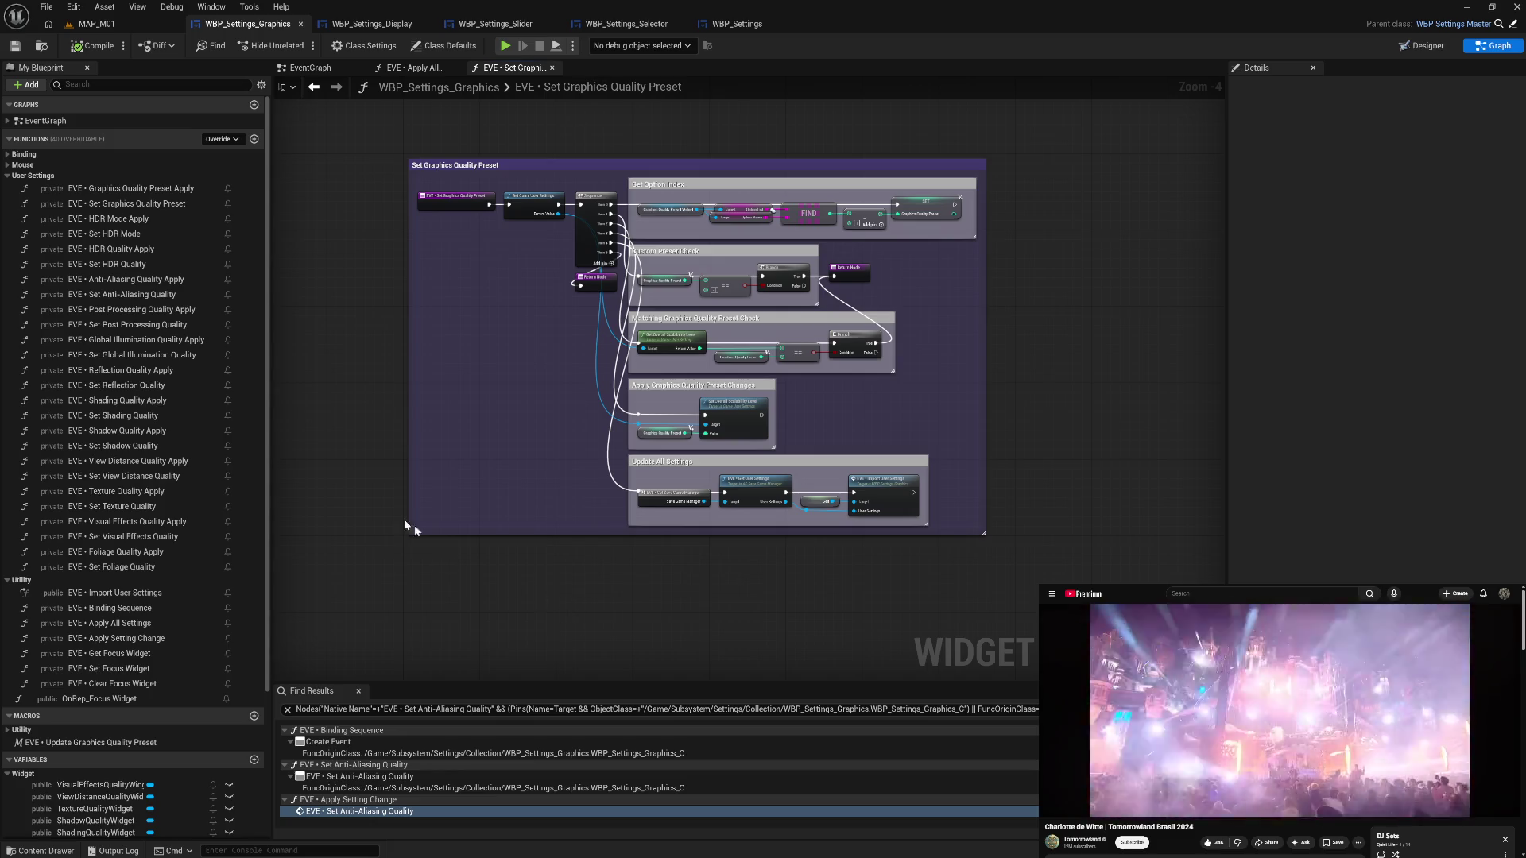
- In the Binding Sequence graph, expand the event signature list on the Display Mode Apply Binding's Create Event node
left_click(408, 741)
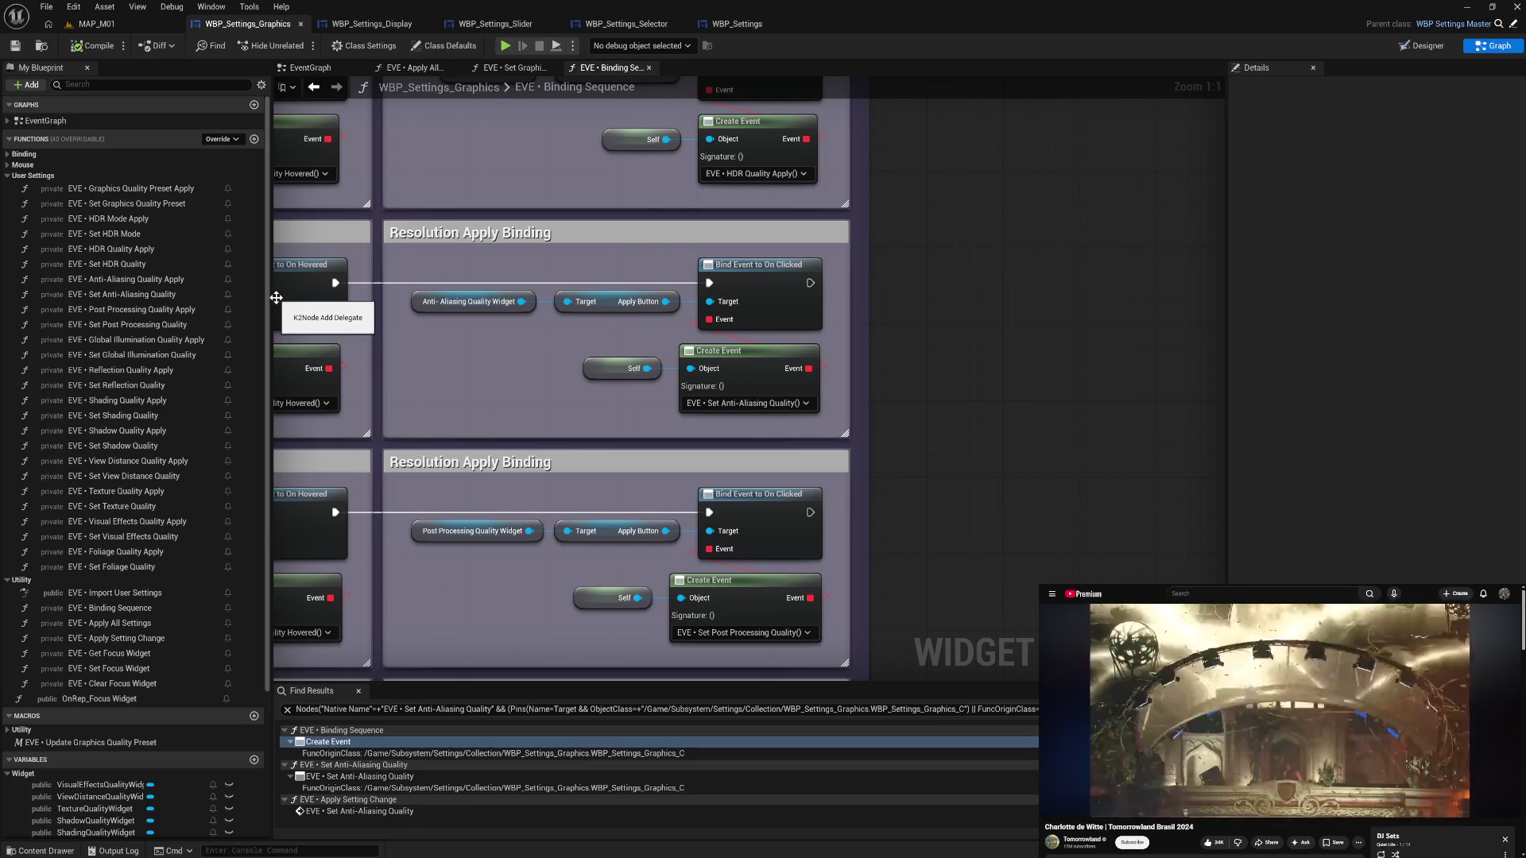
left_click_drag(564, 408, 814, 443)
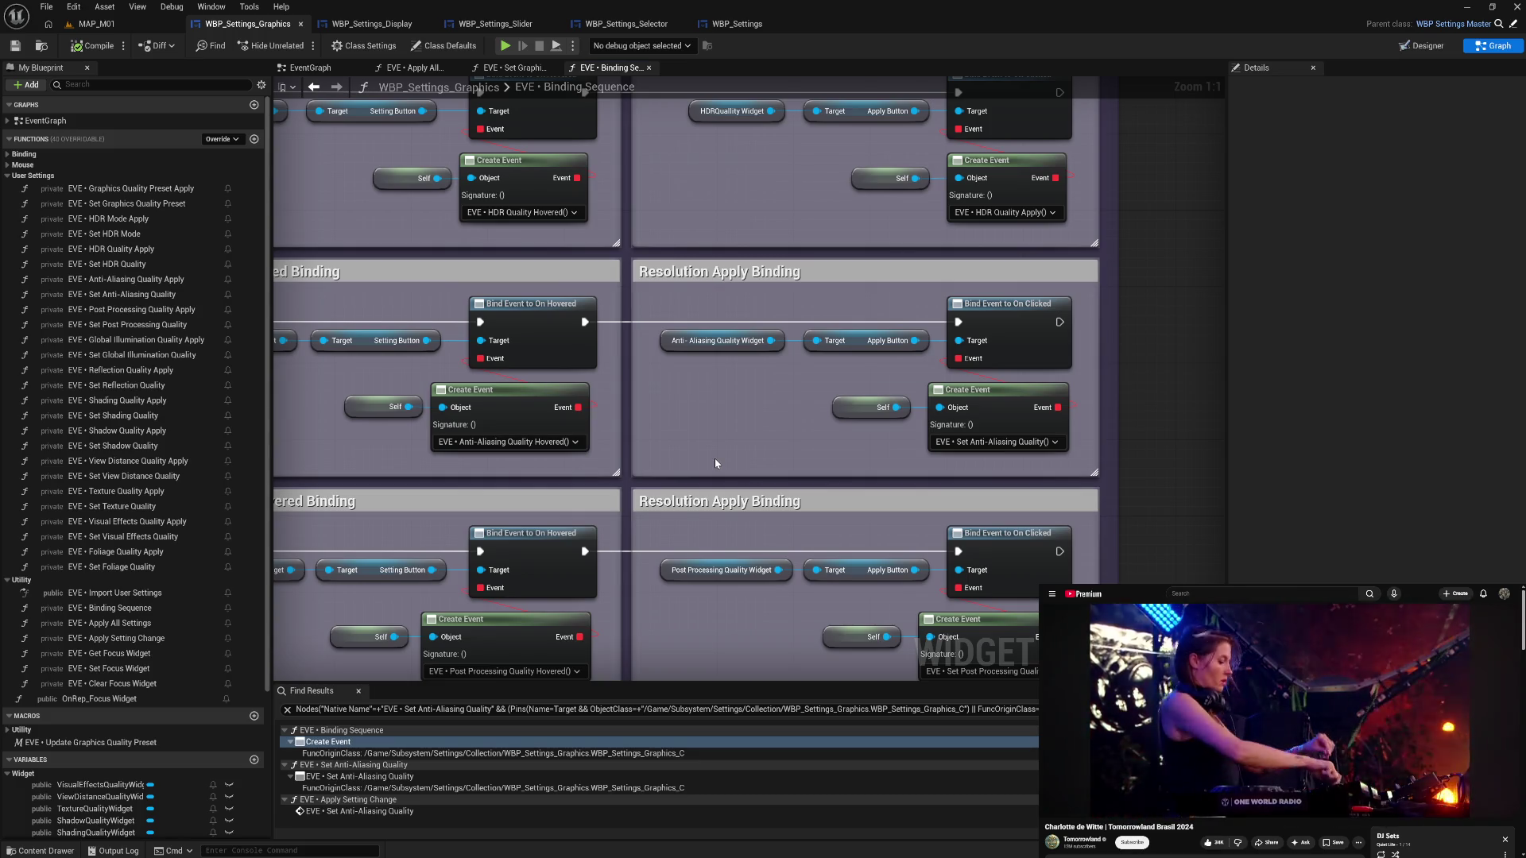
scroll(1169, 213, "up", 10)
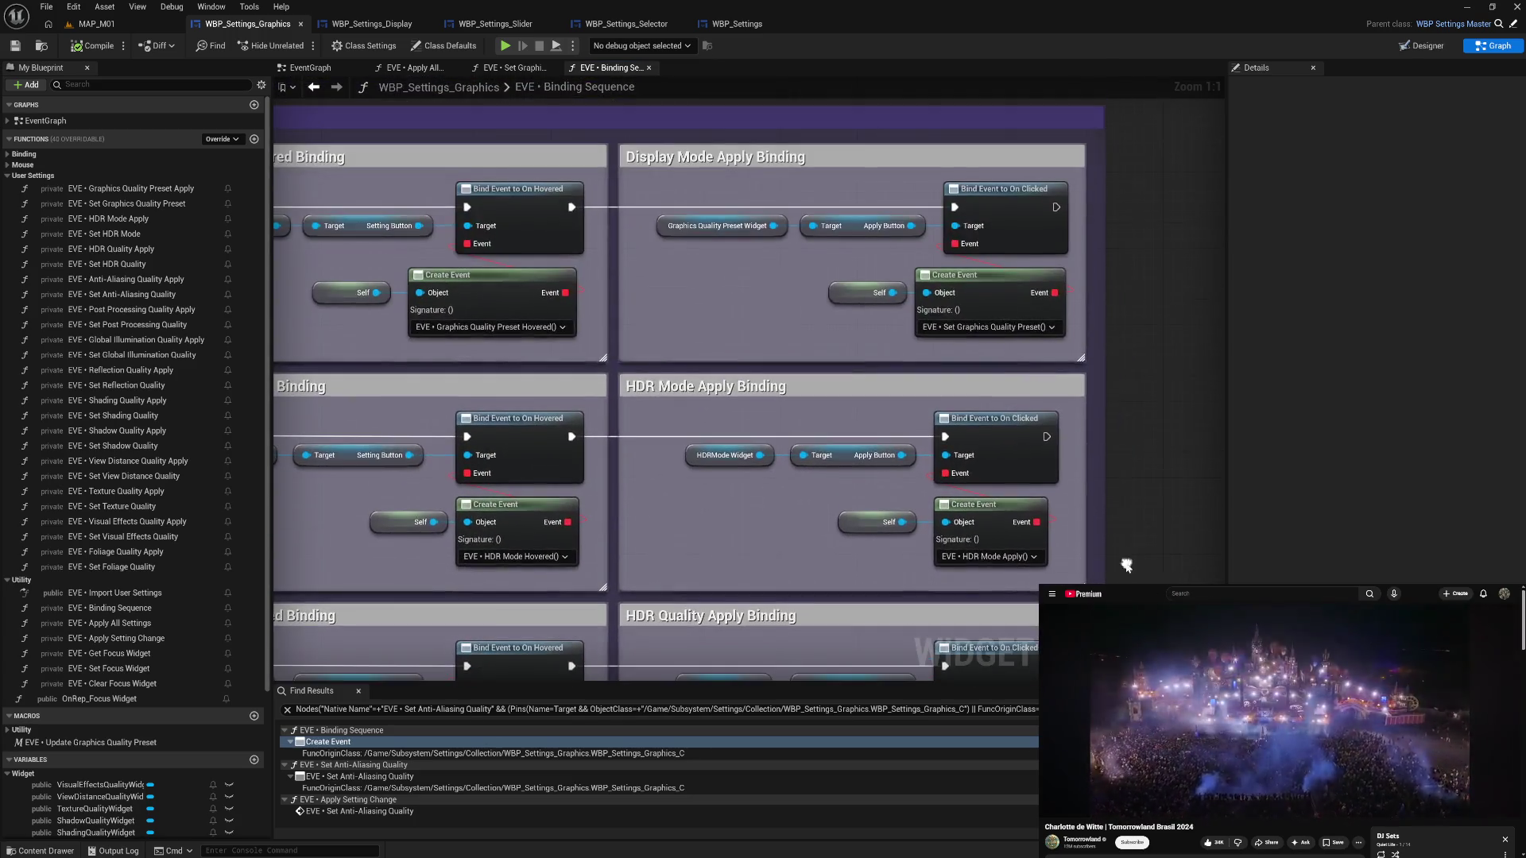
left_click(1006, 327)
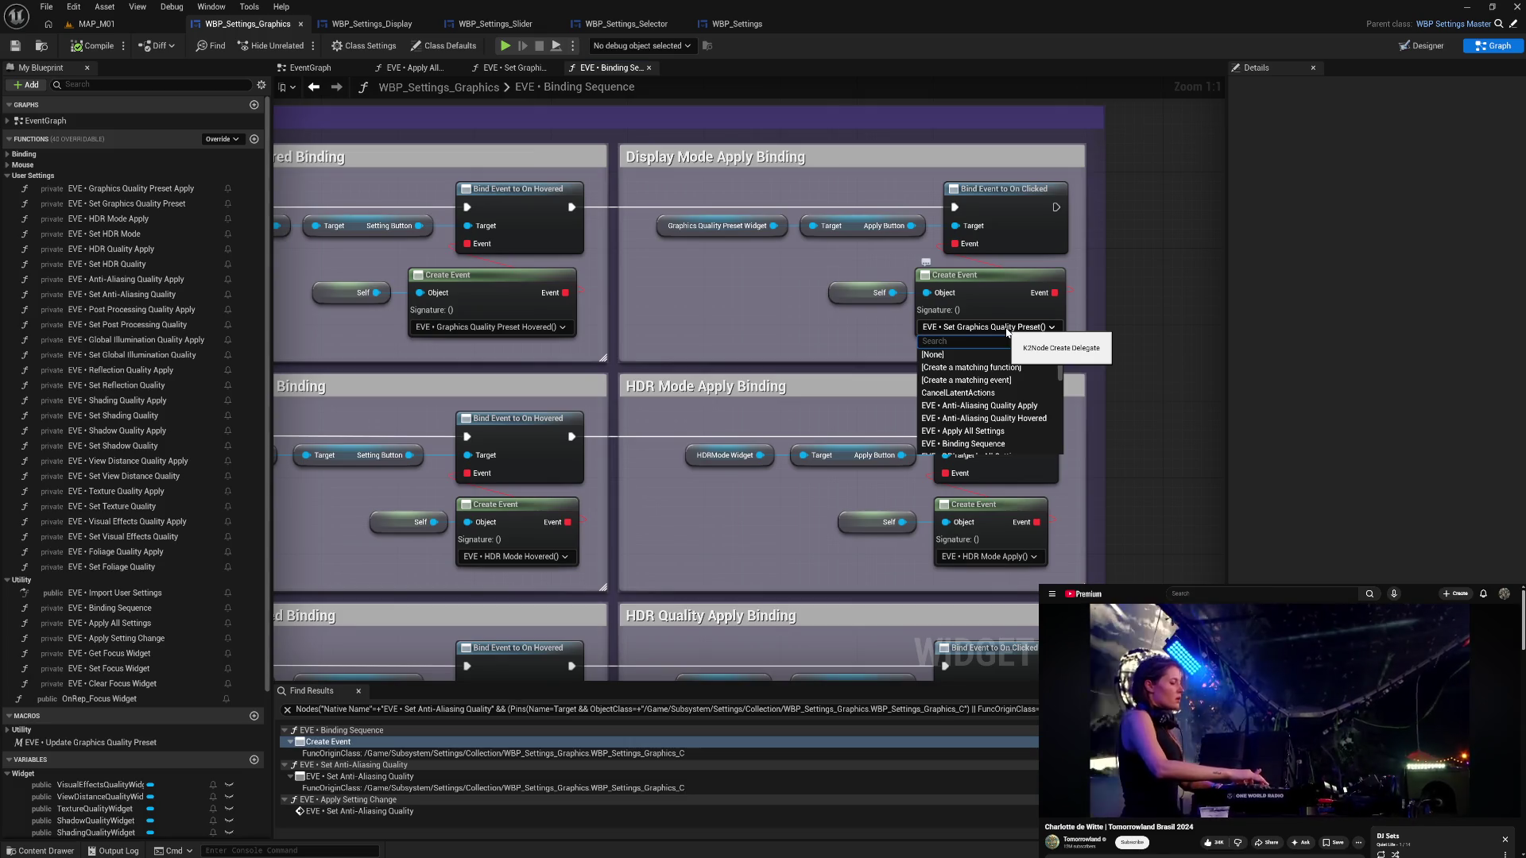
- Create a matching custom event named 'EVE • Graphics Quality Preset Clicked' from the signature list
left_click(1003, 380)
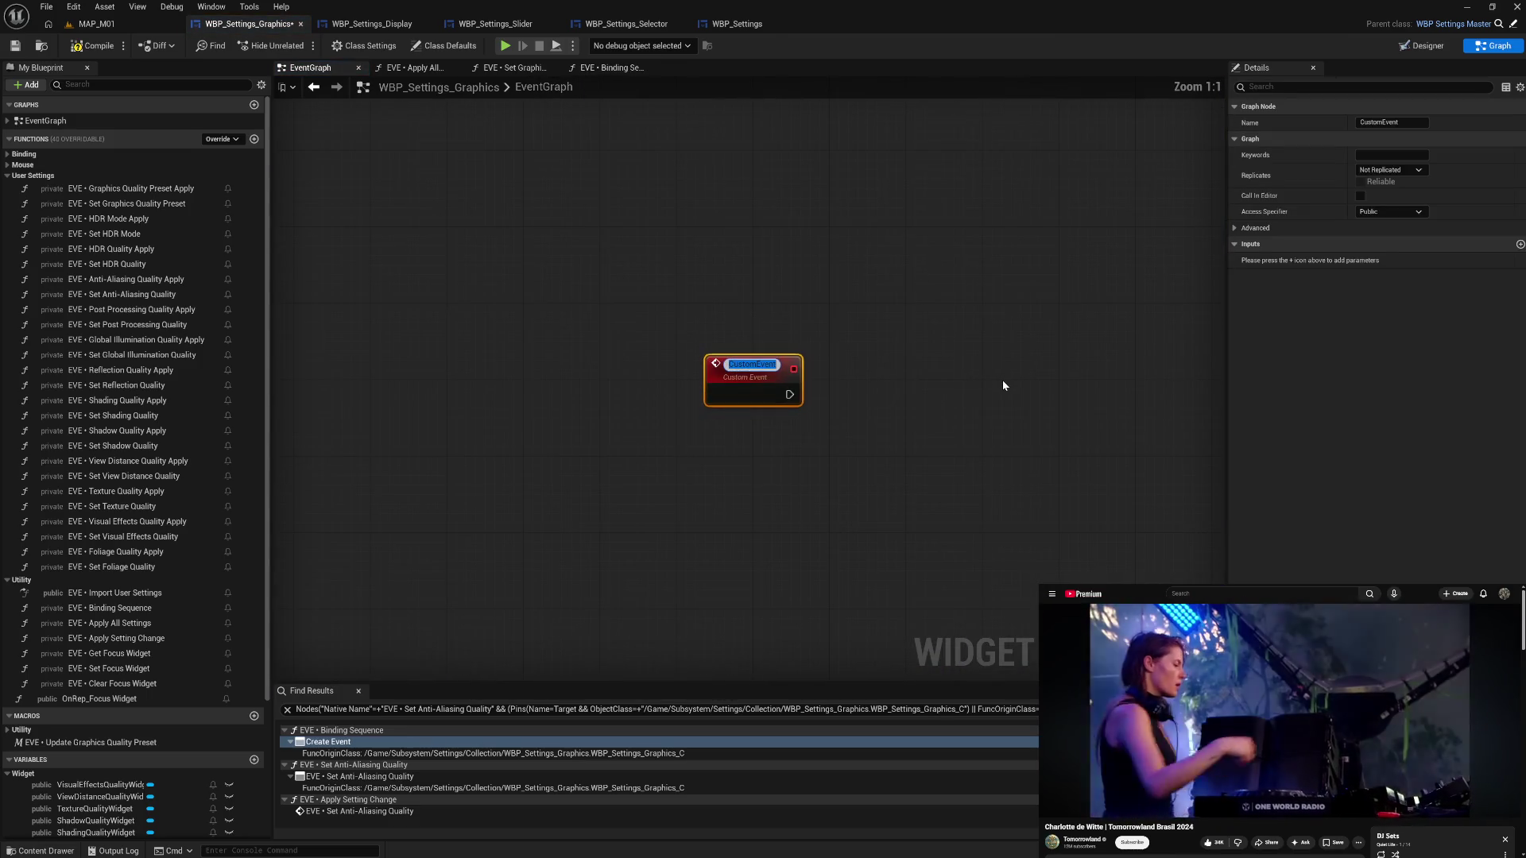
type("EVE")
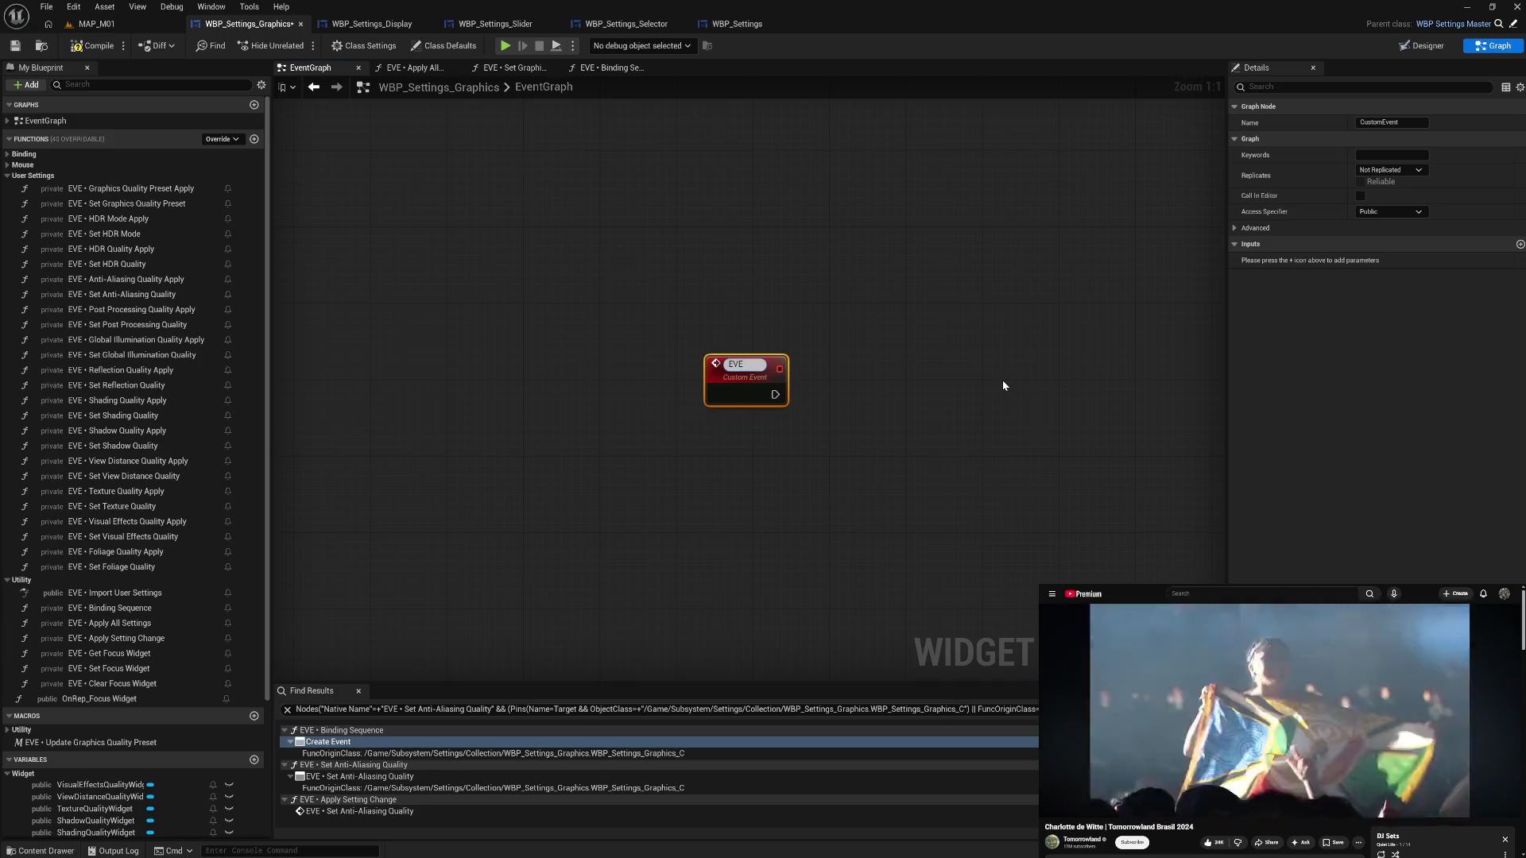
type(" • Graphic")
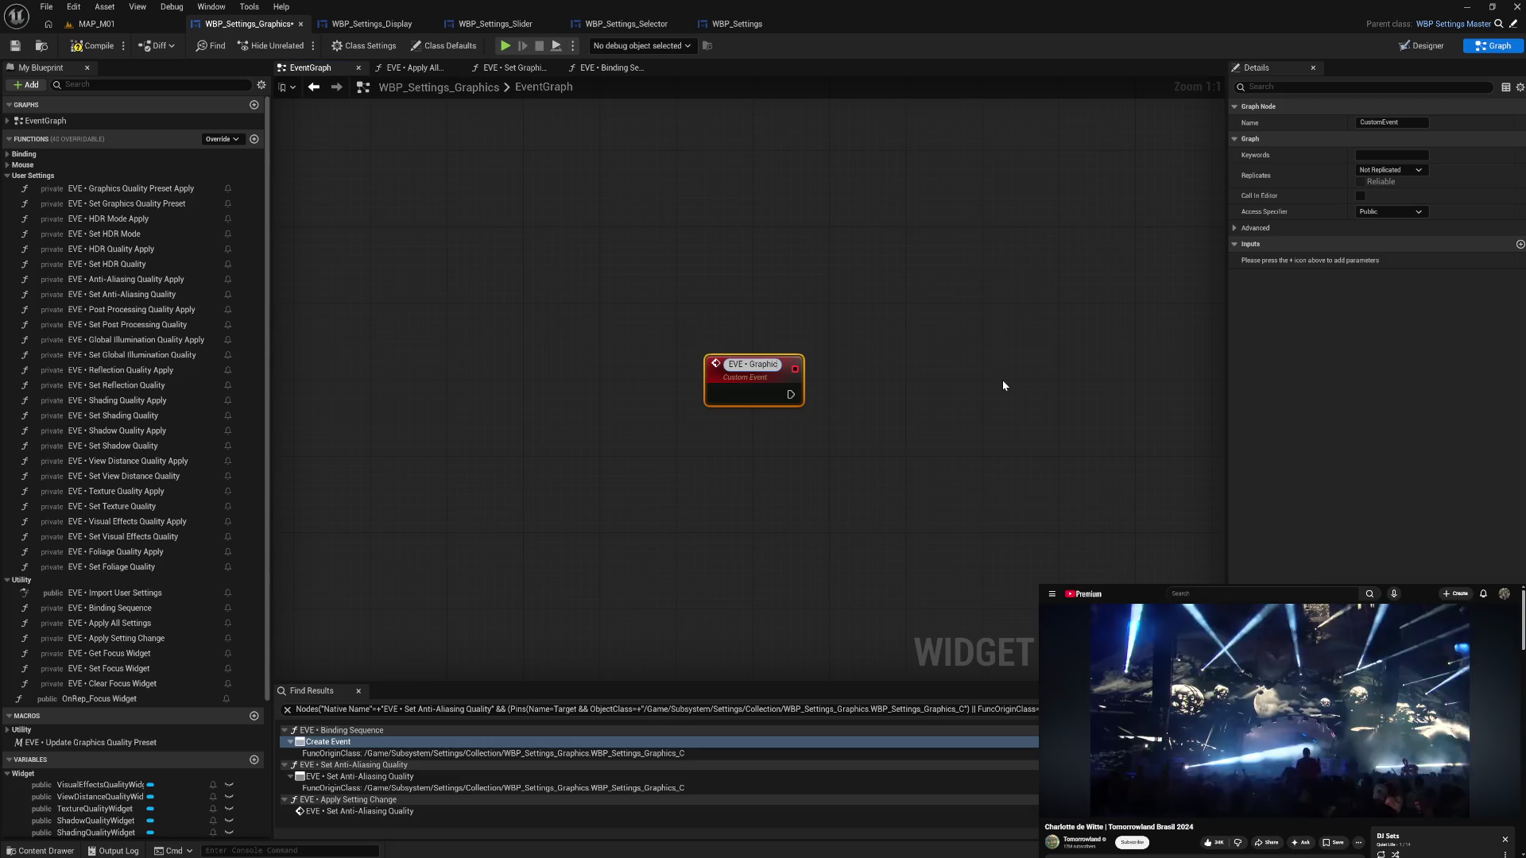
type("s Q")
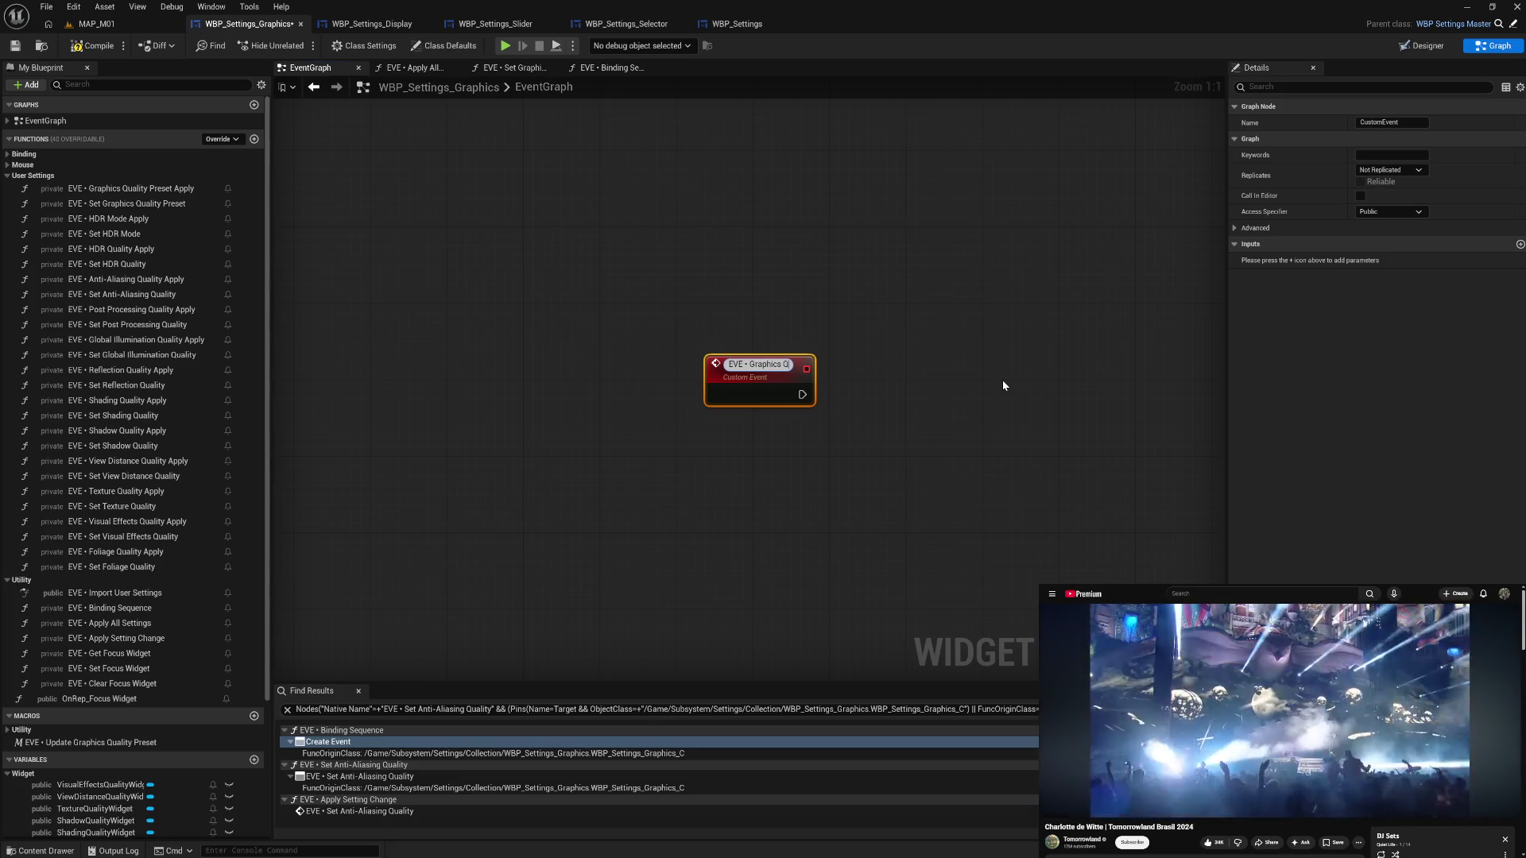
type("uality Pr")
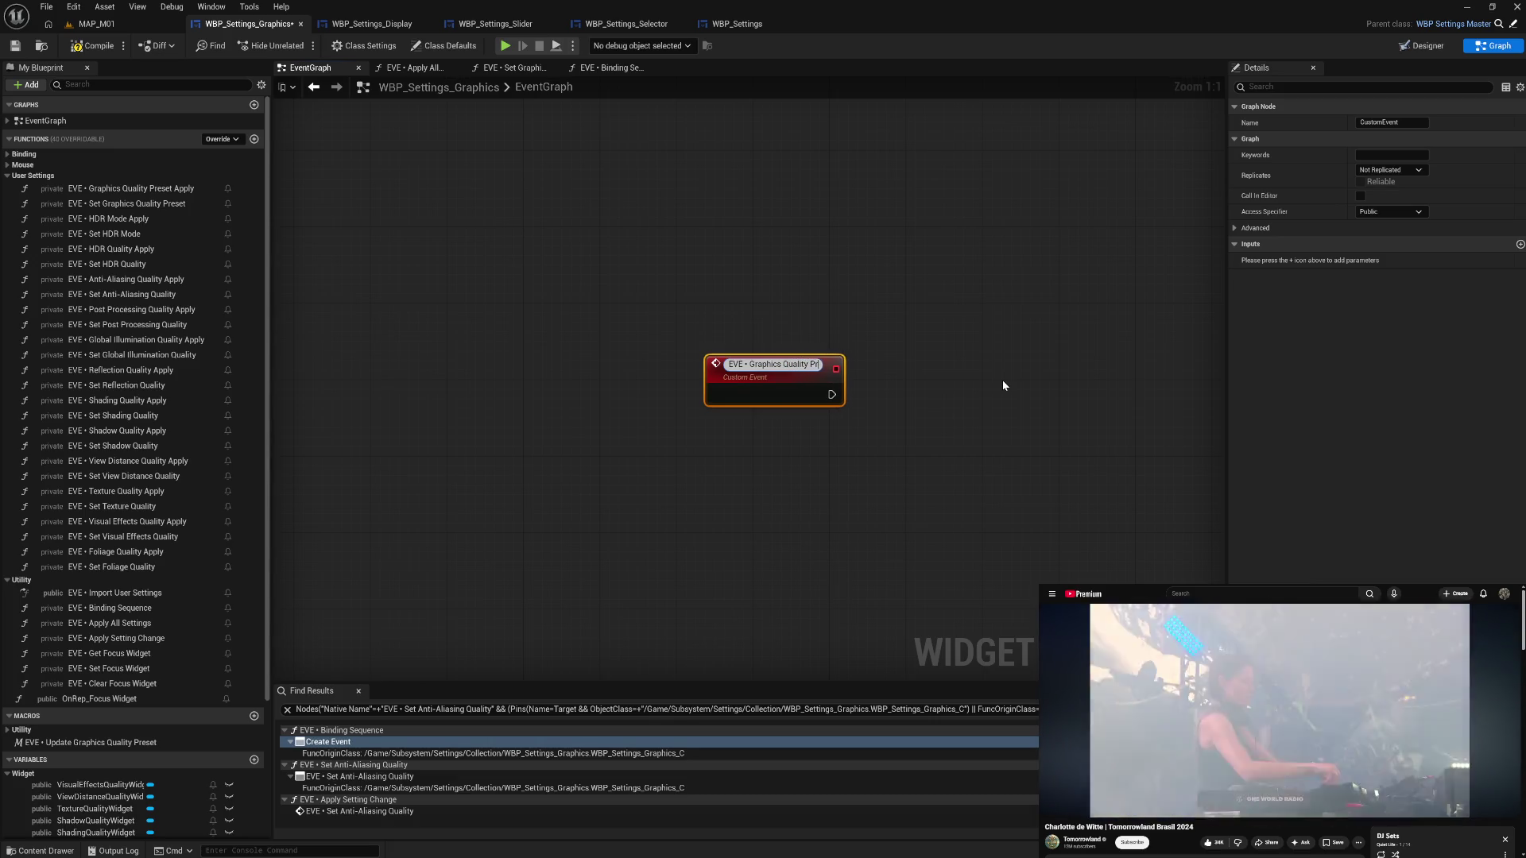
type("eset Chicked")
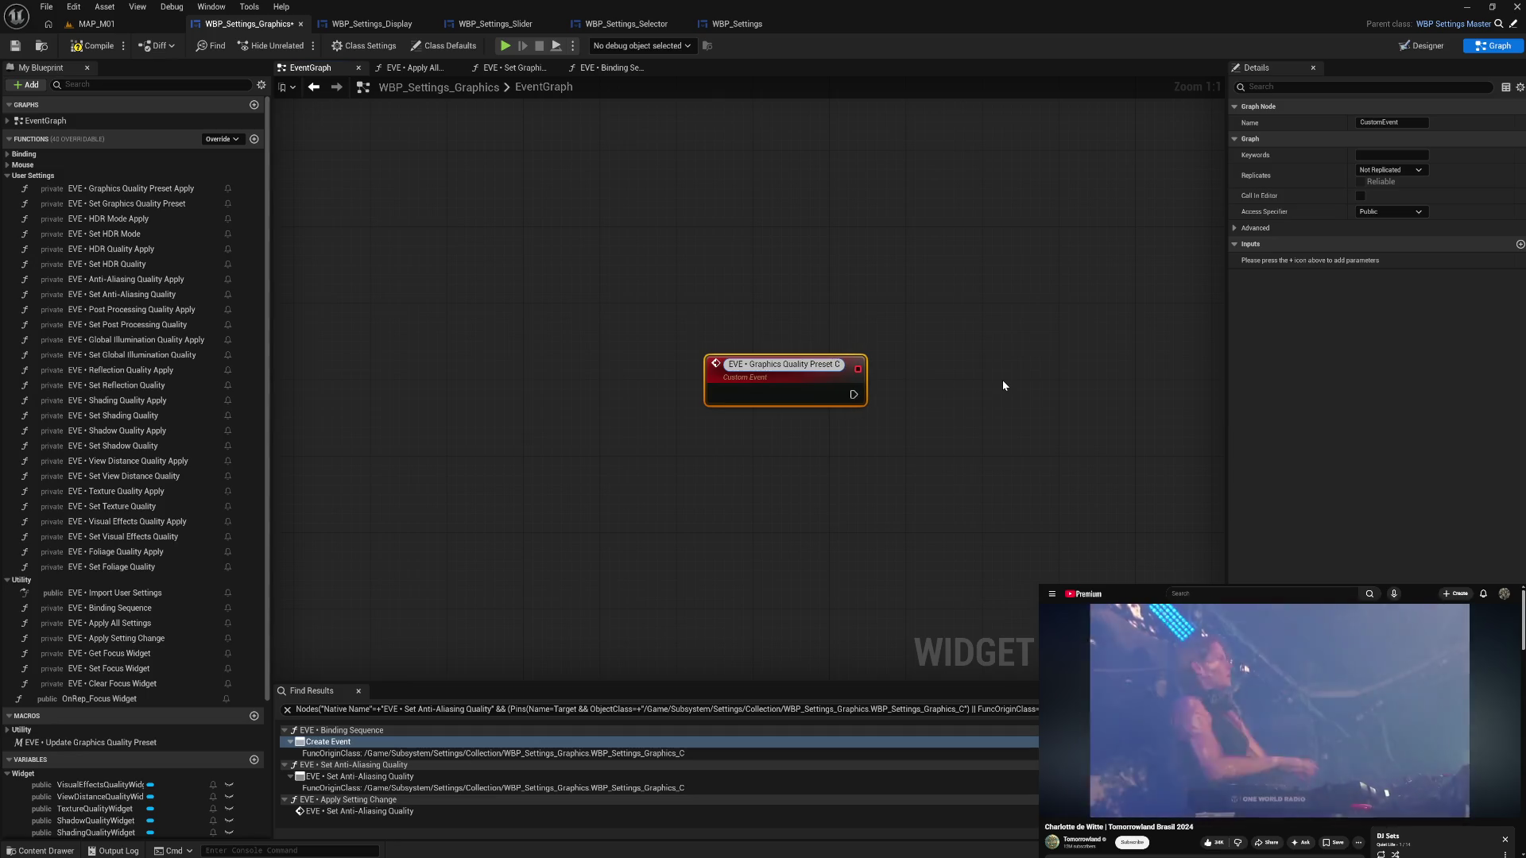
key("Return")
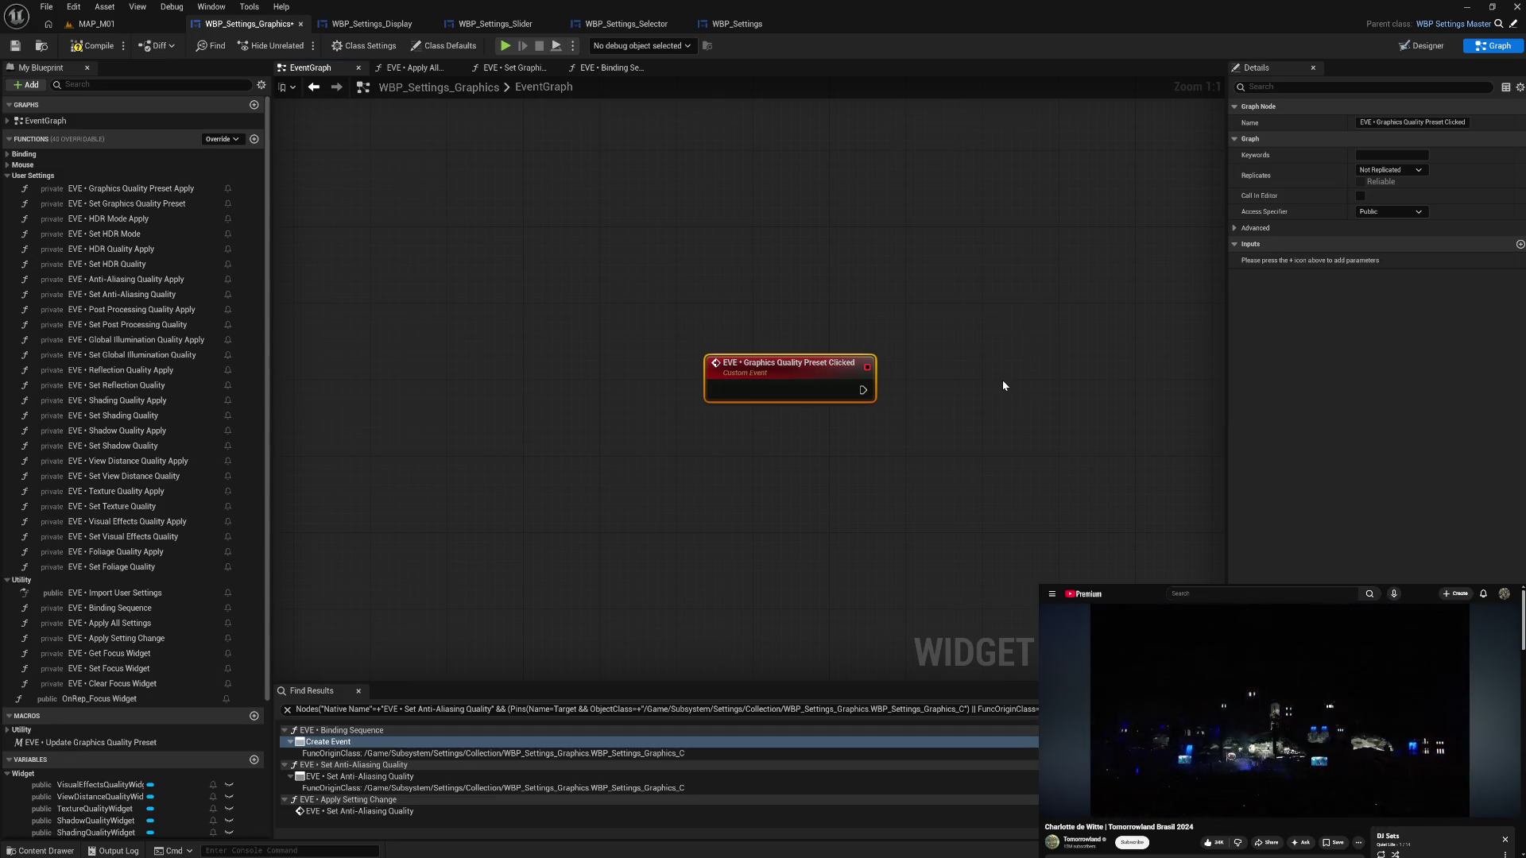
- Move the Graphics Quality Preset Clicked event beside the key-press comment groups
scroll(1002, 380, "down", 4)
mouse_move(633, 477)
left_mouse_down()
mouse_move(783, 123)
mouse_move(536, 316)
mouse_move(465, 235)
mouse_move(467, 192)
mouse_move(456, 214)
mouse_move(439, 201)
left_mouse_up()
left_click_drag(495, 279, 590, 293)
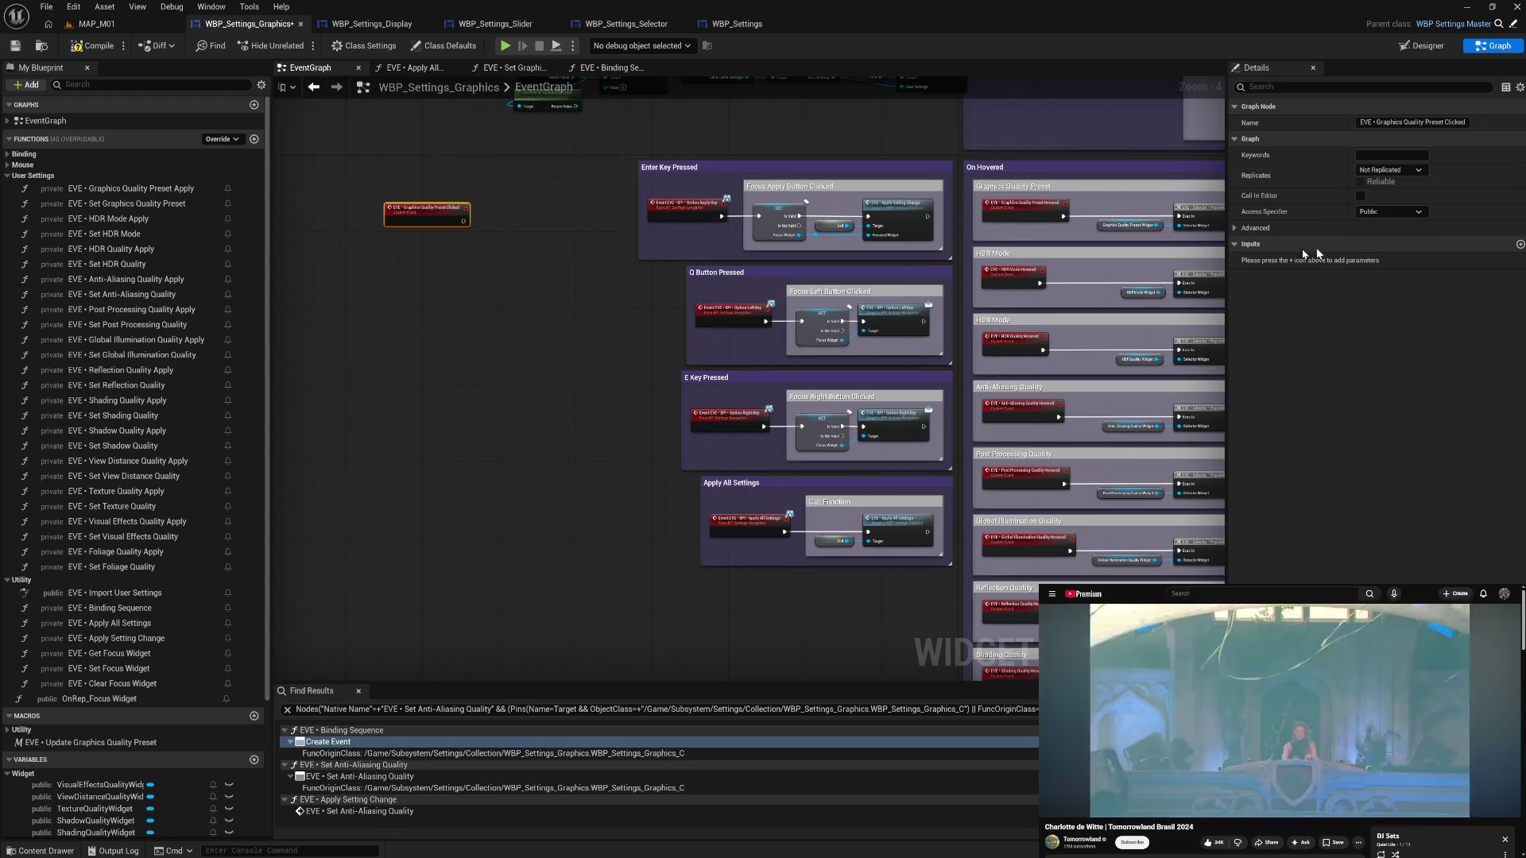
- Set the HDR Mode Hovered and HDR Quality Hovered events' Access Specifier to Private
left_click(1025, 208)
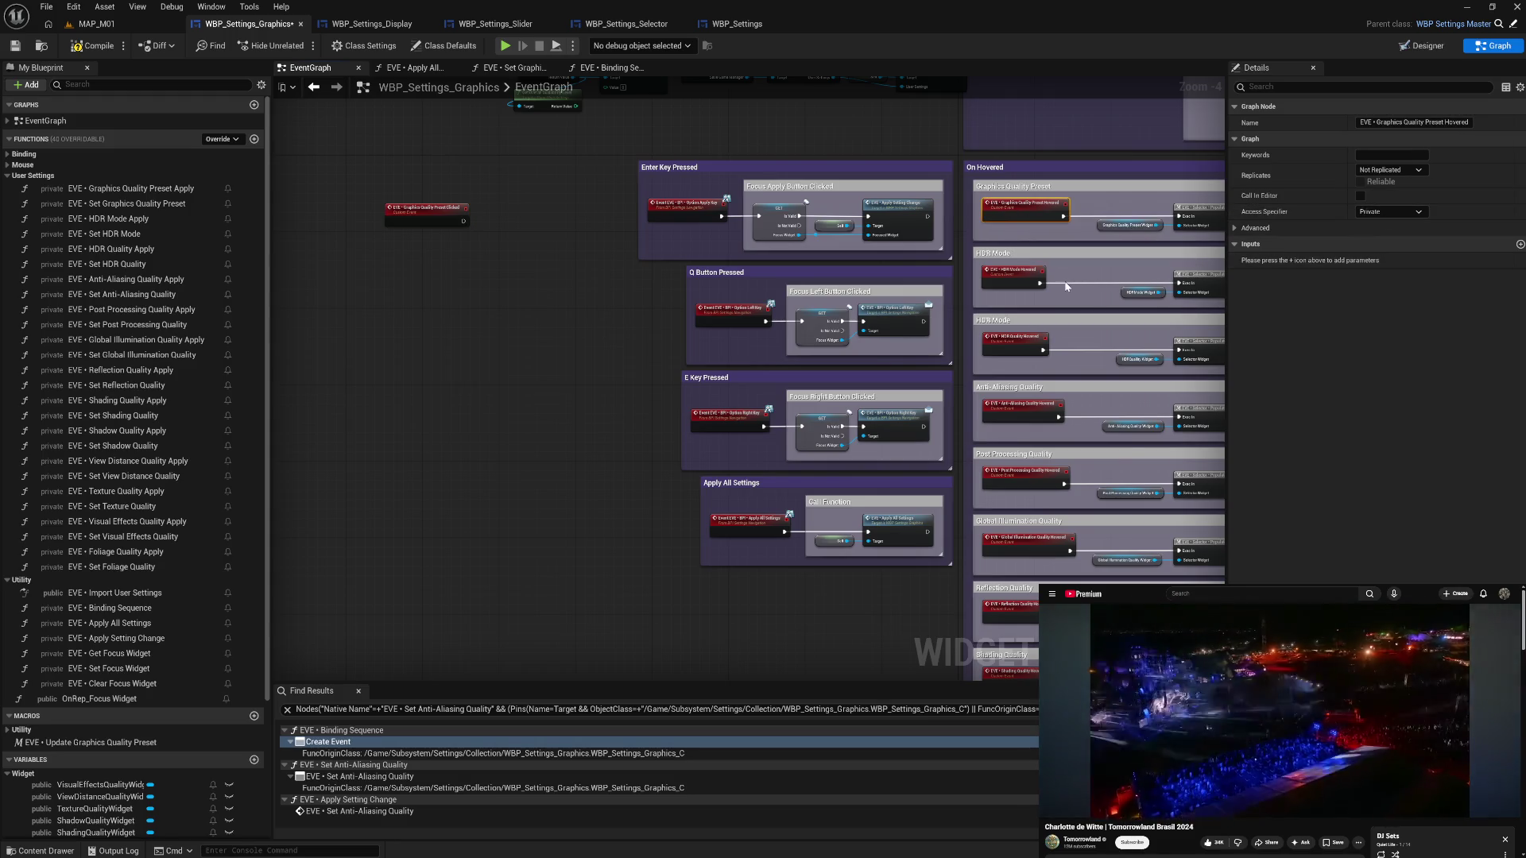
left_click(1025, 283)
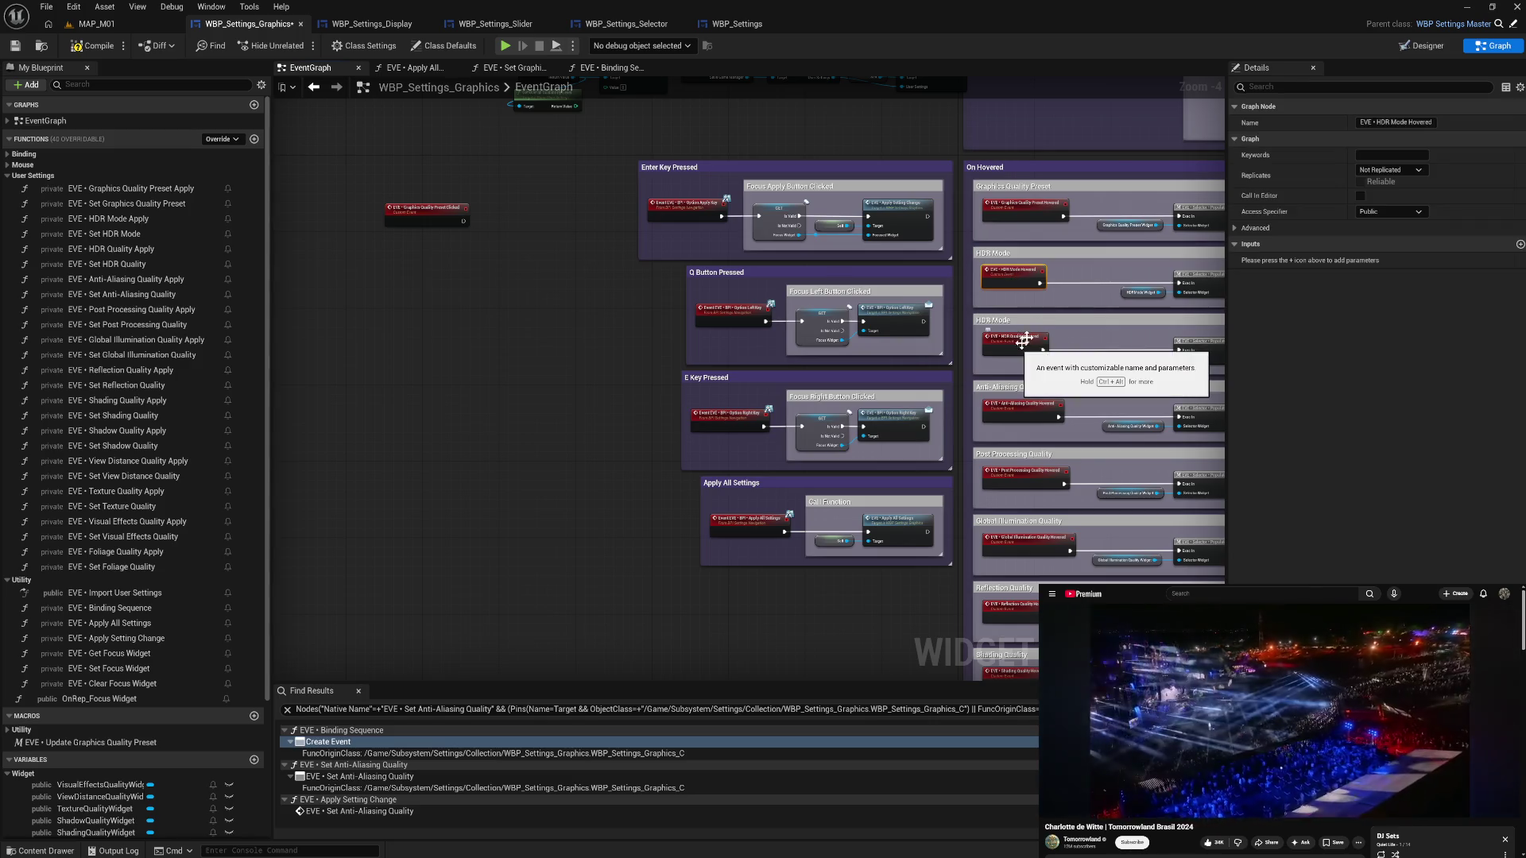
left_click(1391, 211)
left_click(1378, 236)
left_click(1034, 337)
left_click(1391, 212)
left_click(1374, 224)
left_click(1381, 209)
left_click(1378, 240)
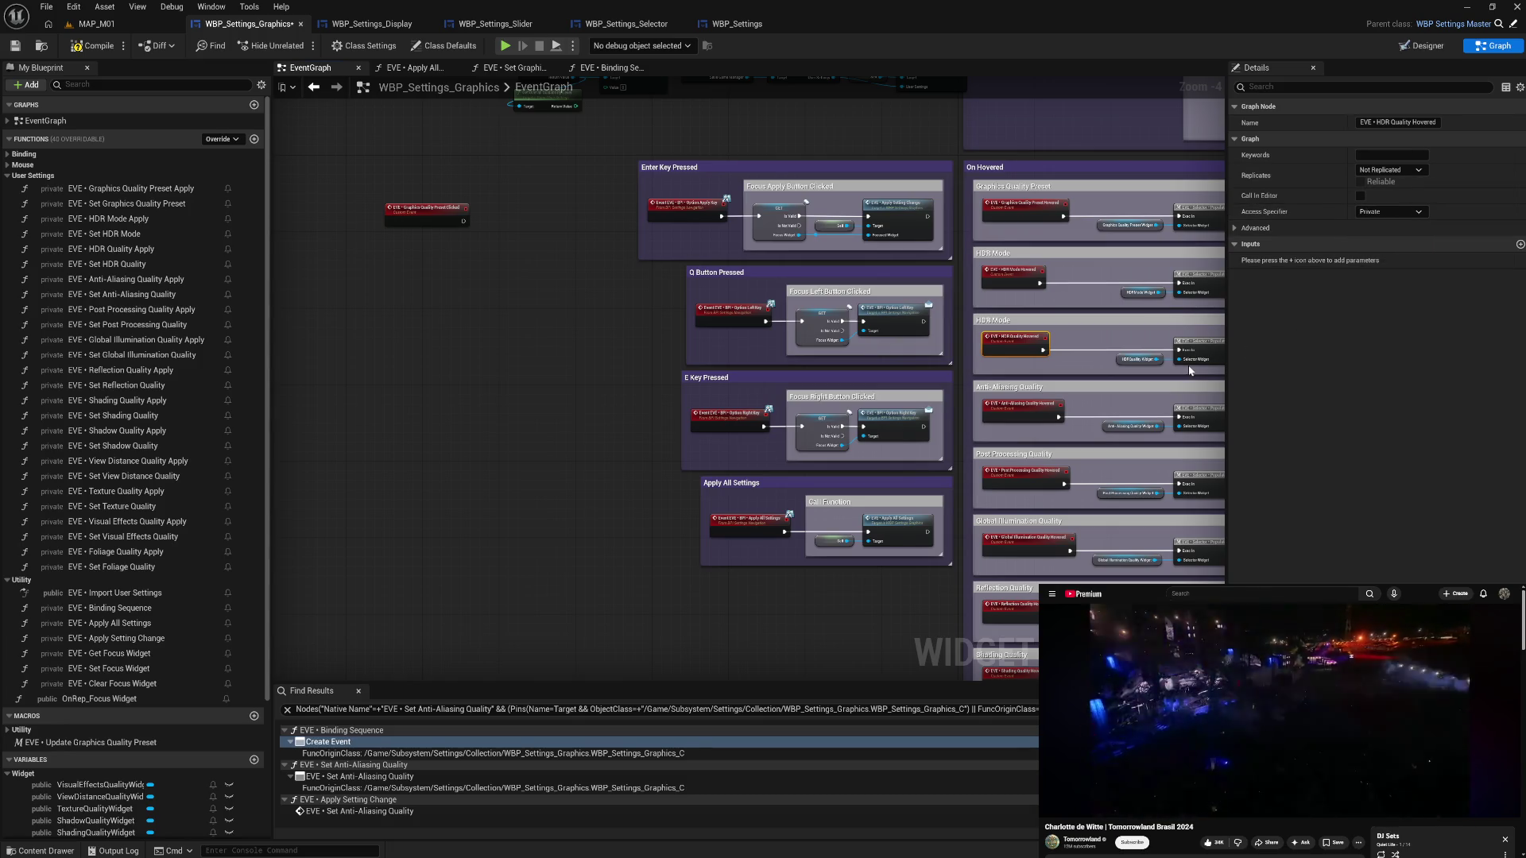
right_click(1298, 215)
left_click(1275, 234)
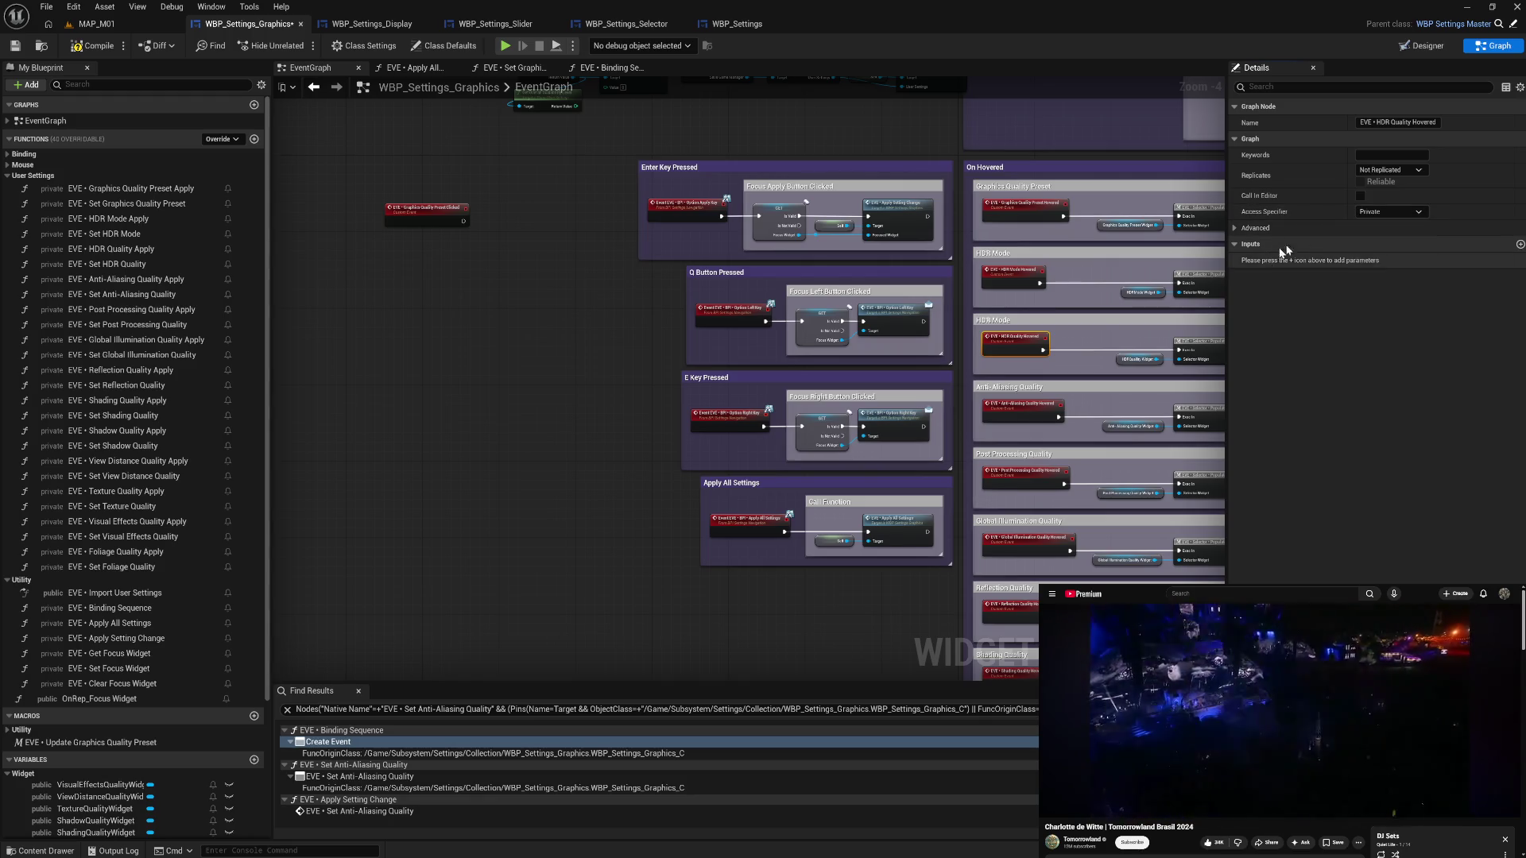
right_click(1443, 211)
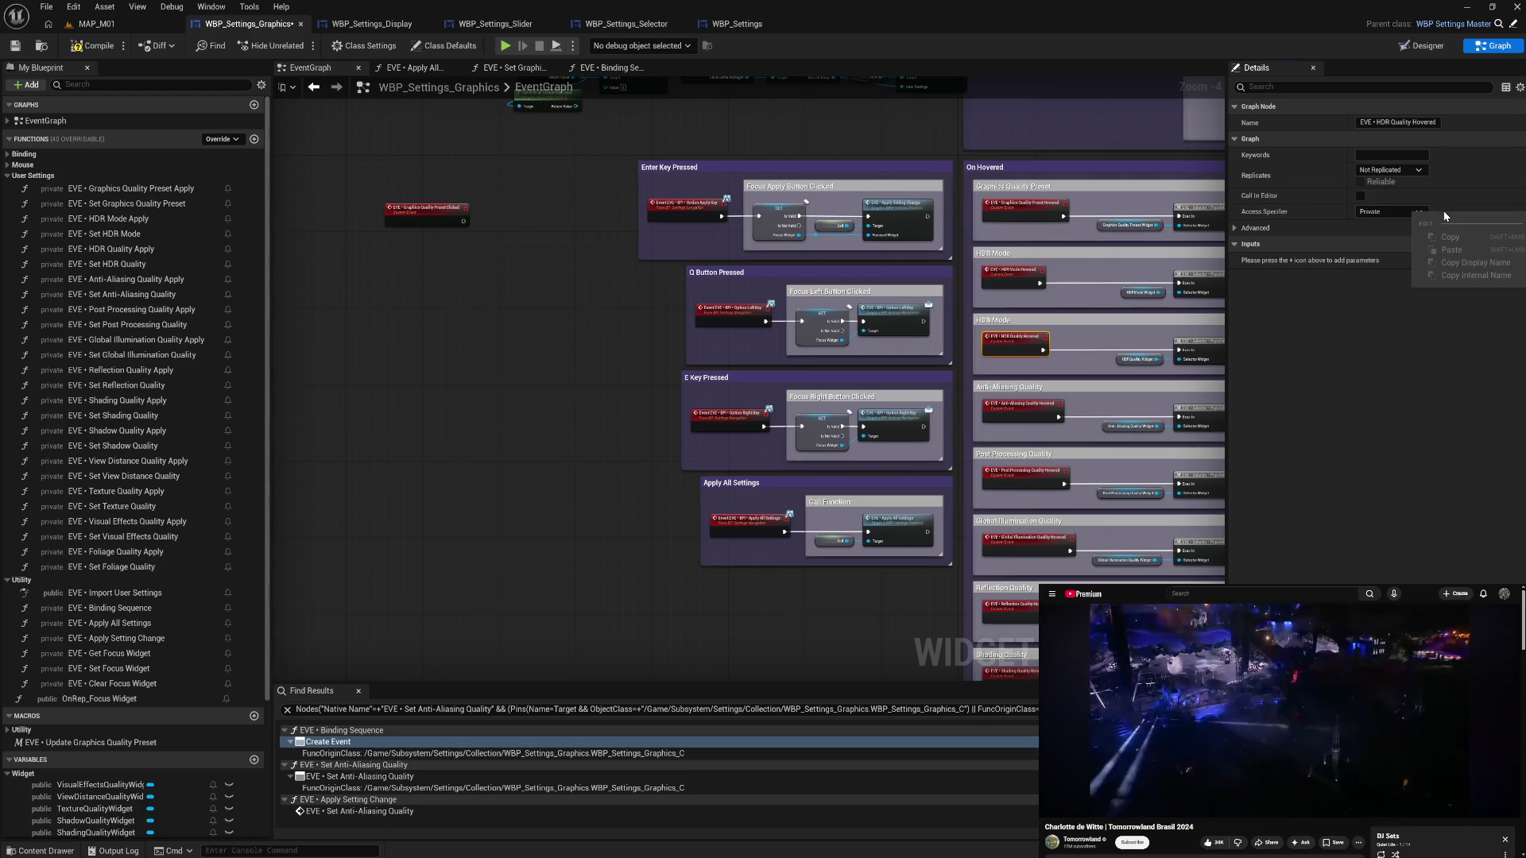
- Review the remaining Hovered events, then reselect the Graphics Quality Preset Clicked event
left_click(1014, 415)
left_click(1026, 485)
left_click(1025, 549)
left_click_drag(849, 623, 829, 380)
left_click(997, 437)
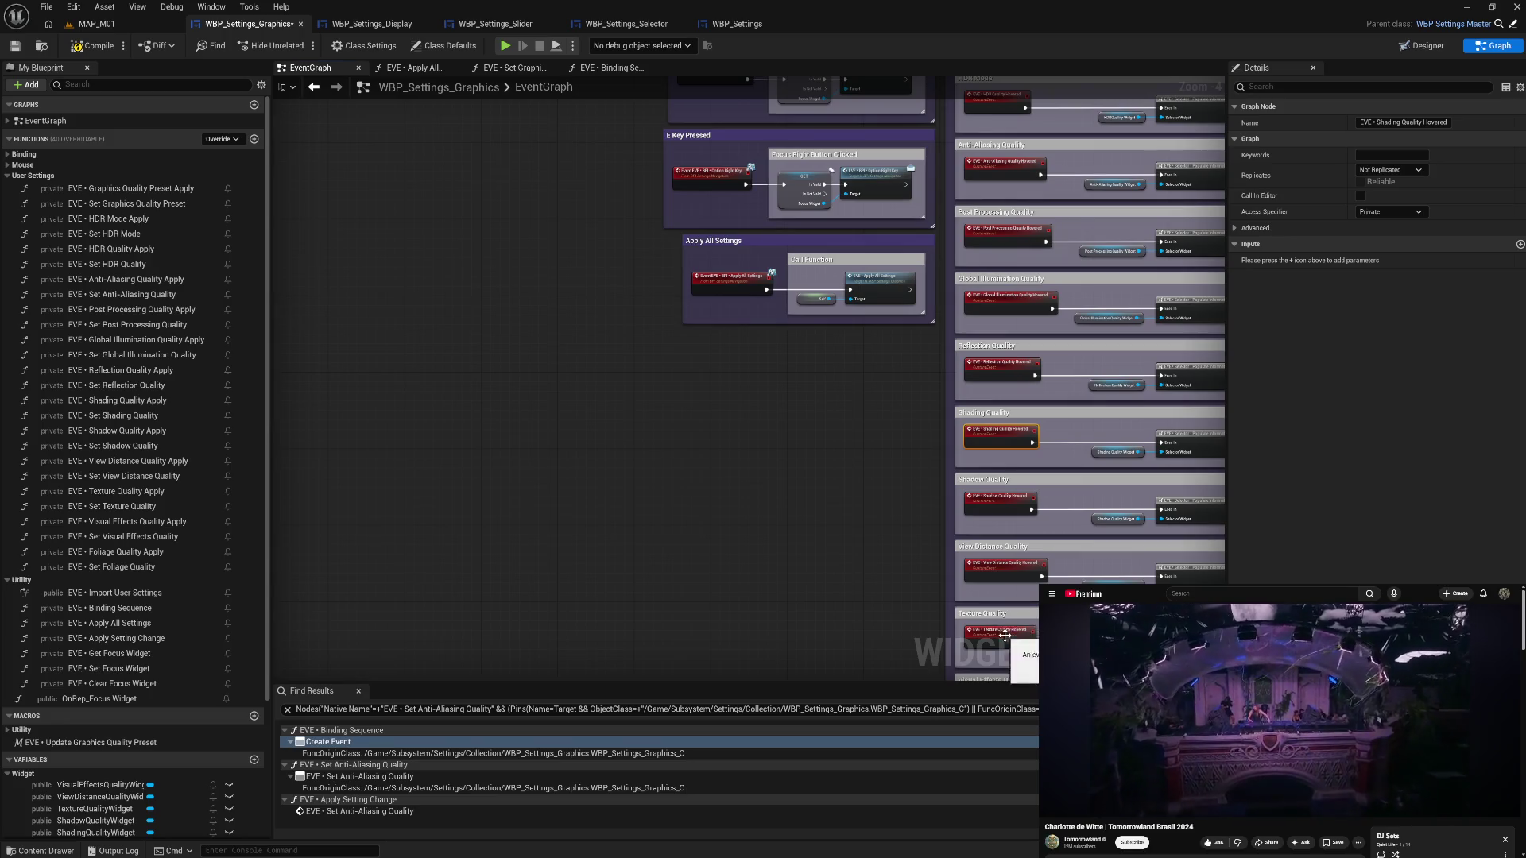
left_click(817, 409)
mouse_move(817, 408)
left_mouse_down()
mouse_move(742, 592)
mouse_move(580, 421)
mouse_move(593, 388)
left_mouse_up()
left_click(552, 350)
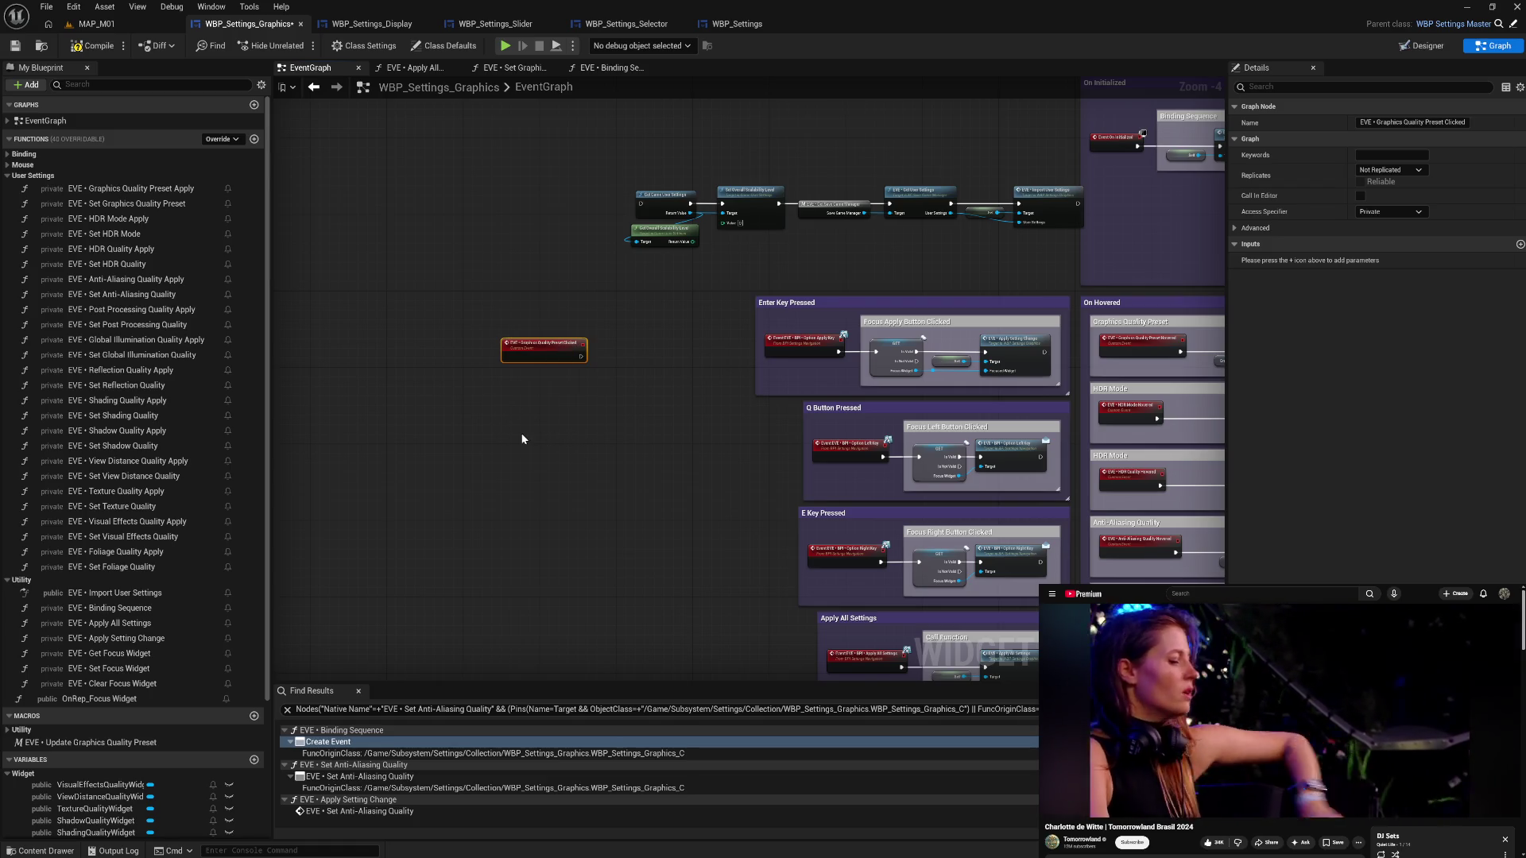
- Paste a custom event, name it 'EVE • HDR Mode Clicked', and place it below the preset event
key("ctrl+v")
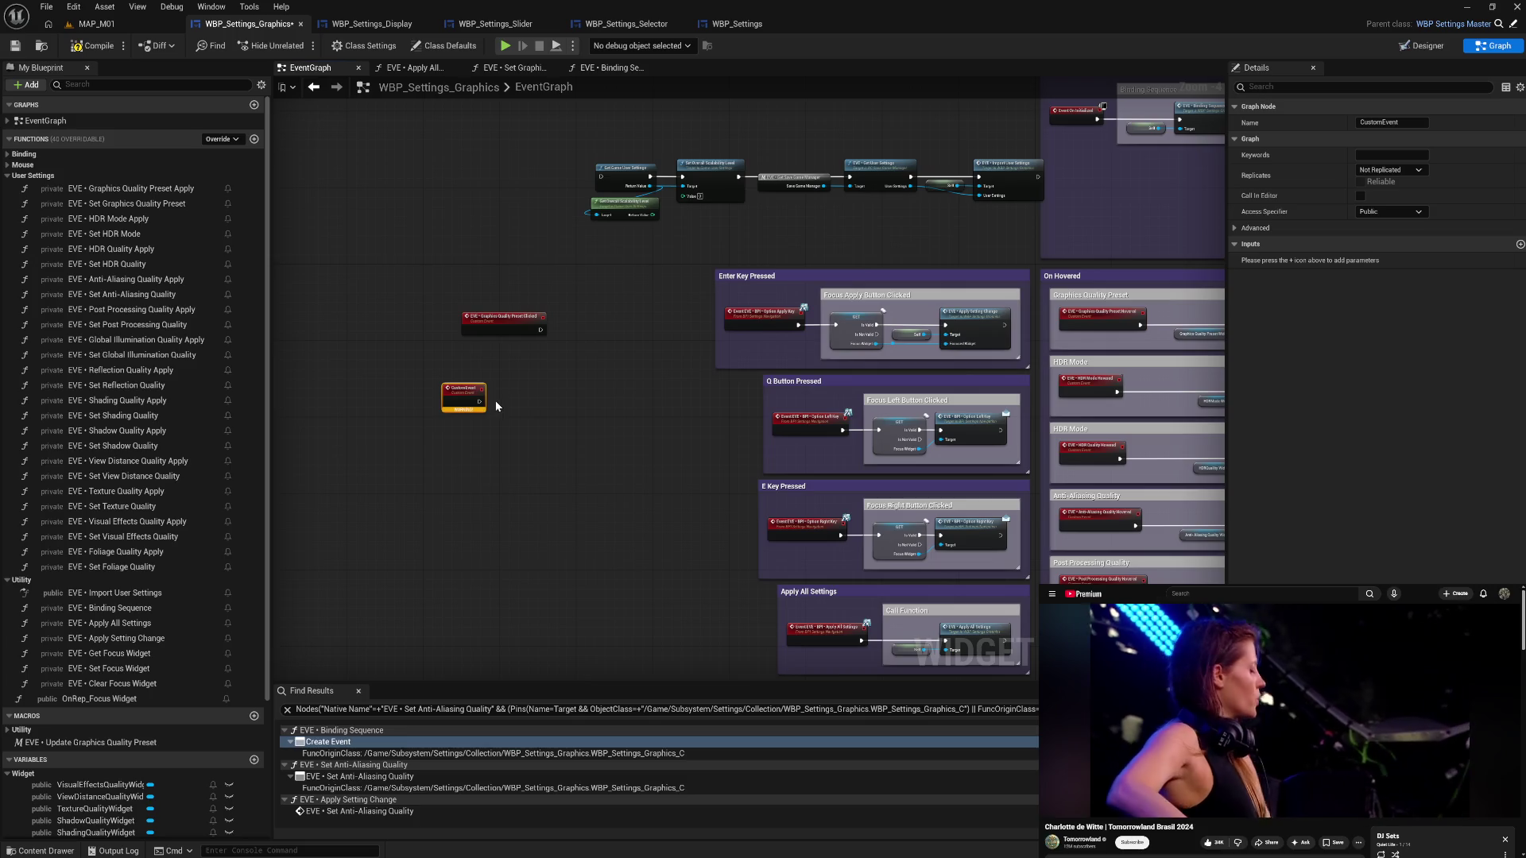
key("F2")
type("EVE -")
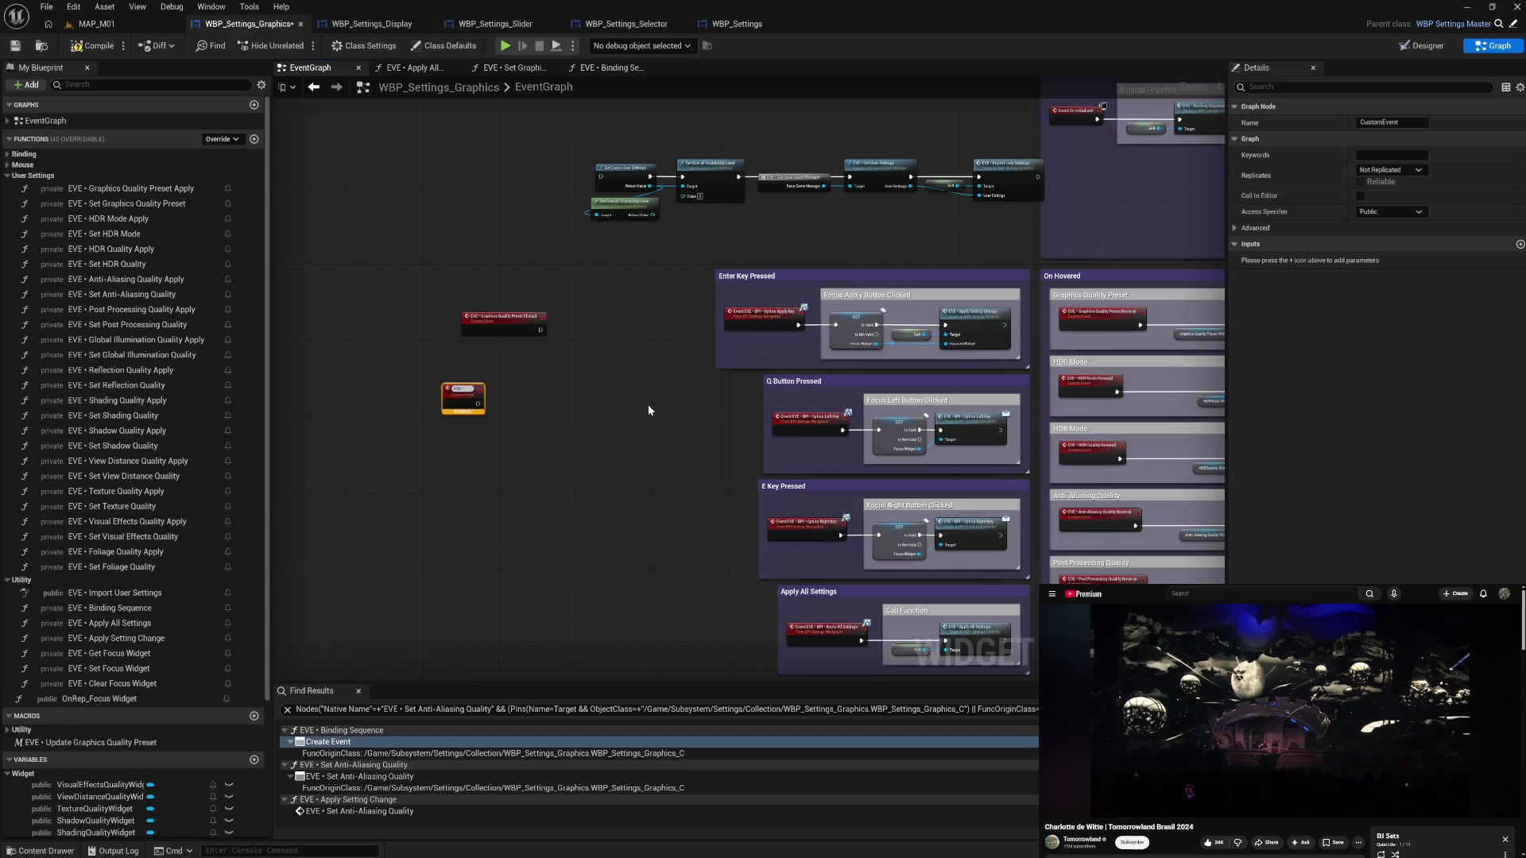
key("ctrl+a")
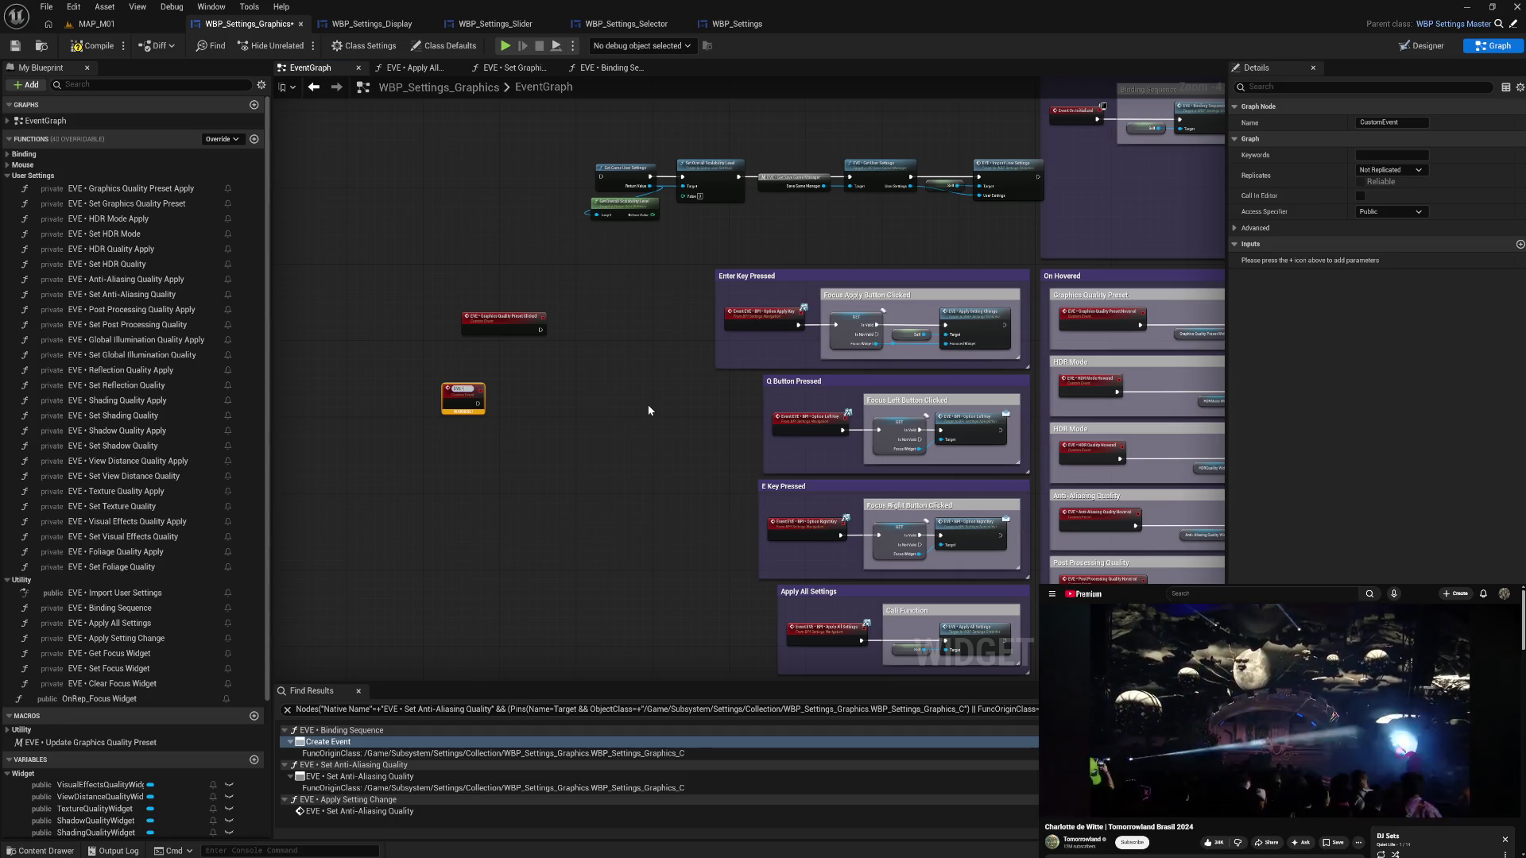
type("HDR Mode")
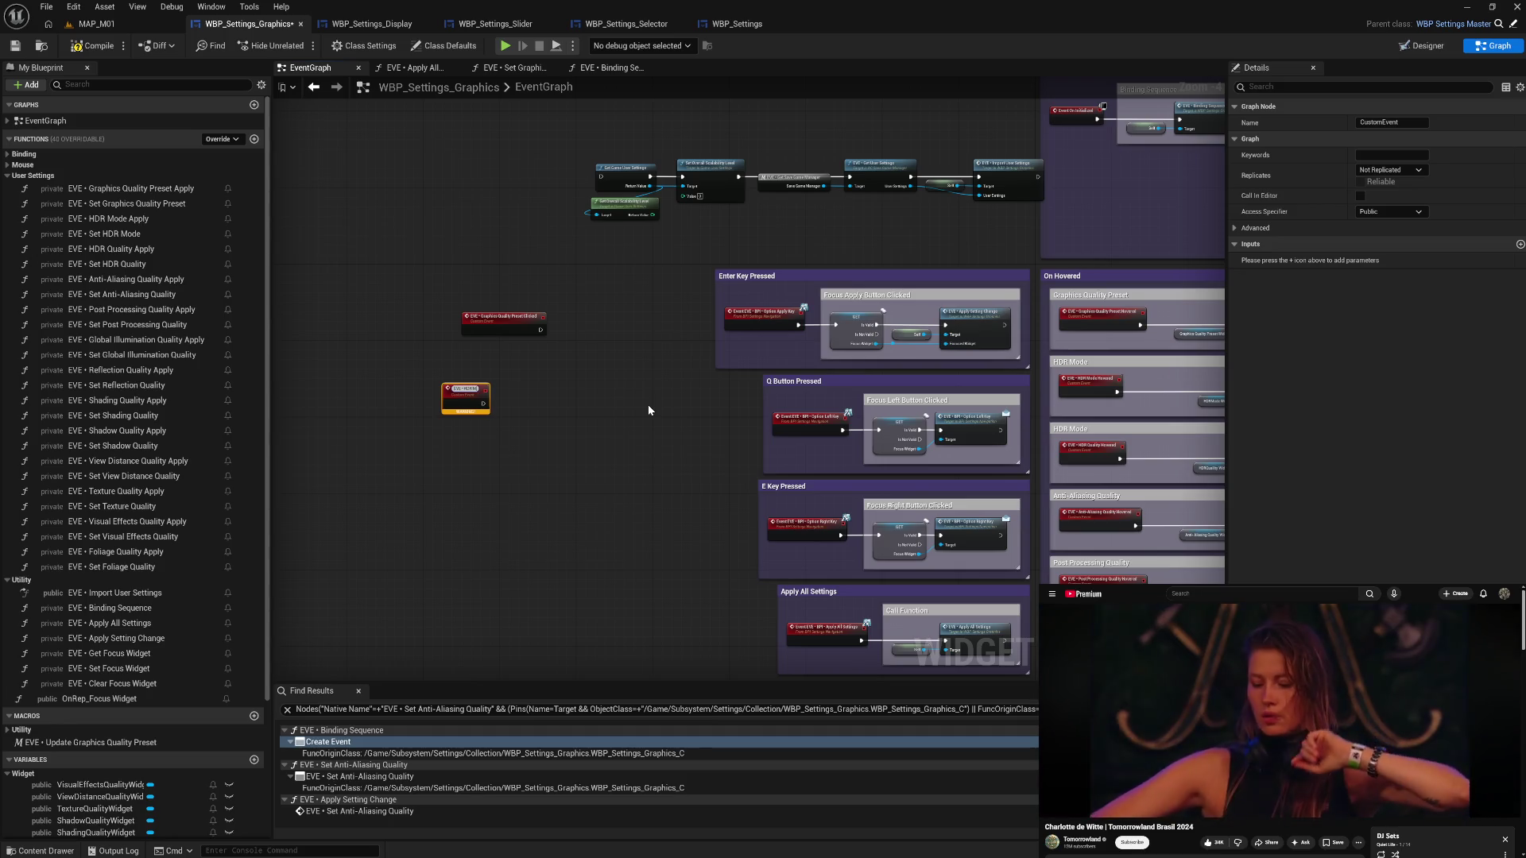
type(" Clicked")
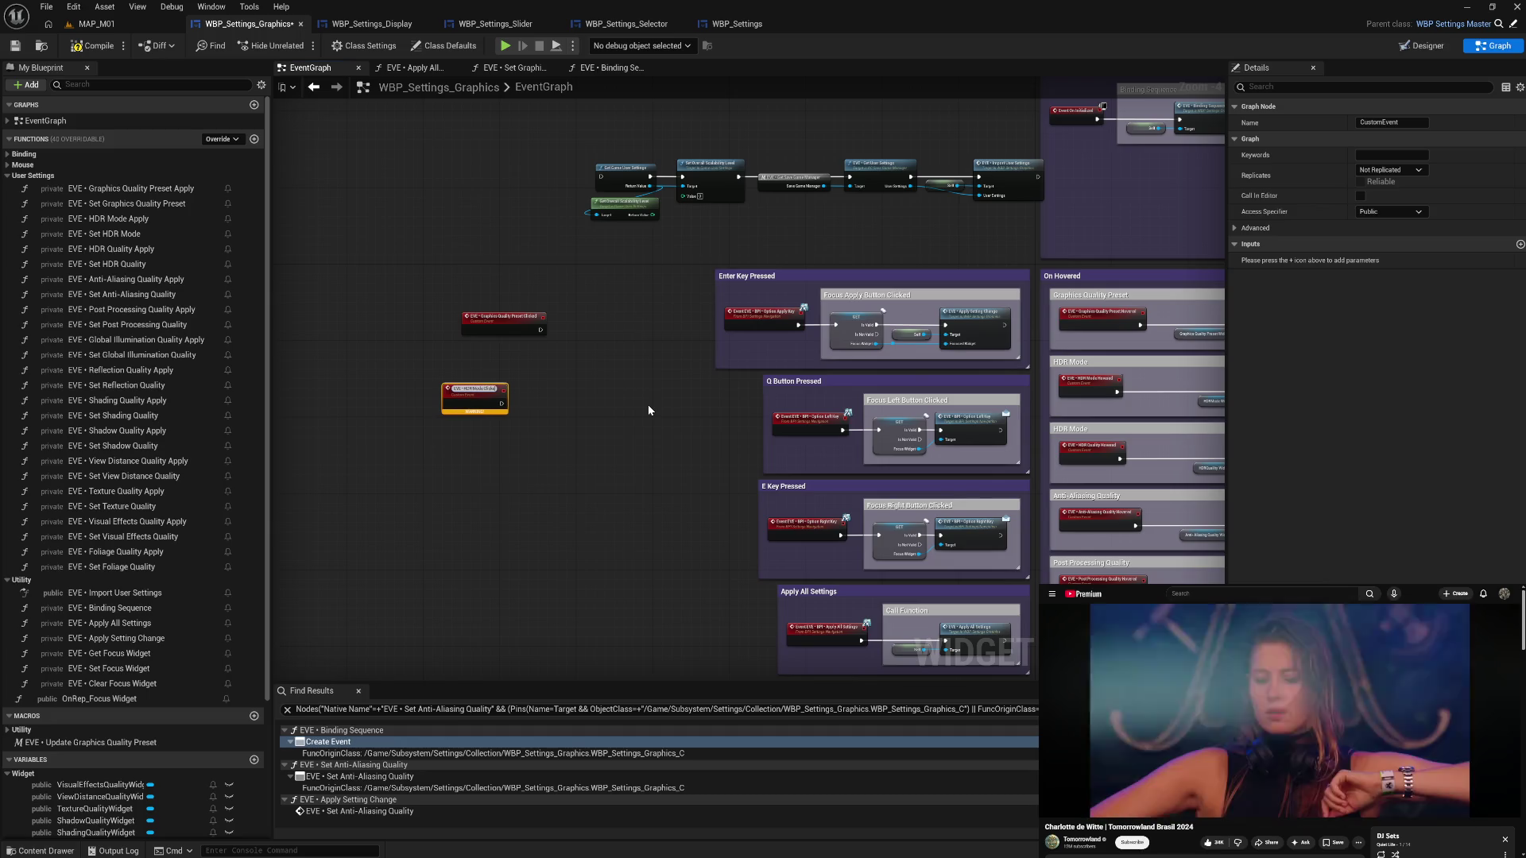
key("Return")
mouse_move(449, 395)
left_mouse_down()
mouse_move(468, 352)
mouse_move(483, 381)
left_mouse_up()
- Add another pasted custom event named 'EVE • HDR Quality Clicked'
key("ctrl+v")
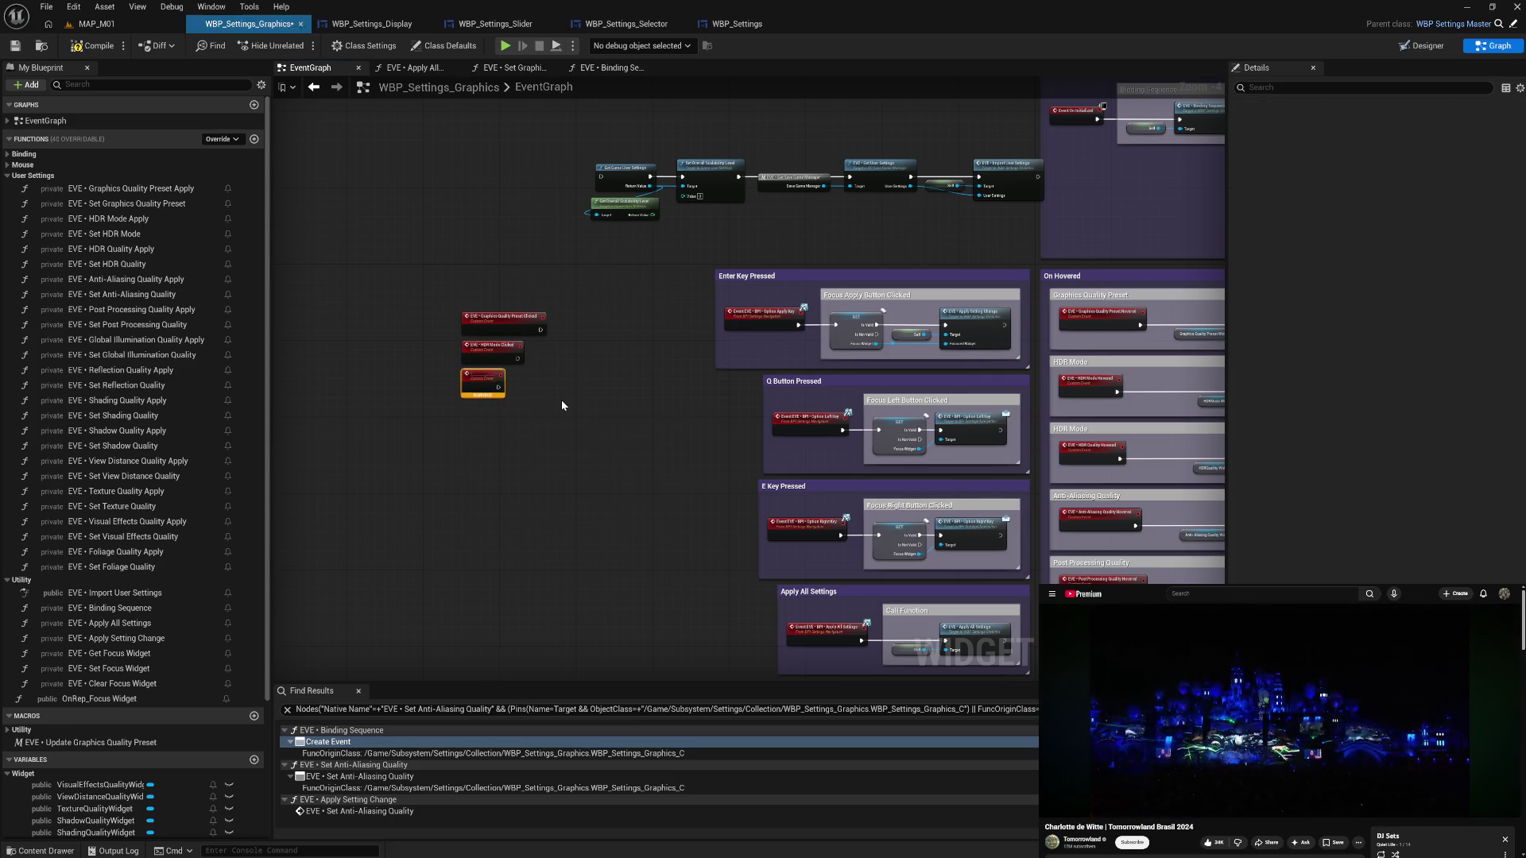
key("F2")
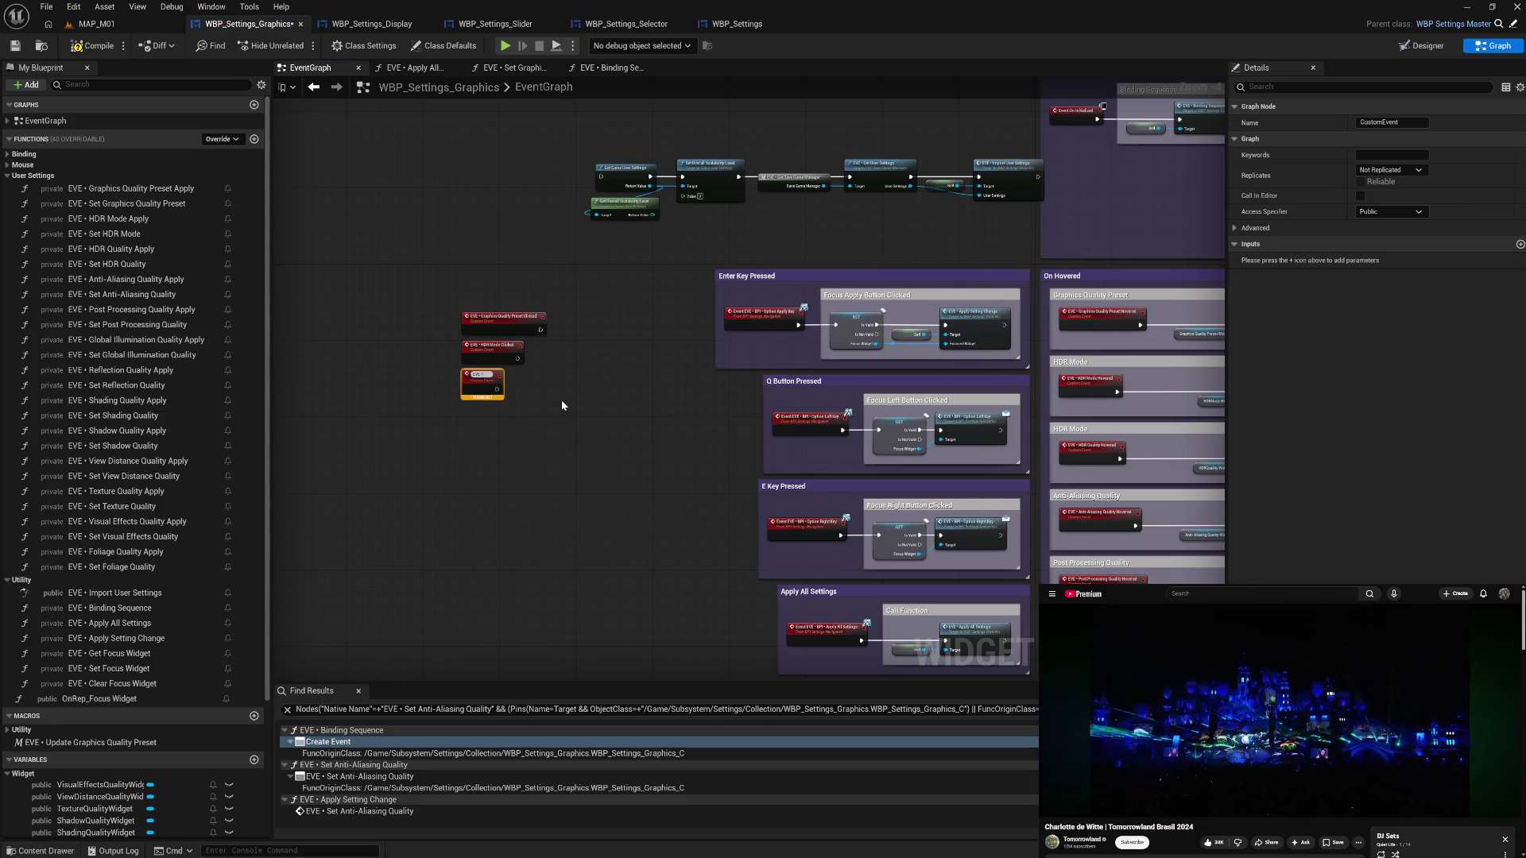
type("HDR")
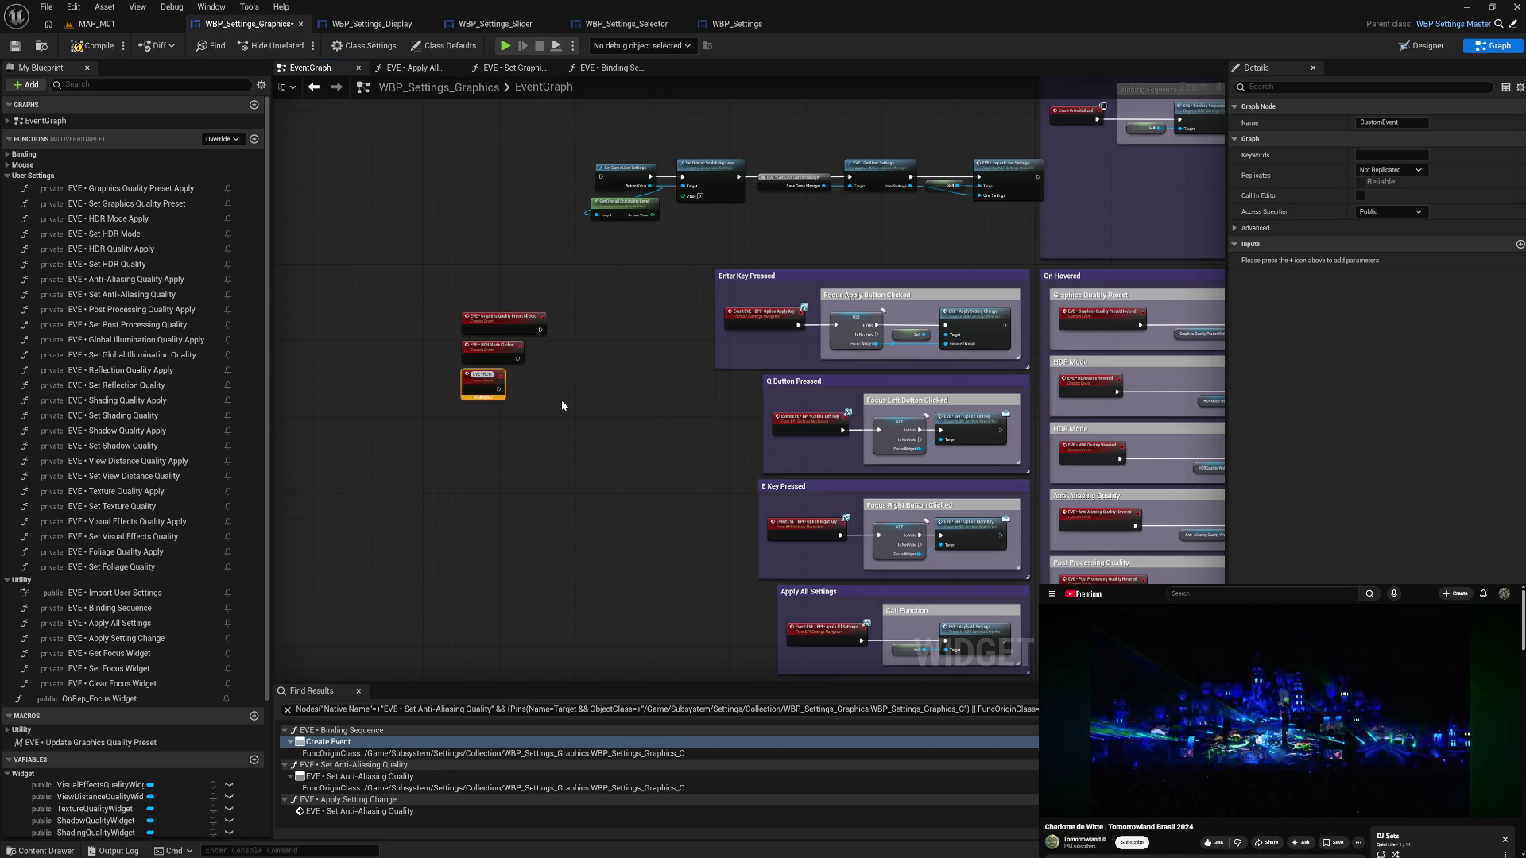
type(" Quality Clicked")
key("Return")
- Add an 'EVE • Anti-Aliasing Quality Clicked' event and paste one more blank custom event
key("ctrl+v")
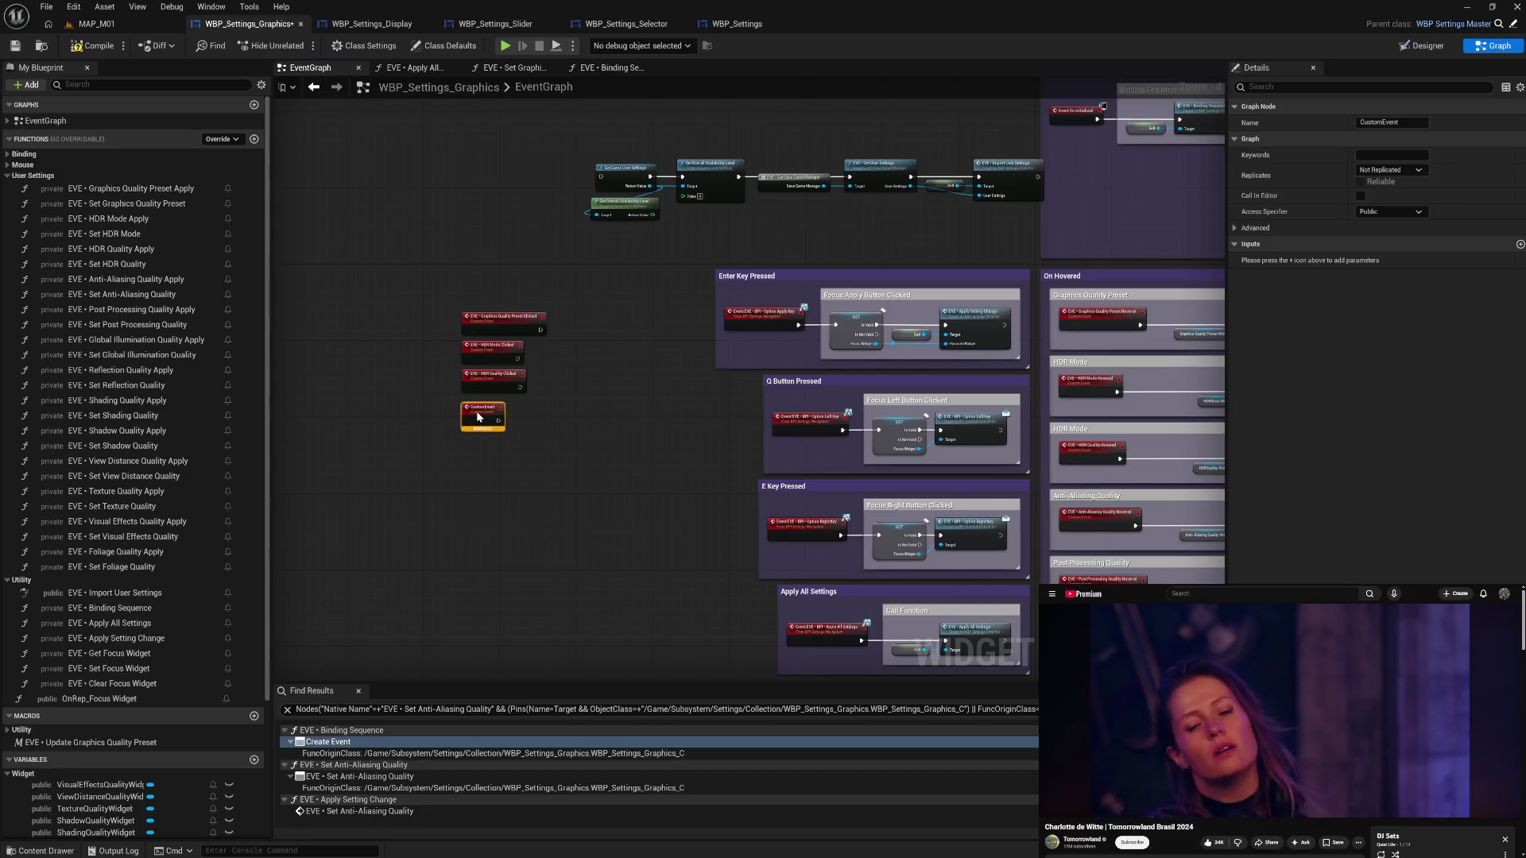
key("F2")
type("EVE • ")
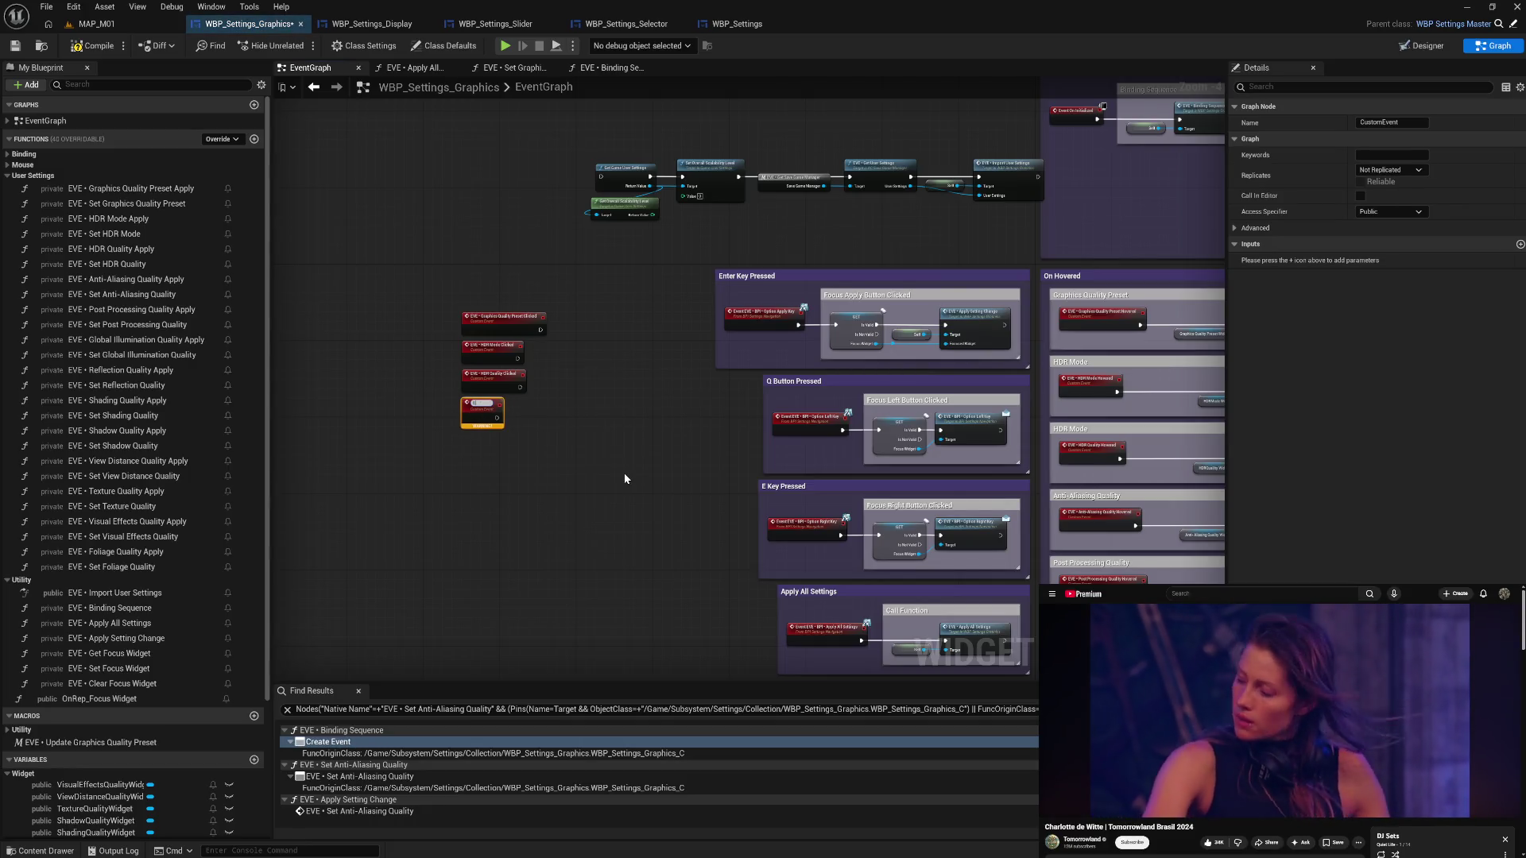
type("Anti-Alias")
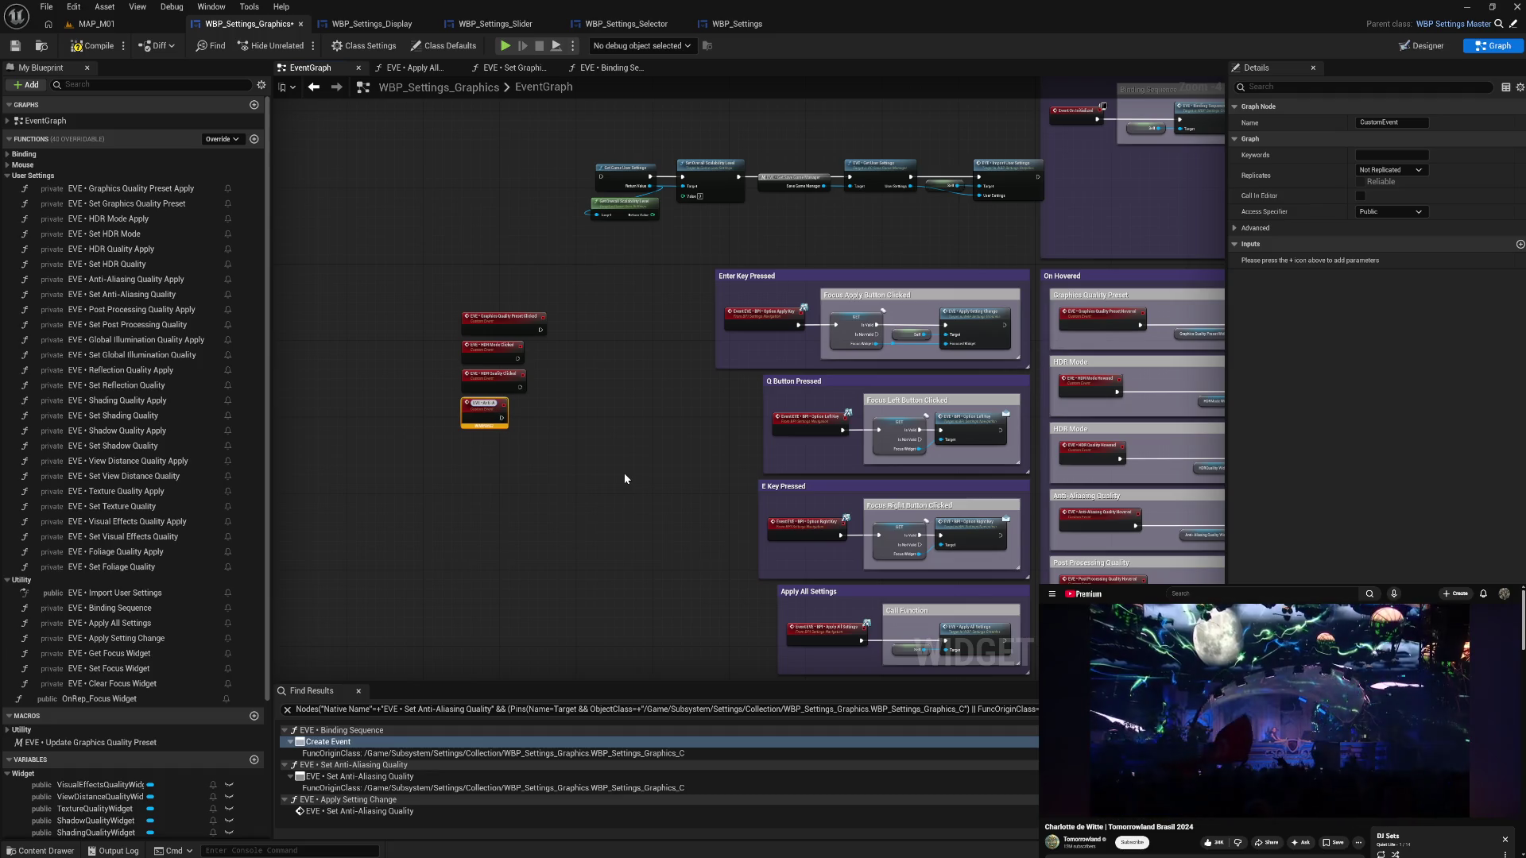
type("ing")
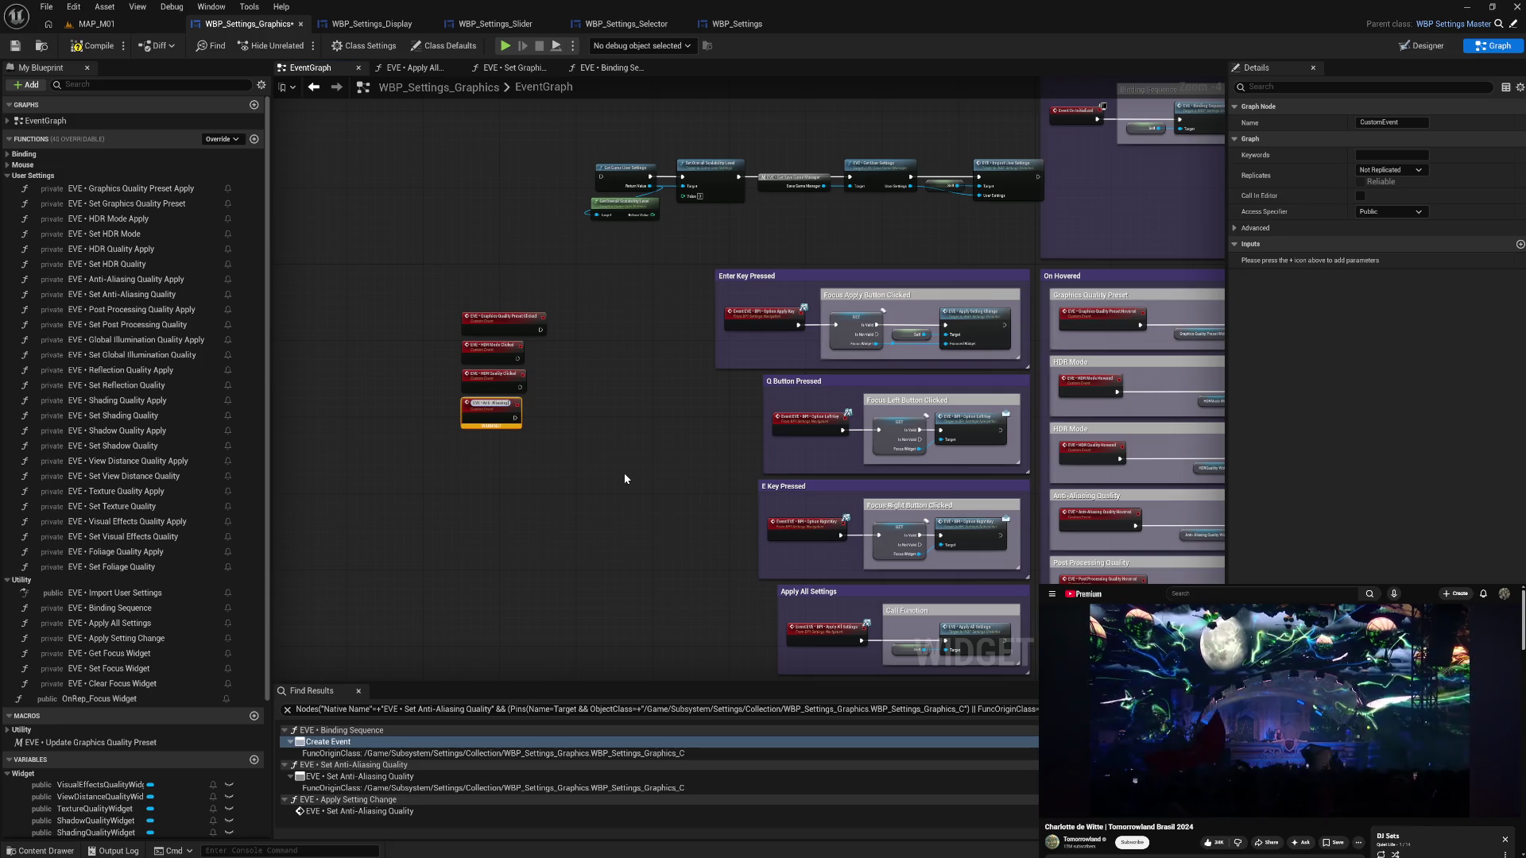
type(" Quality Clicked")
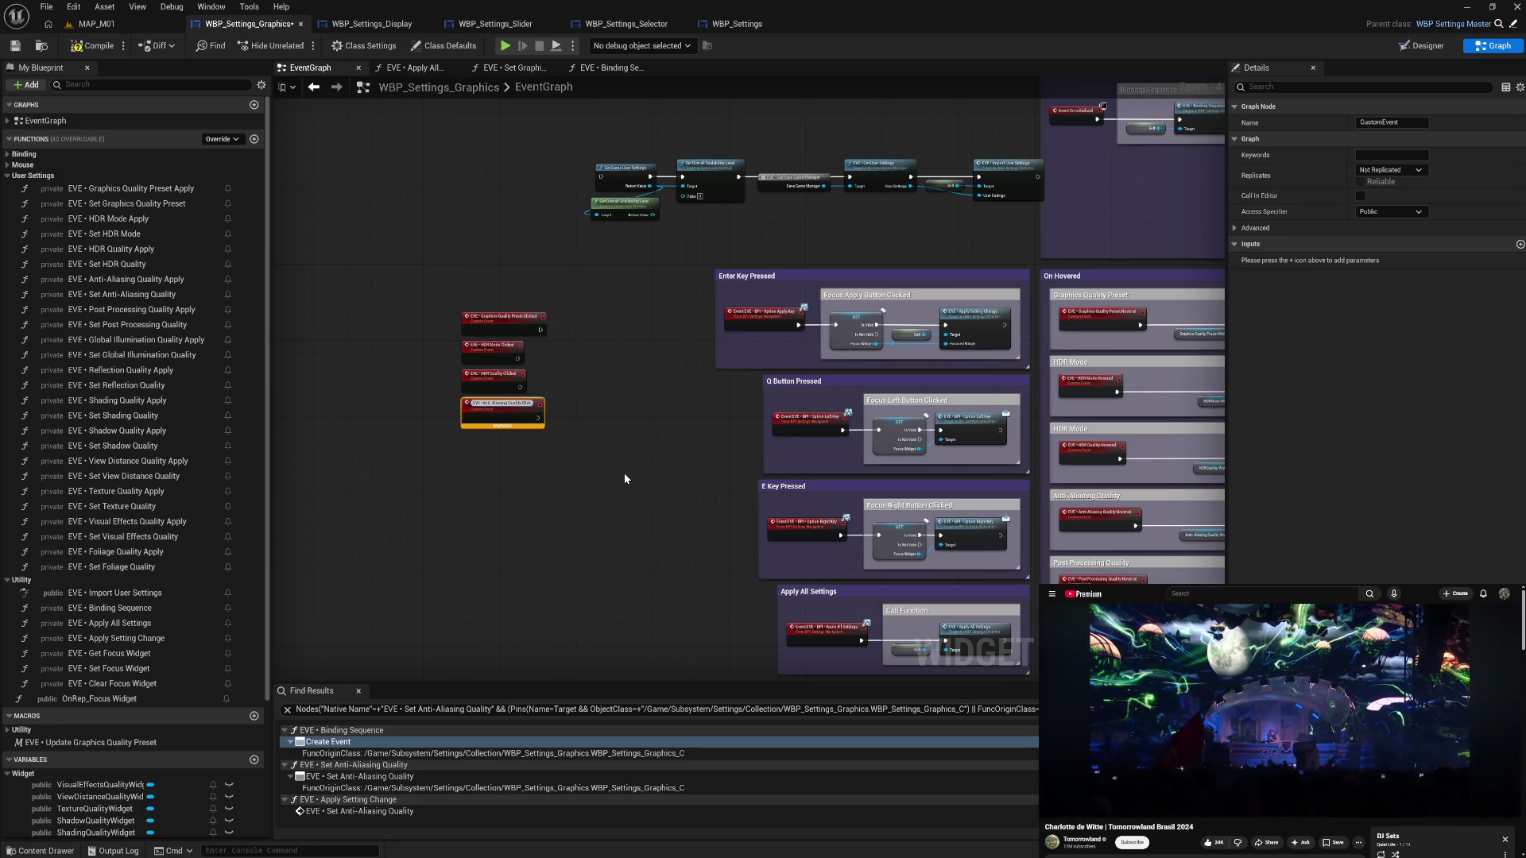
key("Return")
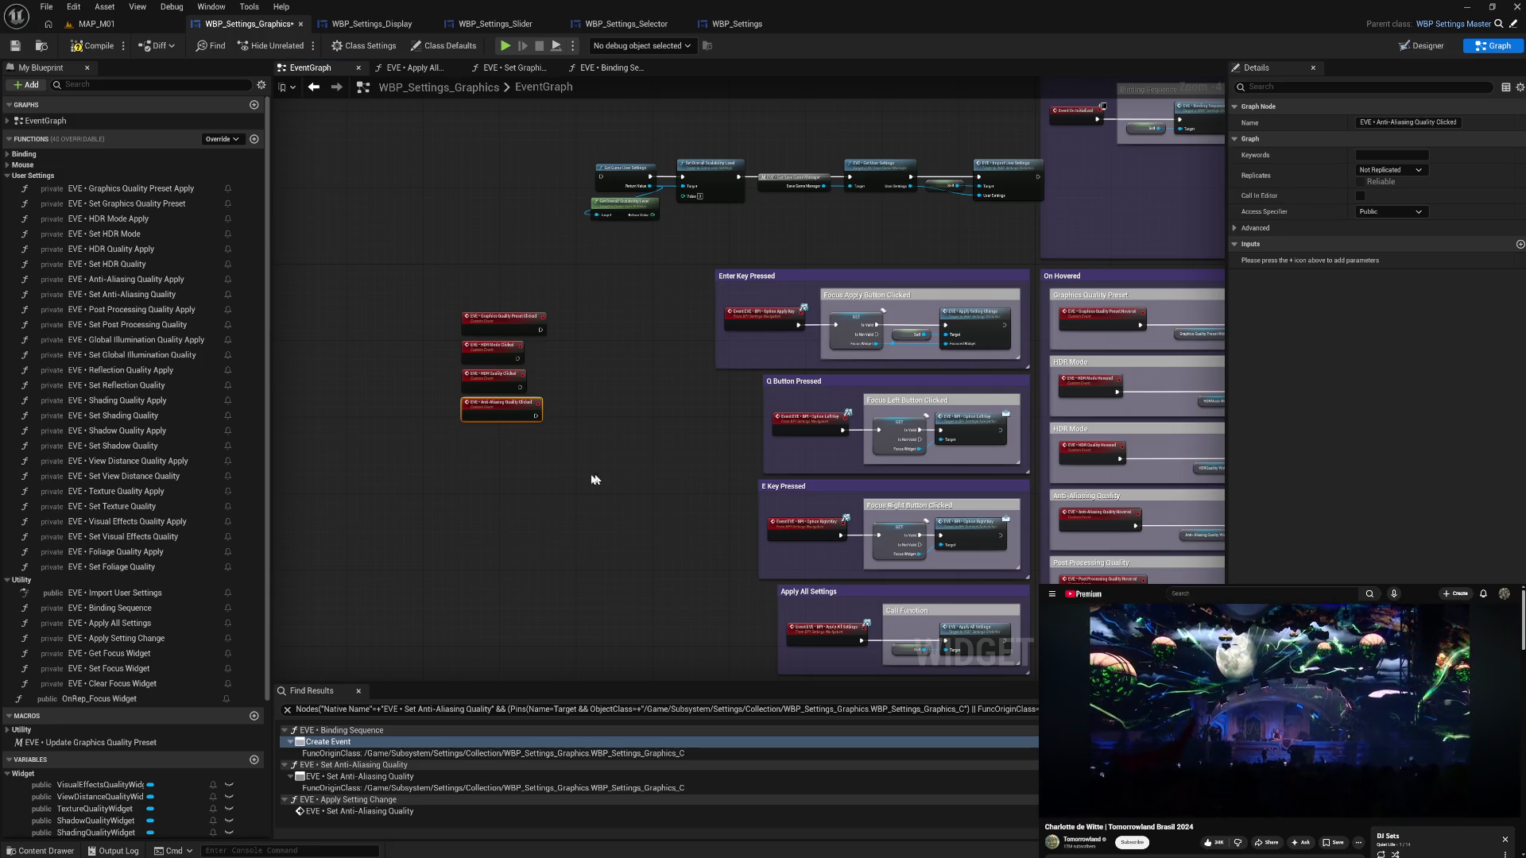
key("ctrl+v")
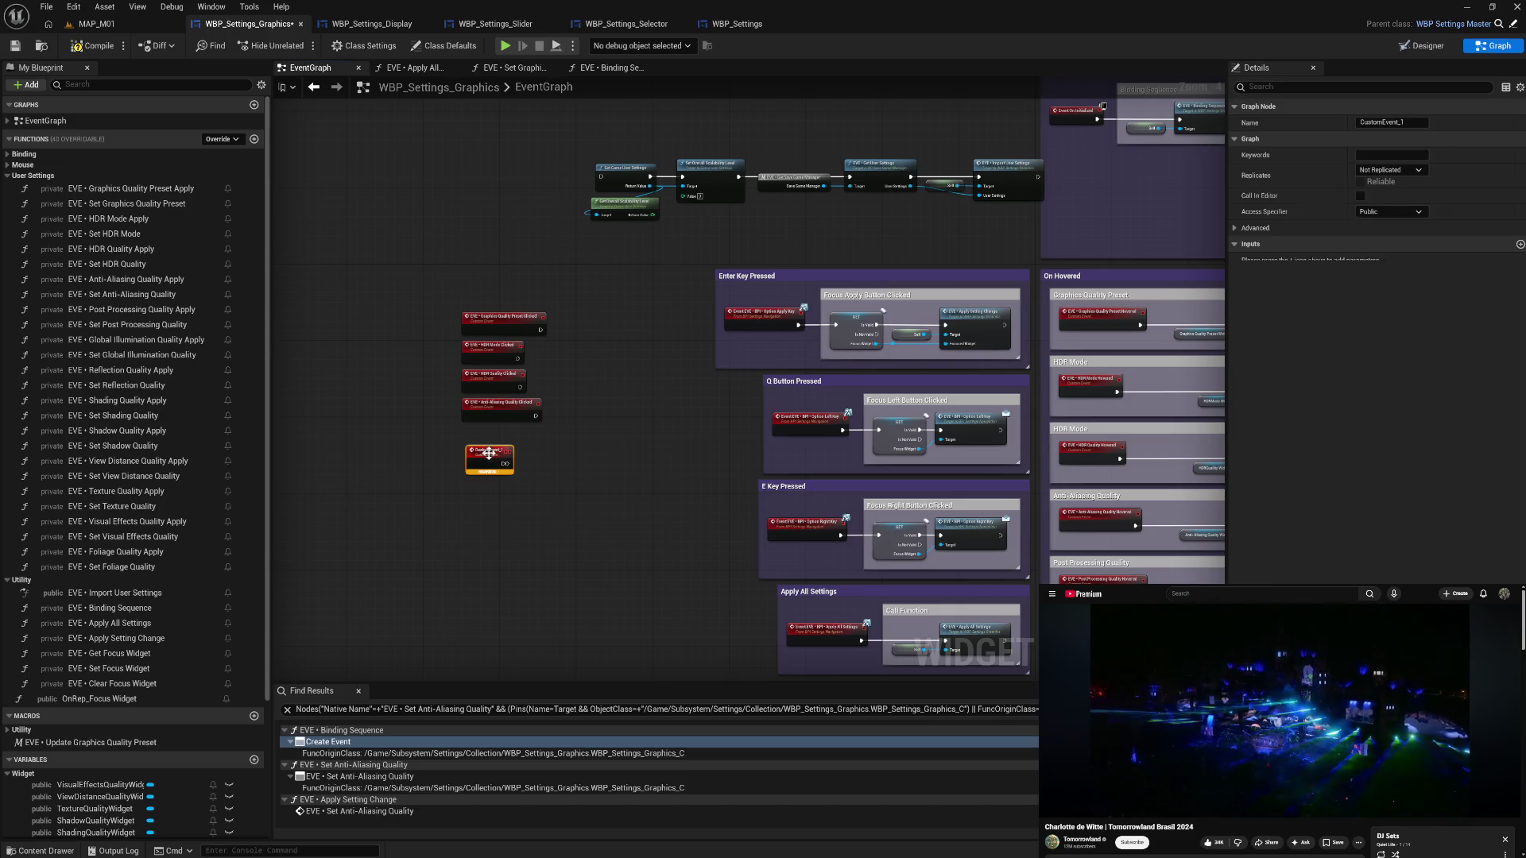
- Paste a custom event and rename it 'EVE • Post Processing Quality Clicked'
key("ctrl+v")
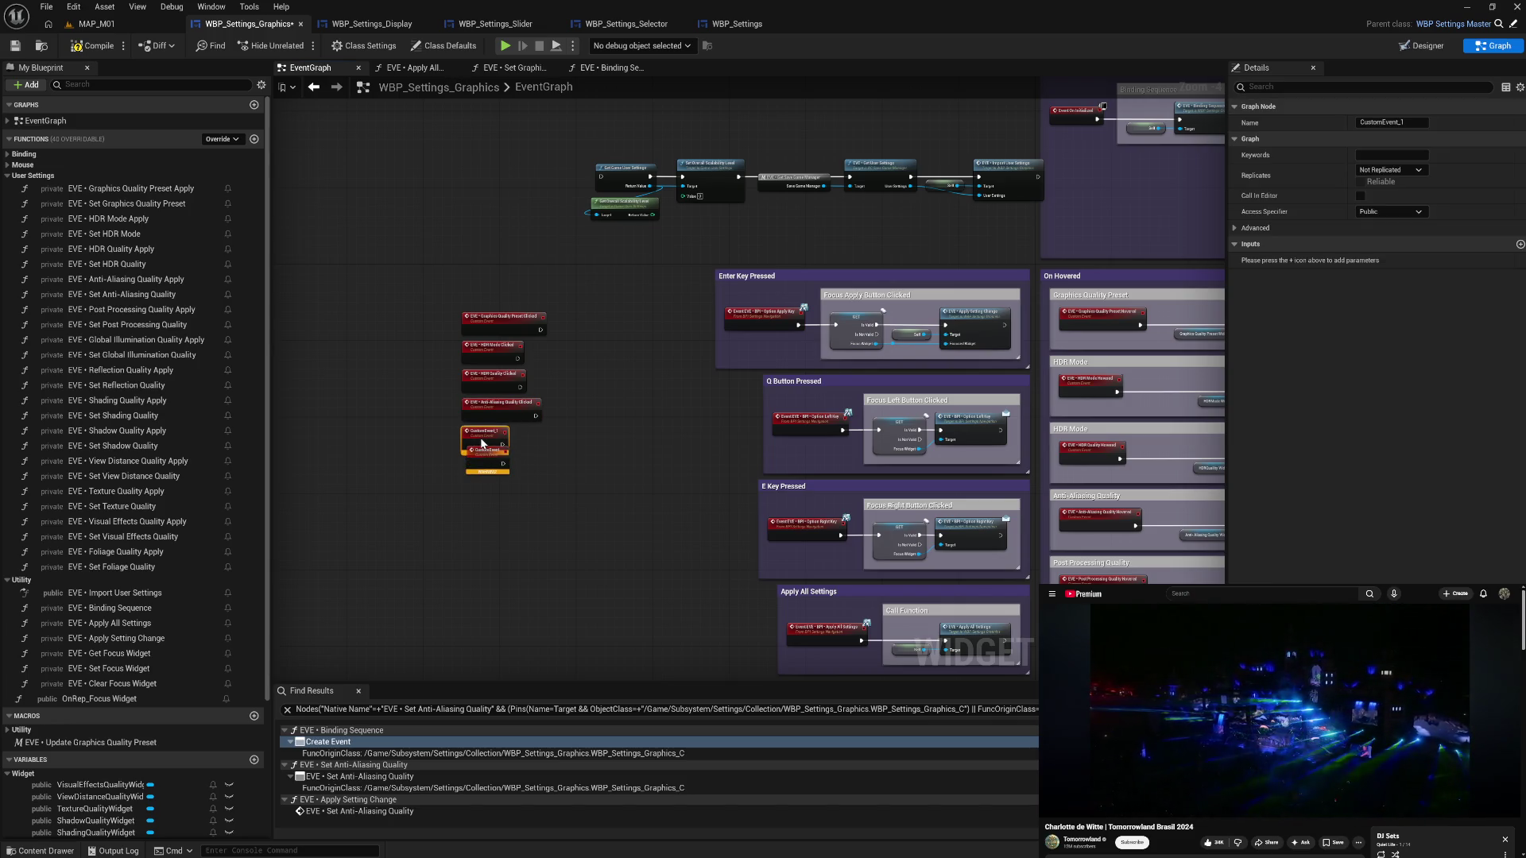
left_click_drag(487, 466, 480, 476)
left_click(486, 432)
key("F2")
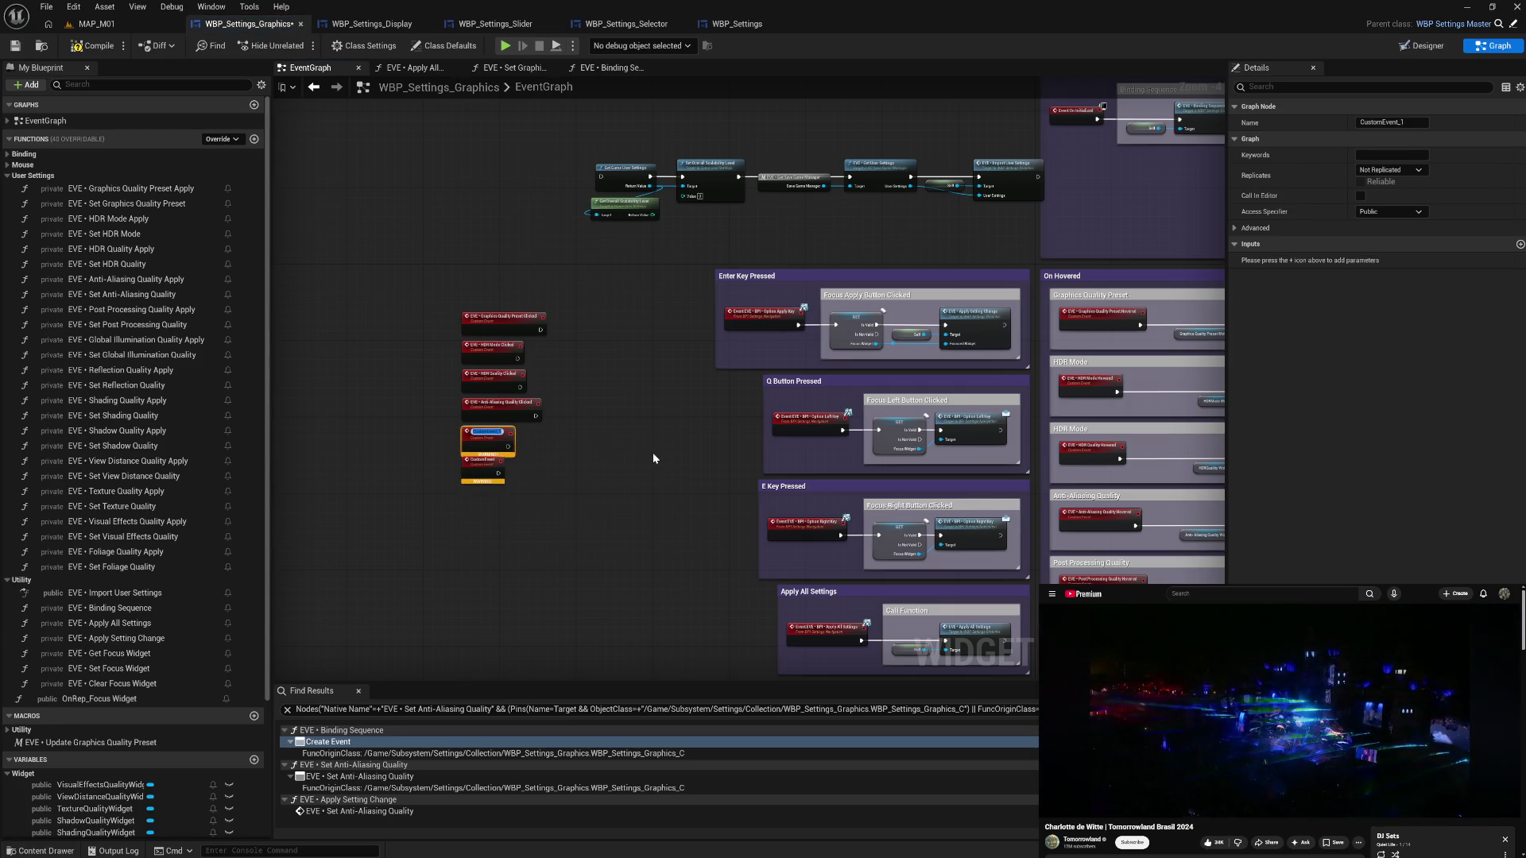
key("ctrl+v")
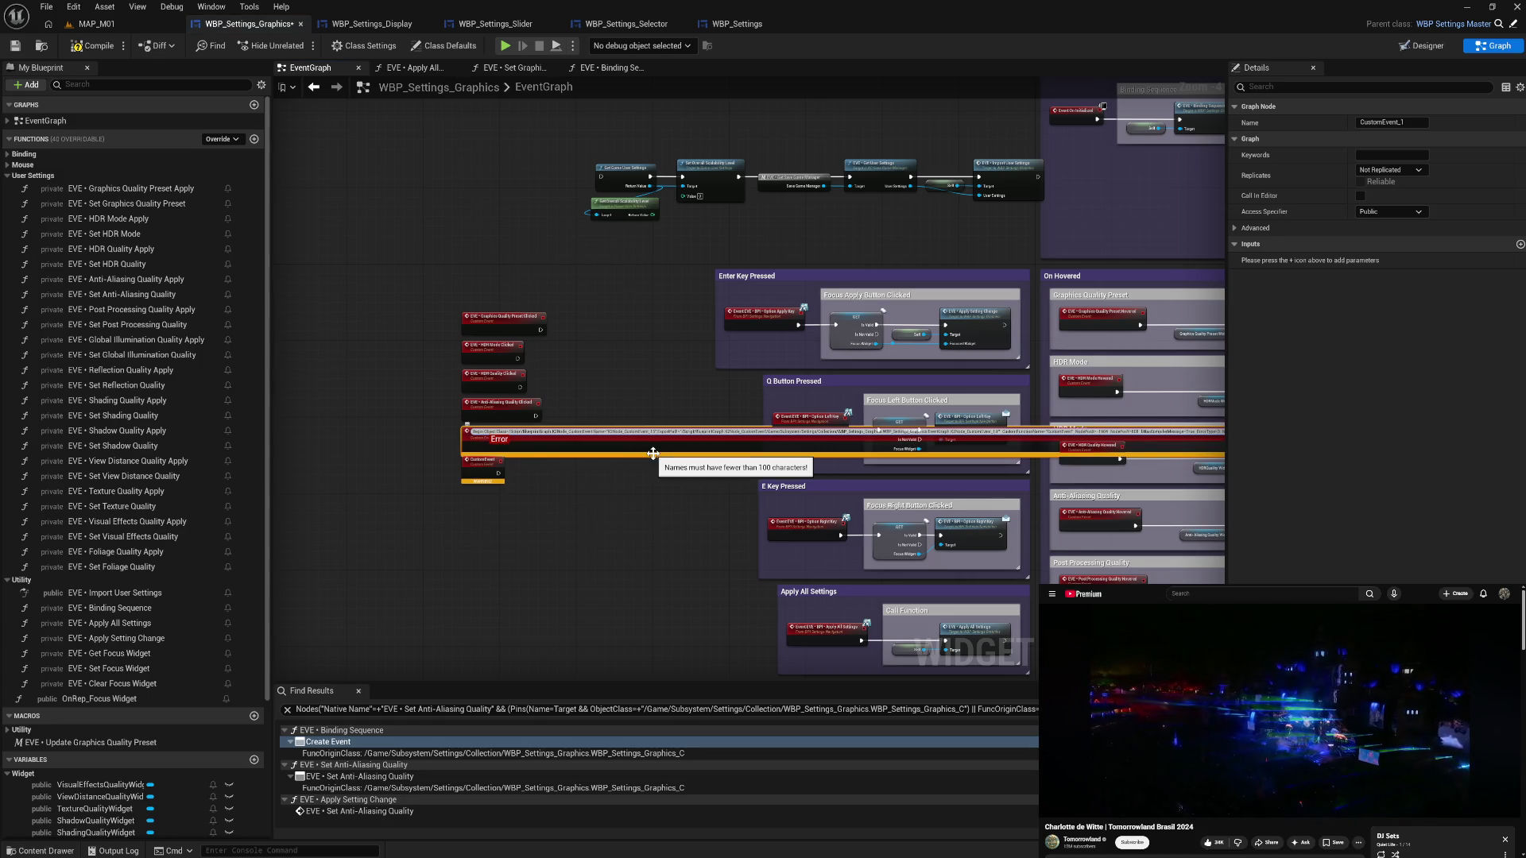
key("ctrl+z")
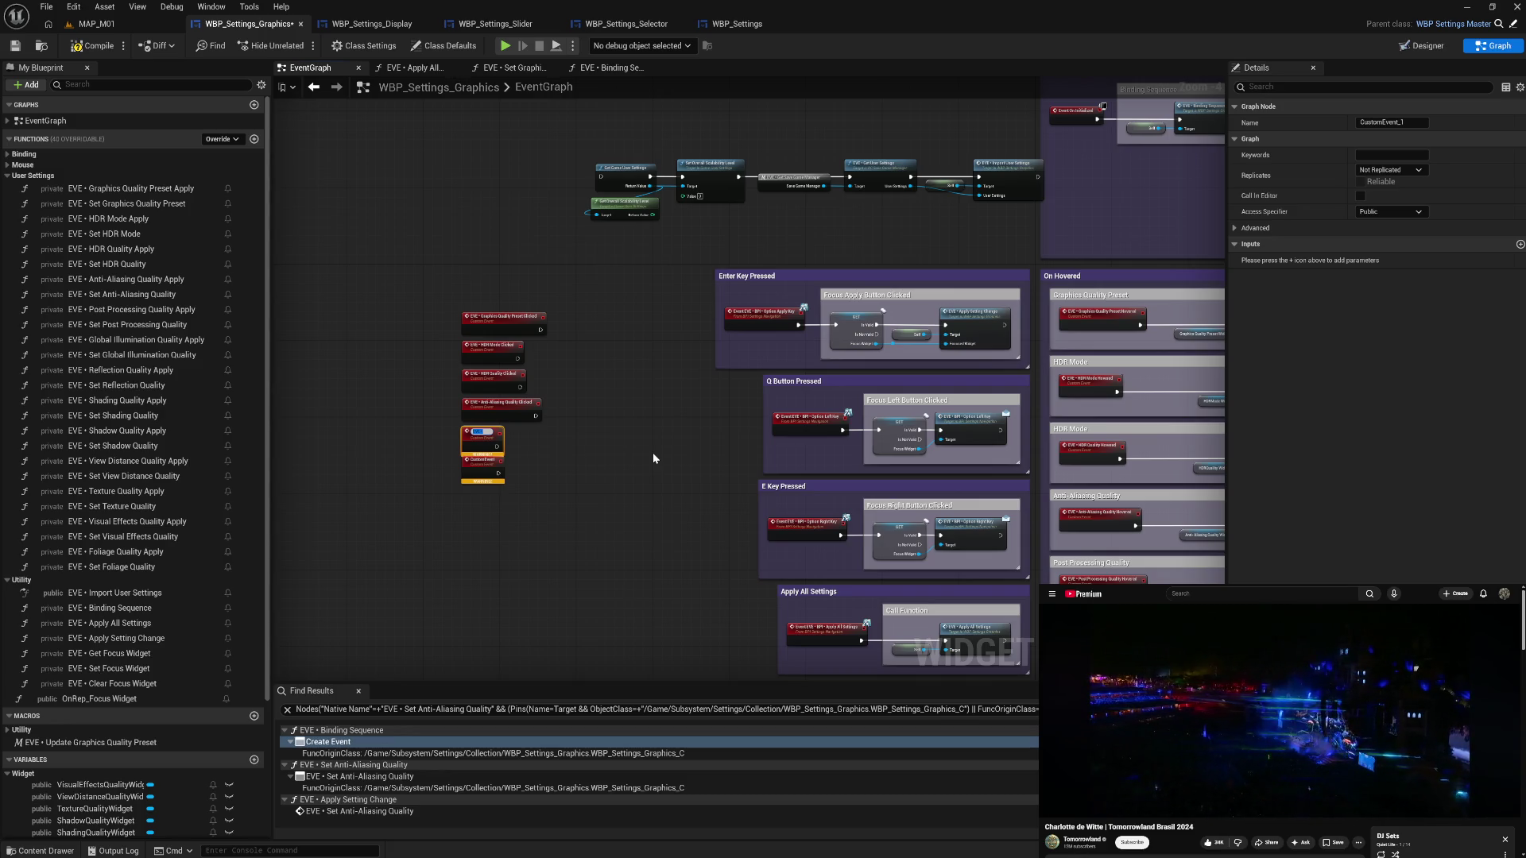
key("ctrl+v")
key("BackSpace")
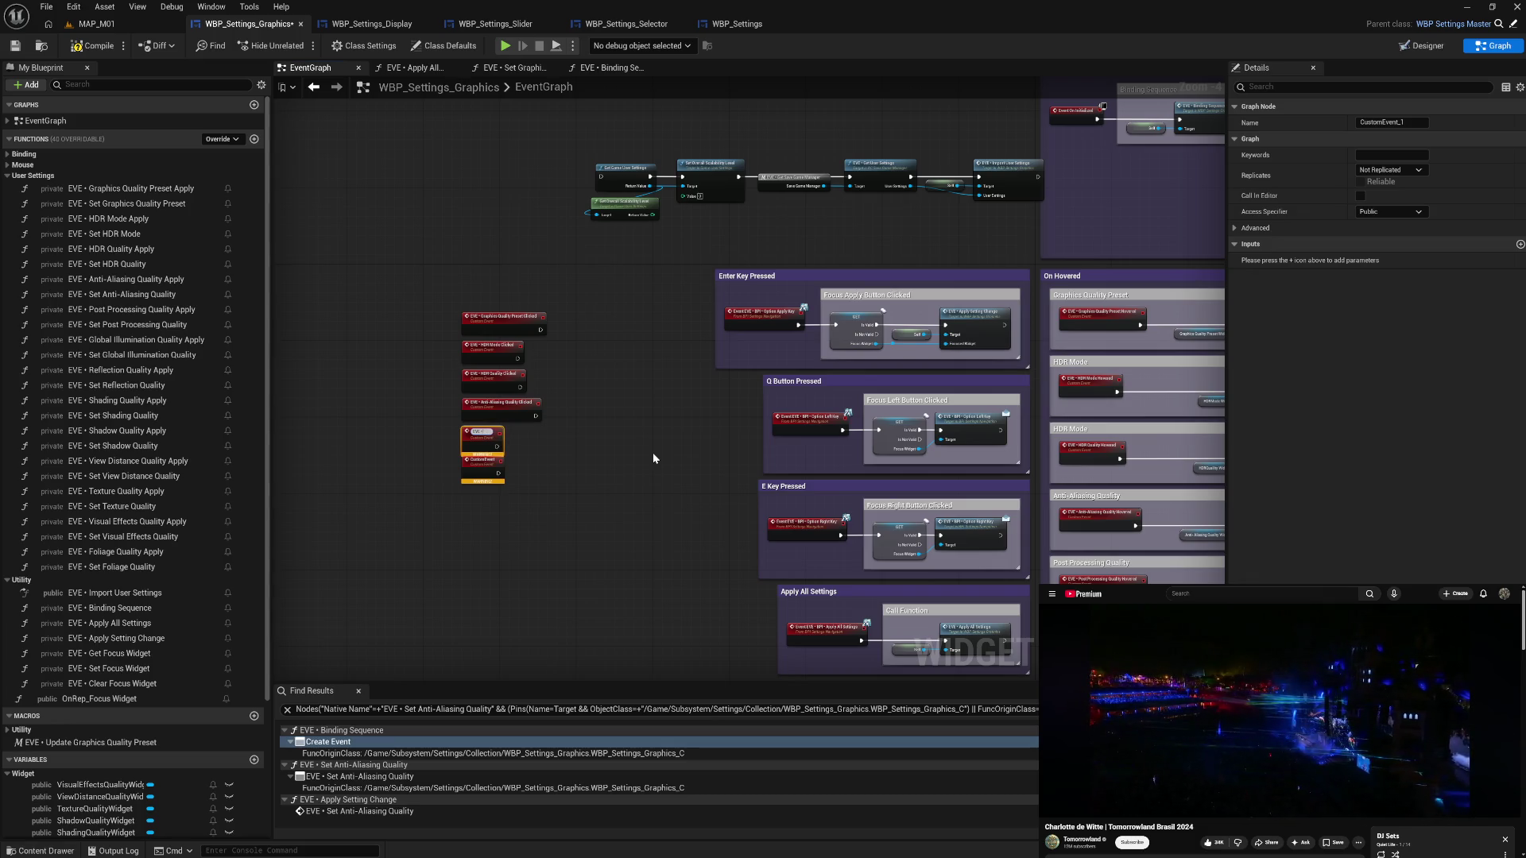
type("P")
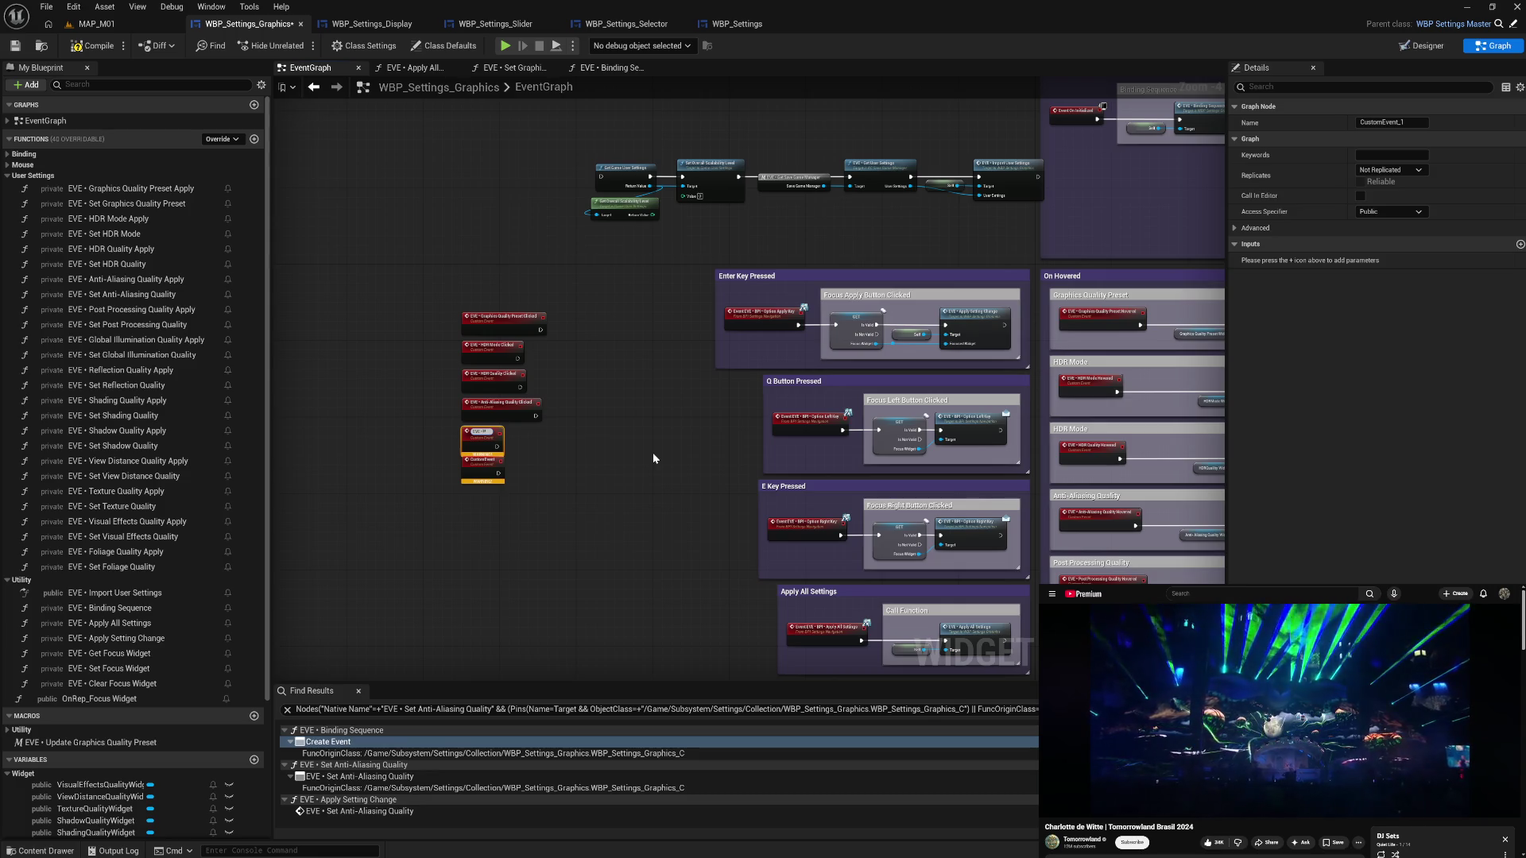
type("ost Pressed")
type("ing Quality")
type(" Hovered")
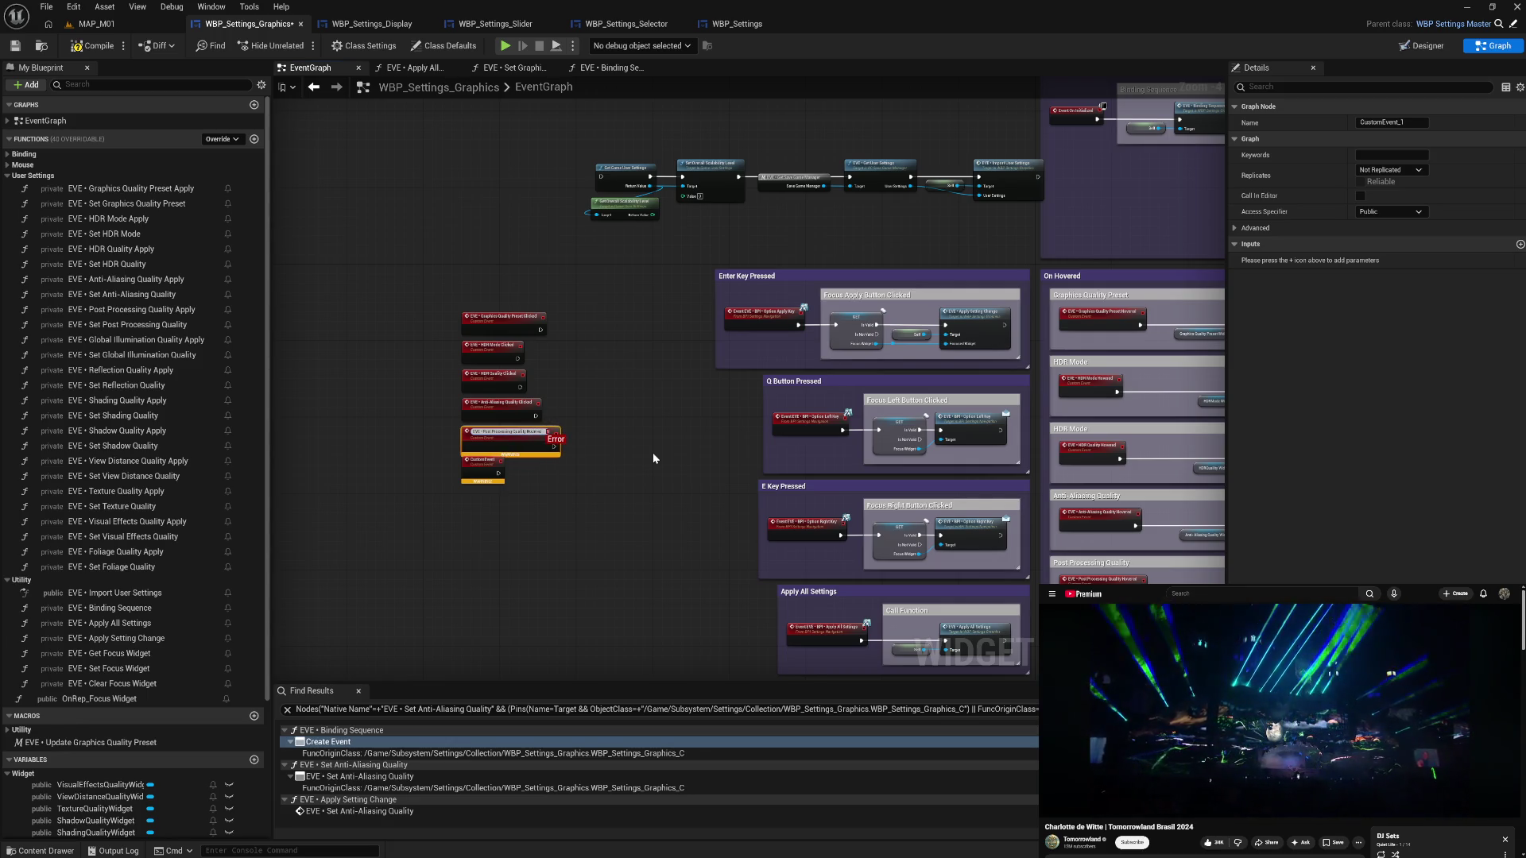
key("BackSpace")
key("BackSpace")
key("BackSpace")
type("Clicked")
key("Return")
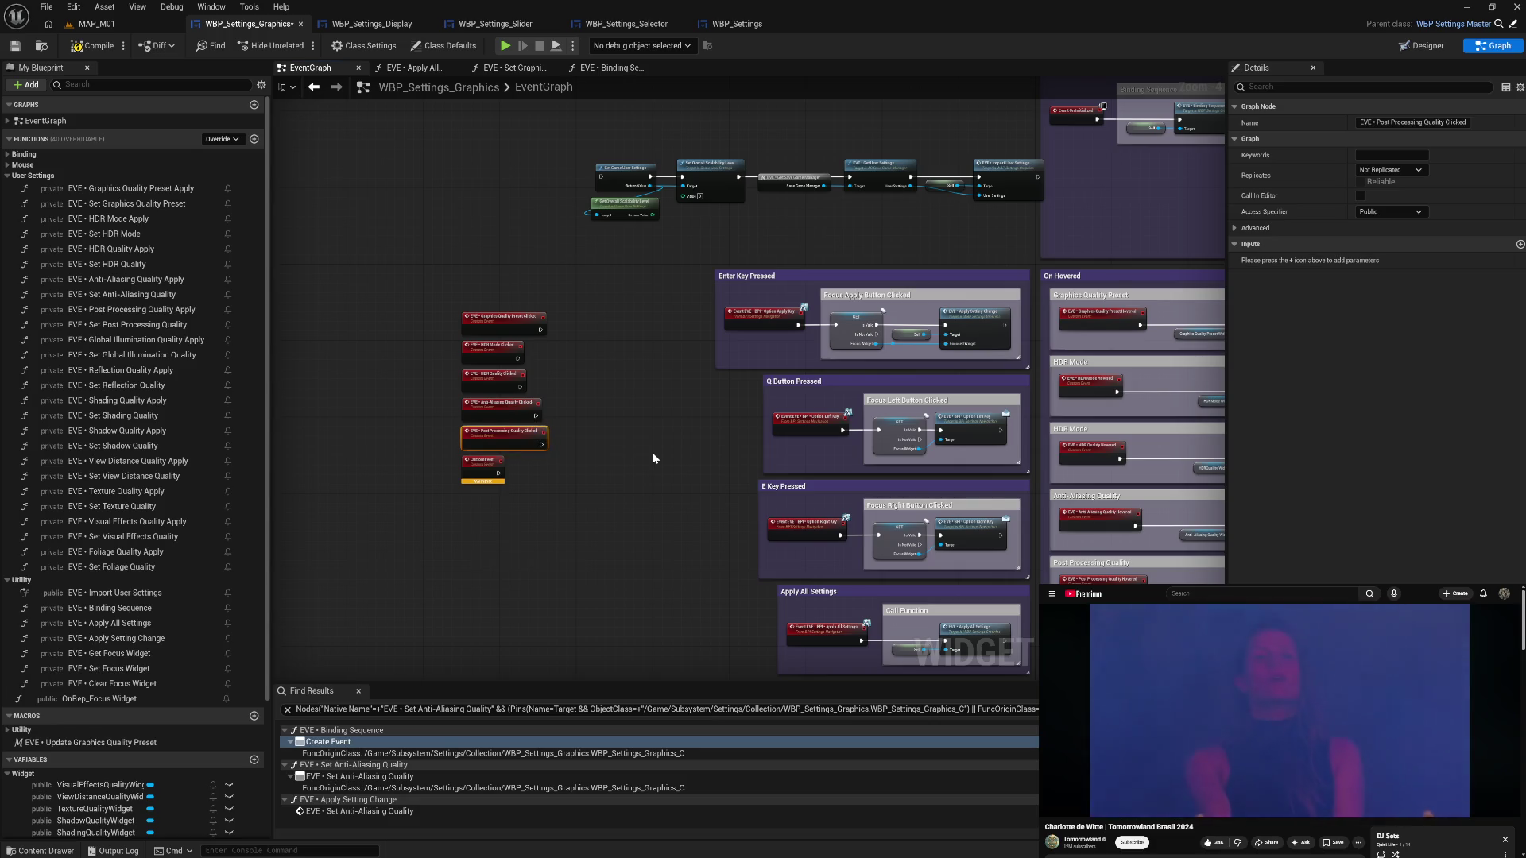
- Rename the remaining custom event to 'EVE • Global Illumination Quality Clicked'
double_click(484, 465)
type("EVE • ")
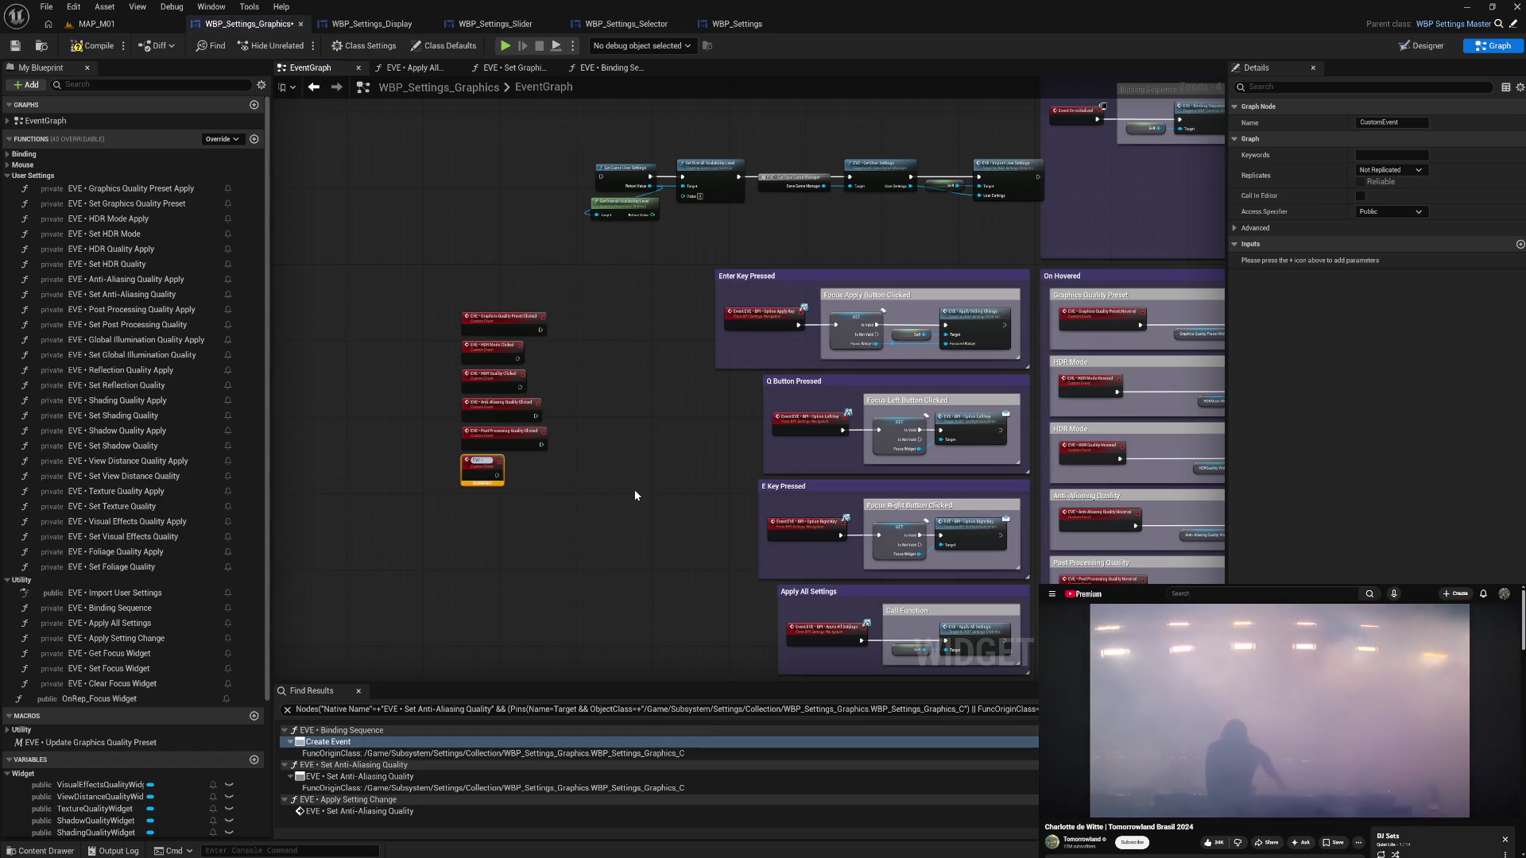
type("Global")
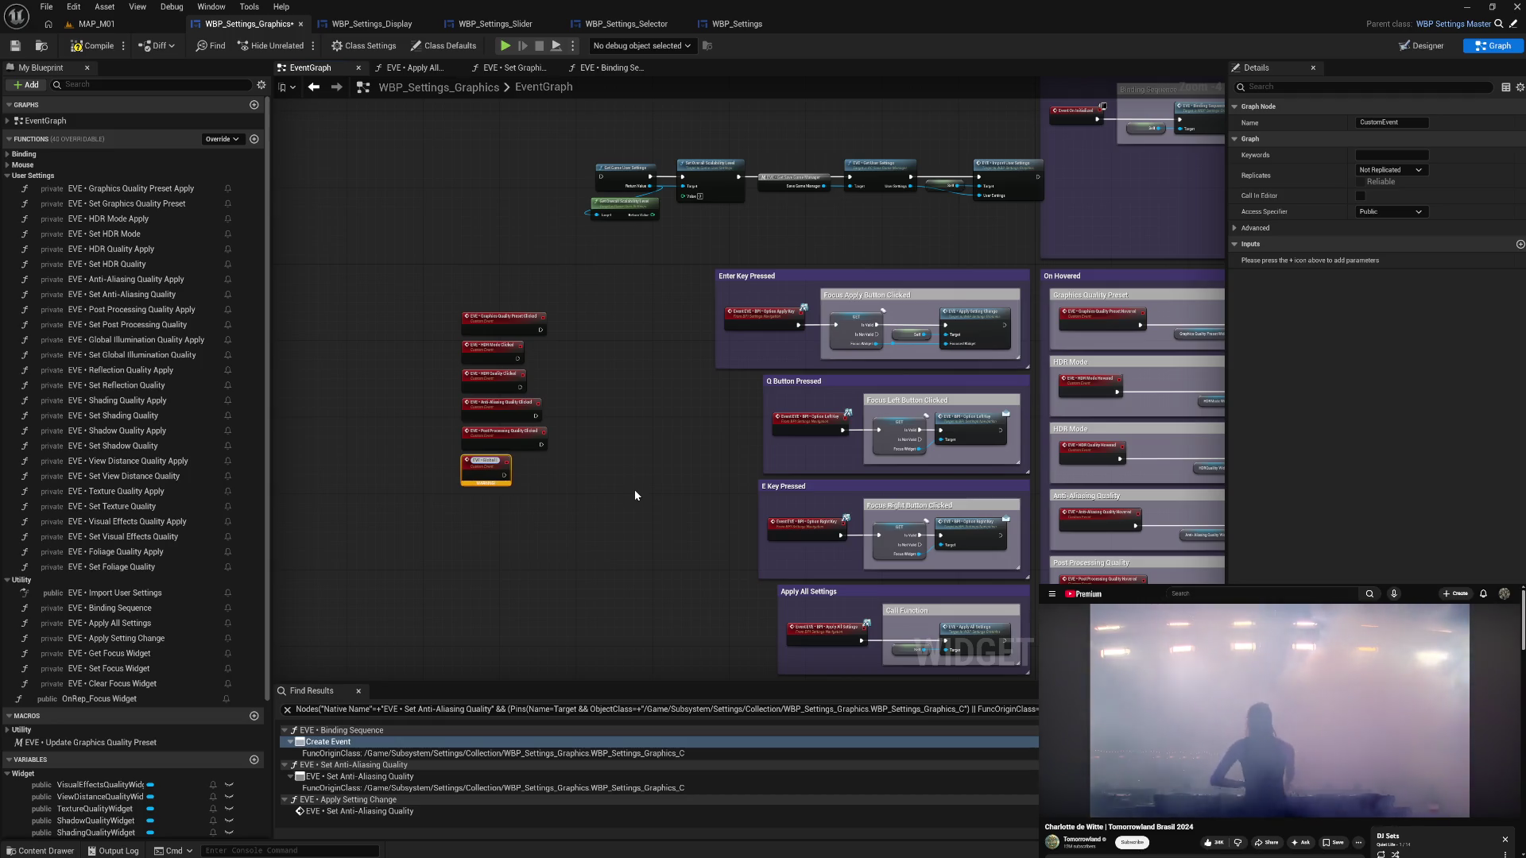
type(" Illumination")
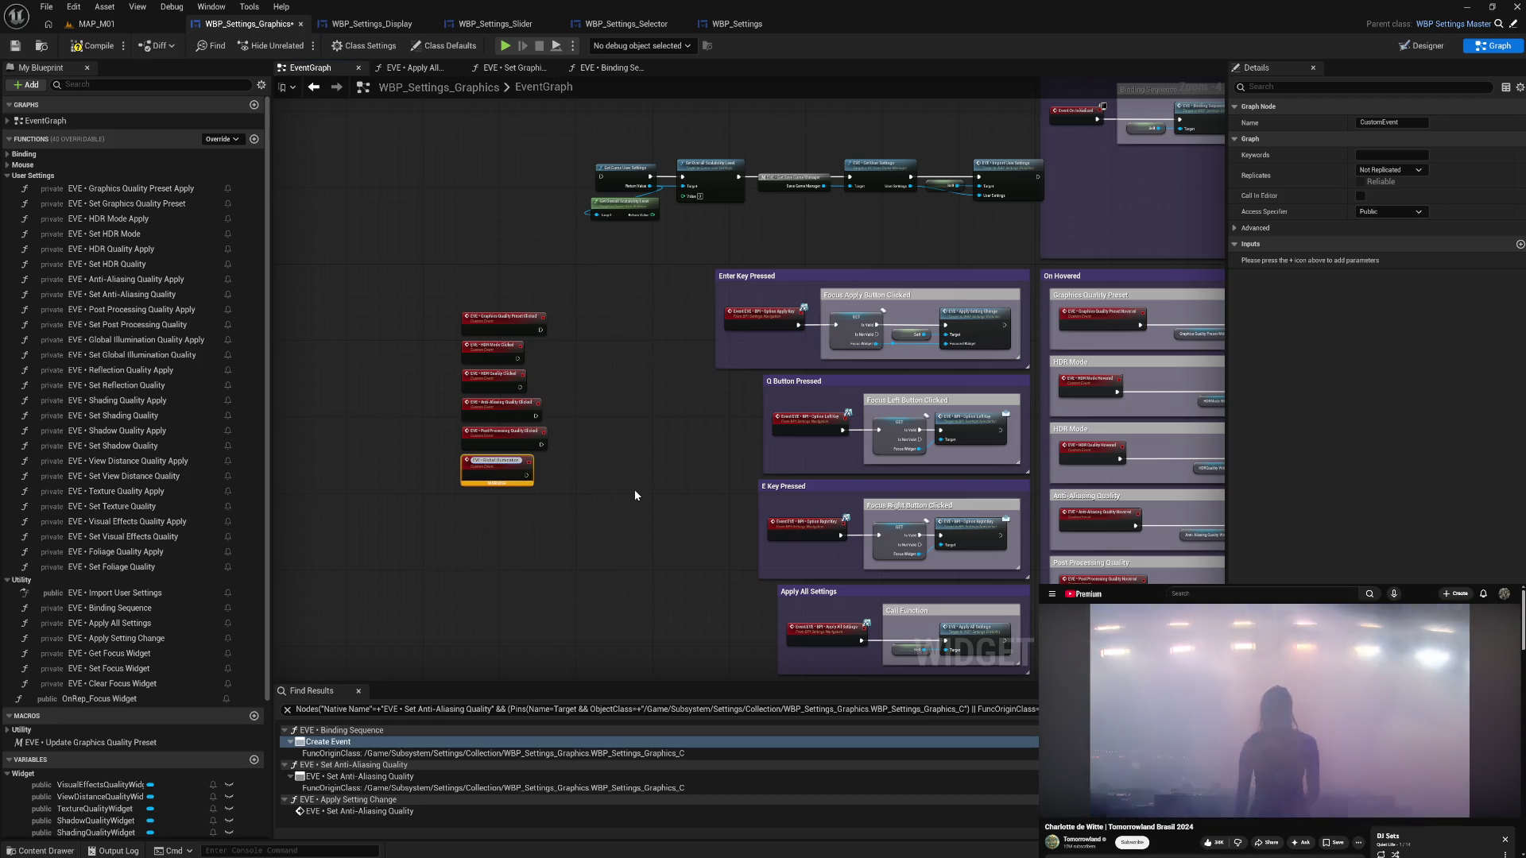
type(" Quality C")
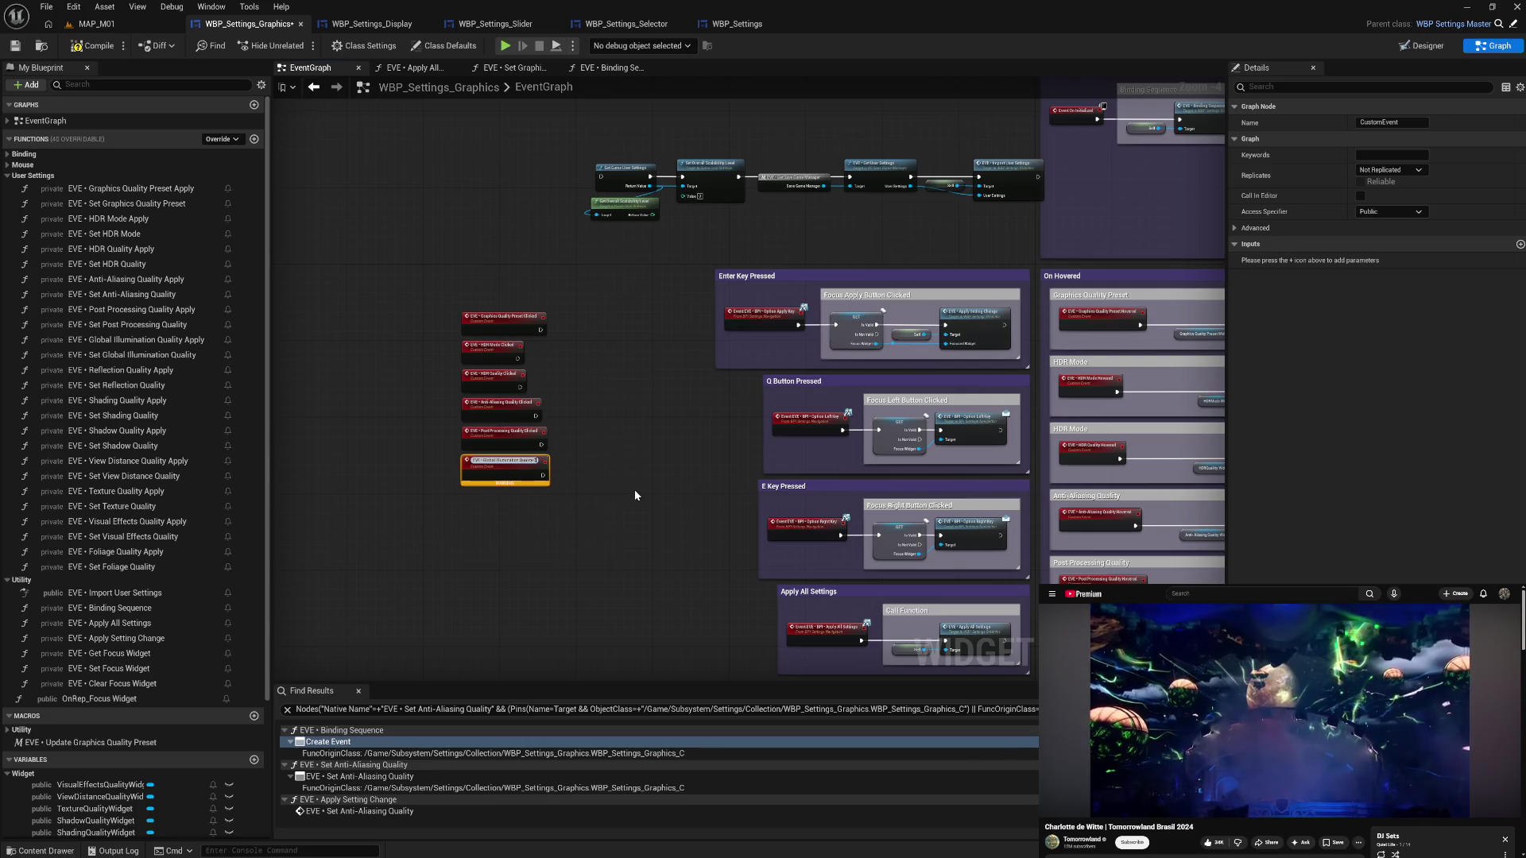
type("licked")
key("Return")
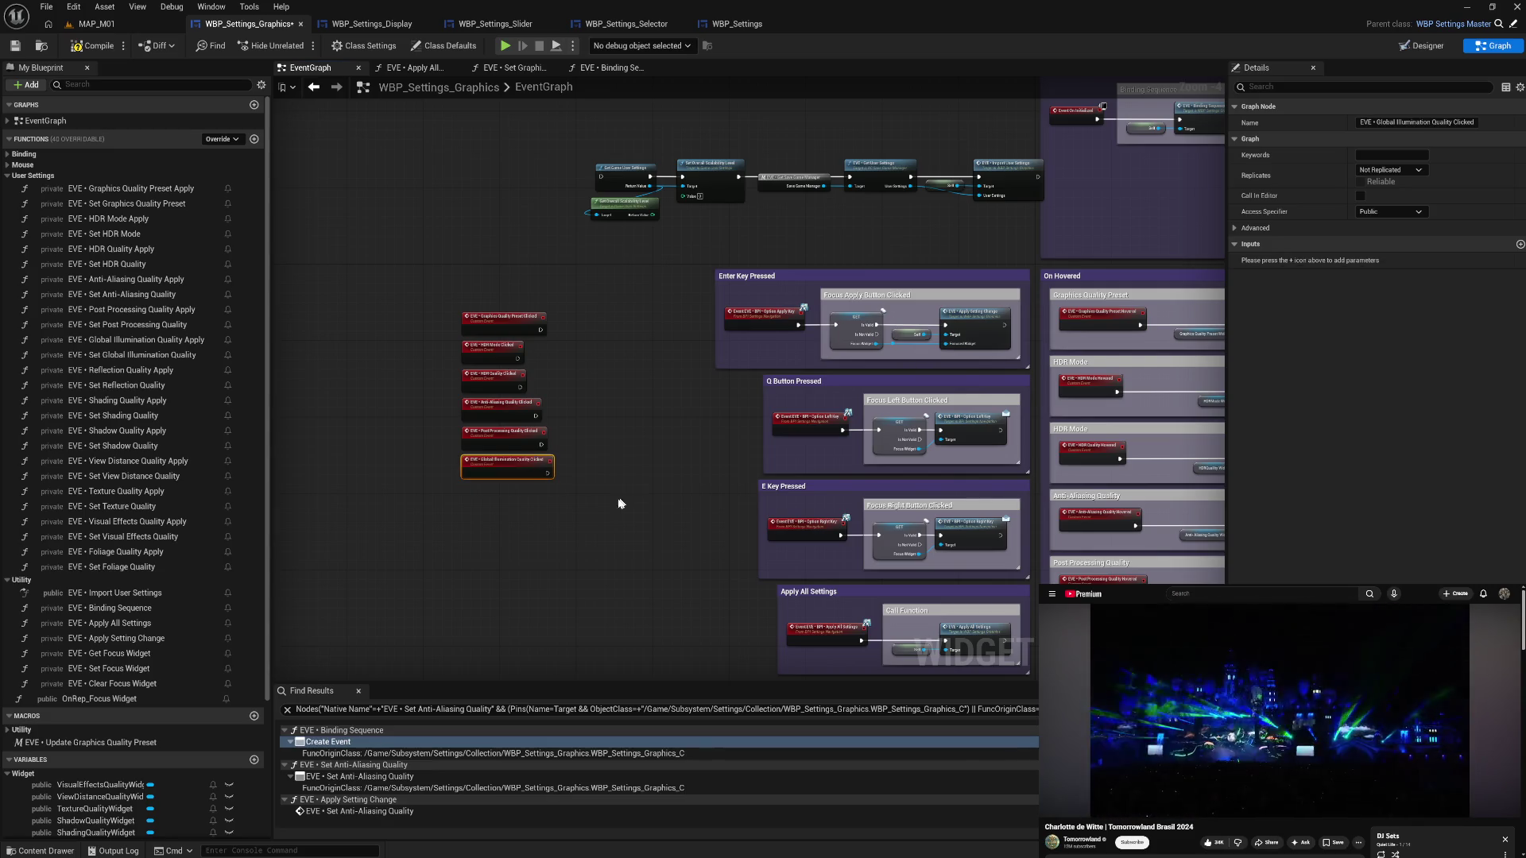
- Add an 'EVE • Reflection Quality Clicked' event and paste another blank event for renaming
key("ctrl+v")
left_click_drag(484, 494, 490, 494)
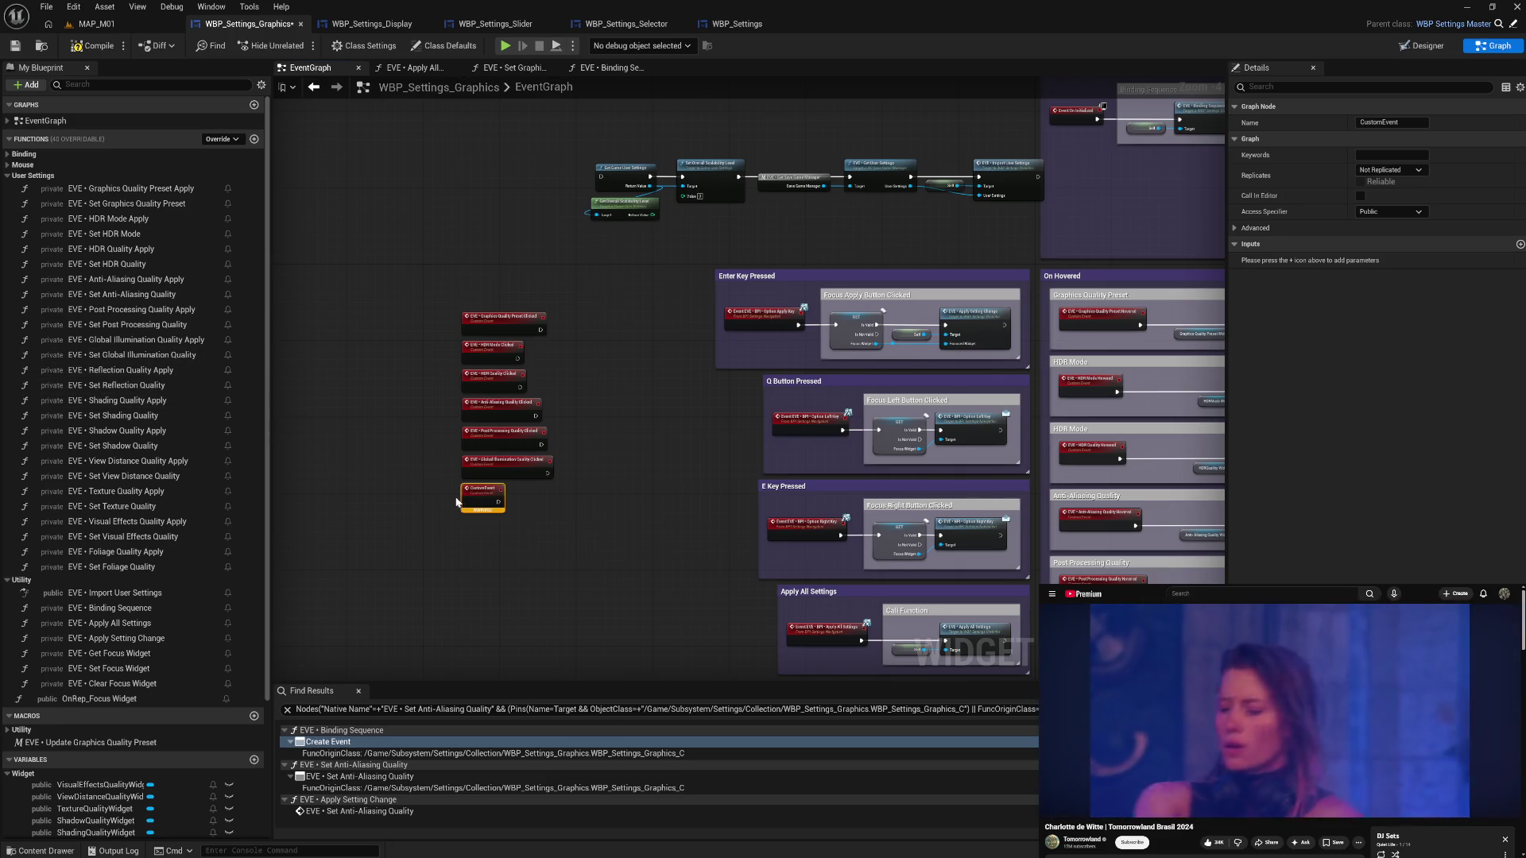
double_click(480, 489)
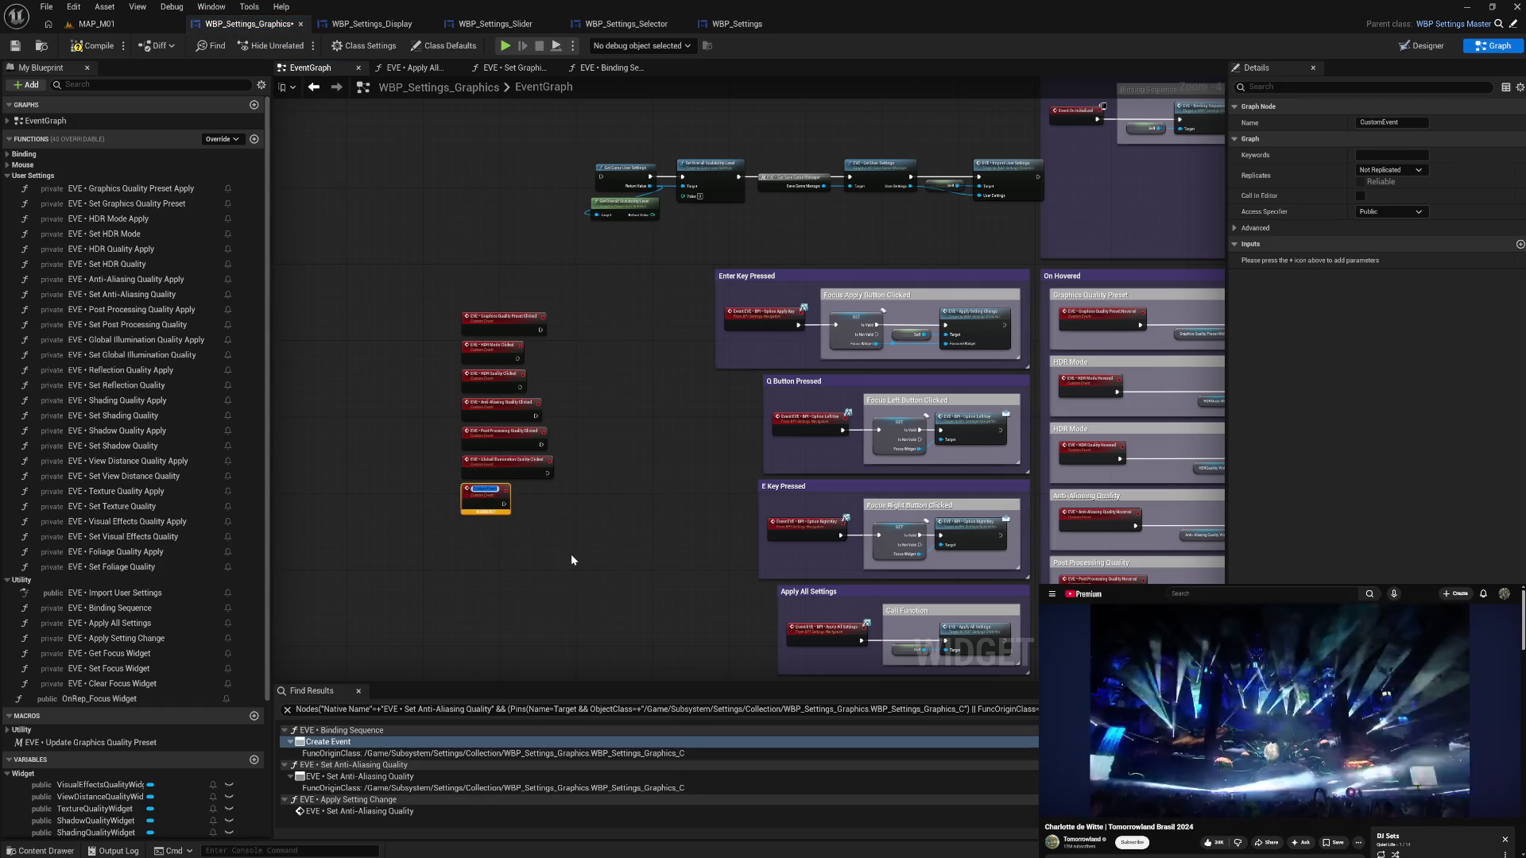
key("ctrl+v")
key("ctrl+z")
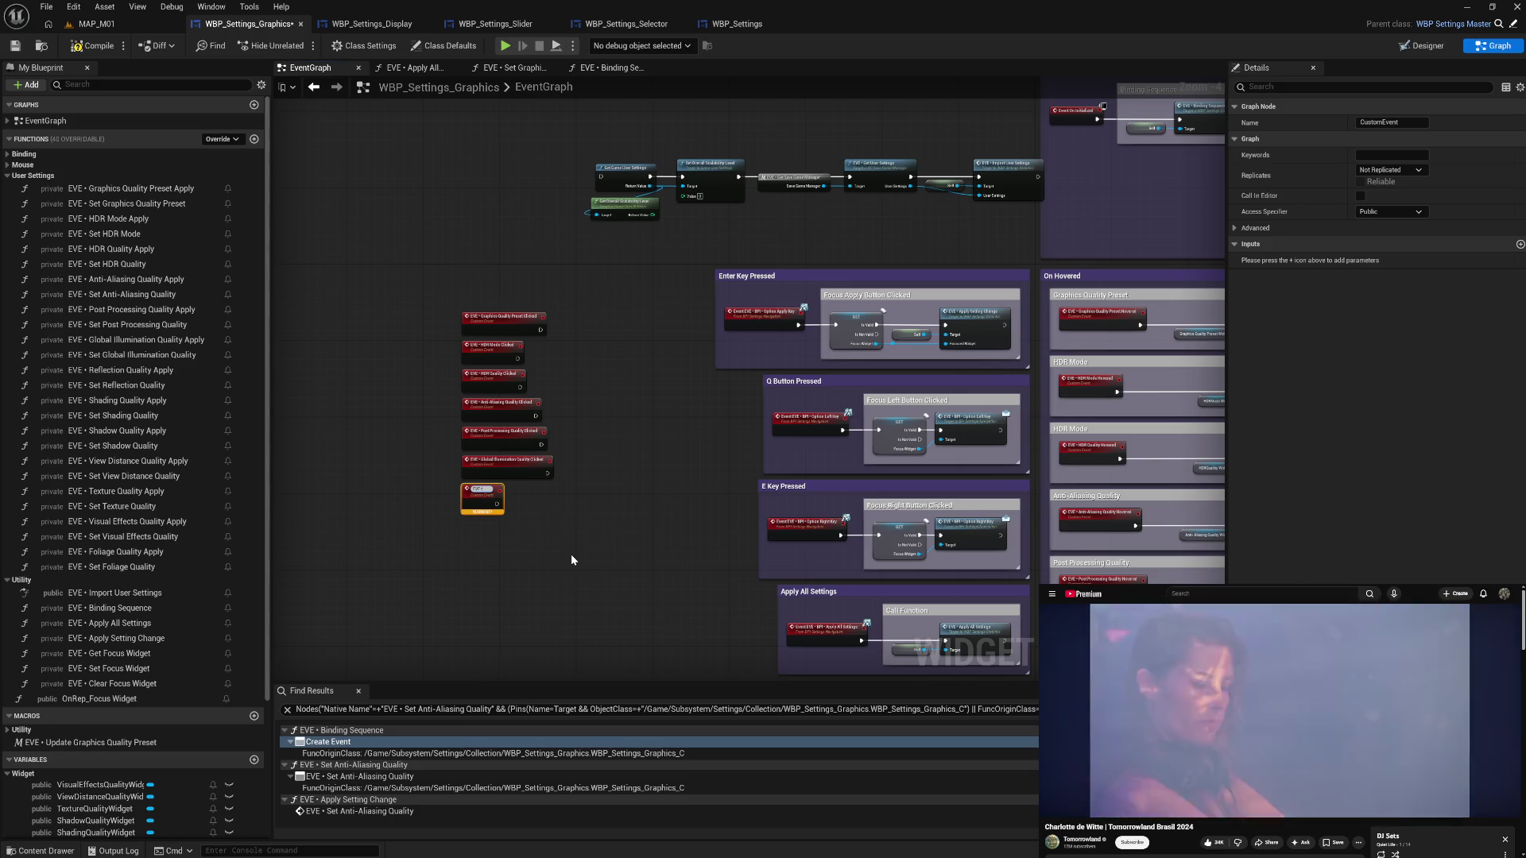
type("lection Quality Clicked")
key("Return")
key("ctrl+v")
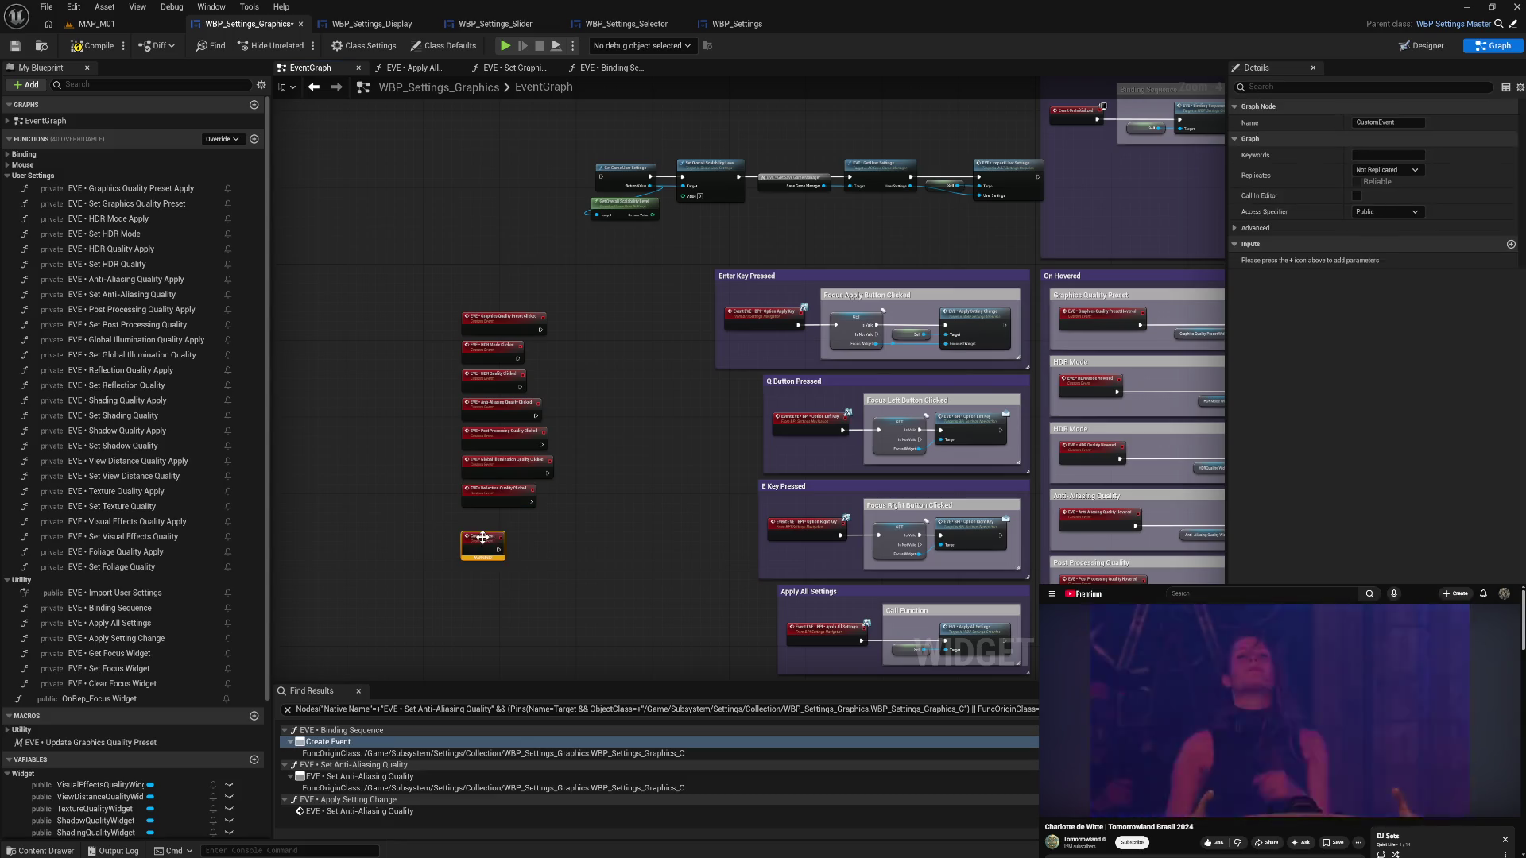
key("F2")
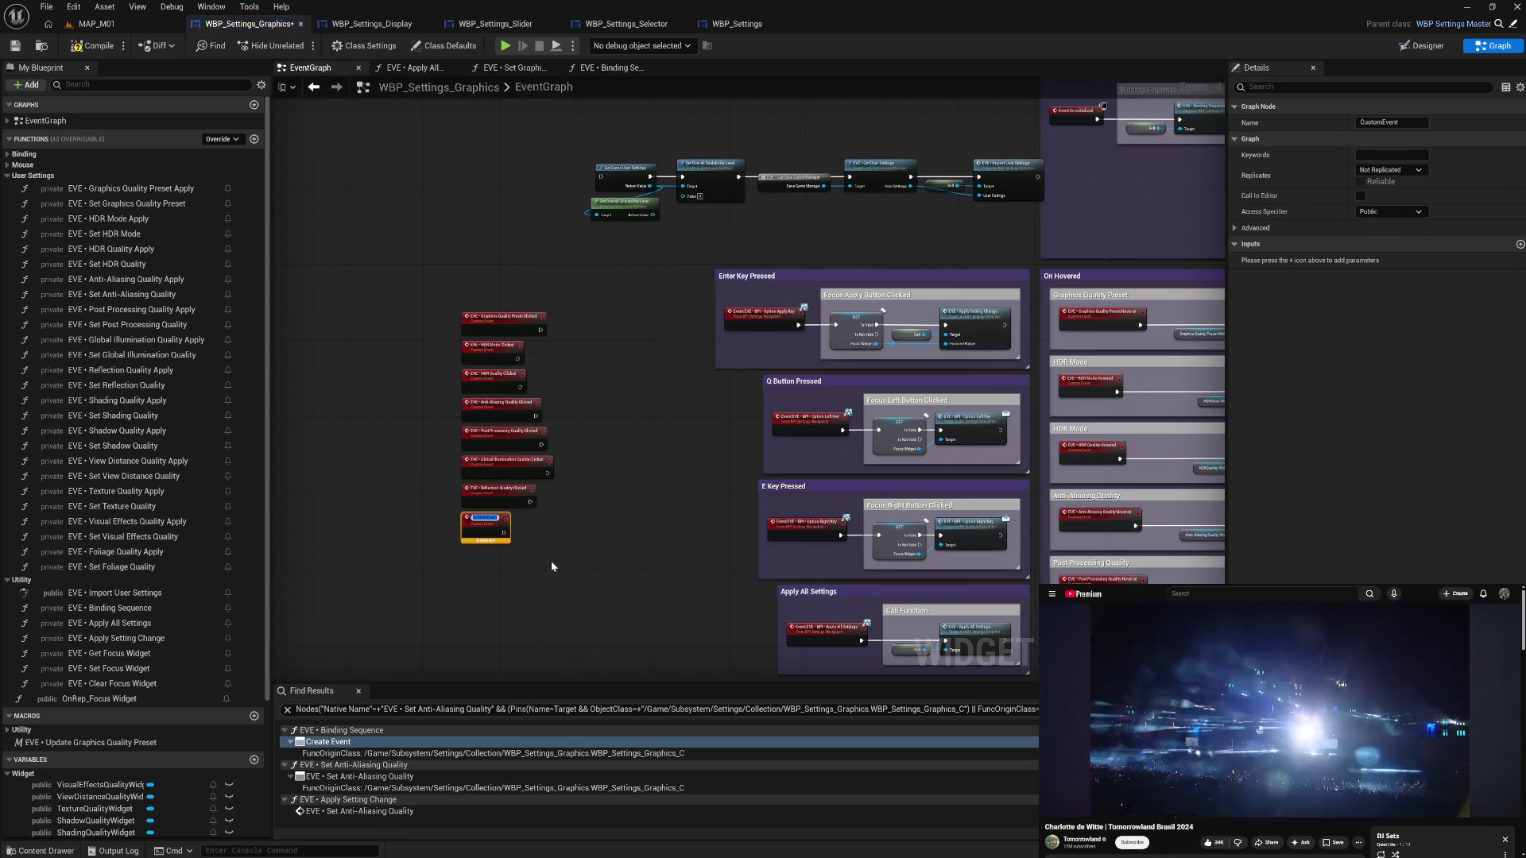
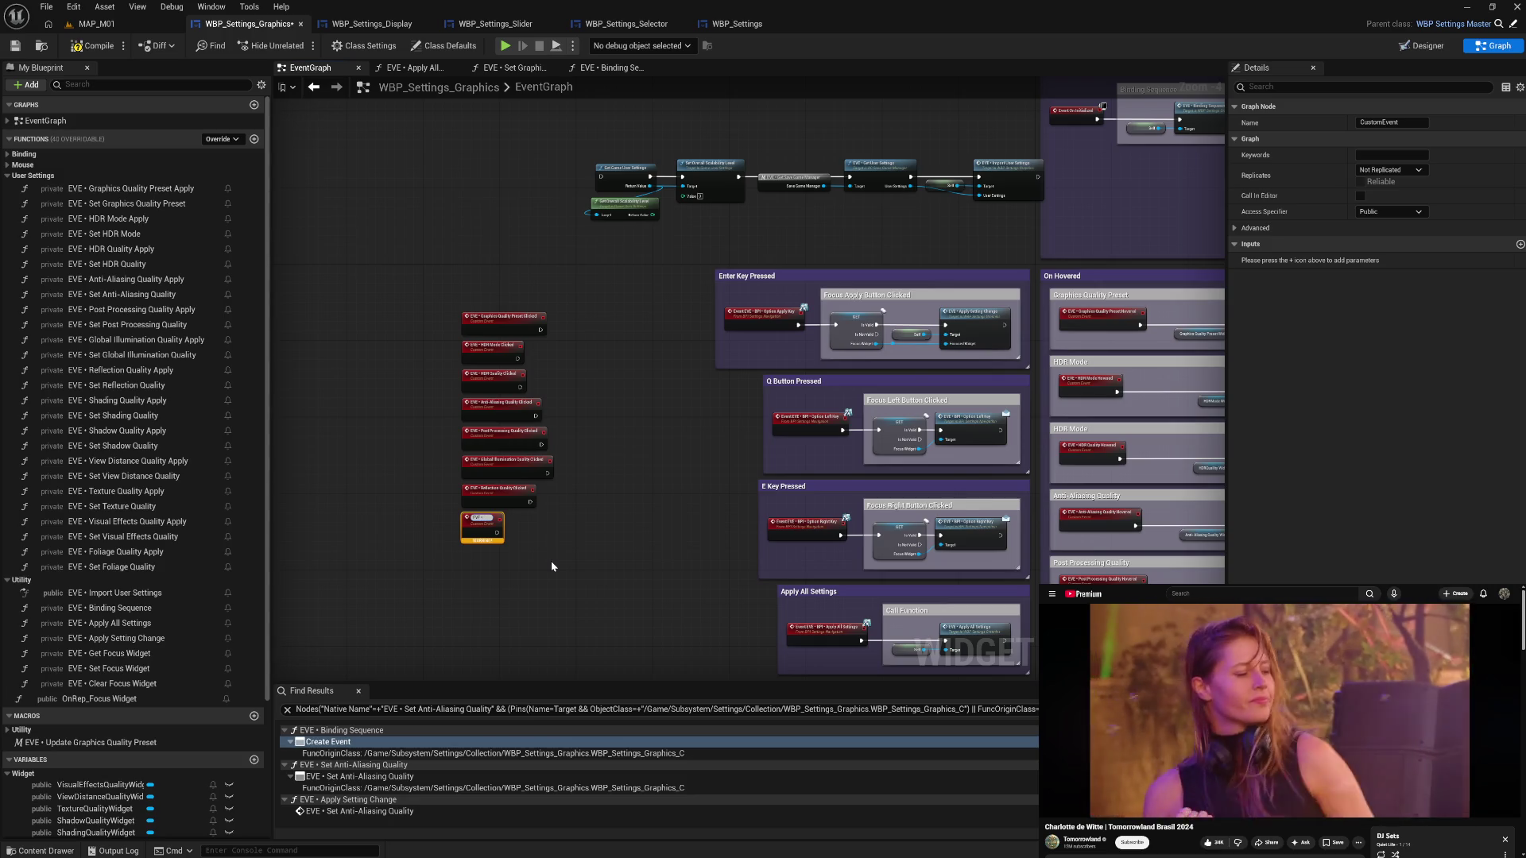
- Finish naming the Shading Quality Clicked event, then paste a copy below it named Shadow Quality Clicked
type("Shading Quality")
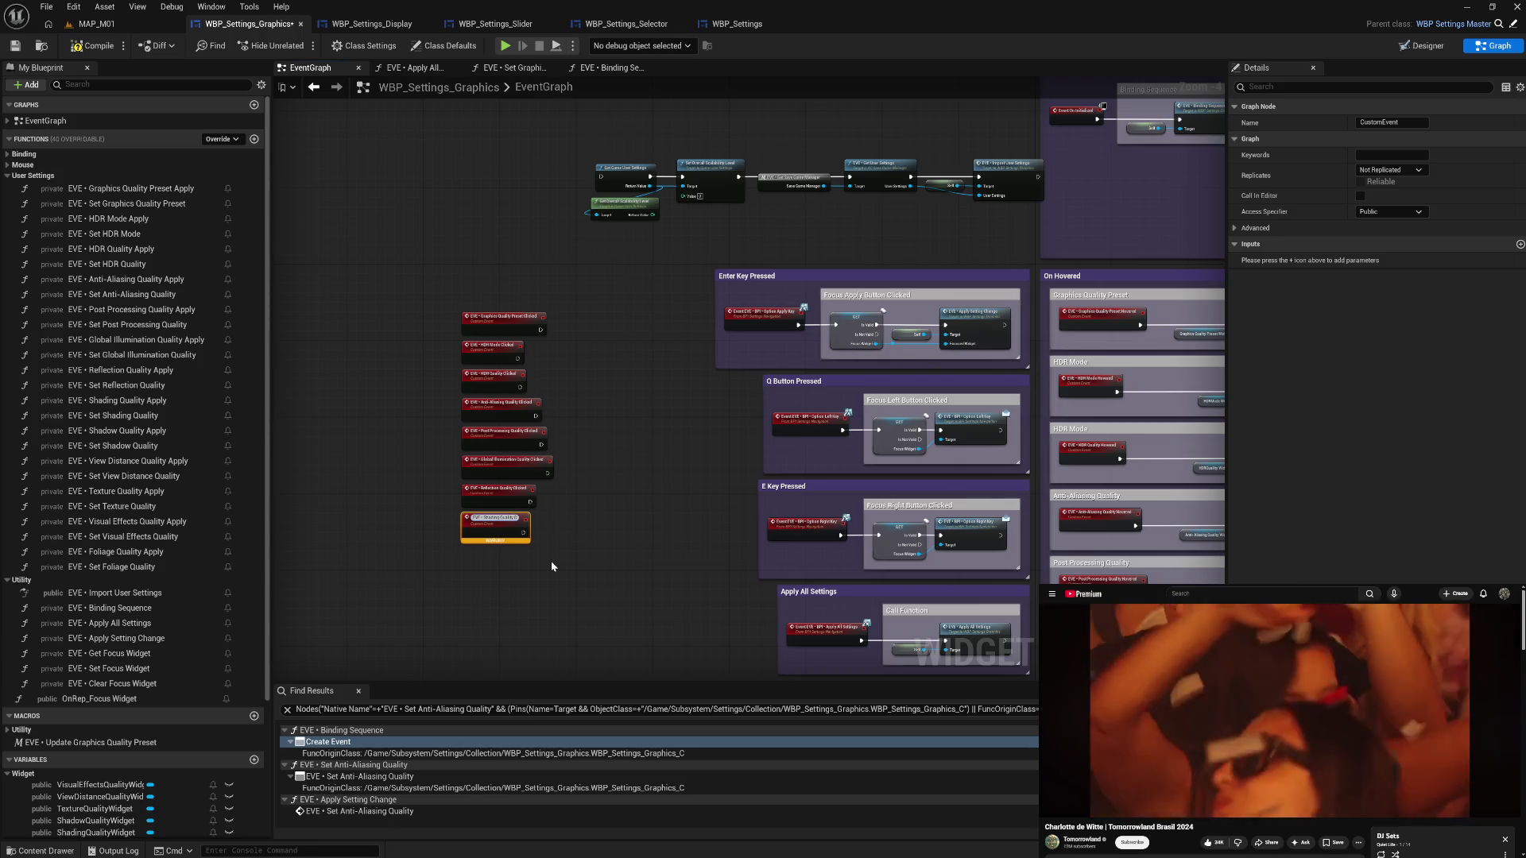
type(" Clicked")
key("Return")
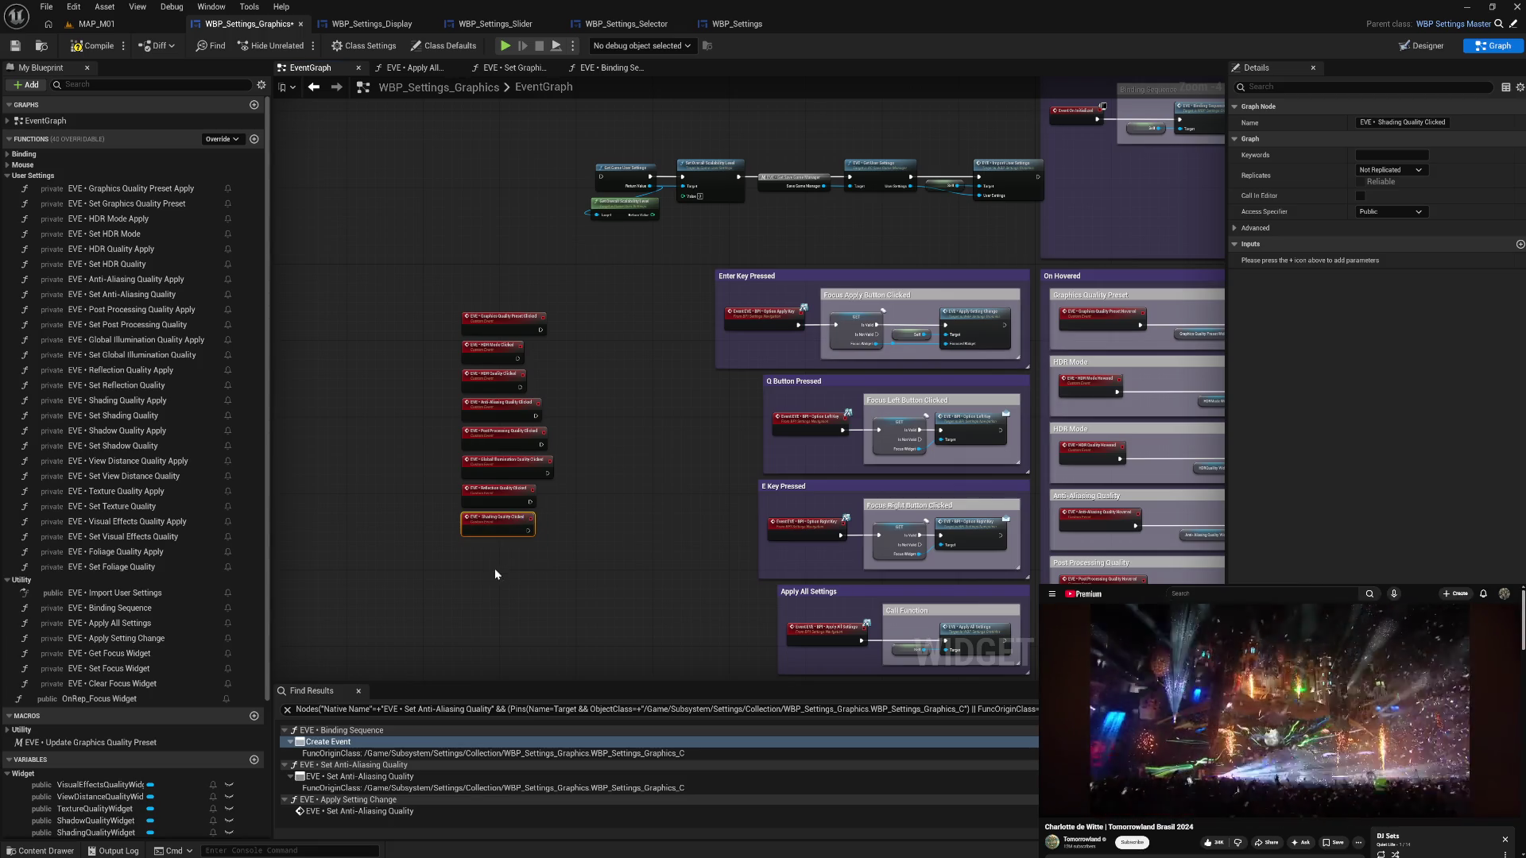
key("ctrl+v")
mouse_move(514, 575)
left_mouse_down()
mouse_move(497, 548)
mouse_move(481, 559)
left_mouse_up()
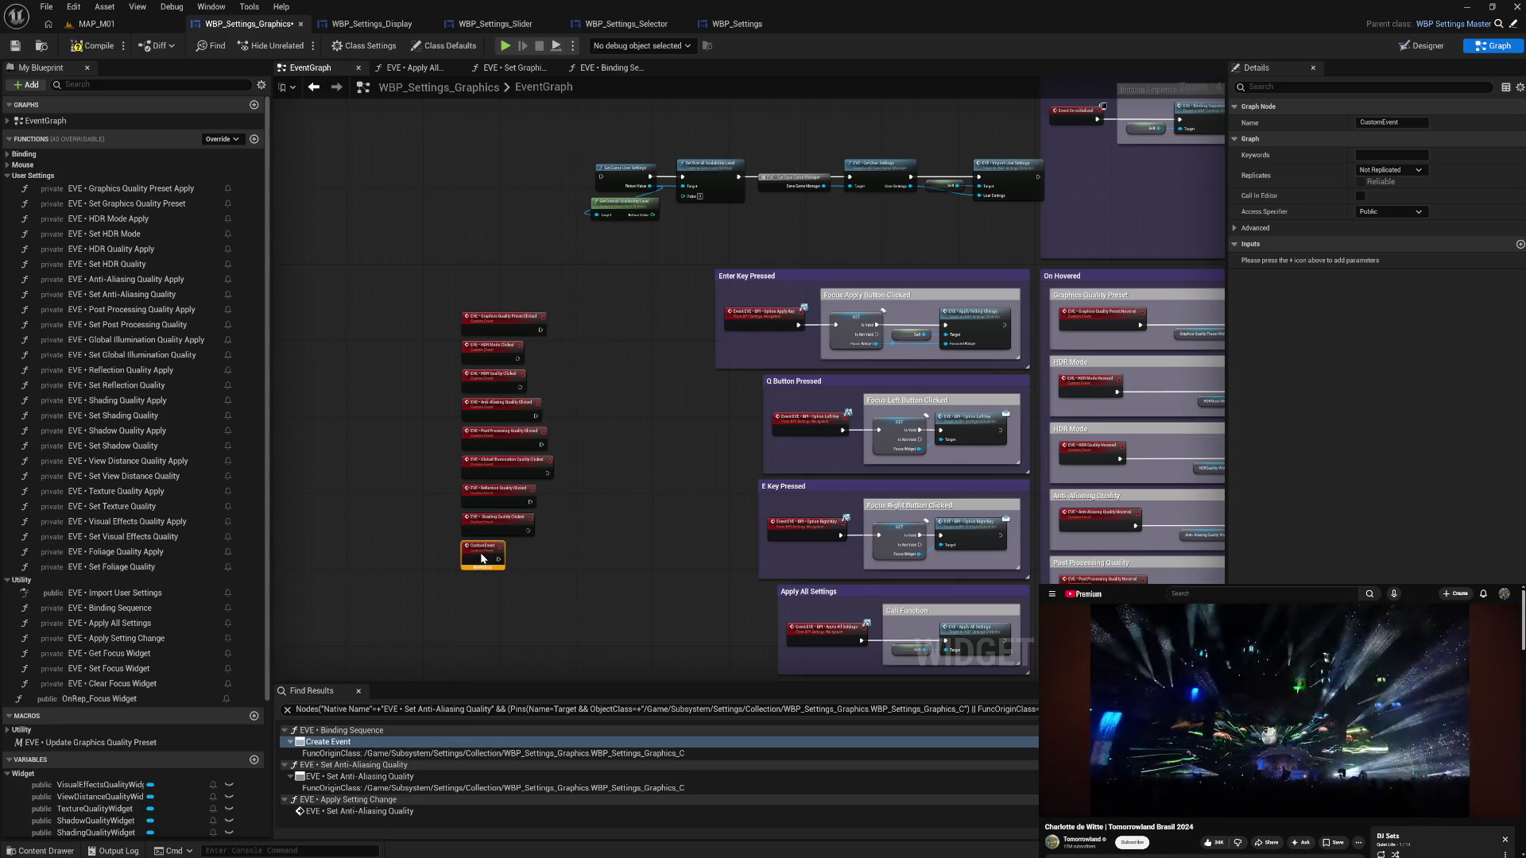
key("F2")
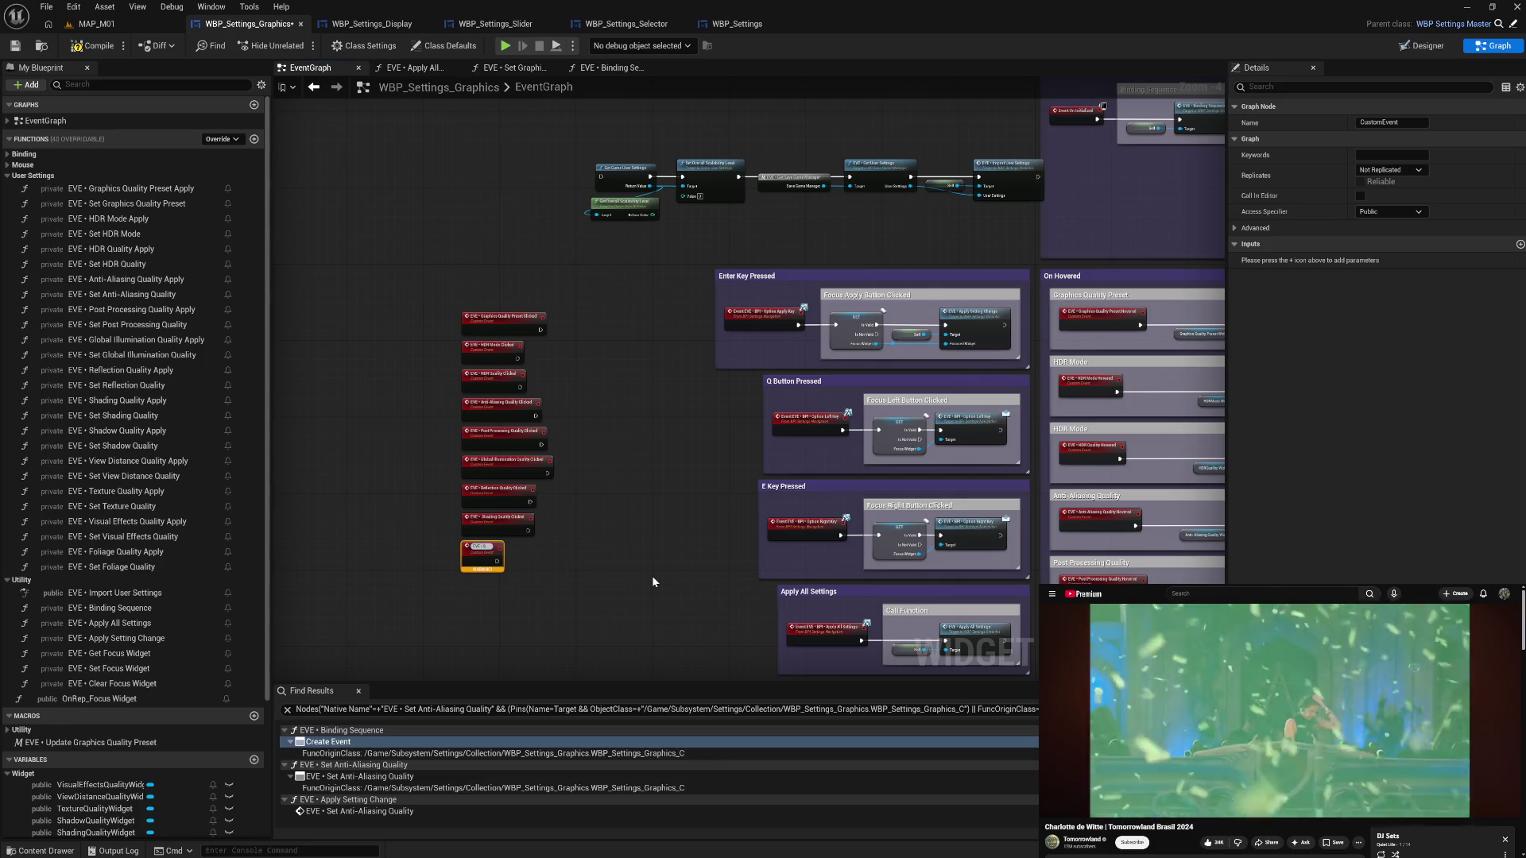
type("hadow Quality Clicked")
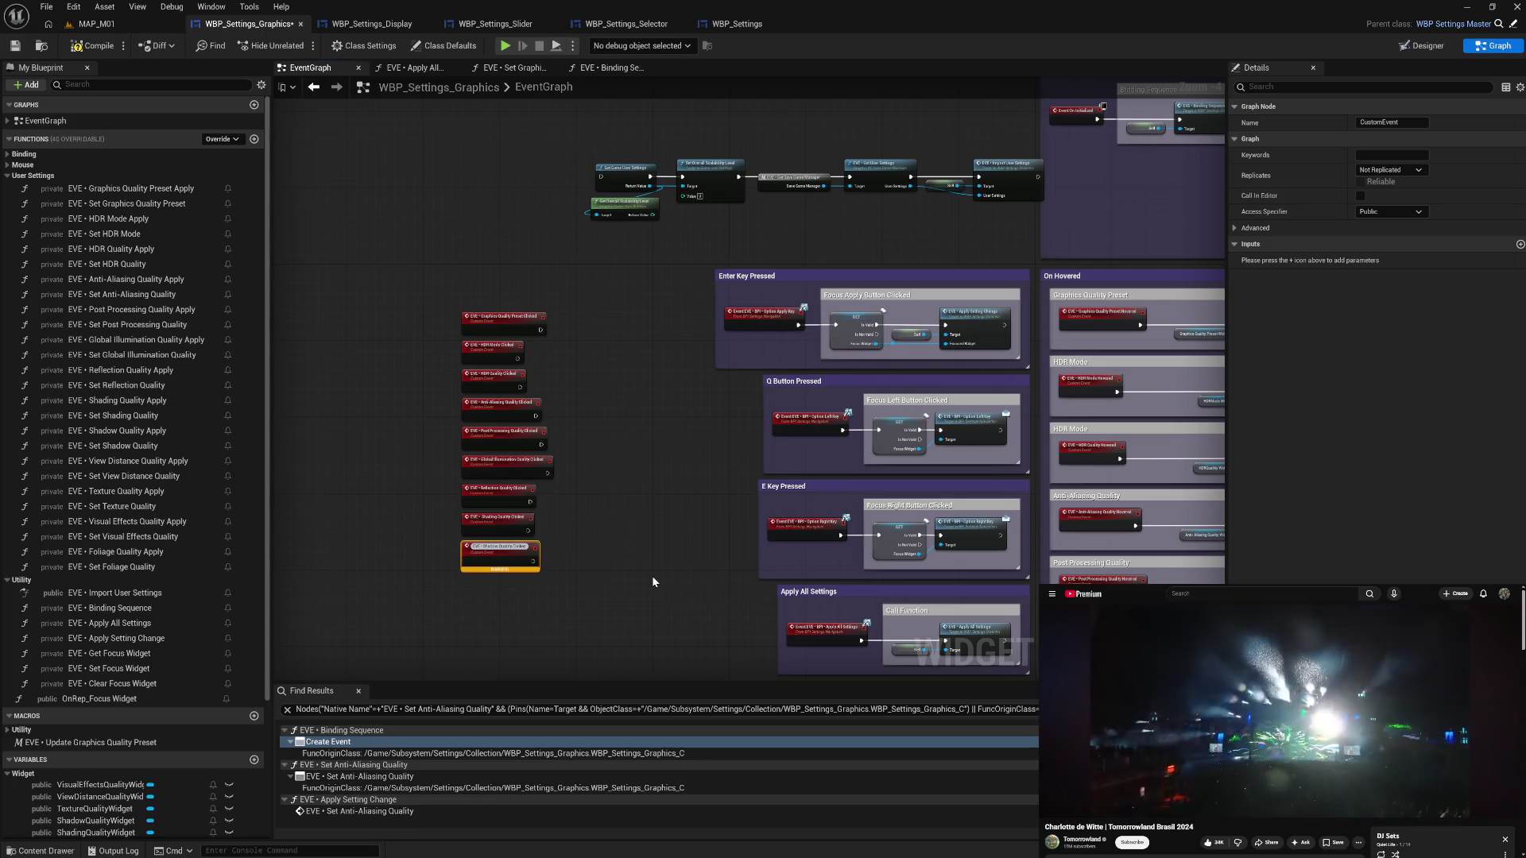
key("Return")
- Add a custom event under Shadow Quality named 'EV View Distance Quality Clicked'
right_click(467, 599)
type("custom")
key("Return")
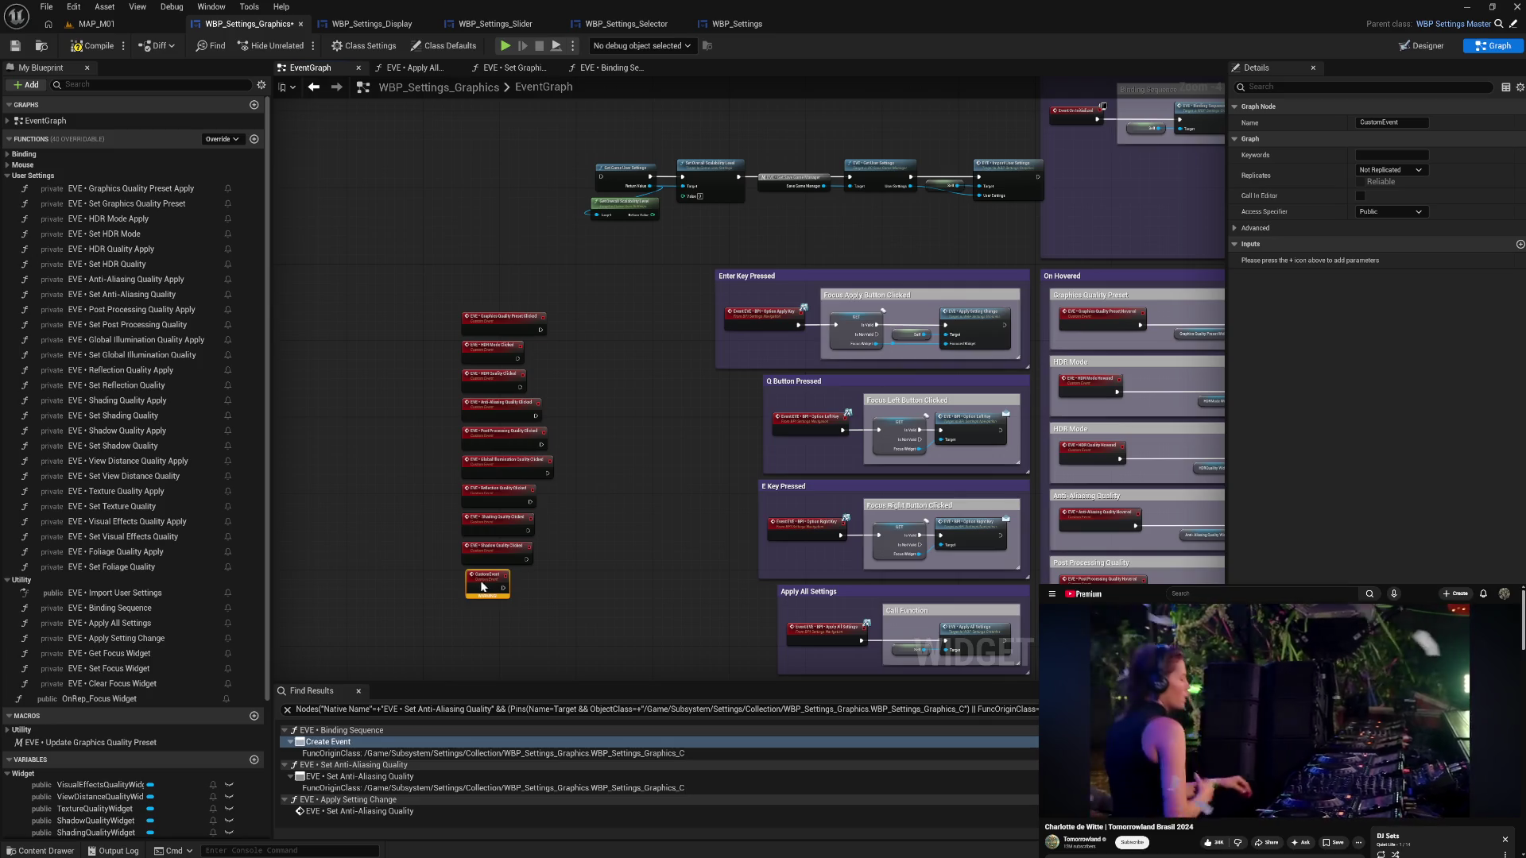
left_click_drag(486, 586, 481, 586)
key("F2")
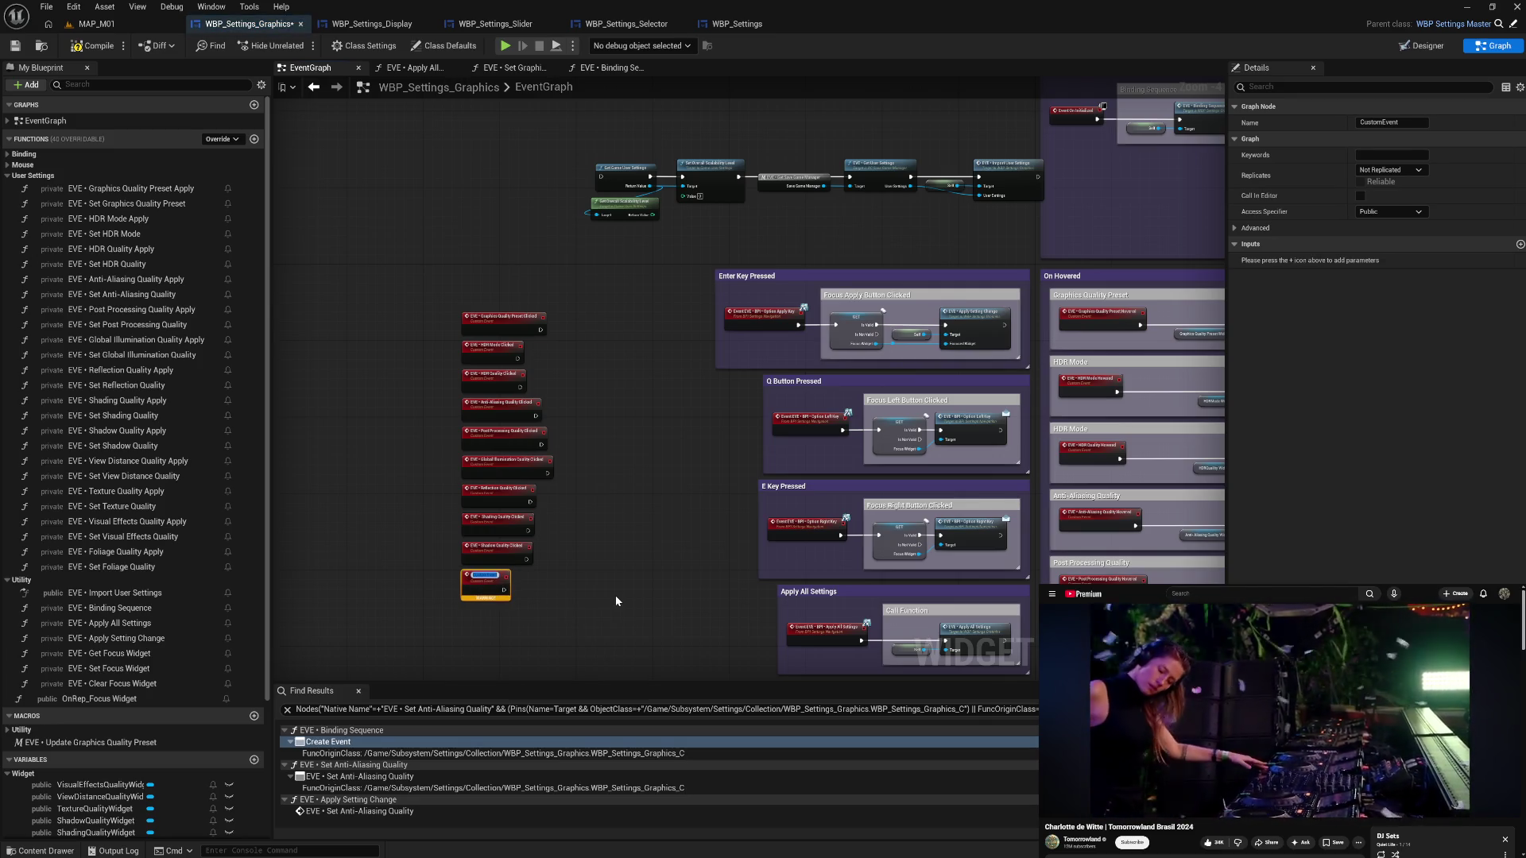
type("EVE •")
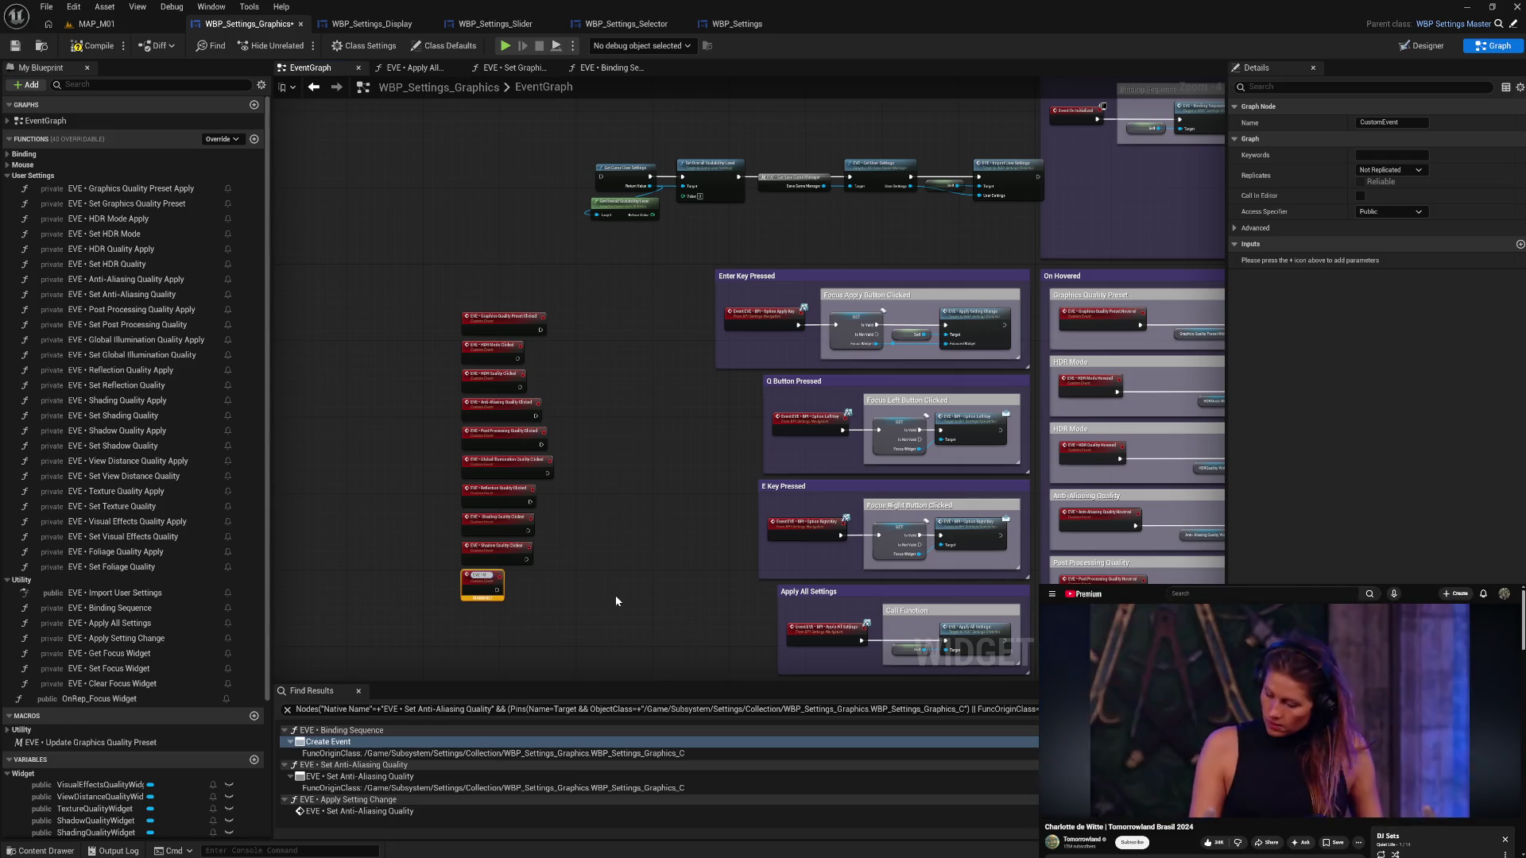
type("View Distan")
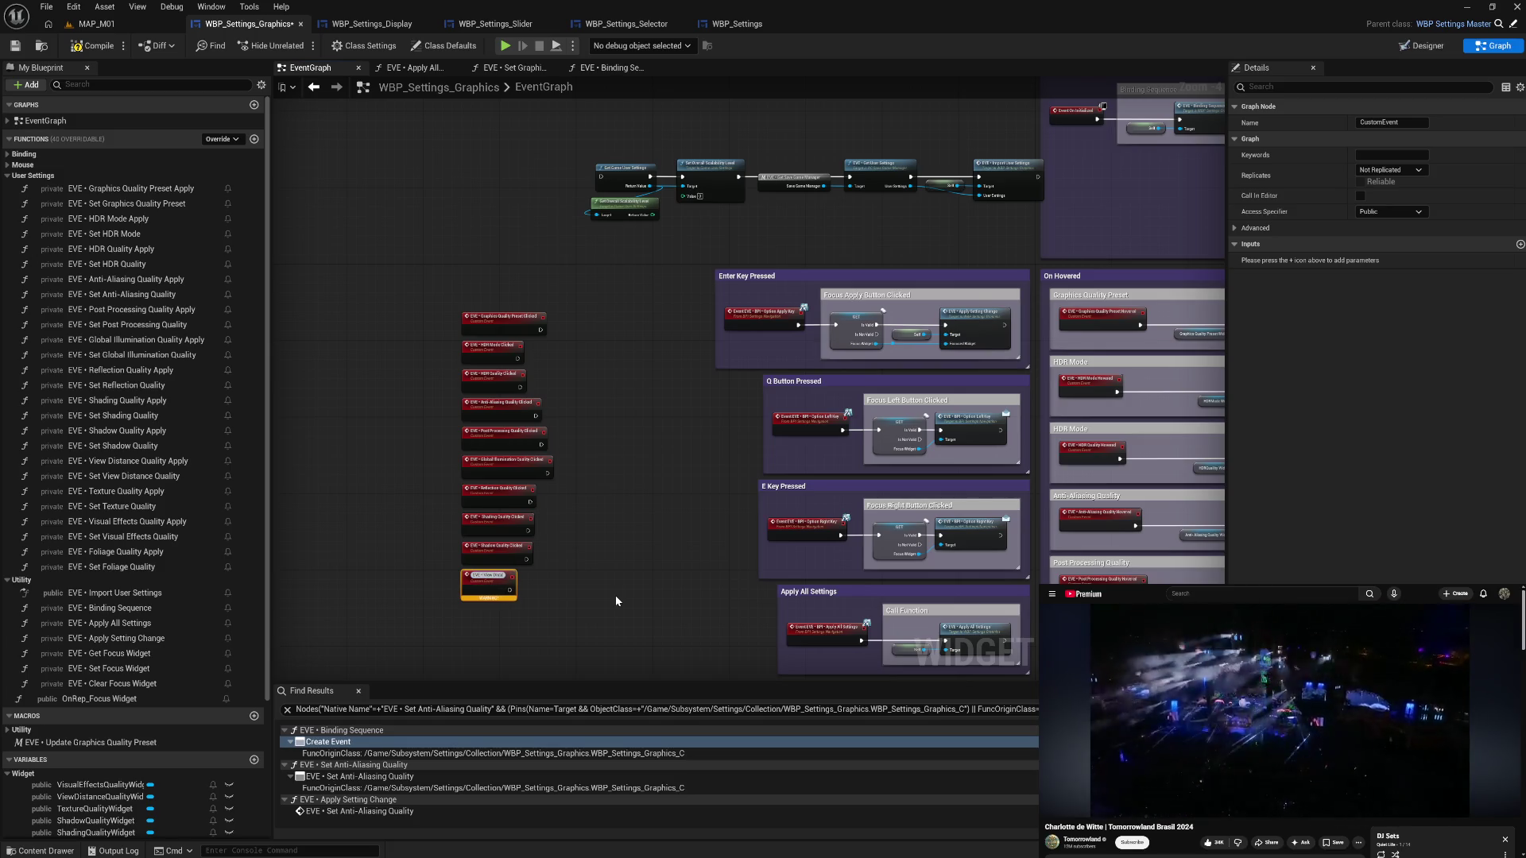
type("ce Quality Clicked")
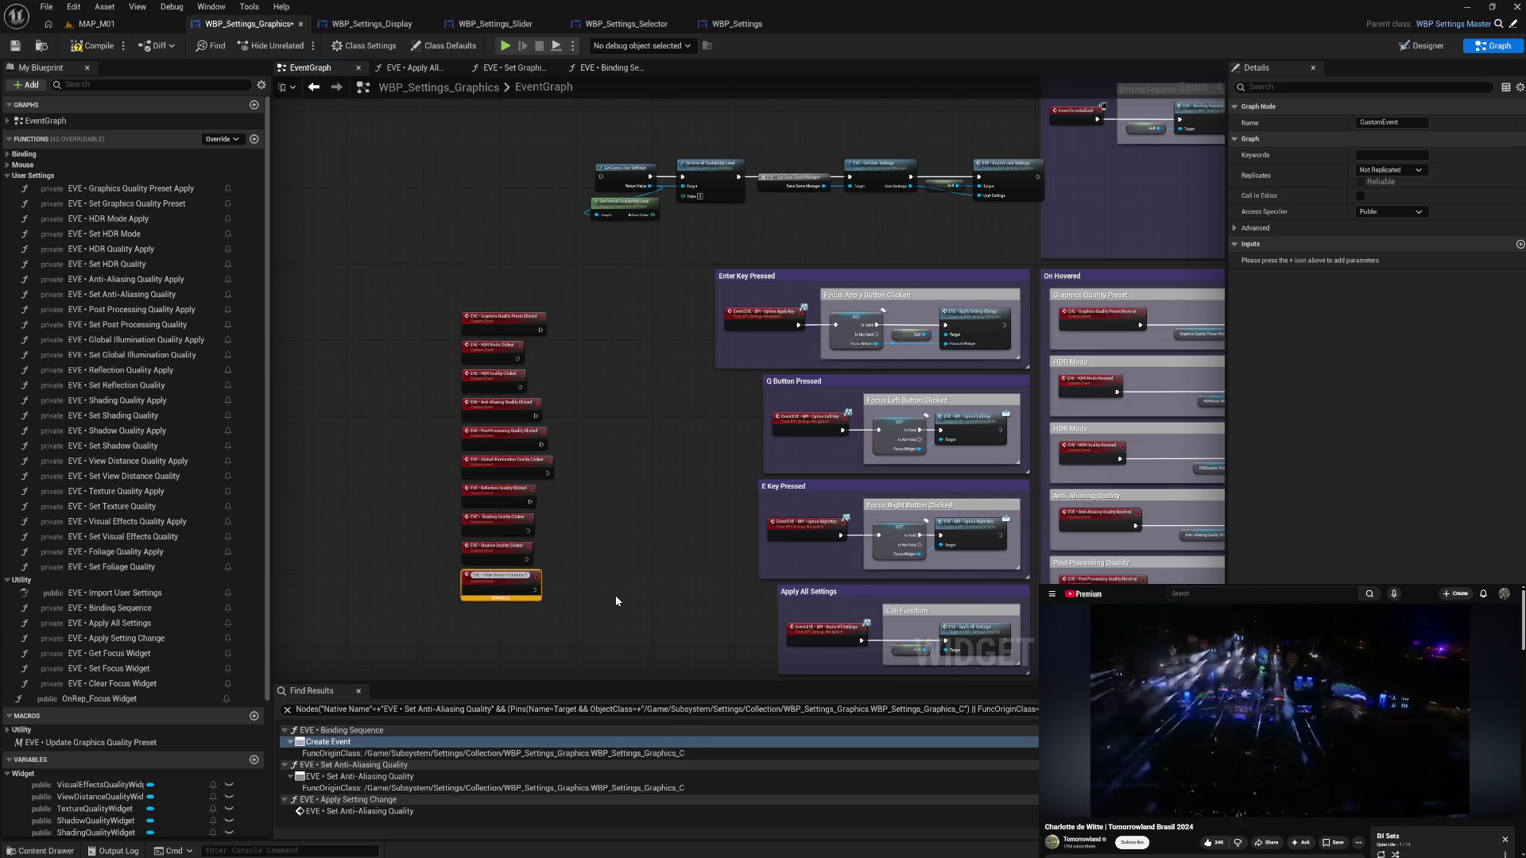
key("Return")
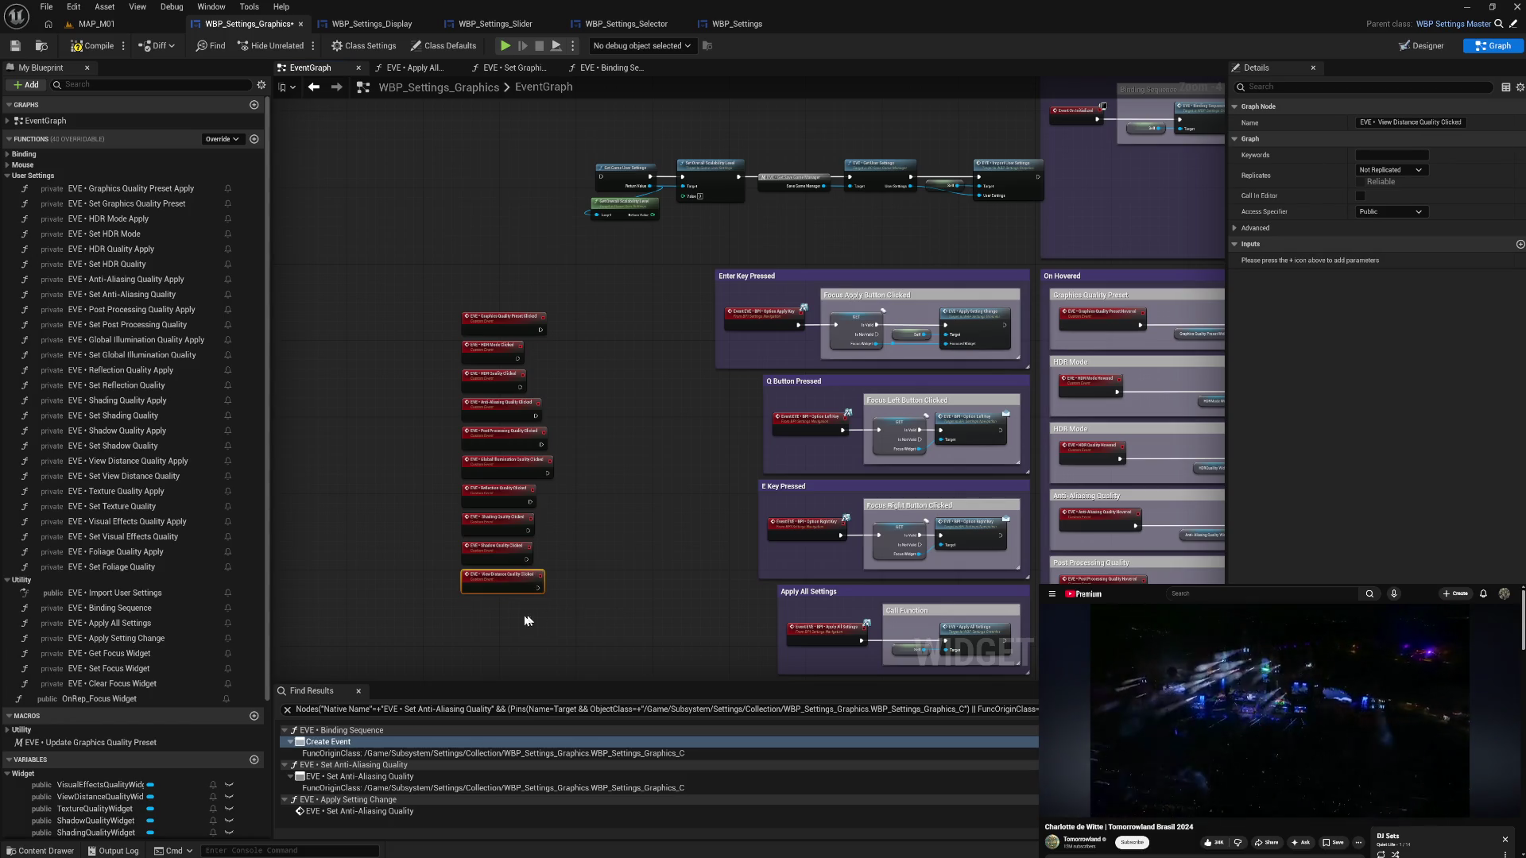
- Paste another custom event below and name it 'EVE • Texture Quality Clicked'
key("ctrl+v")
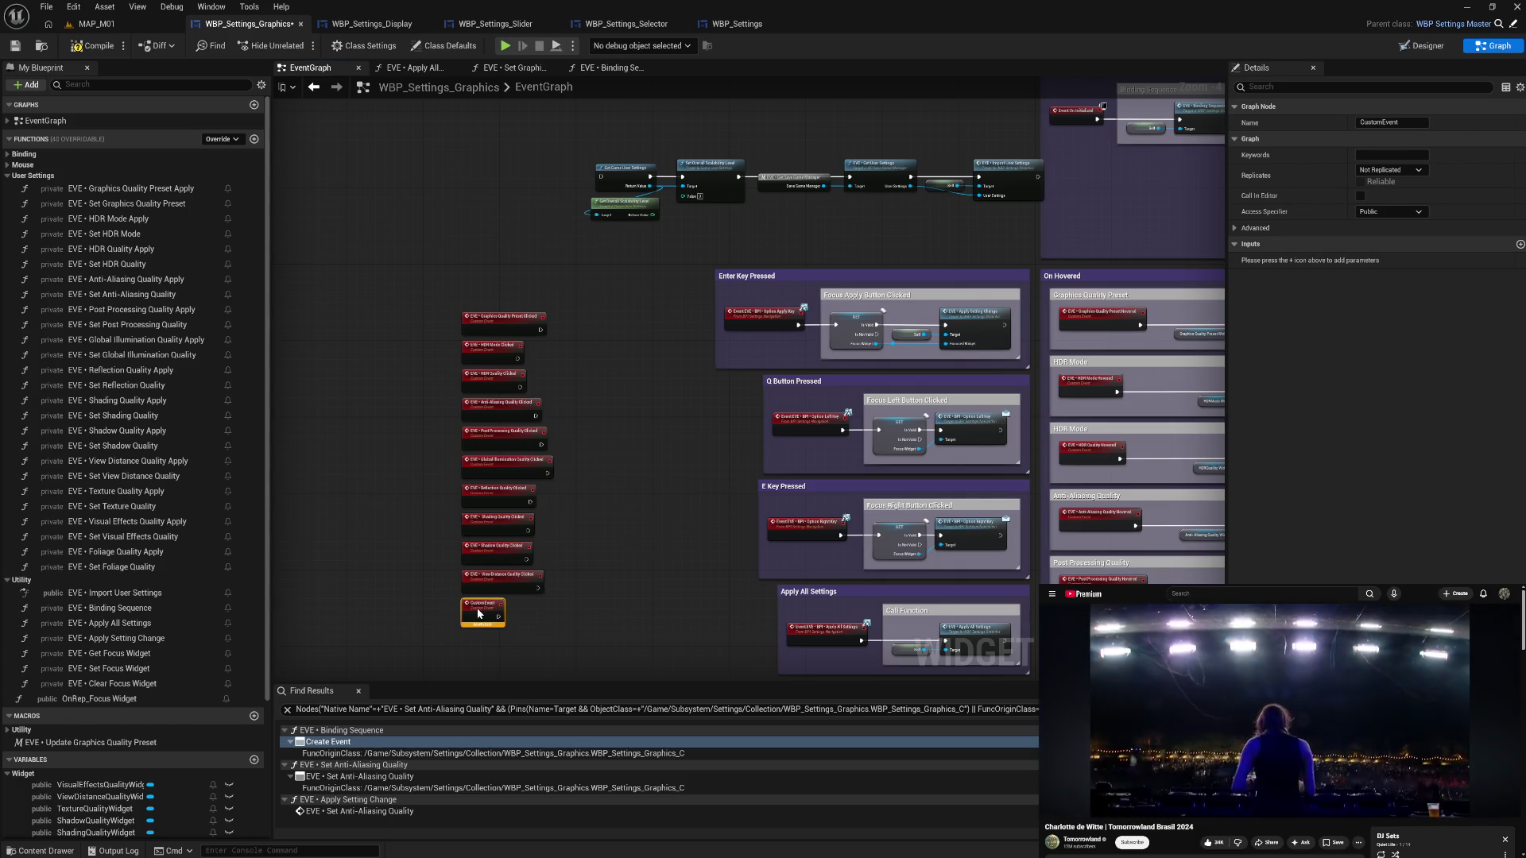
key("F2")
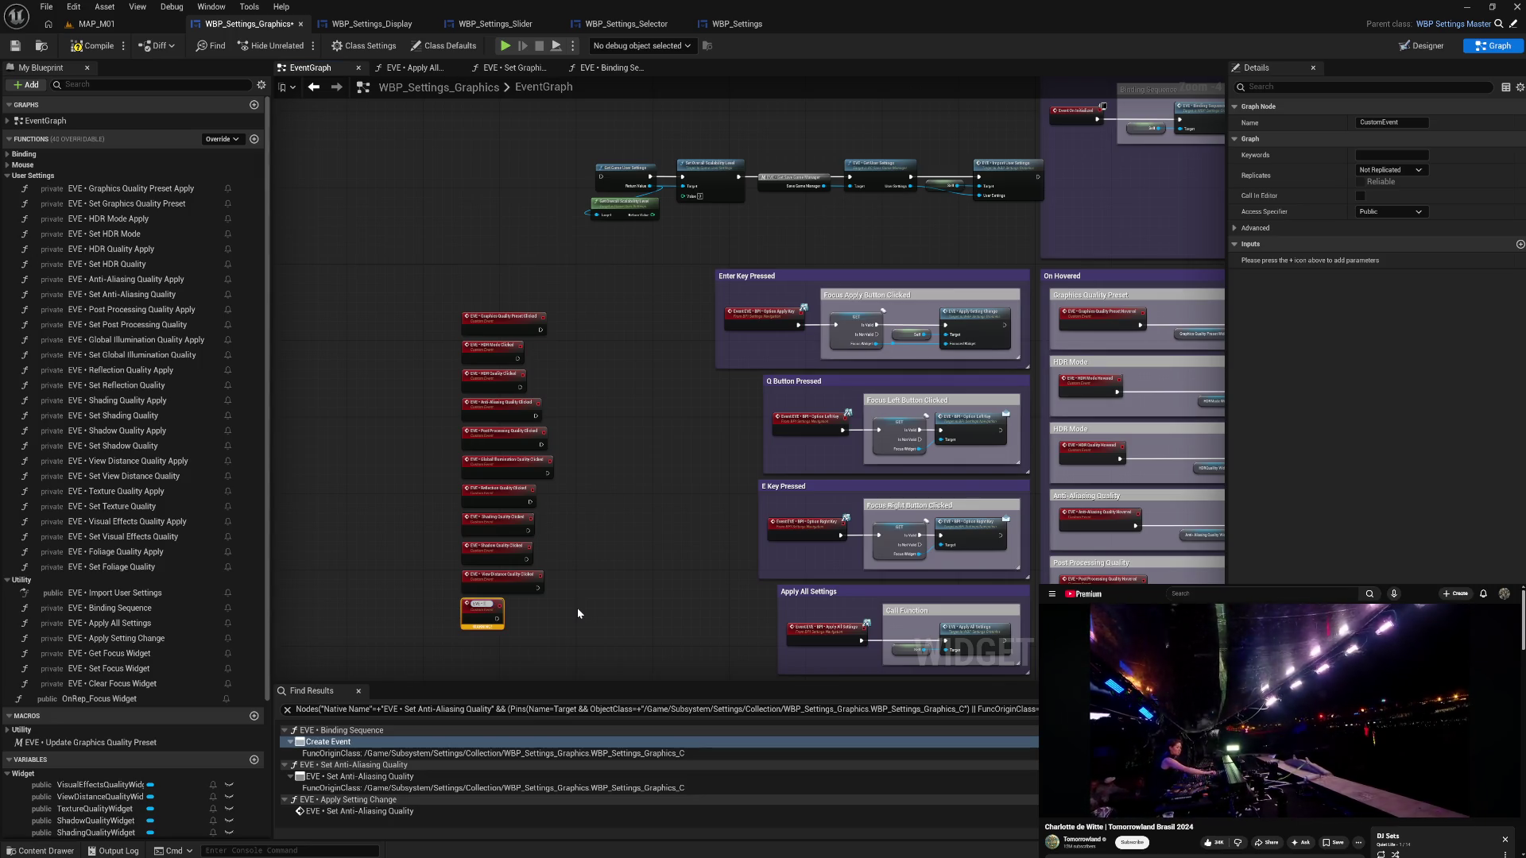
type("ture")
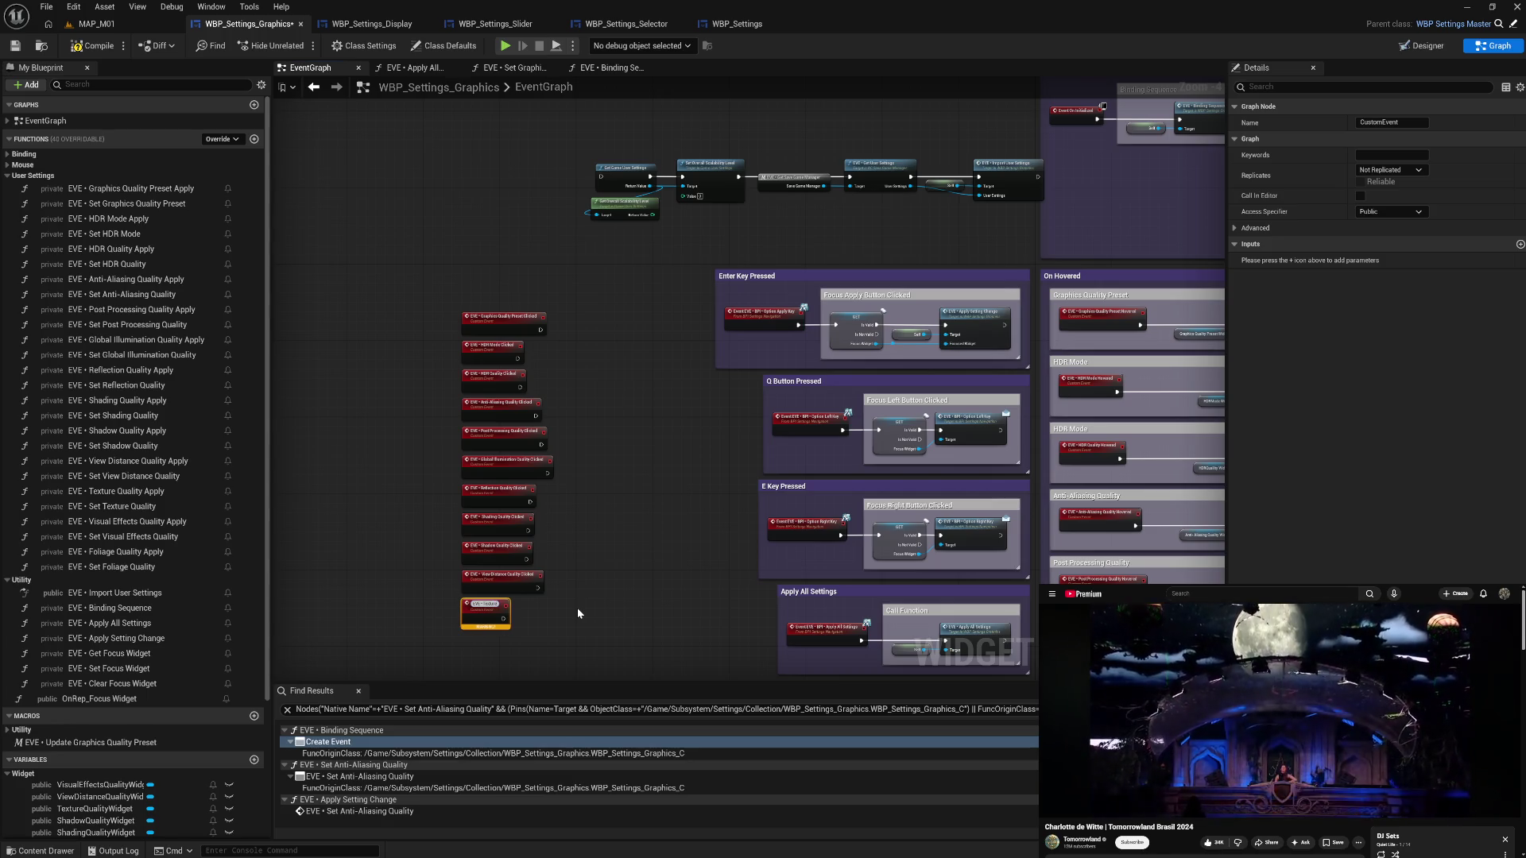
type(" Quality Clicked")
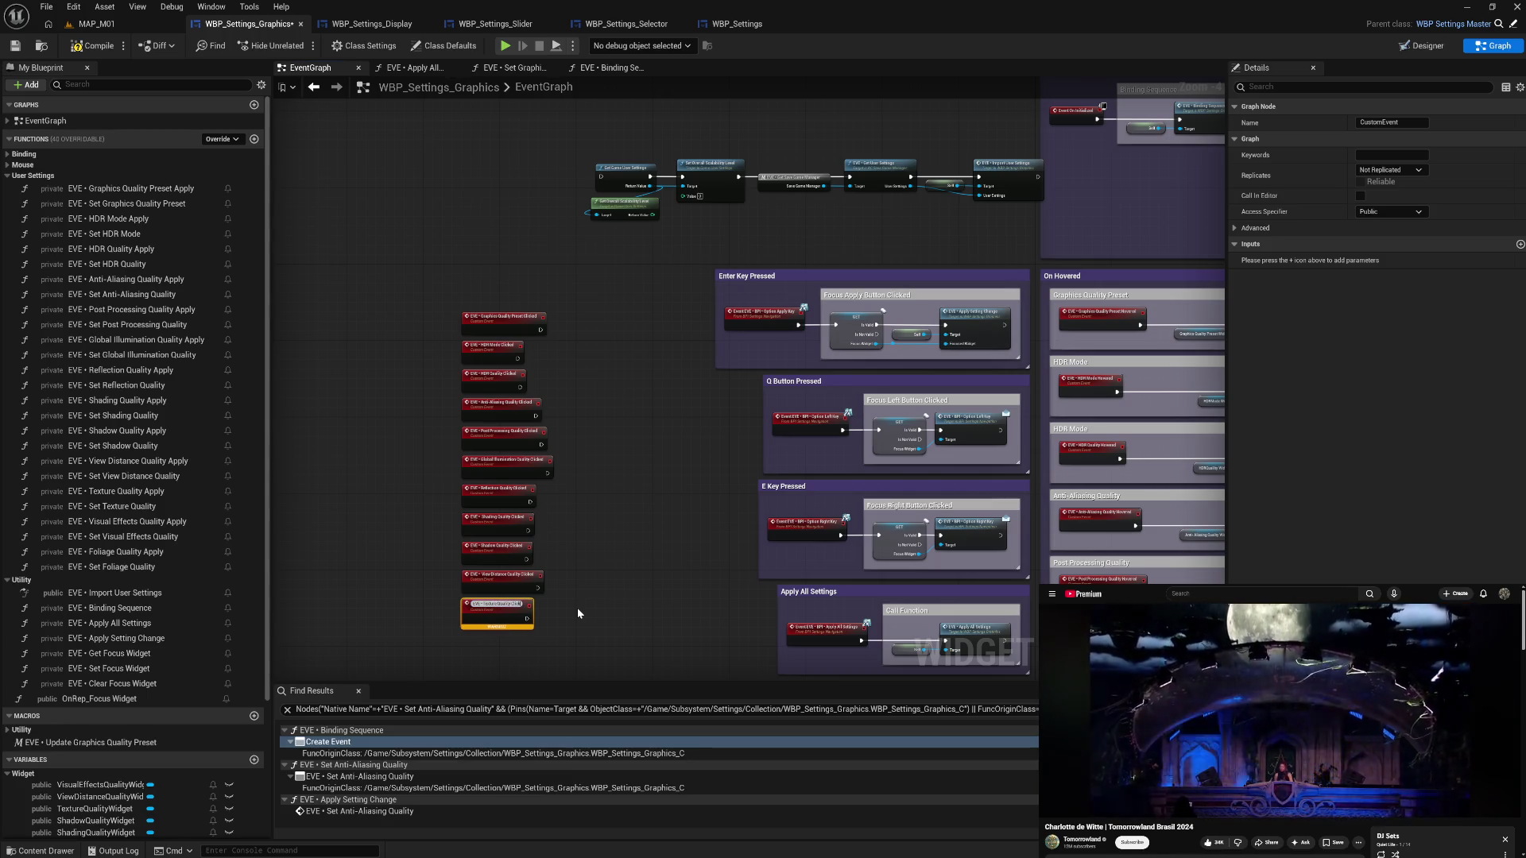
key("Return")
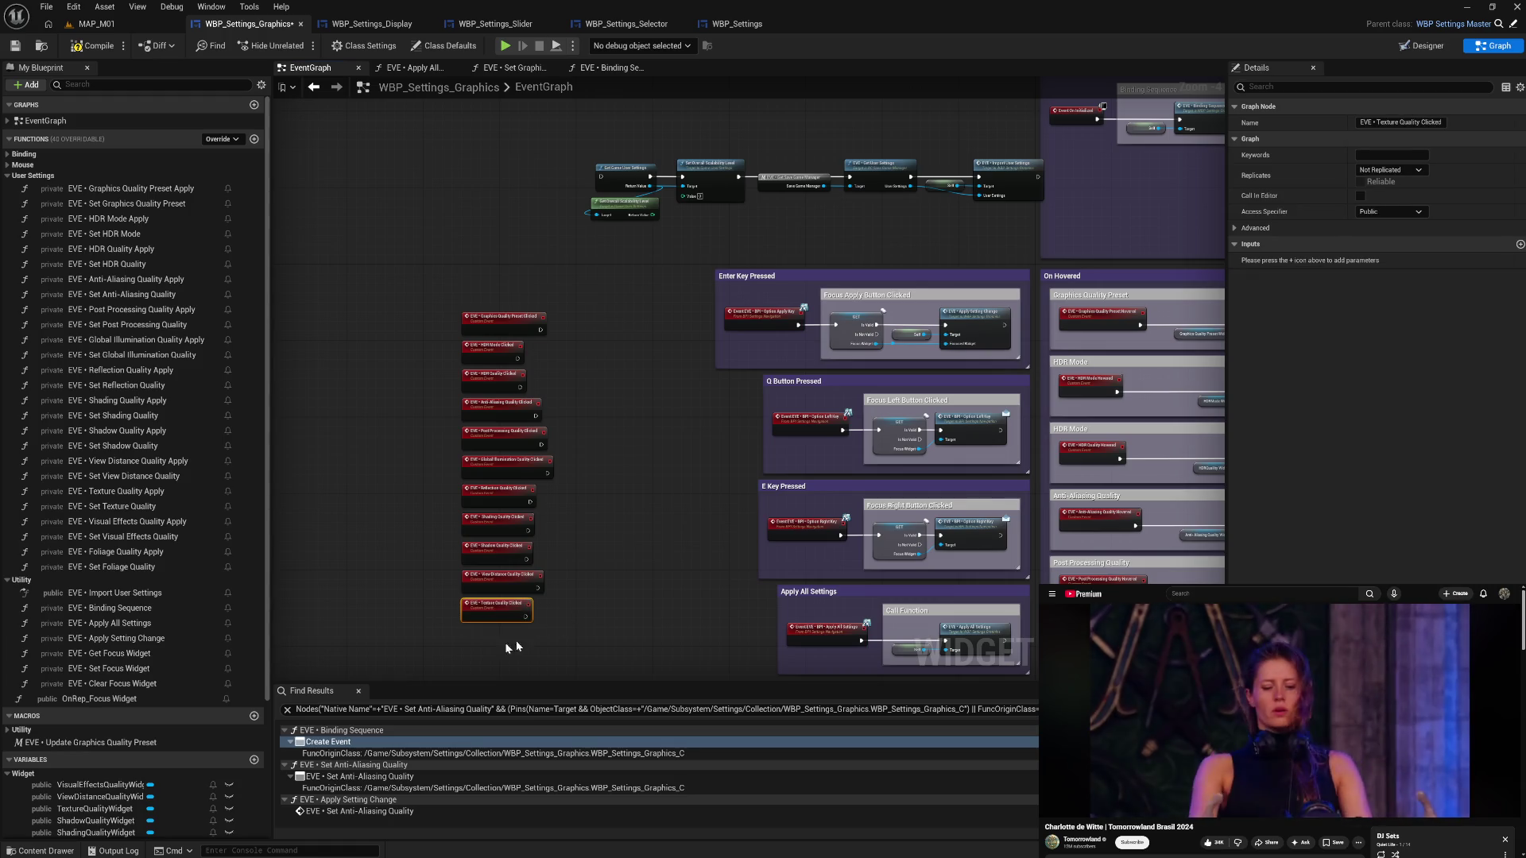
- Add a custom event under Texture Quality named 'EVE • Visual Effects Quality Clicked'
left_click(461, 604)
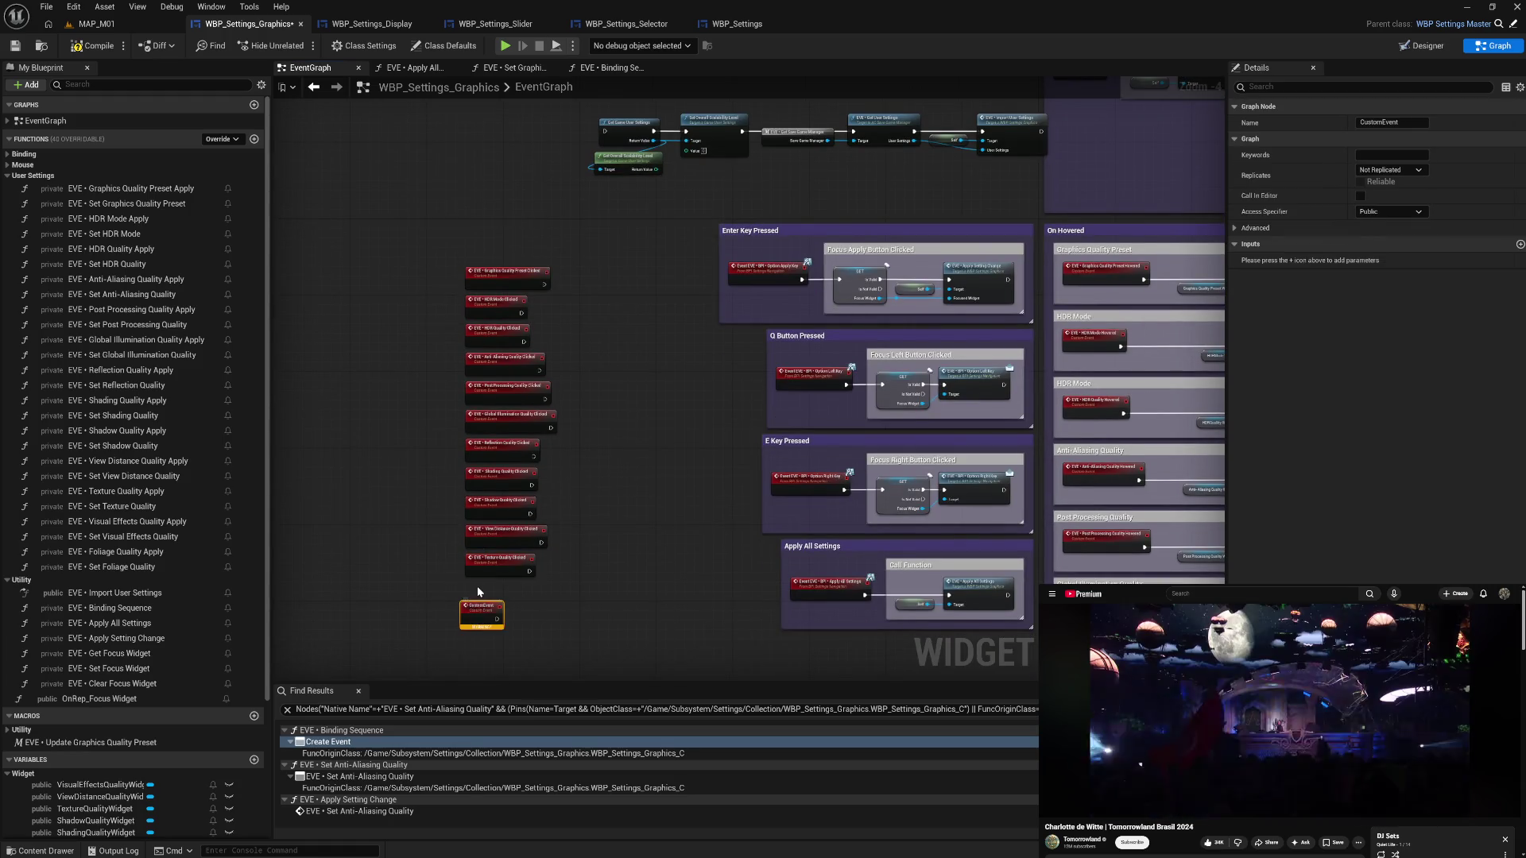
left_click_drag(478, 592, 477, 586)
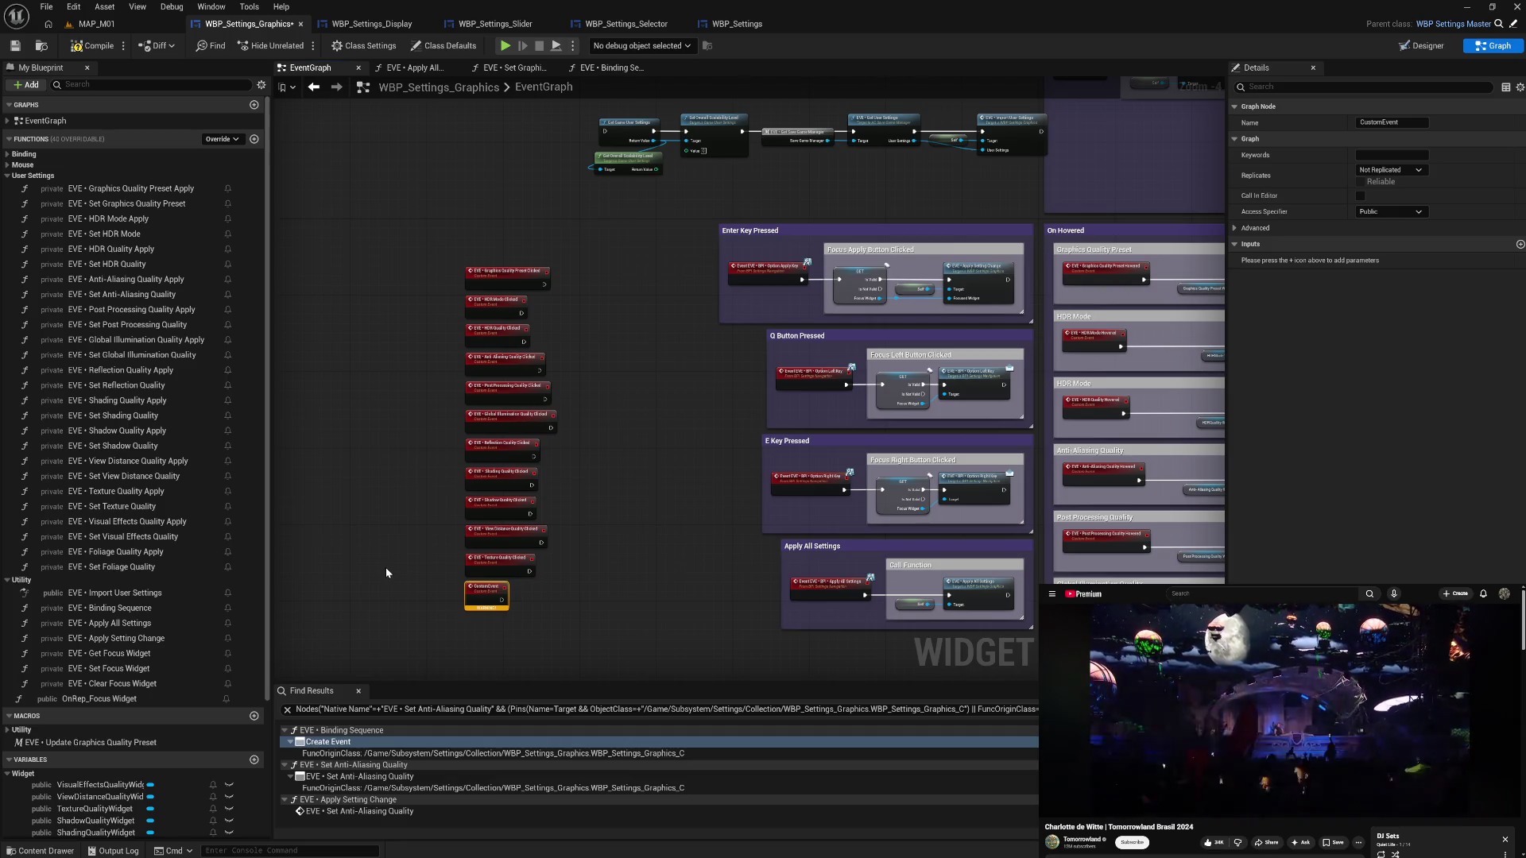
key("F2")
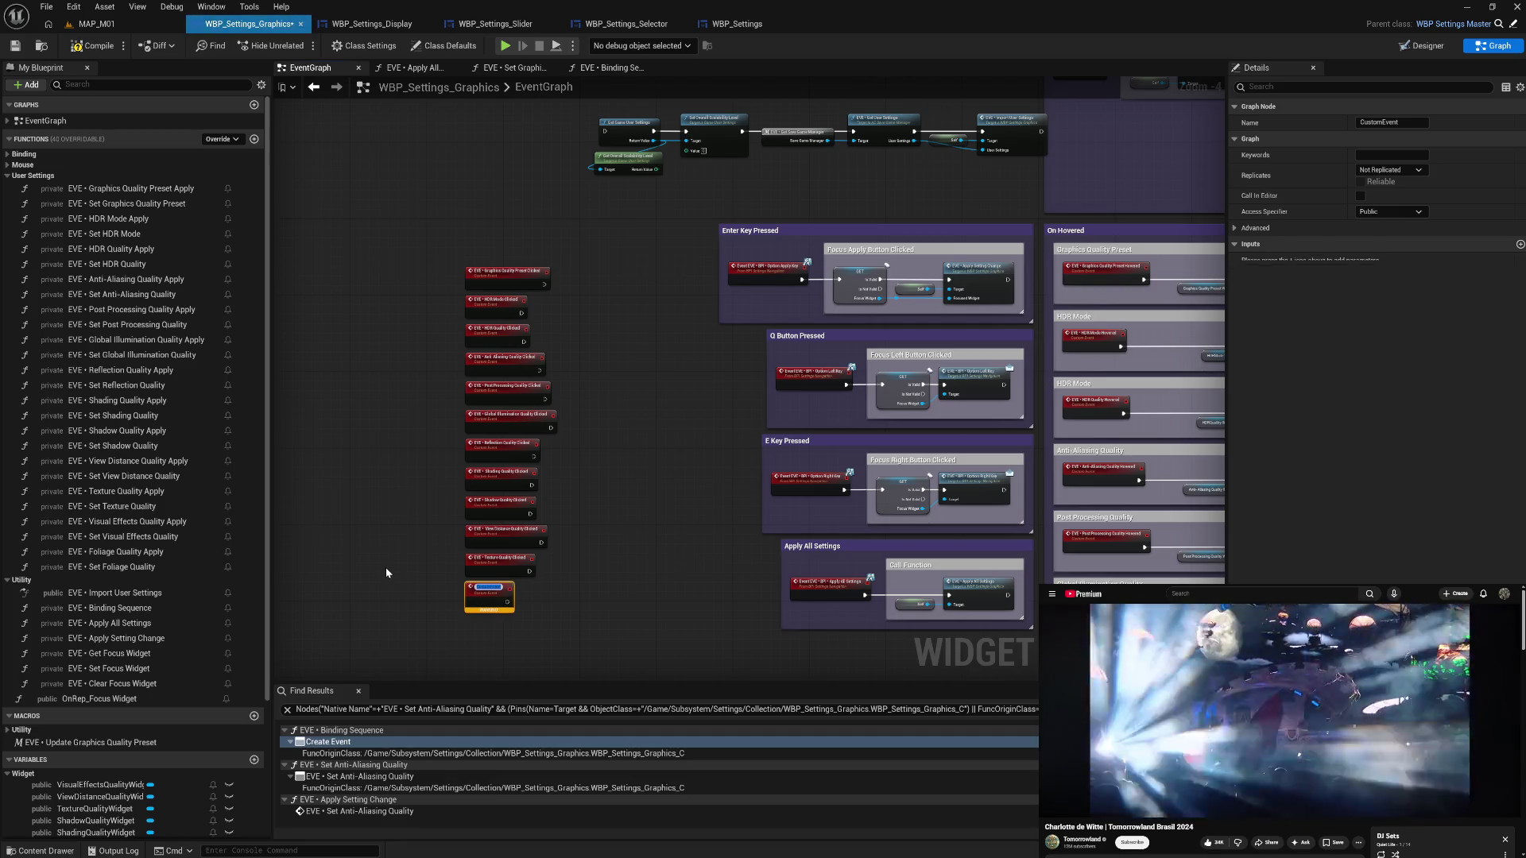
type("EVE")
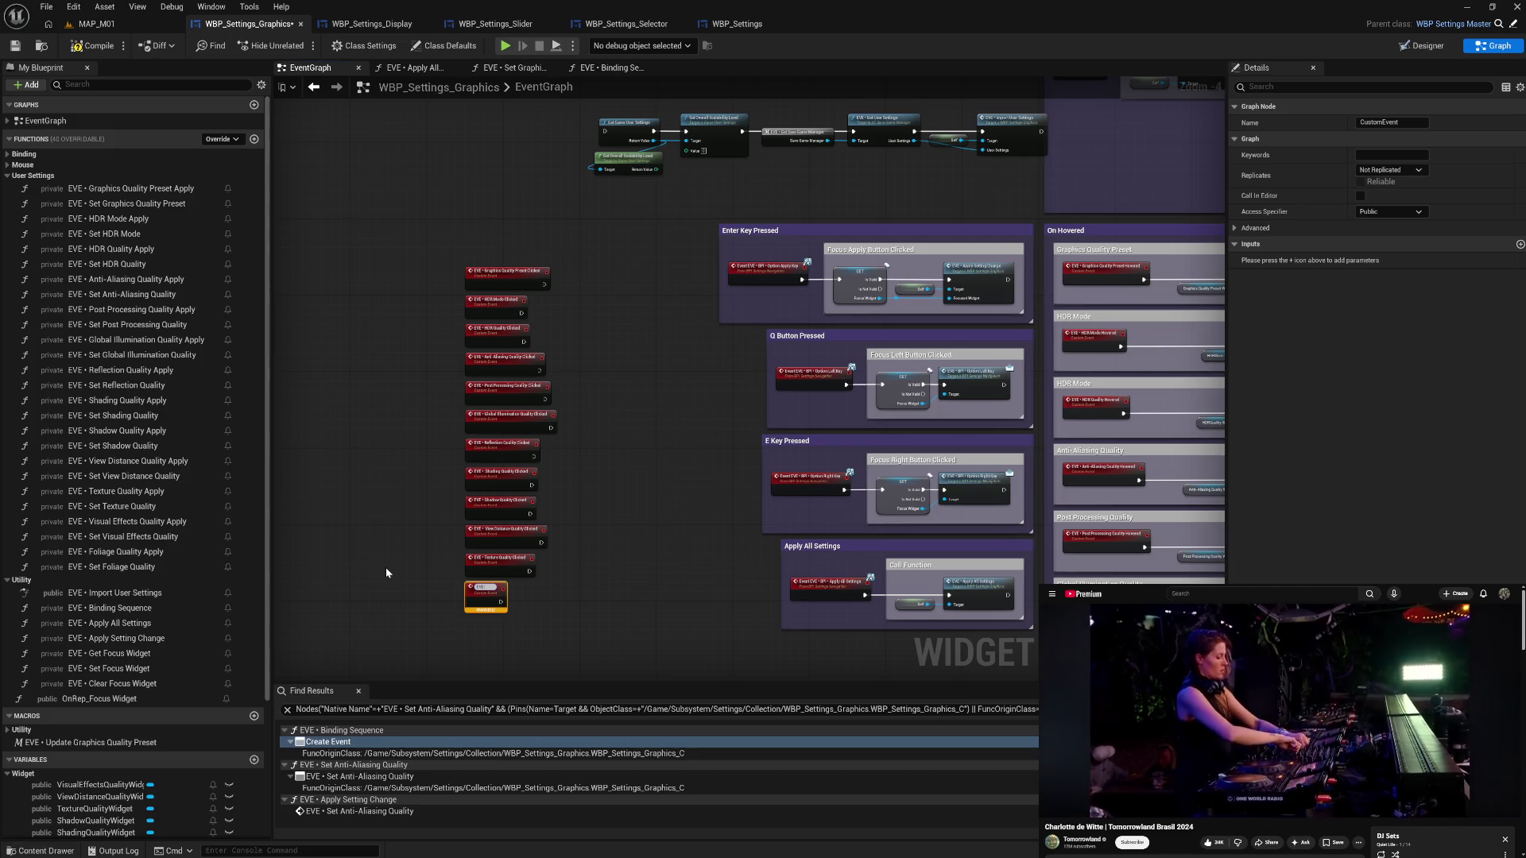
type(" • Visual")
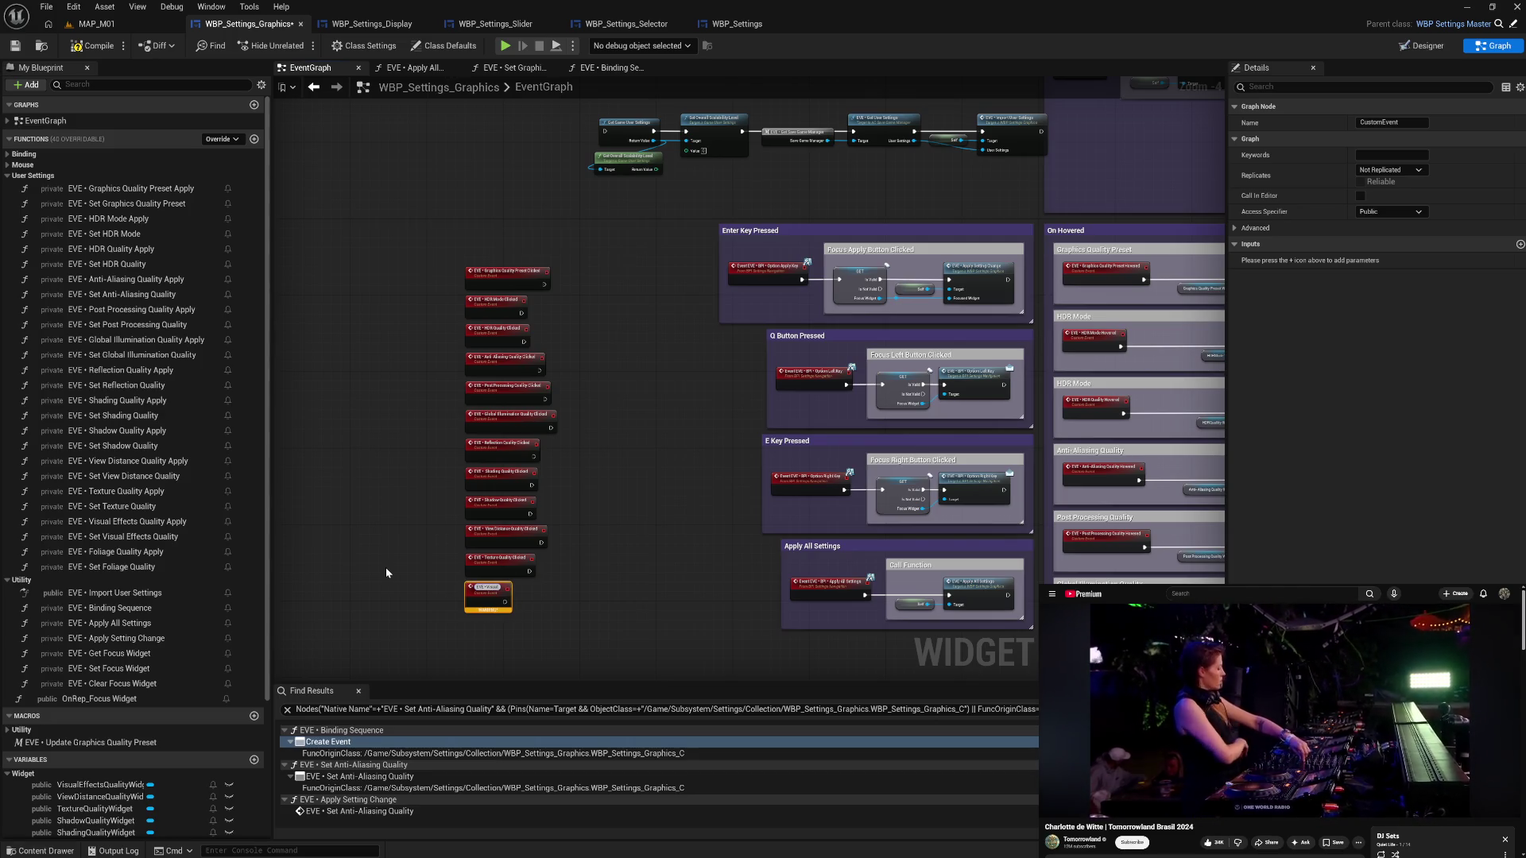
type(" Effects Quality Cl")
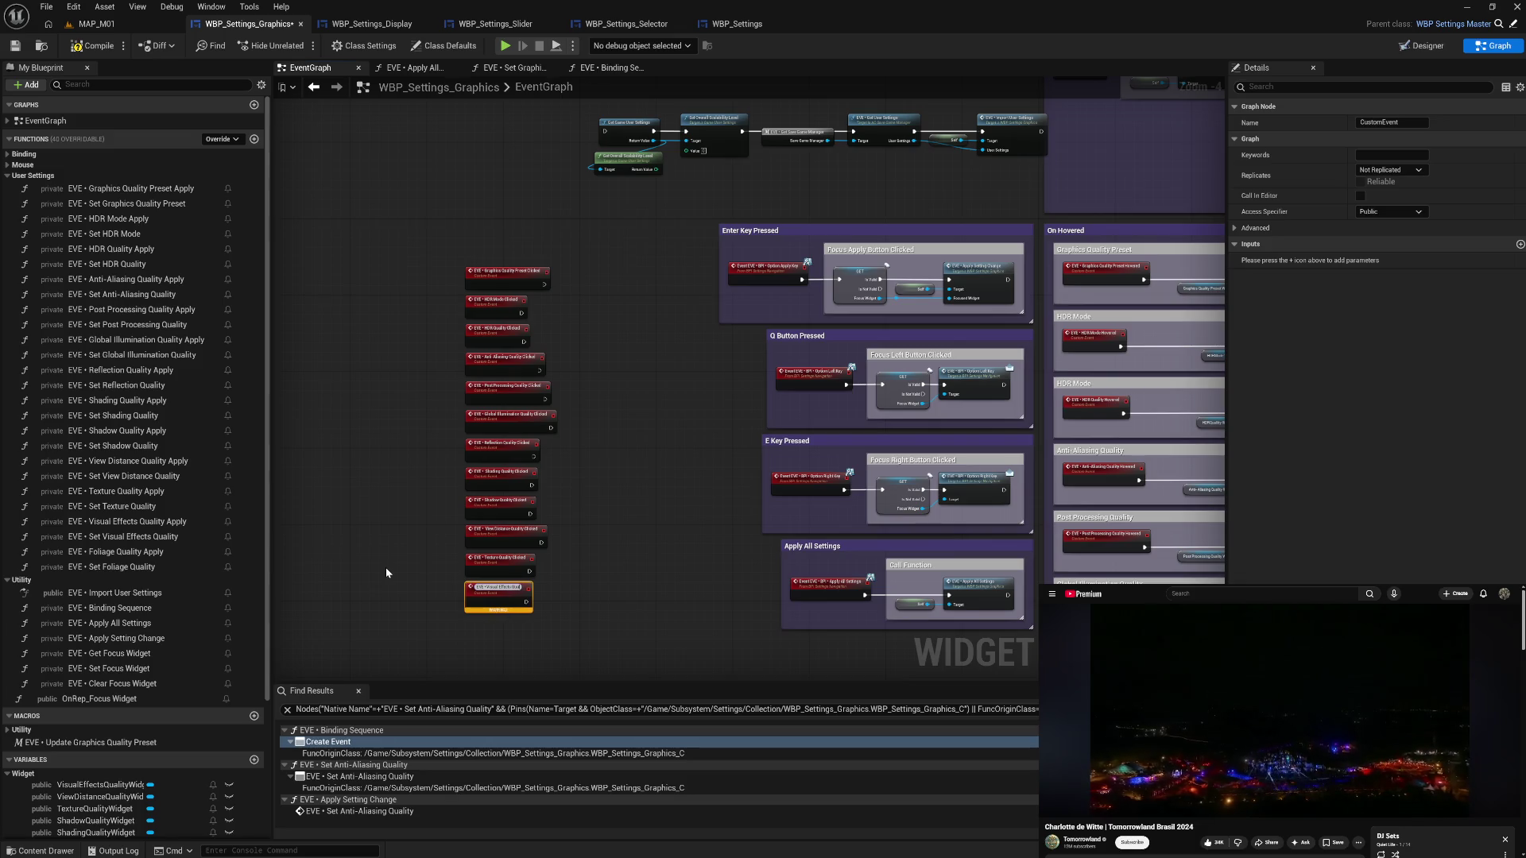
type("icked")
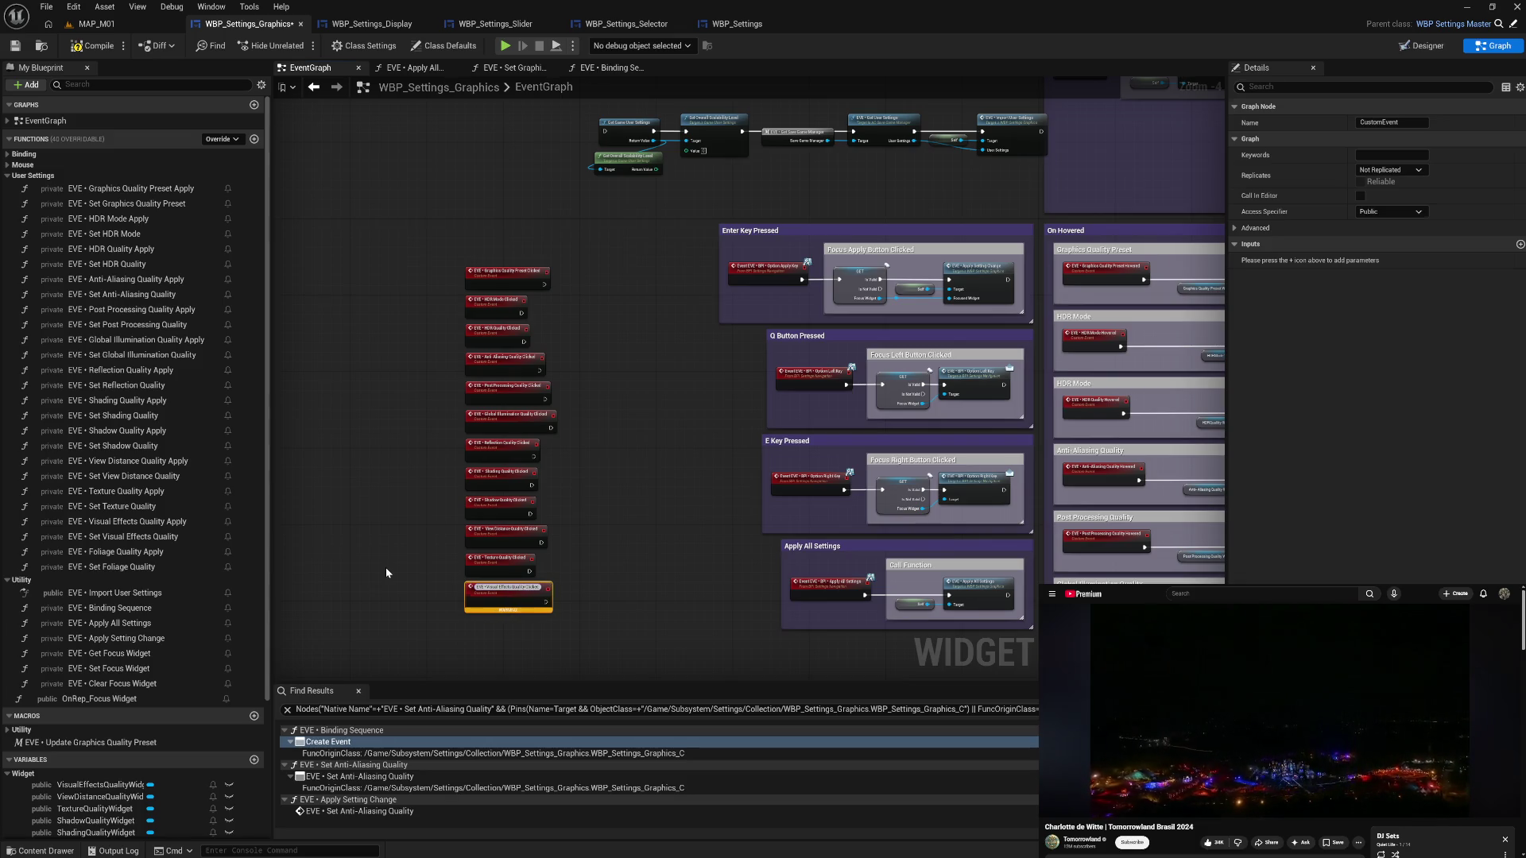
key("Return")
- Add 'EVE • Foliage Quality Clicked' at the column bottom, then select the HDR Mode Clicked event
left_click(480, 622)
left_click_drag(481, 622, 478, 627)
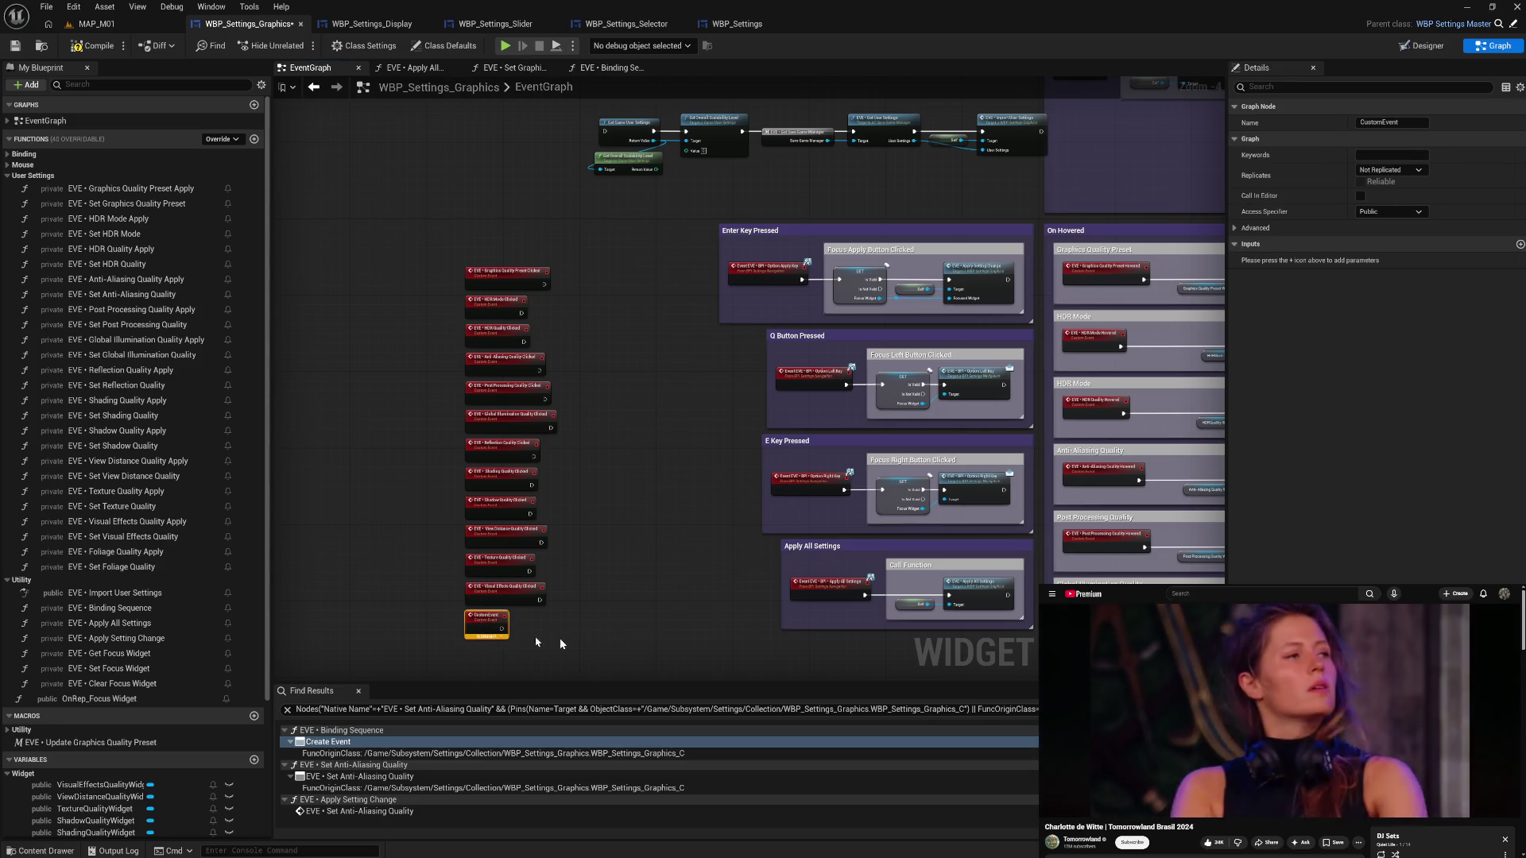
key("F2")
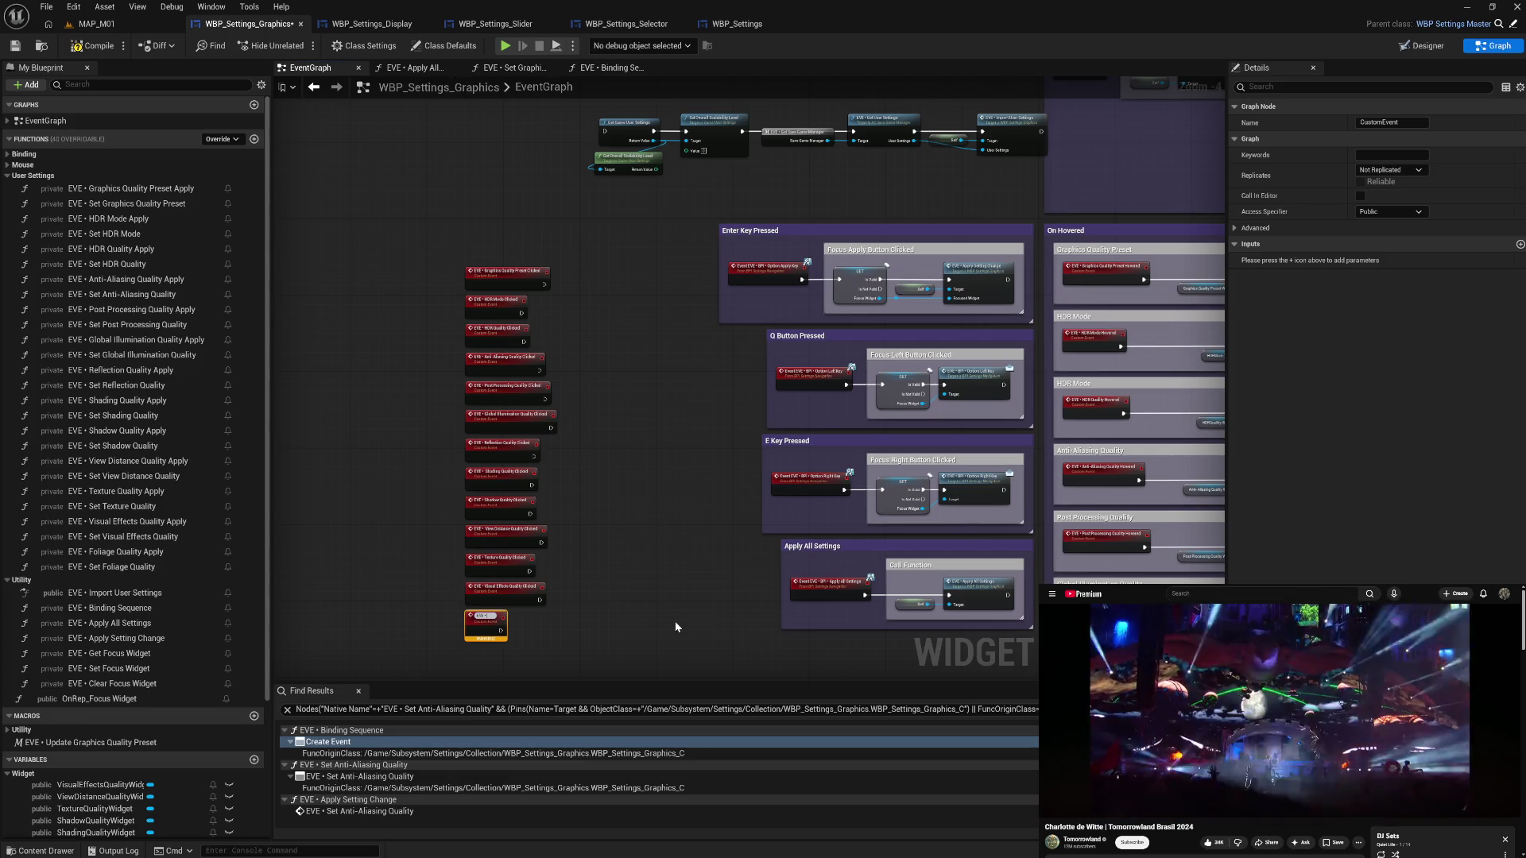
type("Foliage")
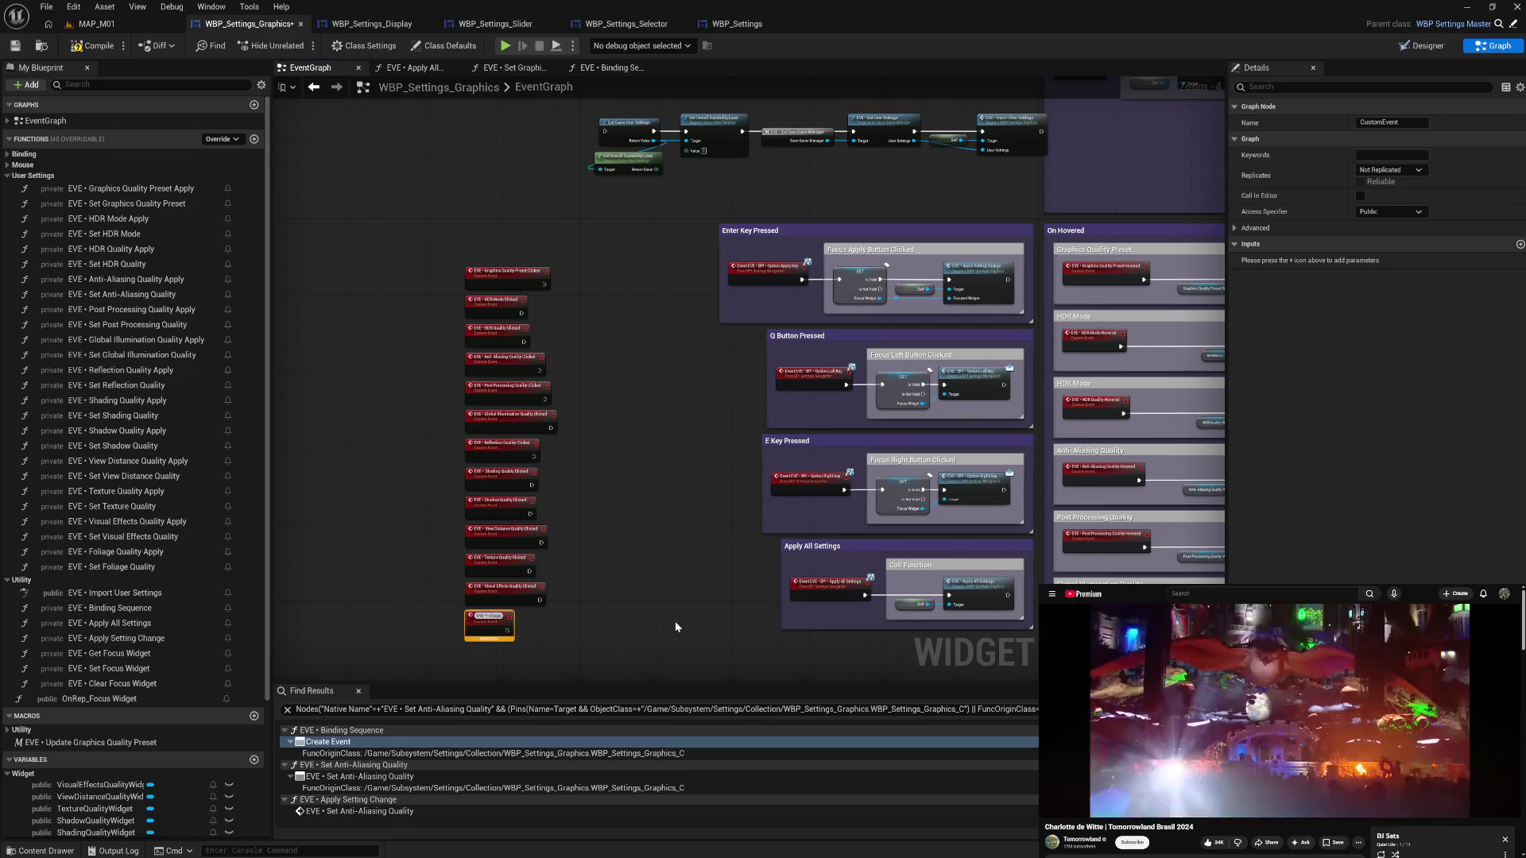
type(" Quality Clicked")
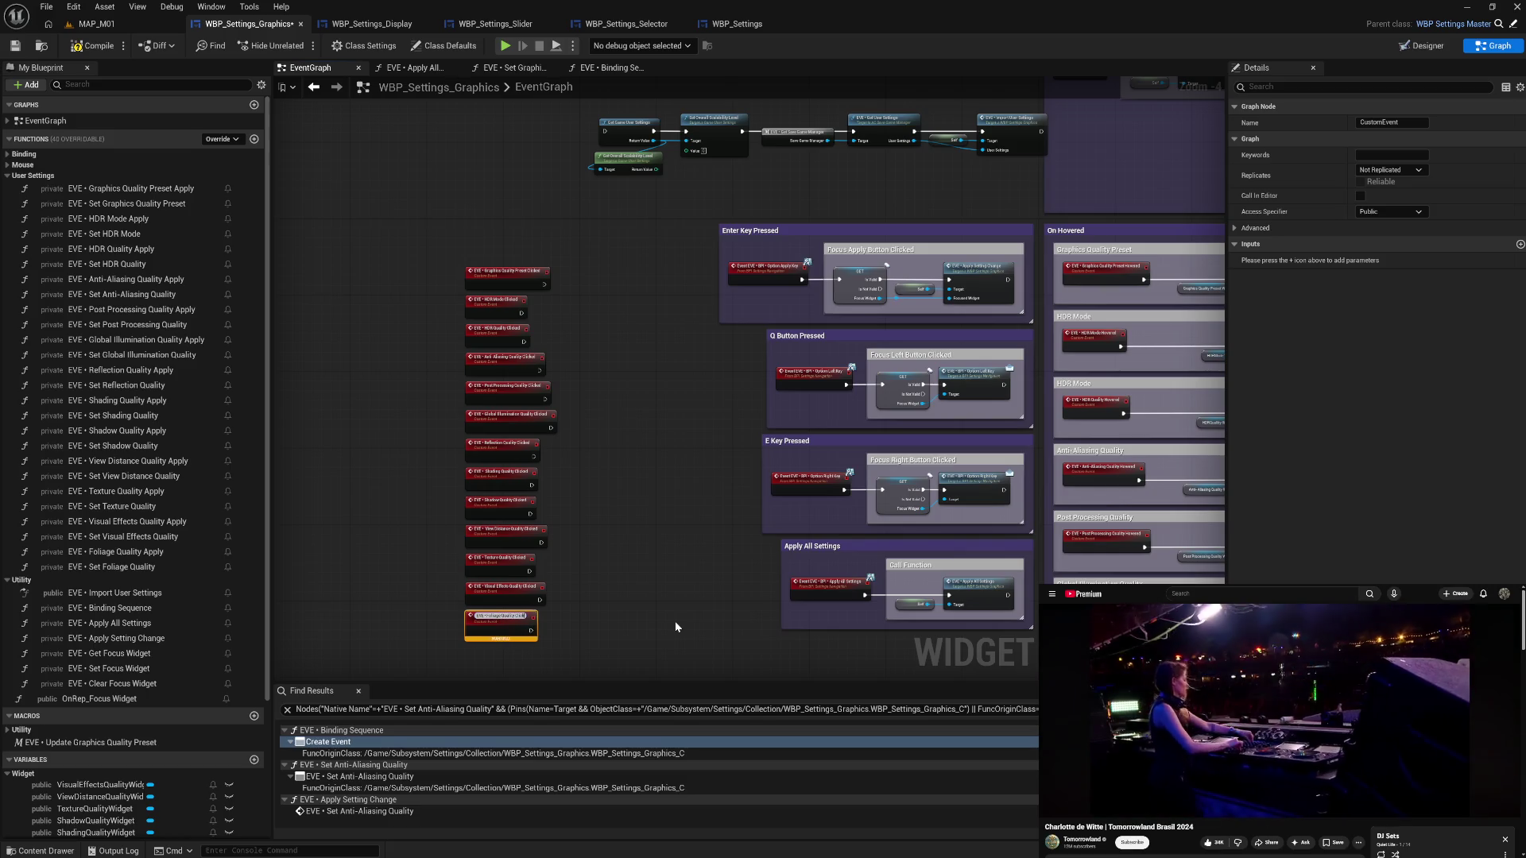
key("Return")
mouse_move(567, 651)
left_mouse_down()
mouse_move(477, 548)
mouse_move(509, 301)
left_mouse_up()
left_click(494, 303)
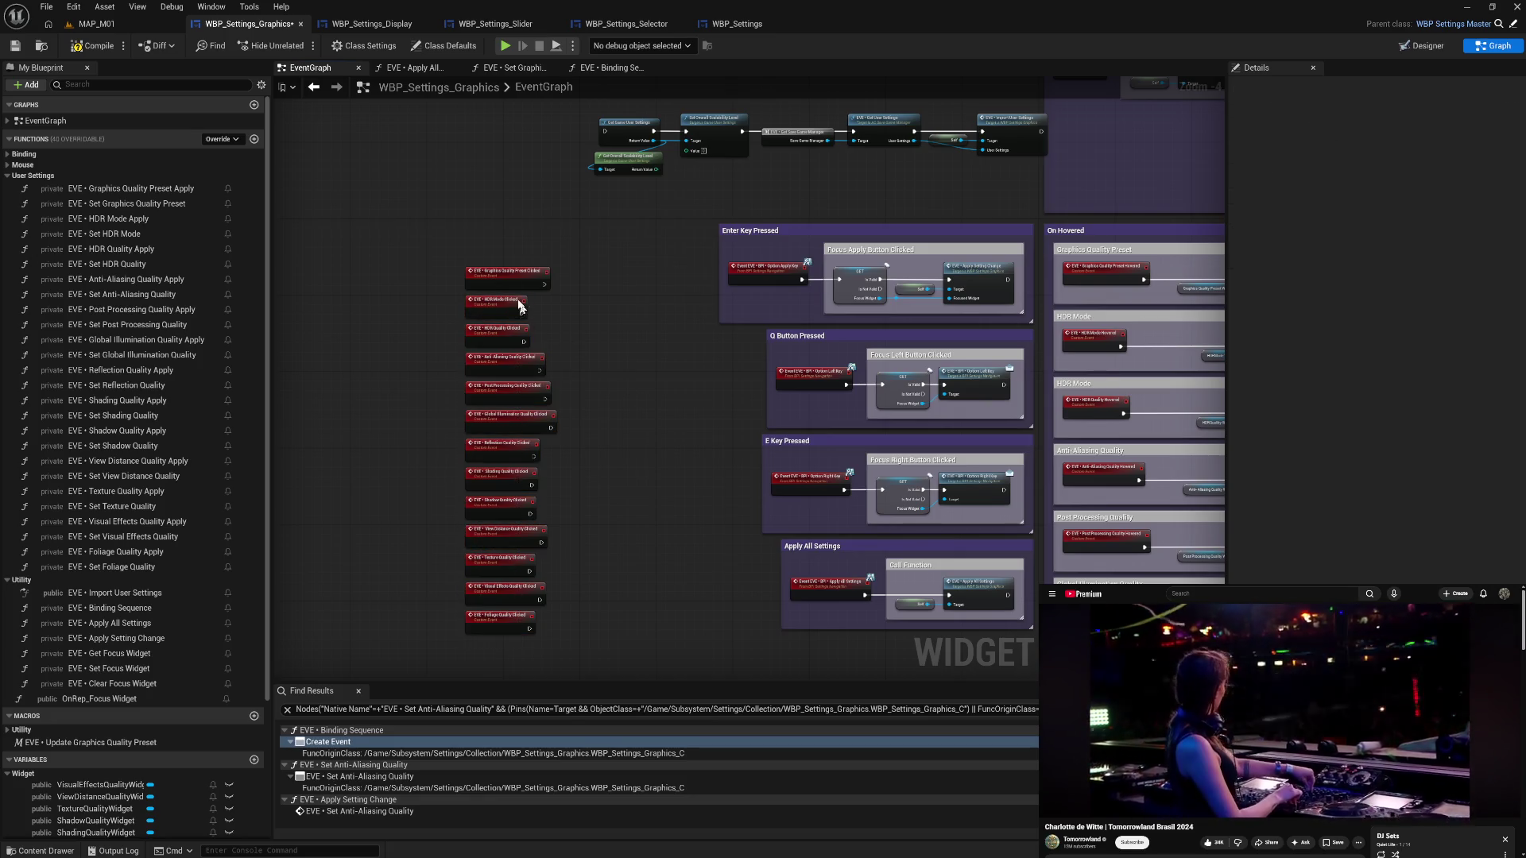
- Set the HDR Quality and Anti-Aliasing Quality Clicked events' access specifier to Private
left_click(1390, 212)
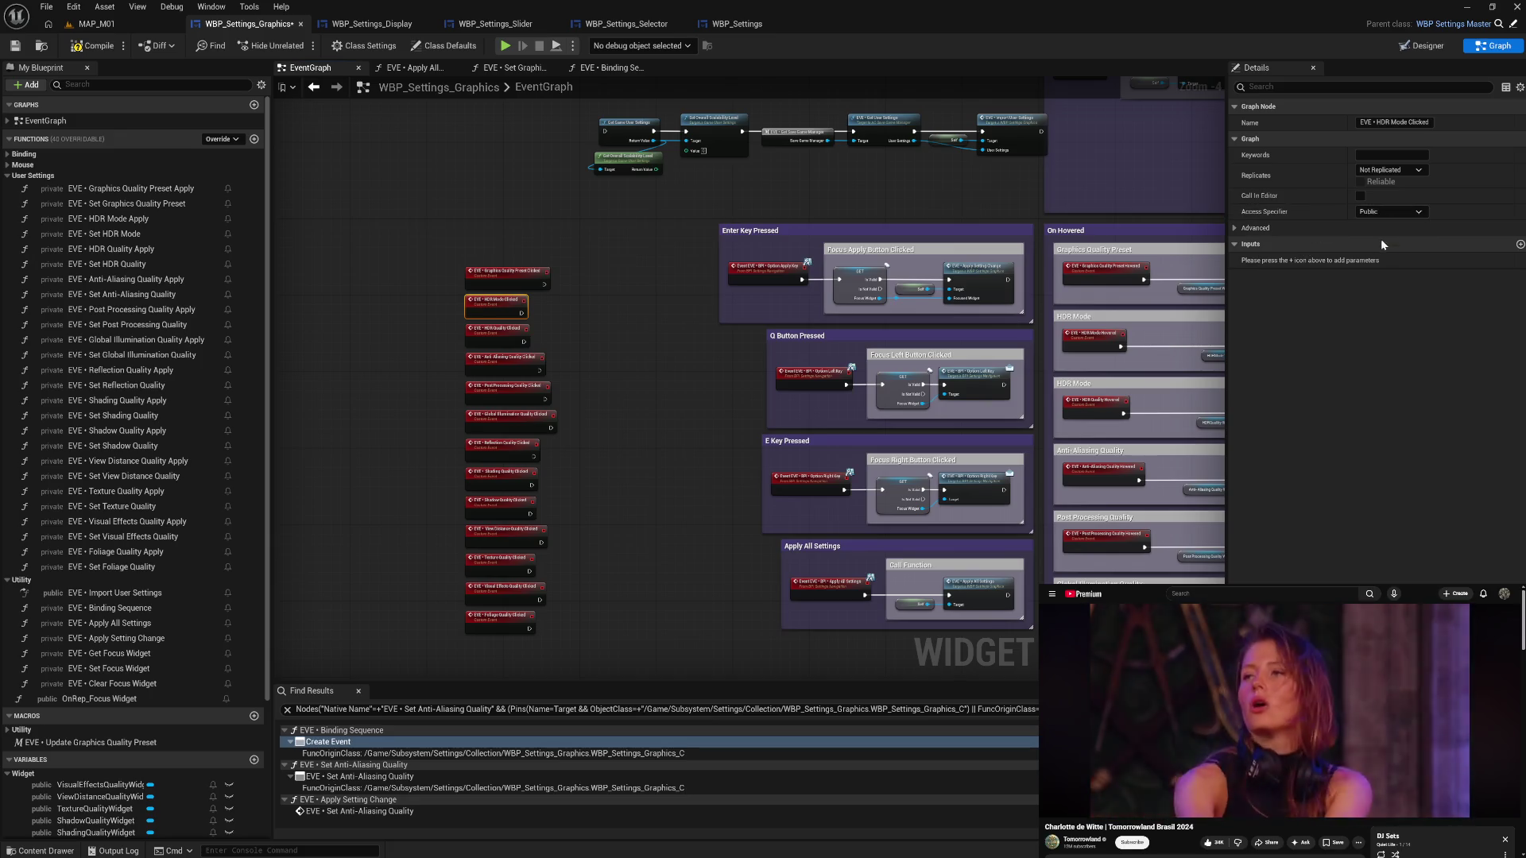
left_click(502, 336)
left_click(1368, 215)
left_click(1377, 240)
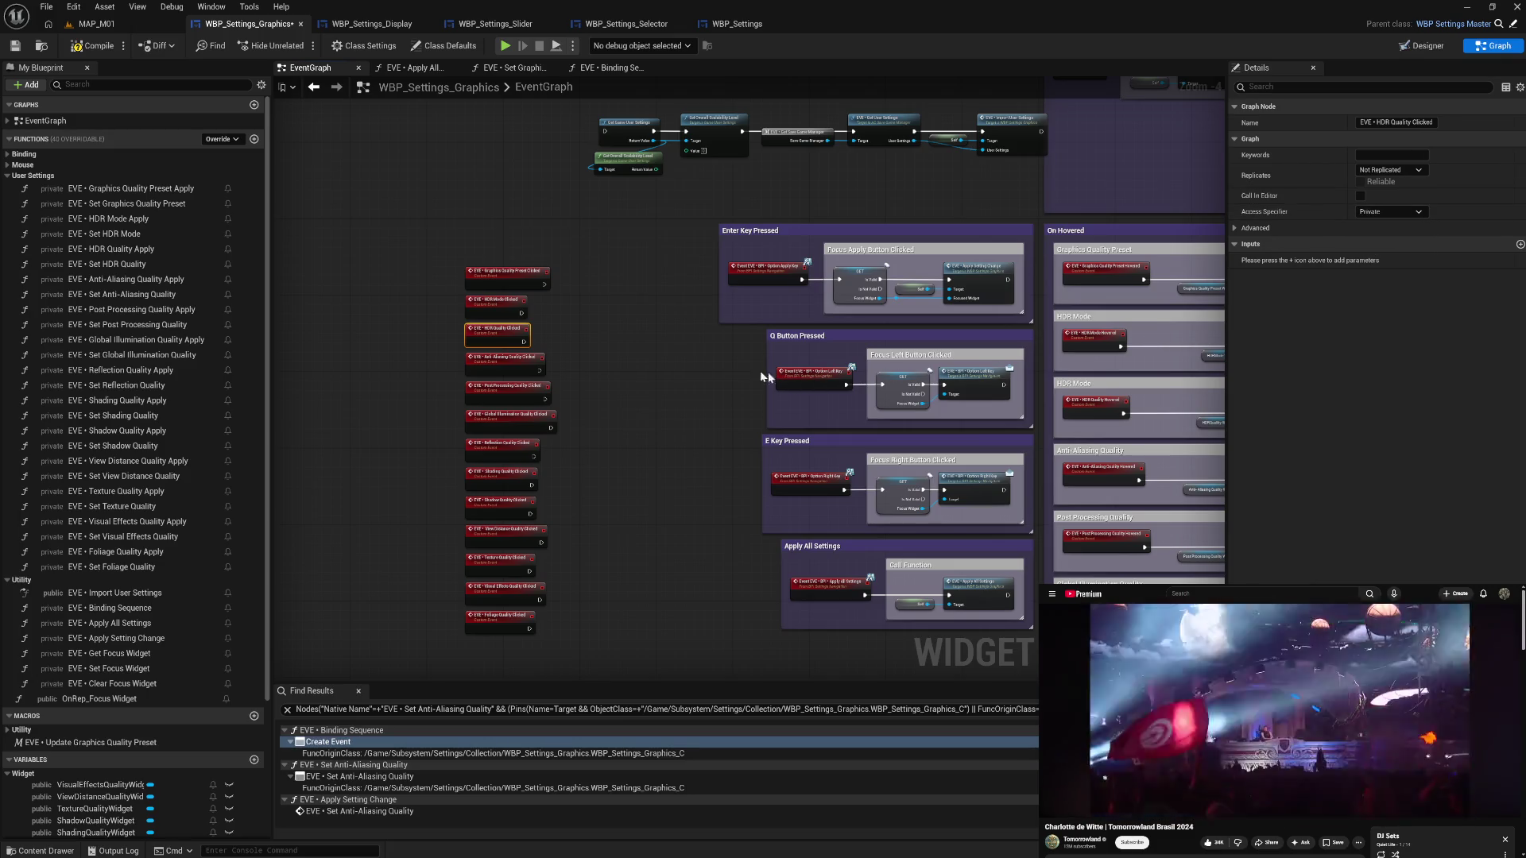
left_click(501, 363)
left_click(1384, 213)
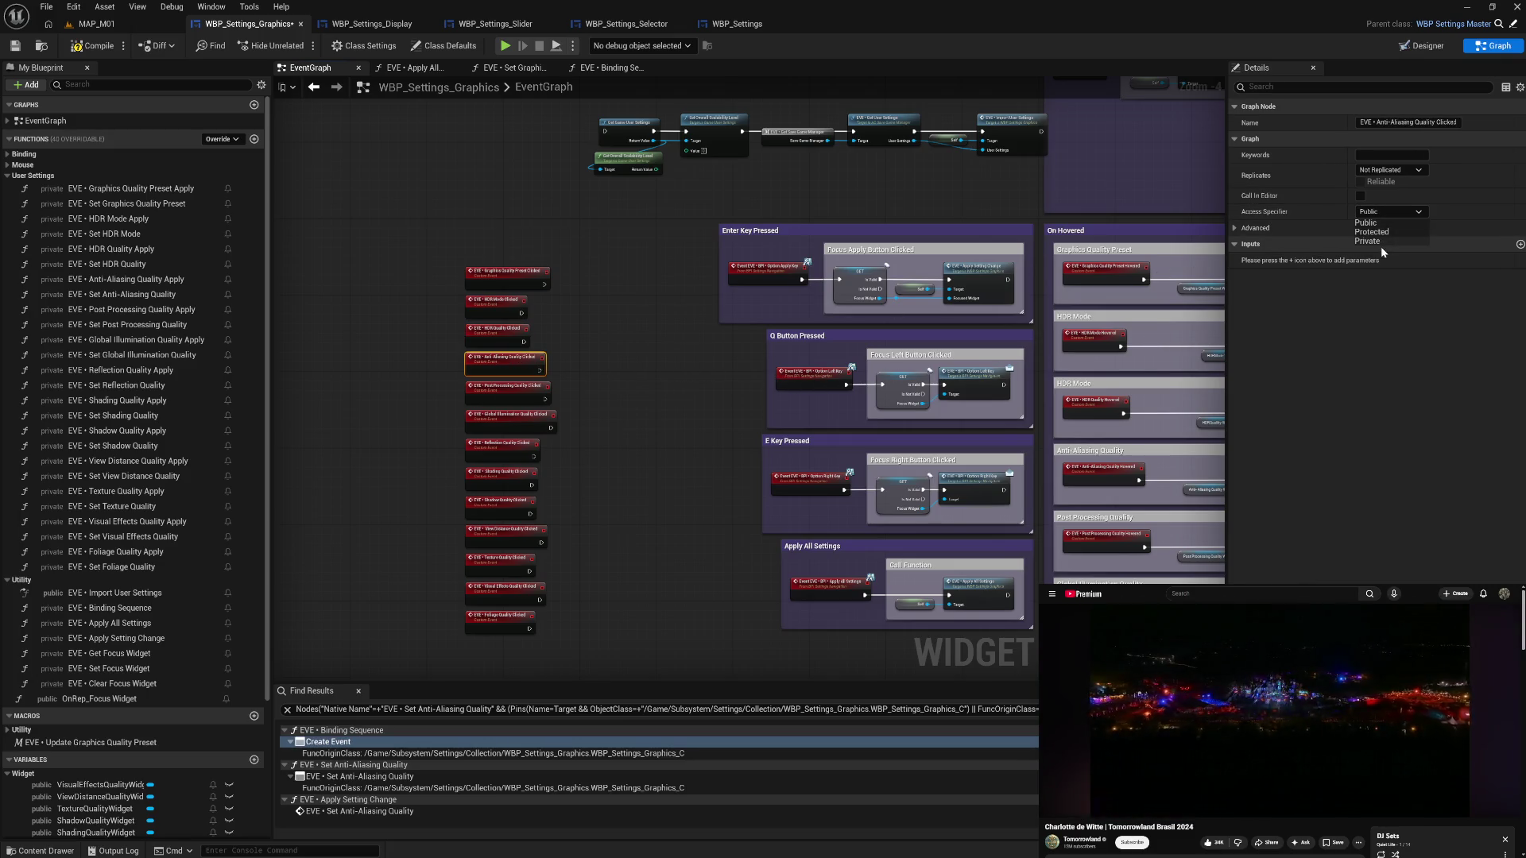
left_click(1381, 240)
left_click(506, 394)
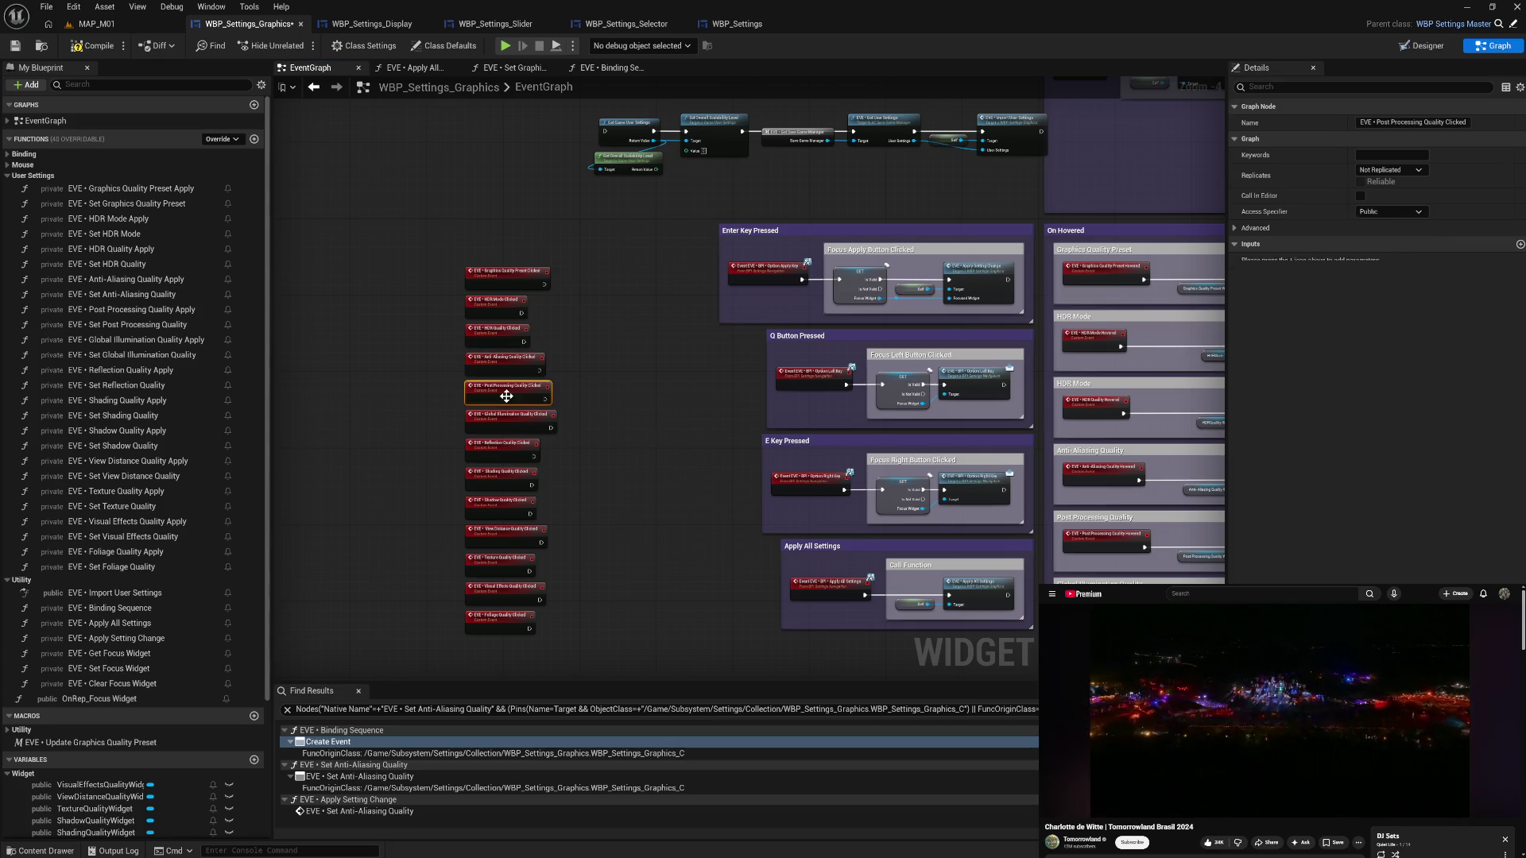
left_click(1391, 213)
left_click(1146, 383)
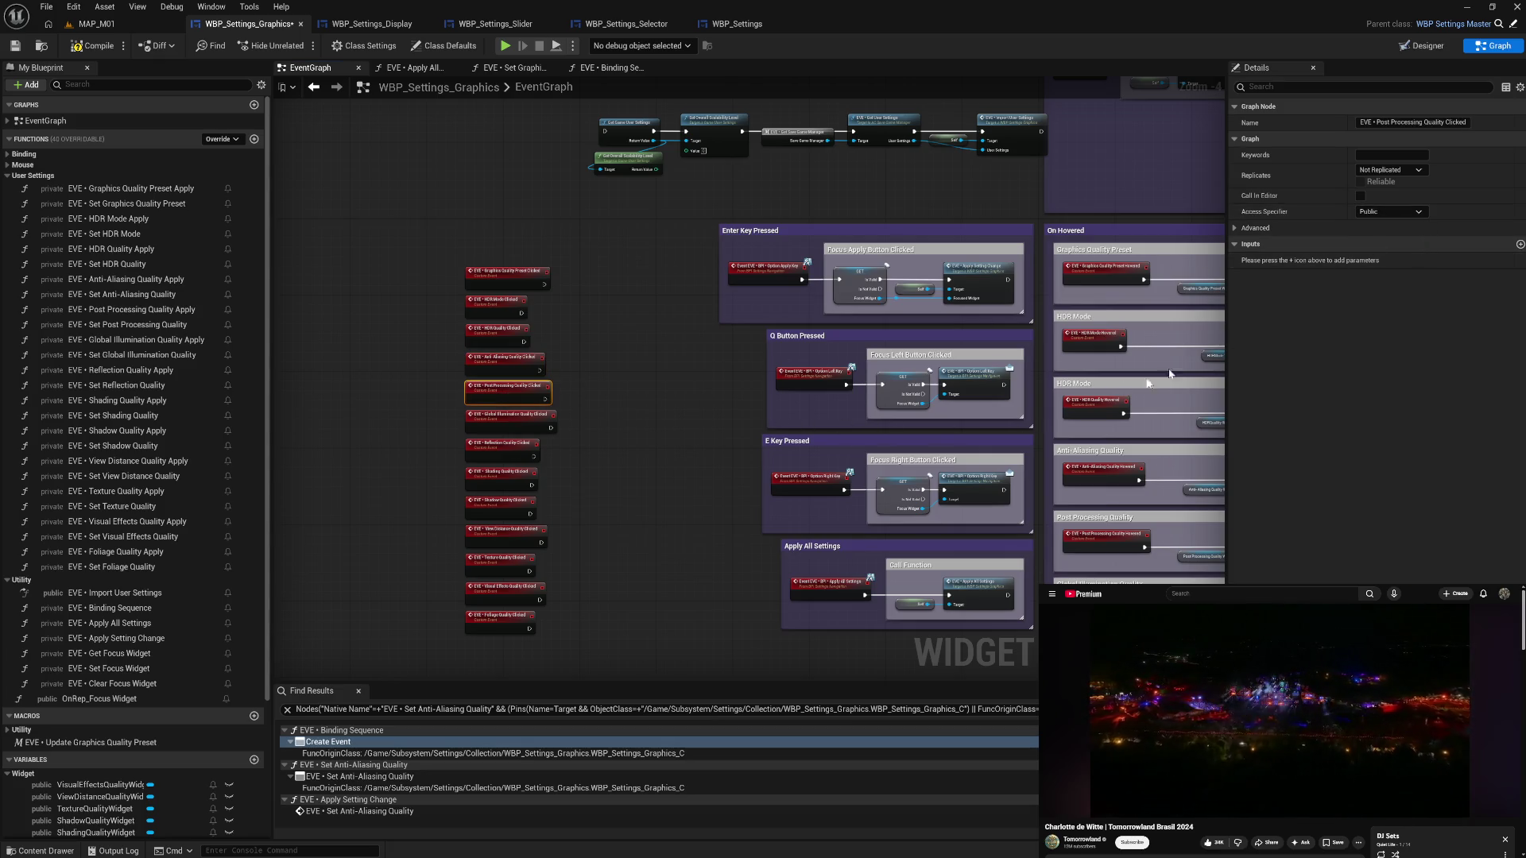
- Make the Global Illumination, Reflection, Shading and Shadow Quality Clicked events Private
left_click(511, 426)
left_click(1389, 212)
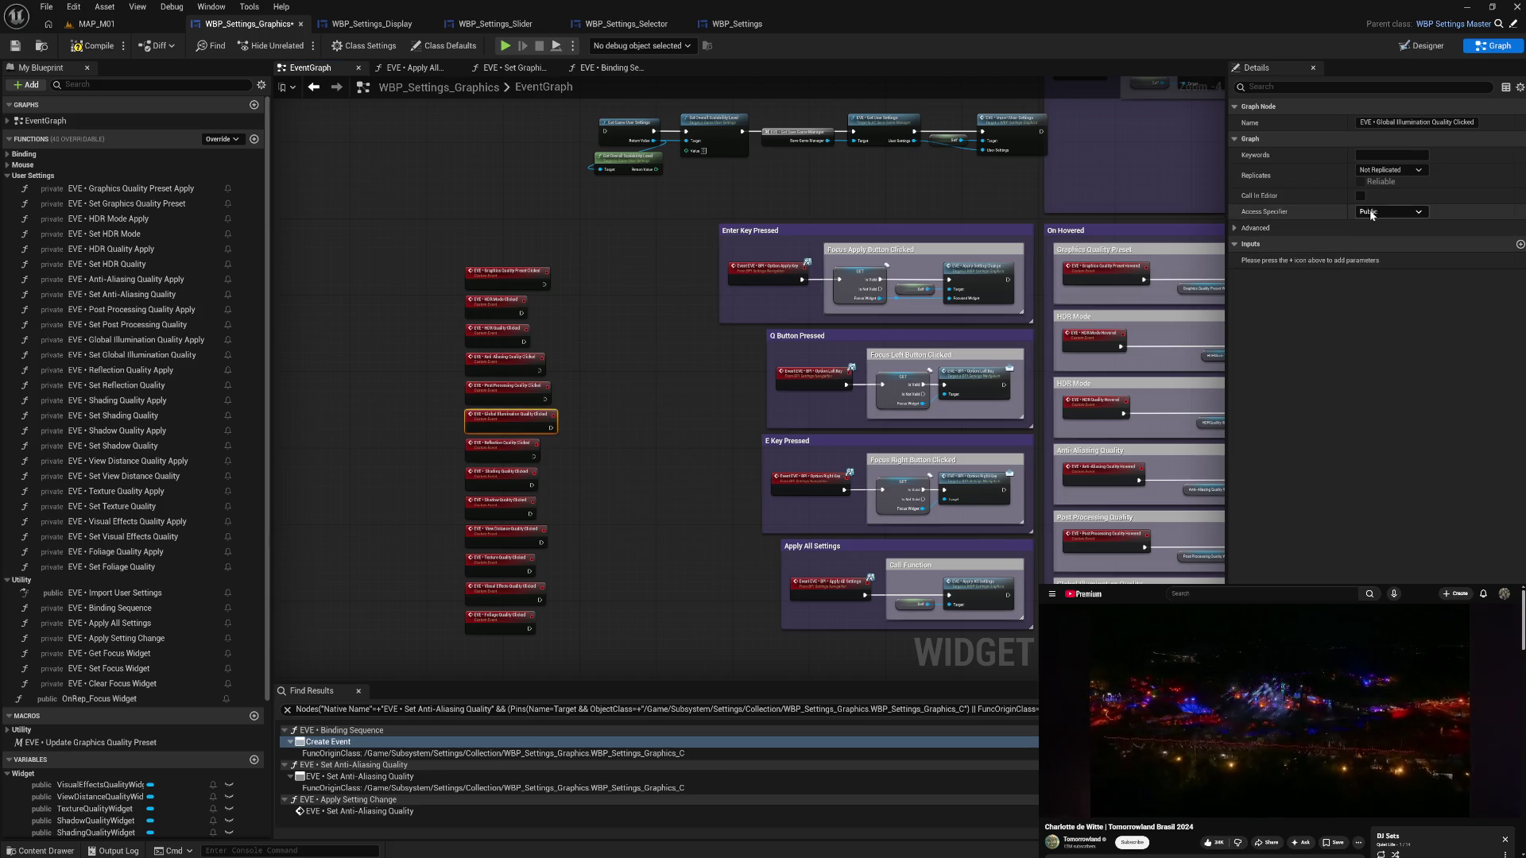
left_click(1370, 241)
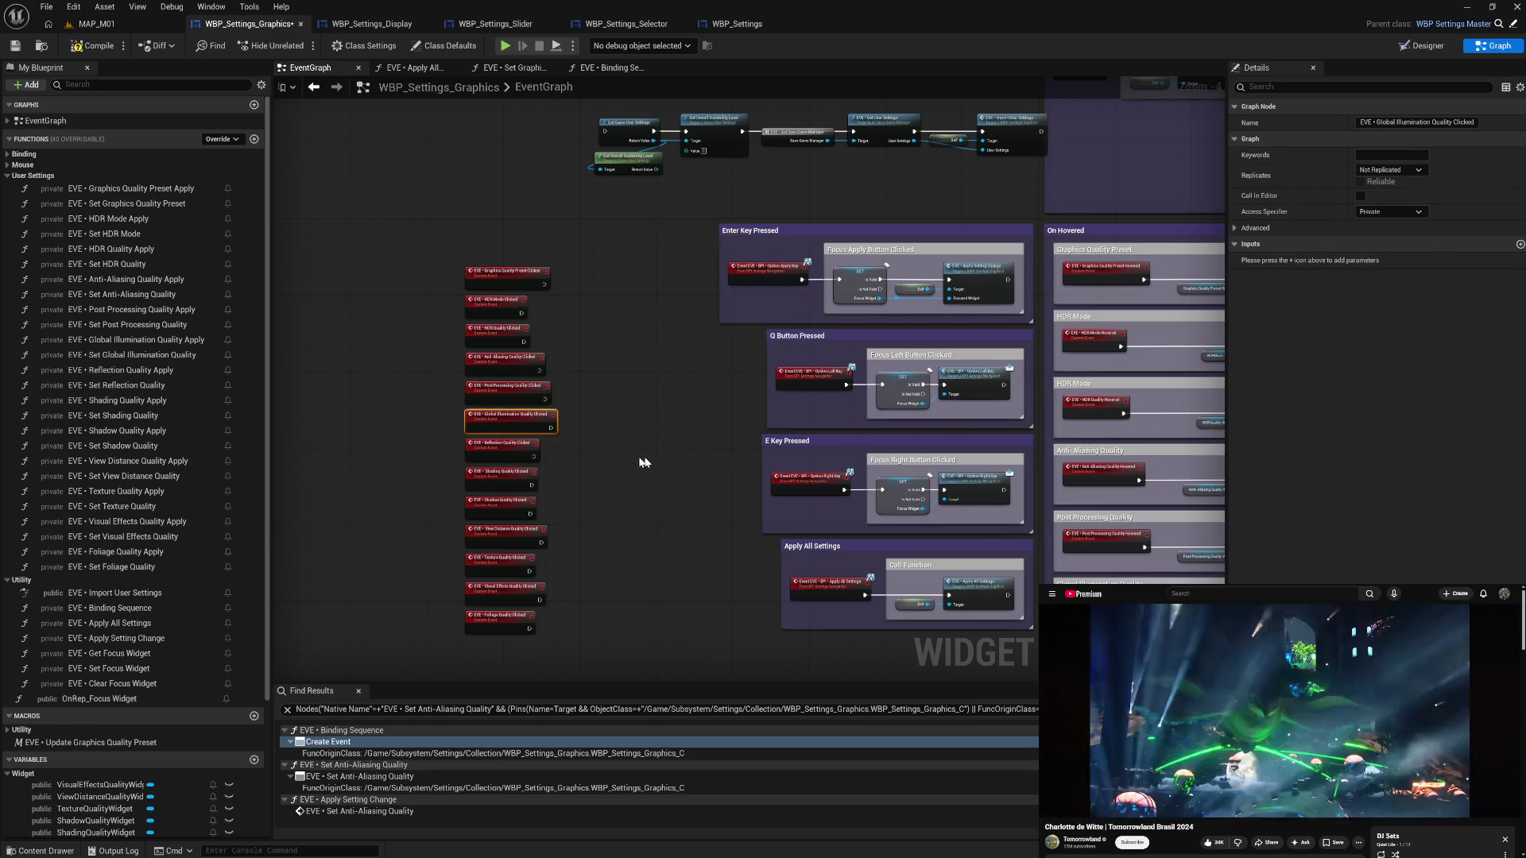
left_click(494, 450)
left_click(1390, 212)
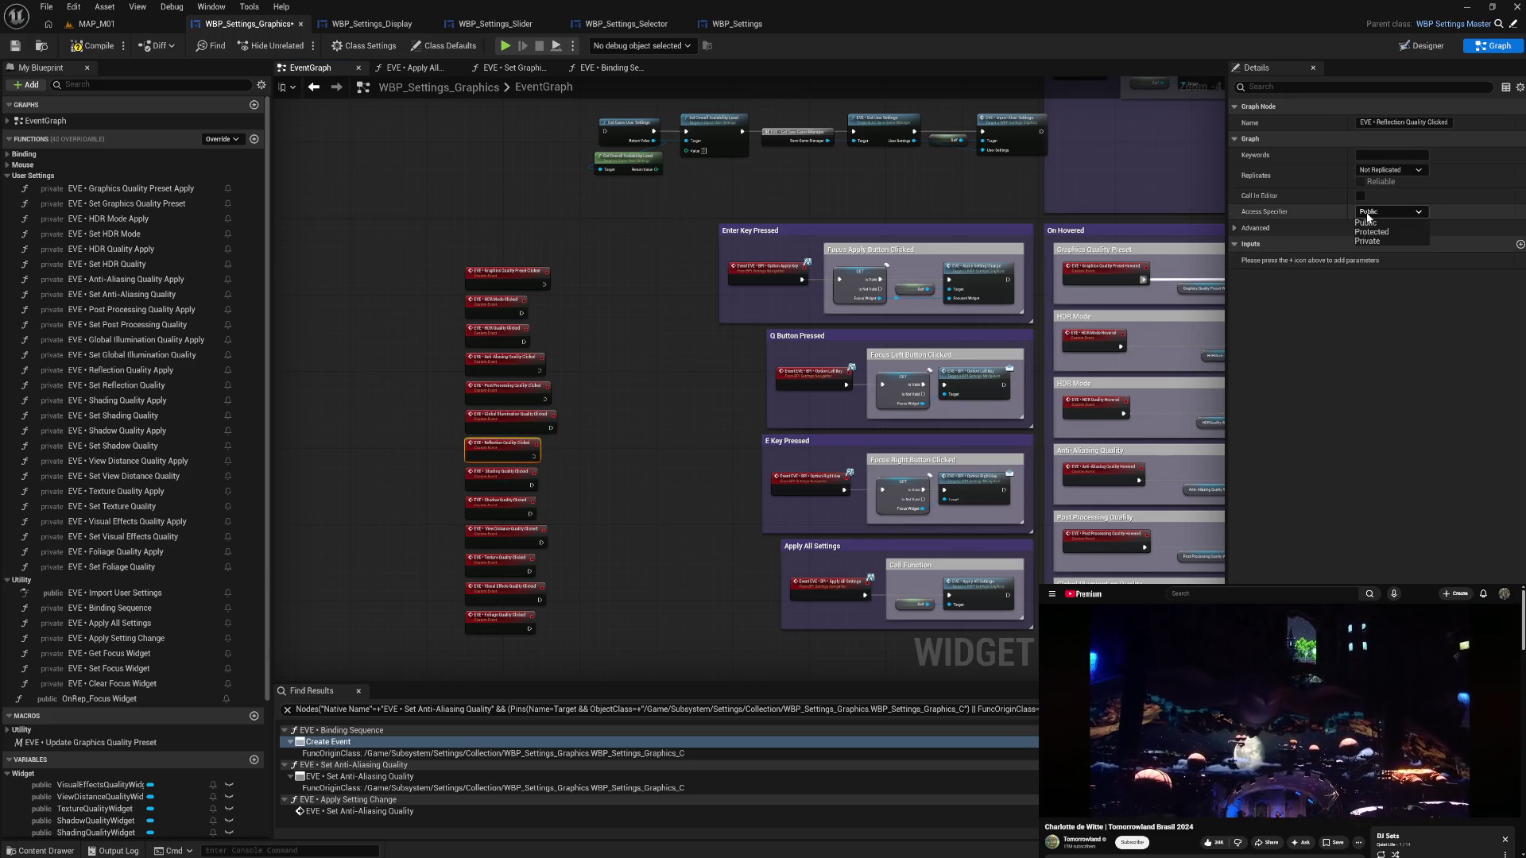
left_click(1339, 271)
left_click(509, 477)
left_click(1381, 208)
left_click(1366, 239)
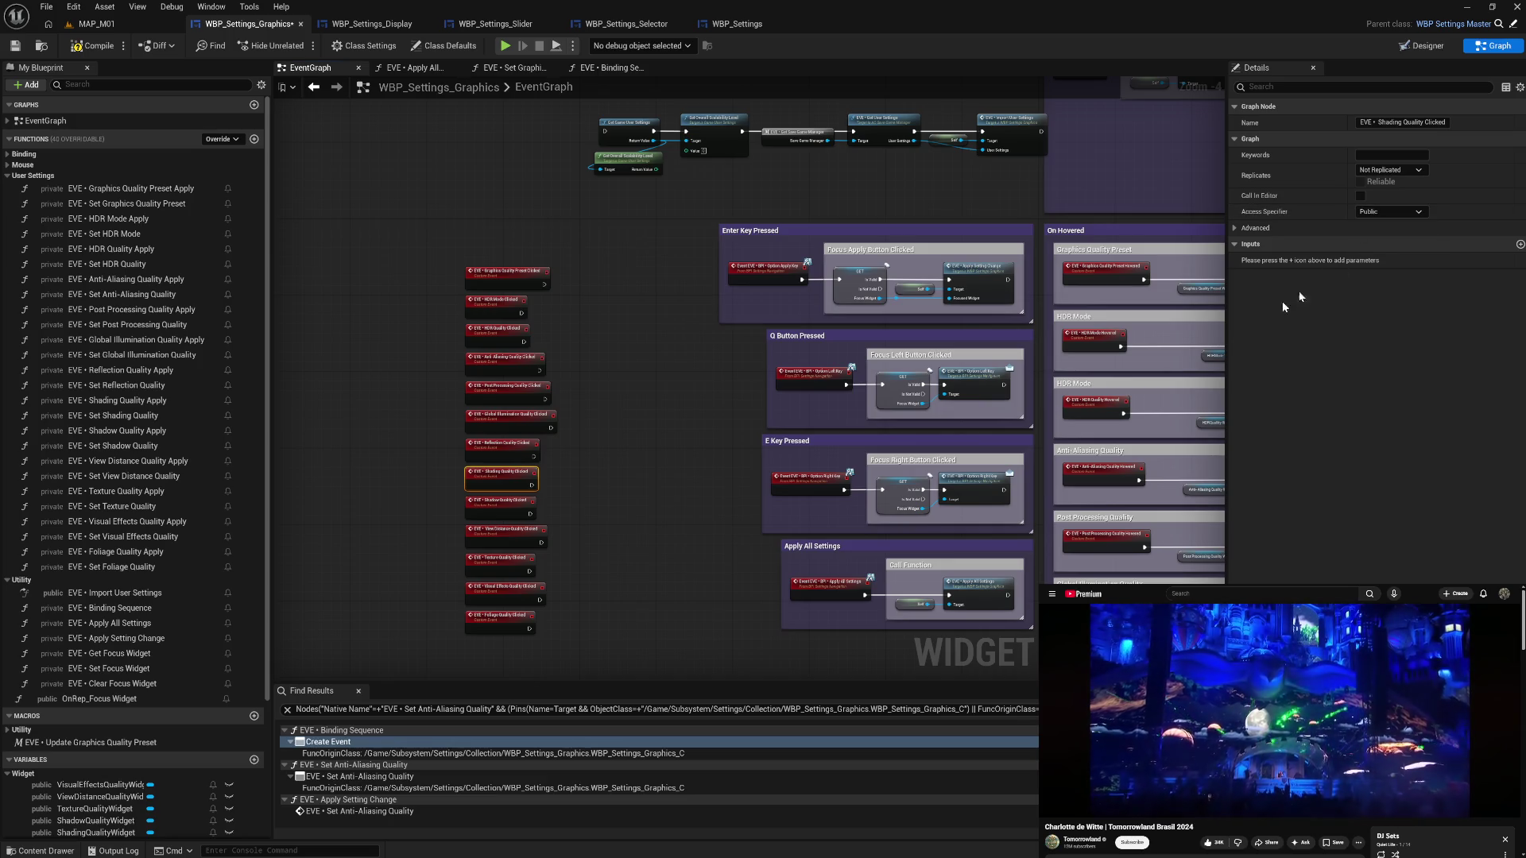
left_click(494, 510)
left_click(1390, 212)
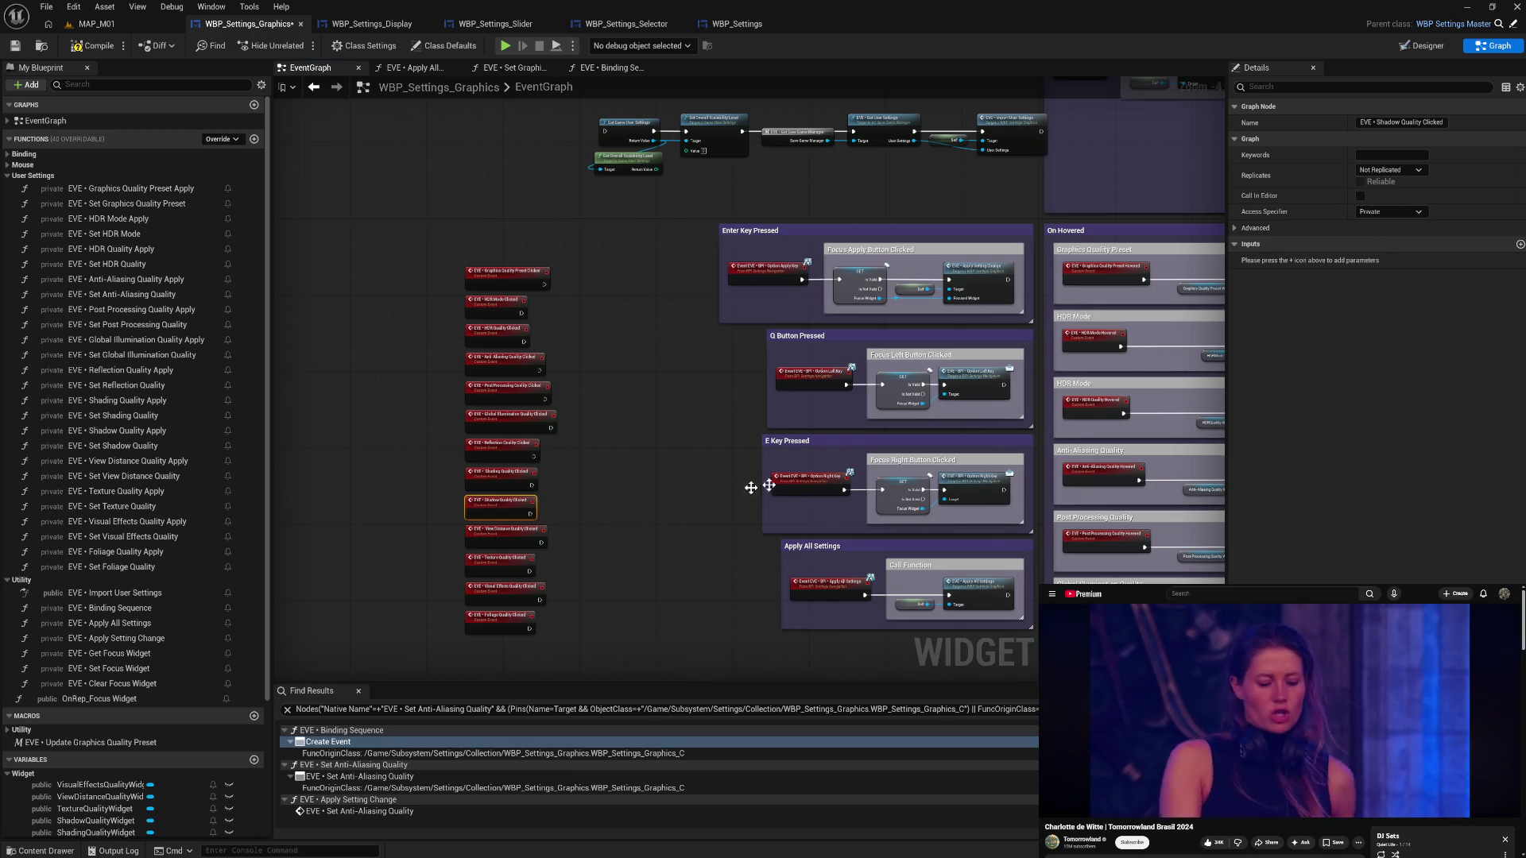
- Make View Distance, Texture, Visual Effects and Foliage Quality Clicked Private, compile, and open Binding Sequence
left_click(501, 539)
left_click(1386, 212)
left_click(1375, 240)
left_click(522, 574)
left_click(1387, 211)
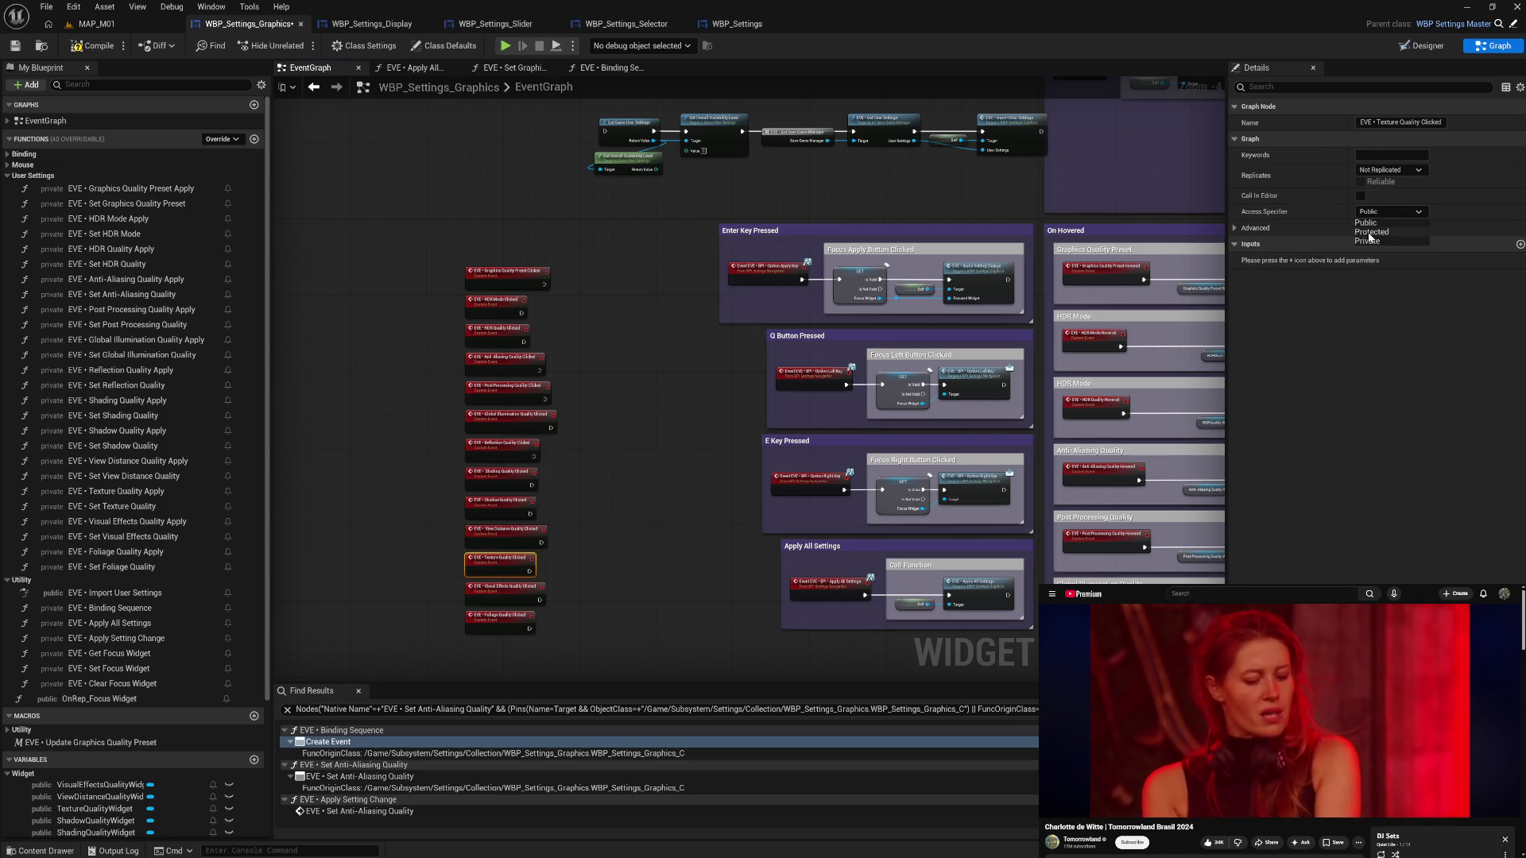
left_click(1367, 240)
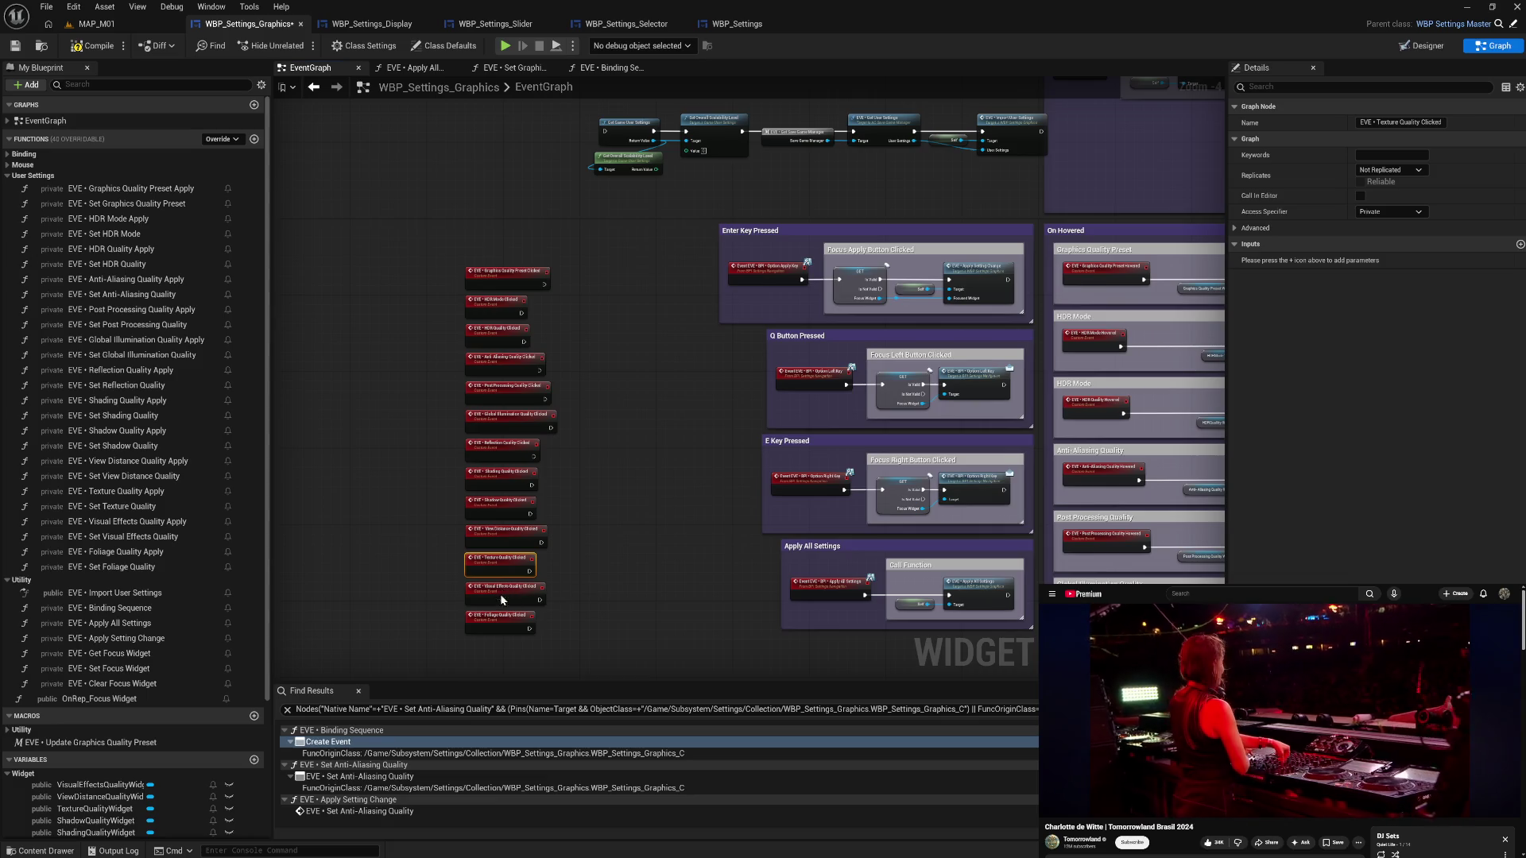
left_click(1375, 211)
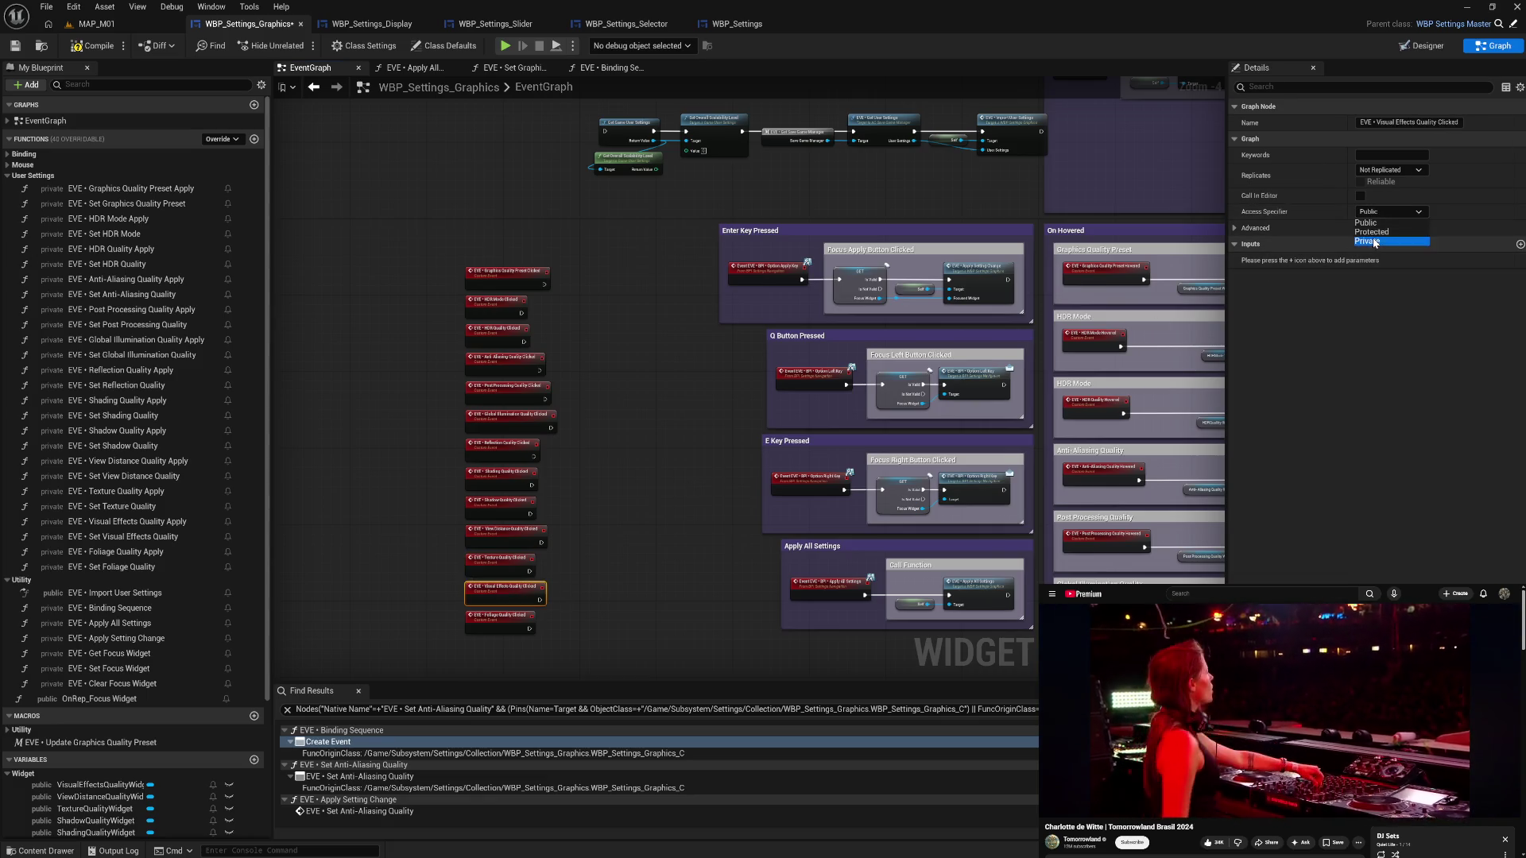
left_click(1367, 240)
left_click(488, 622)
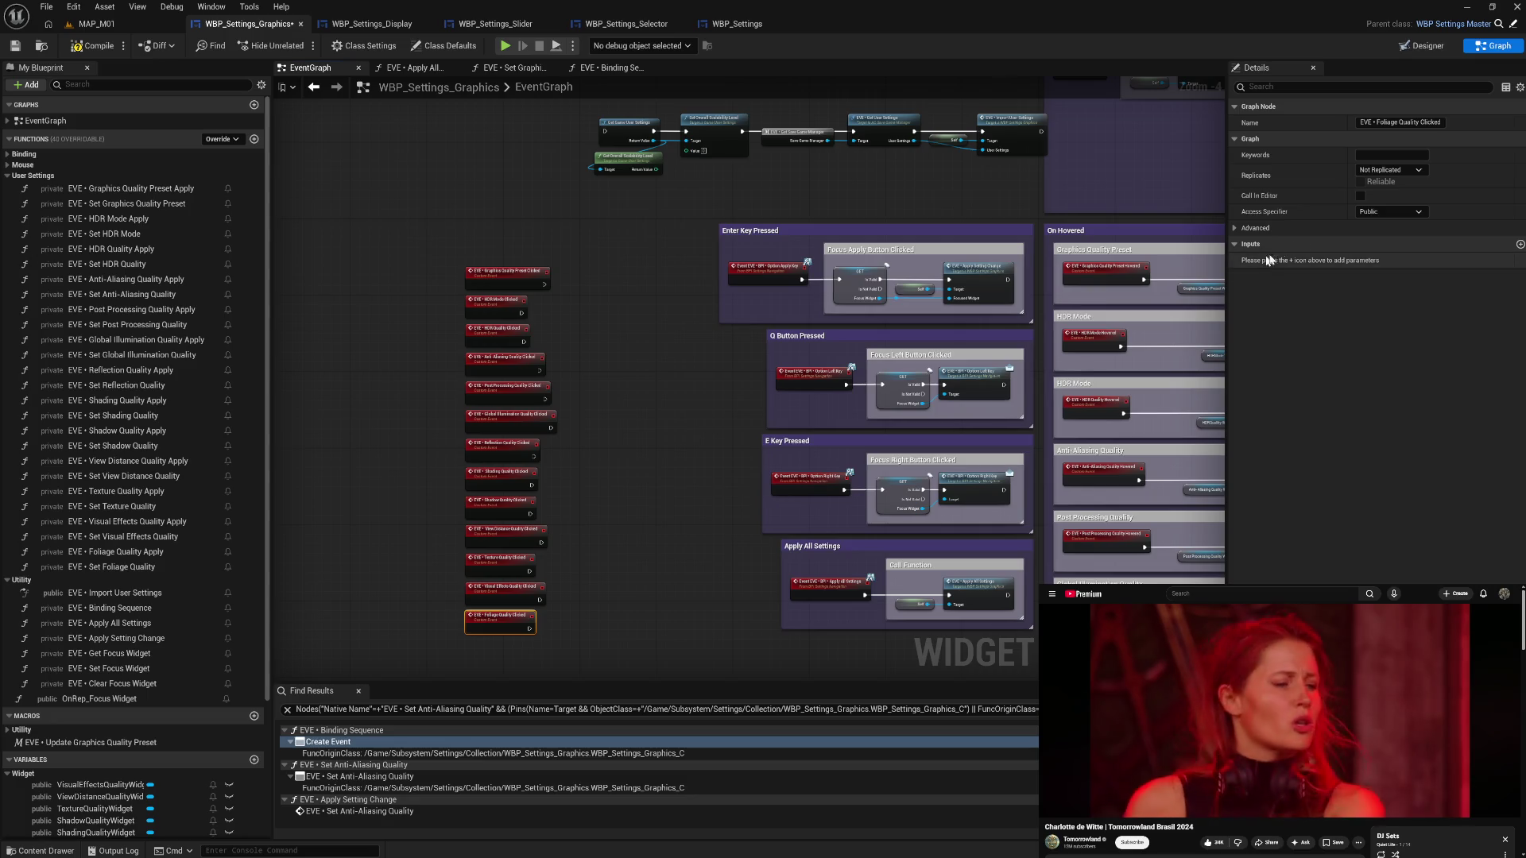
left_click(1366, 213)
left_click(1372, 240)
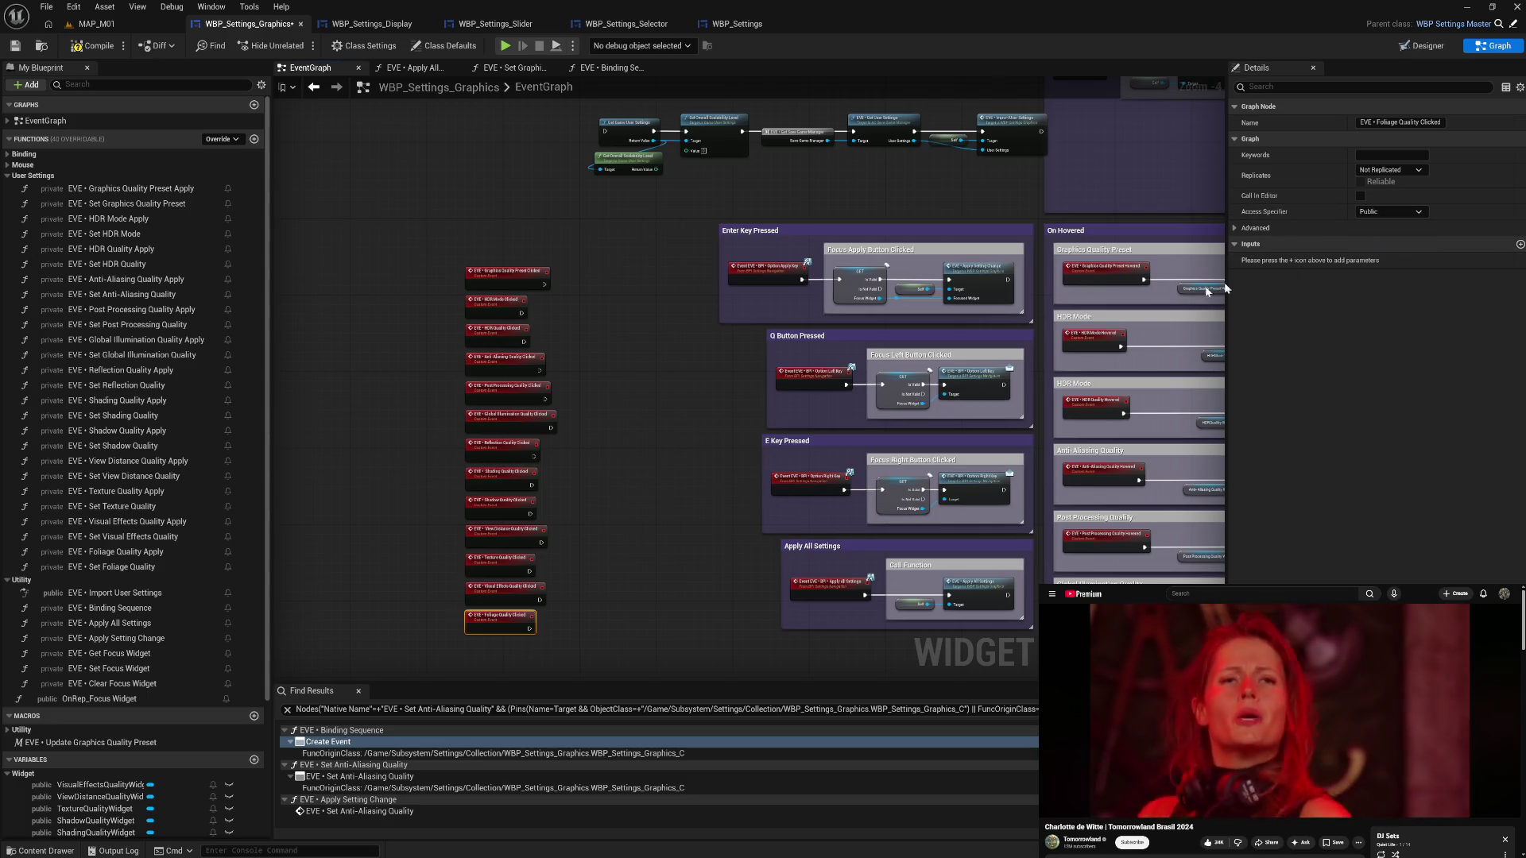
left_click(99, 48)
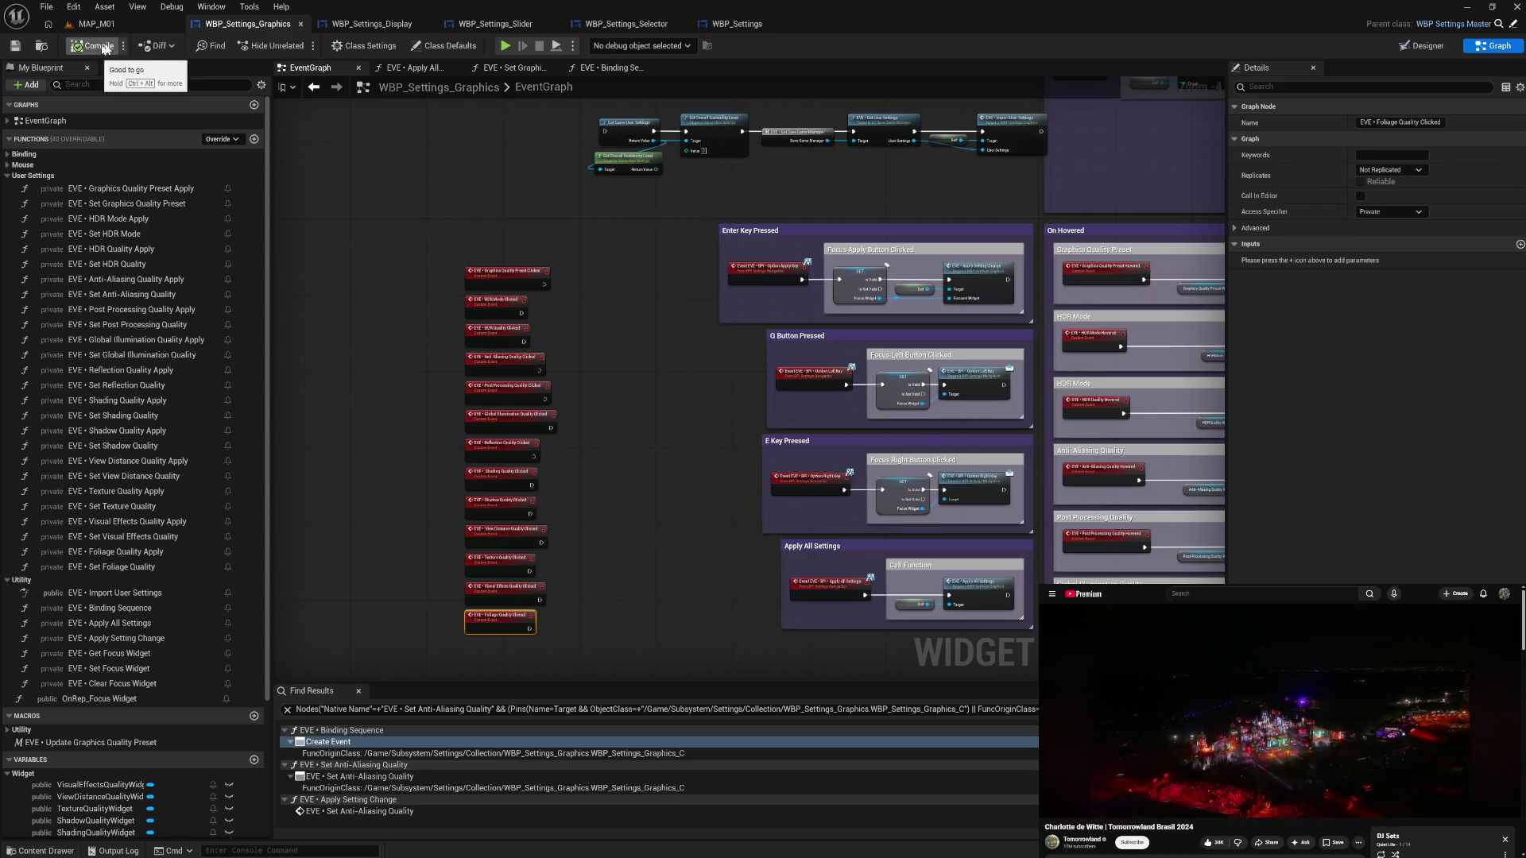
left_click(608, 69)
- Bind the HDR Mode and HDR Quality Create Event nodes to their Clicked events
mouse_move(815, 309)
left_mouse_down()
mouse_move(711, 303)
mouse_move(898, 291)
left_mouse_up()
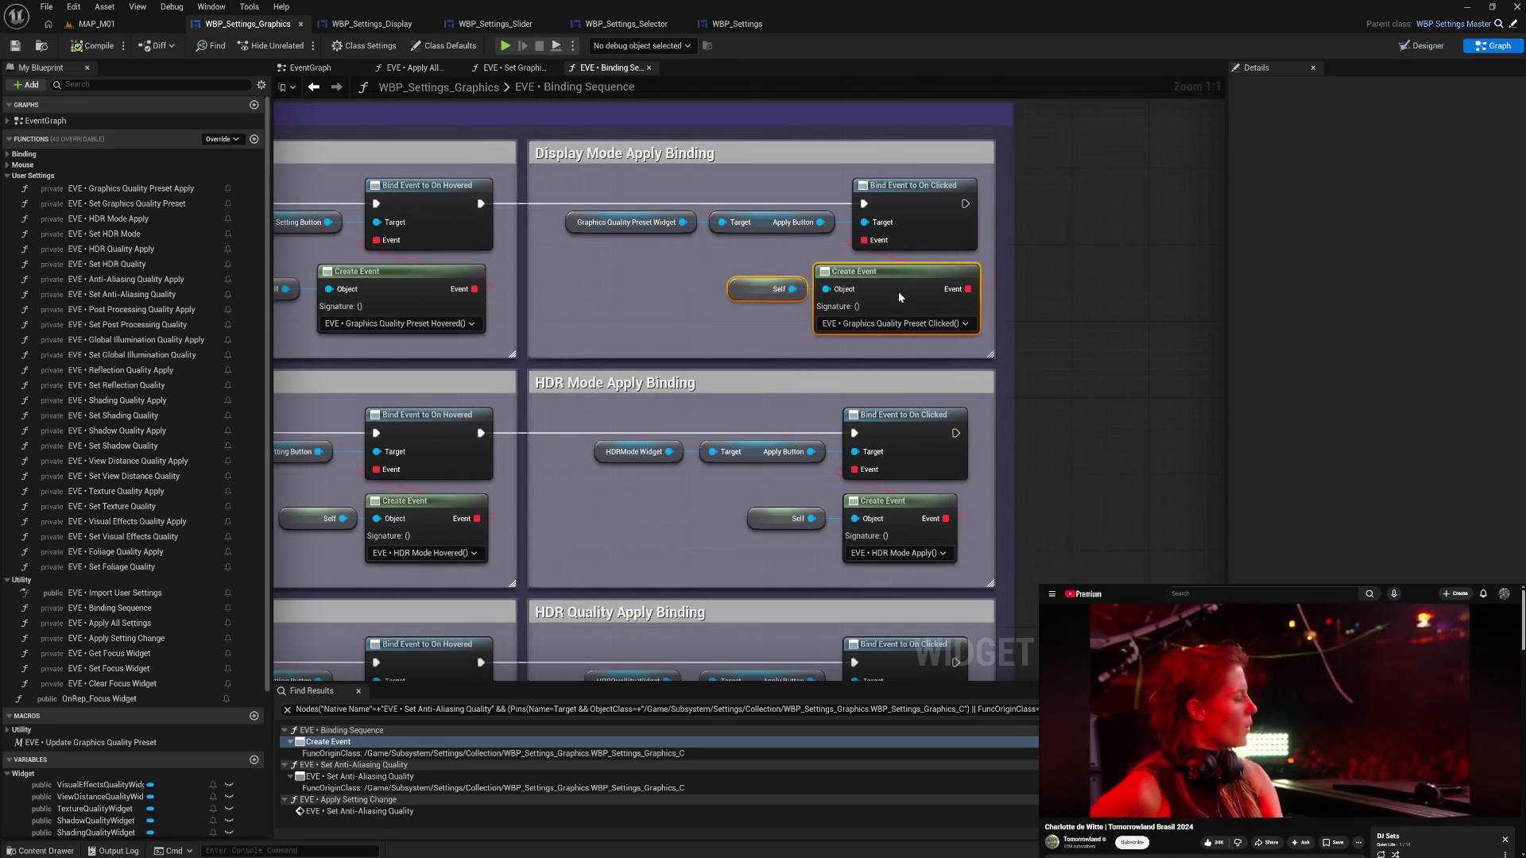
left_click(898, 553)
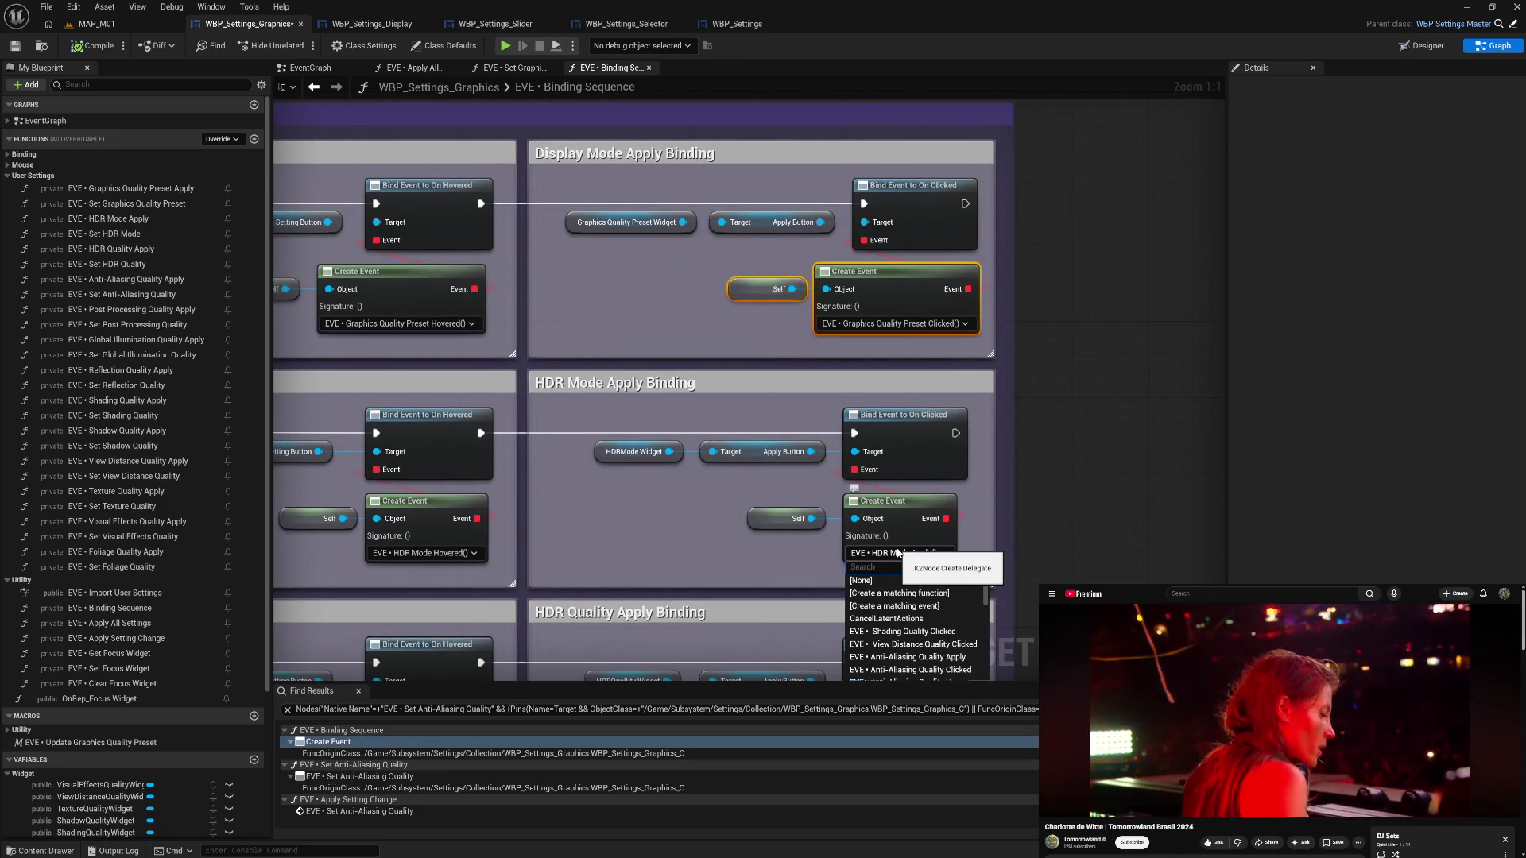
type("hdr ")
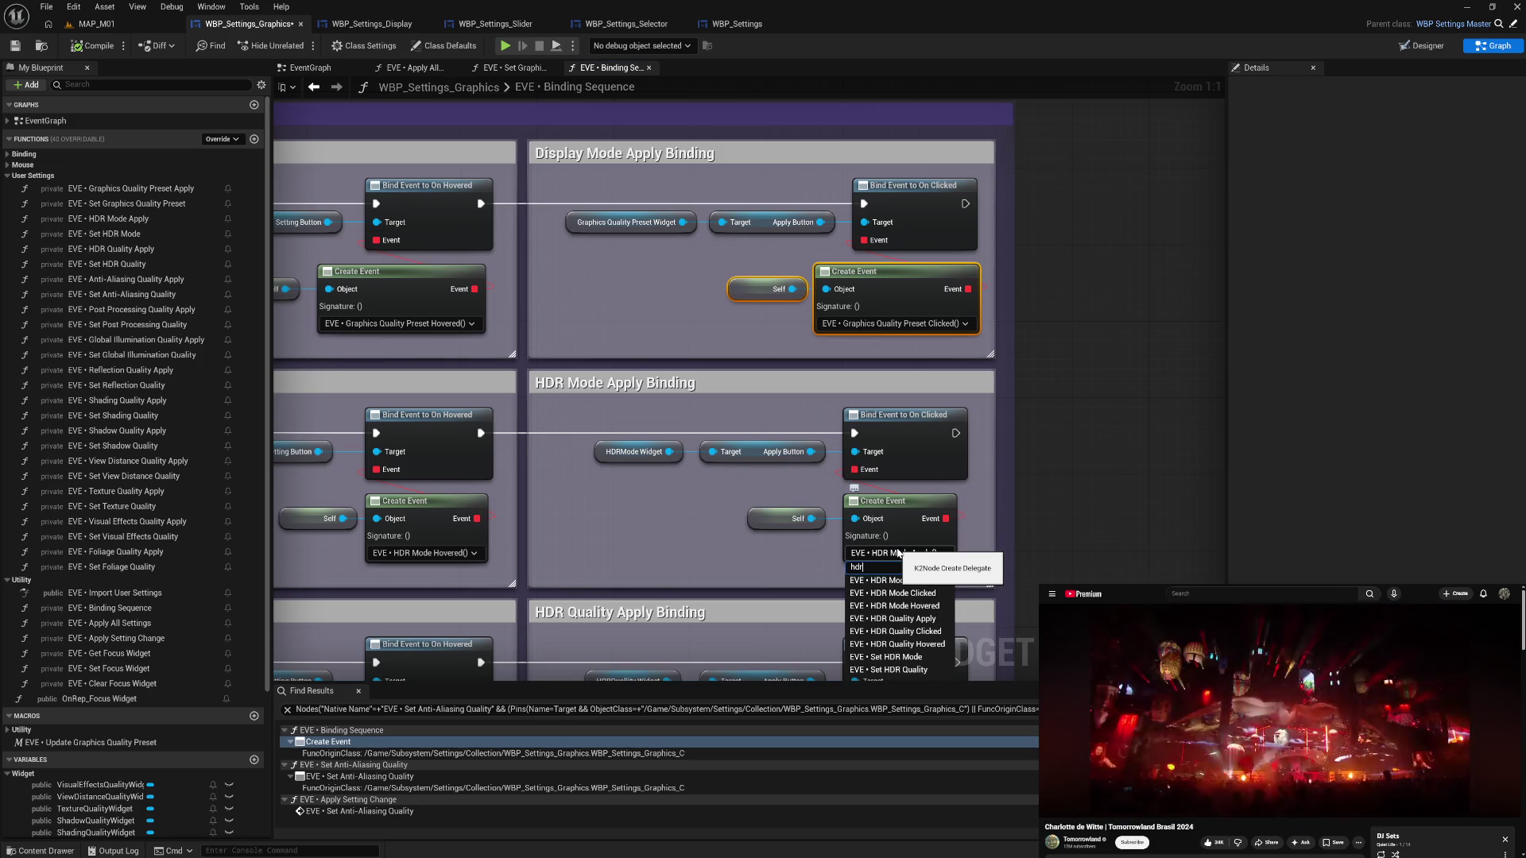
type("cli")
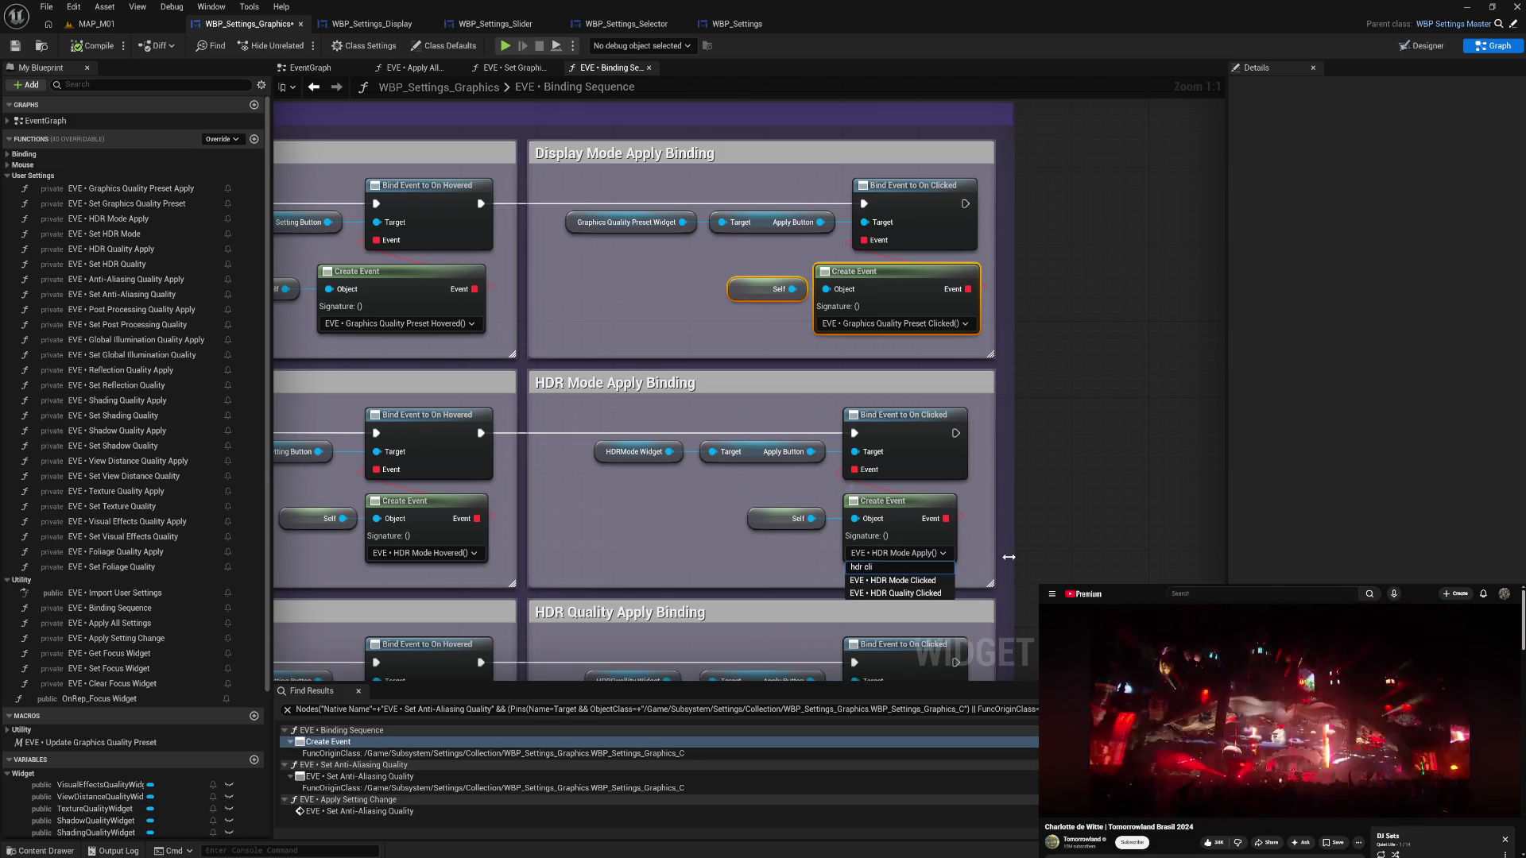
left_click(931, 581)
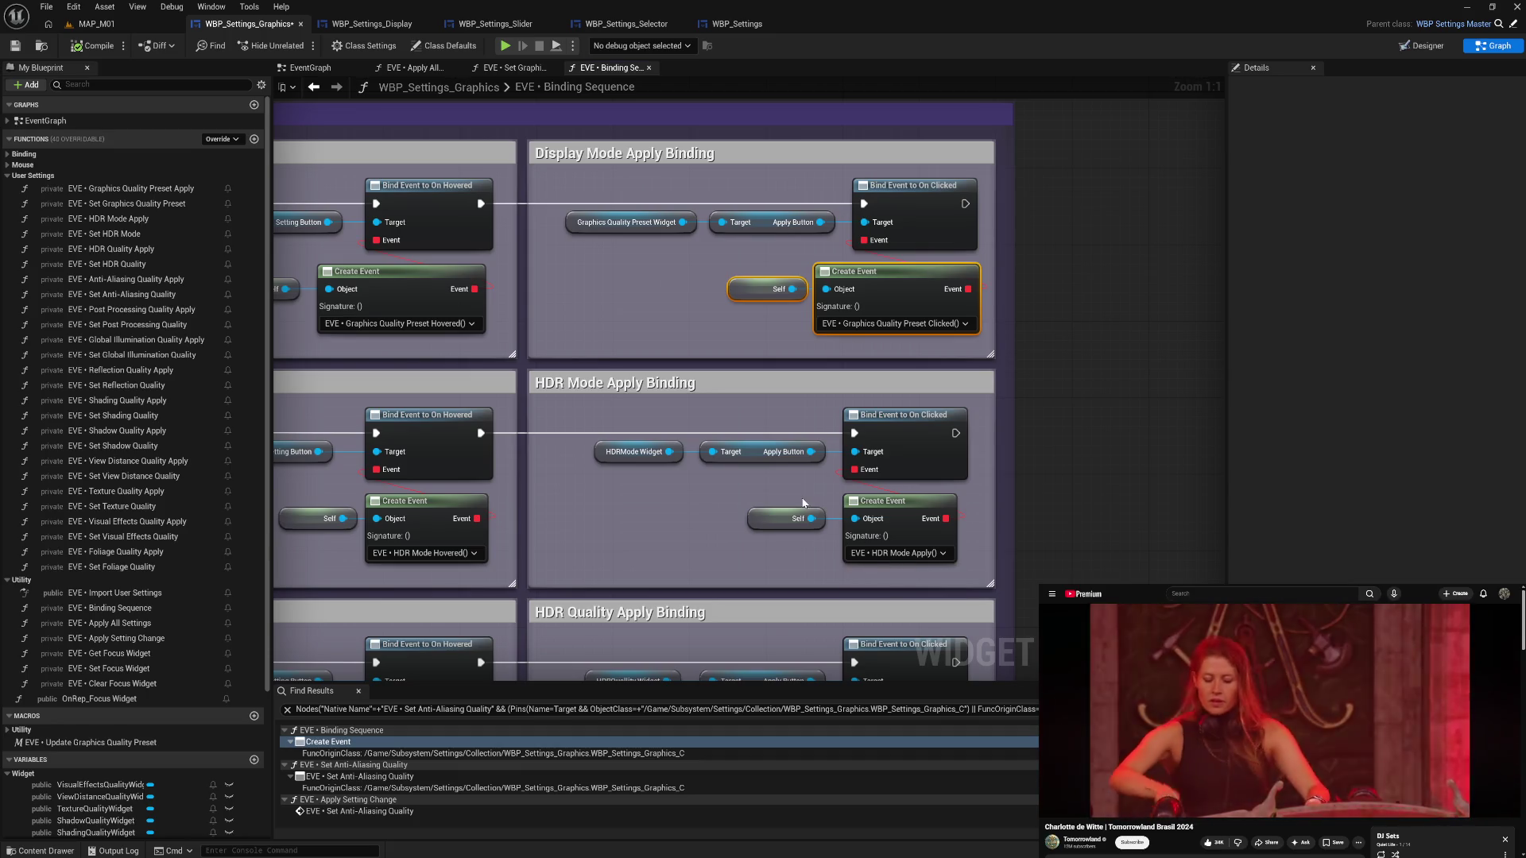
left_click(791, 499)
left_click_drag(786, 574, 788, 316)
left_click(901, 522)
type("hdr clic")
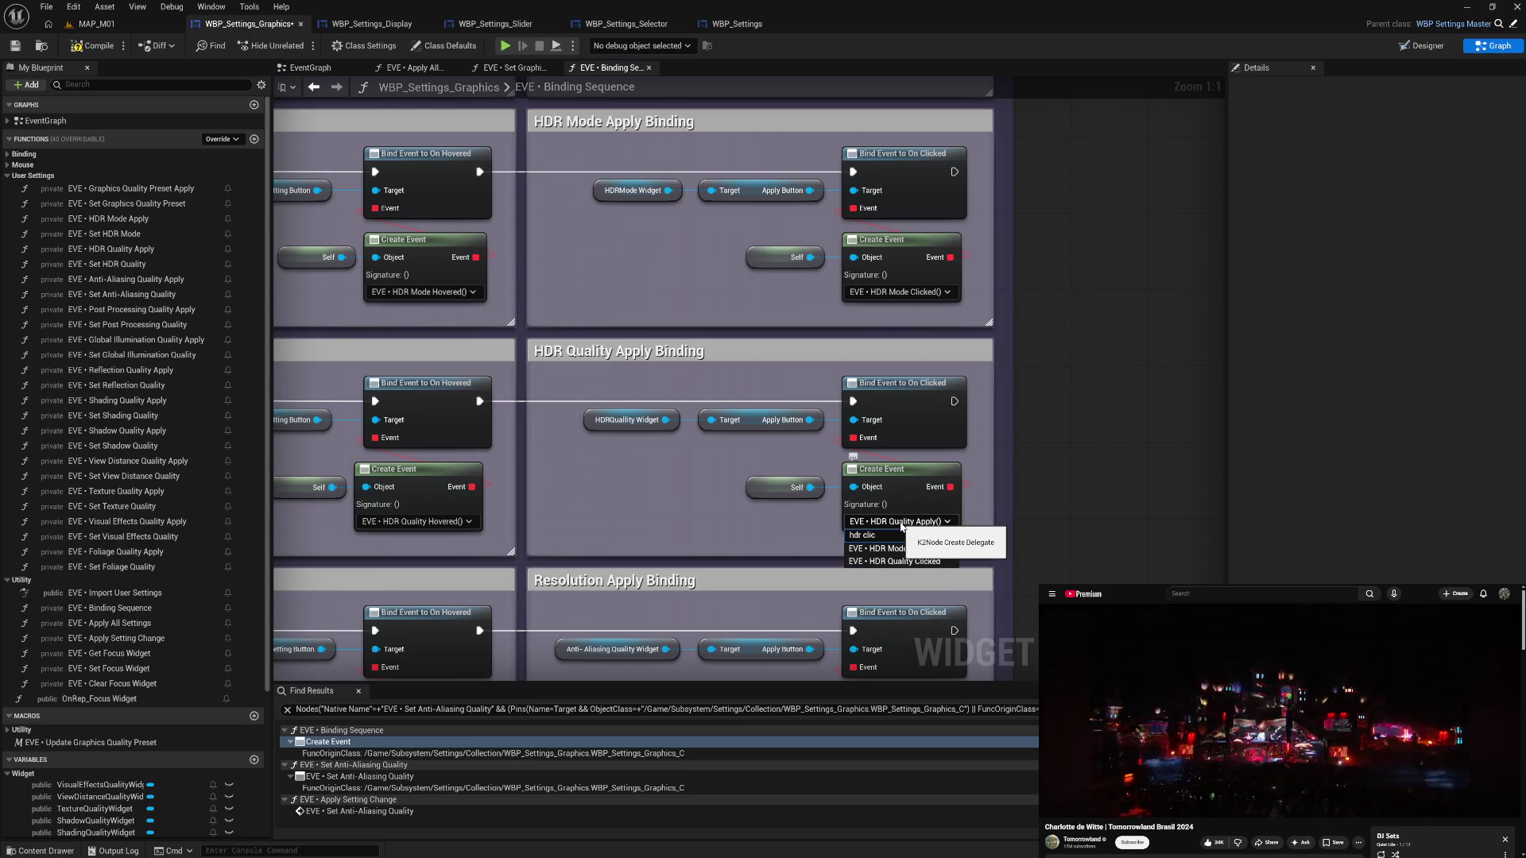
left_click(914, 562)
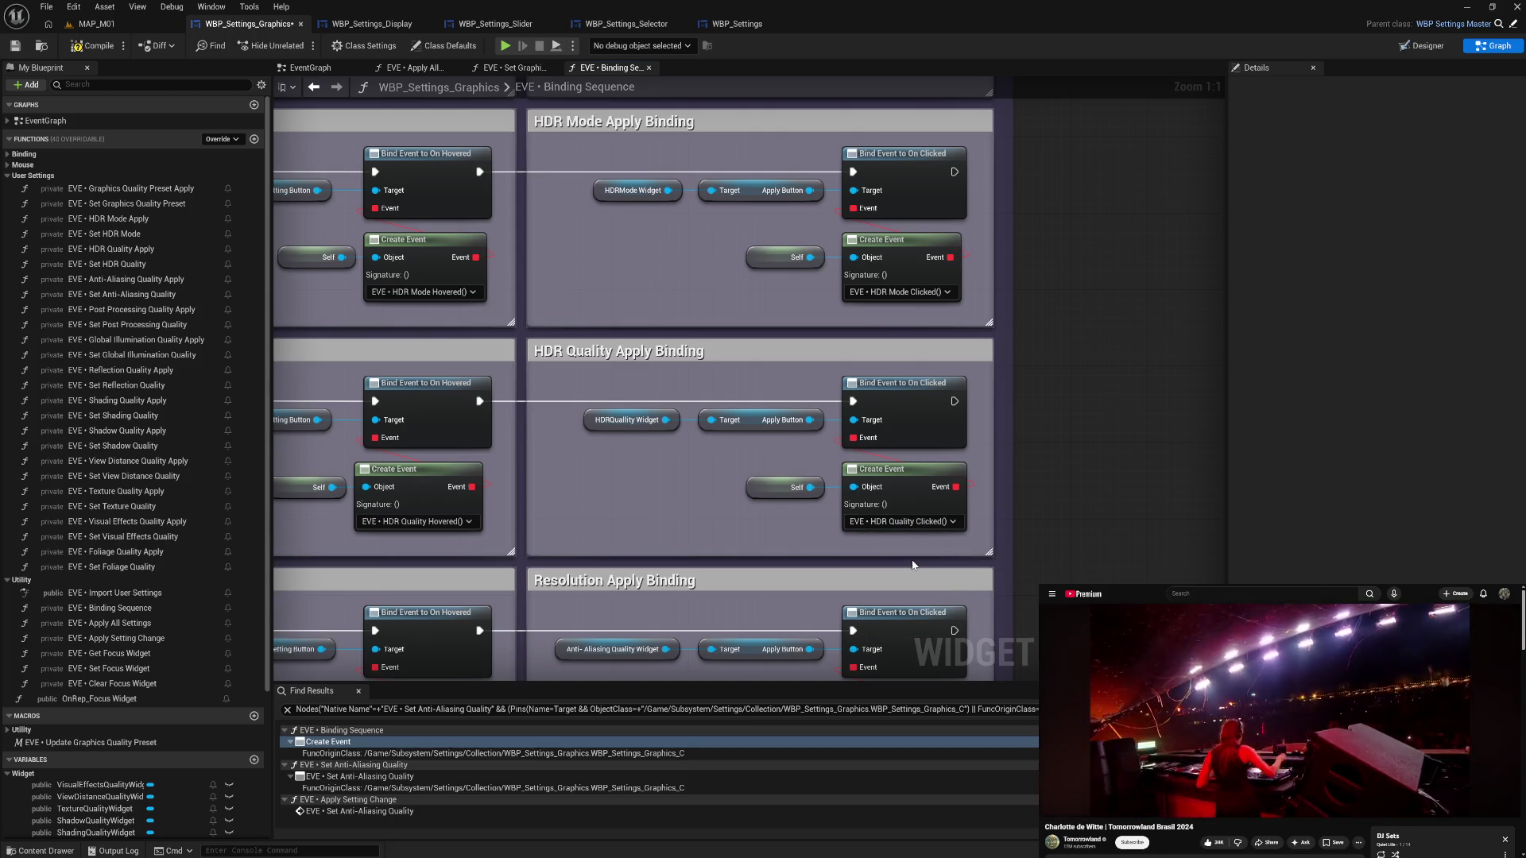
- Bind the next Create Event node to Anti-Aliasing Quality Clicked
scroll(905, 576, "down", 3)
left_click(842, 520)
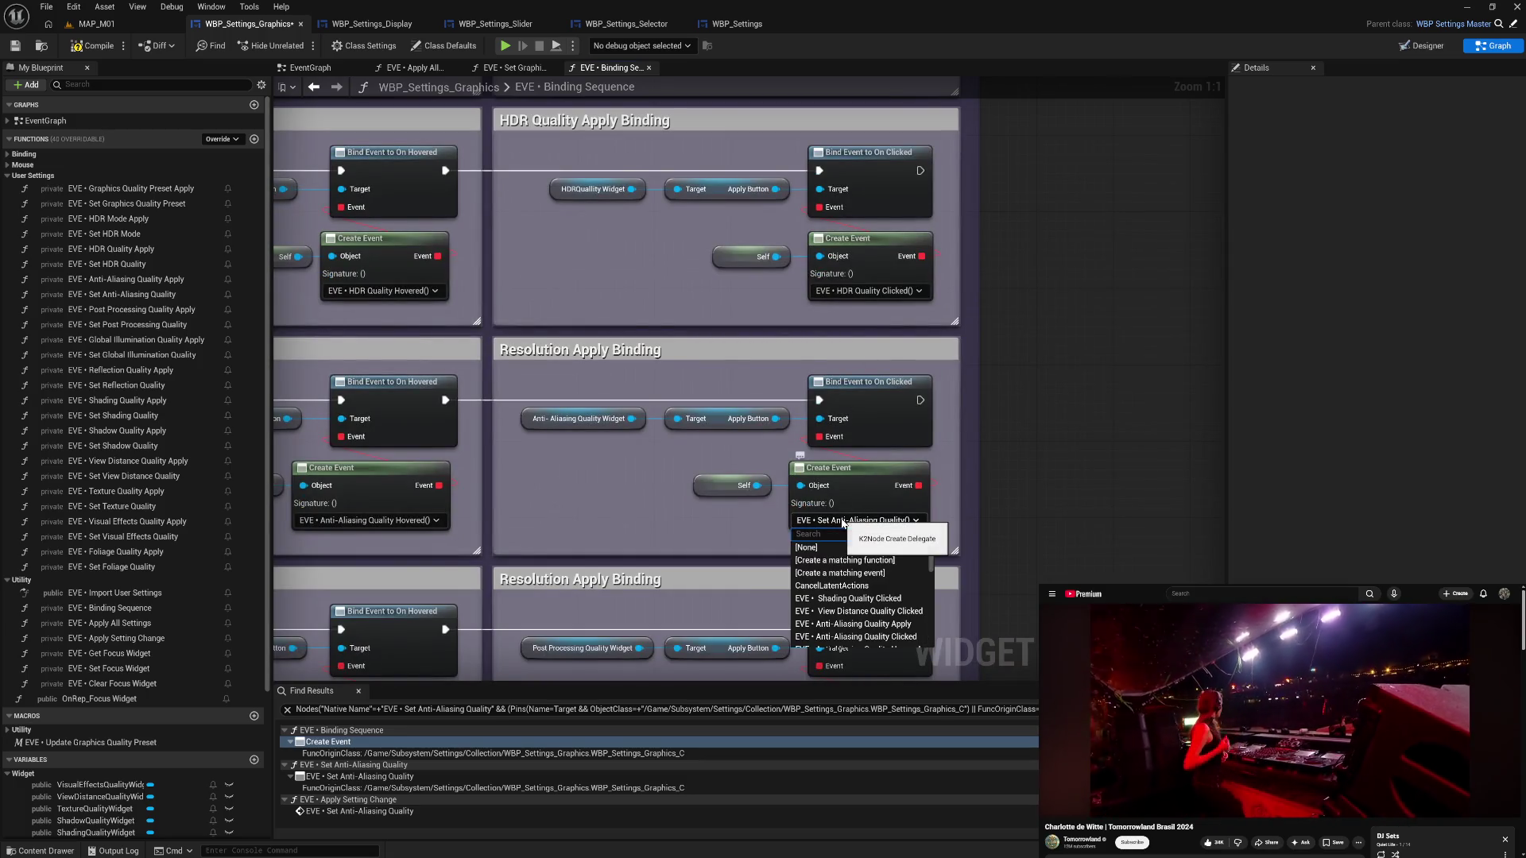
type("res click")
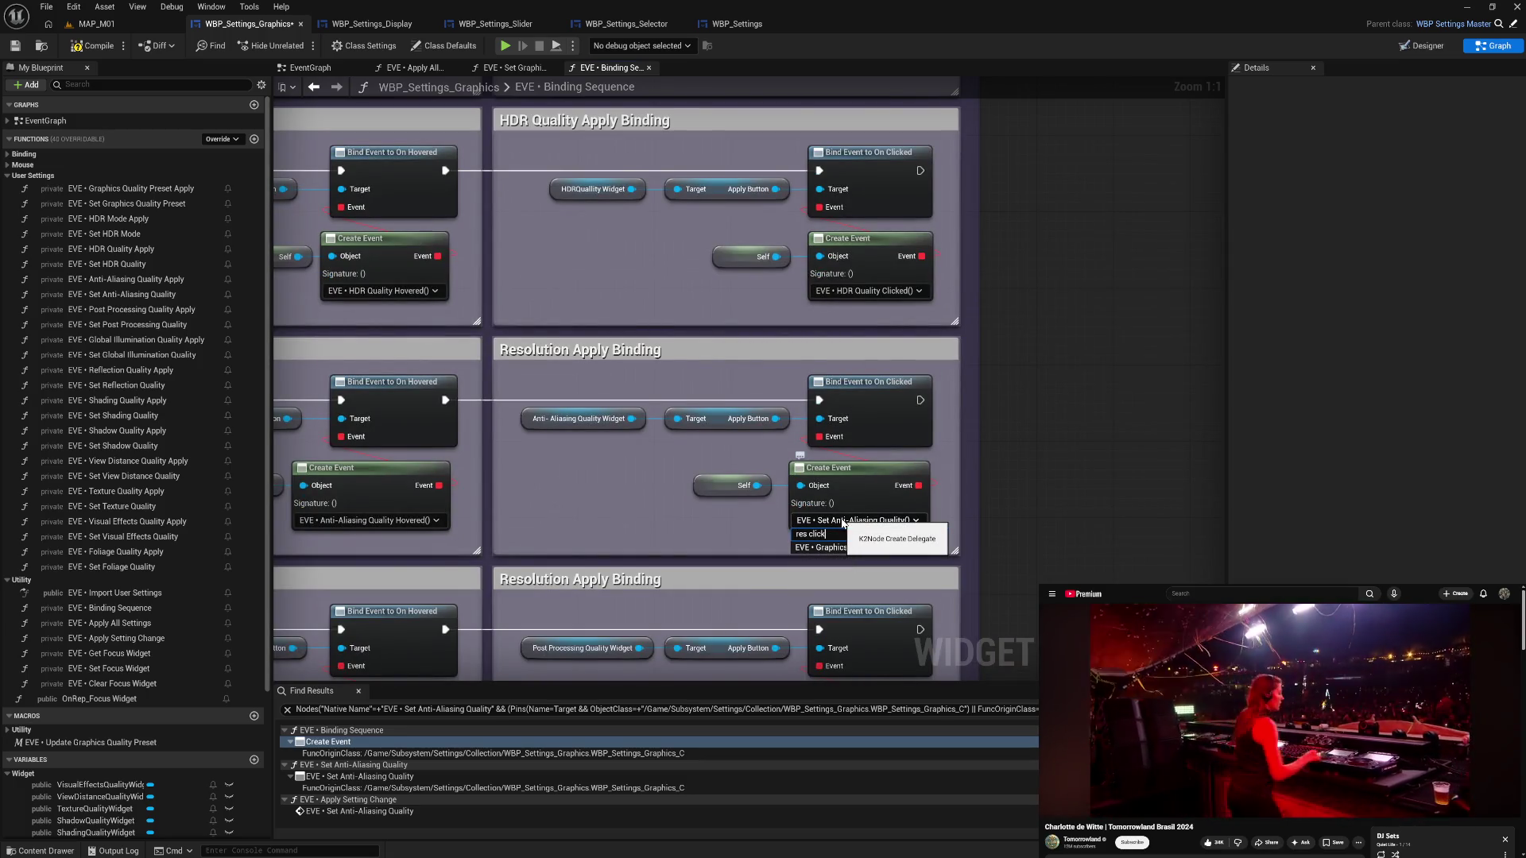
key("ctrl+a")
type("an")
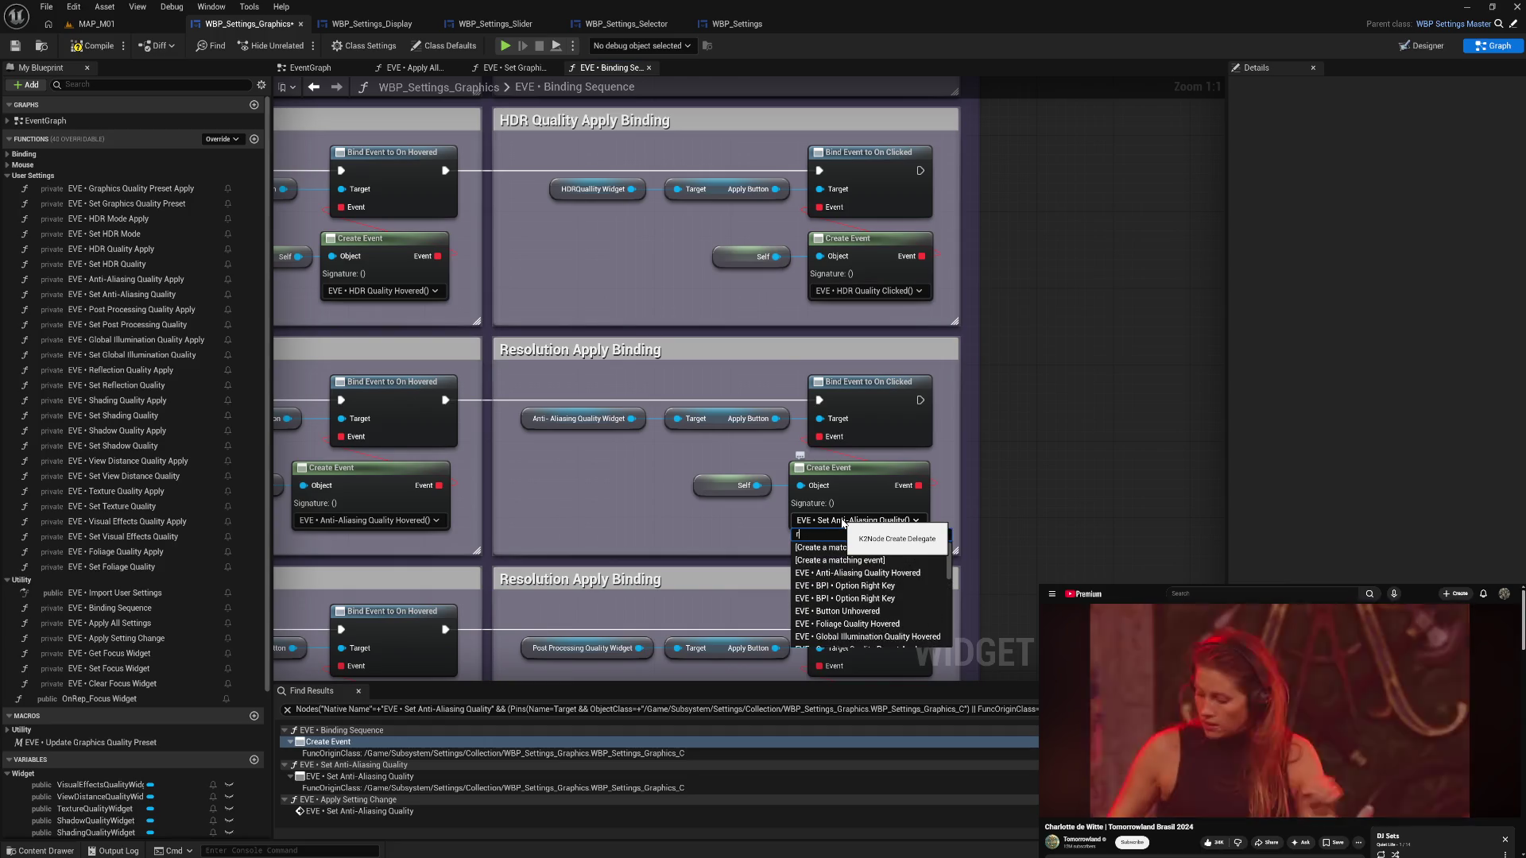
type("ti clic")
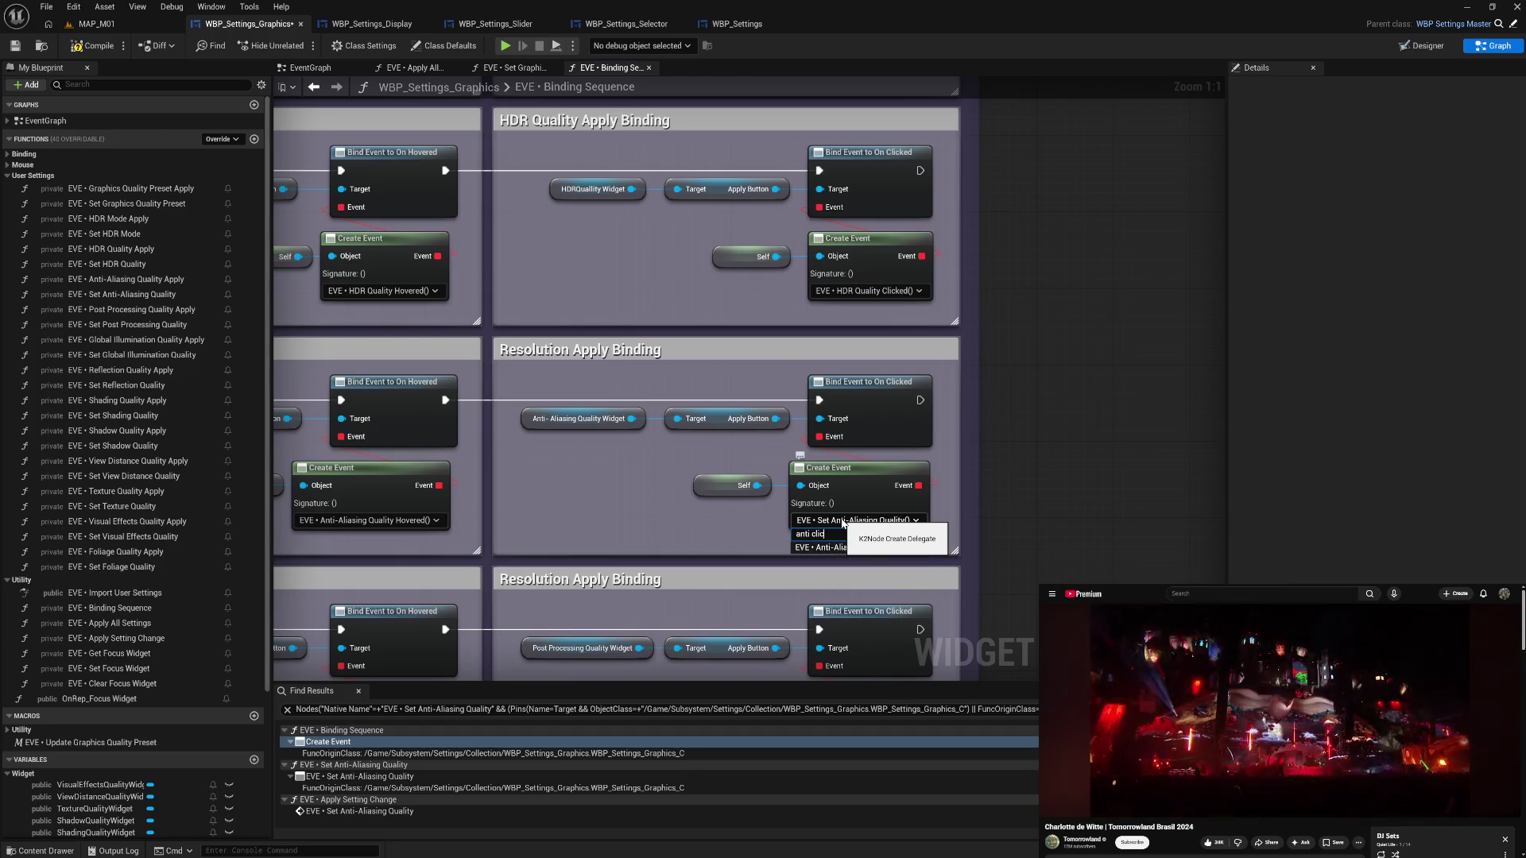
left_click(874, 547)
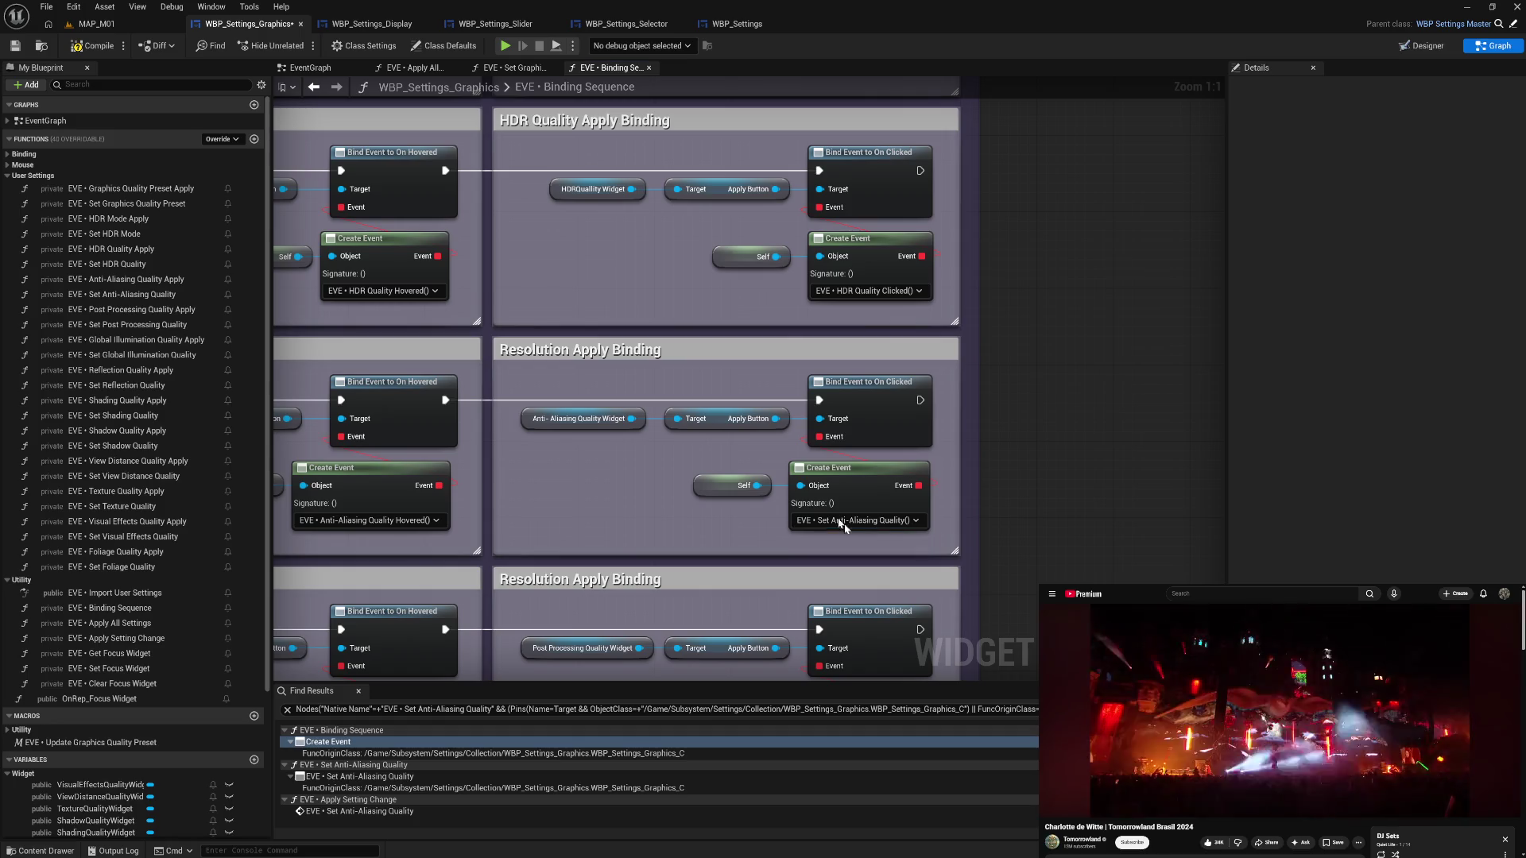
- Retitle the mislabelled Resolution comment box to 'Anti-Aliasing Quality Apply Binding'
left_click(571, 354)
double_click(571, 354)
left_click_drag(574, 353, 490, 356)
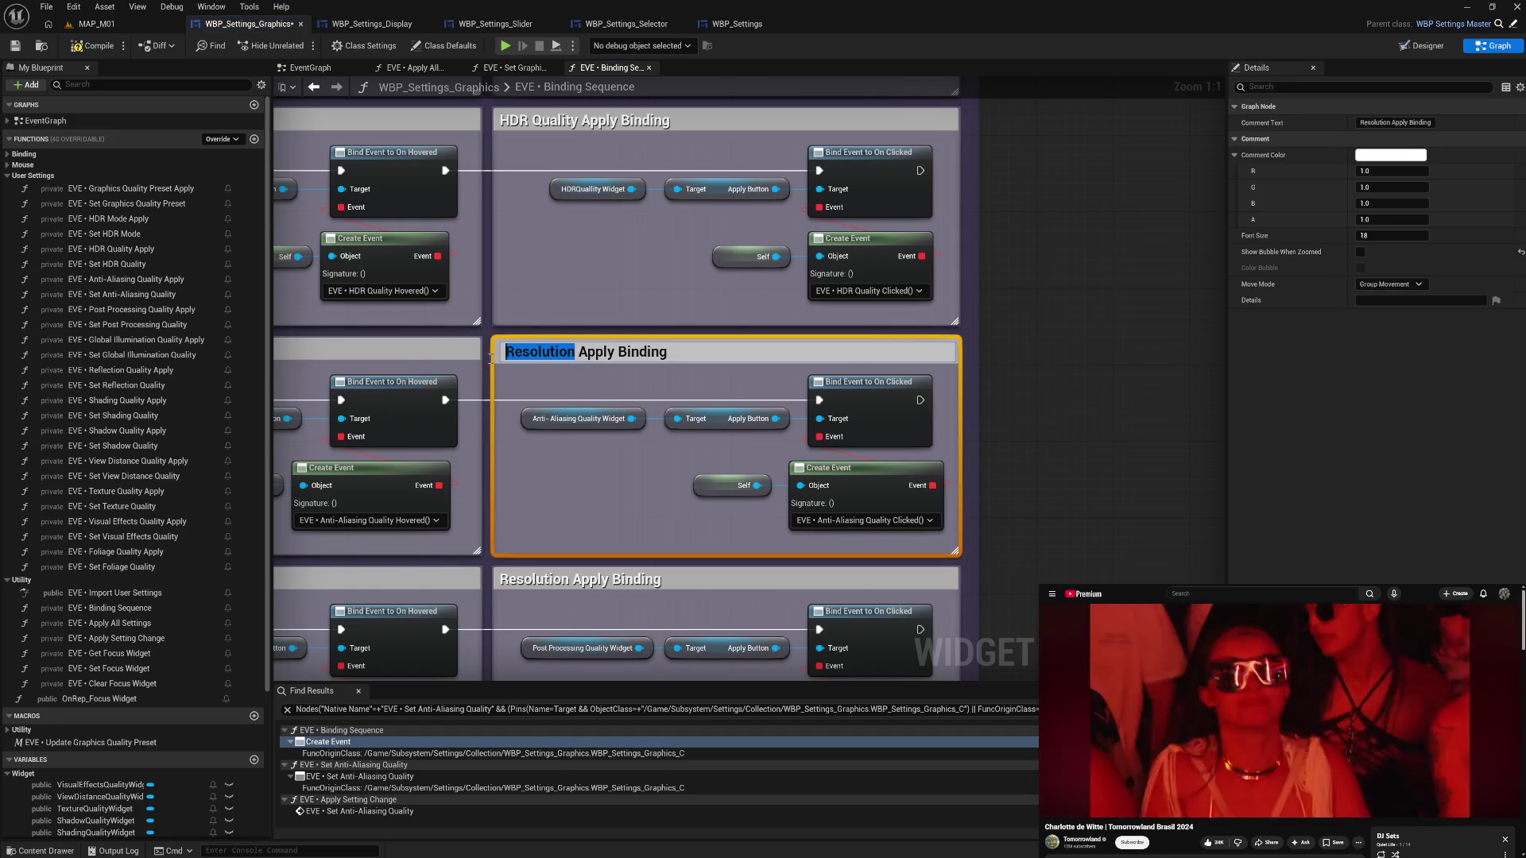
type("Anti-A")
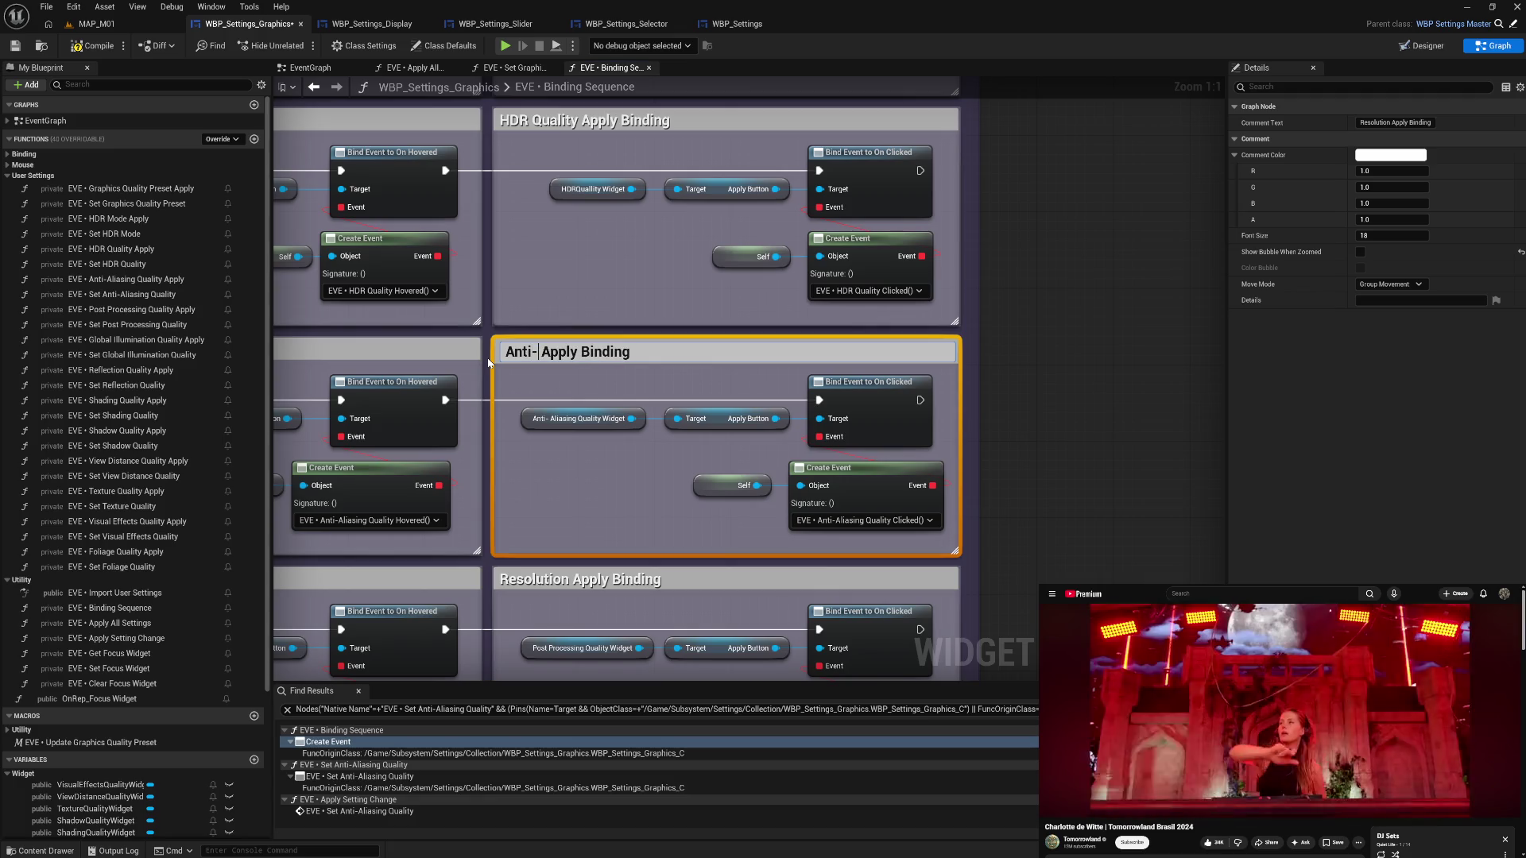
type("liasing")
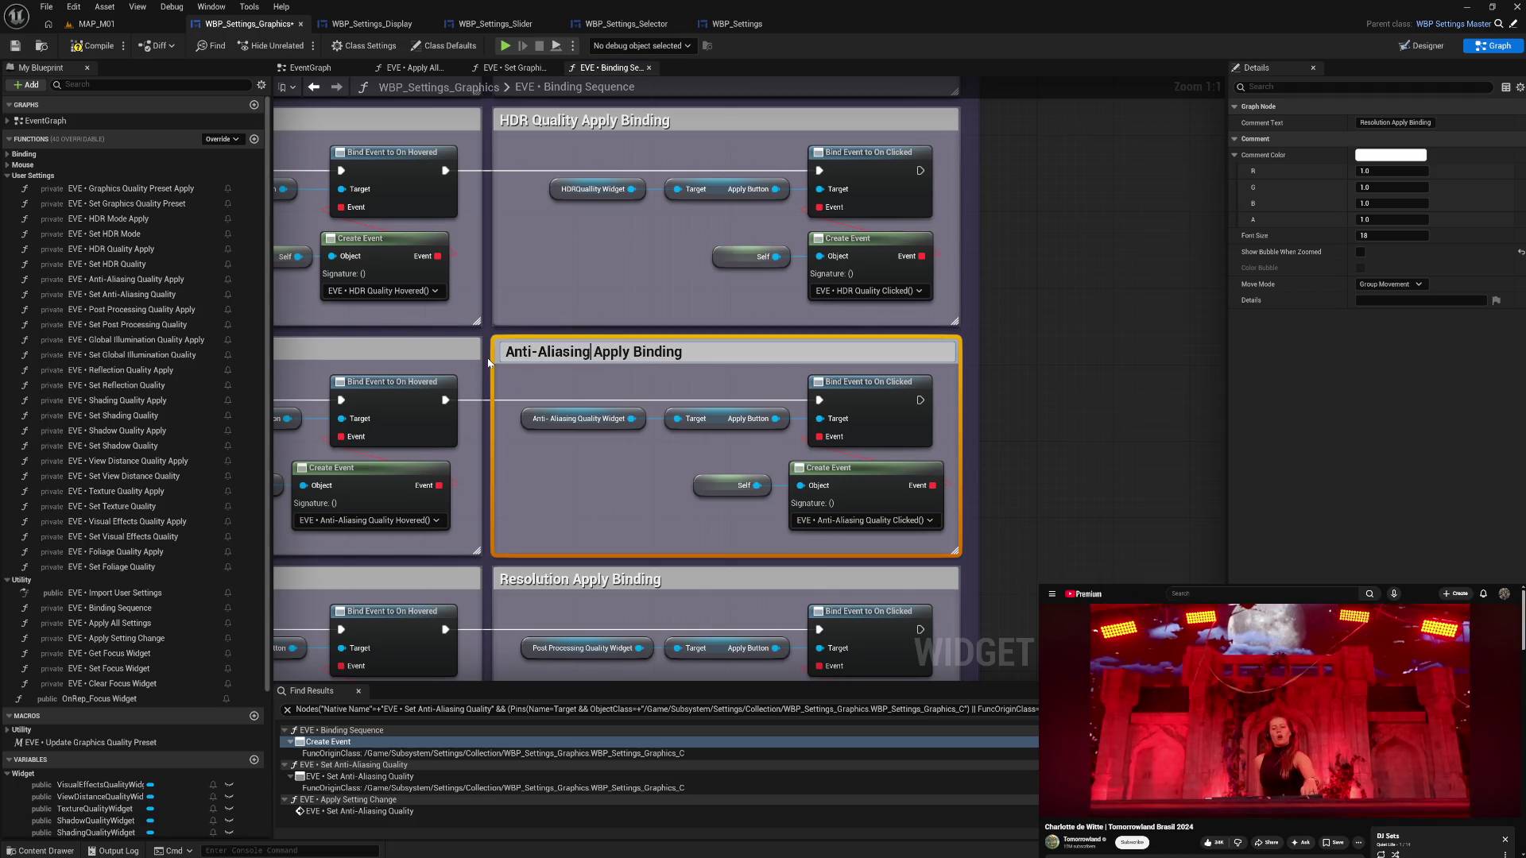
type(" Quality")
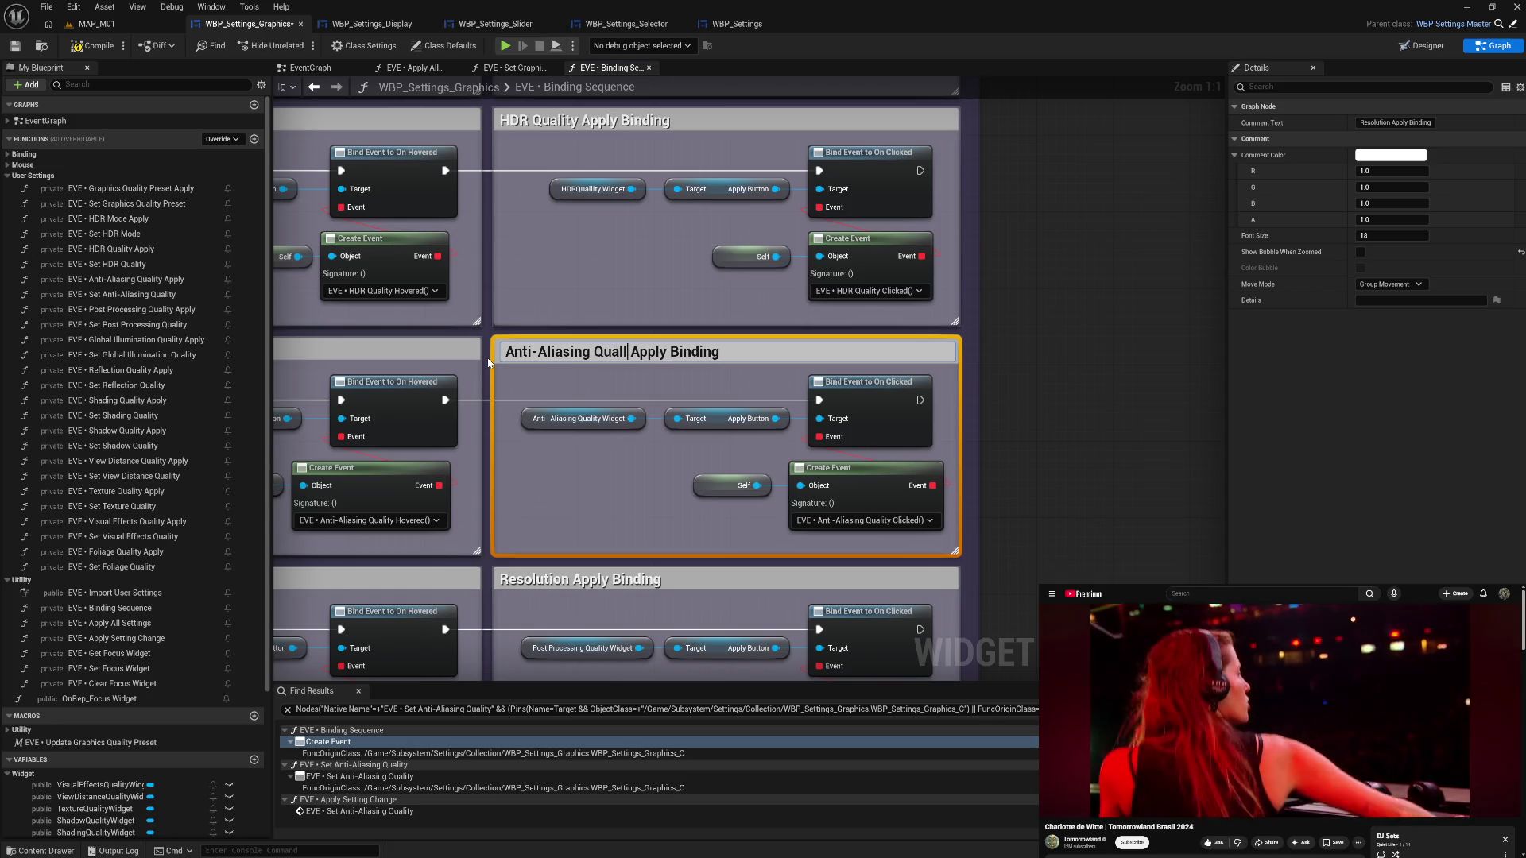
key("Delete")
key("Delete")
key("Delete")
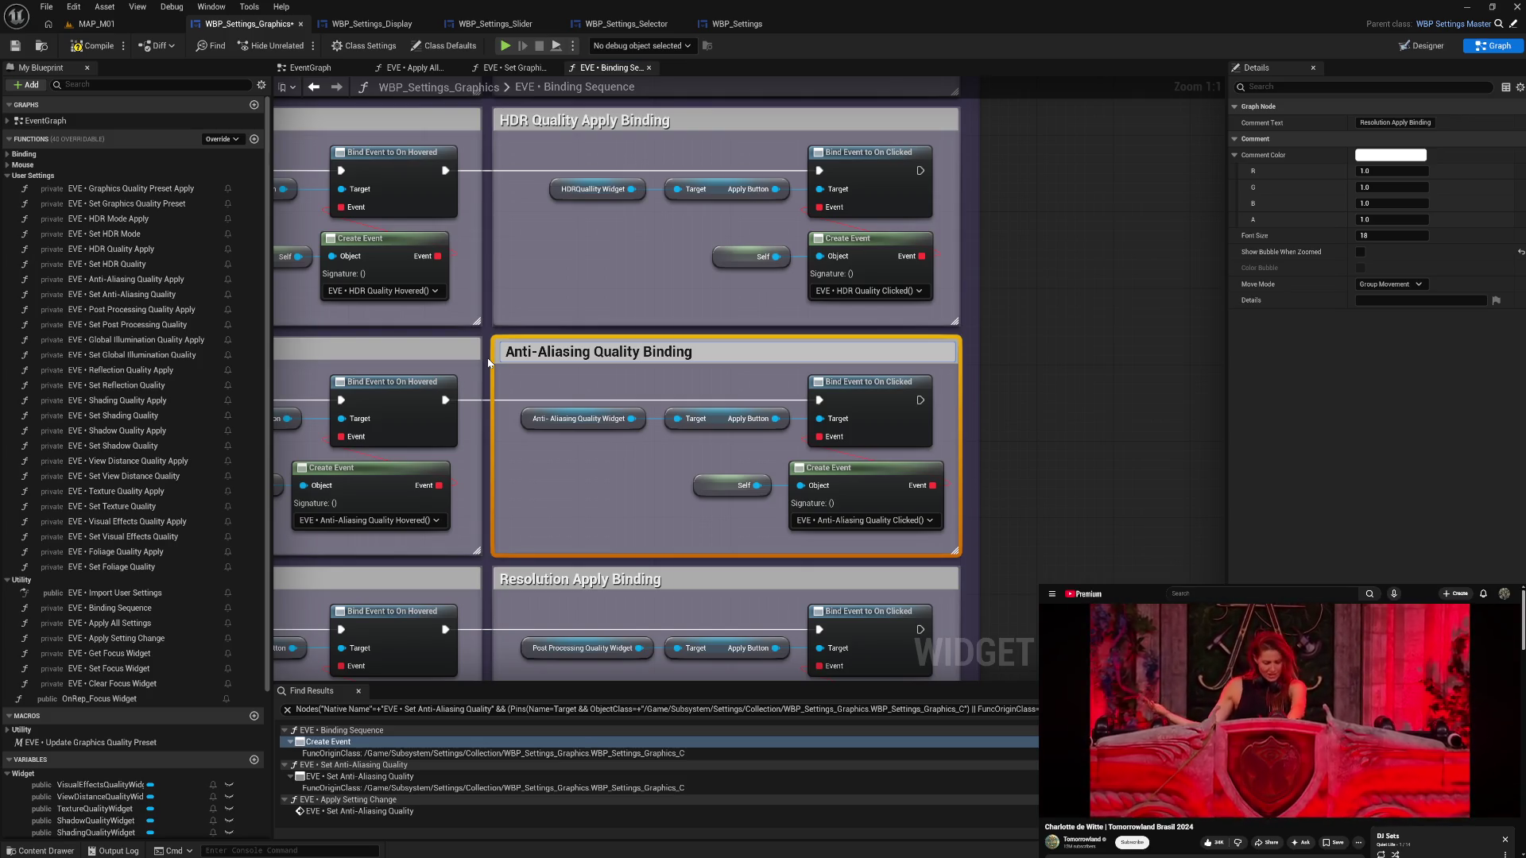
type("Apply")
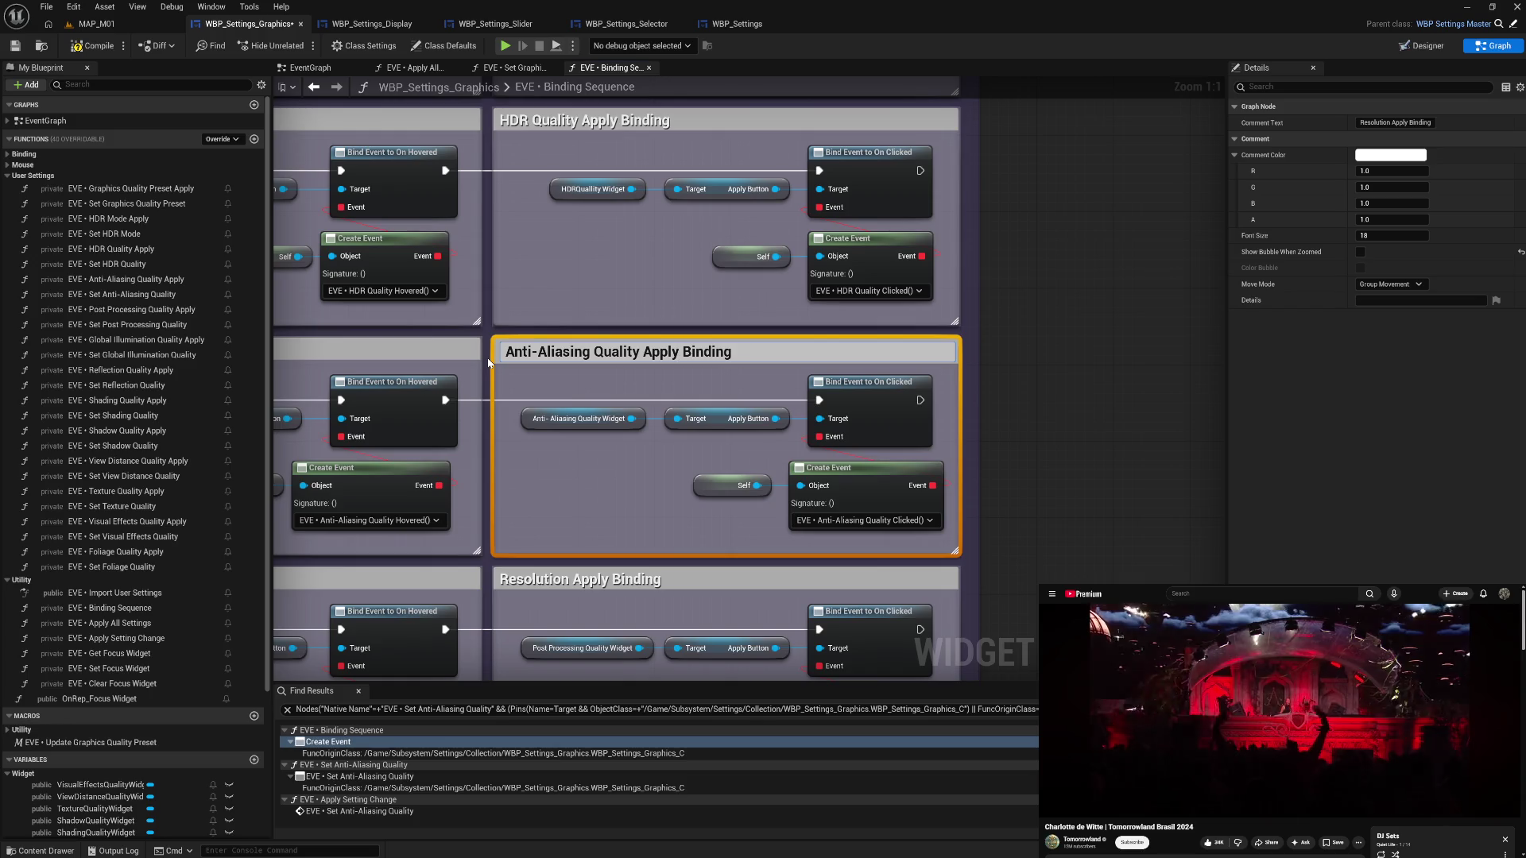
key("Return")
- Retitle the Resolution Hovered Binding comment to 'Anti-Aliasing Quality Hovered Binding'
left_click_drag(400, 367, 666, 359)
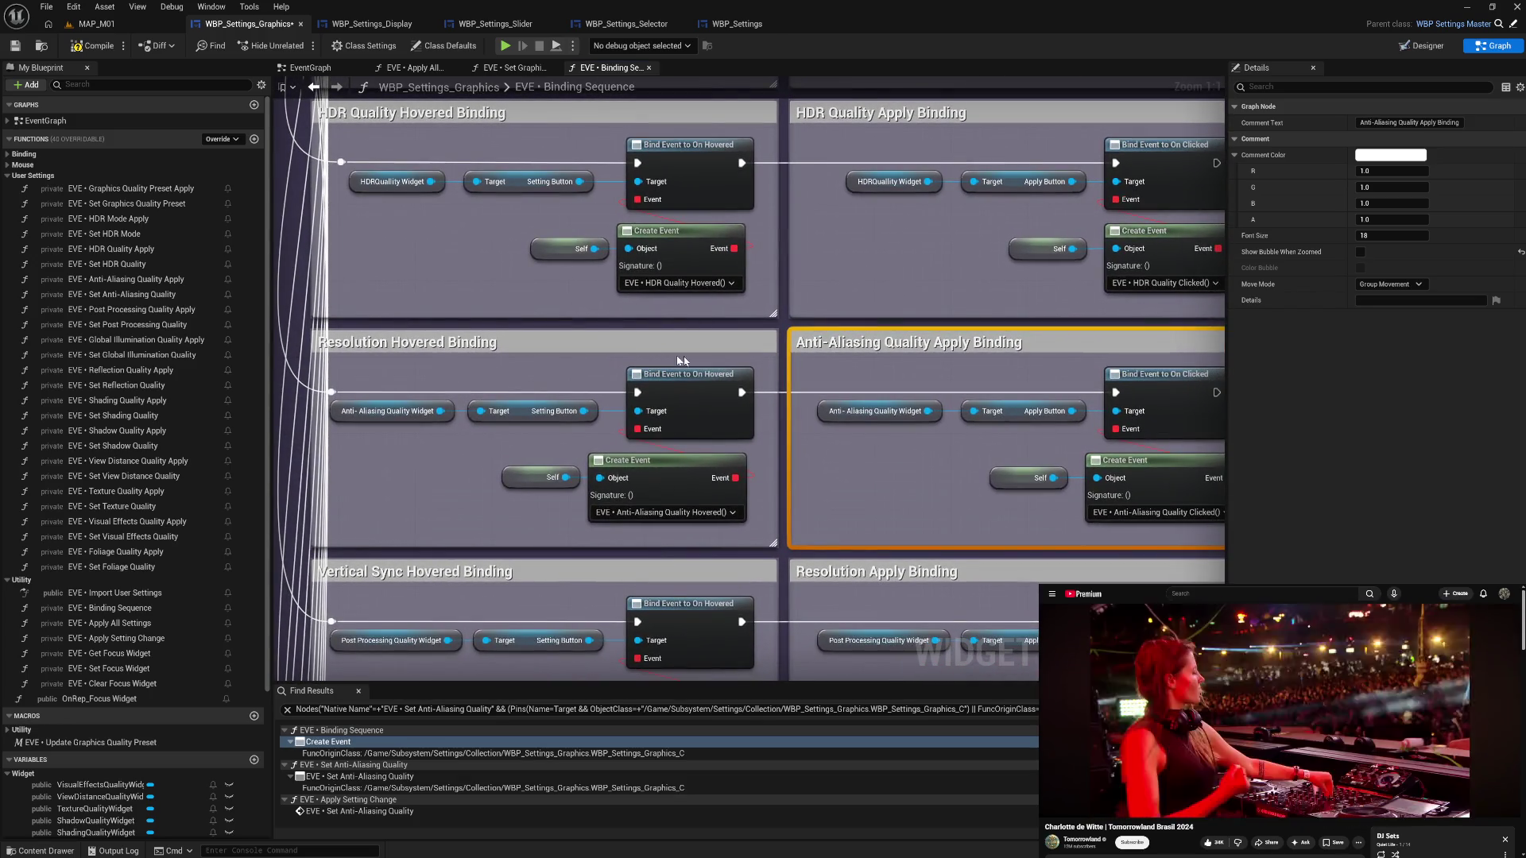
double_click(938, 343)
left_click_drag(936, 343, 824, 343)
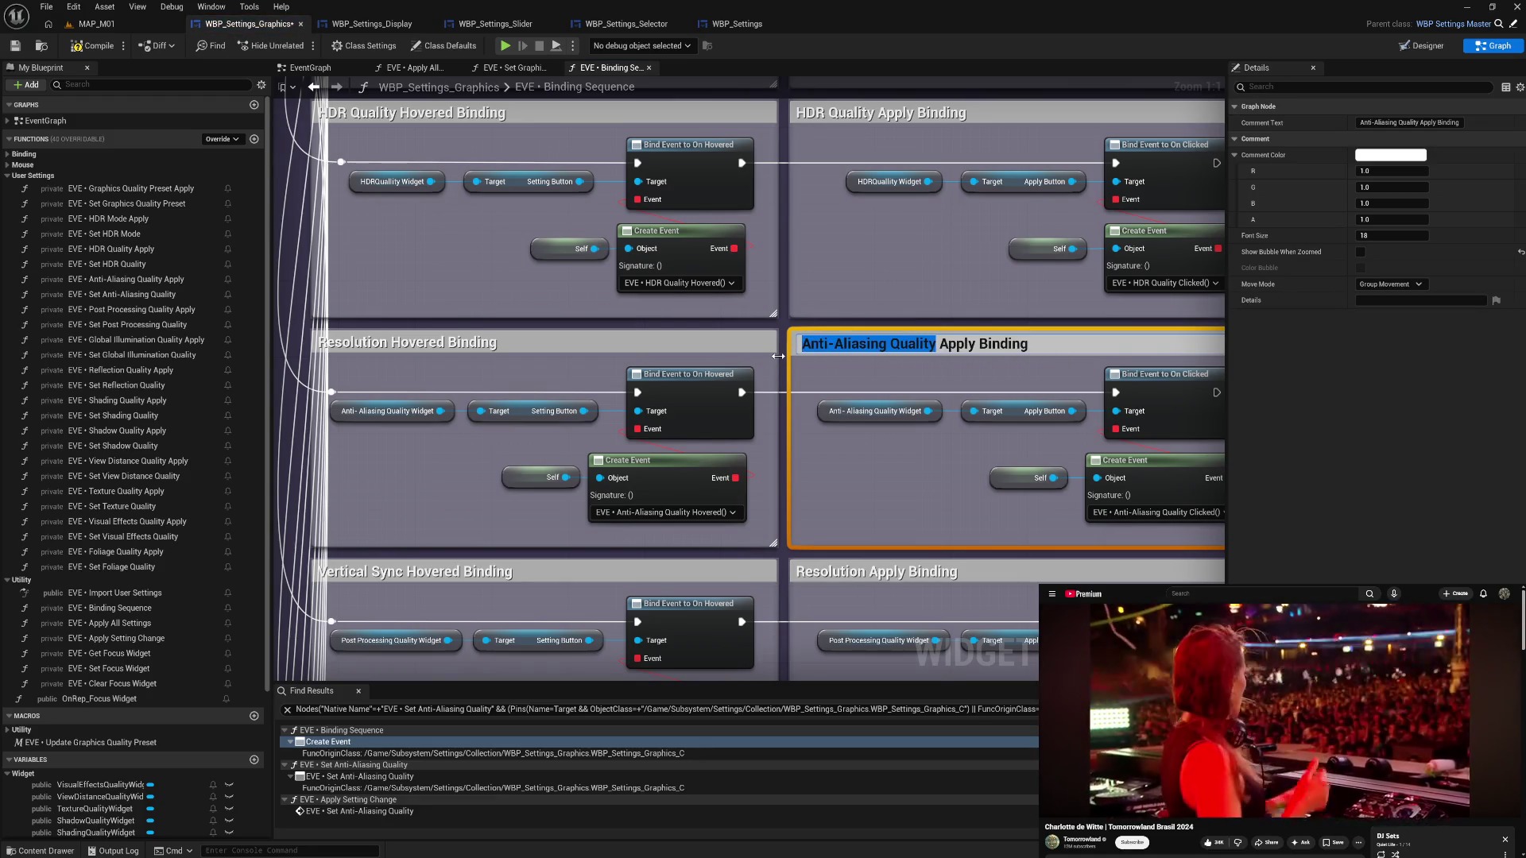
double_click(400, 342)
left_click_drag(395, 343, 268, 360)
type("Anti-Aliasing Quality")
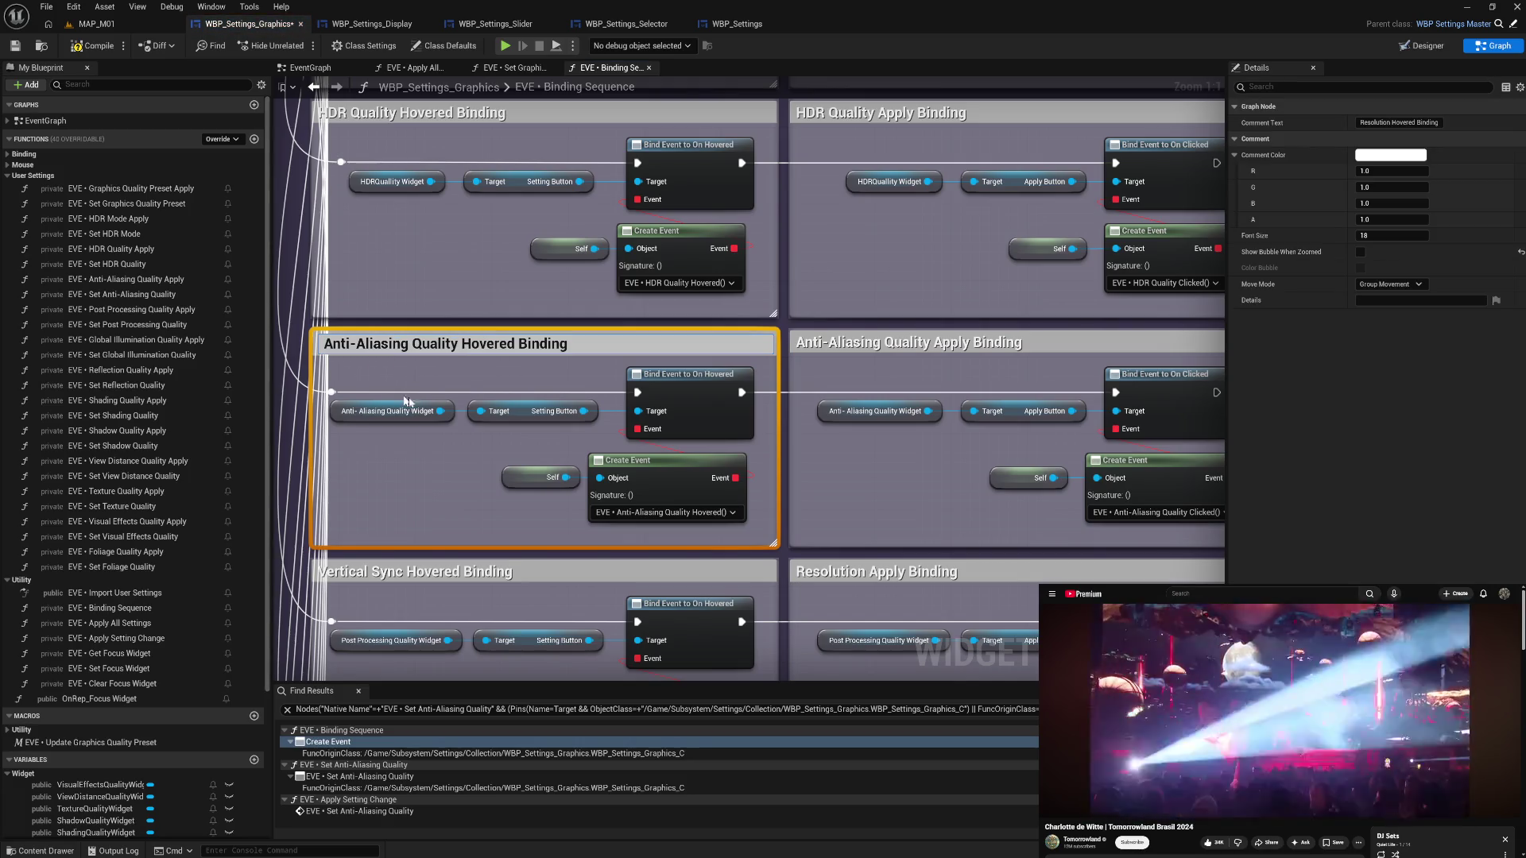
left_click(457, 474)
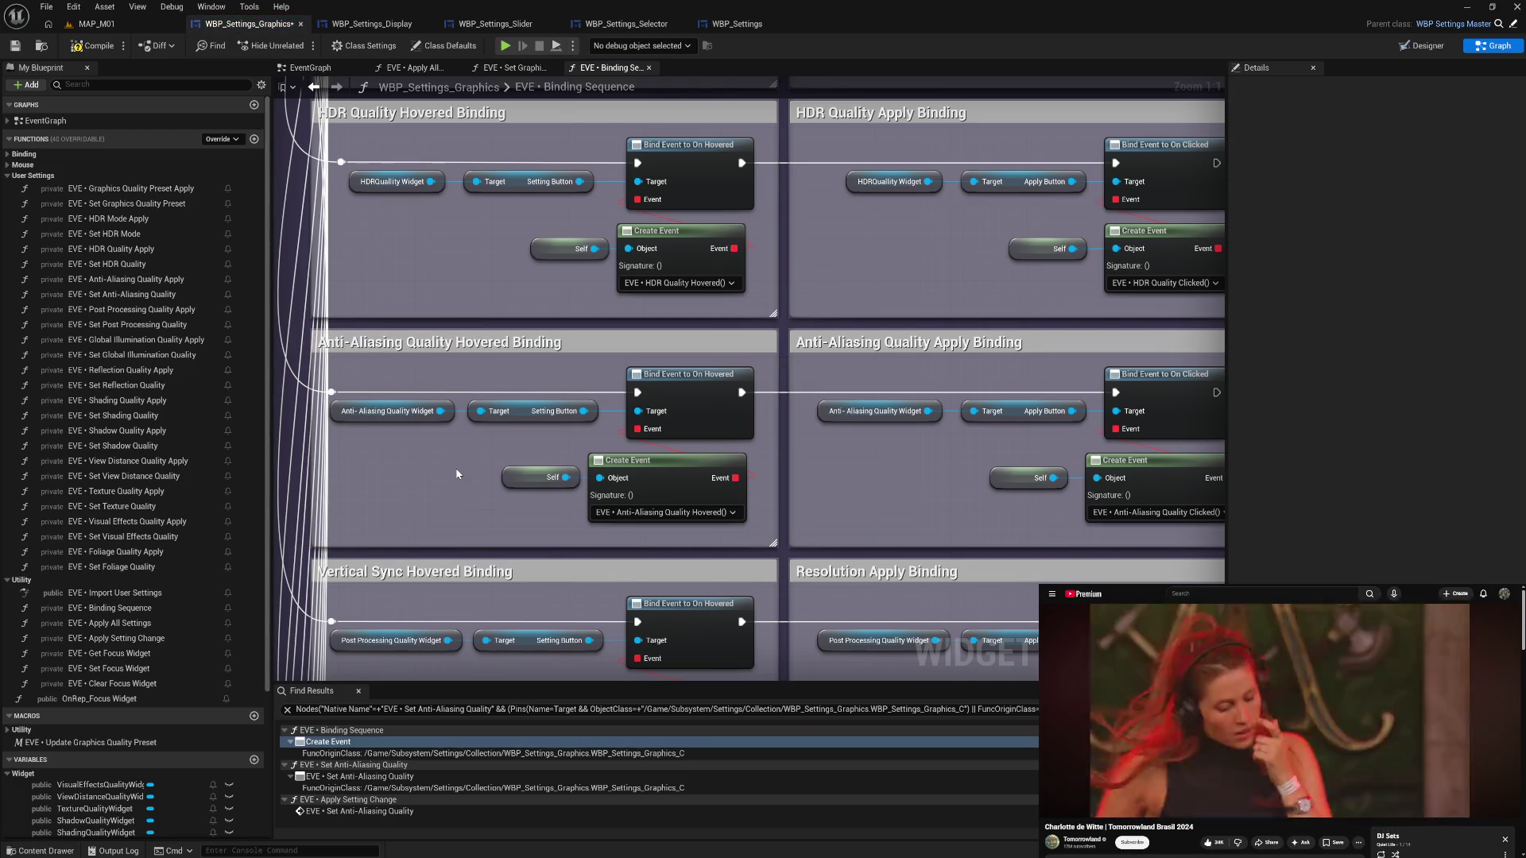
mouse_move(875, 493)
left_mouse_down()
mouse_move(834, 381)
mouse_move(847, 289)
left_mouse_up()
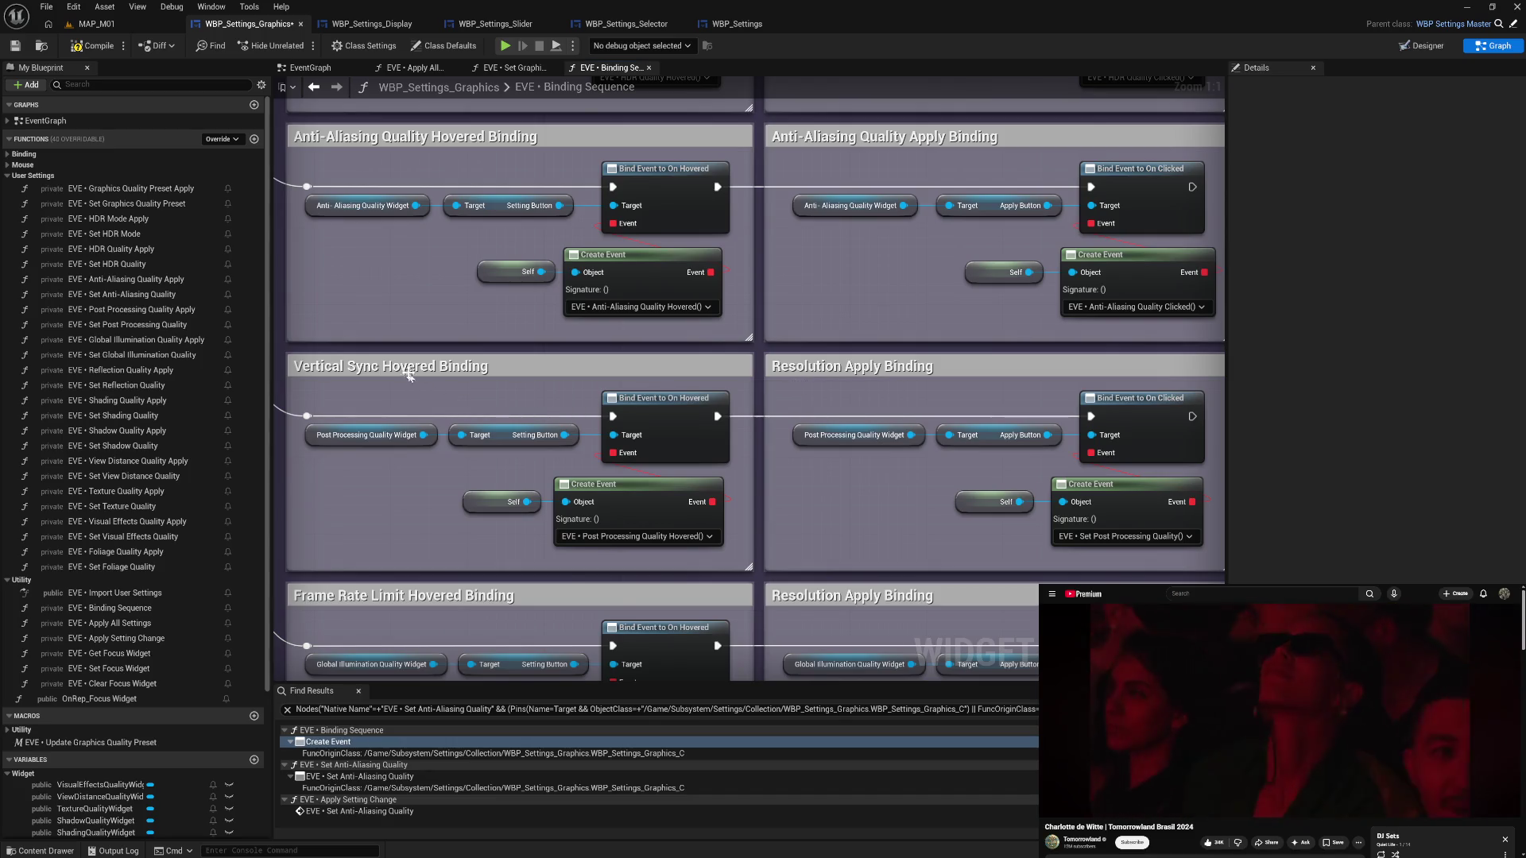
- Bind the Create Event to Post Processing Quality Clicked and align the Self and Create Event nodes
left_click(1072, 536)
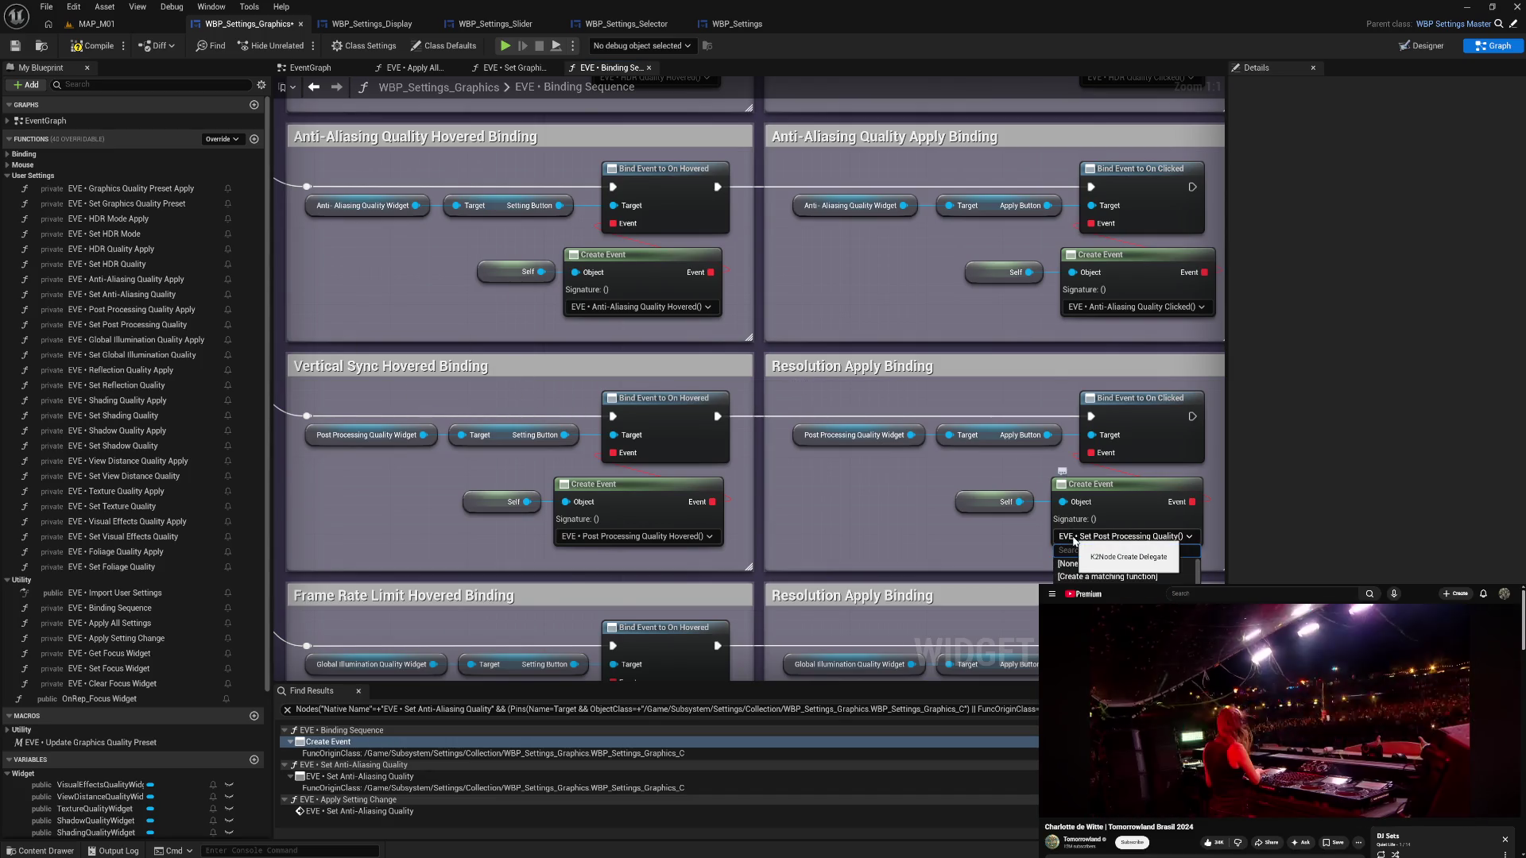
type("post")
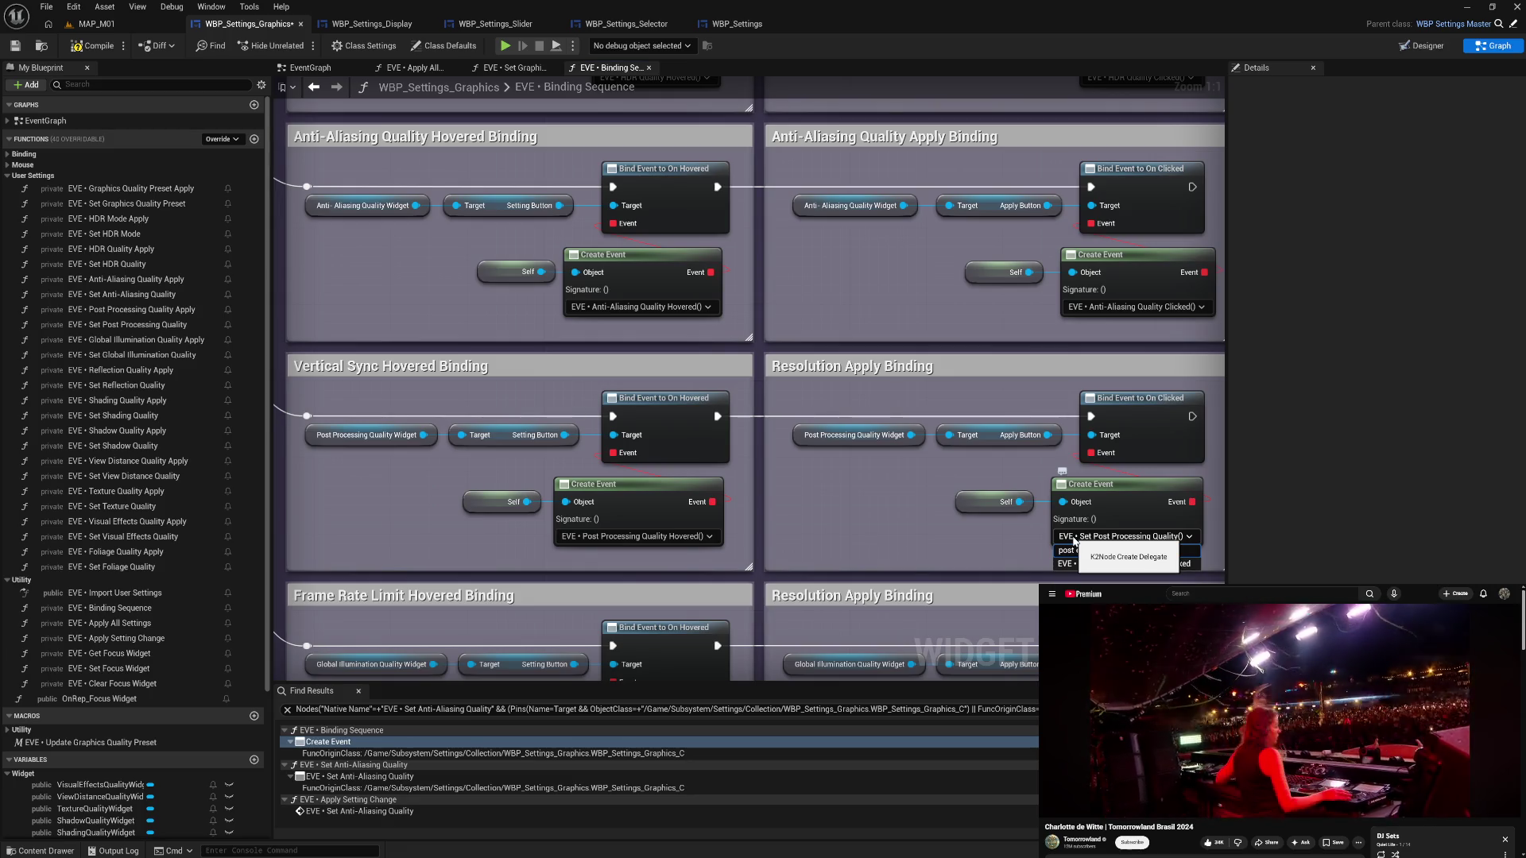
type(" cli")
left_click(1115, 565)
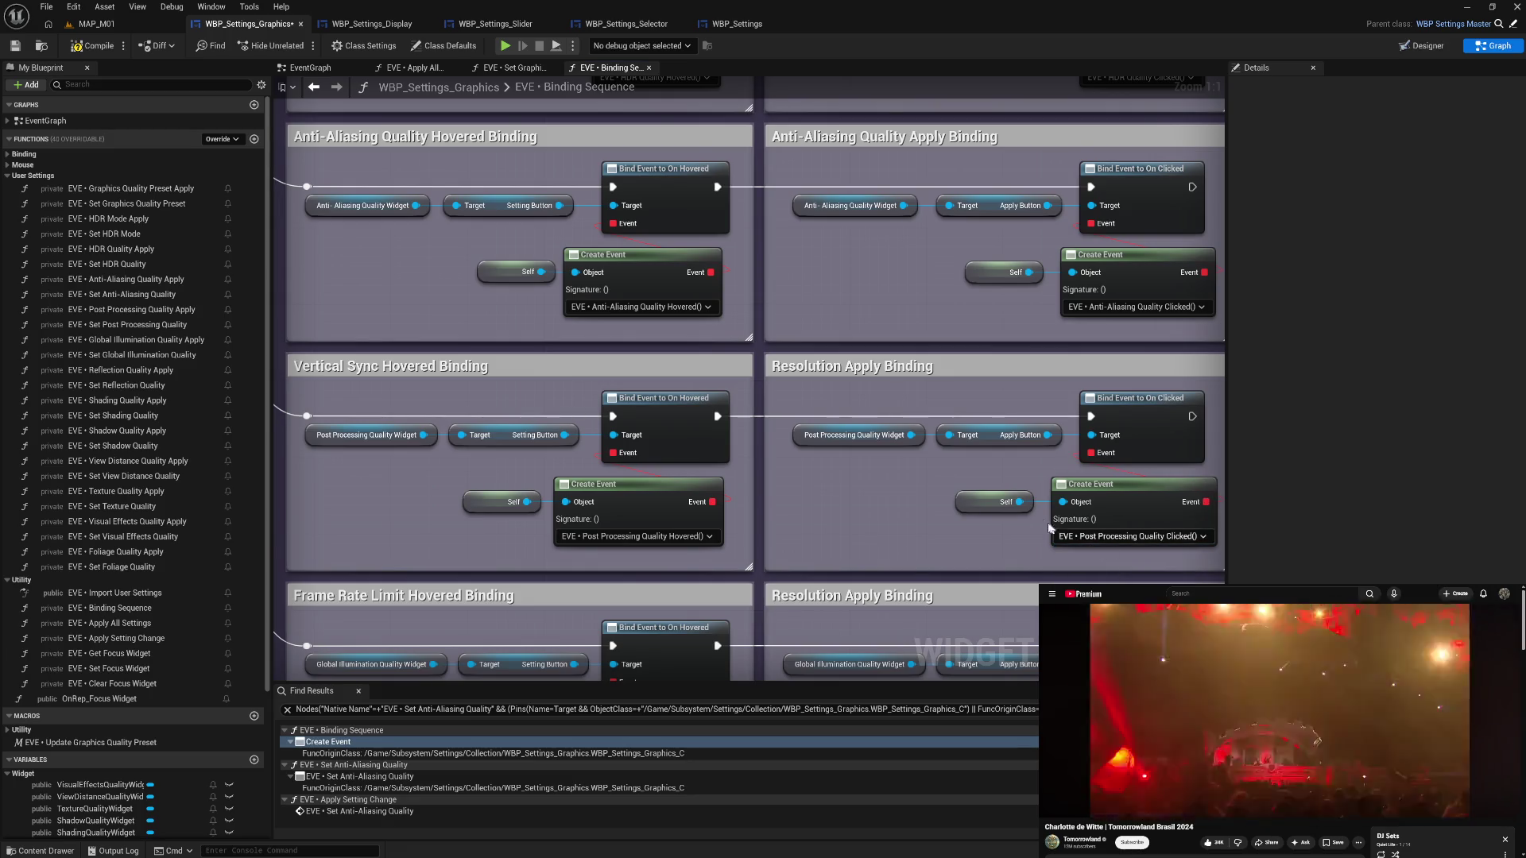
left_click_drag(950, 517, 1112, 503)
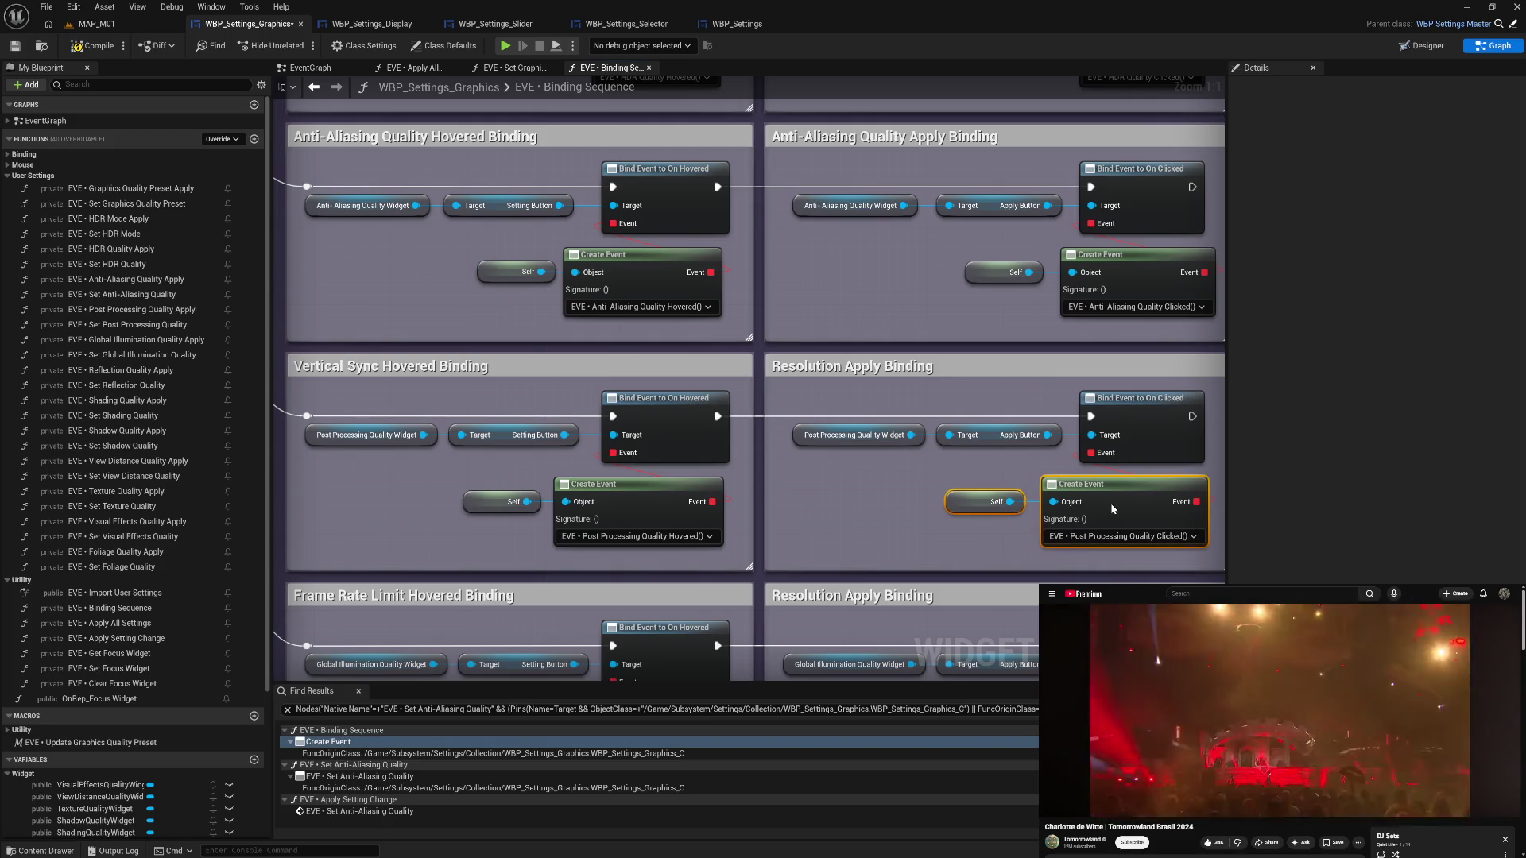
left_click_drag(1018, 252, 1120, 274)
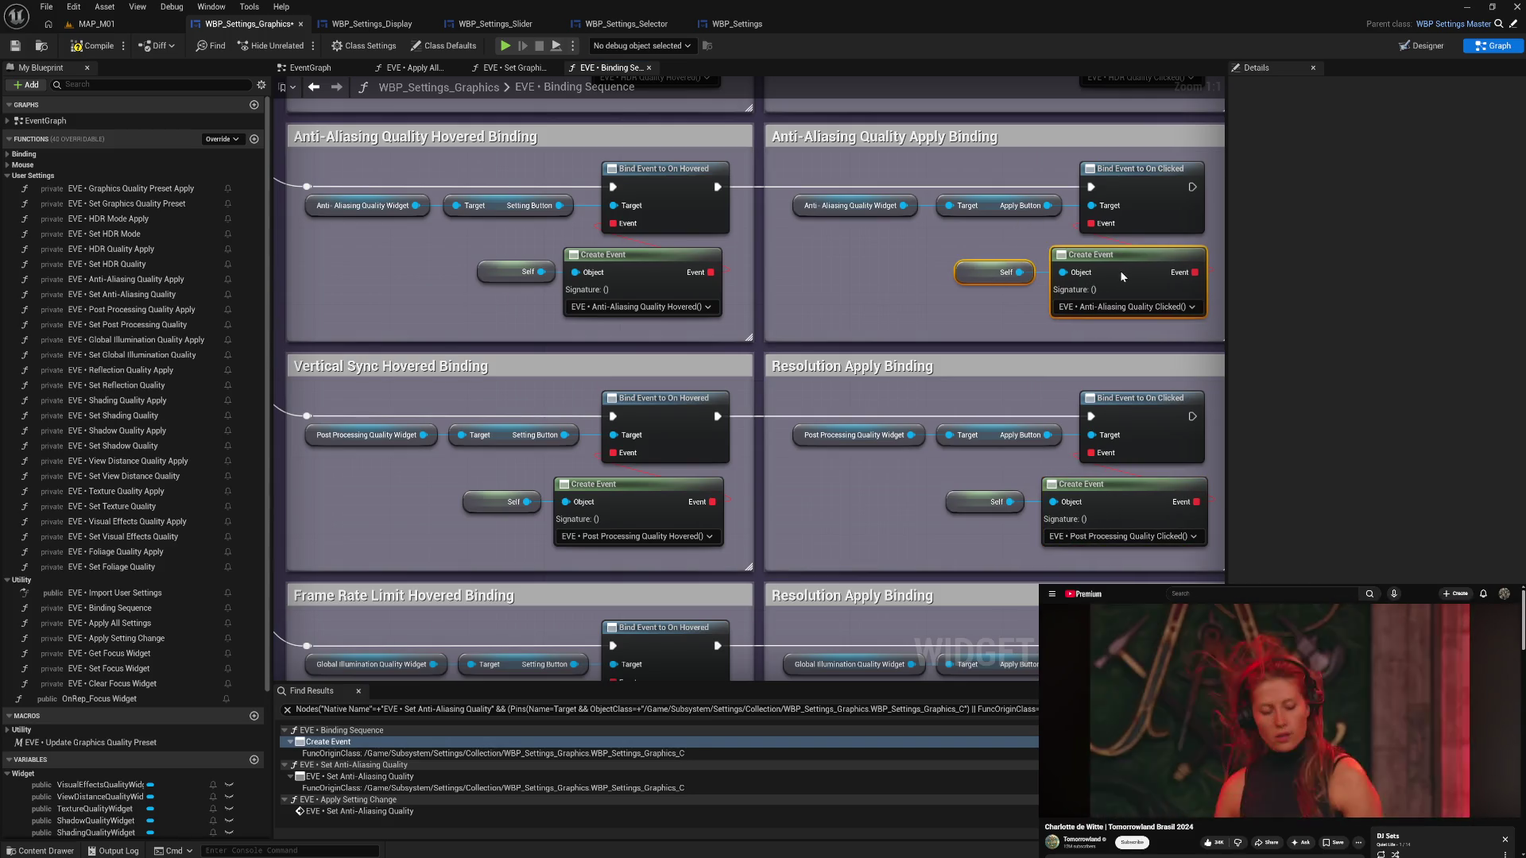
- Rename the comments to 'Post Processing Quality Apply Binding' and 'Post Processing Quality Hovered Binding'
left_click(894, 292)
double_click(846, 366)
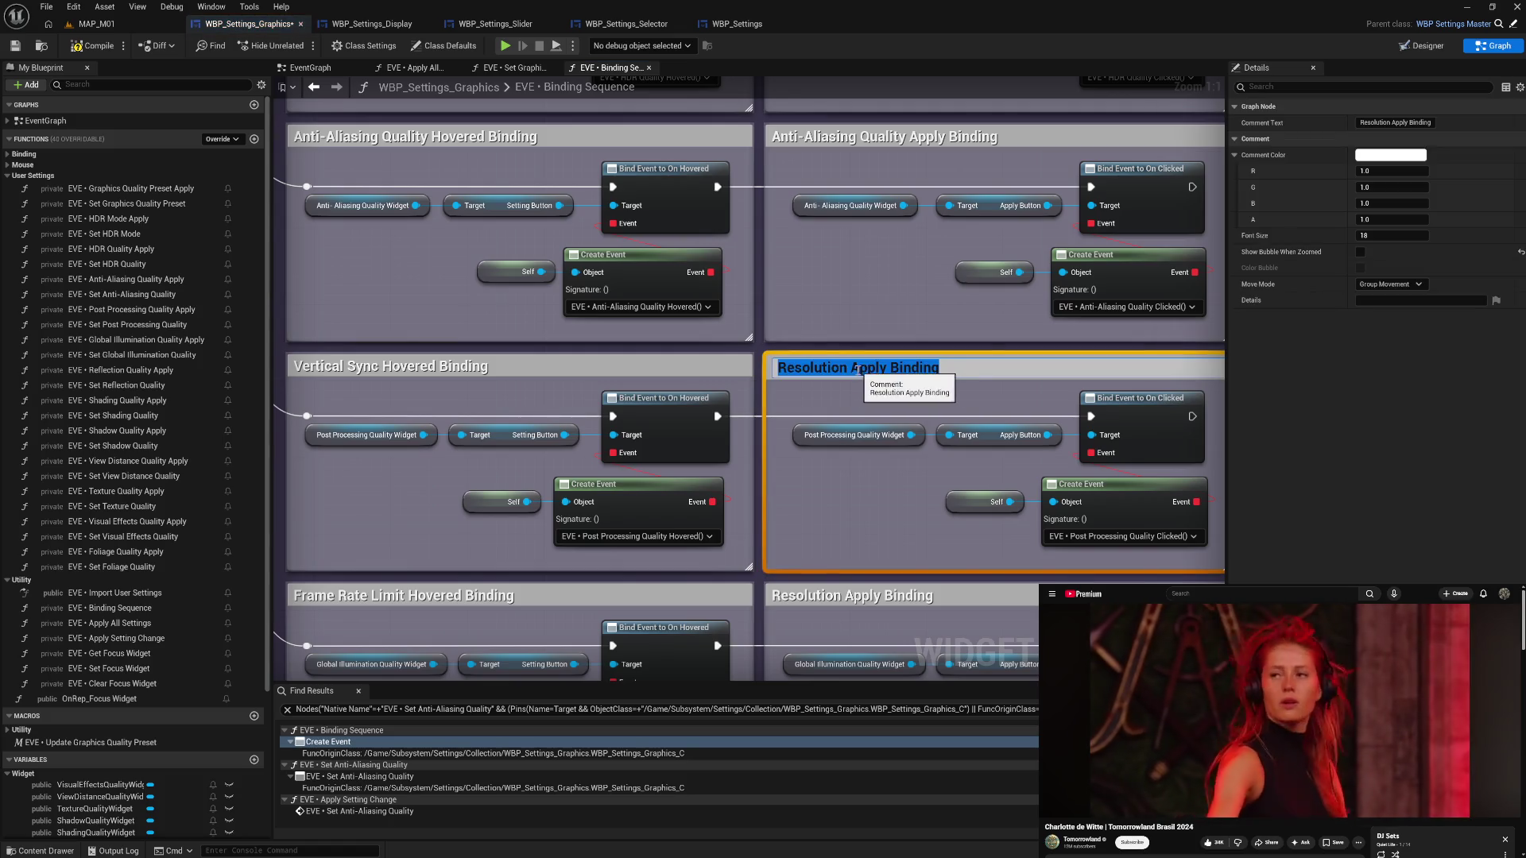
key("BackSpace")
type("Post P")
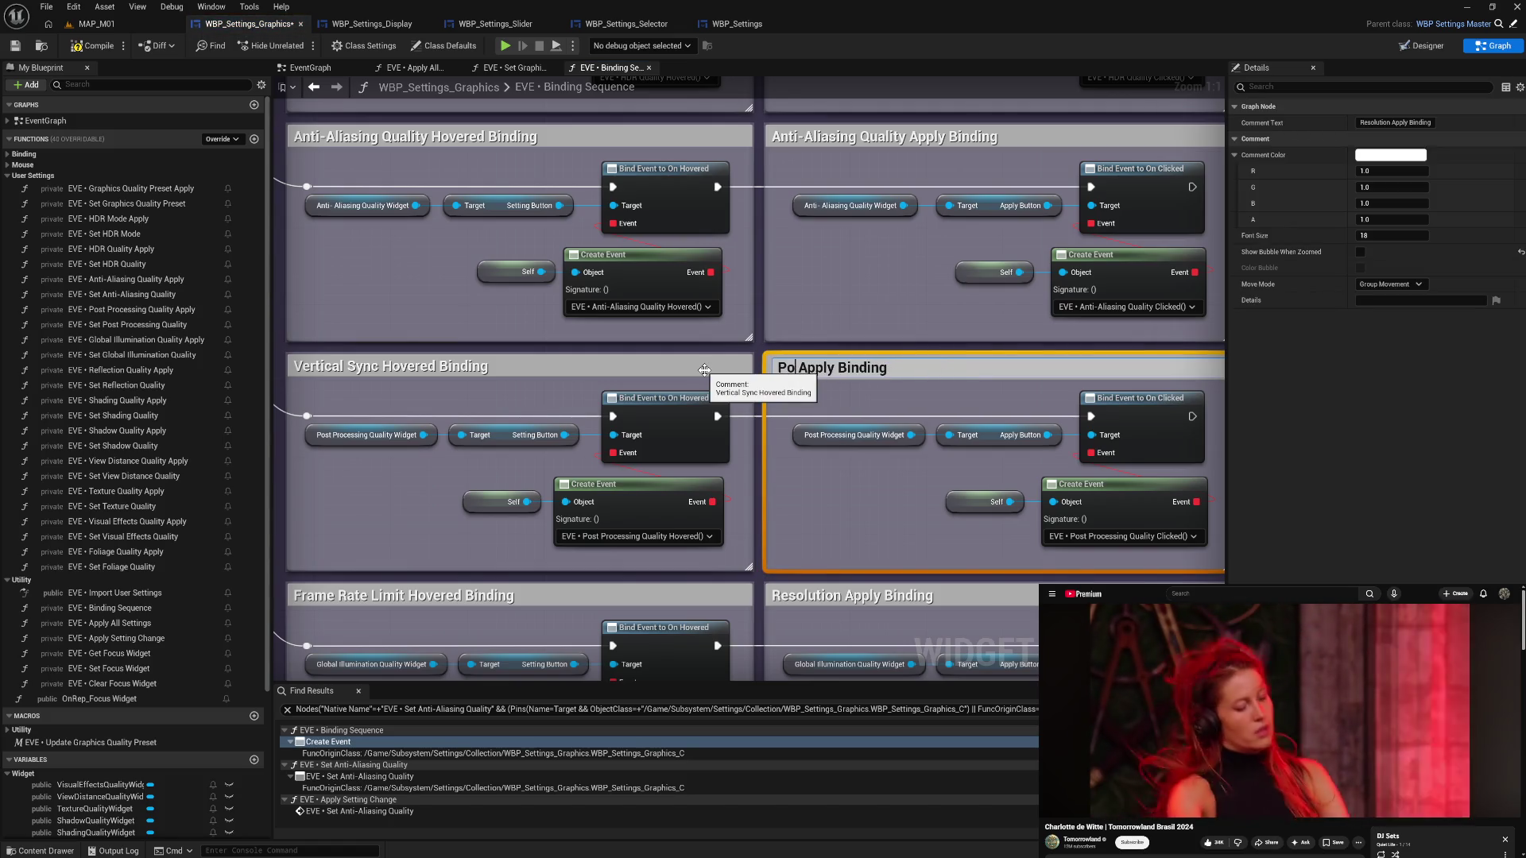
type("rocessing Qua")
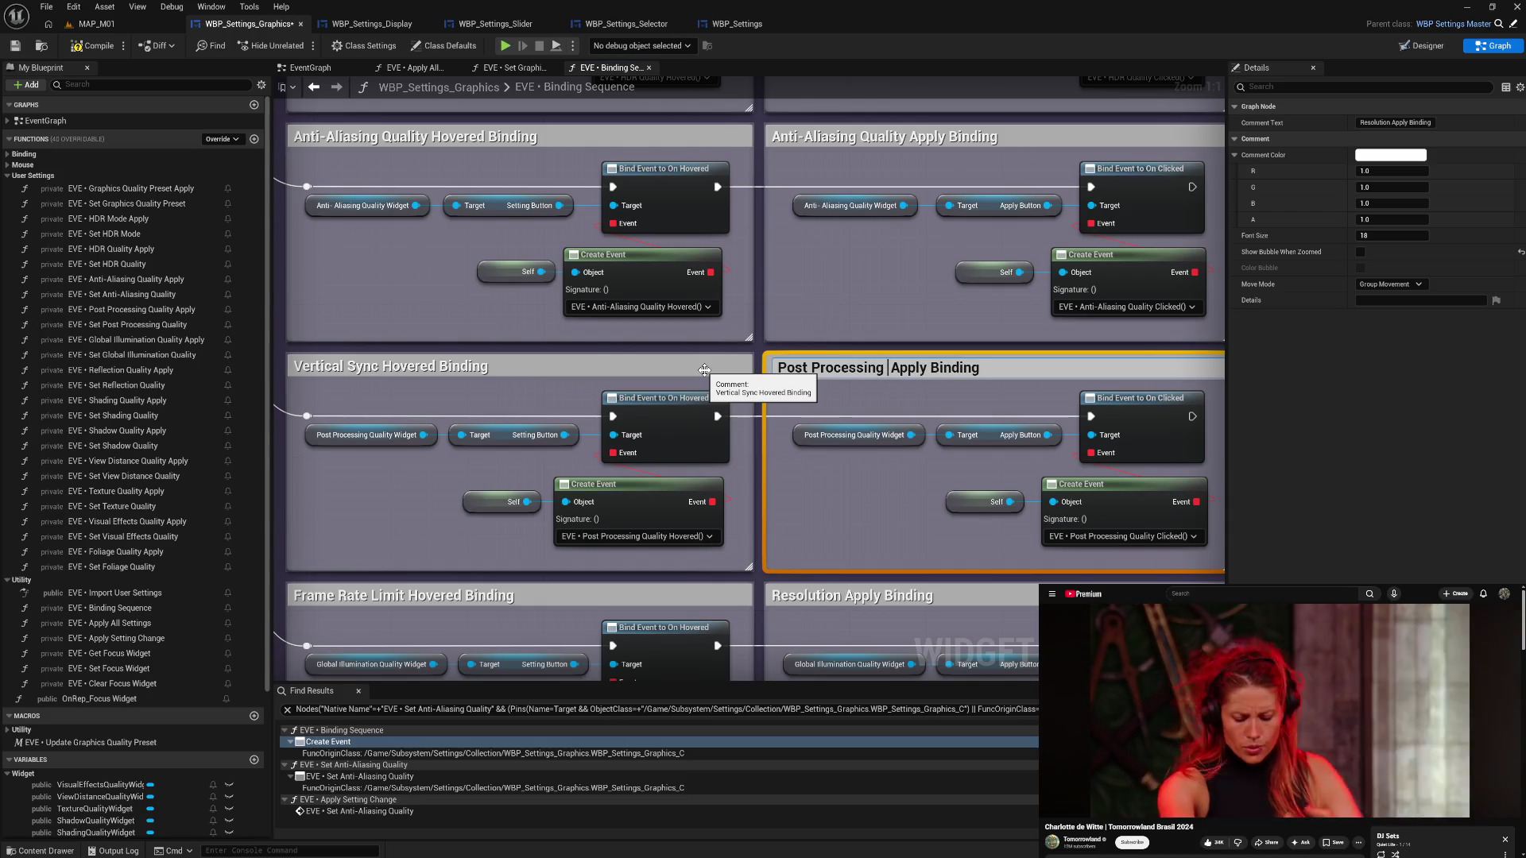
type("lity")
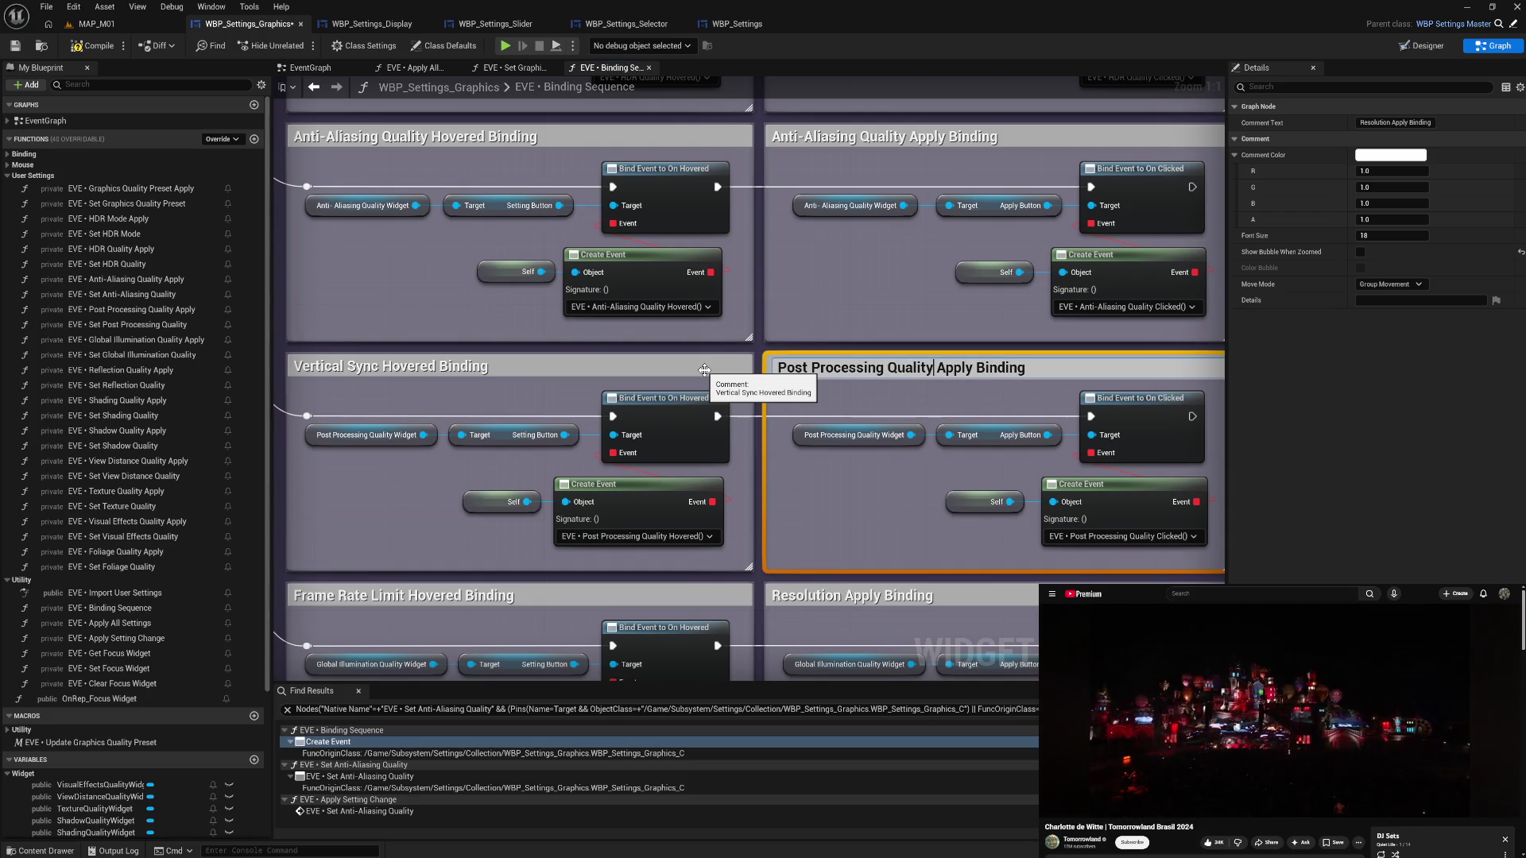
key("shift+Home")
key("ctrl+c")
key("Return")
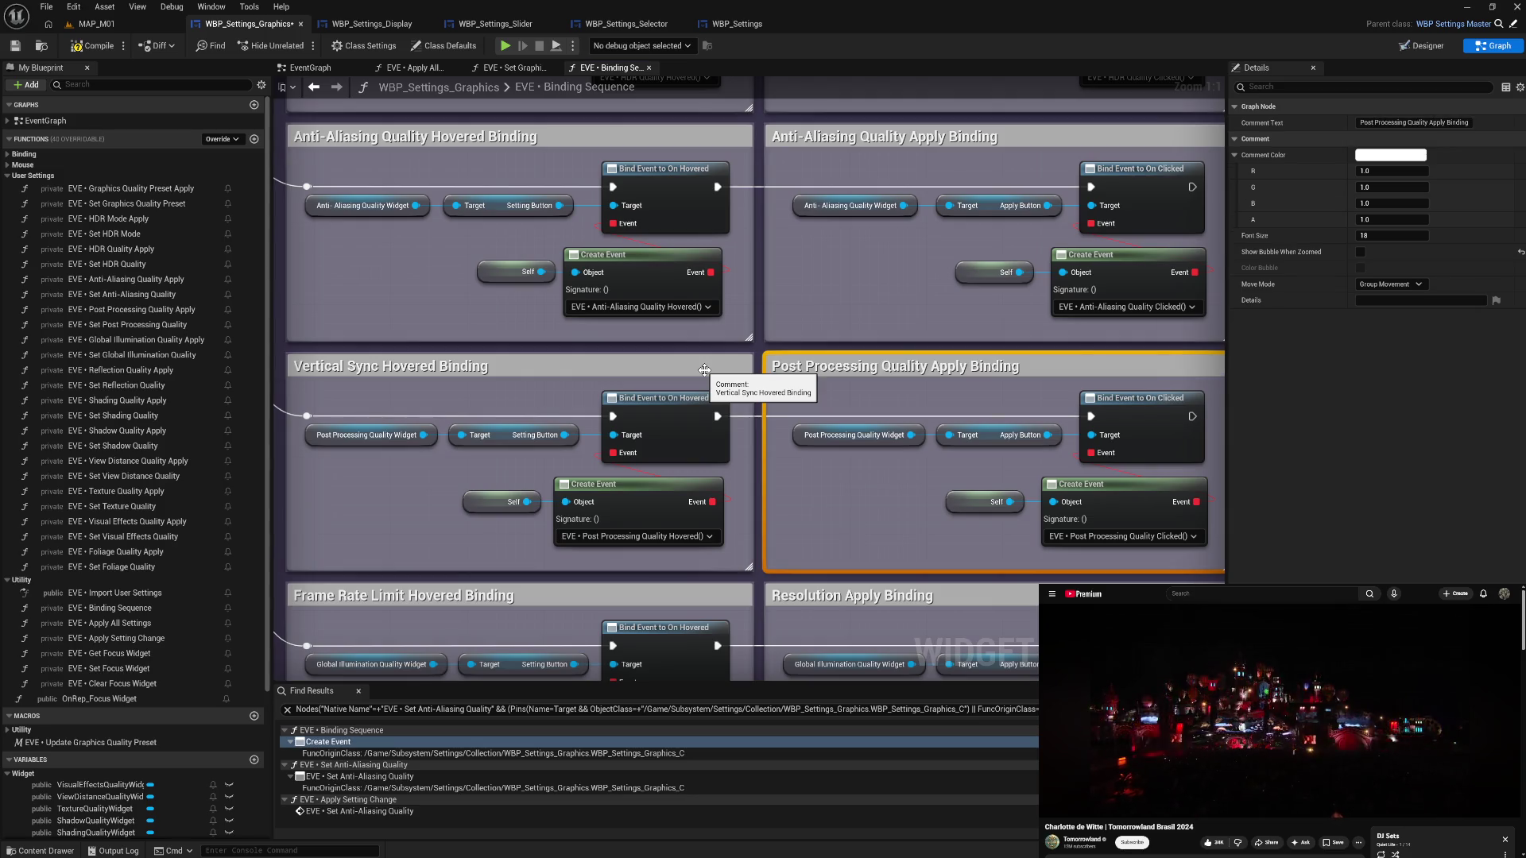
double_click(421, 368)
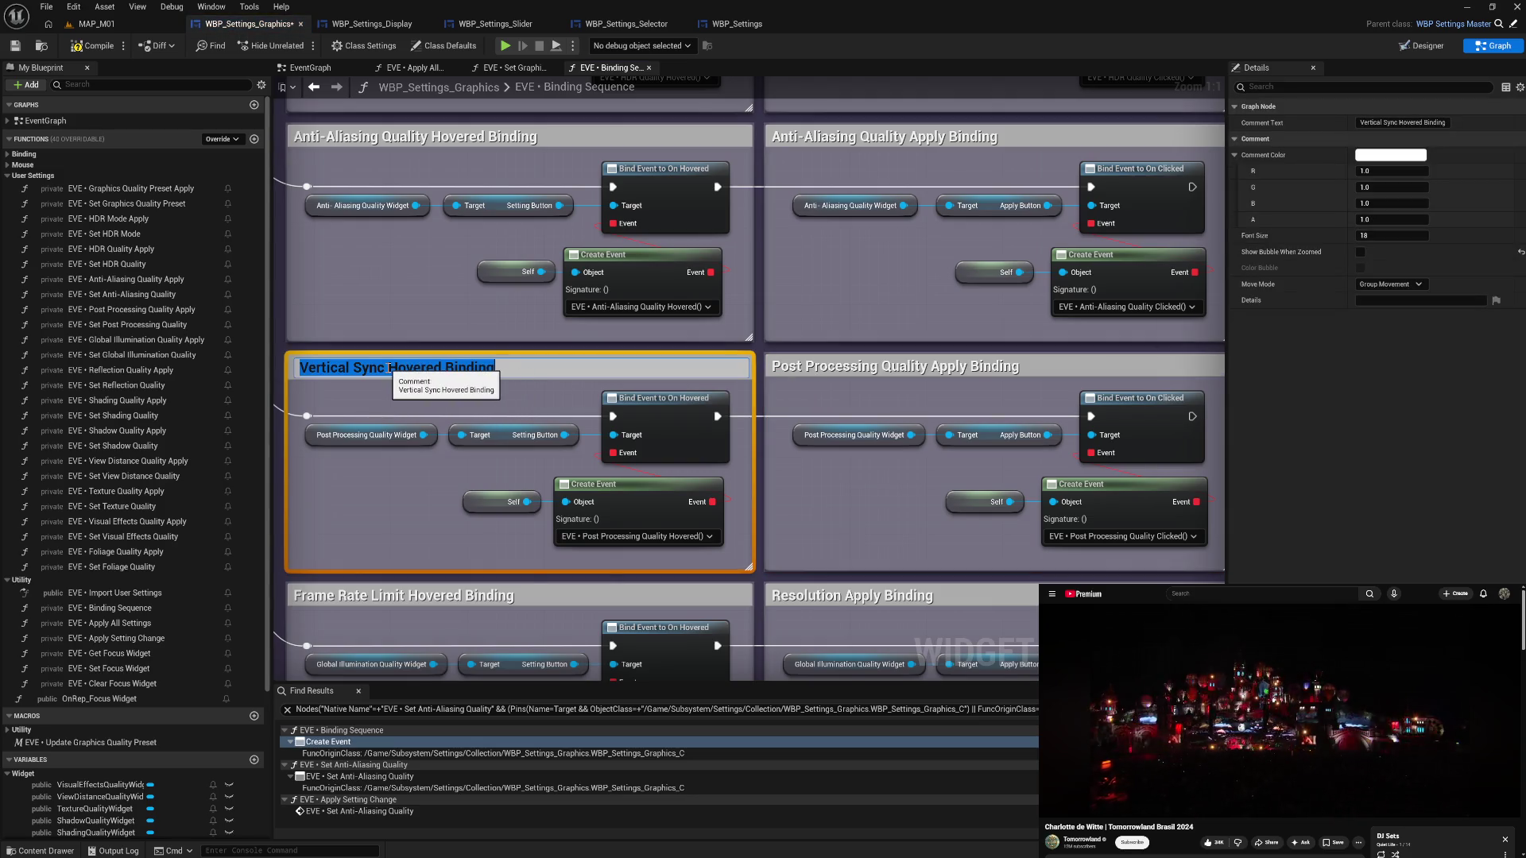
key("Home")
key("ctrl+shift+Right")
key("ctrl+shift+Right")
key("ctrl+v")
key("Return")
left_click(433, 481)
- Bind the global illumination Create Event to Global Illumination Quality Clicked and align its nodes
left_click_drag(828, 308, 761, 93)
mouse_move(819, 307)
left_mouse_down()
mouse_move(823, 385)
mouse_move(808, 225)
left_mouse_up()
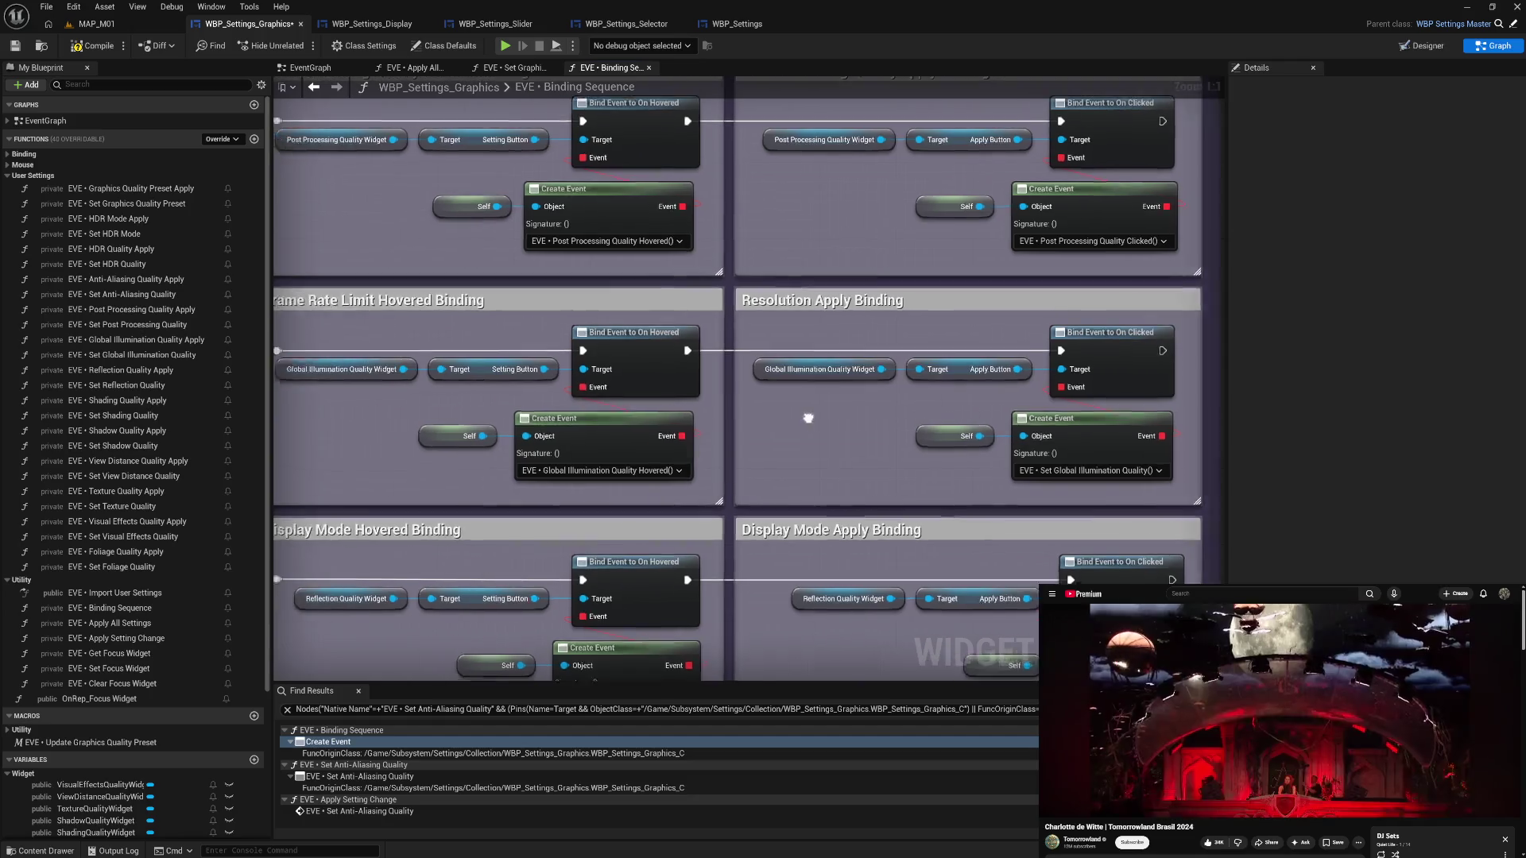
left_click_drag(811, 422, 906, 420)
left_click(1097, 469)
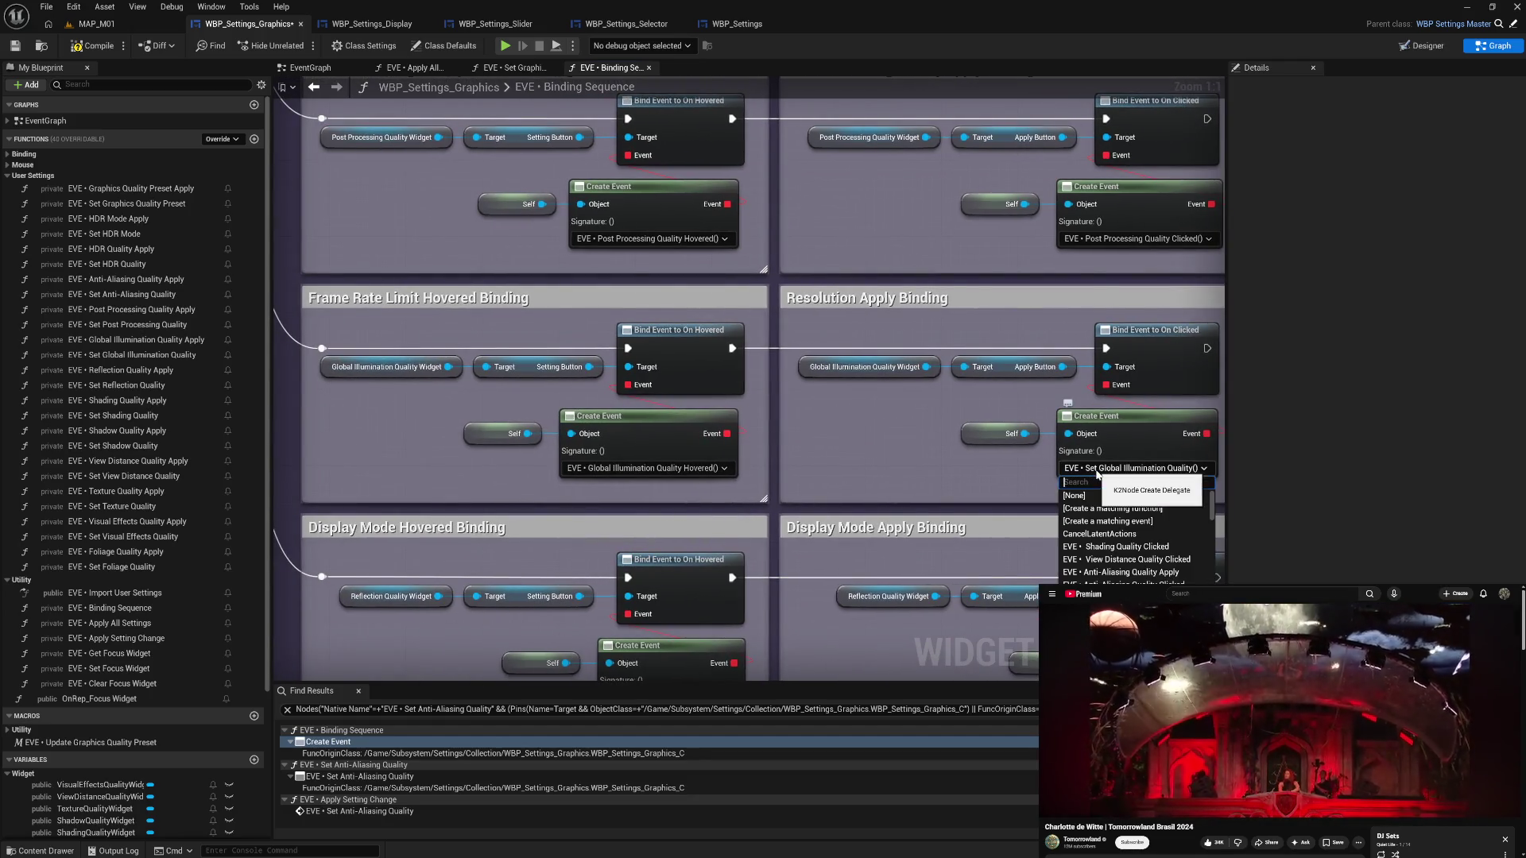
type("glob")
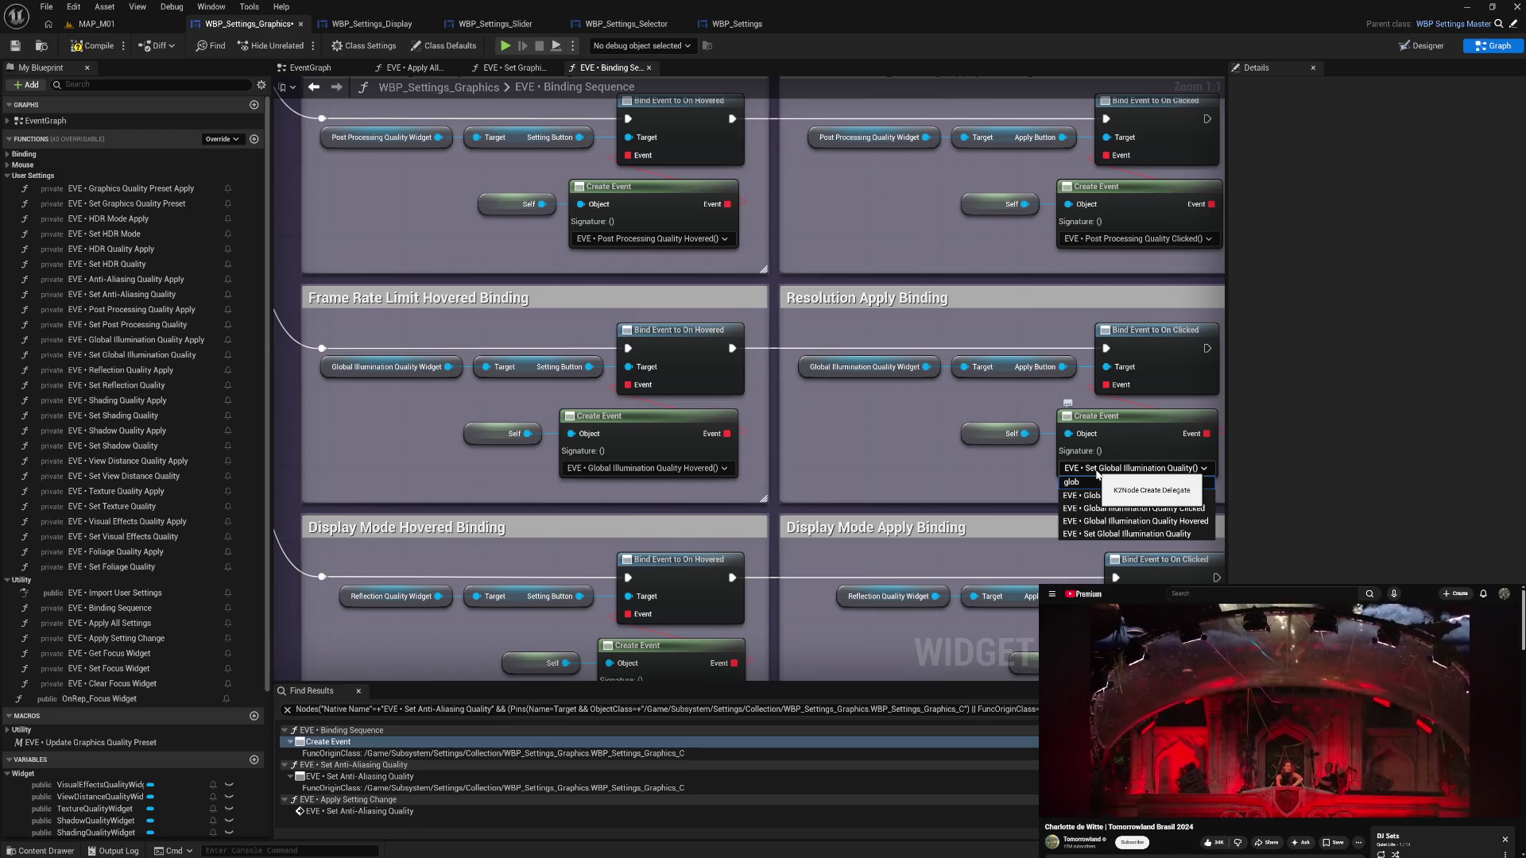
type(" cl")
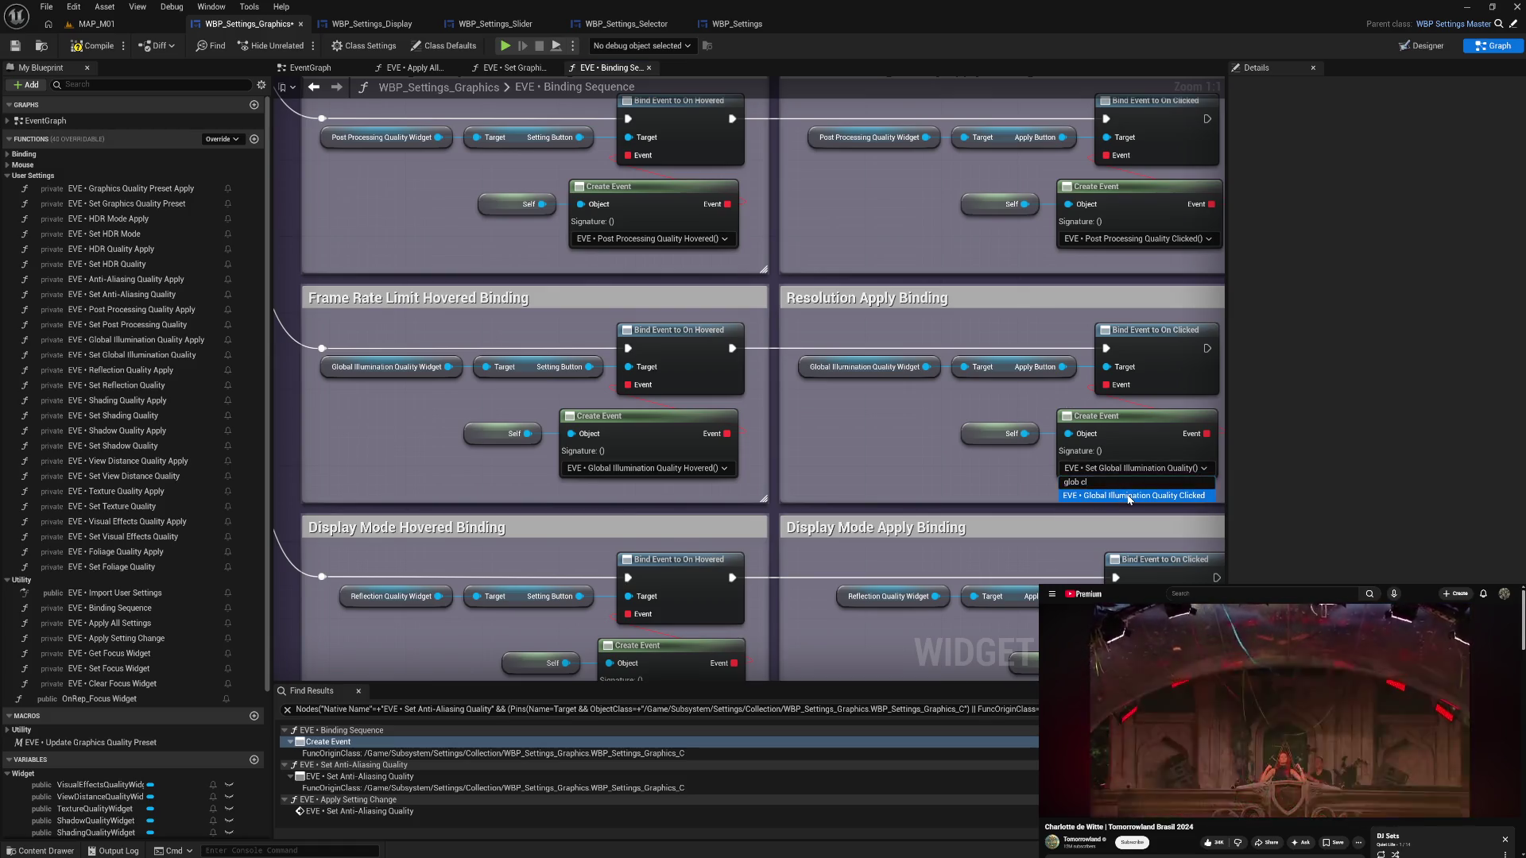
left_click(1129, 496)
left_click_drag(1020, 410, 1120, 434)
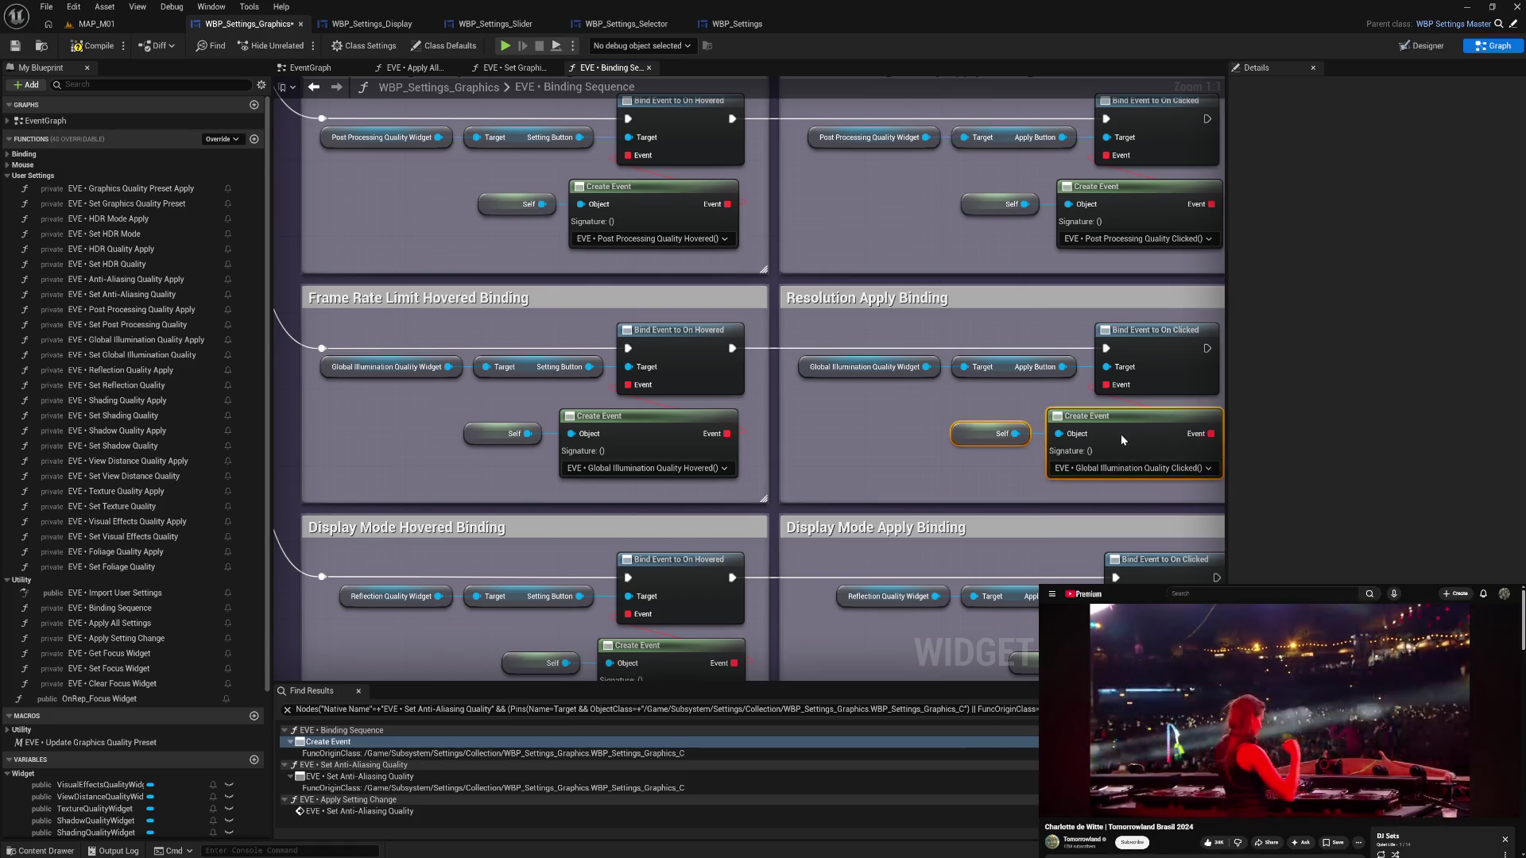
left_click_drag(943, 463, 975, 453)
- Rename the comments to 'Global Illumination Quality Apply Binding' and 'Global Illumination Quality Hovered Binding'
left_click(922, 293)
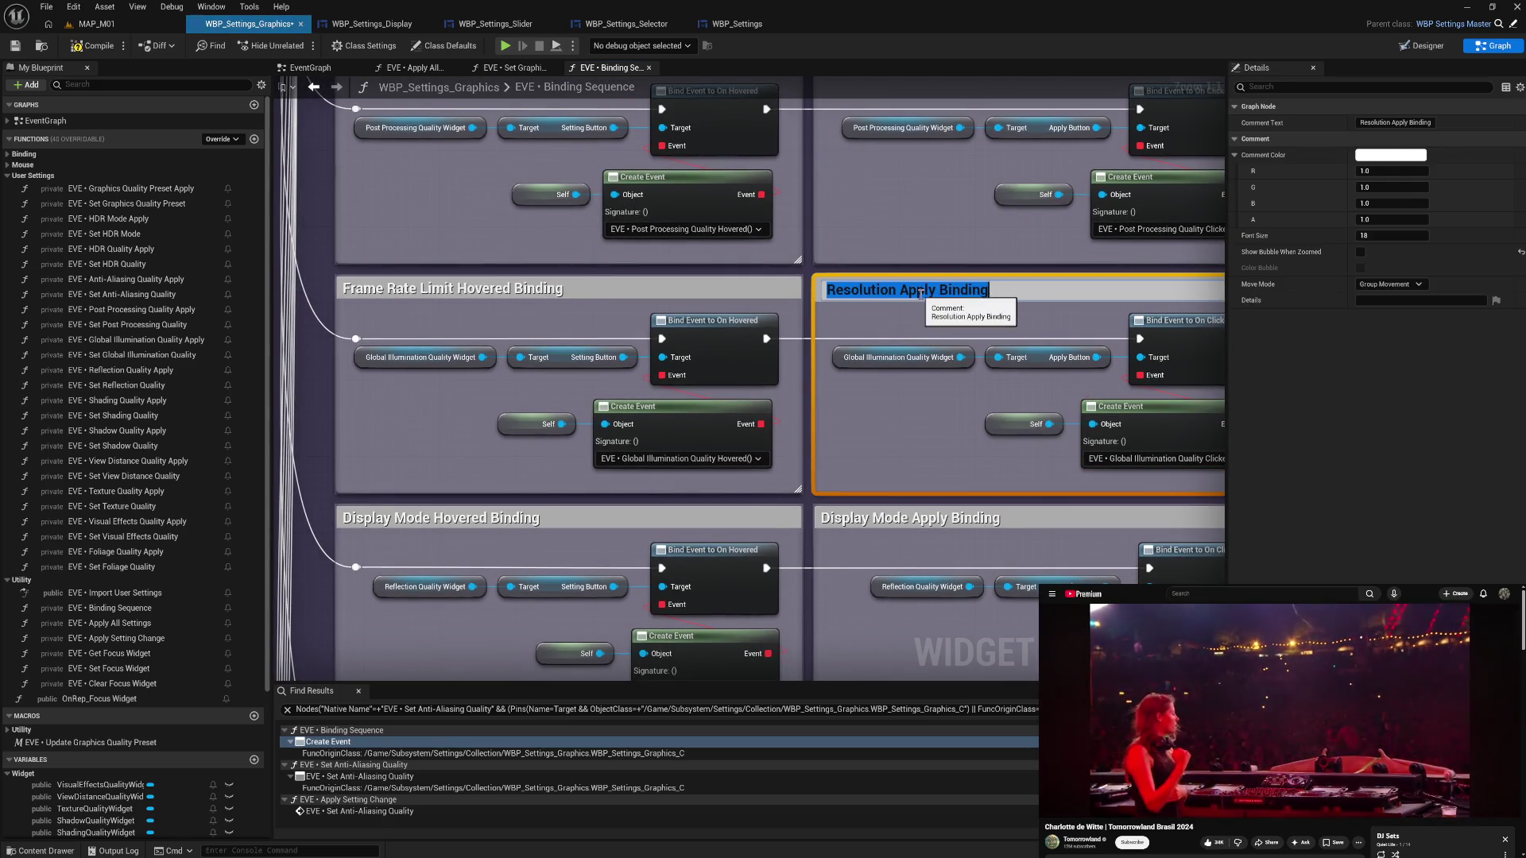
double_click(922, 294)
double_click(855, 290)
type("Global Illumi")
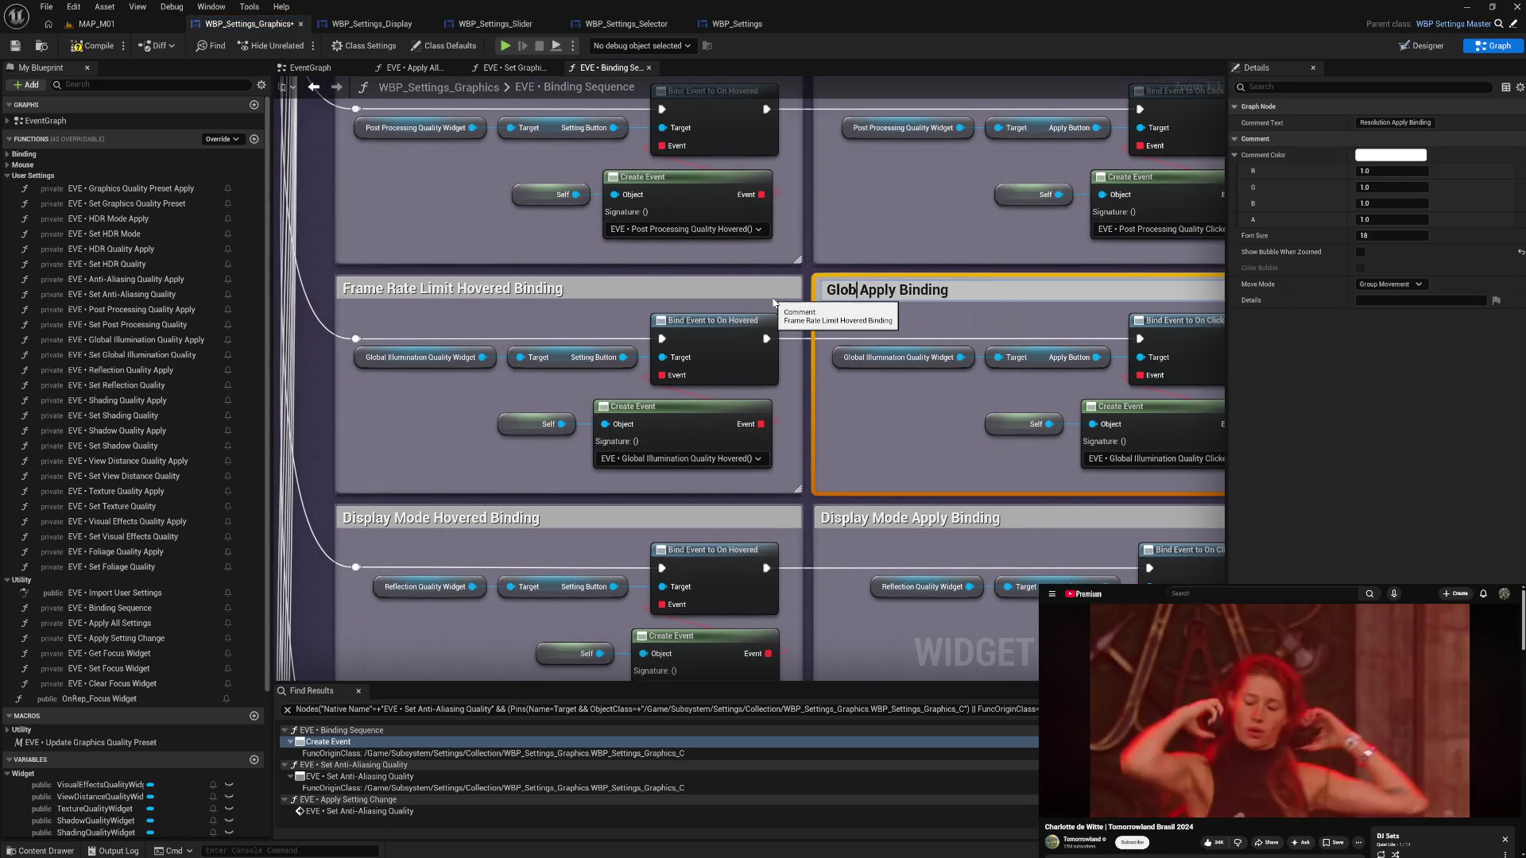
type("nation Quality")
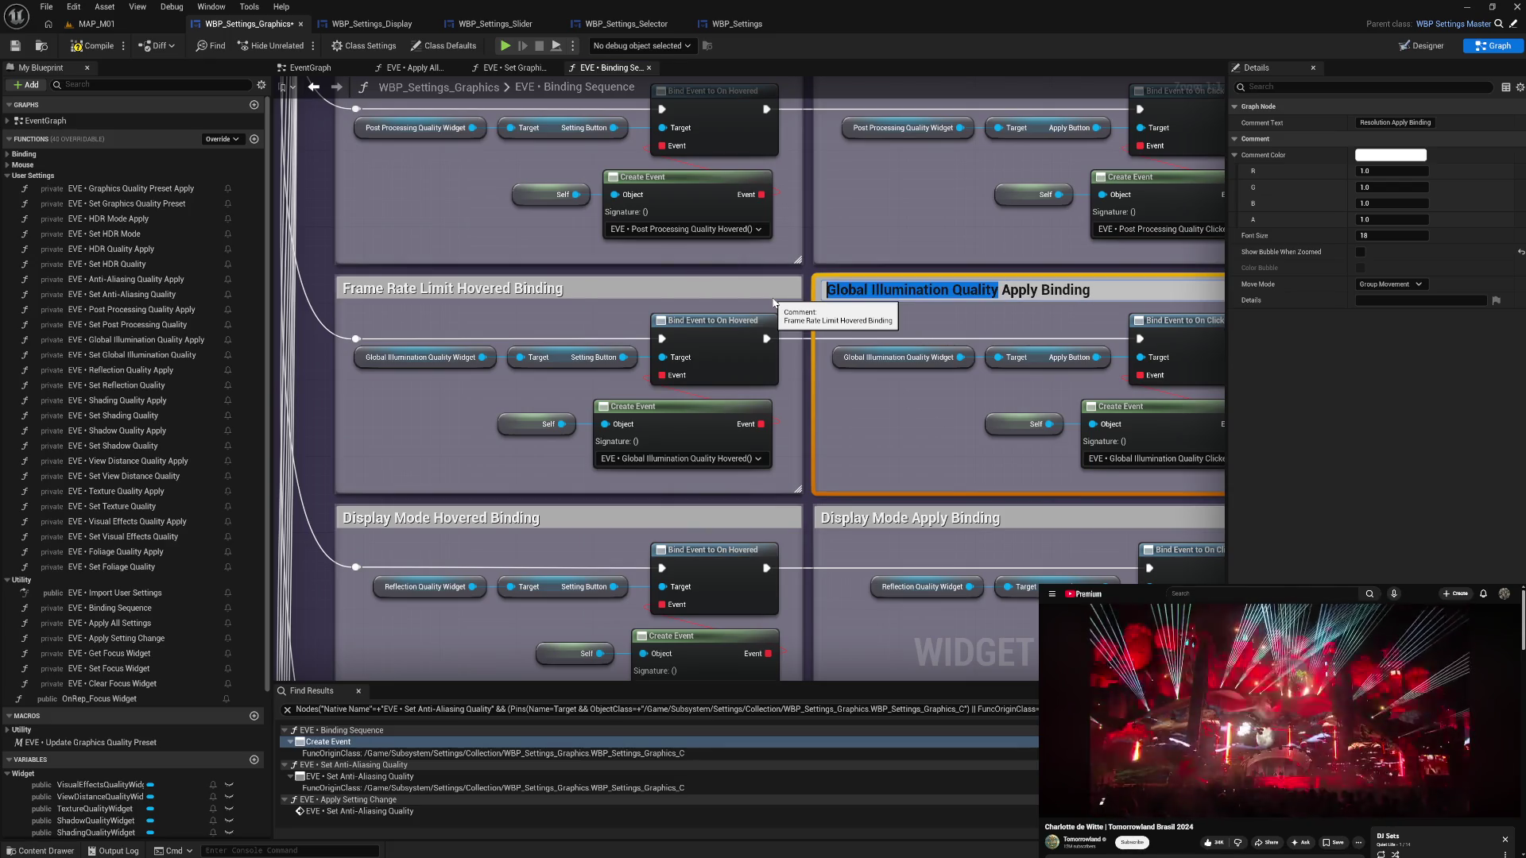
key("Return")
left_click(666, 290)
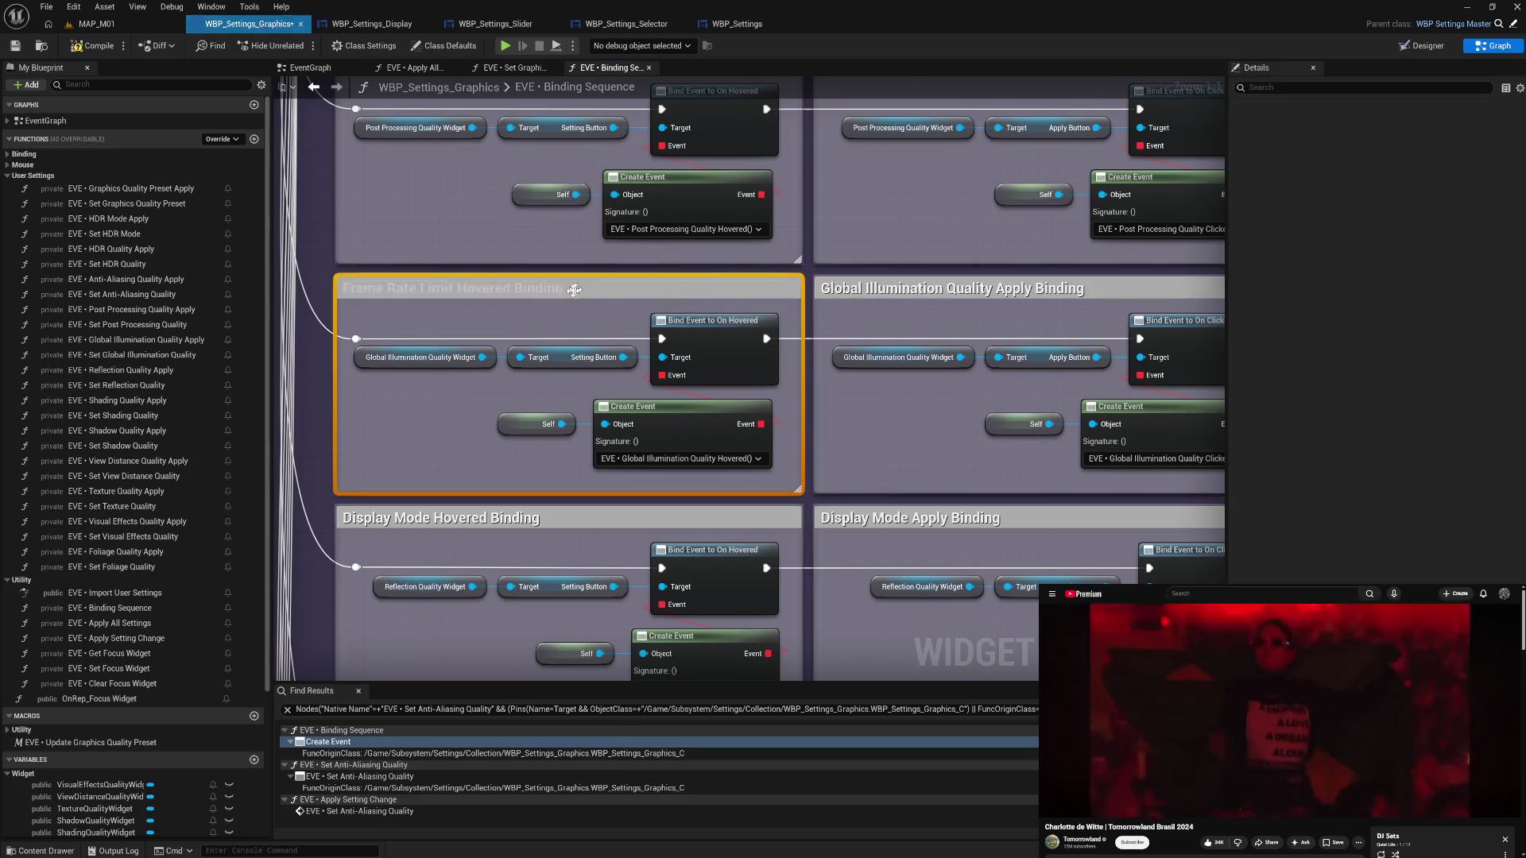
double_click(457, 289)
left_click(457, 289)
left_click_drag(461, 289, 348, 289)
type("Global Illumination Quality")
key("Return")
left_click(434, 452)
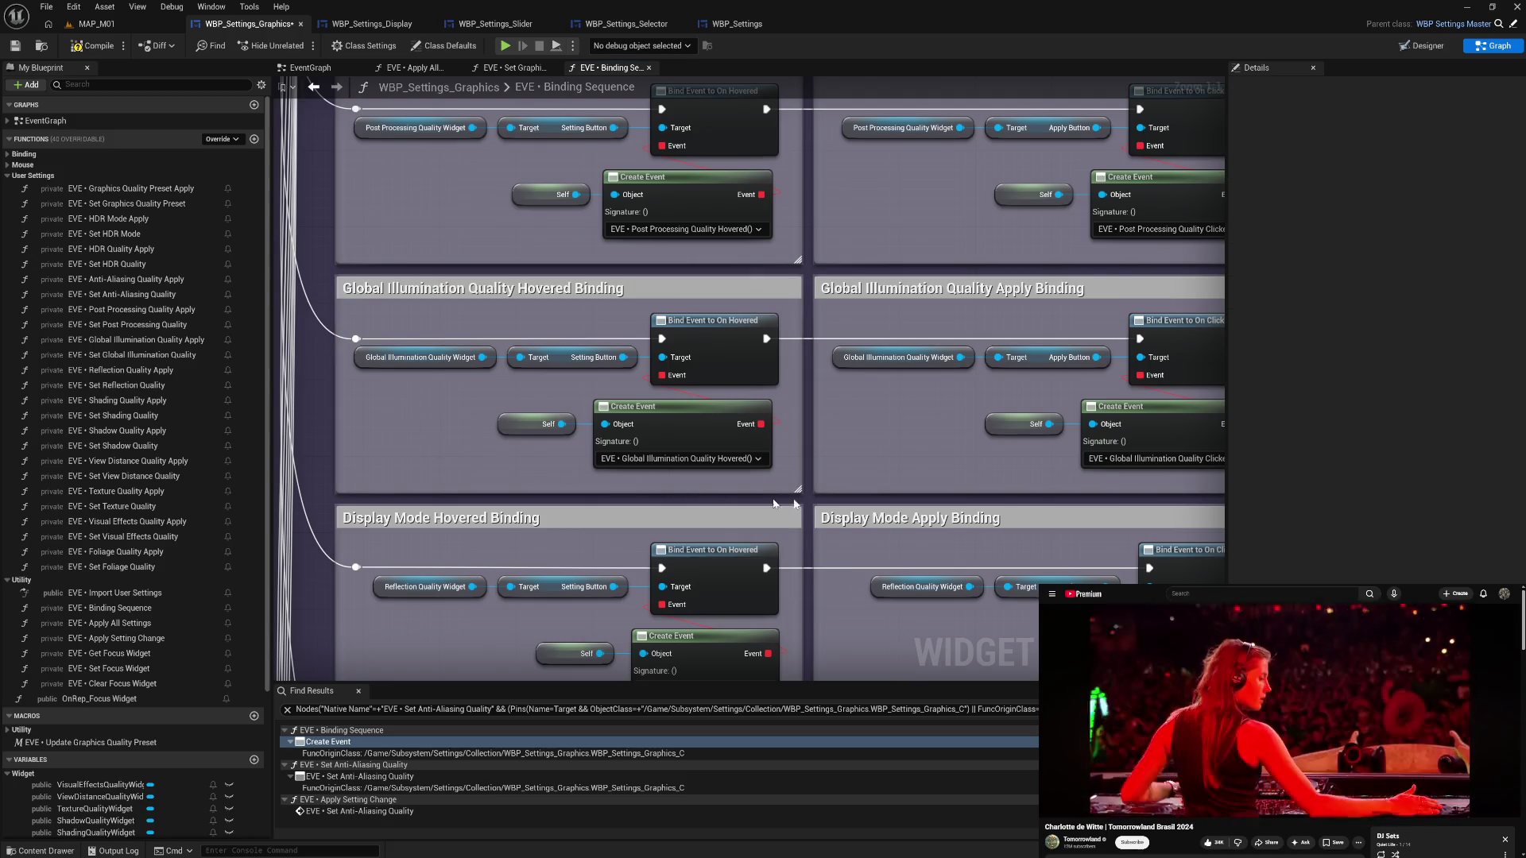
mouse_move(934, 480)
left_mouse_down()
mouse_move(918, 323)
mouse_move(850, 307)
left_mouse_up()
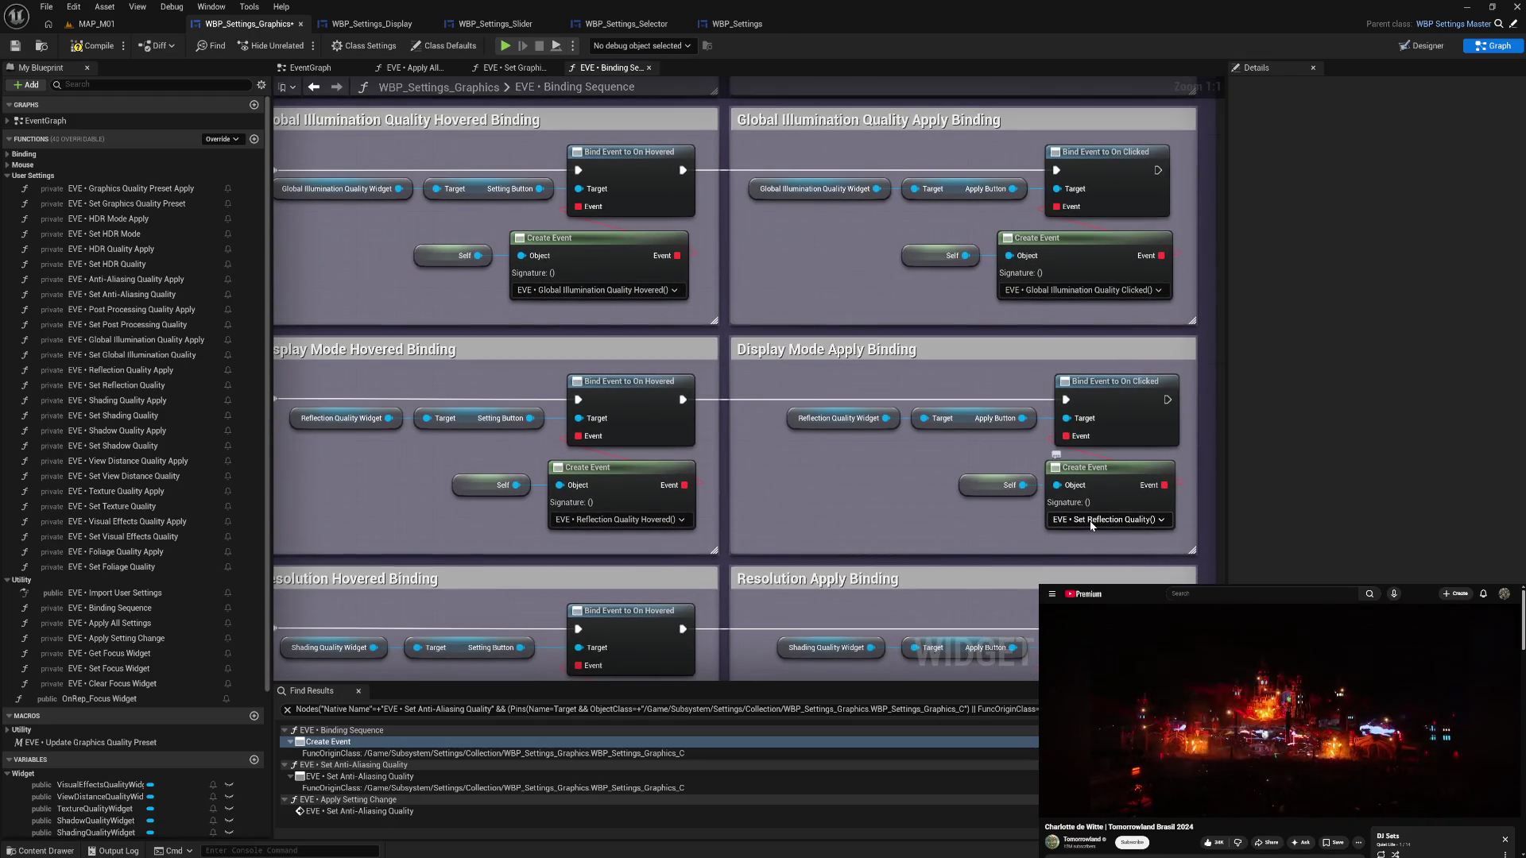
- Line up the reflection binding's Self and Create Event nodes
left_click(1092, 520)
type("refl")
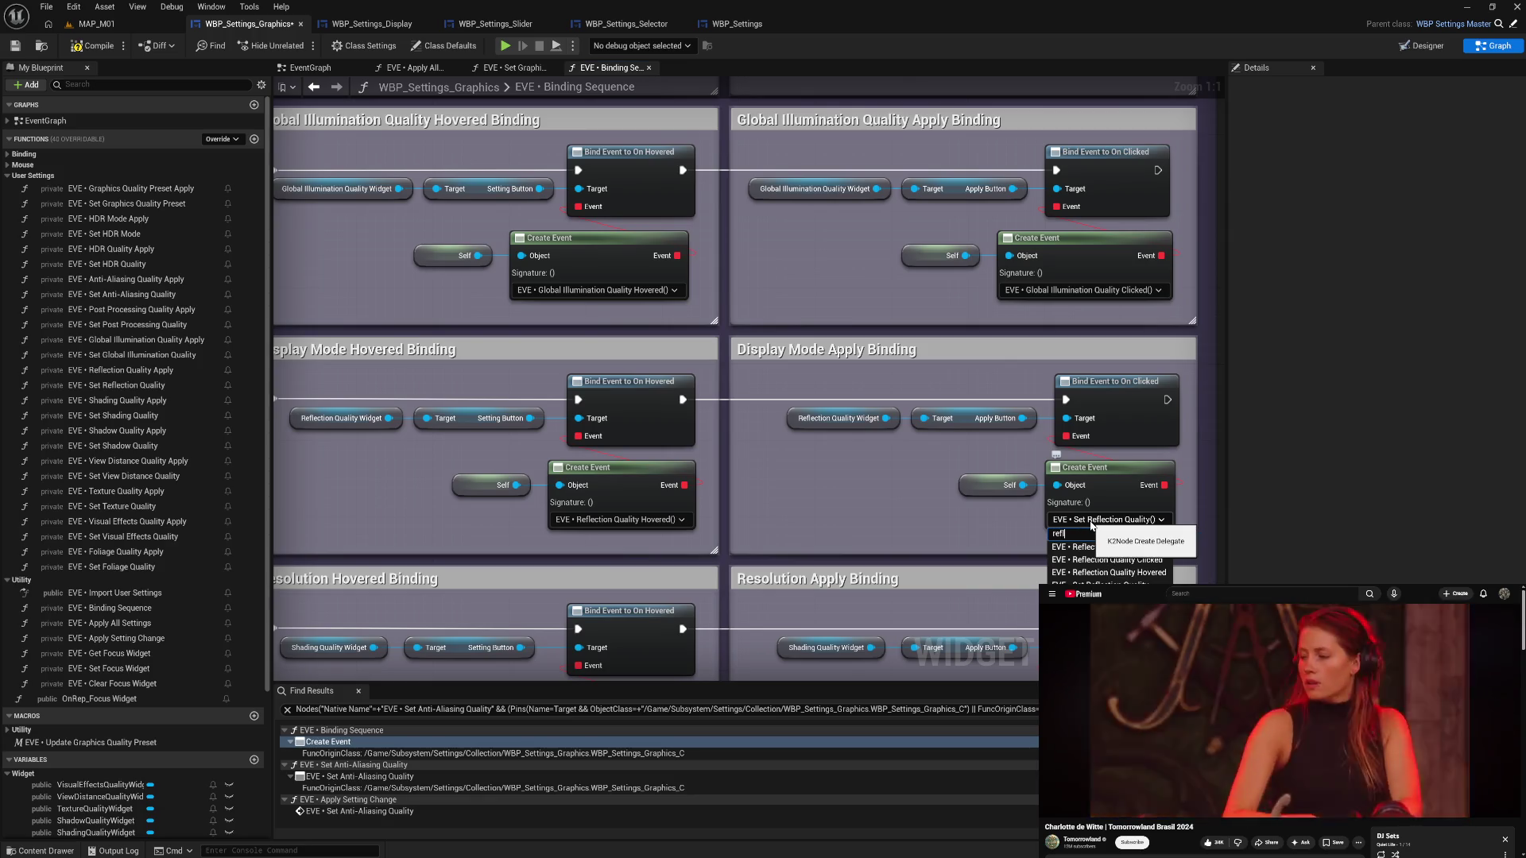
type(" cl")
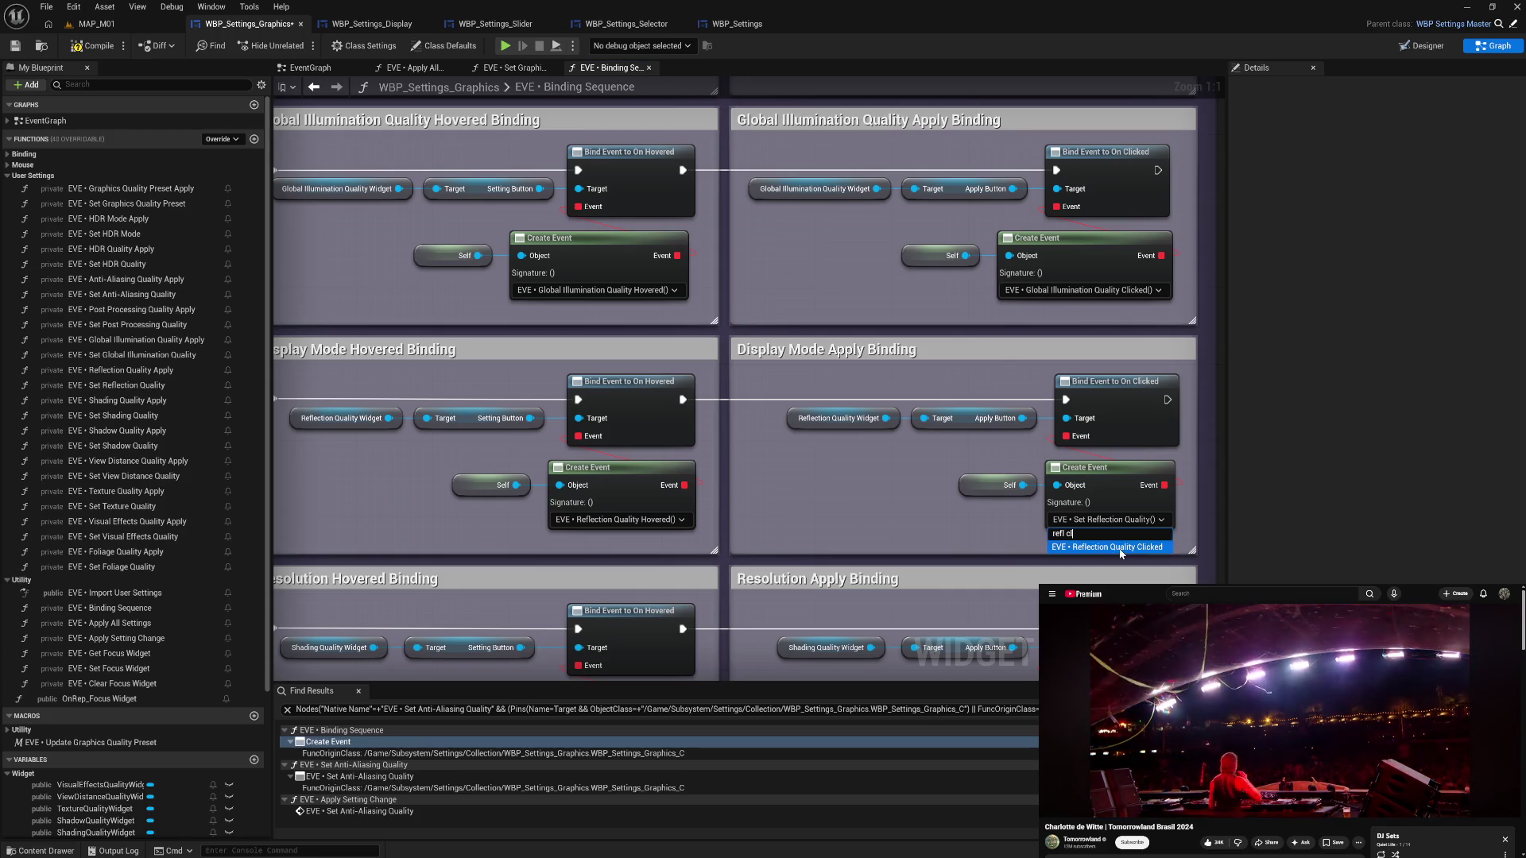
key("Escape")
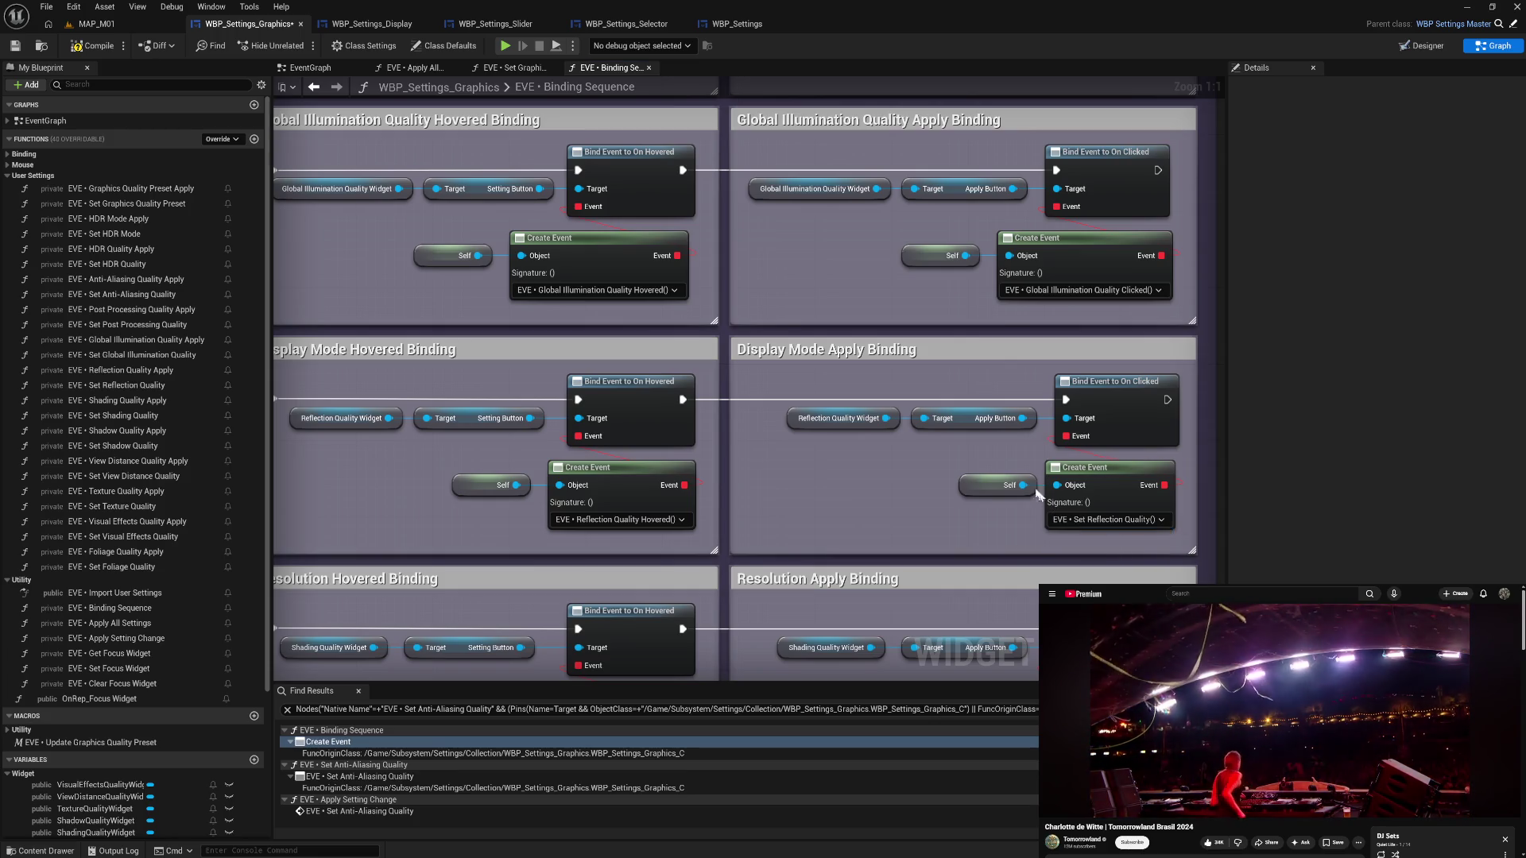
left_click_drag(1192, 540, 946, 461)
left_click_drag(1105, 467, 1094, 467)
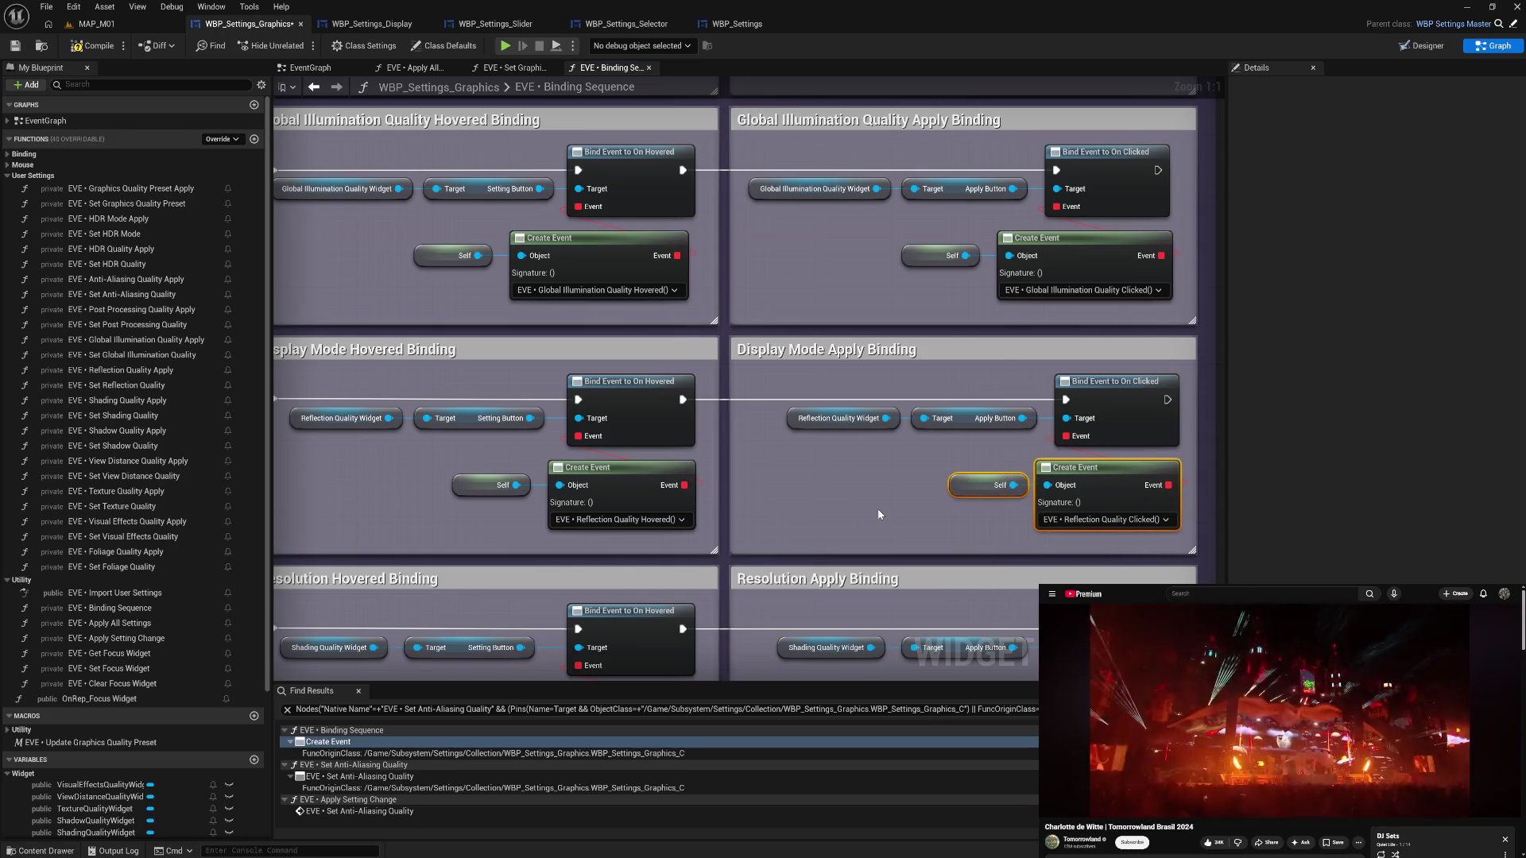
- Retitle the Display Mode Apply comment to 'Reflection Quality Apply Binding'
double_click(857, 333)
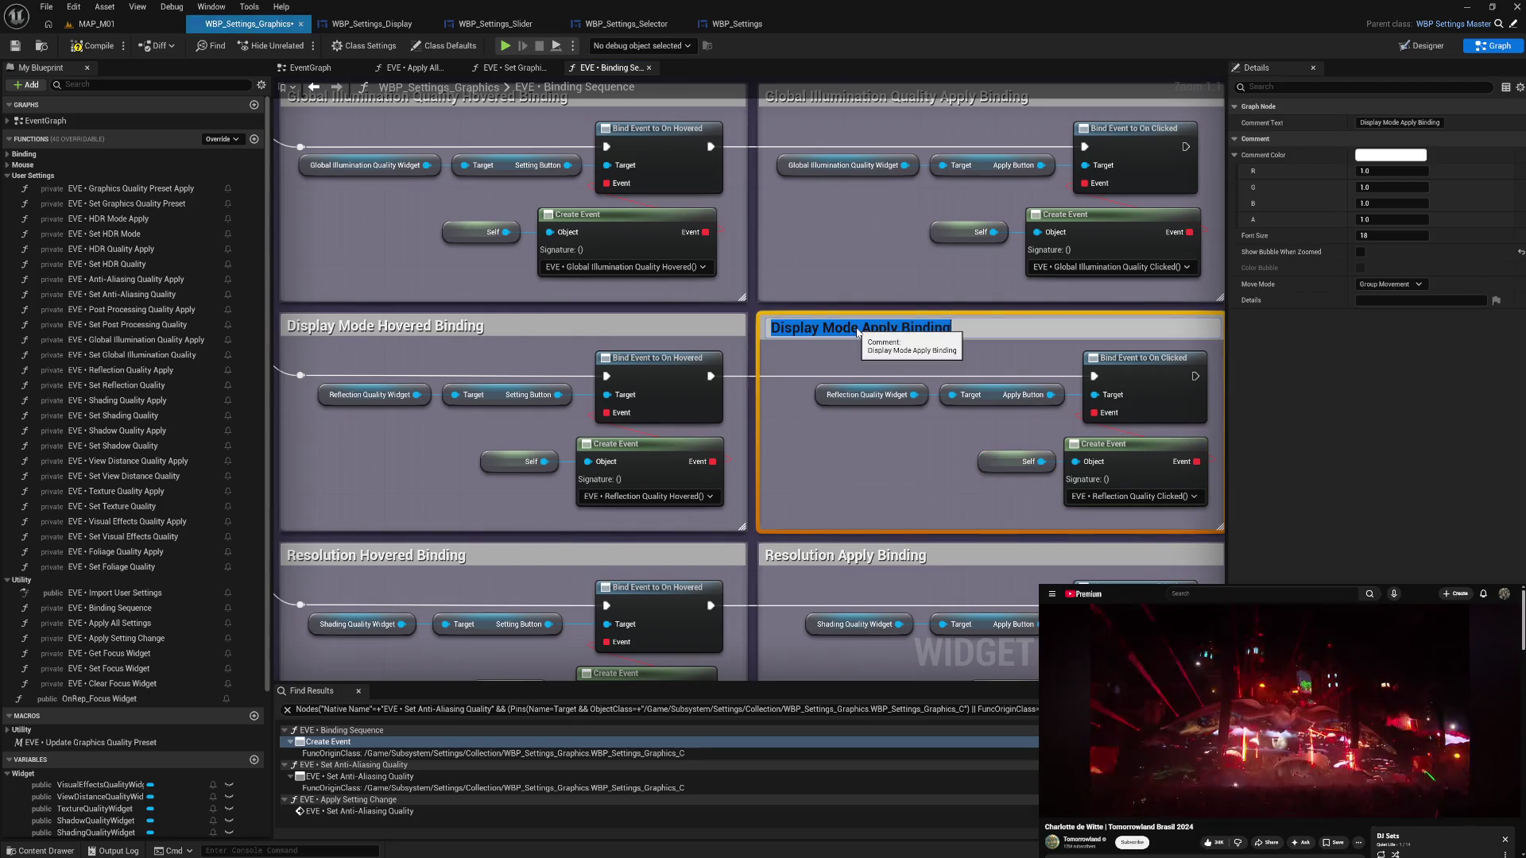
left_click_drag(857, 329, 712, 338)
type("Reflection Quality")
key("shift+Home")
key("Return")
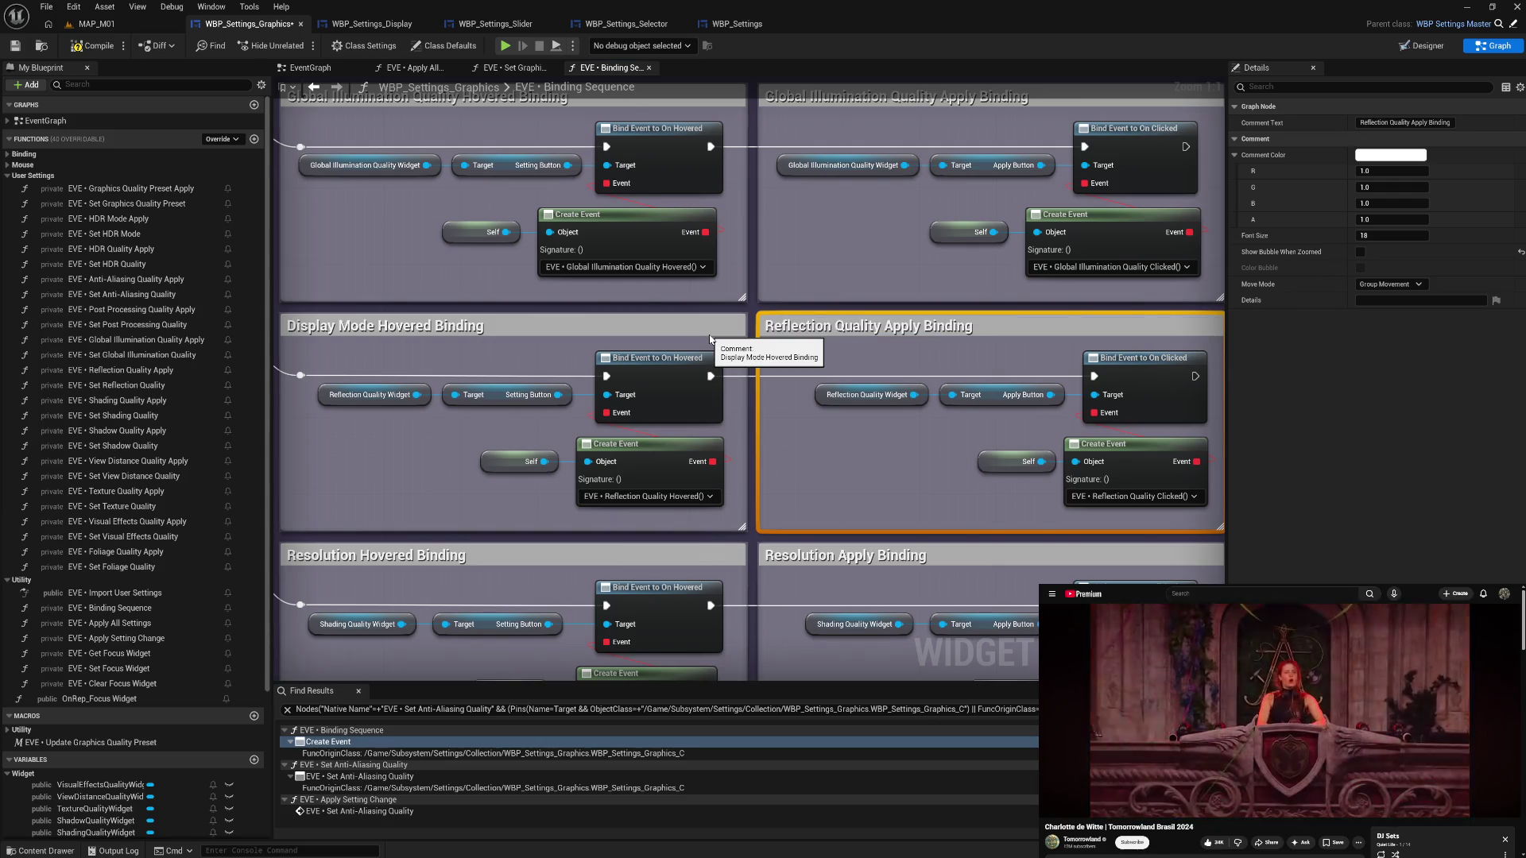
- Retitle the Display Mode Hovered comment to 'Reflection Quality Hovered Binding'
double_click(386, 327)
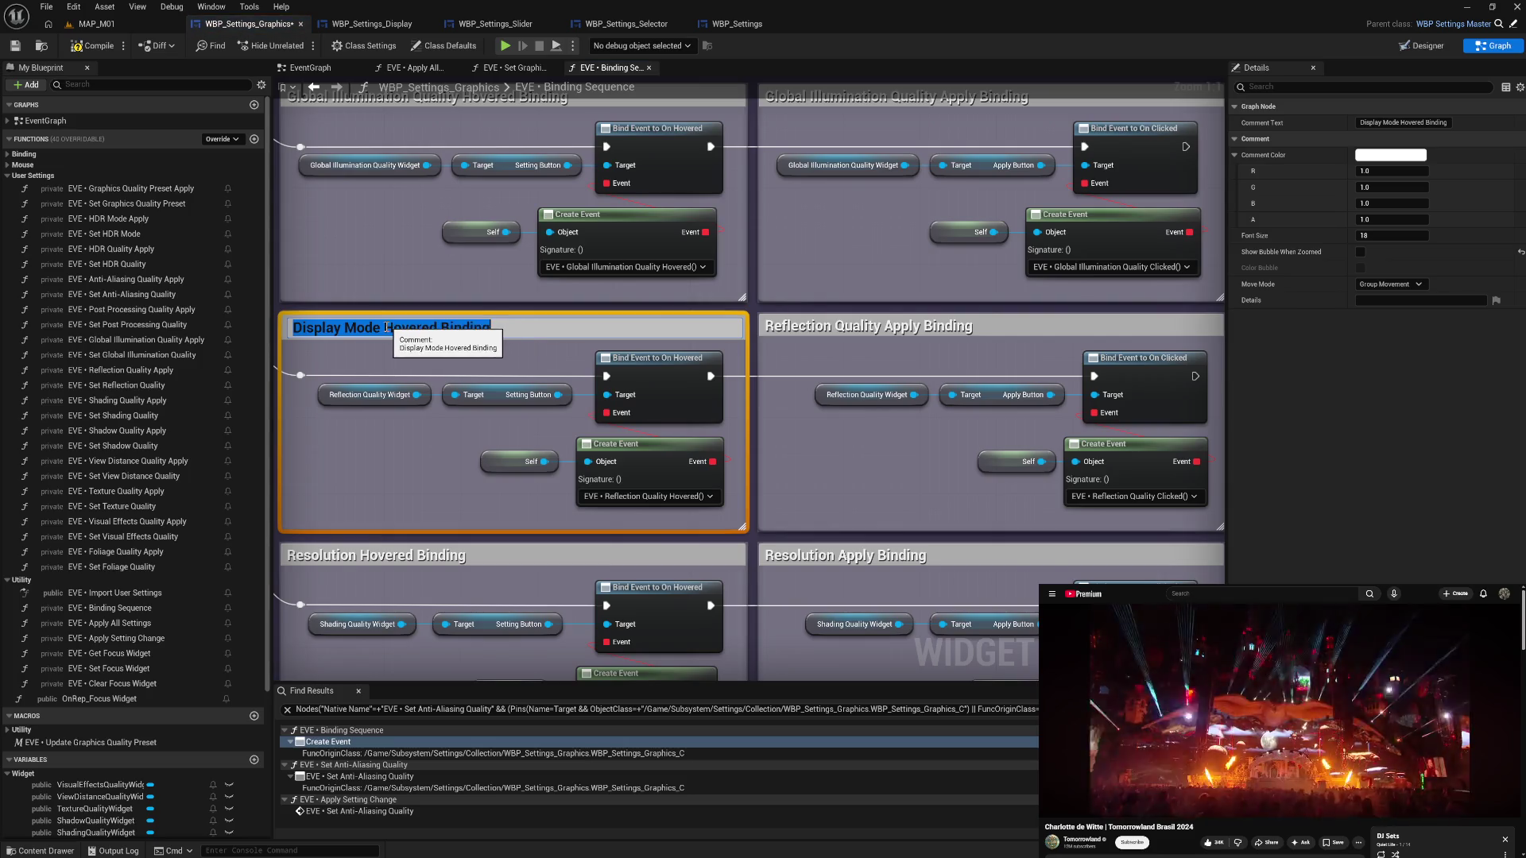
left_click(381, 327)
key("ctrl+shift+Left")
key("ctrl+shift+Left")
type("Reflection Quality")
left_click(412, 472)
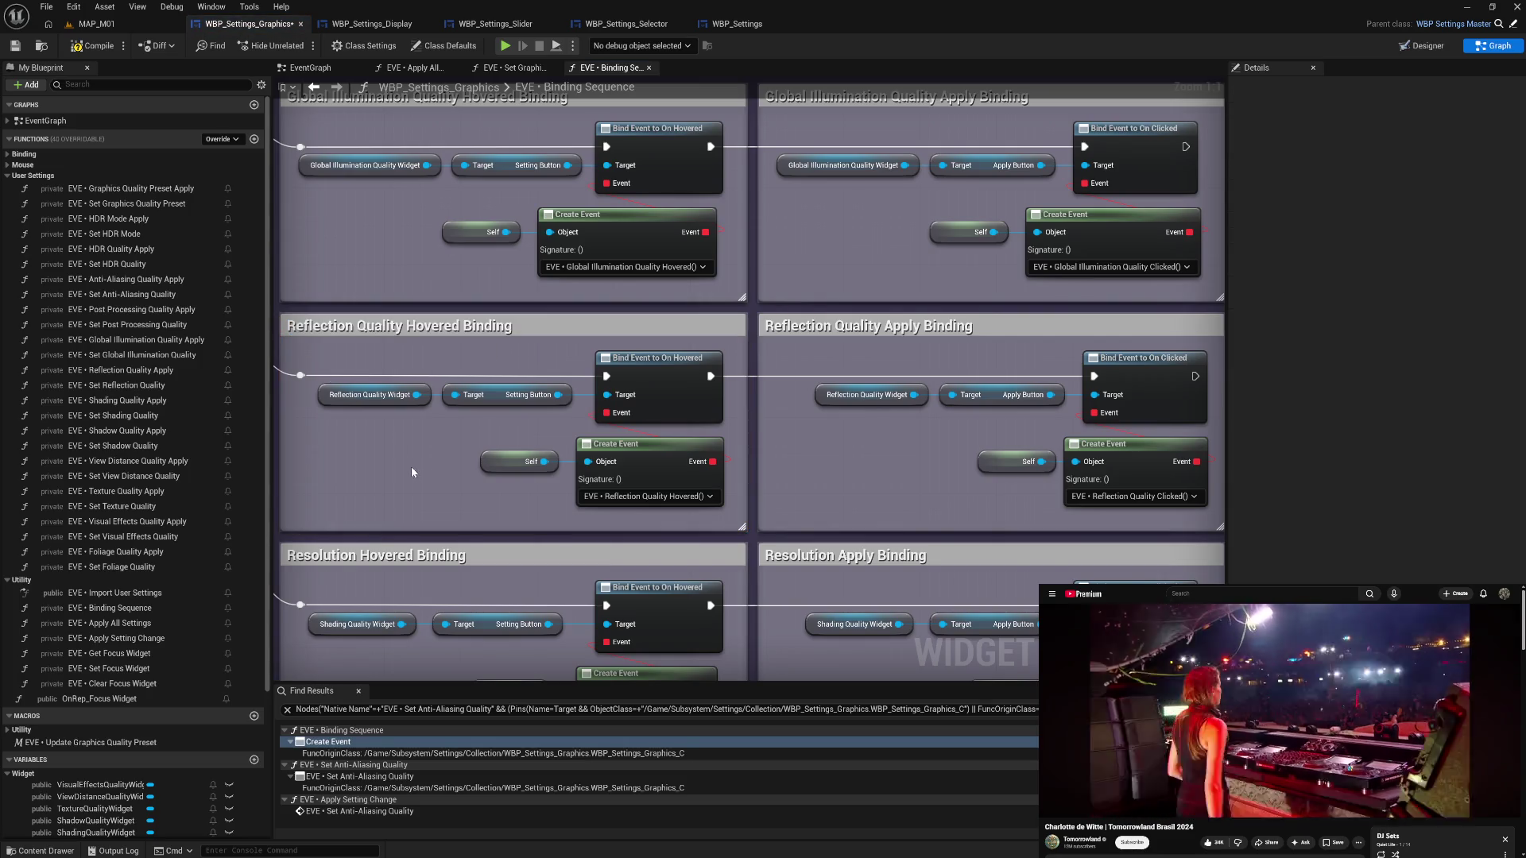
left_click_drag(860, 501, 886, 302)
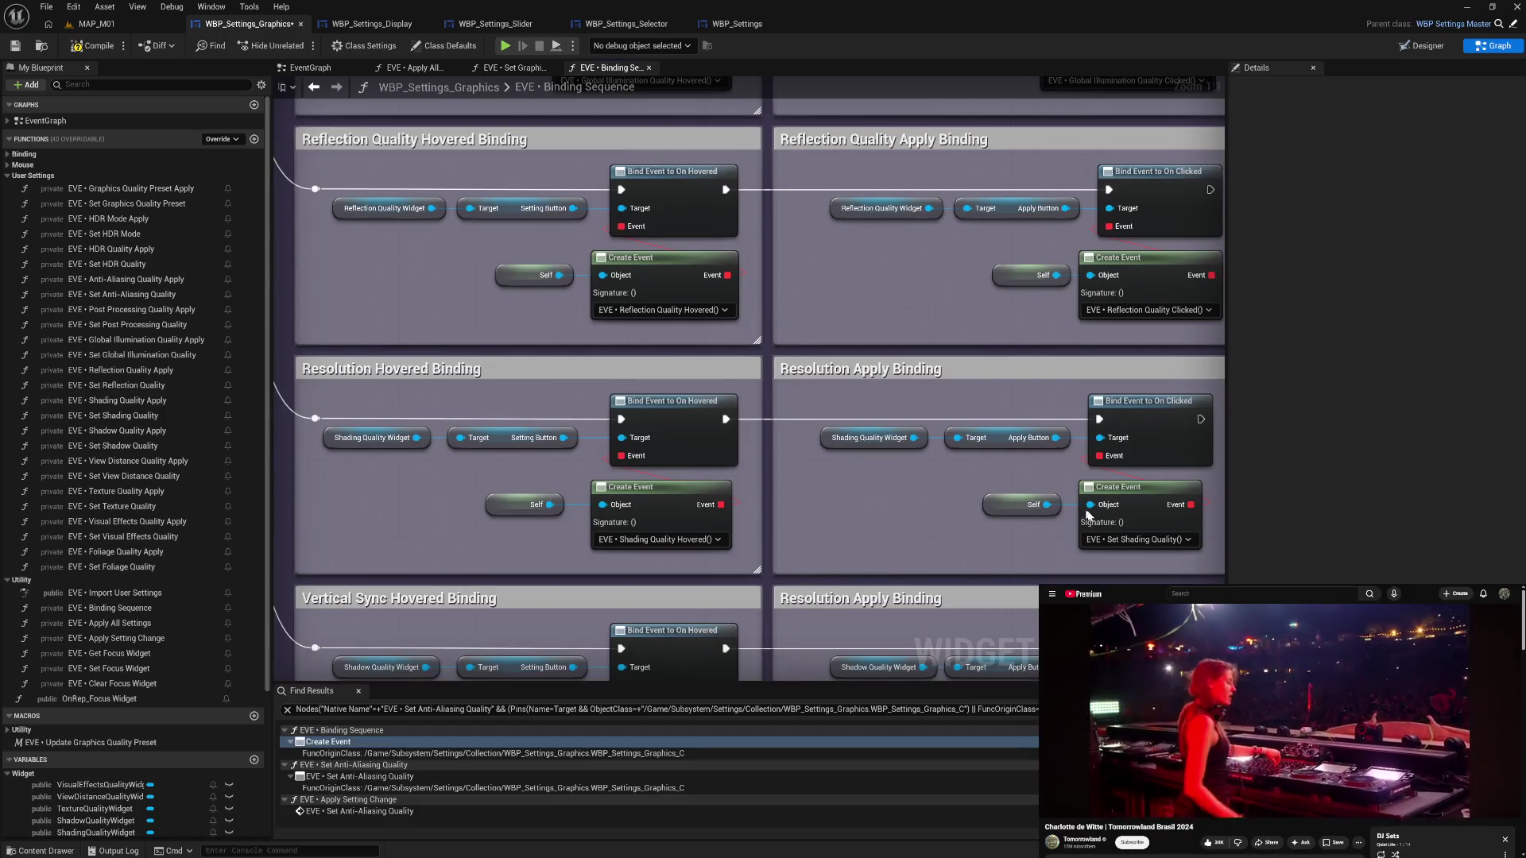
- Bind the Create Event to EVE • Shading Quality Clicked and select its Self and Create Event nodes
left_click(1111, 540)
type("shadi")
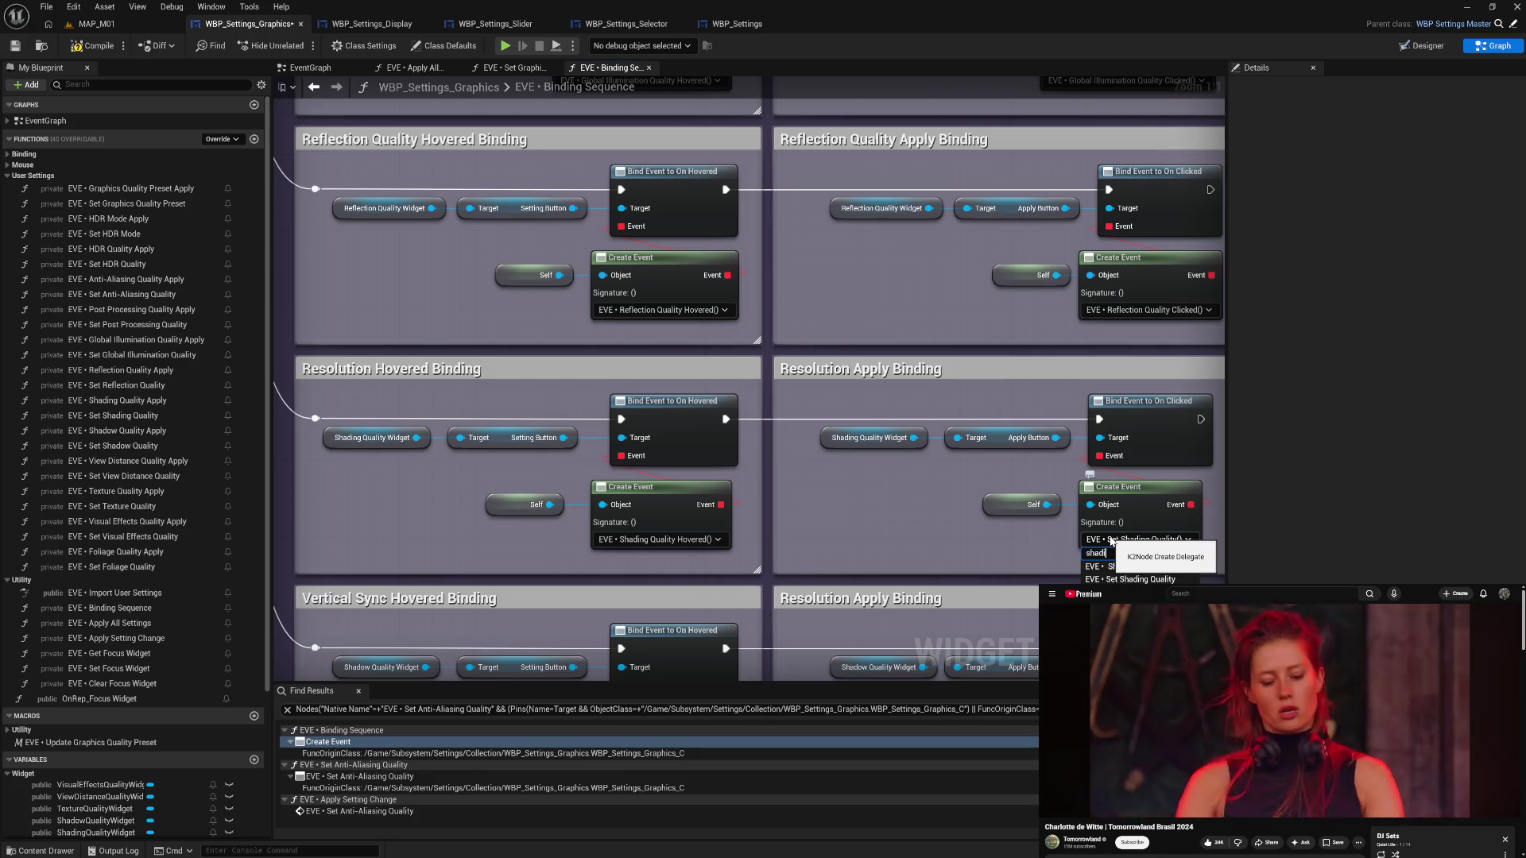
type(" cli")
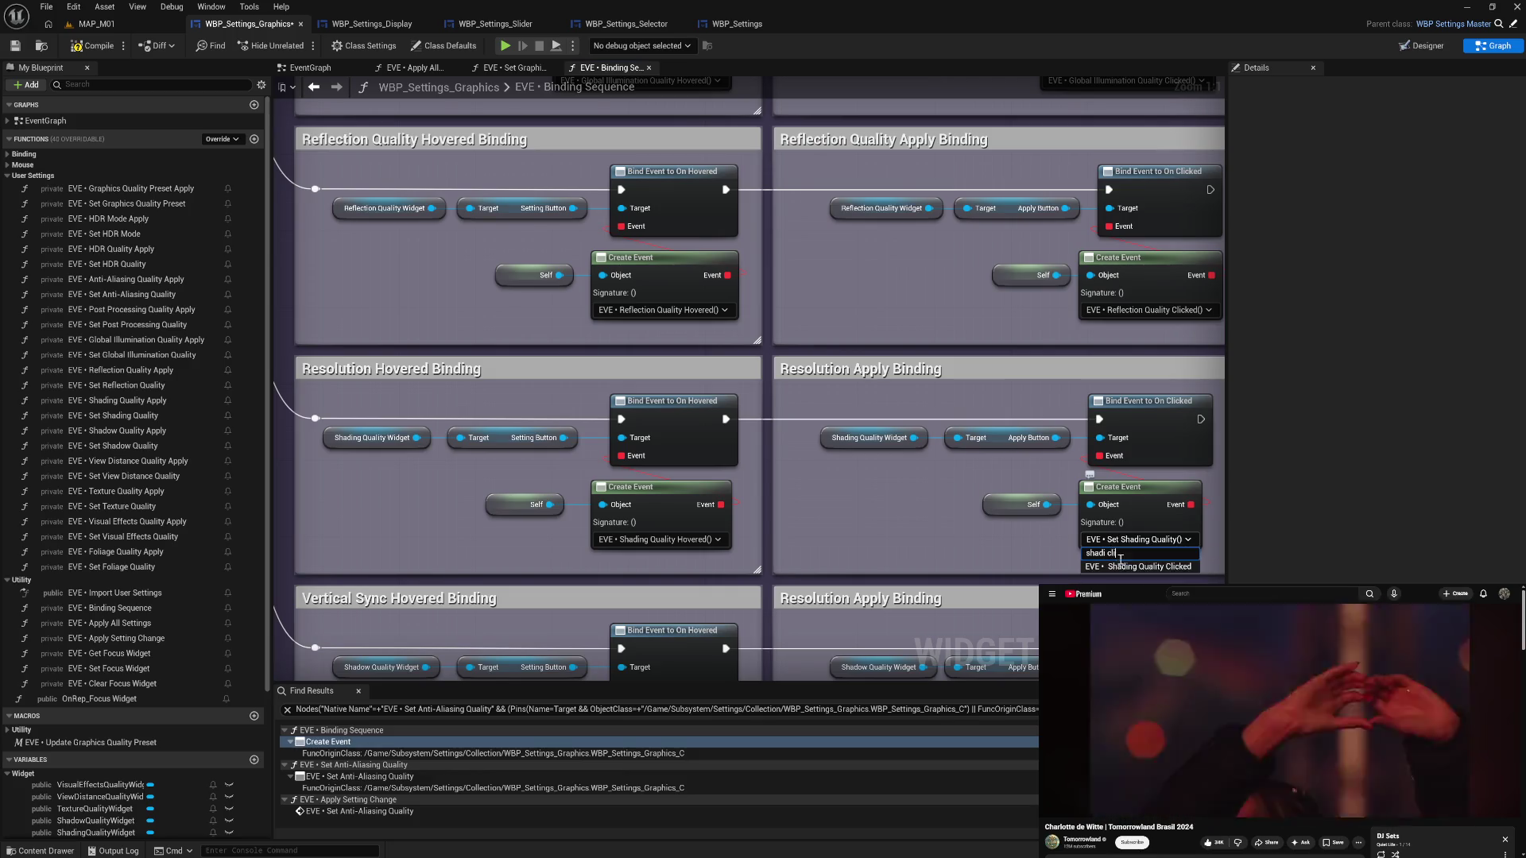
left_click(1115, 566)
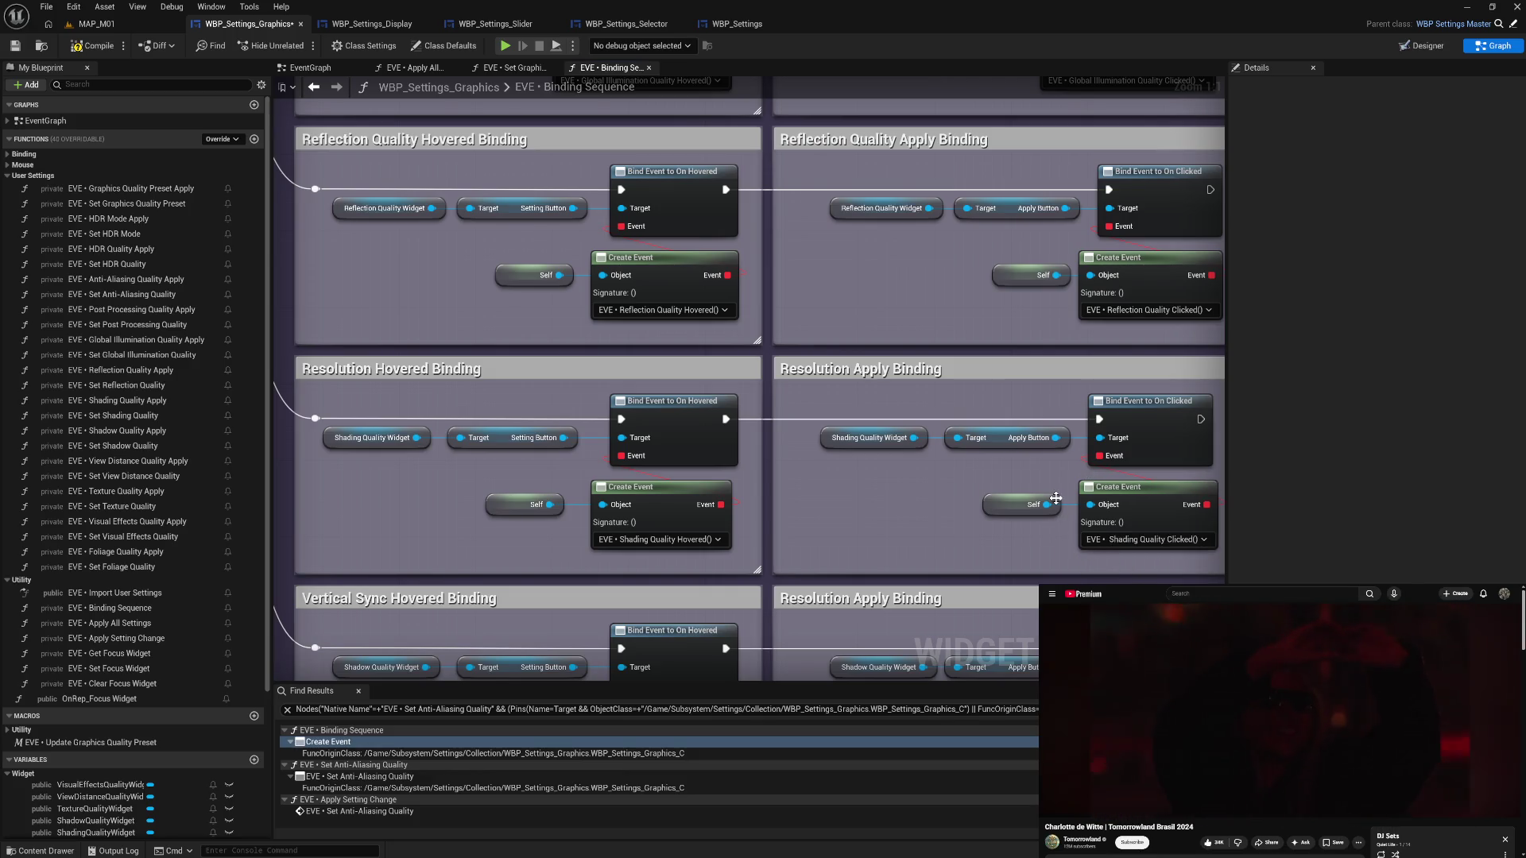
left_click_drag(1046, 488, 1137, 500)
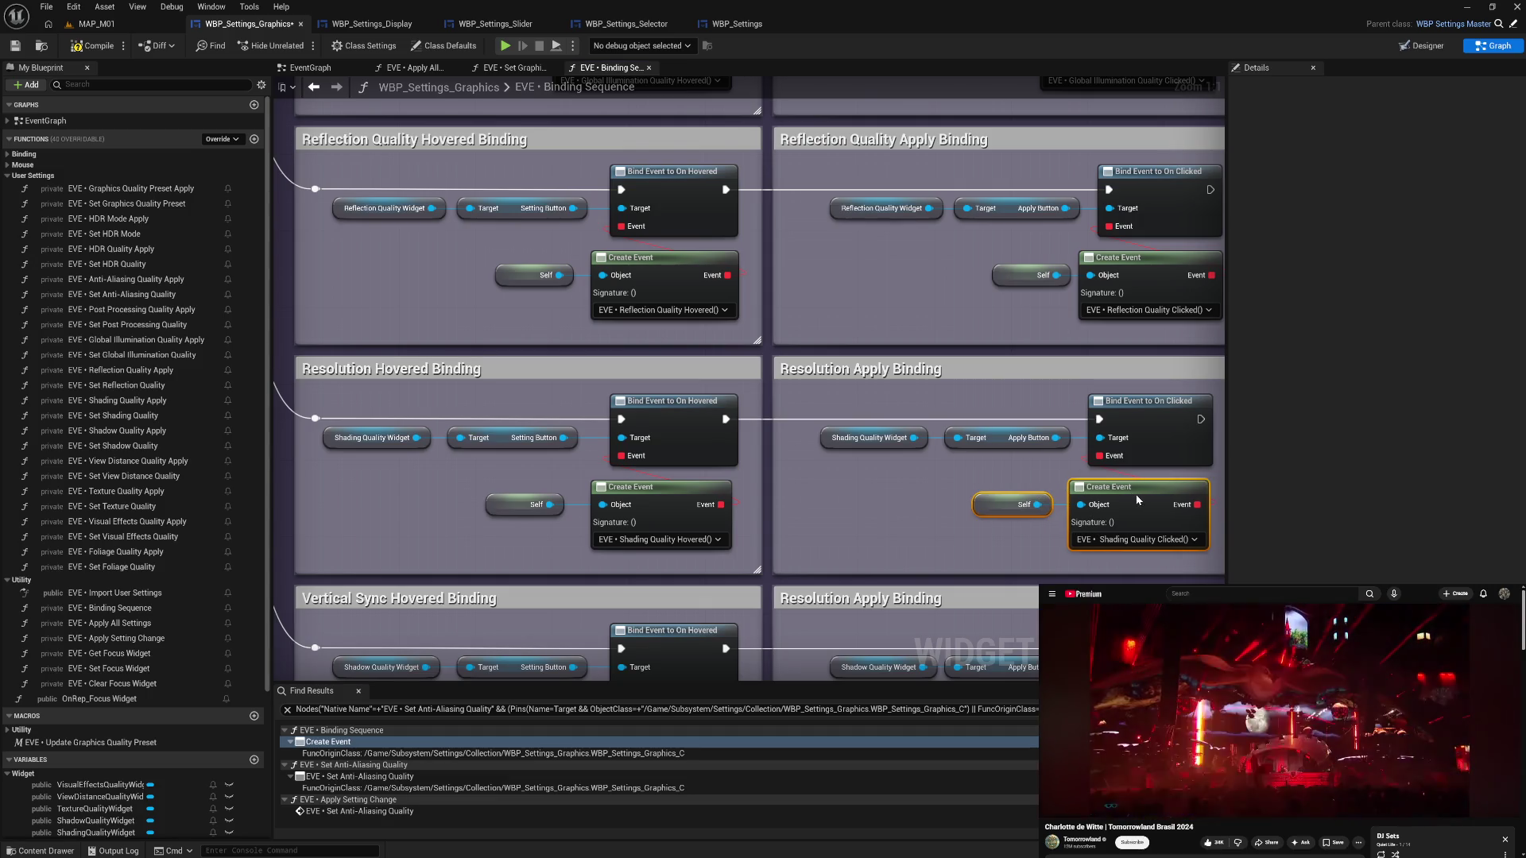
- Retitle the Resolution Apply comment to 'Shading Quality Apply Binding'
double_click(939, 371)
left_click_drag(894, 371, 734, 383)
type("Shading Qual")
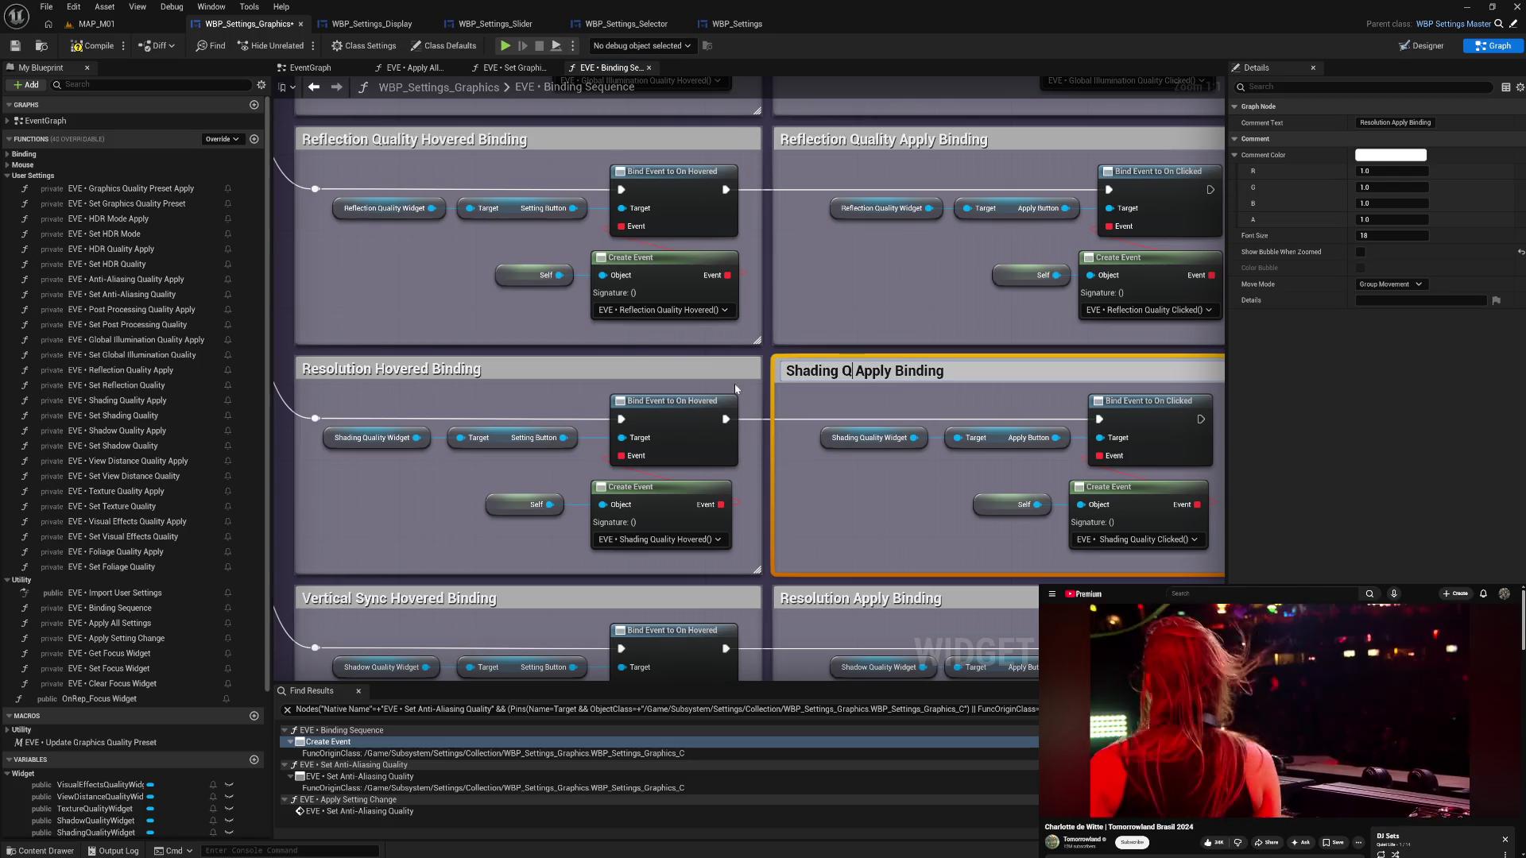
type("ity")
key("shift+Home")
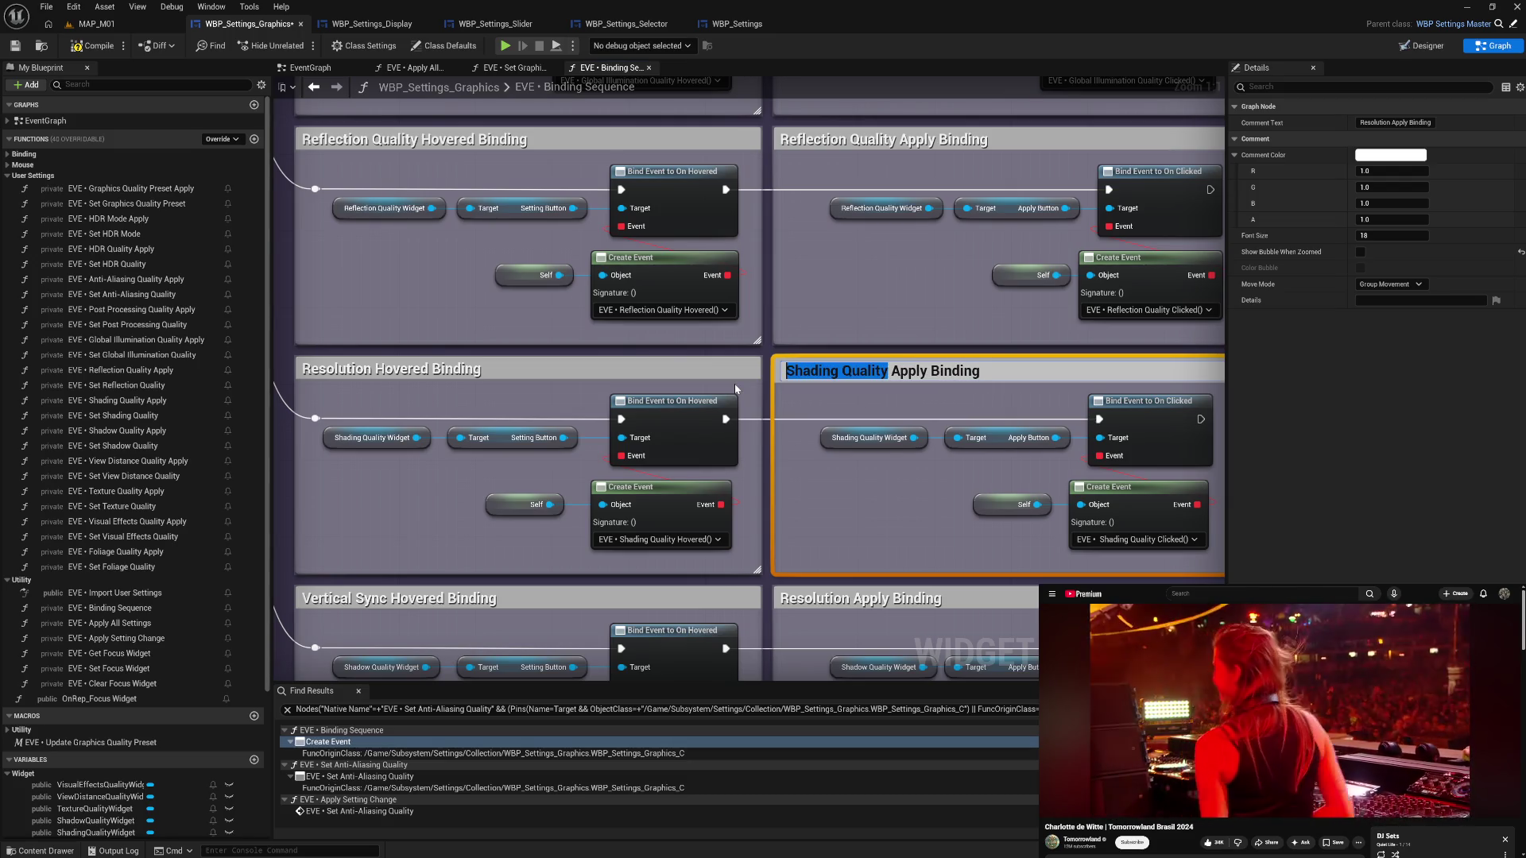
key("Return")
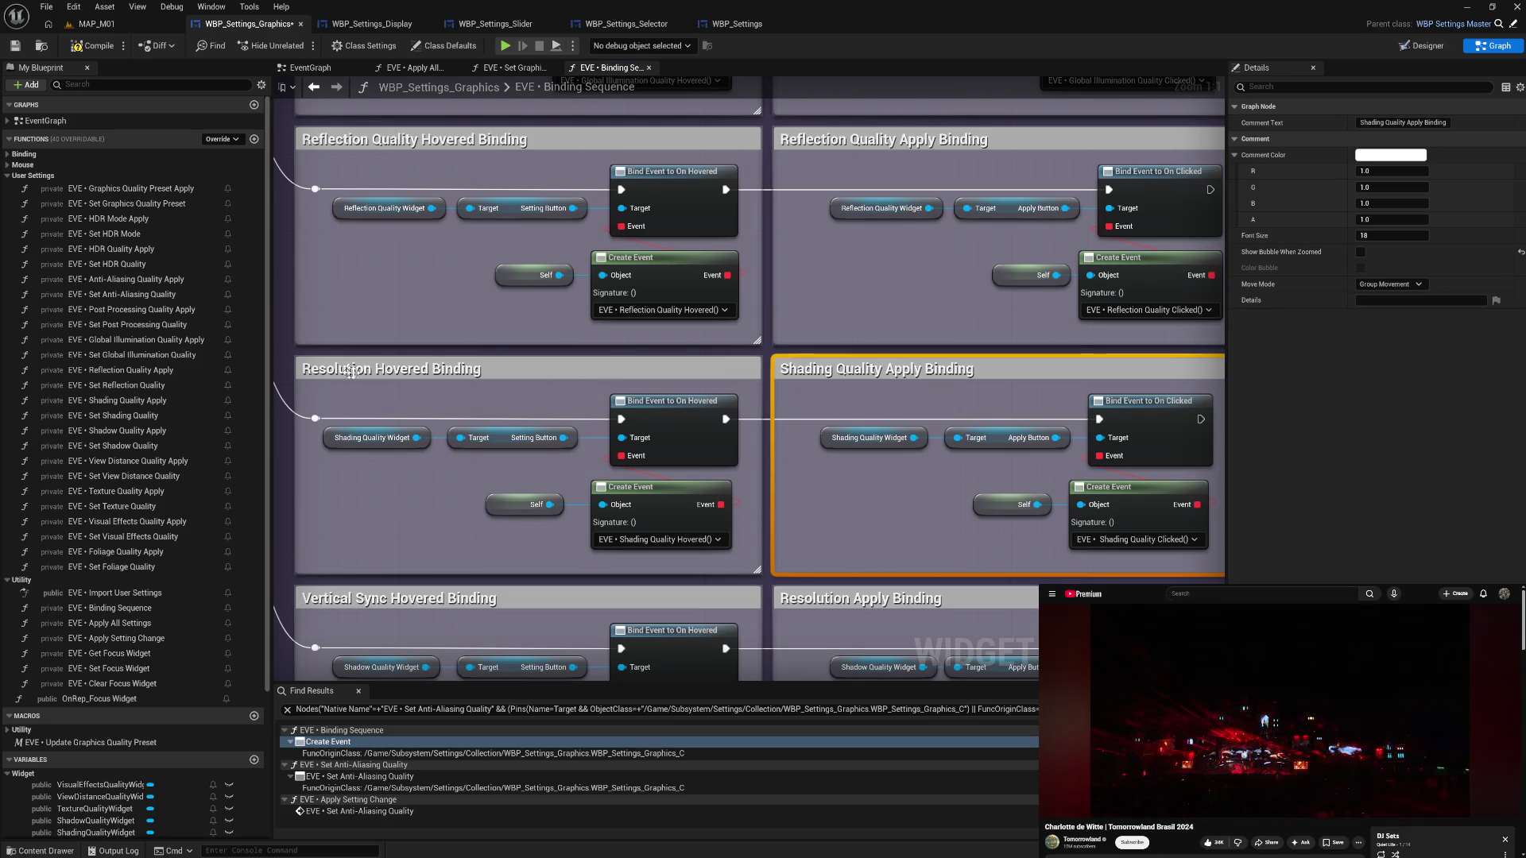
- Retitle the Resolution Hovered comment to 'Shading Quality Hovered Binding'
double_click(392, 371)
double_click(377, 370)
type("Shading Quality")
key("Return")
- Bind the Vertical Sync row's Create Event to EVE • Shadow Quality Clicked and line up its nodes
mouse_move(725, 545)
left_mouse_down()
mouse_move(836, 478)
mouse_move(825, 248)
mouse_move(796, 196)
left_mouse_up()
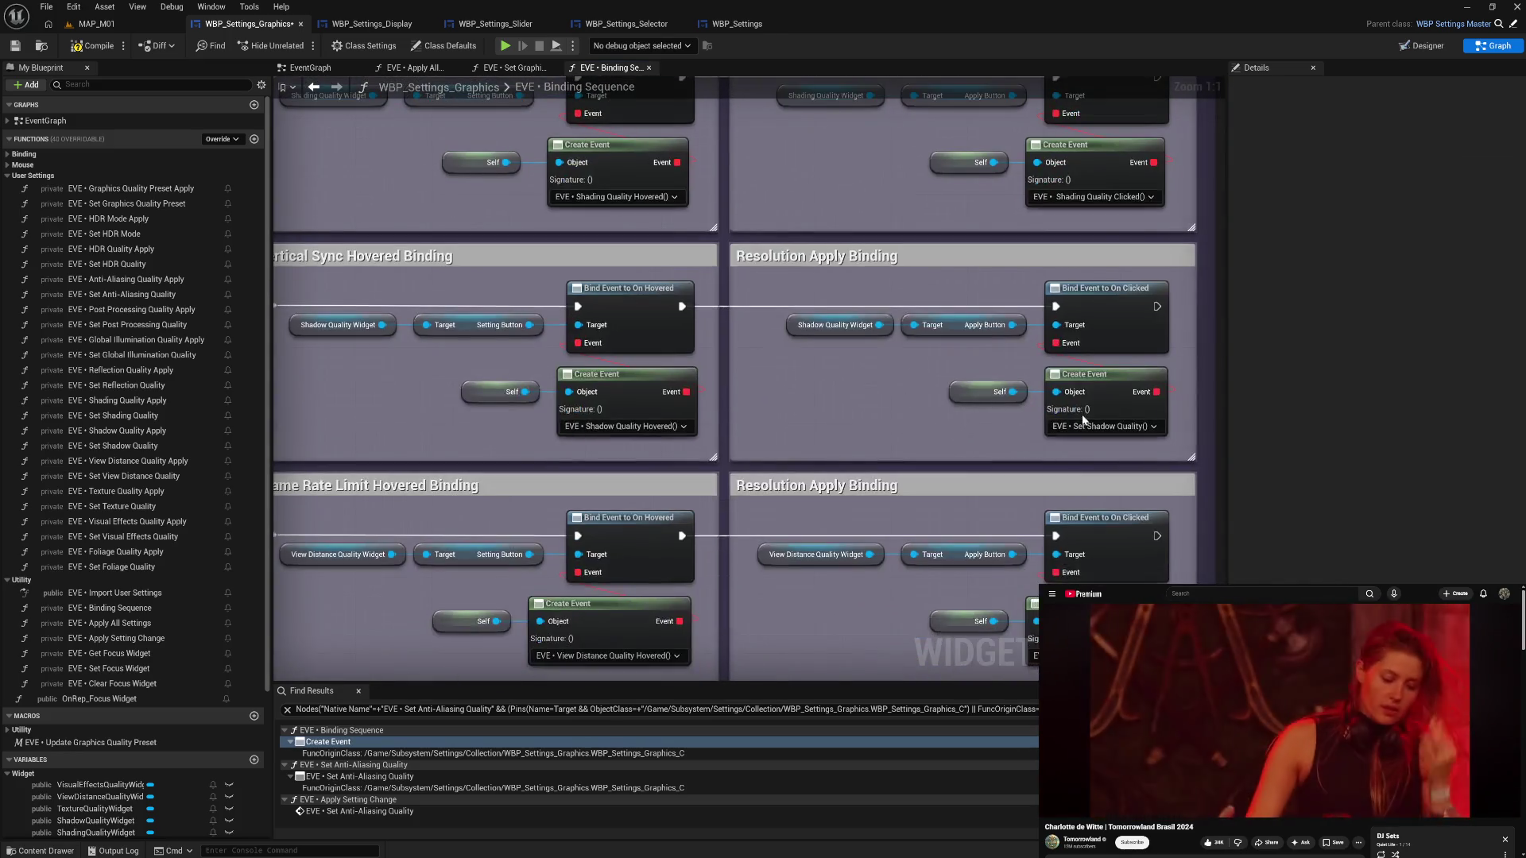
left_click(1105, 426)
type("shadow cl")
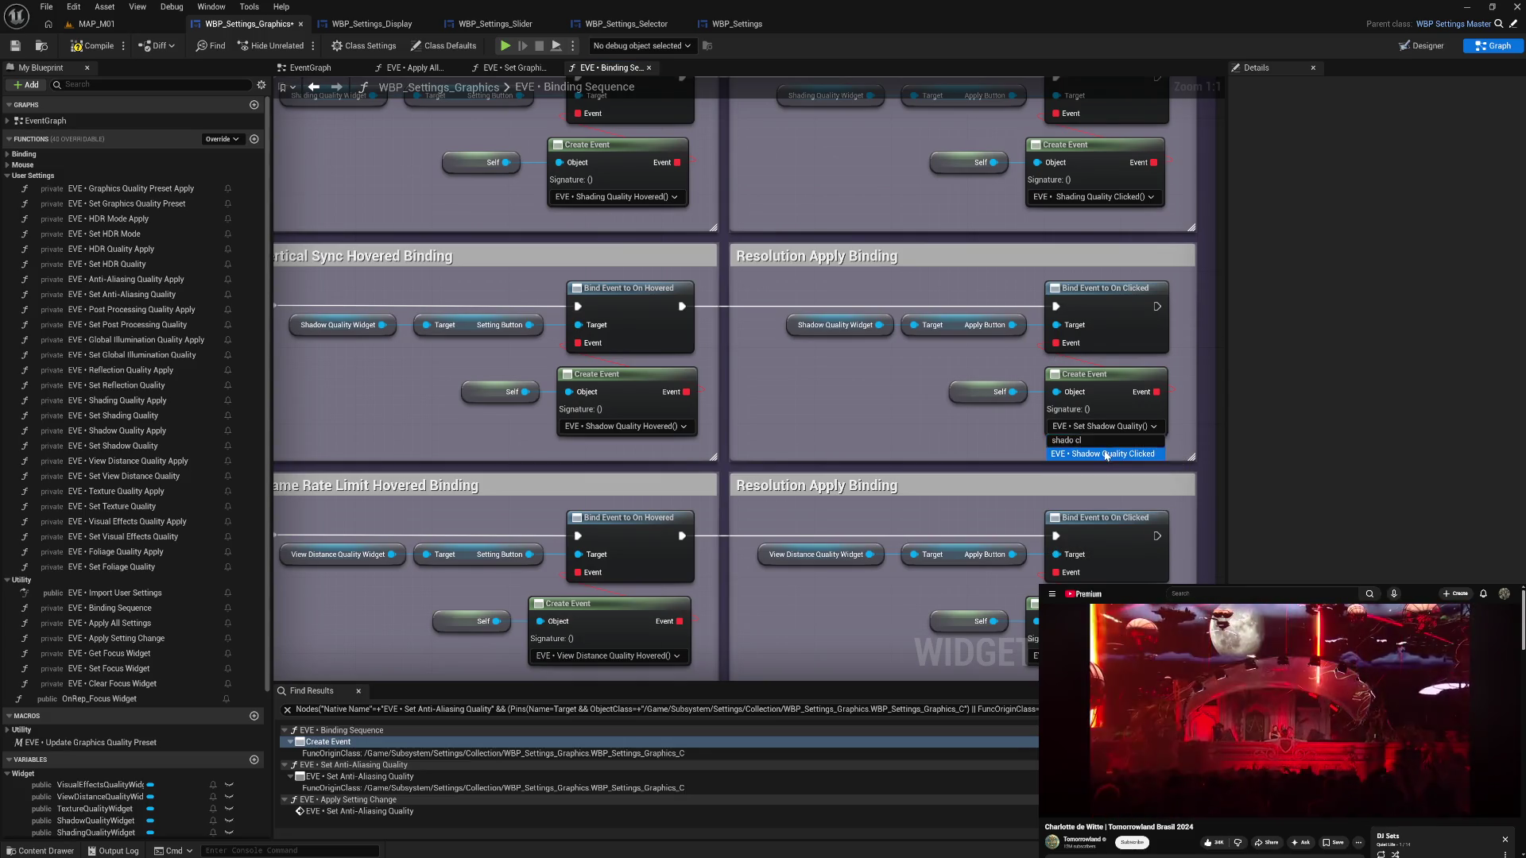
key("Return")
left_click_drag(1003, 362, 1106, 391)
- Retitle the Resolution Apply comment to 'Shadow Quality Apply Binding'
left_click(853, 258)
double_click(852, 258)
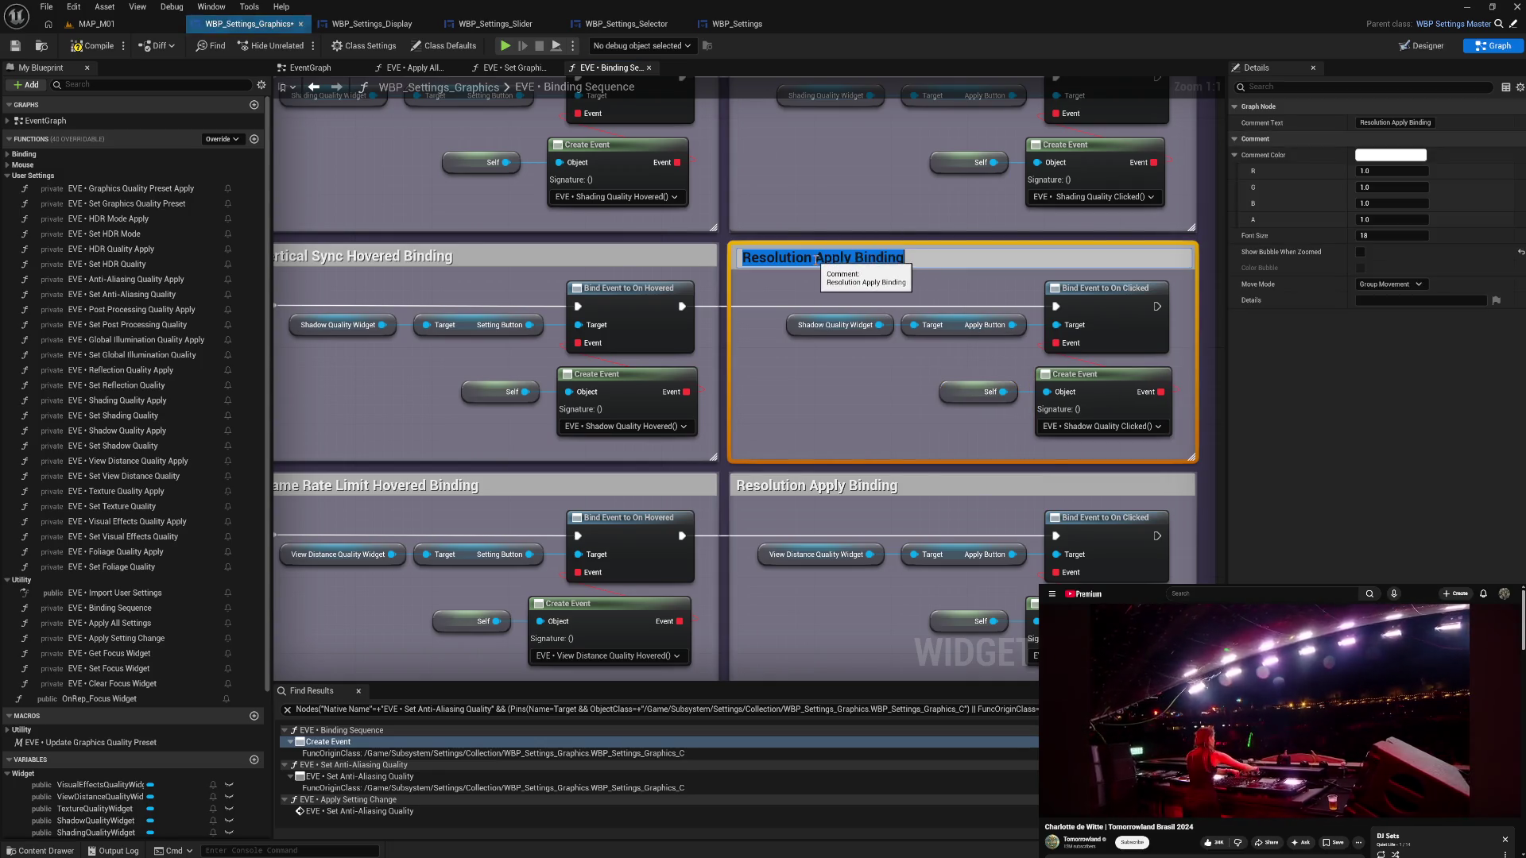
left_click_drag(818, 258, 679, 264)
type("Shadow Qualit")
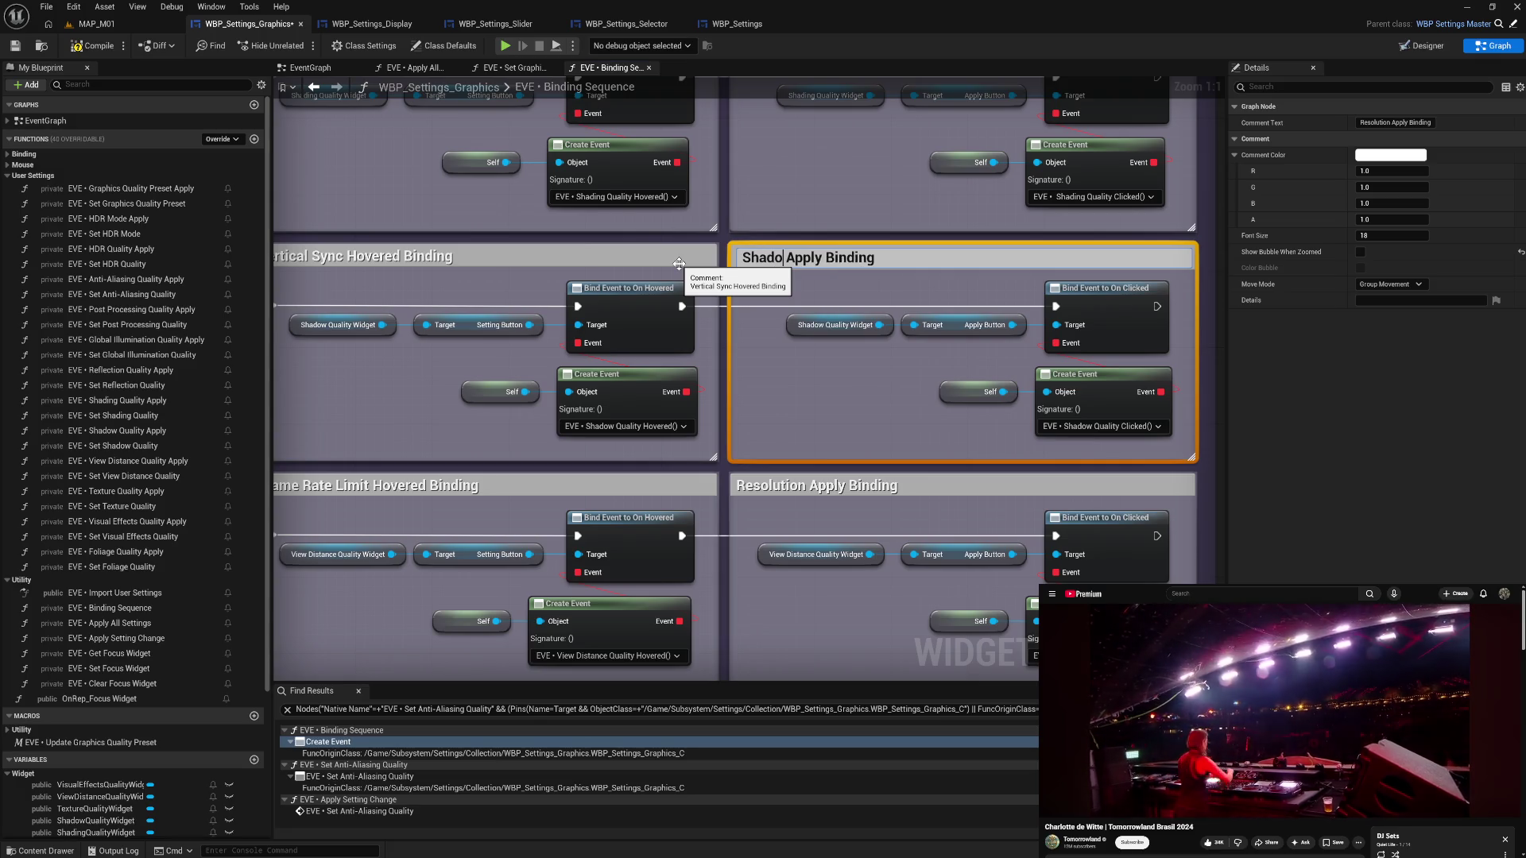
type("y")
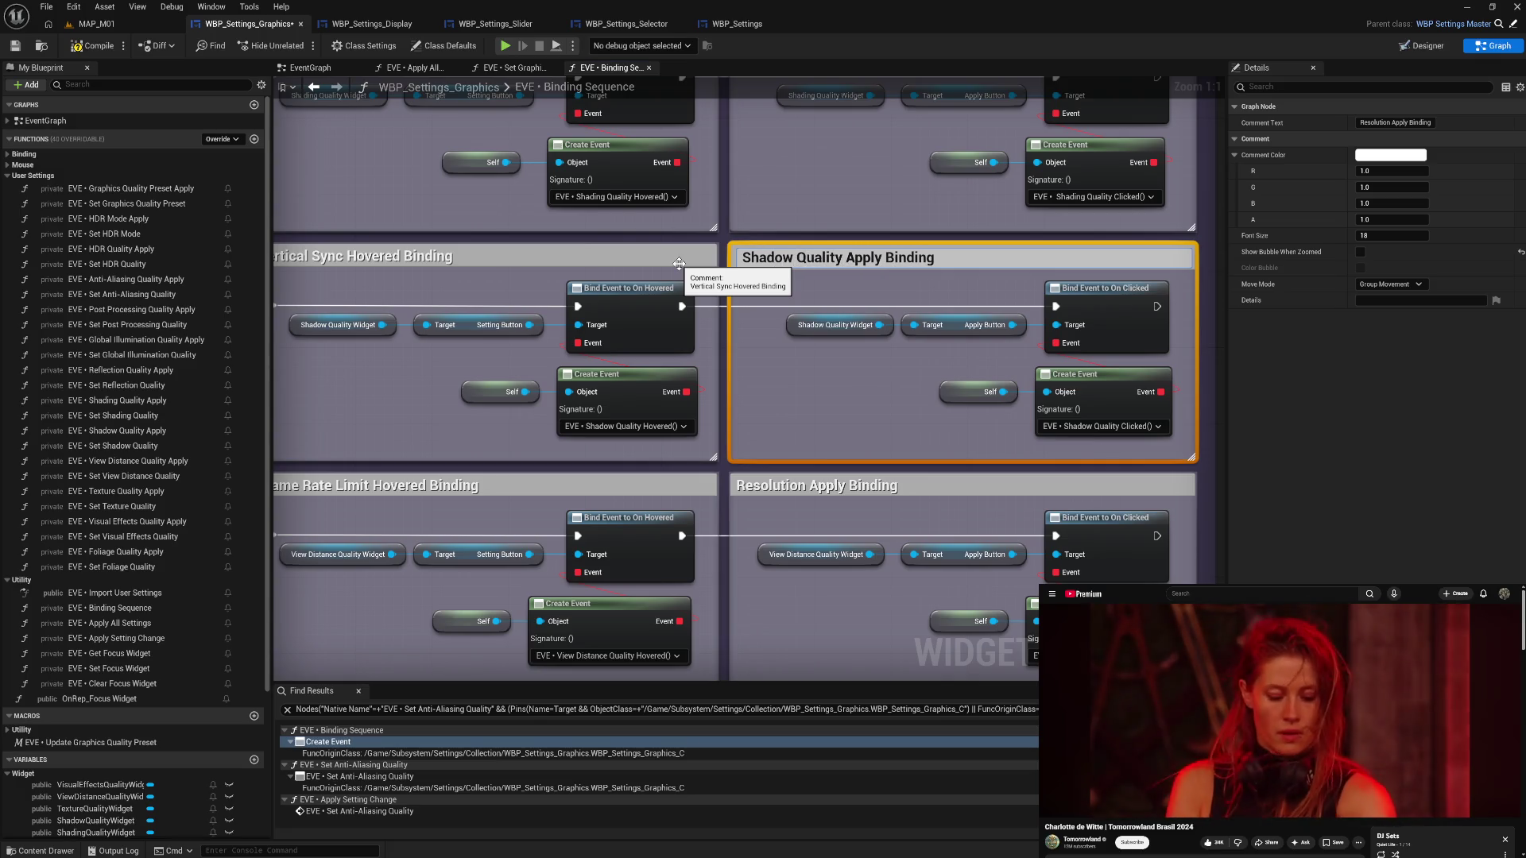
key("shift+Home")
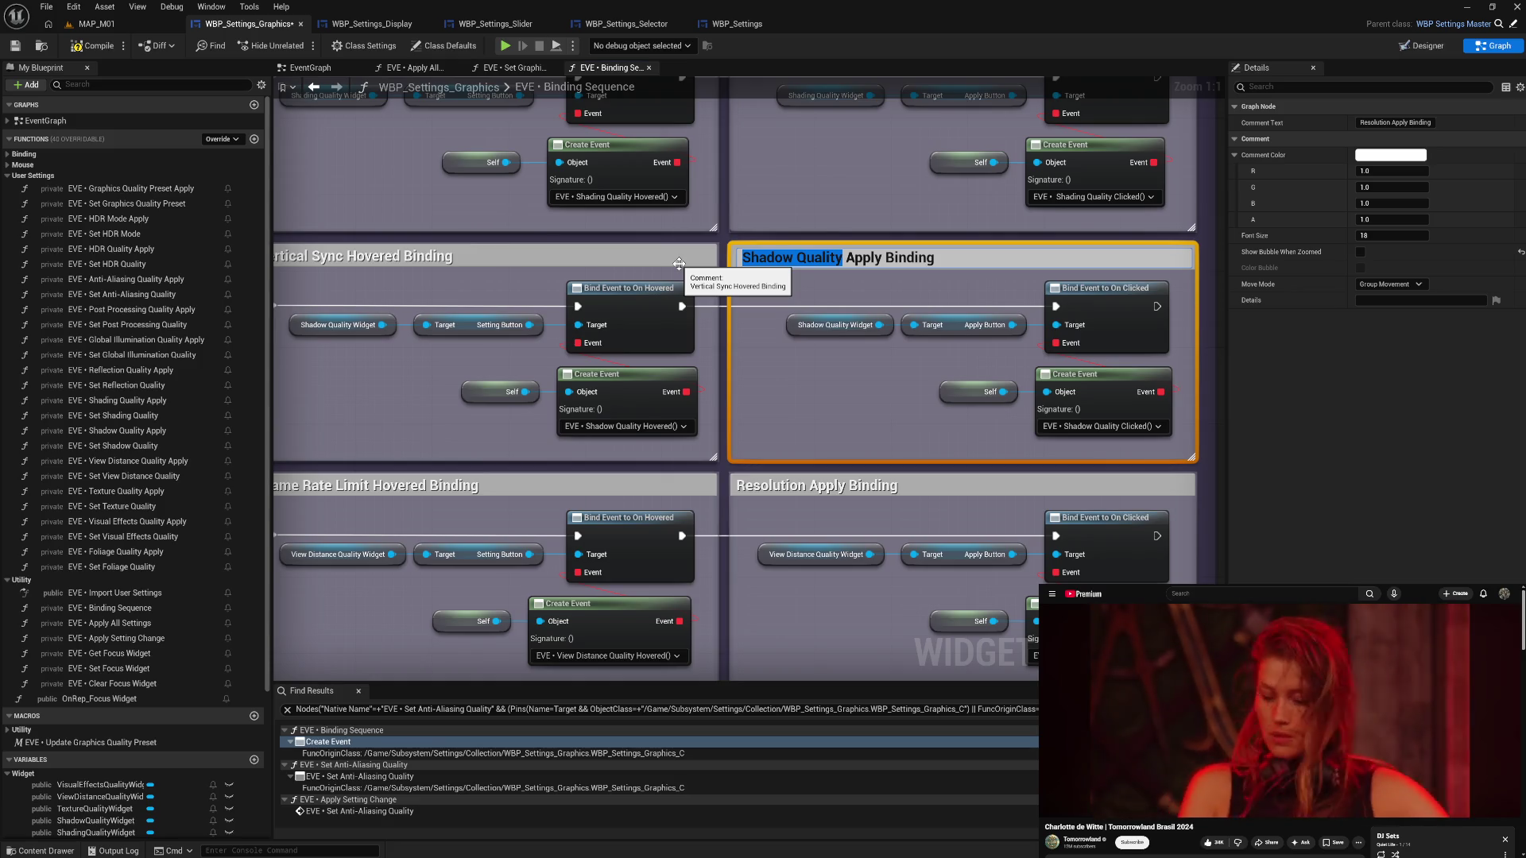
key("Return")
- Retitle the Vertical Sync Hovered comment to 'Shadow Quality Hovered Binding'
double_click(634, 256)
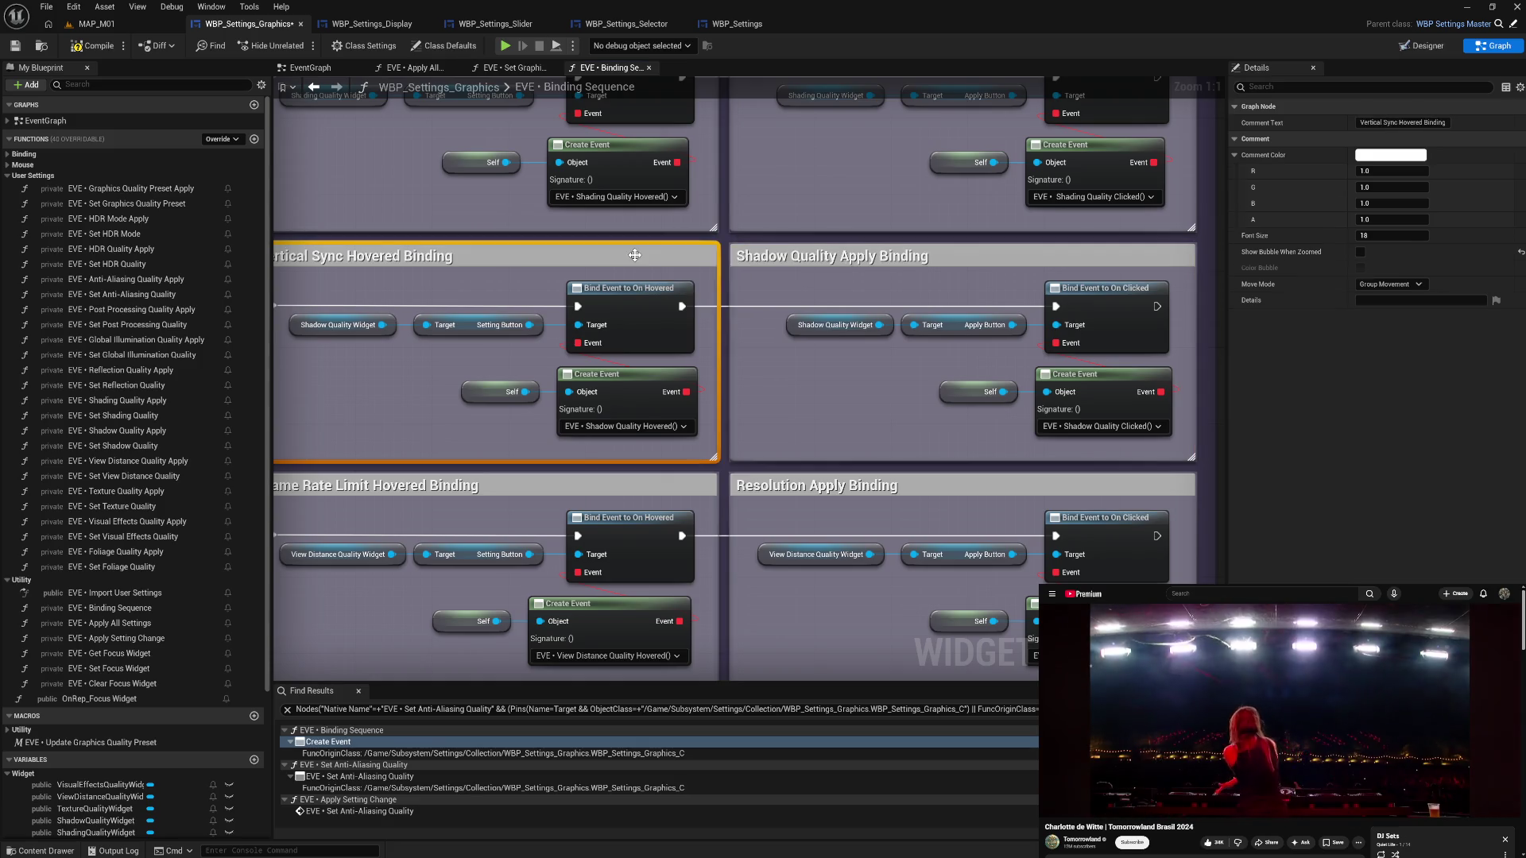
left_click(348, 259)
key("shift+Home")
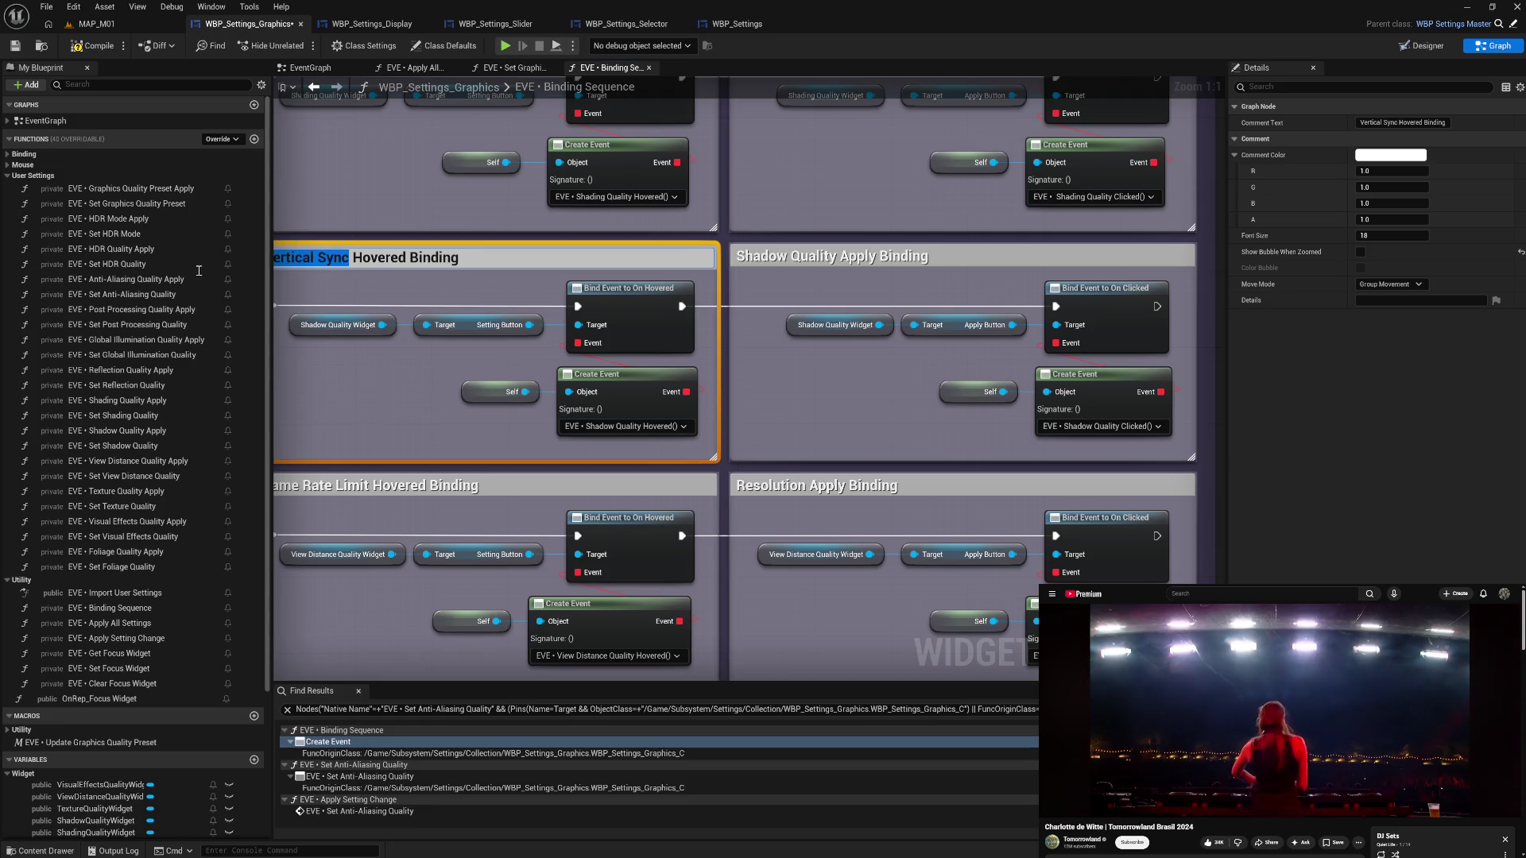
type("Shadow Quality")
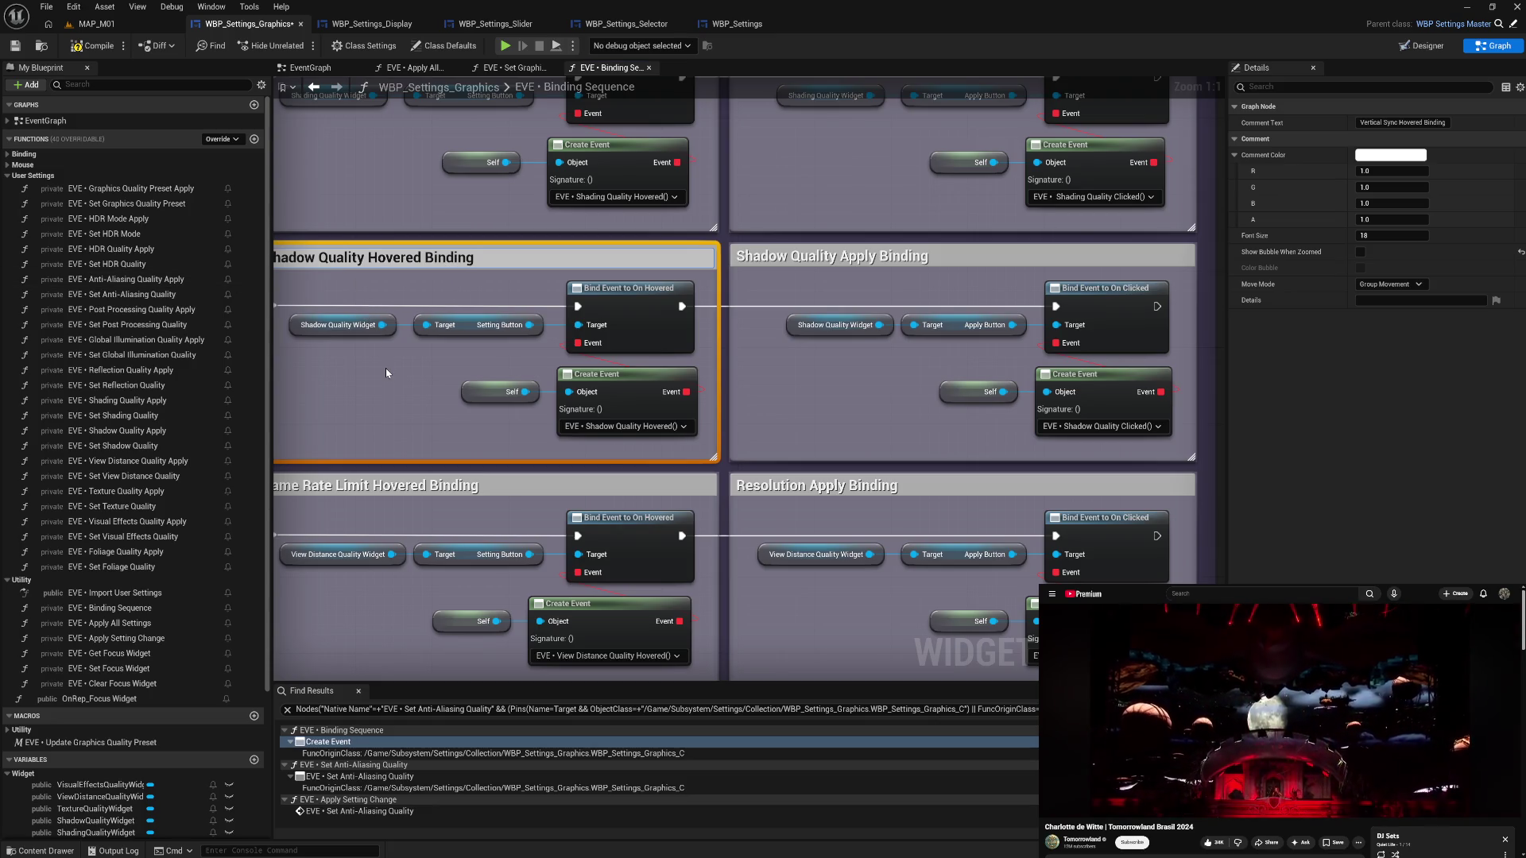
key("Return")
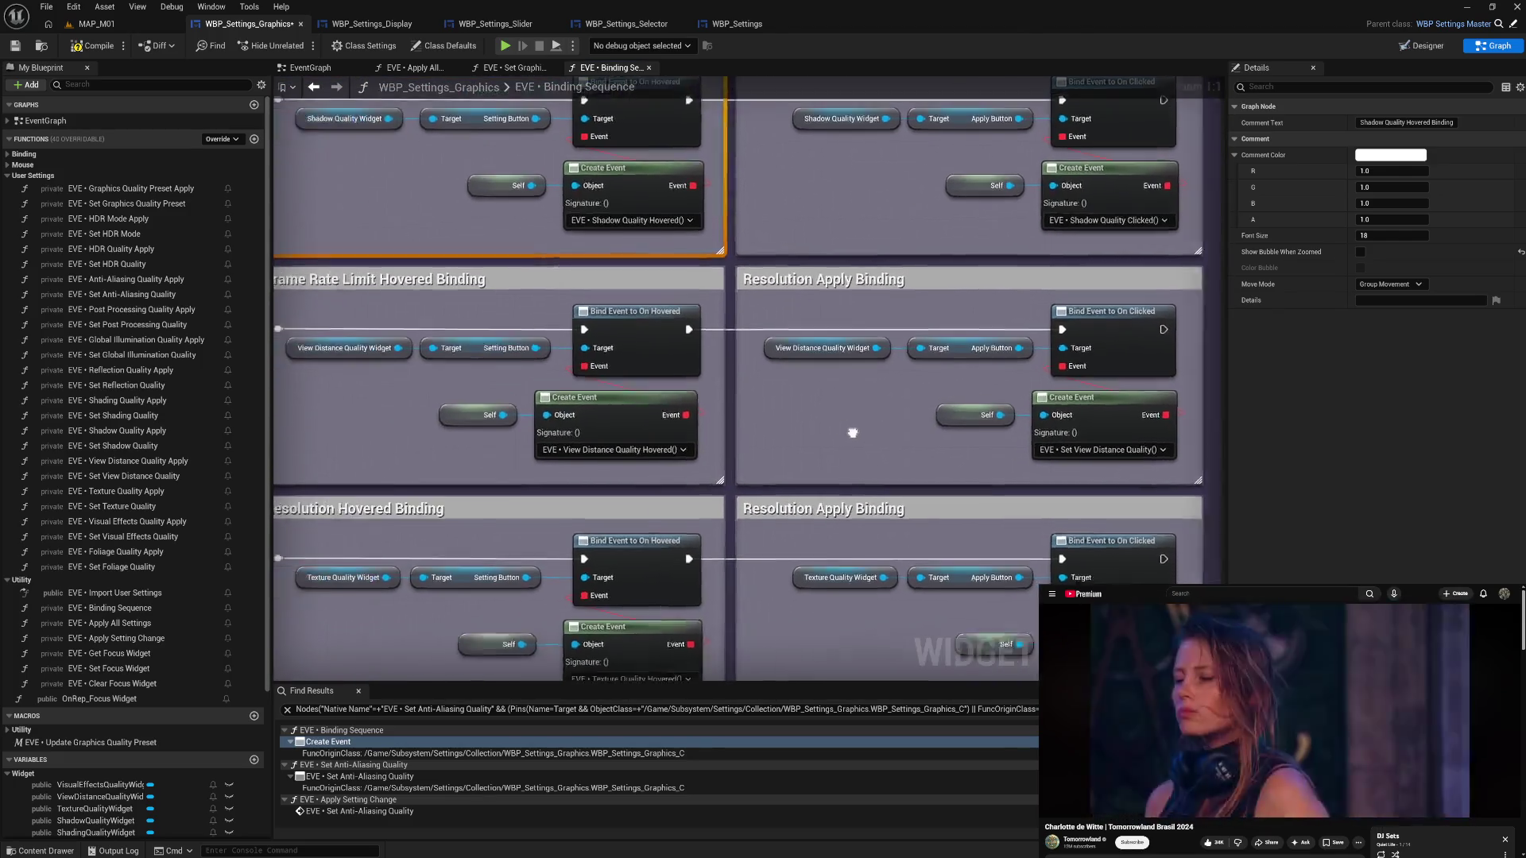
- Bind the Create Event to EVE • View Distance Quality Clicked and line up its nodes
left_click(1094, 429)
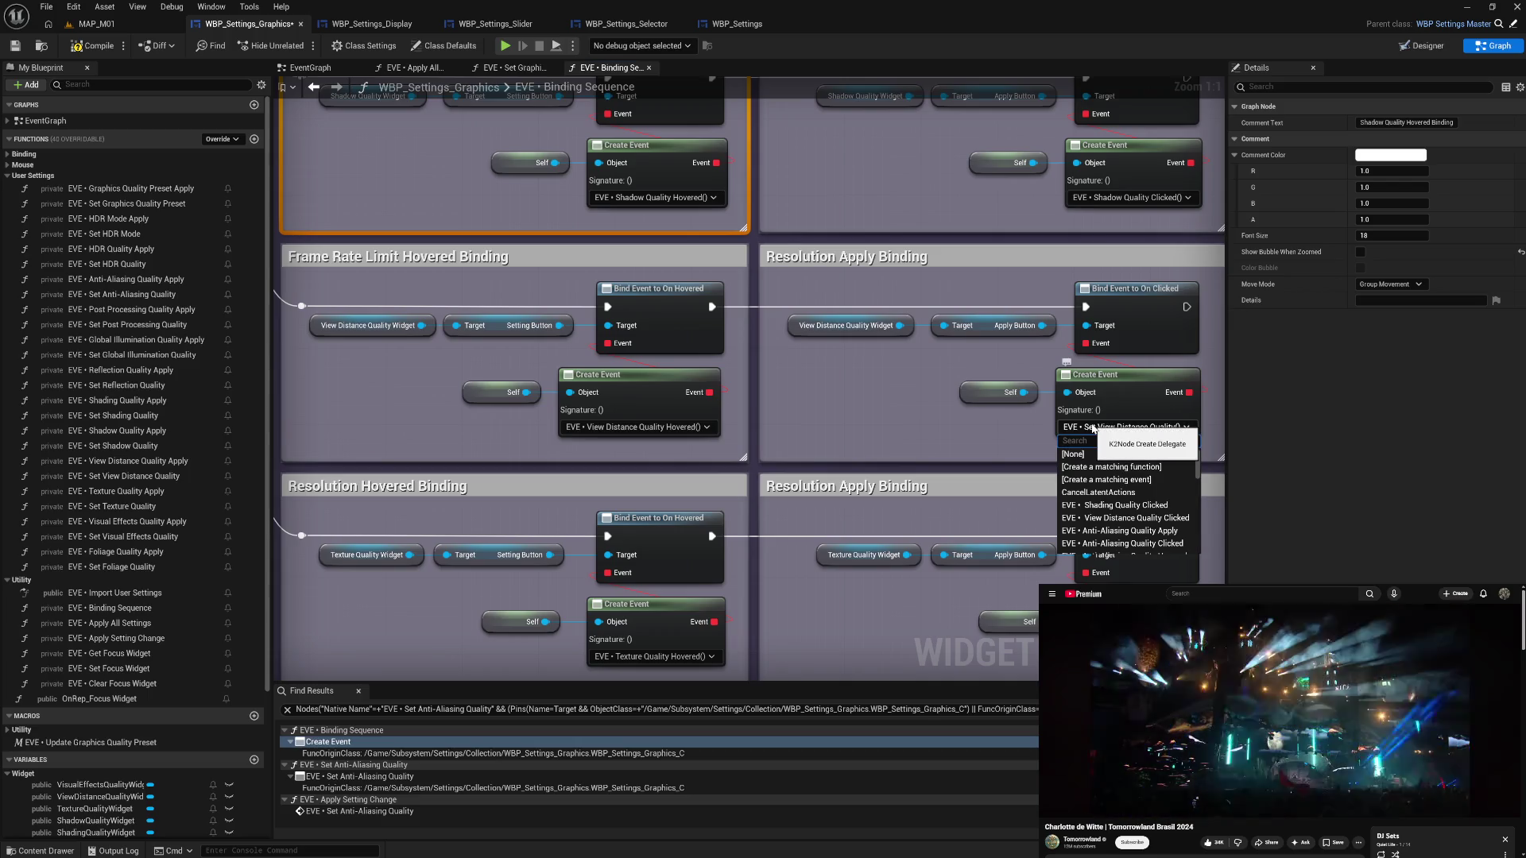
type("view cl")
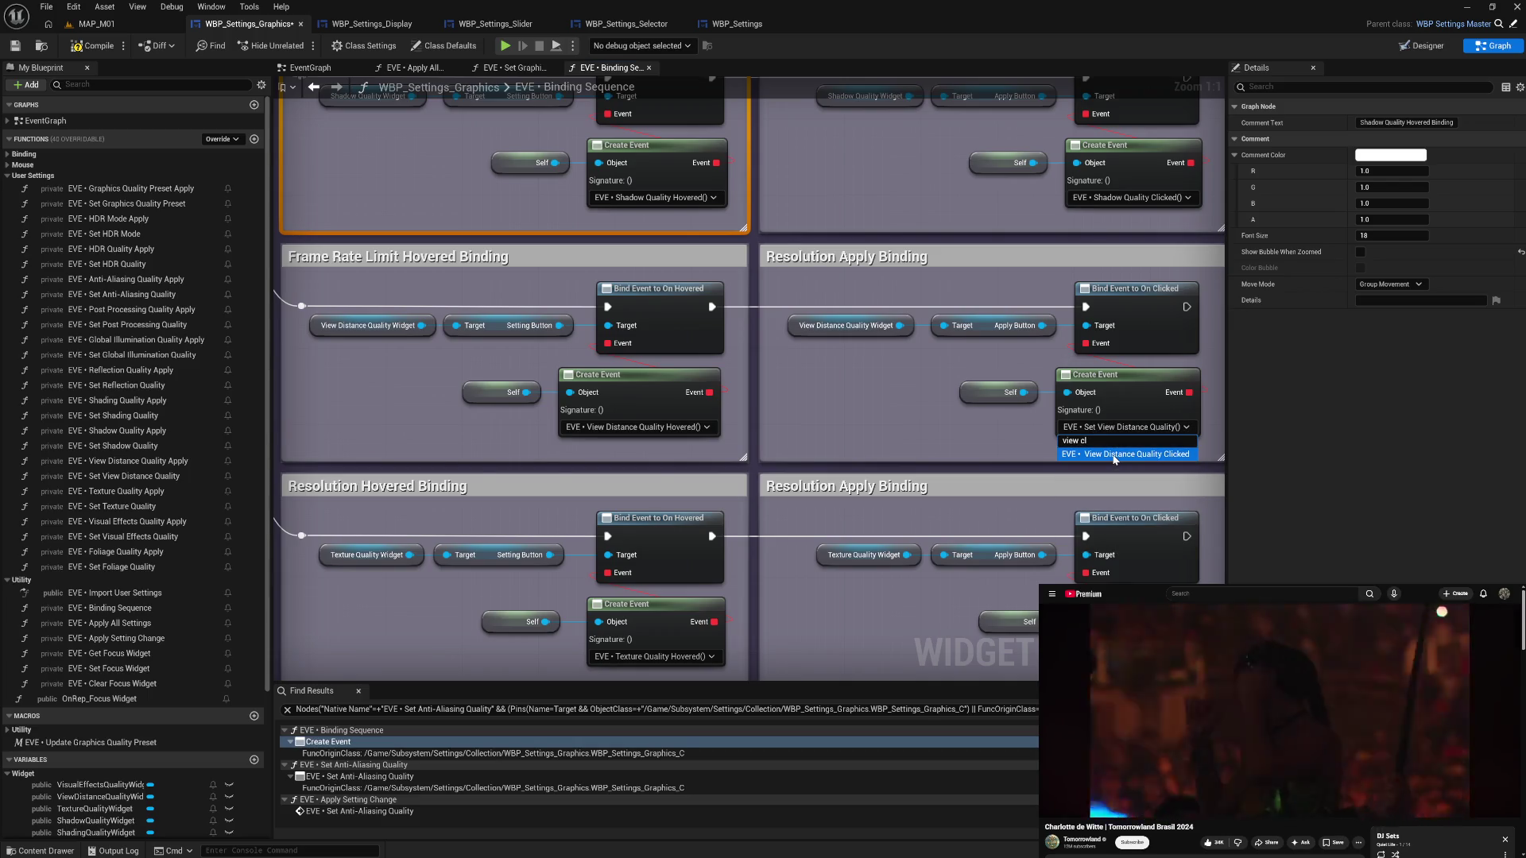
left_click(1114, 456)
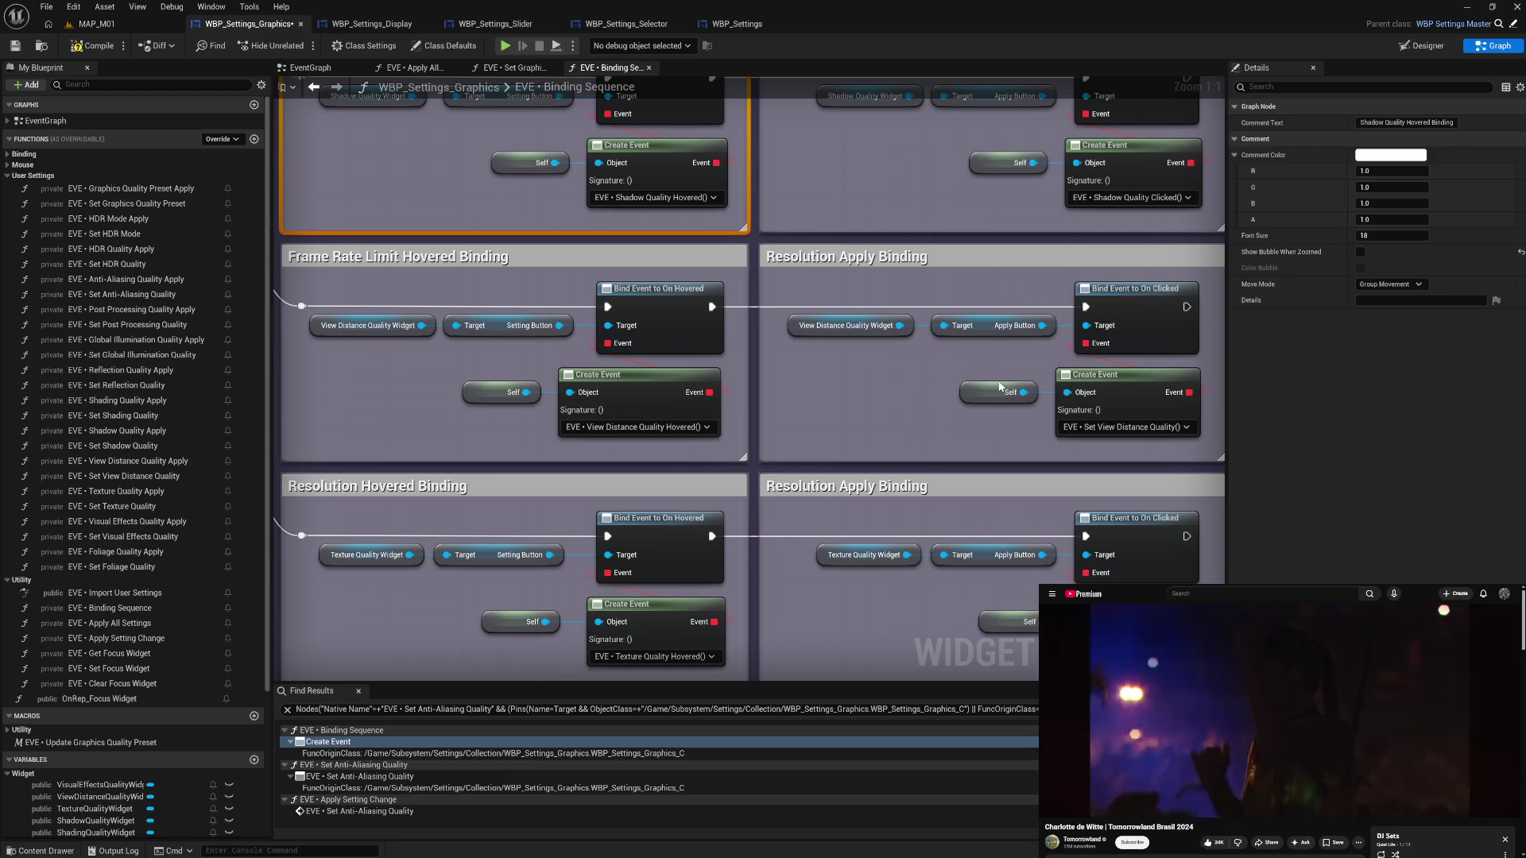
mouse_move(1003, 369)
left_mouse_down()
mouse_move(1162, 394)
mouse_move(1138, 394)
left_mouse_up()
- Retitle the Resolution Apply comment to 'View Distance Quality Apply Binding'
double_click(889, 259)
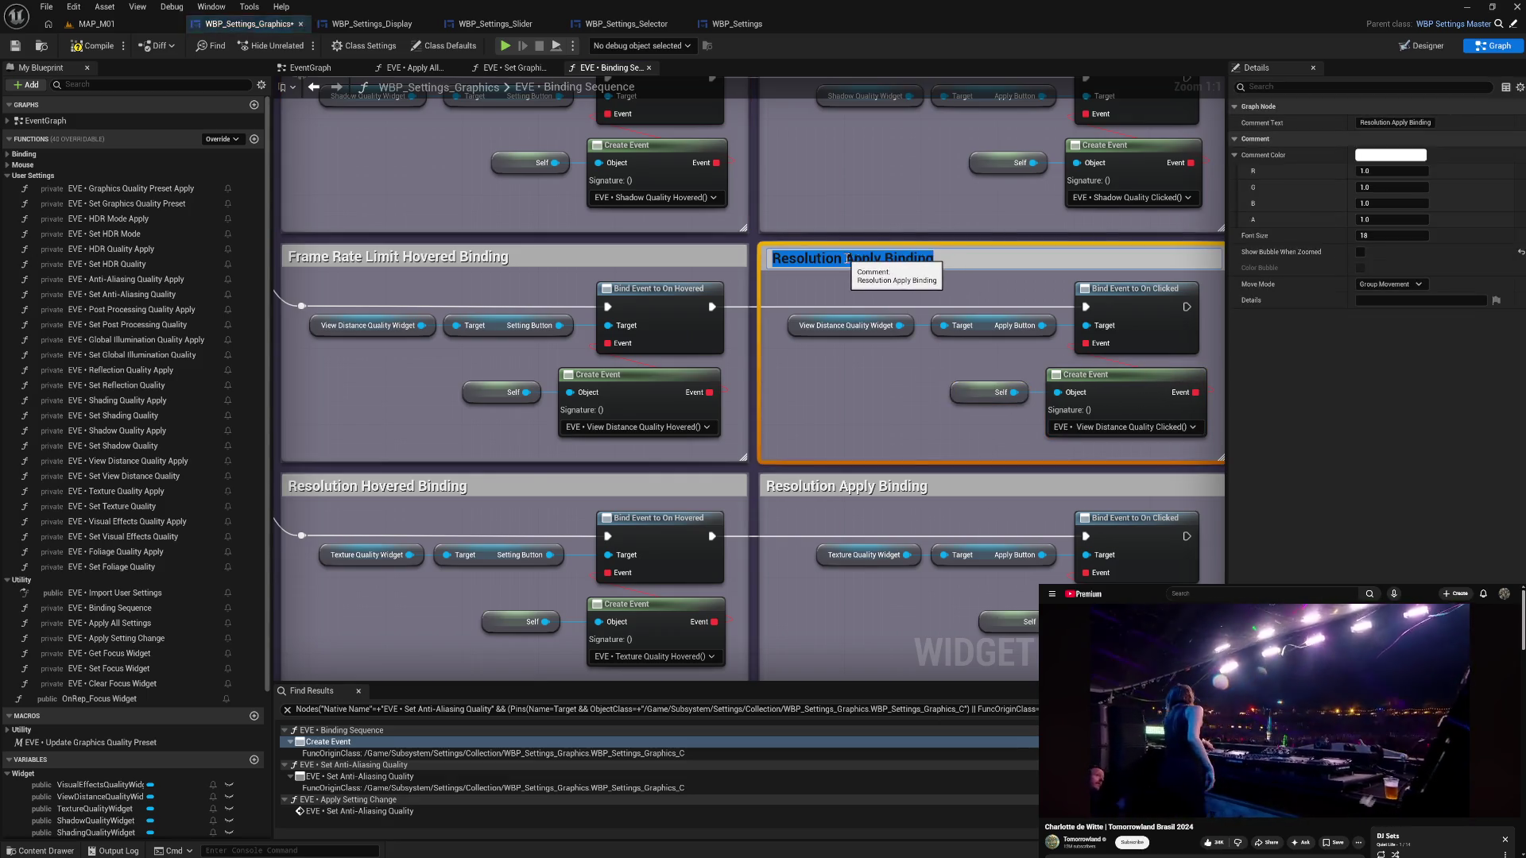
double_click(801, 260)
type("Vi")
type("ew Distance Q")
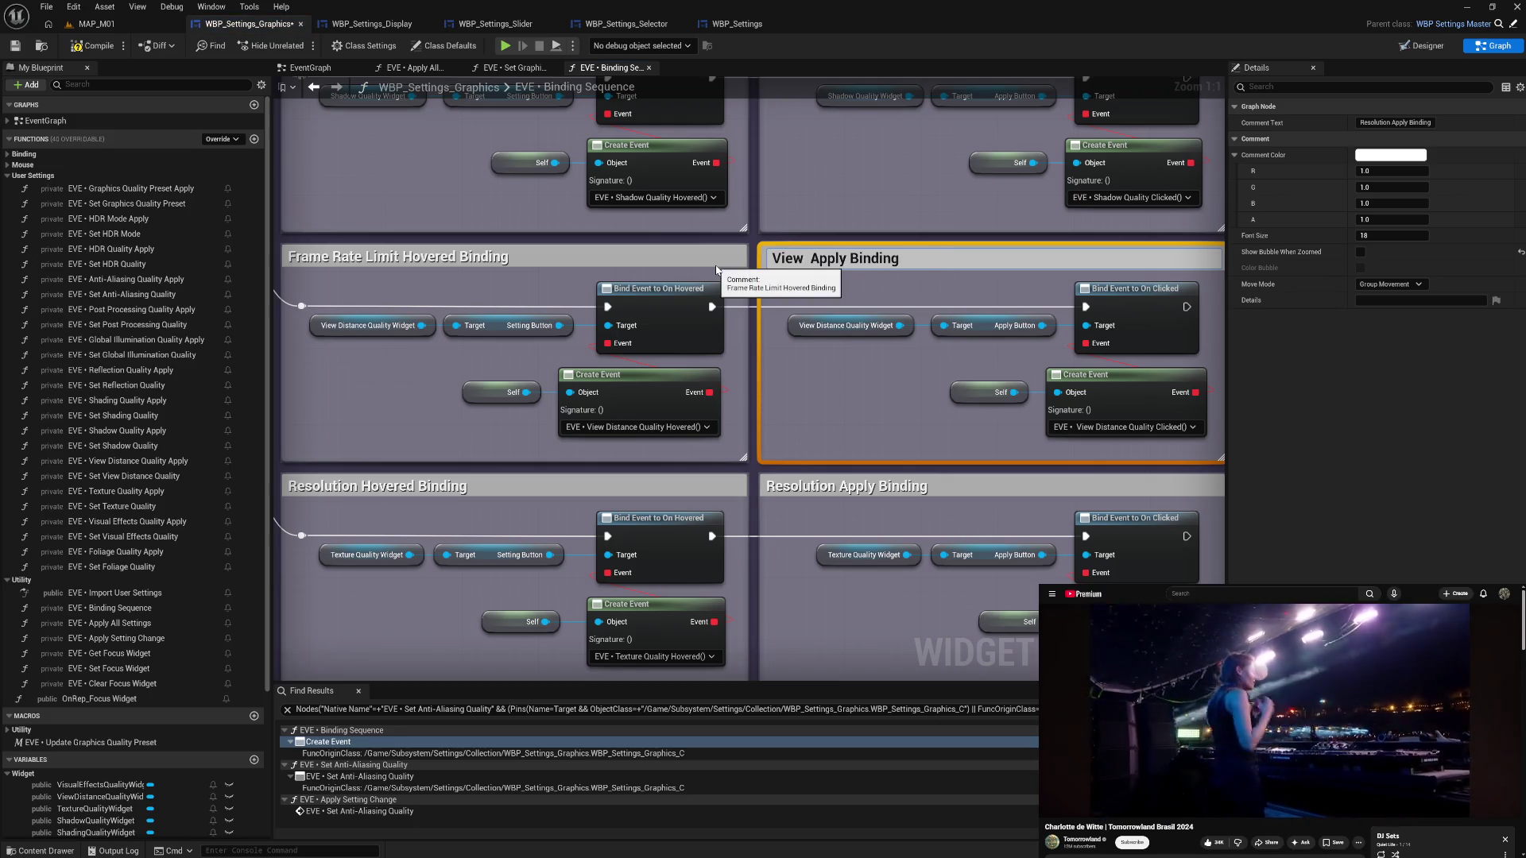
type("uality")
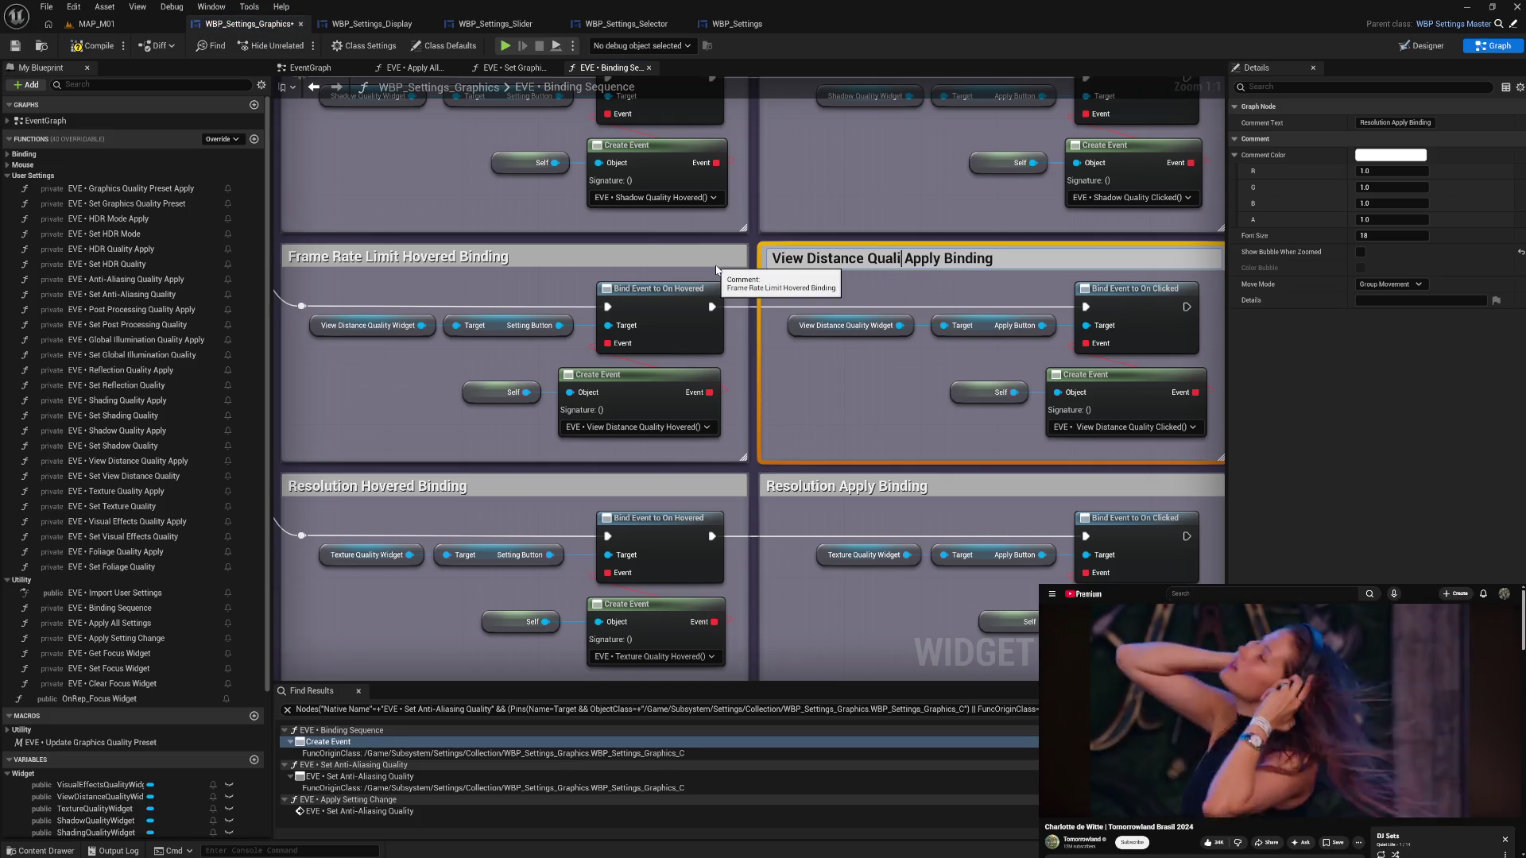
key("shift+Home")
key("ctrl+c")
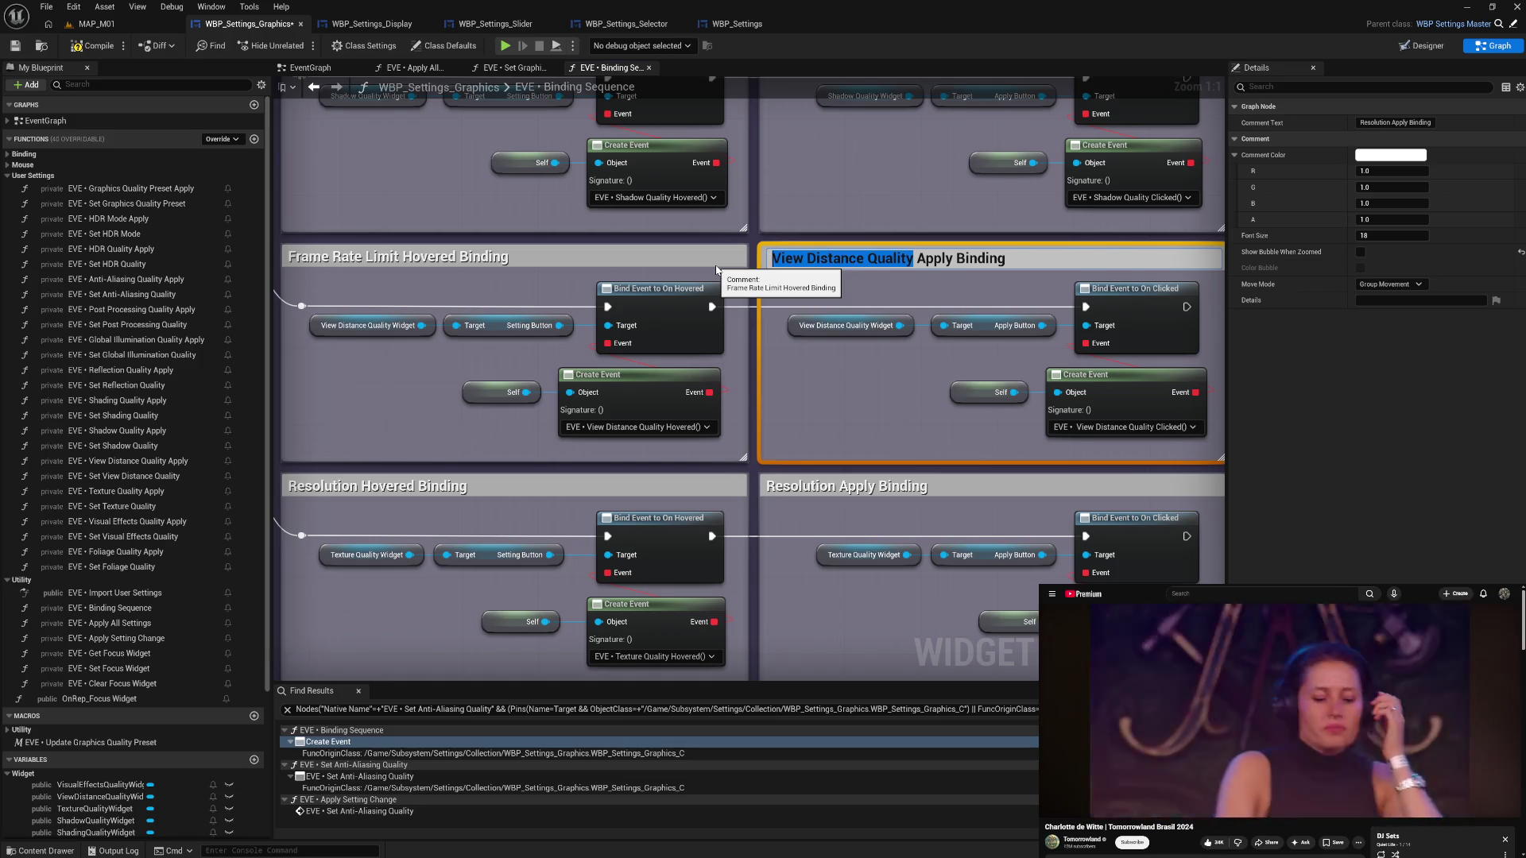
key("Return")
- Retitle the Frame Rate Limit Hovered comment to 'View Distance Quality Hovered Binding'
double_click(401, 258)
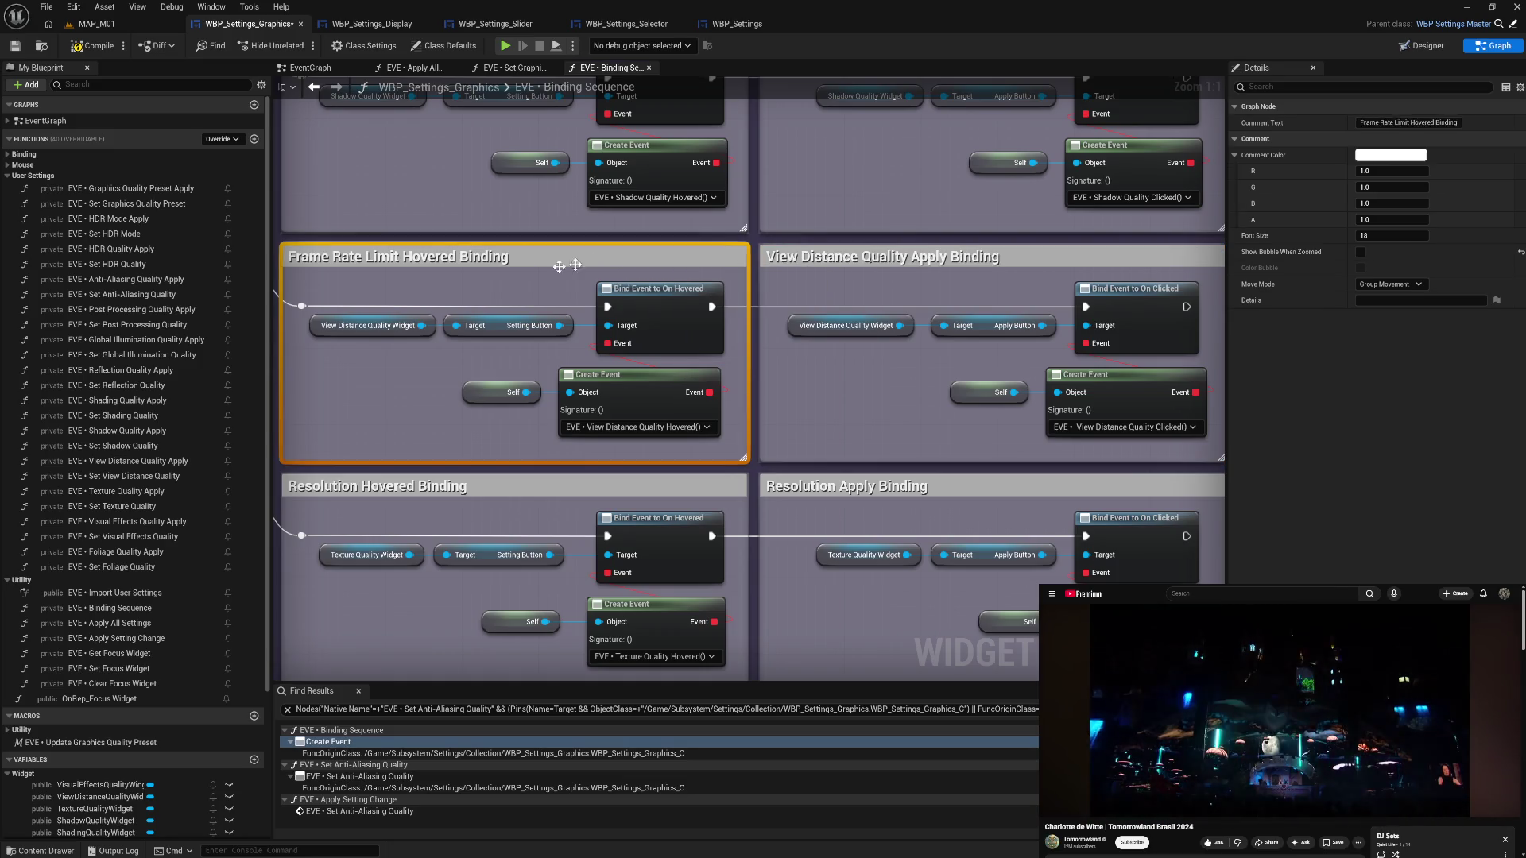
left_click(401, 258)
key("ctrl+v")
left_click(400, 406)
- Bind the next Create Event to EVE • Texture Quality Clicked and nudge its nodes left
left_click_drag(827, 546, 812, 328)
left_click(1104, 447)
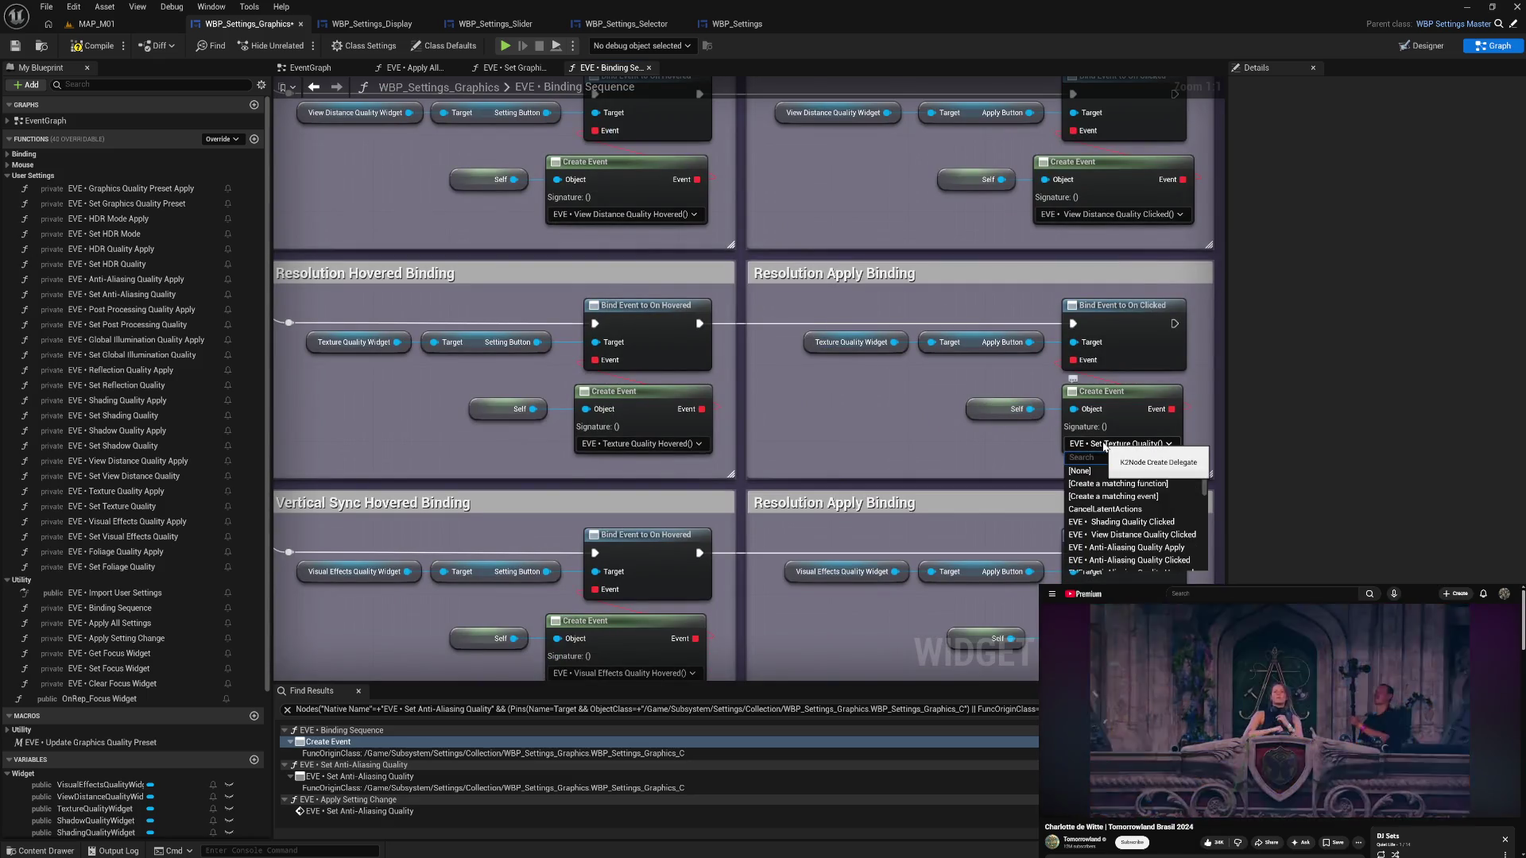
type("tex cl")
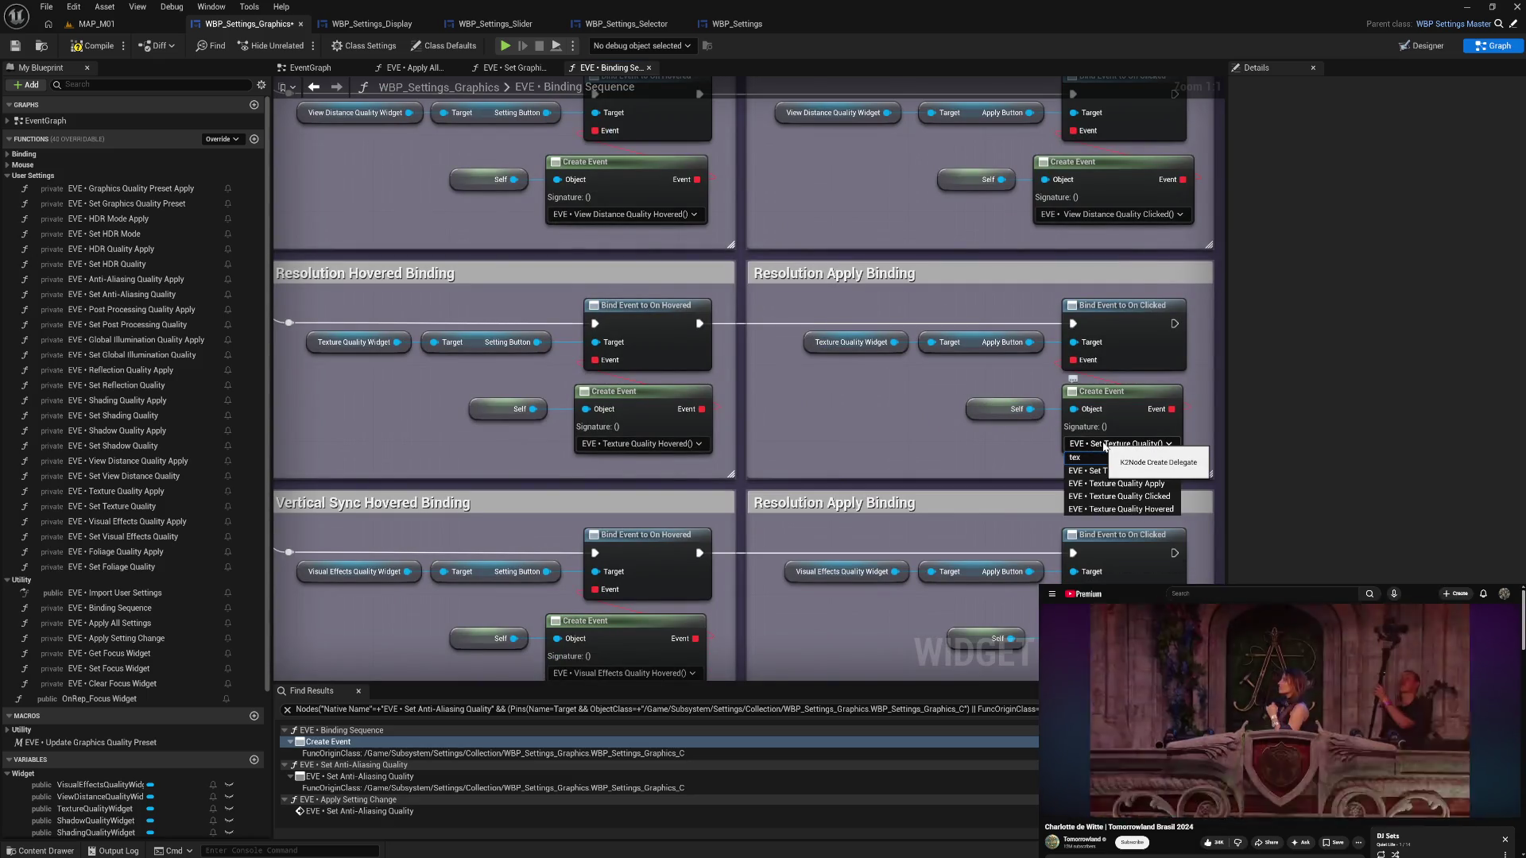
left_click(1087, 470)
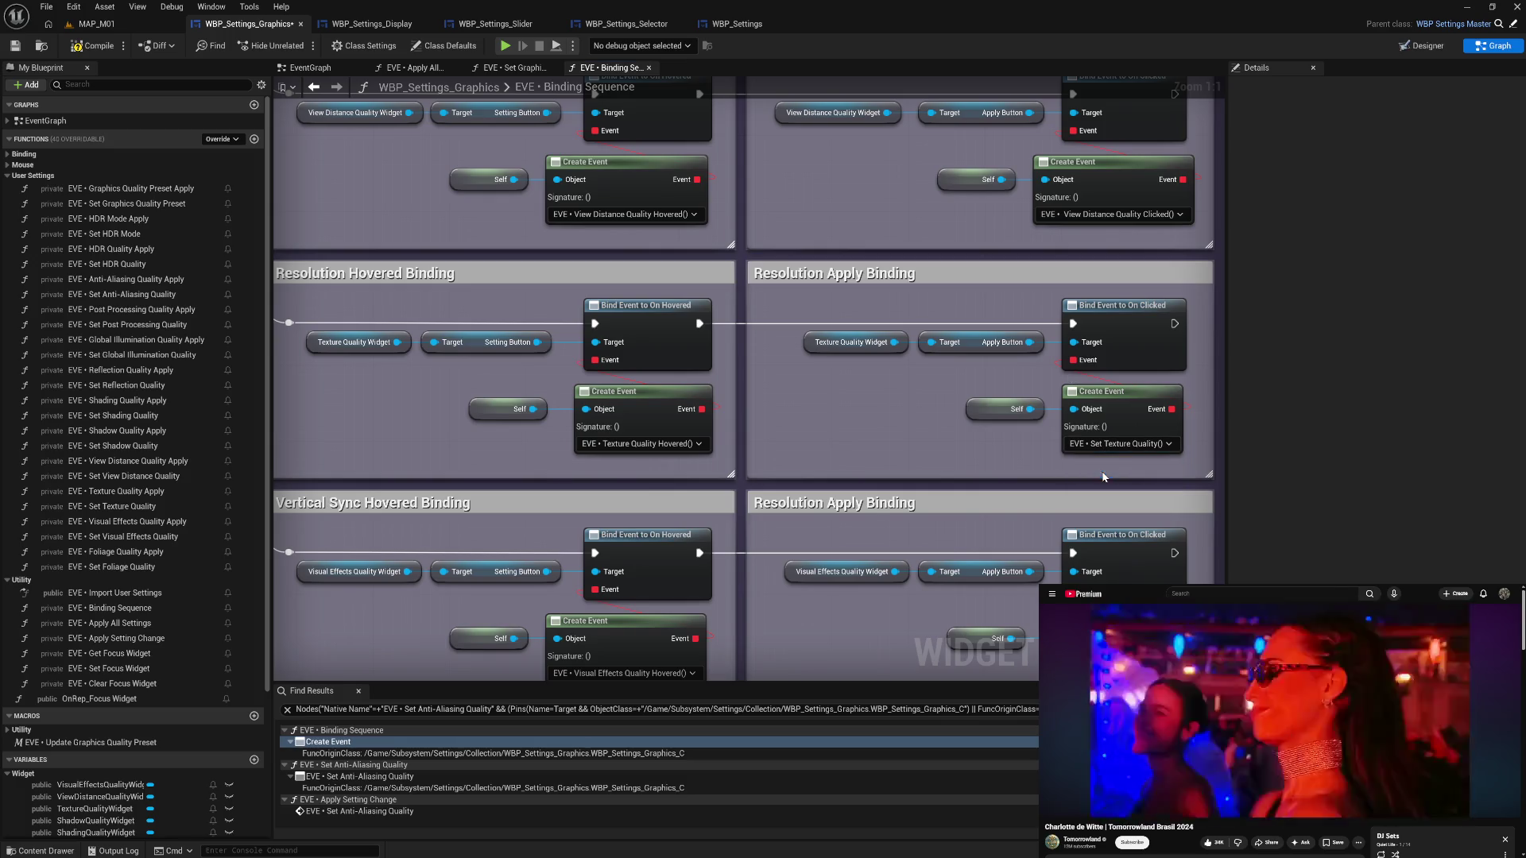
mouse_move(1046, 408)
left_mouse_down()
mouse_move(1129, 418)
mouse_move(1108, 400)
left_mouse_up()
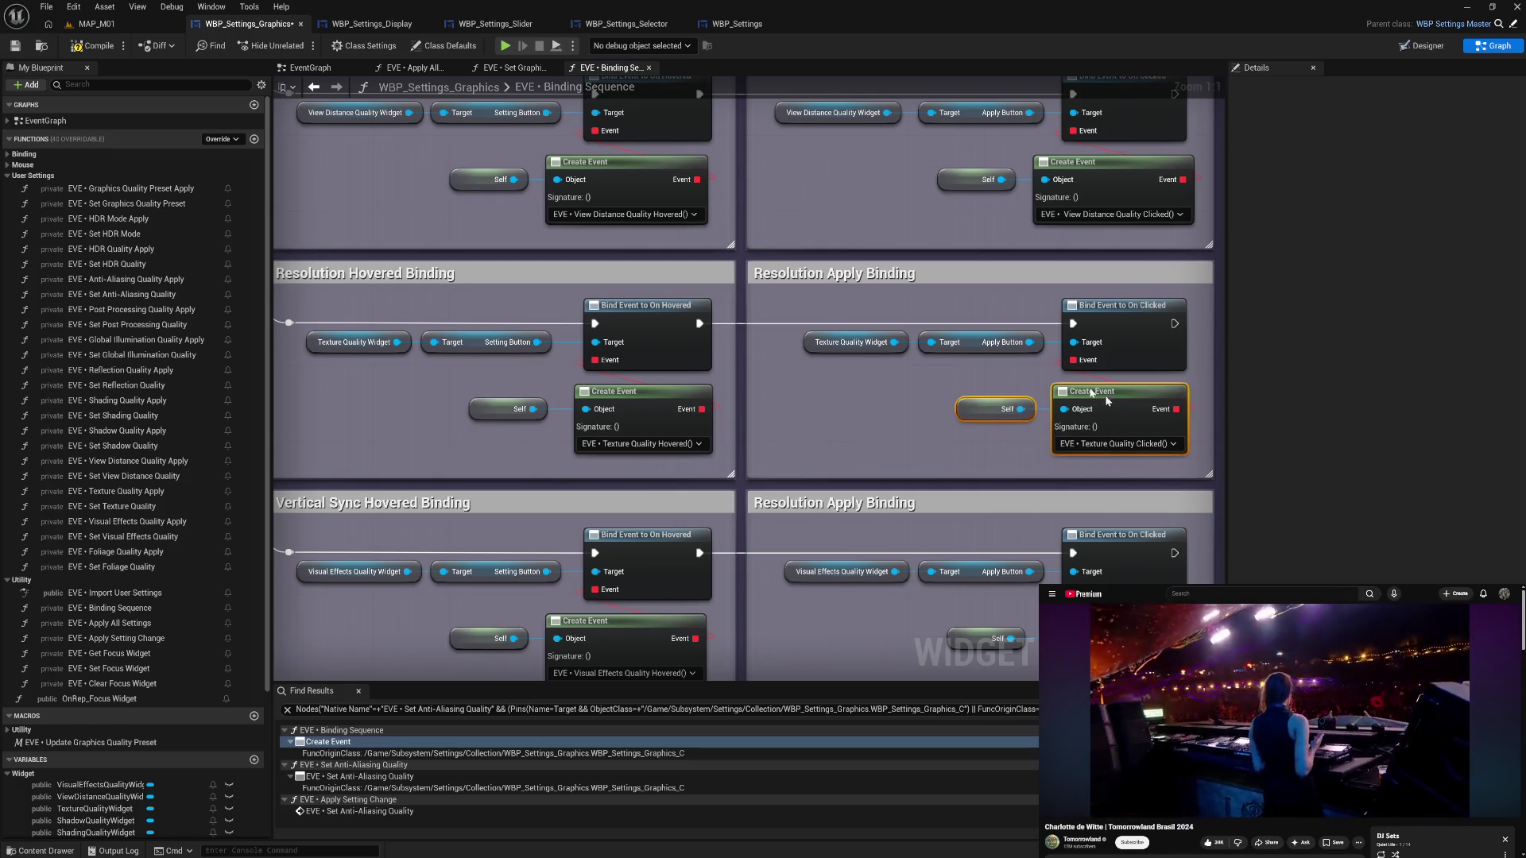
- Retitle the Resolution Apply comment to 'Texture Quality Apply Binding'
double_click(866, 277)
double_click(787, 275)
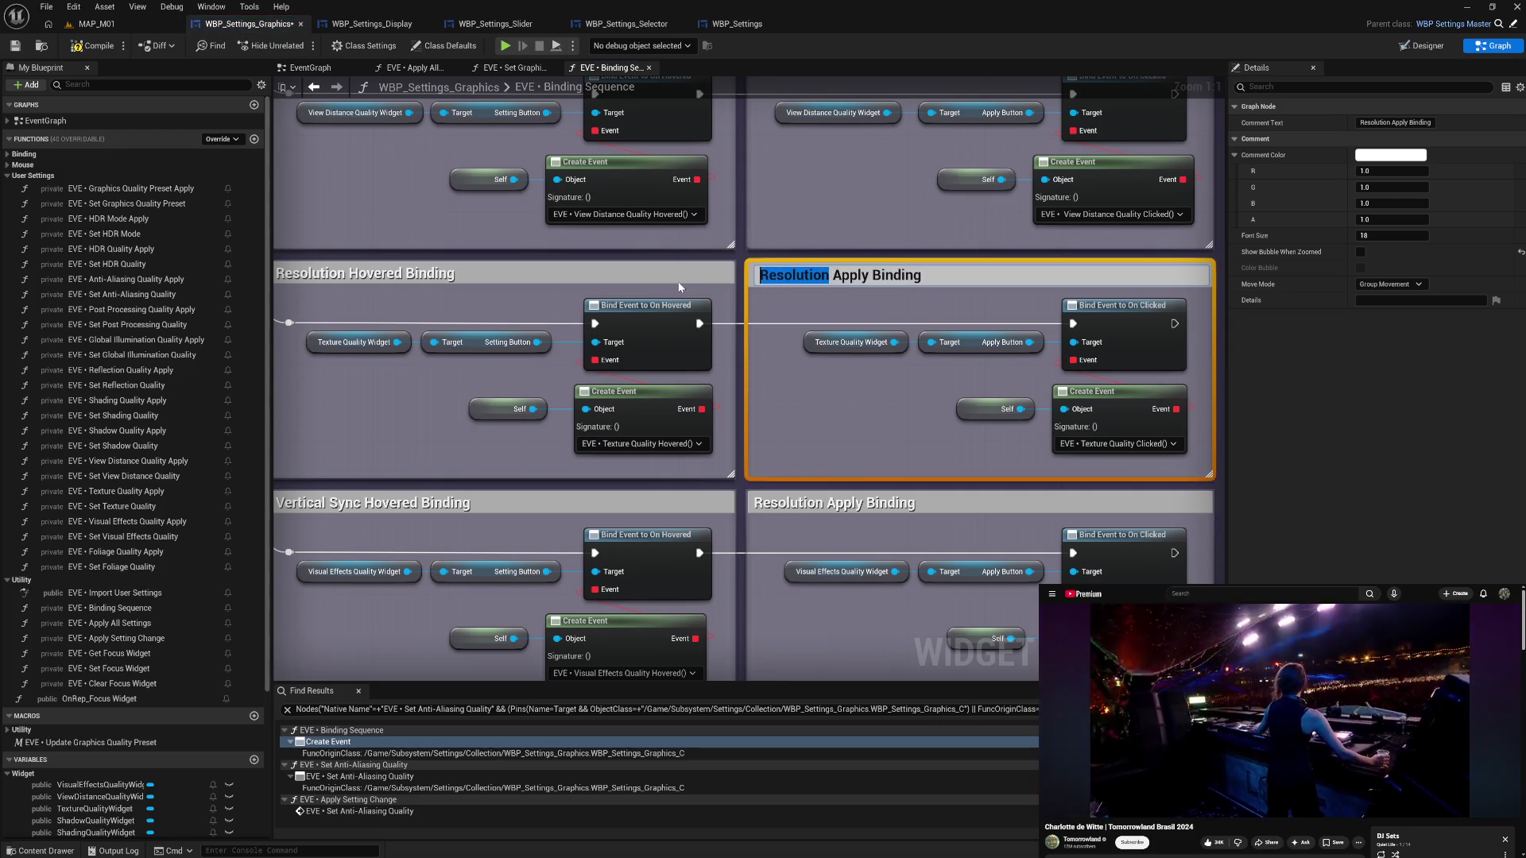
type("Text")
type("ure Quality")
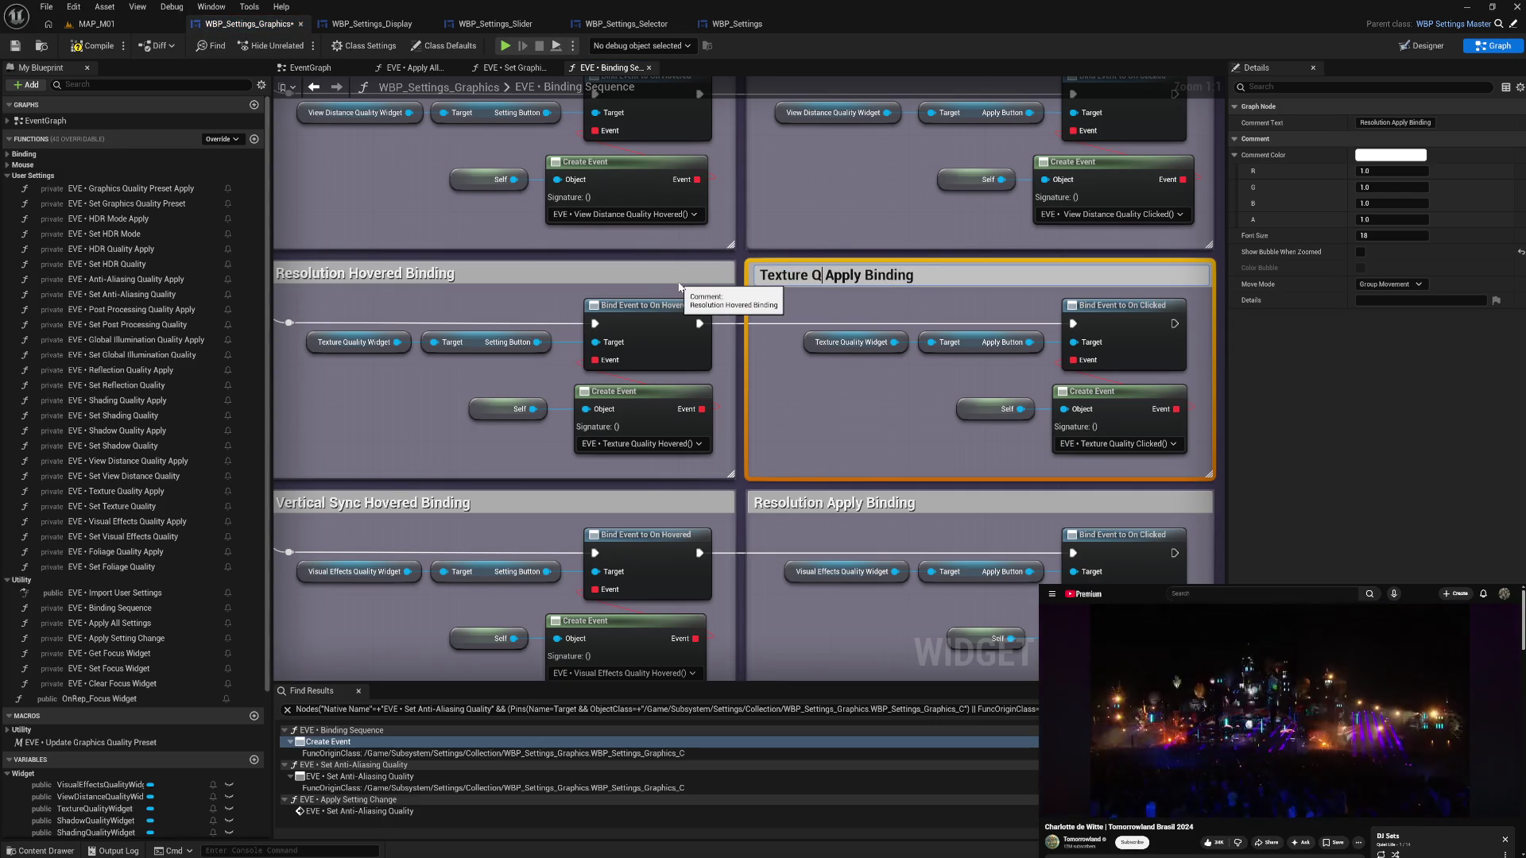
key("shift+Home")
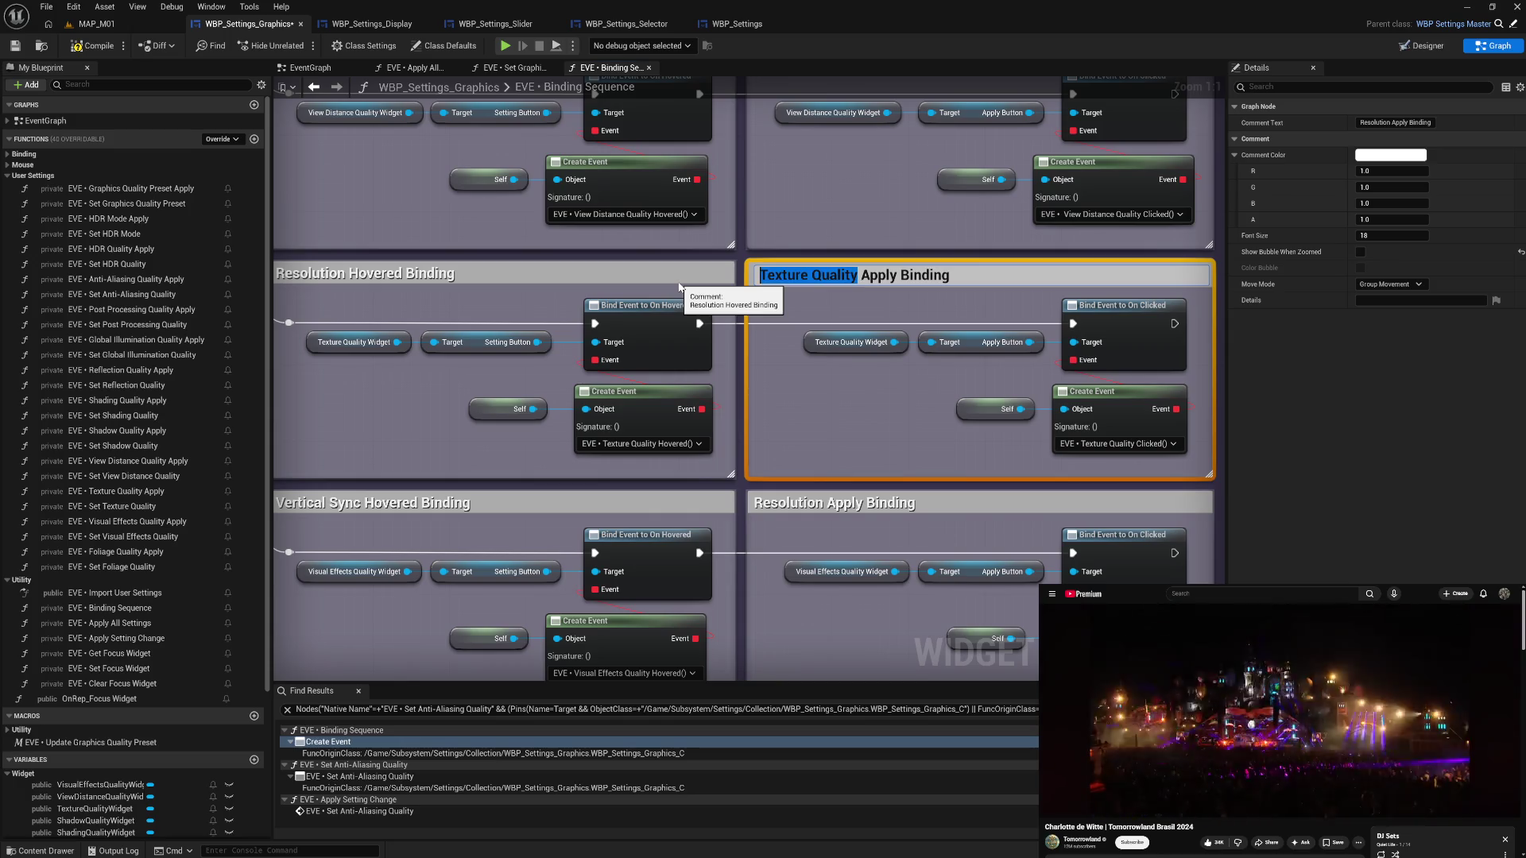
key("Return")
- Retitle the Resolution Hovered comment to 'Texture Quality Hovered Binding'
double_click(367, 274)
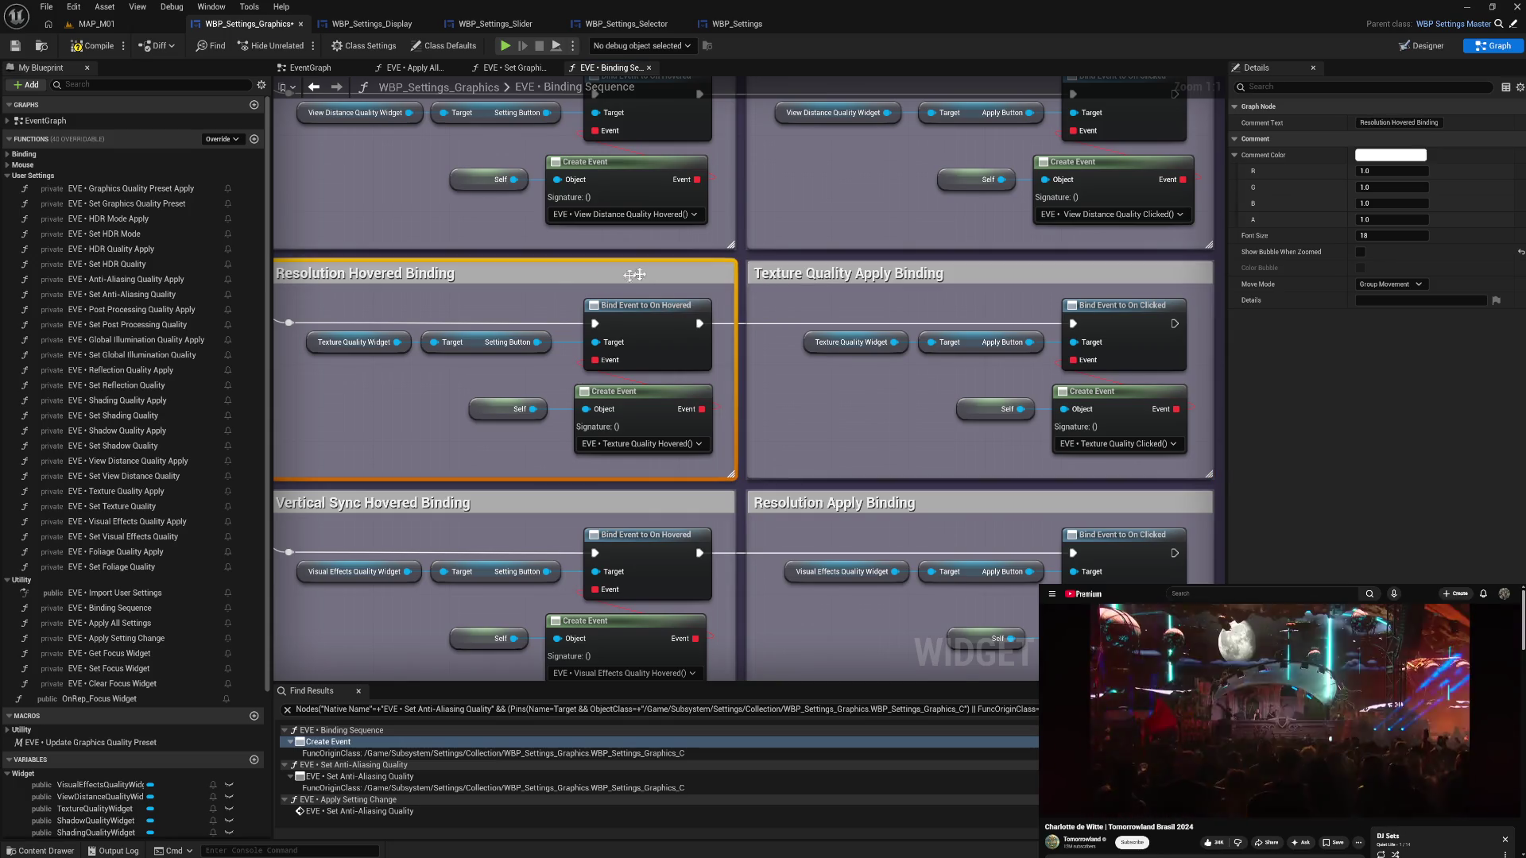
left_click_drag(355, 274, 282, 274)
type("Texture Quality")
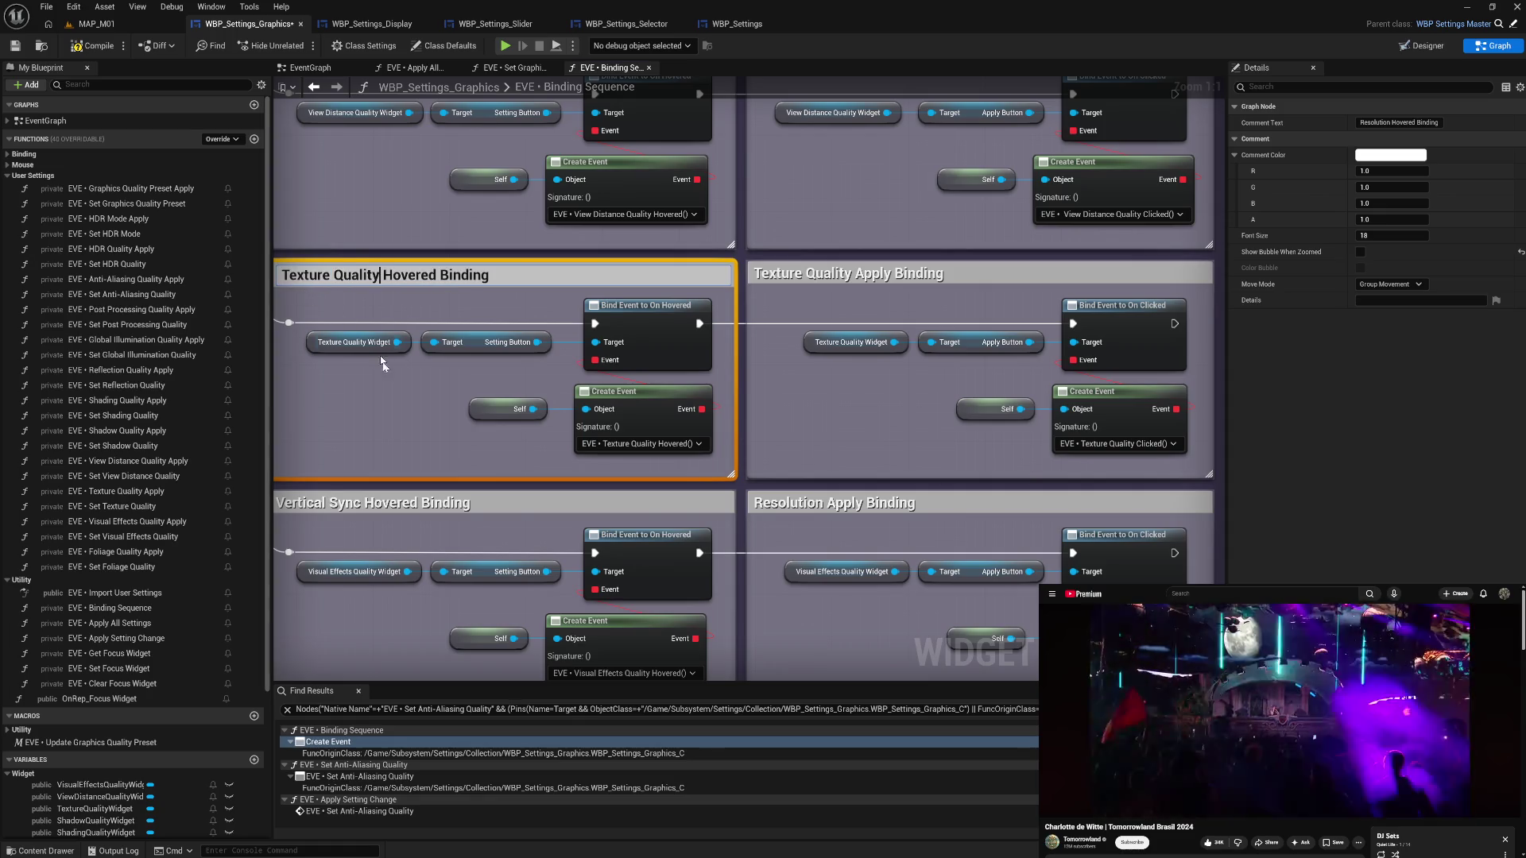
left_click(400, 438)
left_click_drag(787, 525, 793, 268)
- Bind the Create Event to EVE • Visual Effects Quality Clicked and nudge its nodes left
left_click(1066, 409)
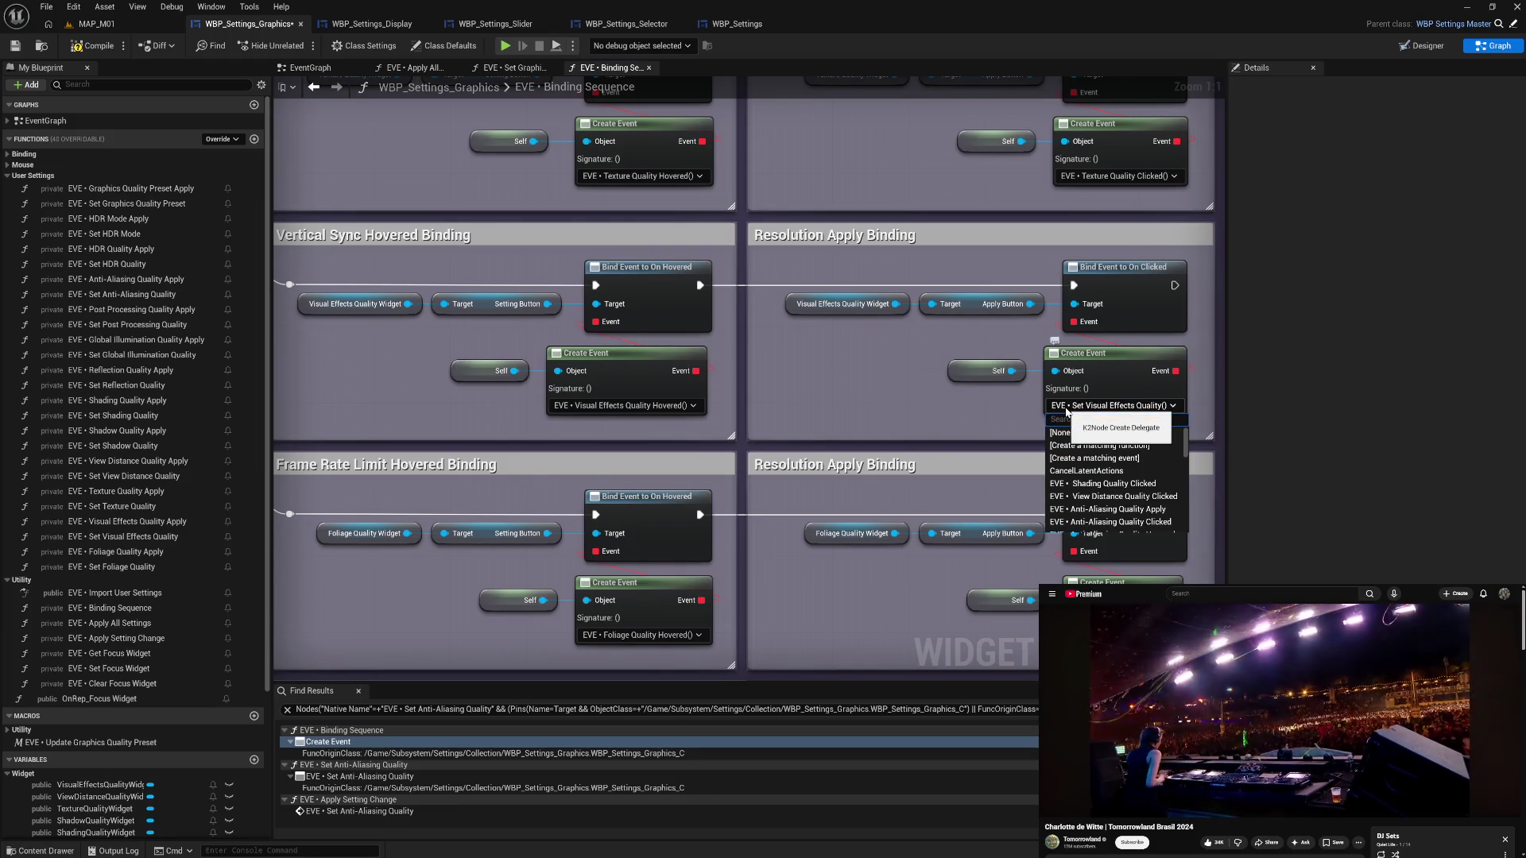
type("vis")
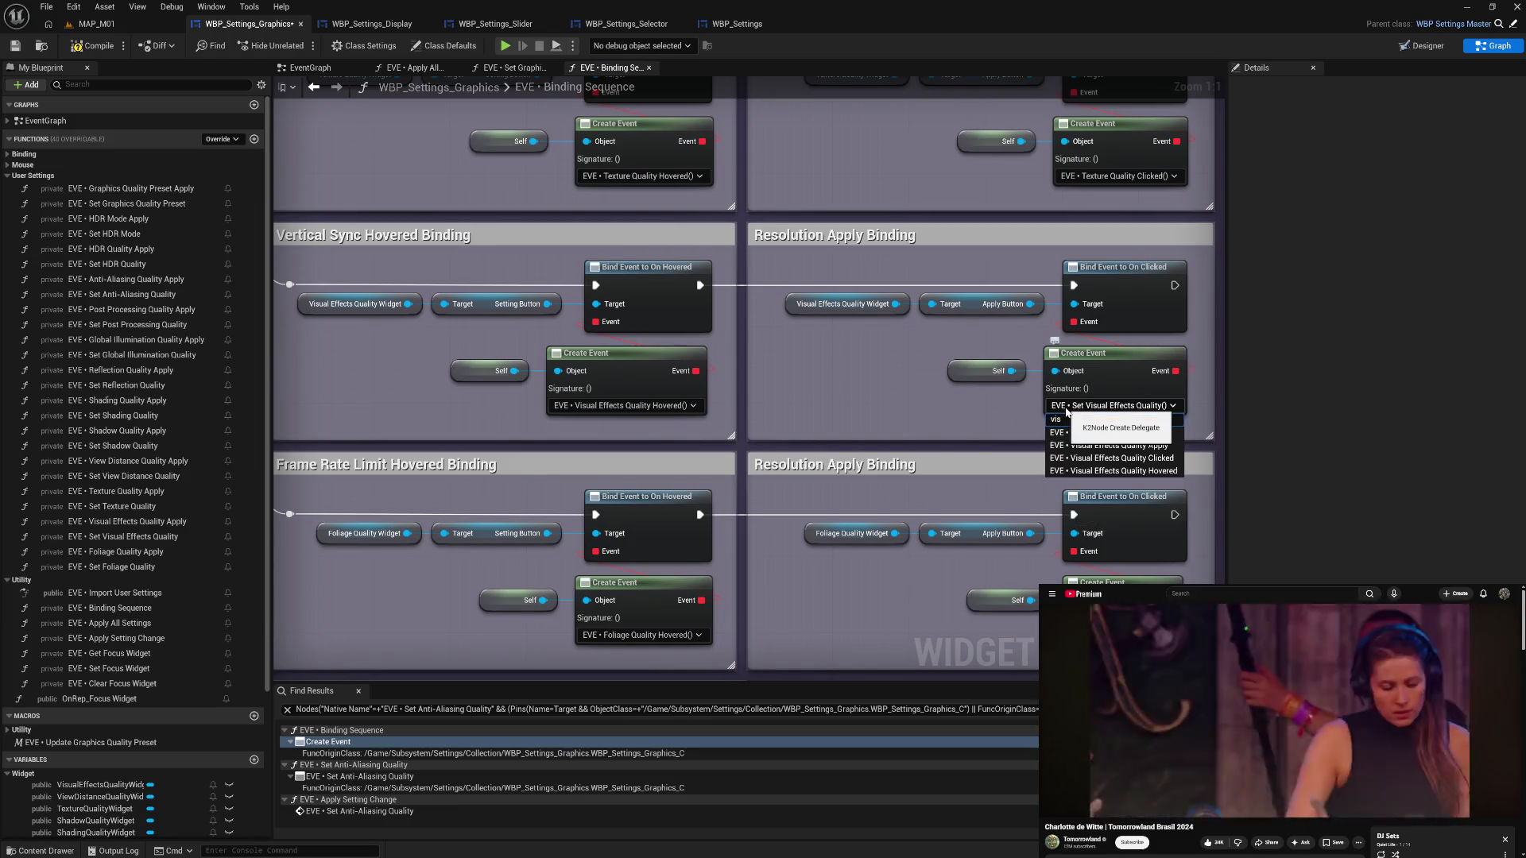
type(" c")
left_click(1063, 432)
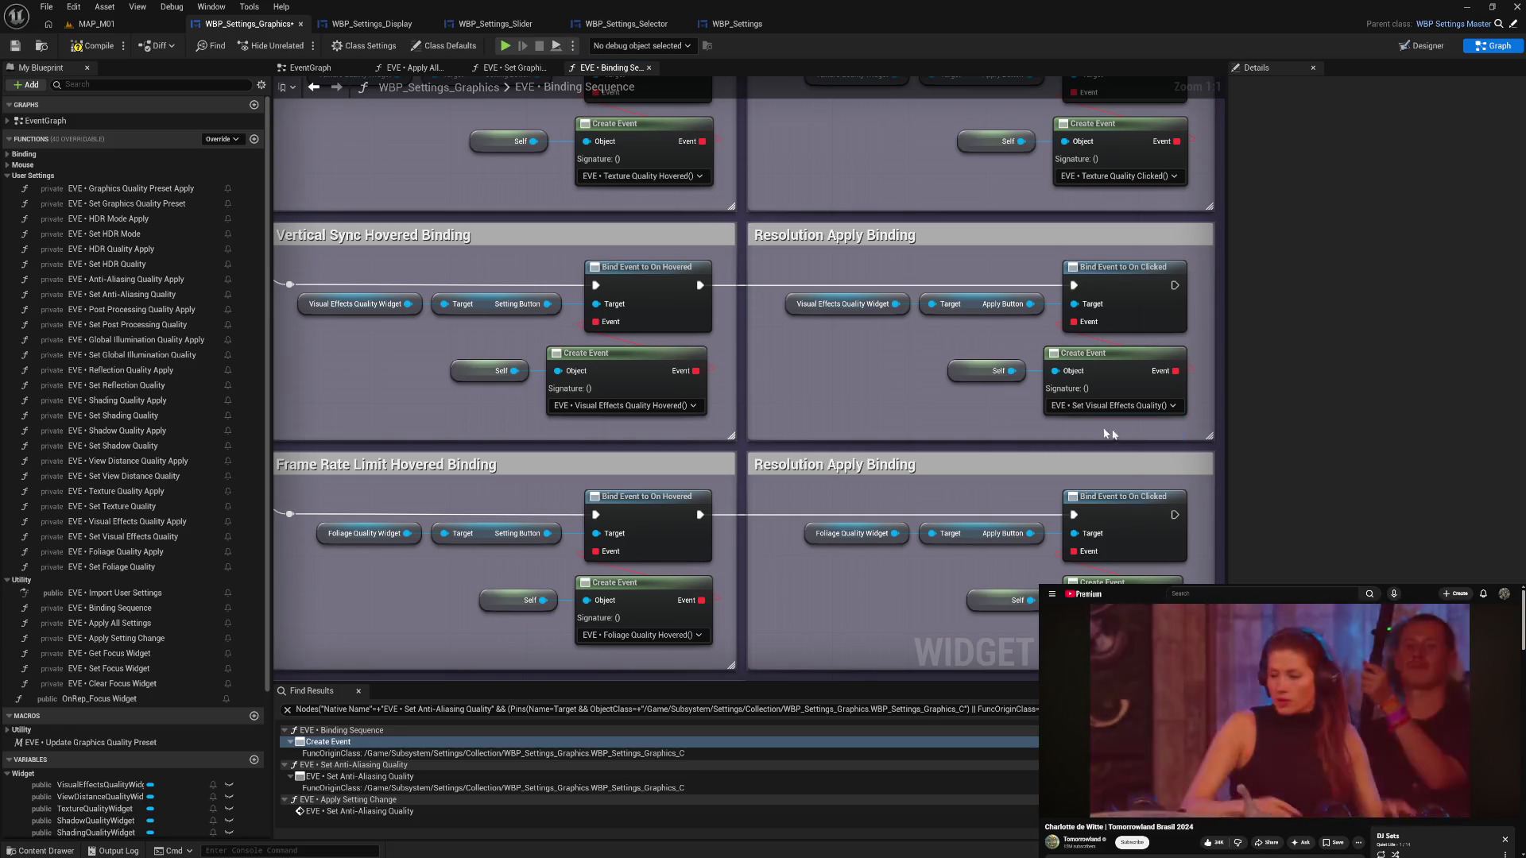
left_click(1120, 377)
left_click_drag(1119, 377, 1115, 376)
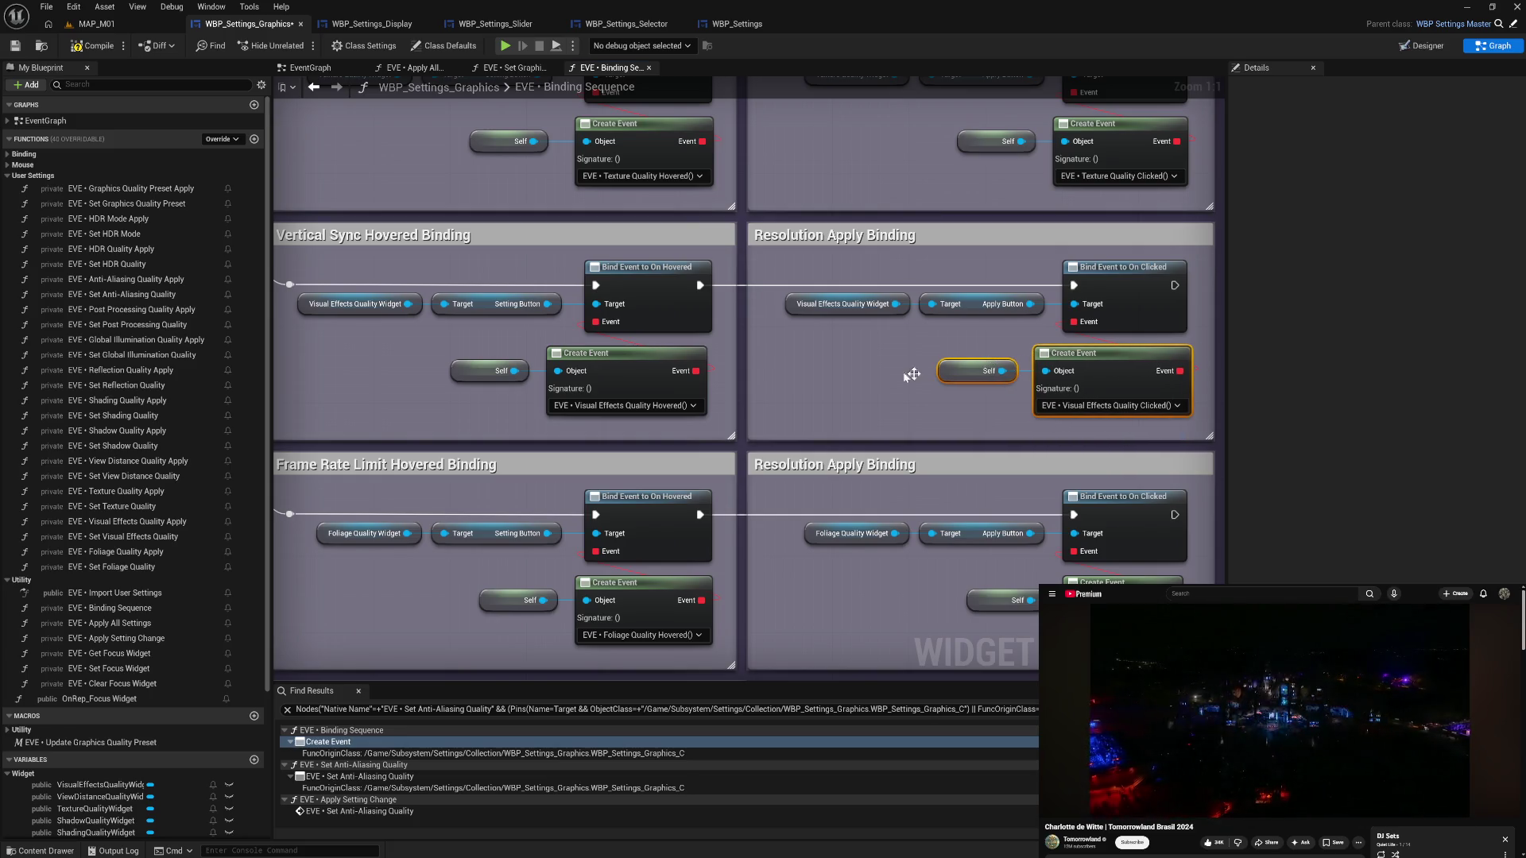
- Retitle the Resolution Apply comment to 'Visual Effects Quality Apply Binding'
double_click(863, 232)
left_click_drag(863, 232, 751, 240)
type("Visua")
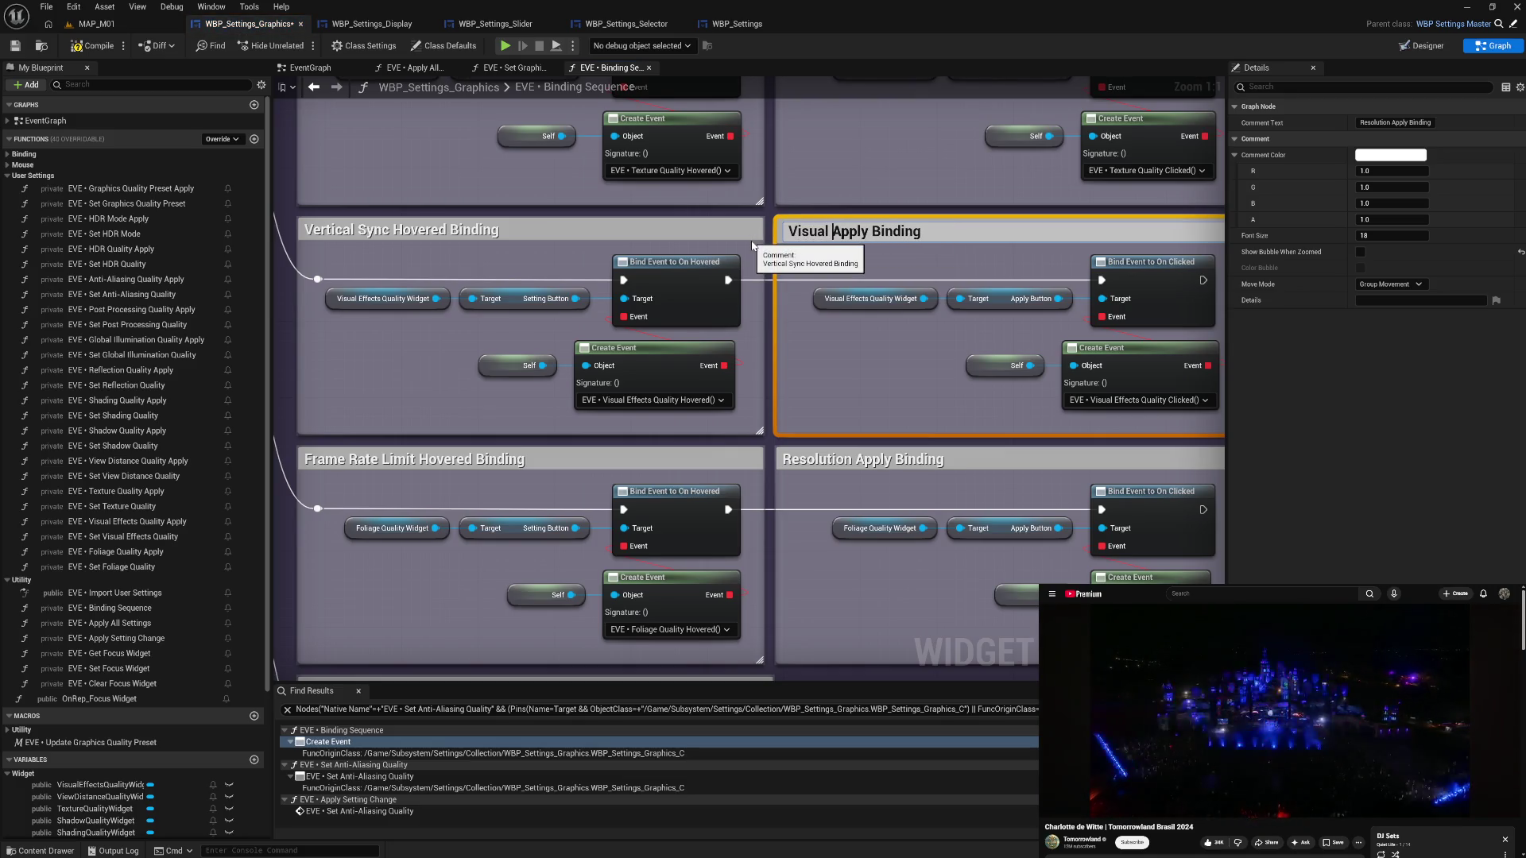
type("ffe c")
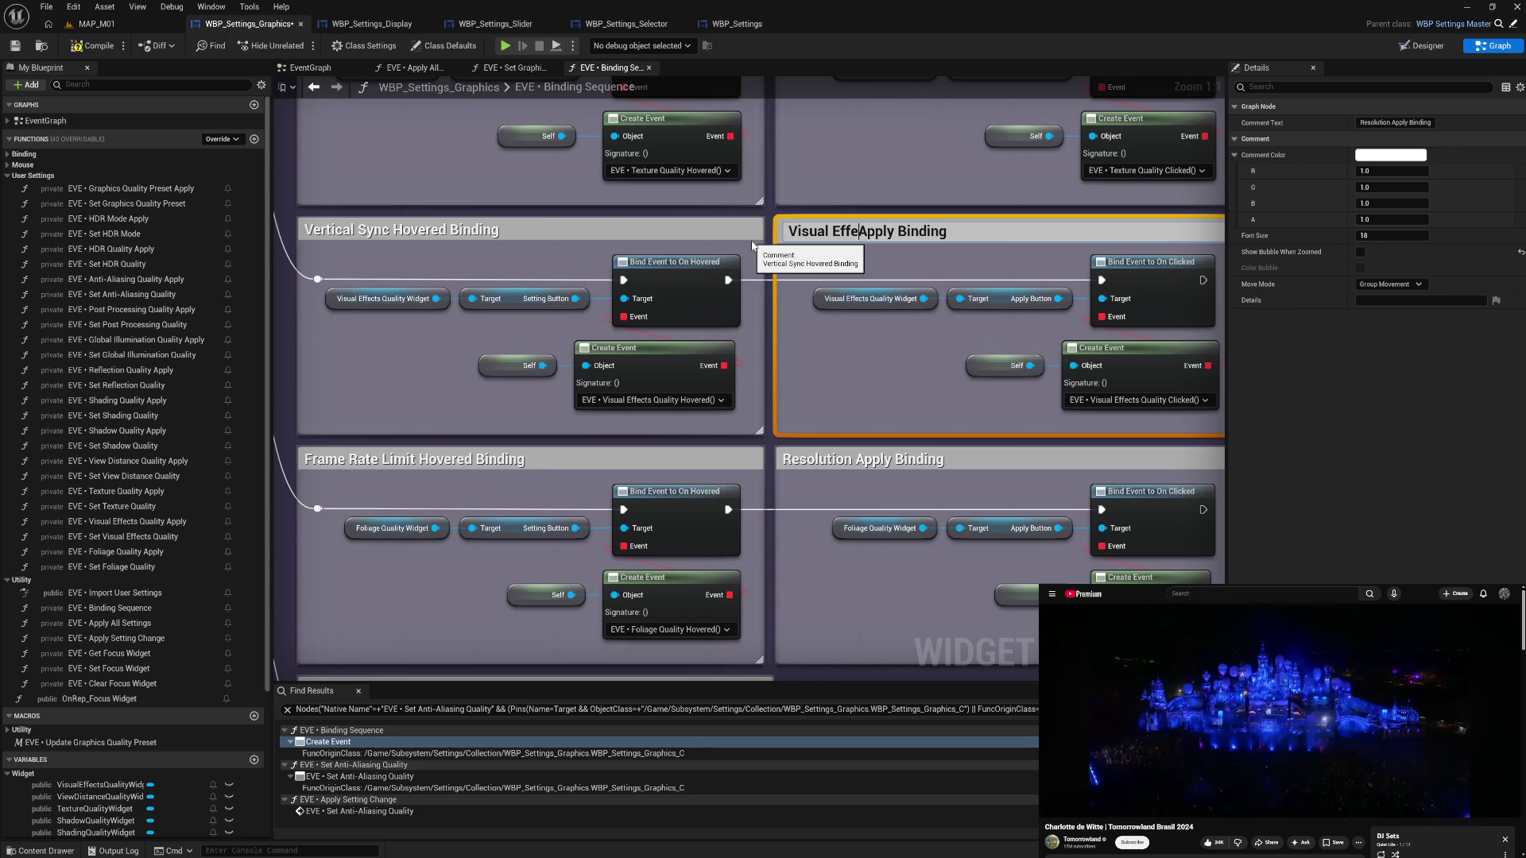
type("ts Quality")
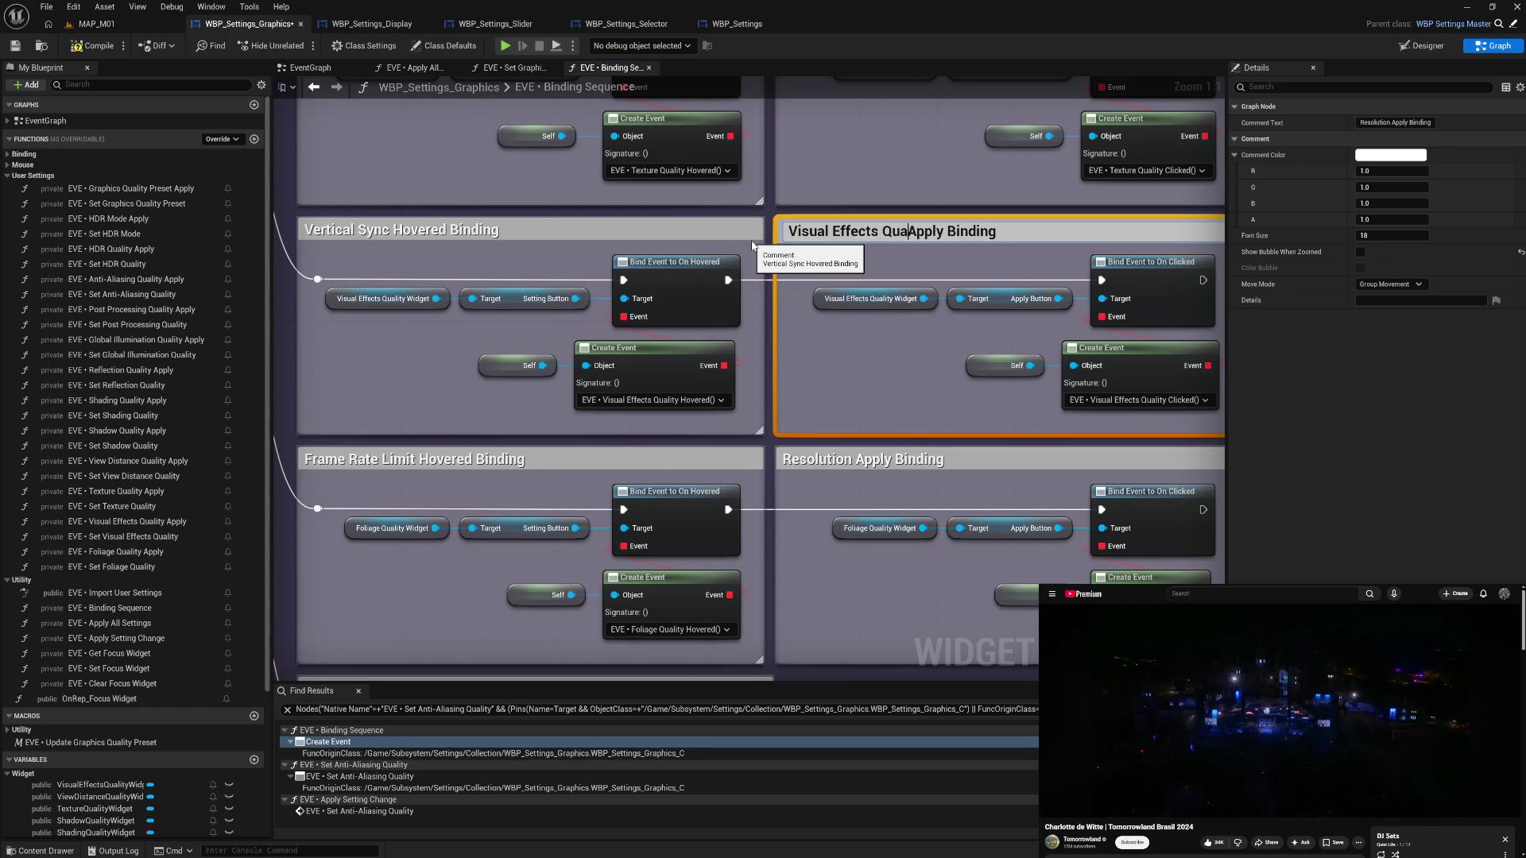
key("shift+Home")
key("ctrl+c")
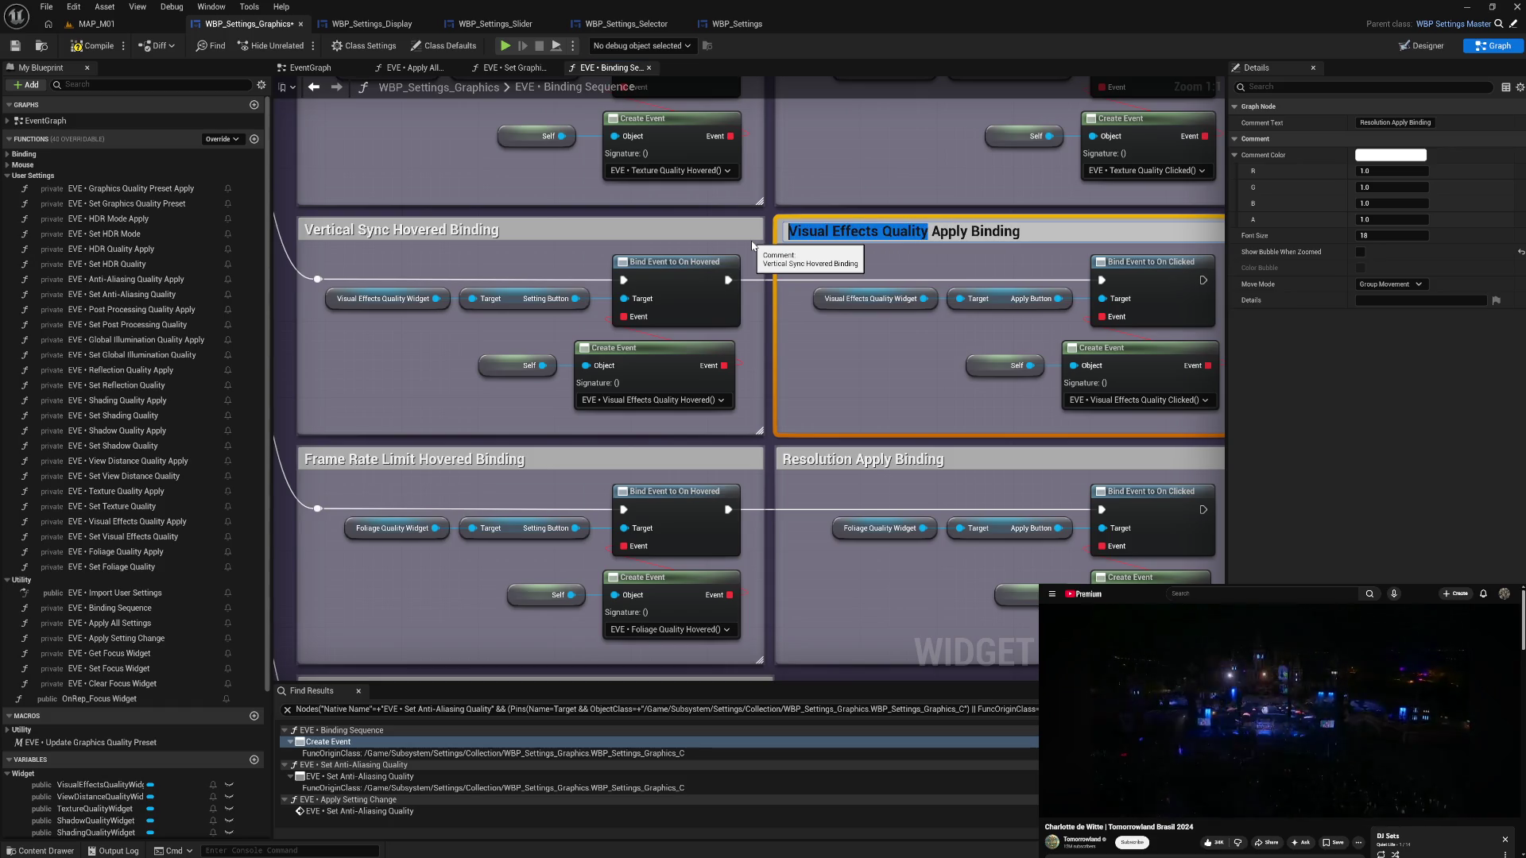
key("Return")
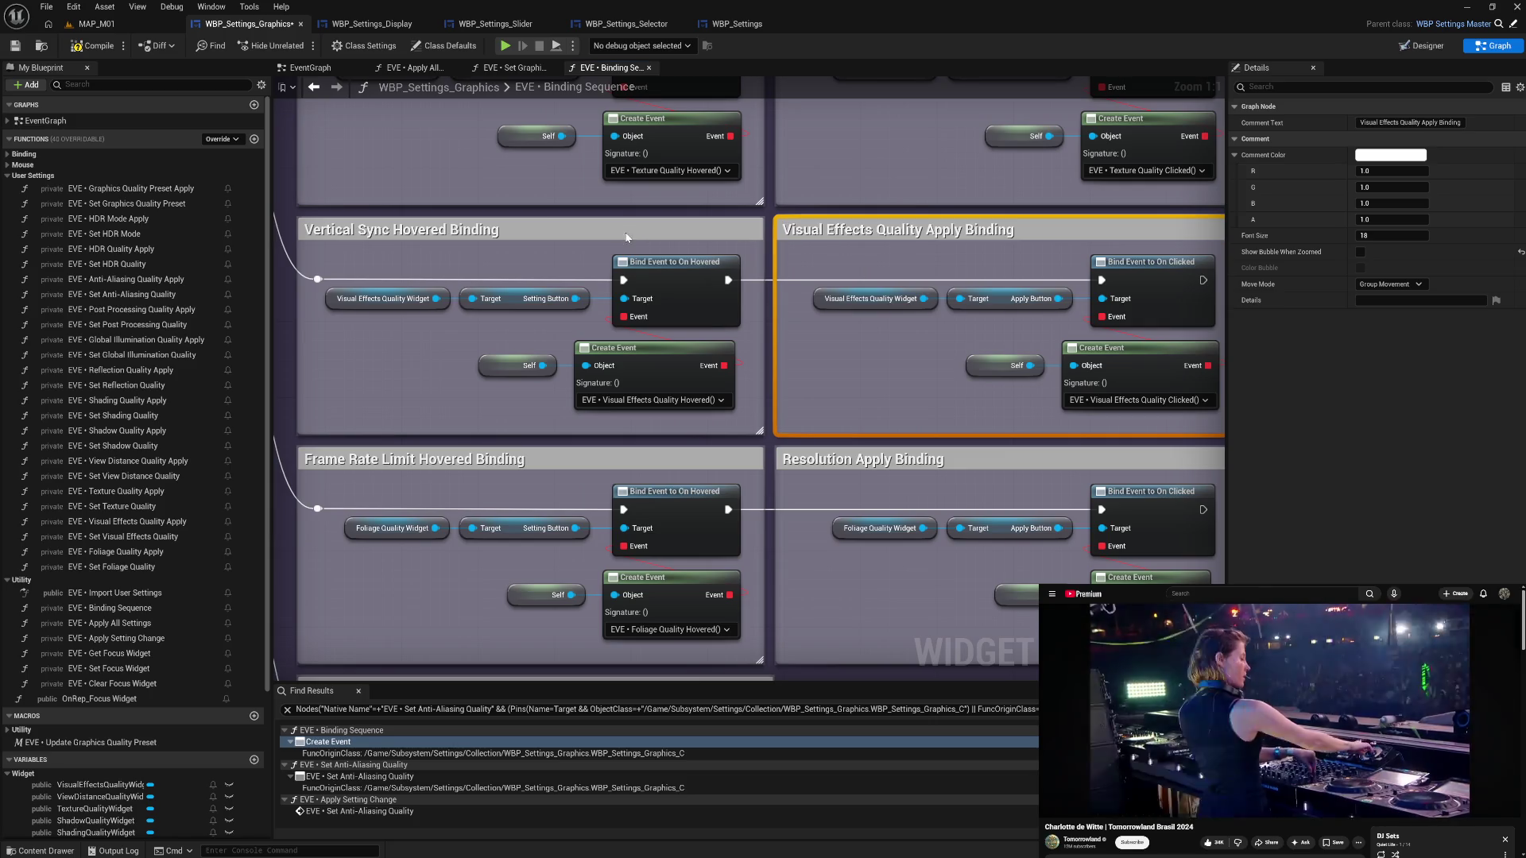
- Retitle the Vertical Sync Hovered comment to 'Visual Effects Quality Hovered Binding'
double_click(389, 231)
left_click(389, 231)
key("shift+Home")
key("ctrl+v")
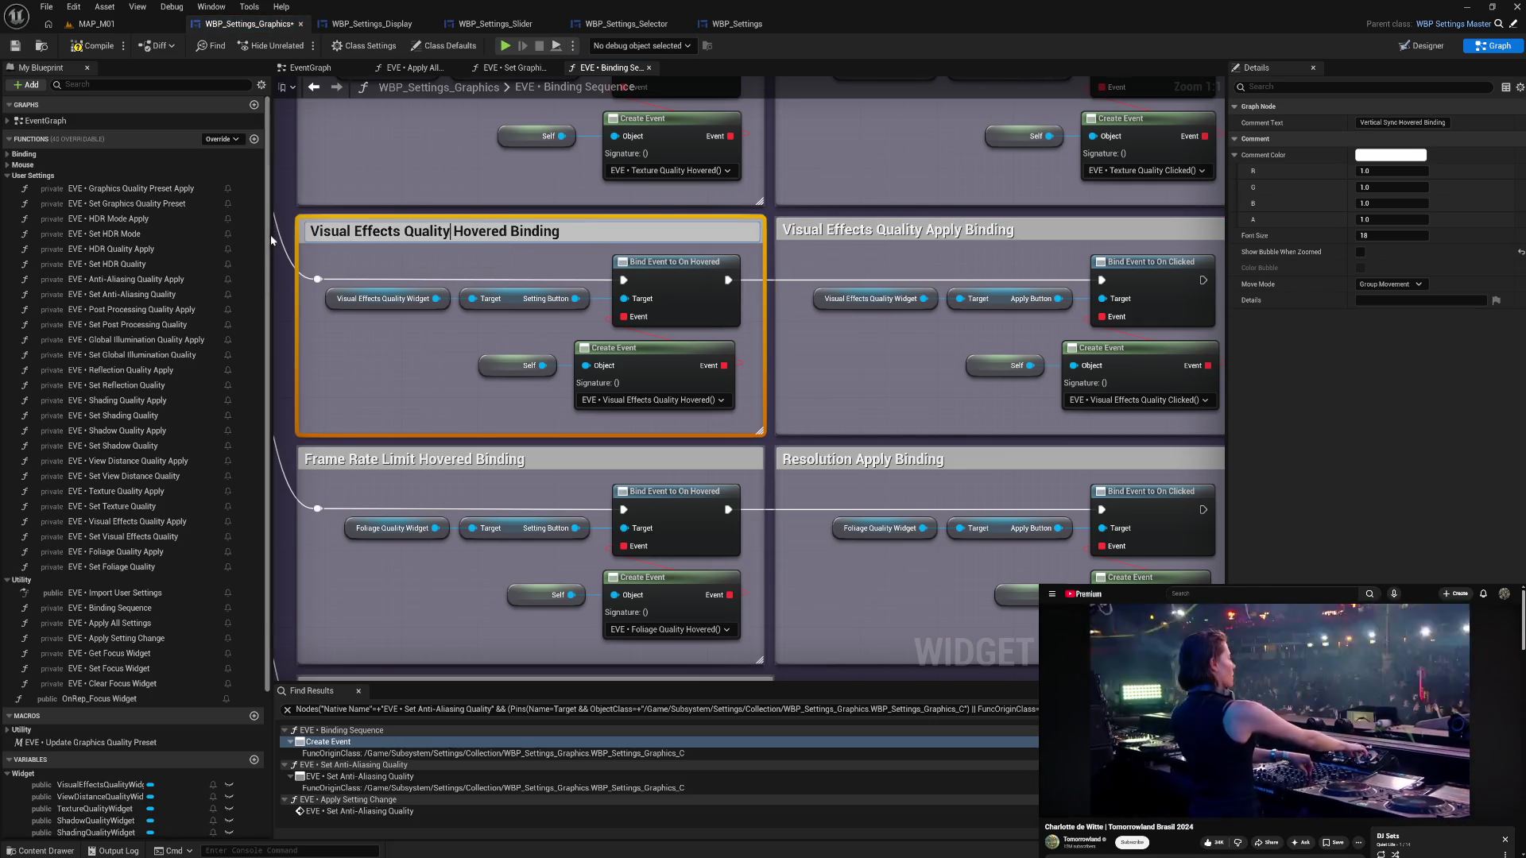
left_click(418, 365)
mouse_move(753, 516)
left_mouse_down()
mouse_move(776, 374)
mouse_move(793, 367)
left_mouse_up()
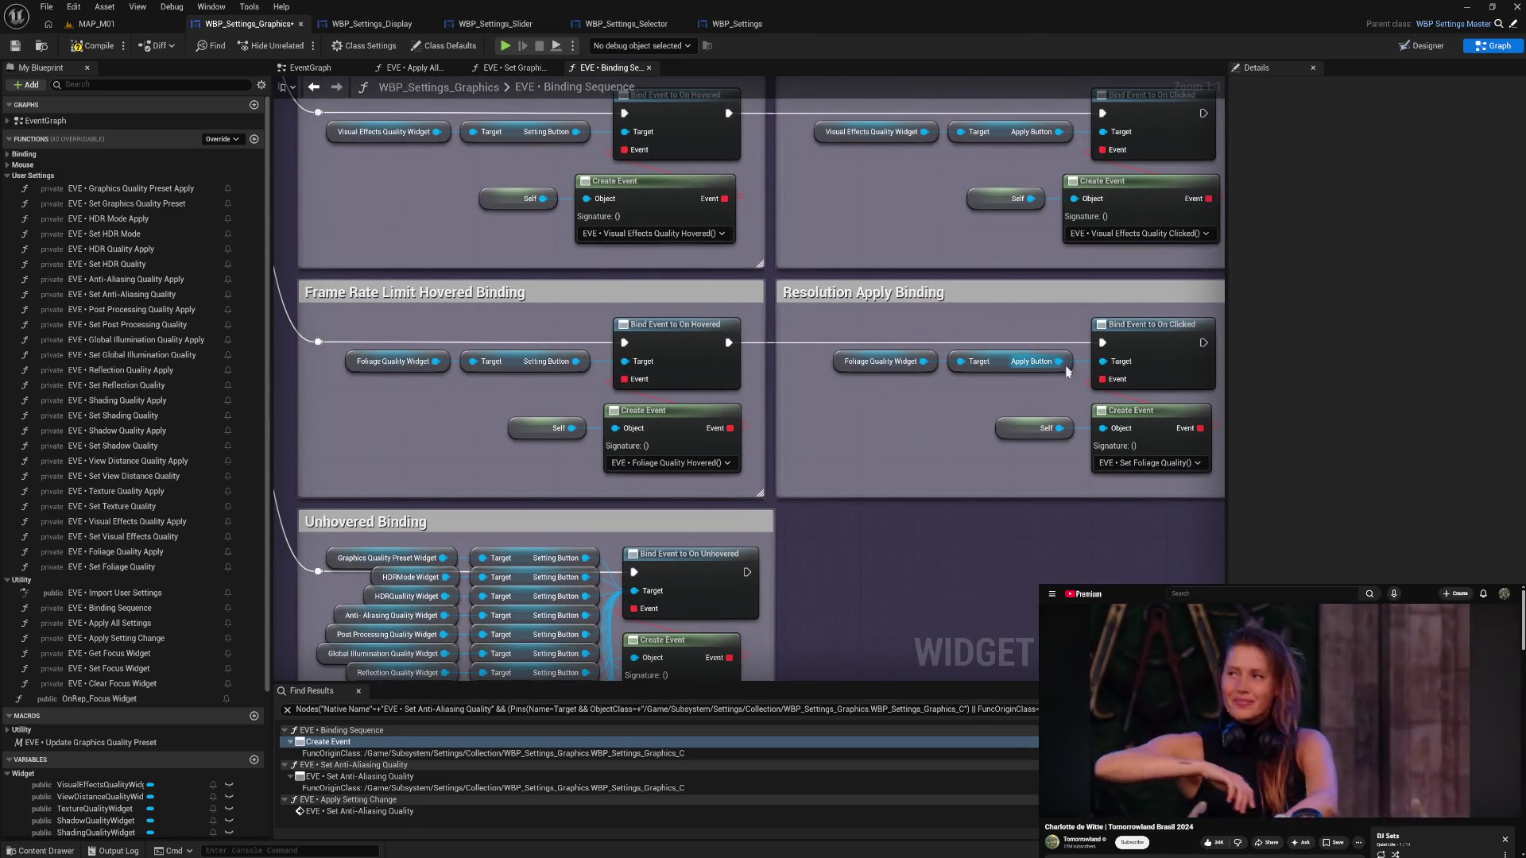
- Bind the Create Event to EVE • Foliage Quality Clicked and select its Self and Create Event nodes
left_click(1129, 464)
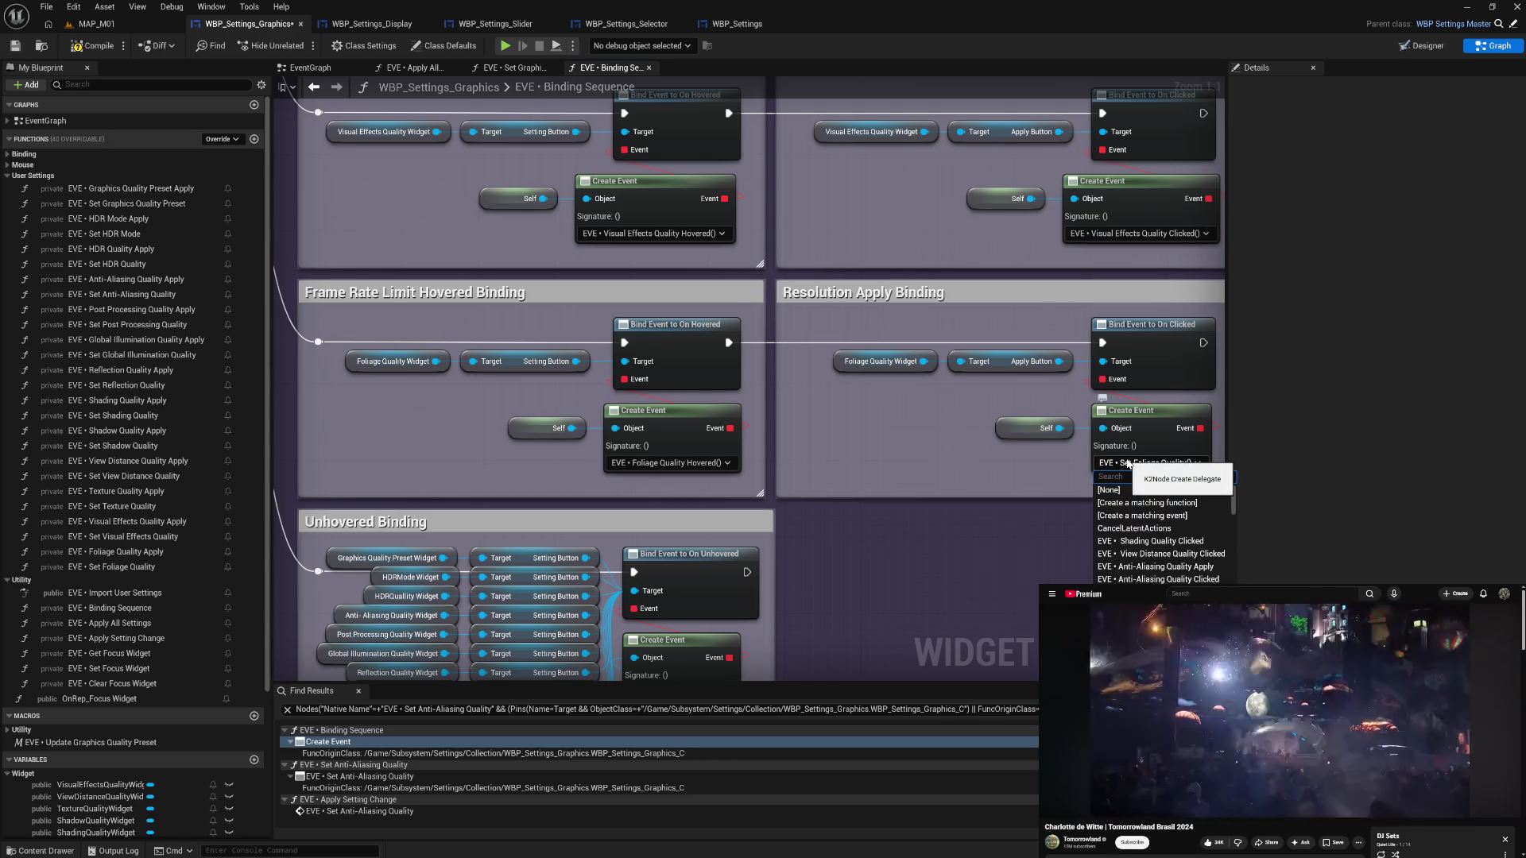
type("foli")
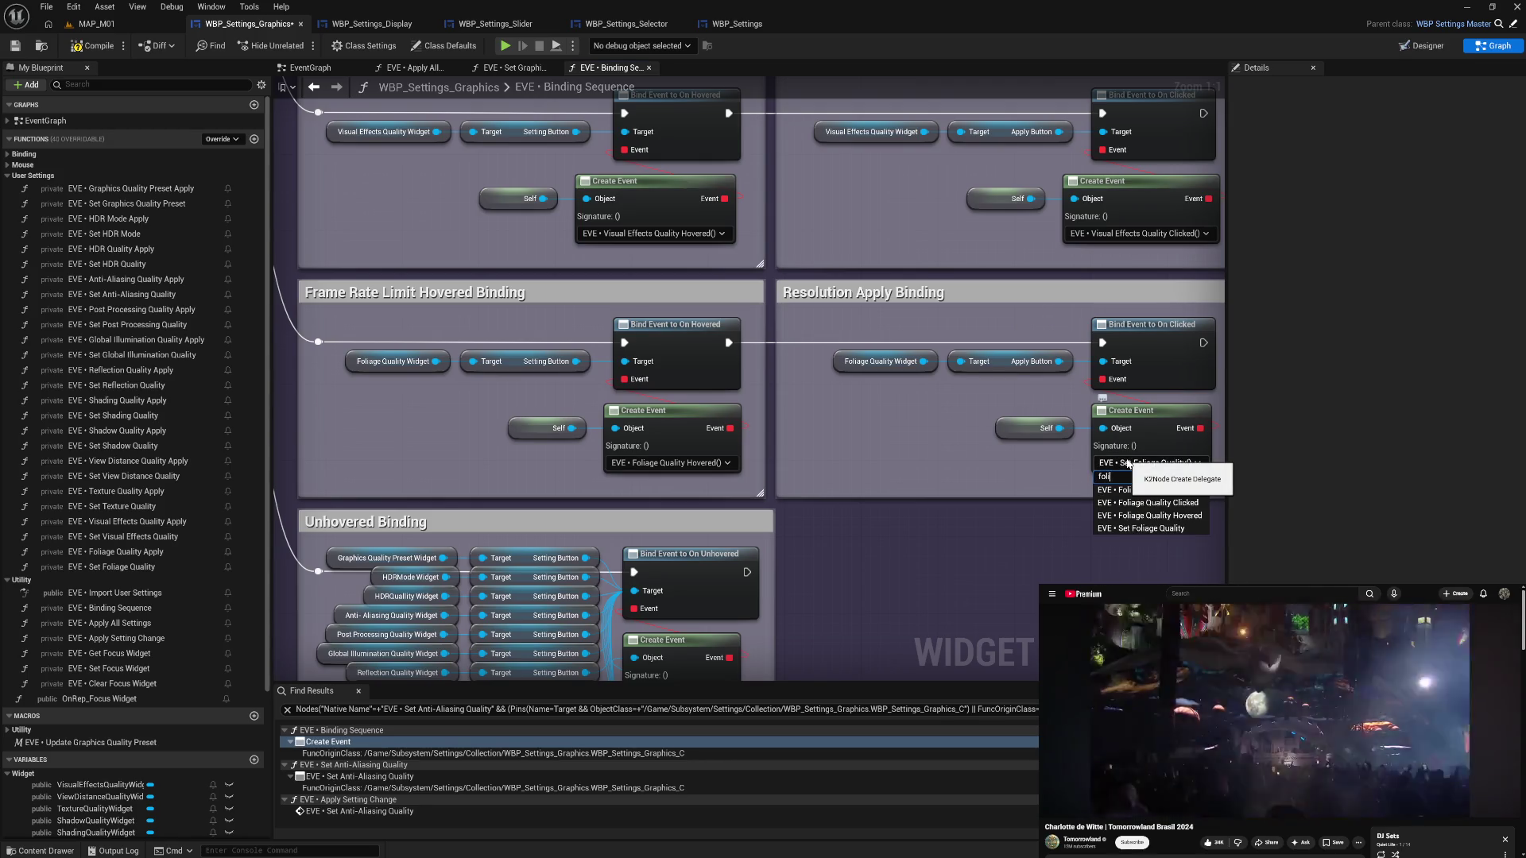
type(" cl")
left_click(1112, 489)
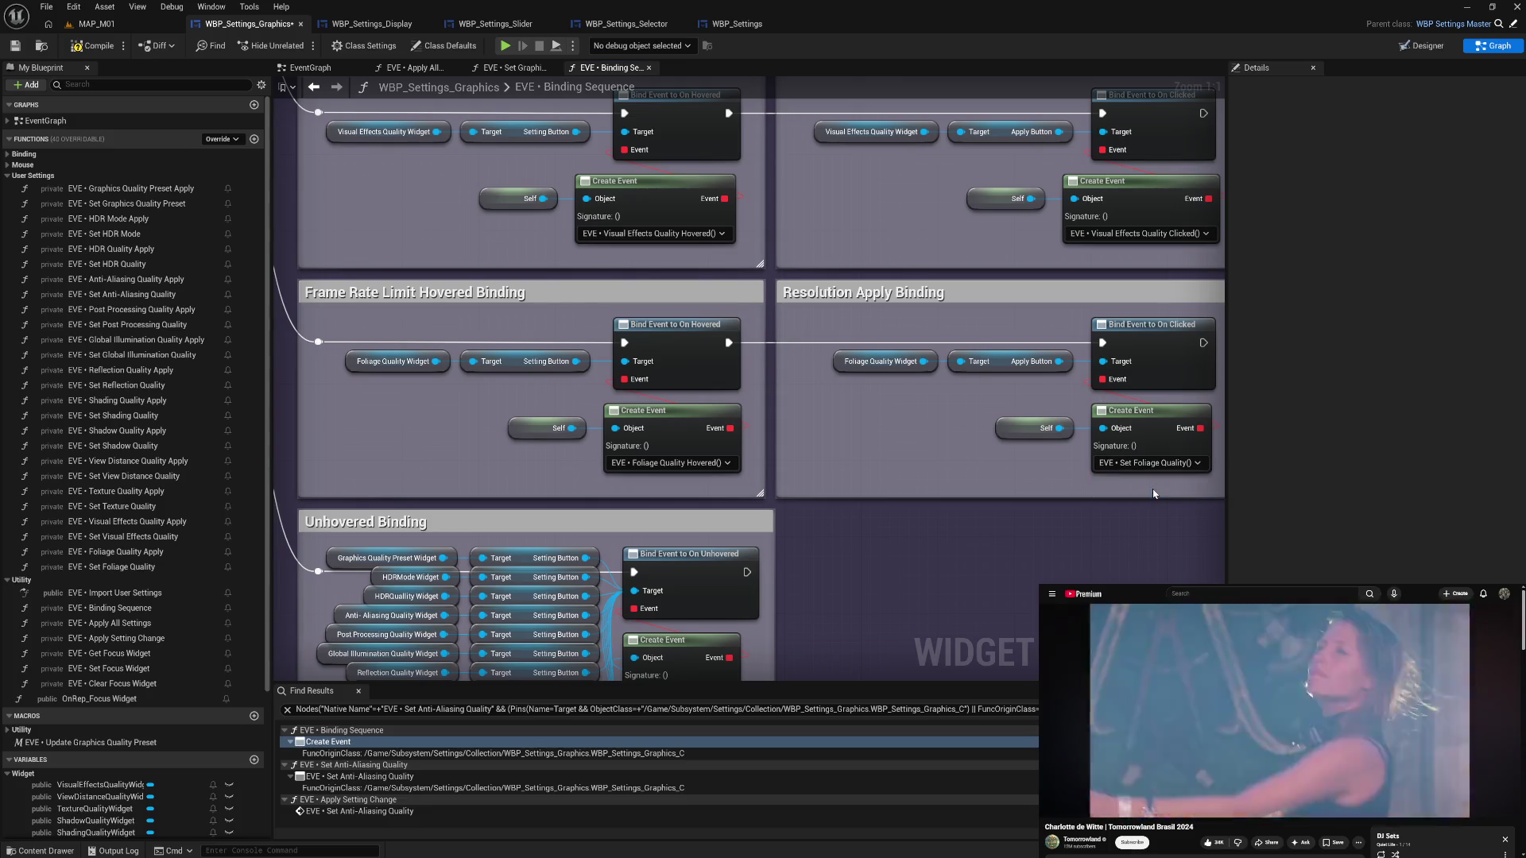
mouse_move(1025, 401)
left_mouse_down()
mouse_move(1146, 449)
mouse_move(1144, 427)
left_mouse_up()
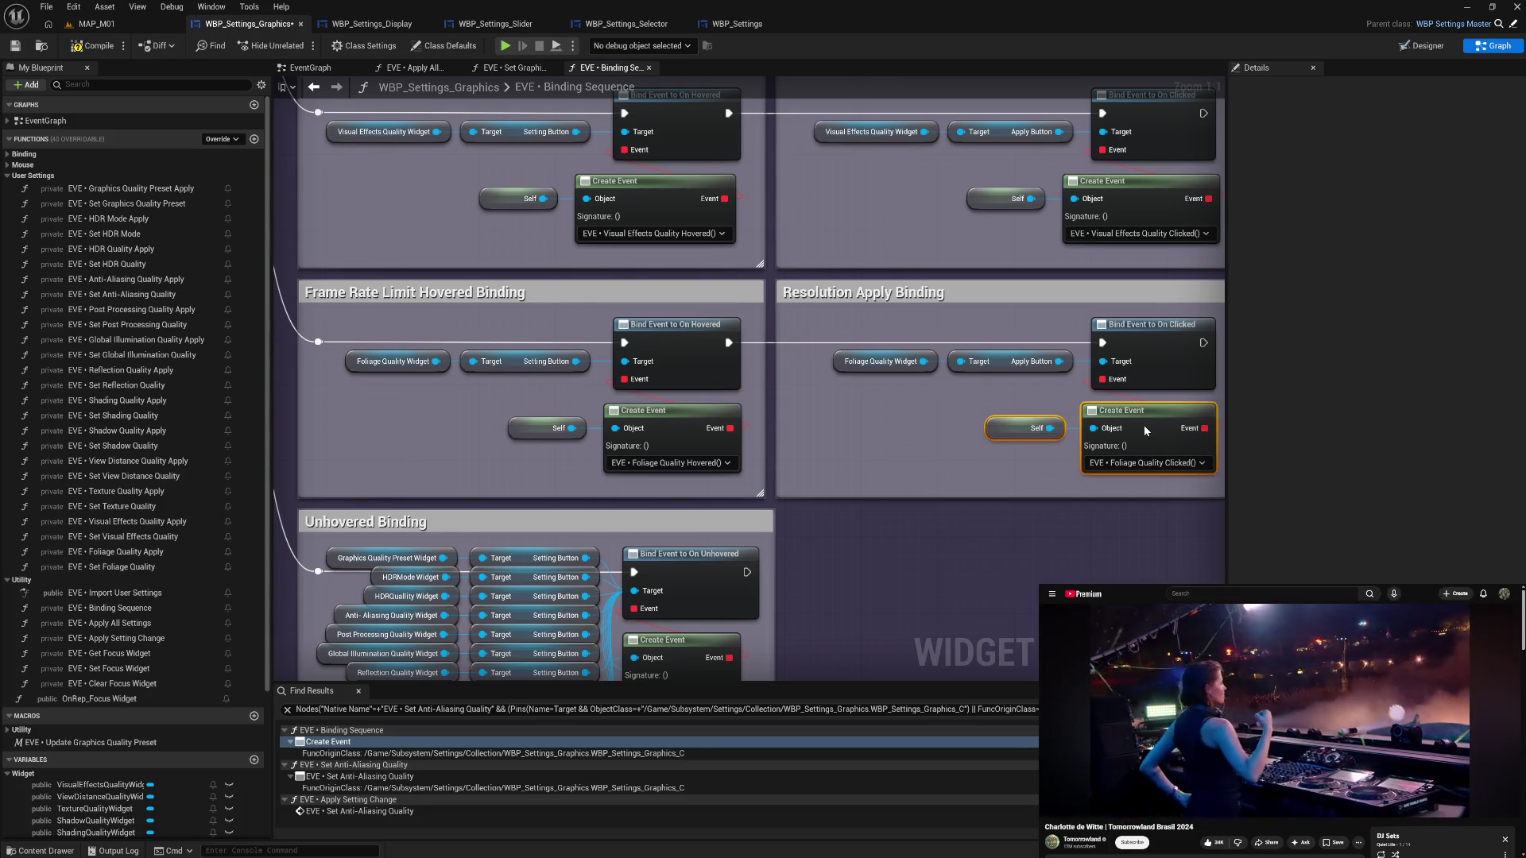
- Retitle the Resolution Apply comment to 'Foliage Quality Apply Binding'
double_click(850, 295)
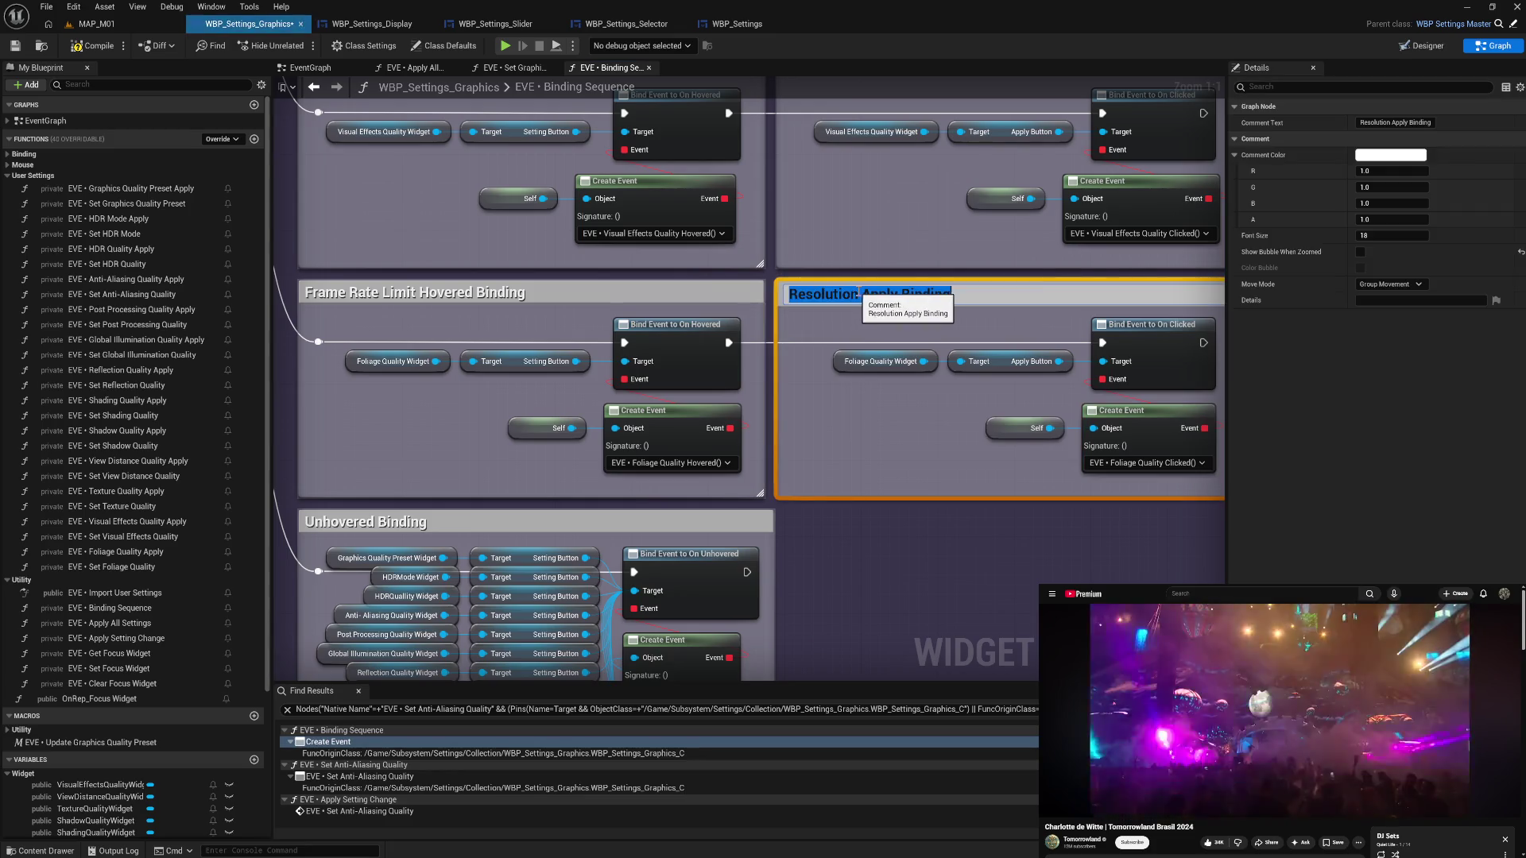
type("Foliage Quality")
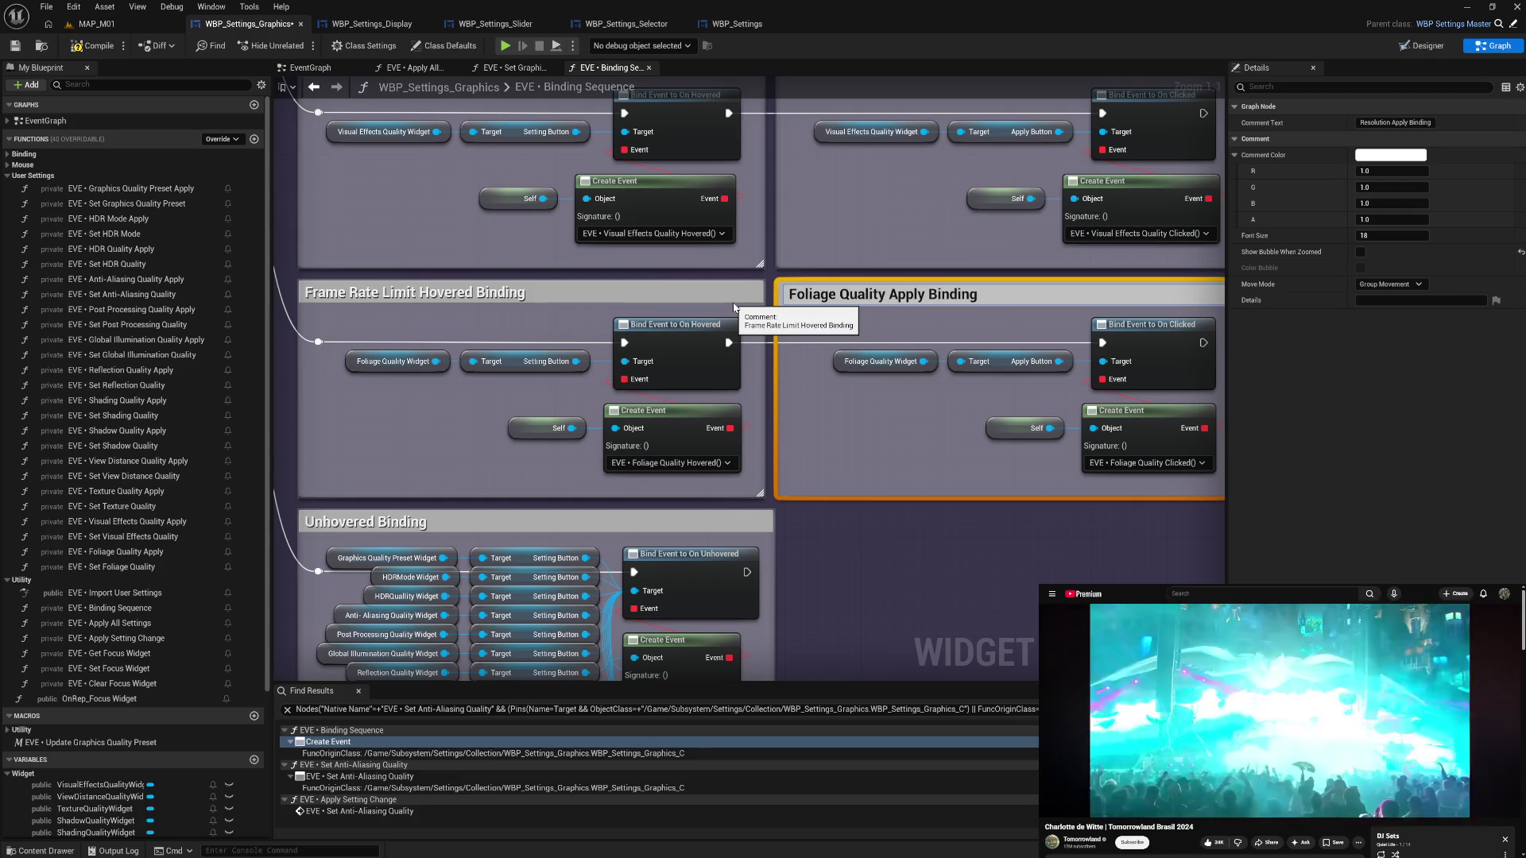
key("shift+Home")
key("ctrl+c")
key("Return")
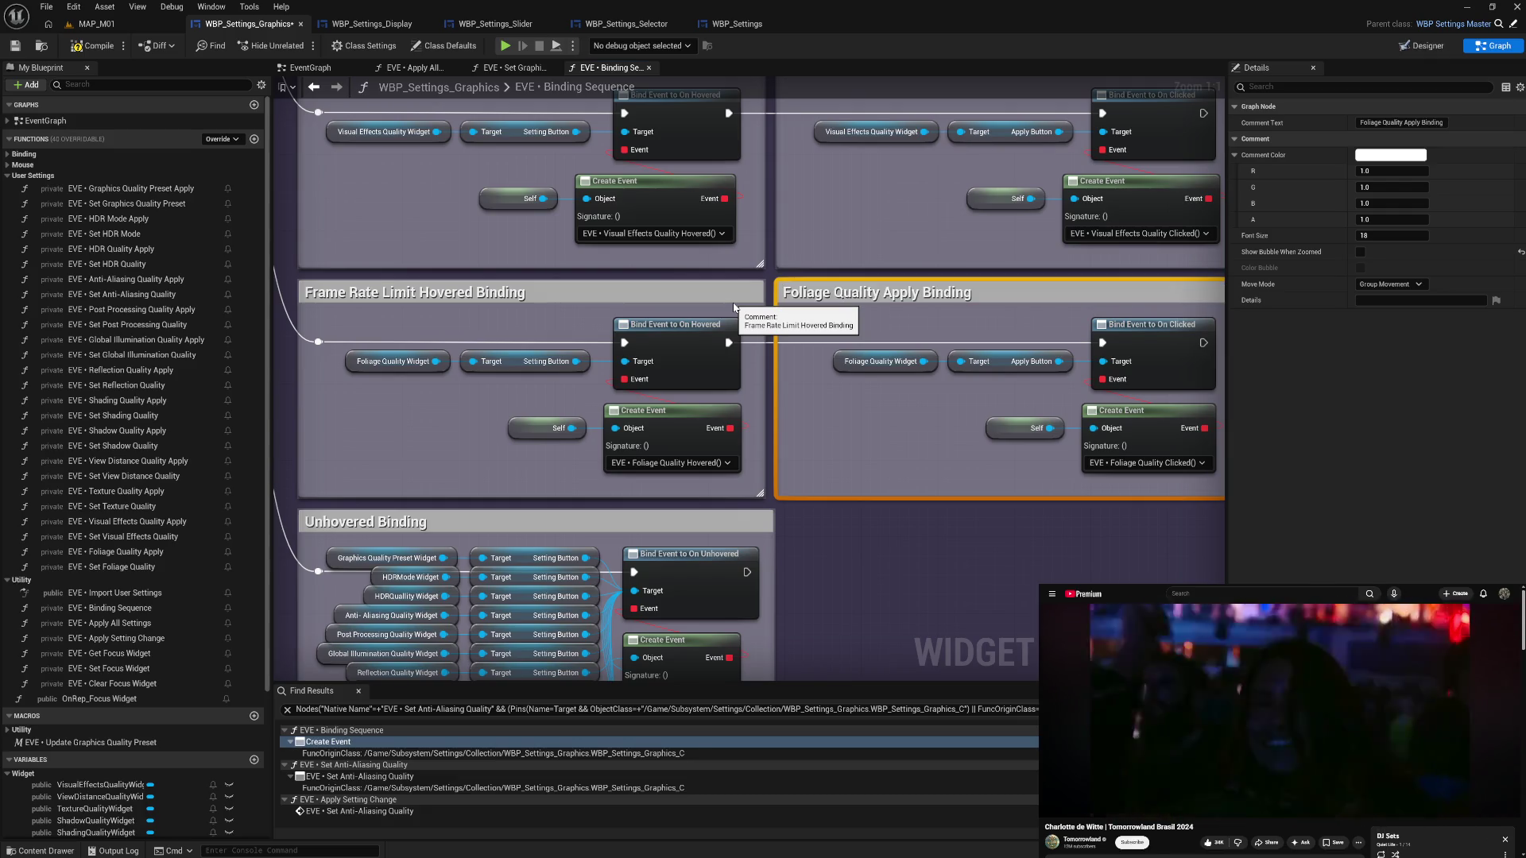
- Retitle the Frame Rate Limit Hovered comment to 'Foliage Quality Hovered Binding'
double_click(384, 293)
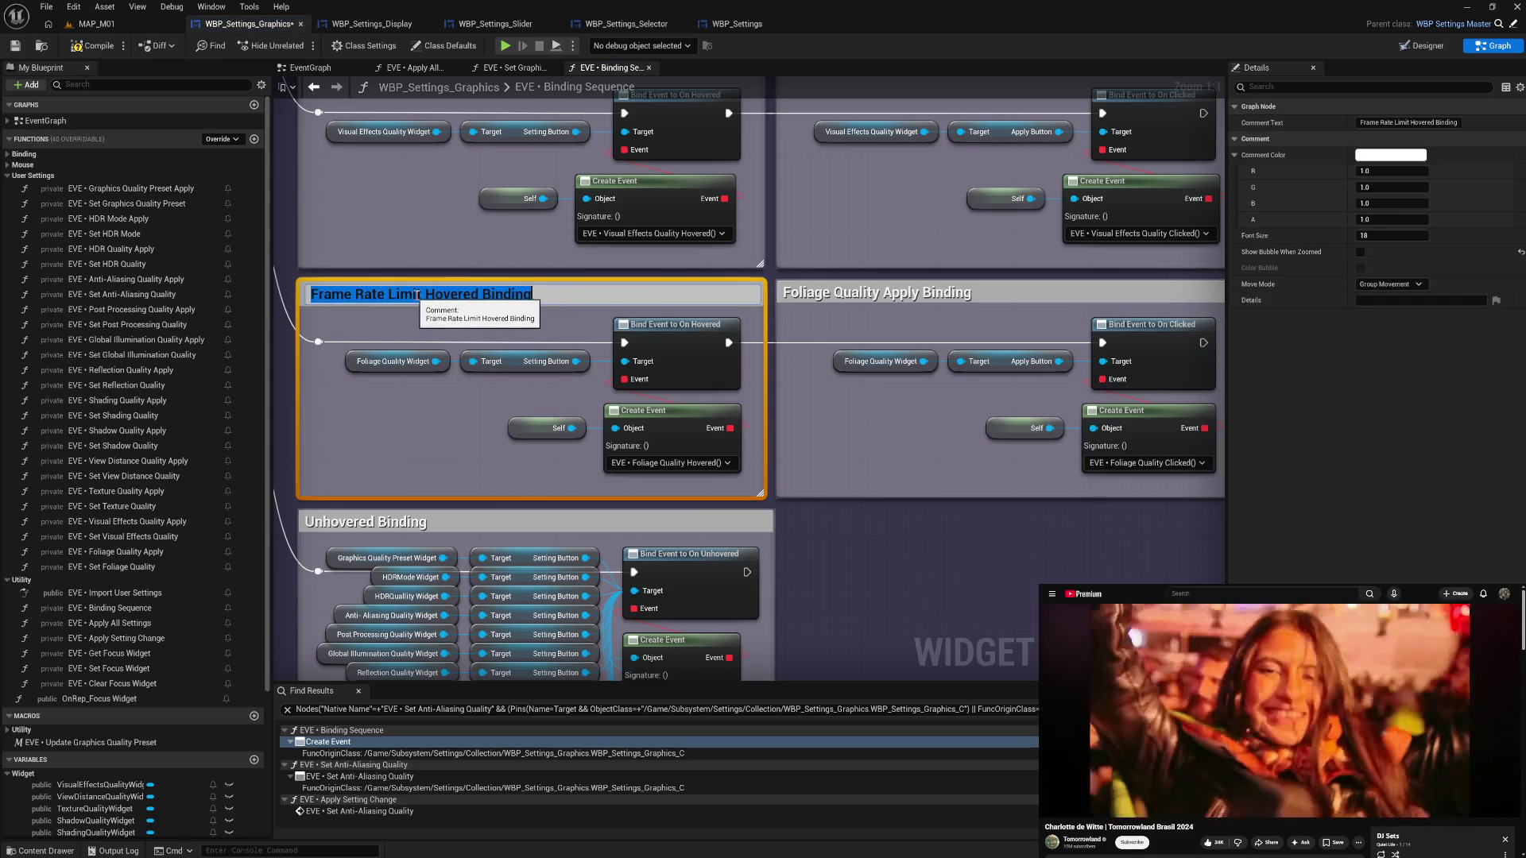
left_click_drag(415, 294, 321, 321)
key("ctrl+v")
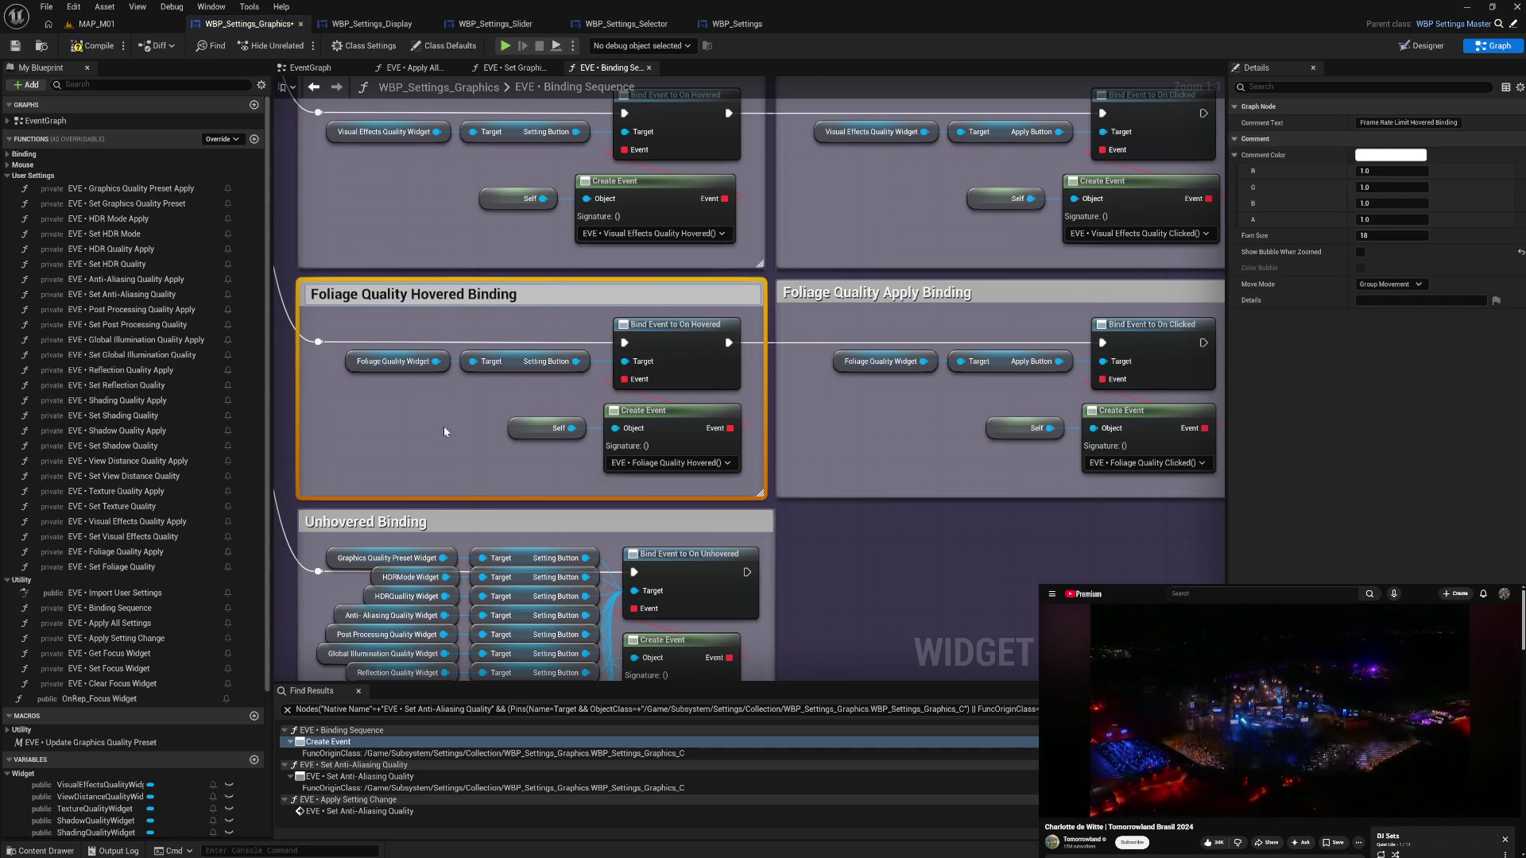
left_click(444, 431)
- Compile the WBP_Settings_Graphics blueprint and return to its EventGraph
scroll(486, 445, "down", 5)
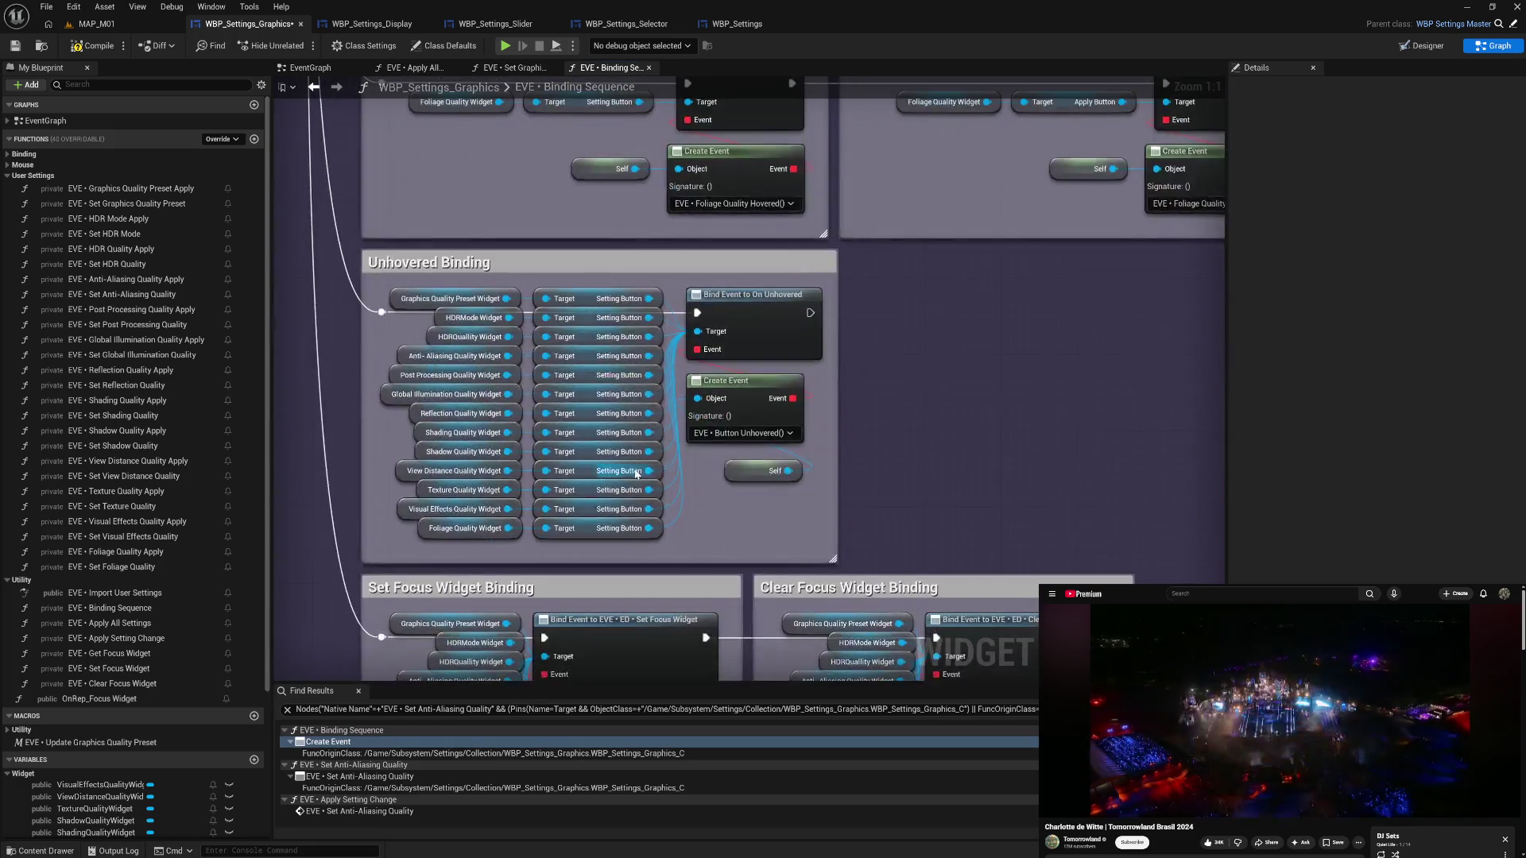
scroll(636, 474, "down", 5)
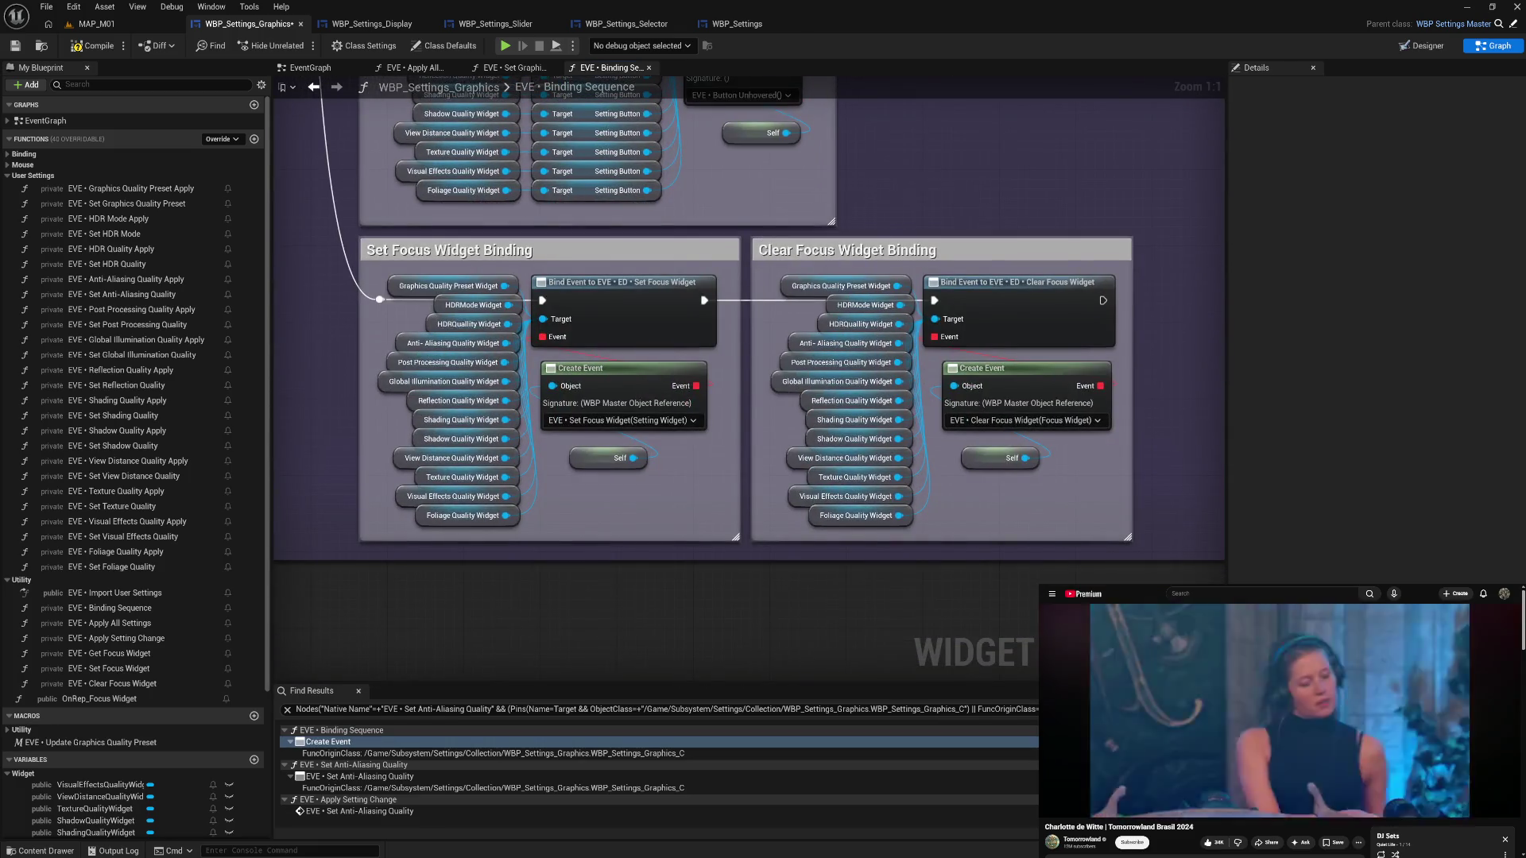
scroll(876, 328, "up", 7)
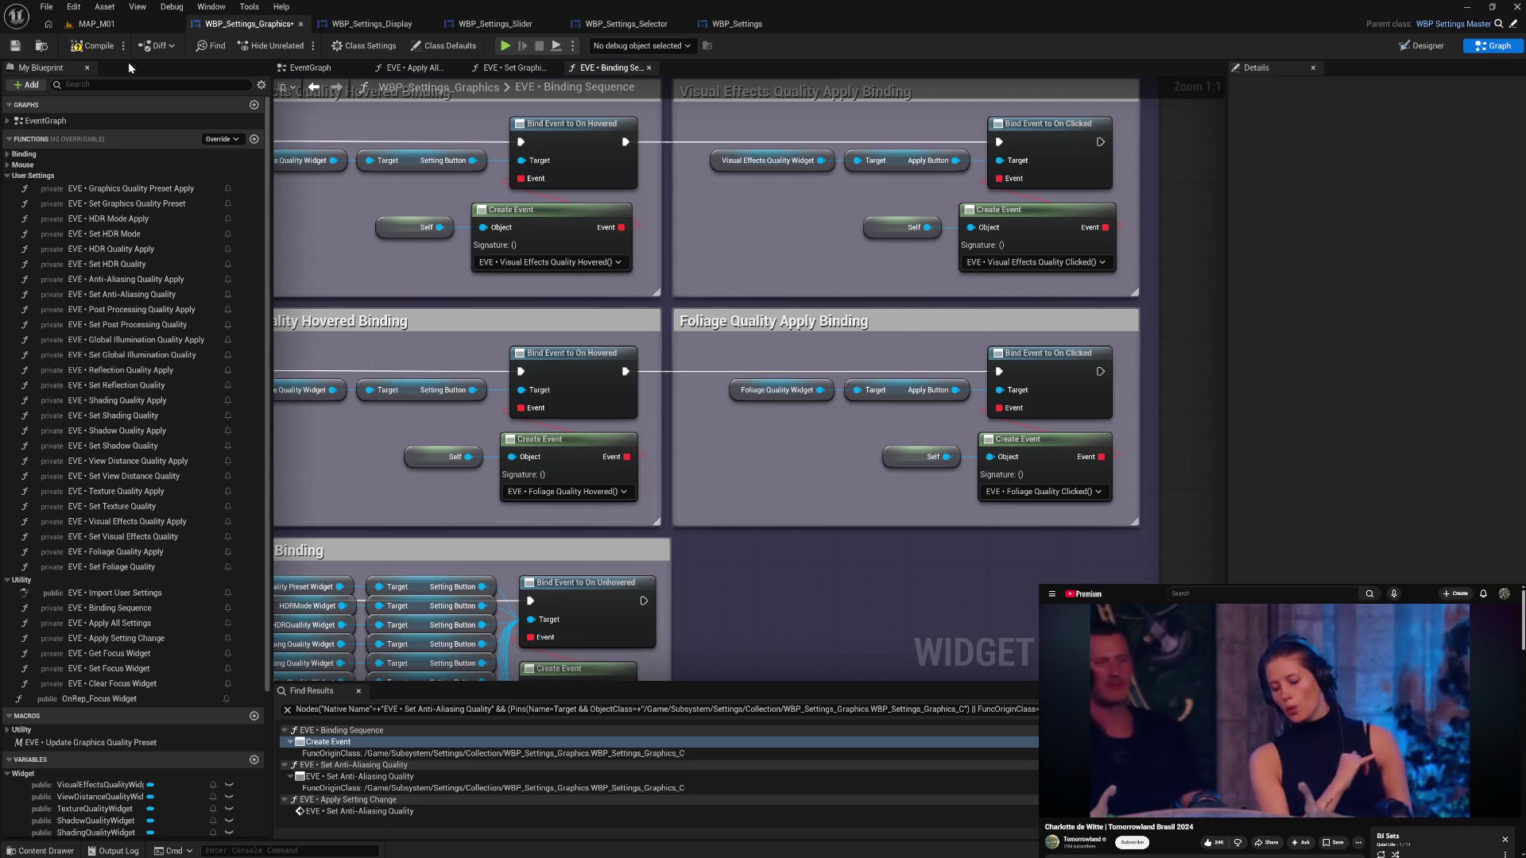
left_click(92, 48)
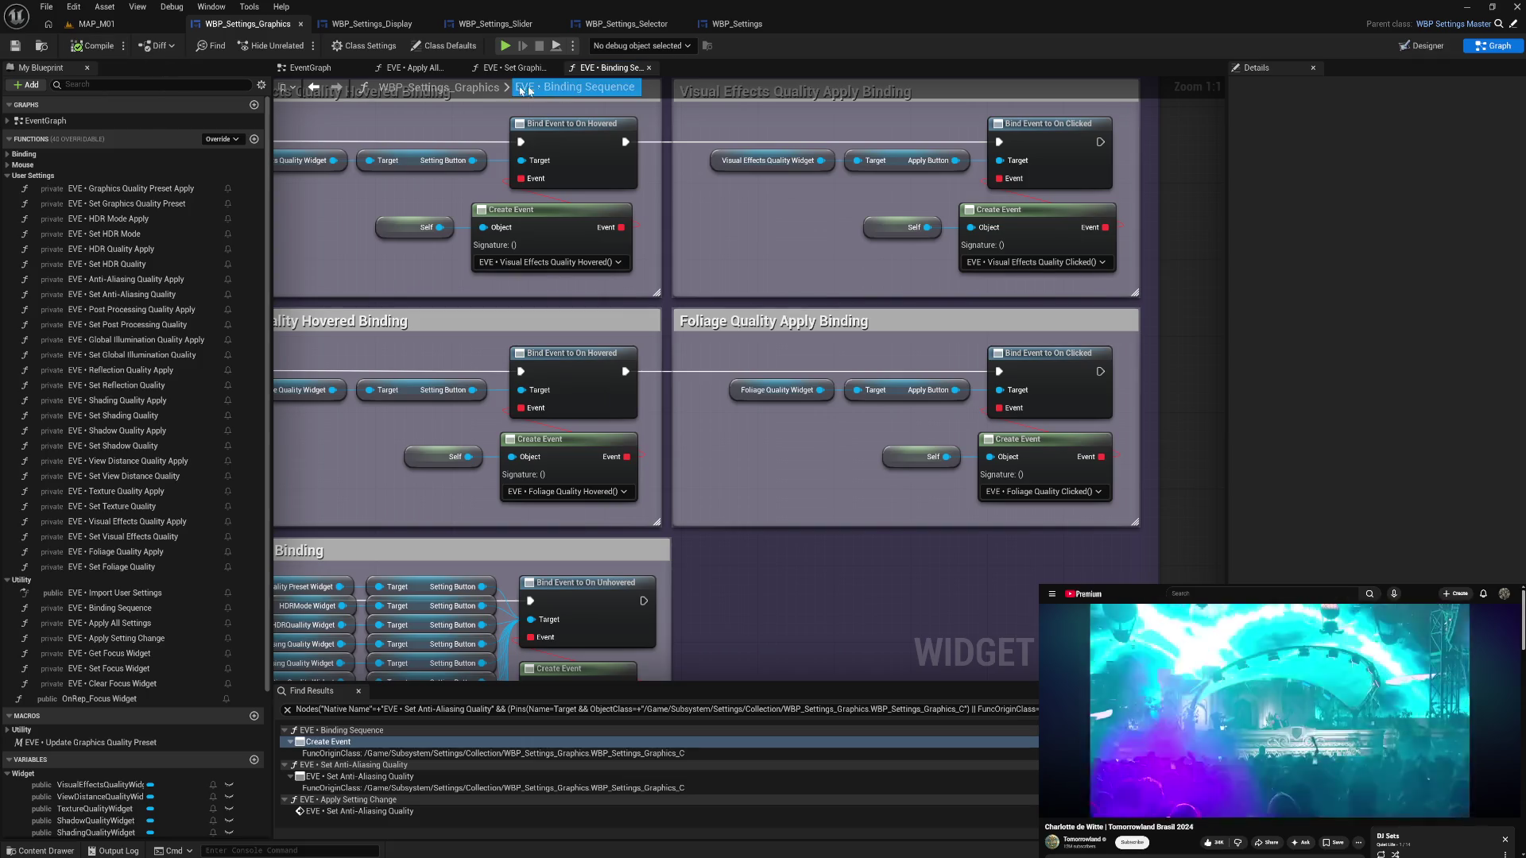
left_click(305, 70)
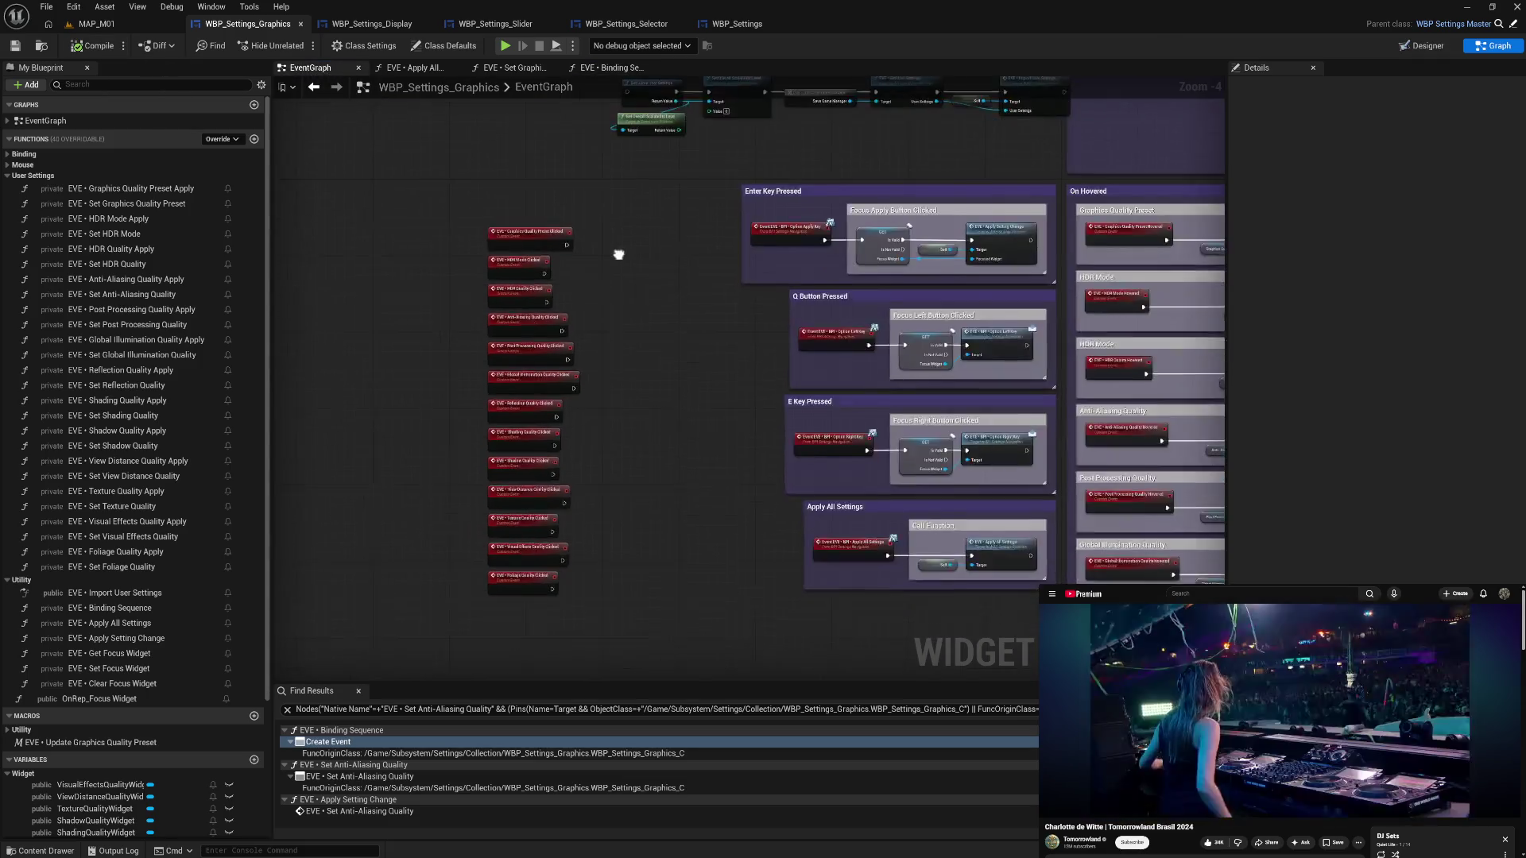
- Add an Apply Setting Change call and wire Graphics Quality Preset Clicked into it
left_click(8, 176)
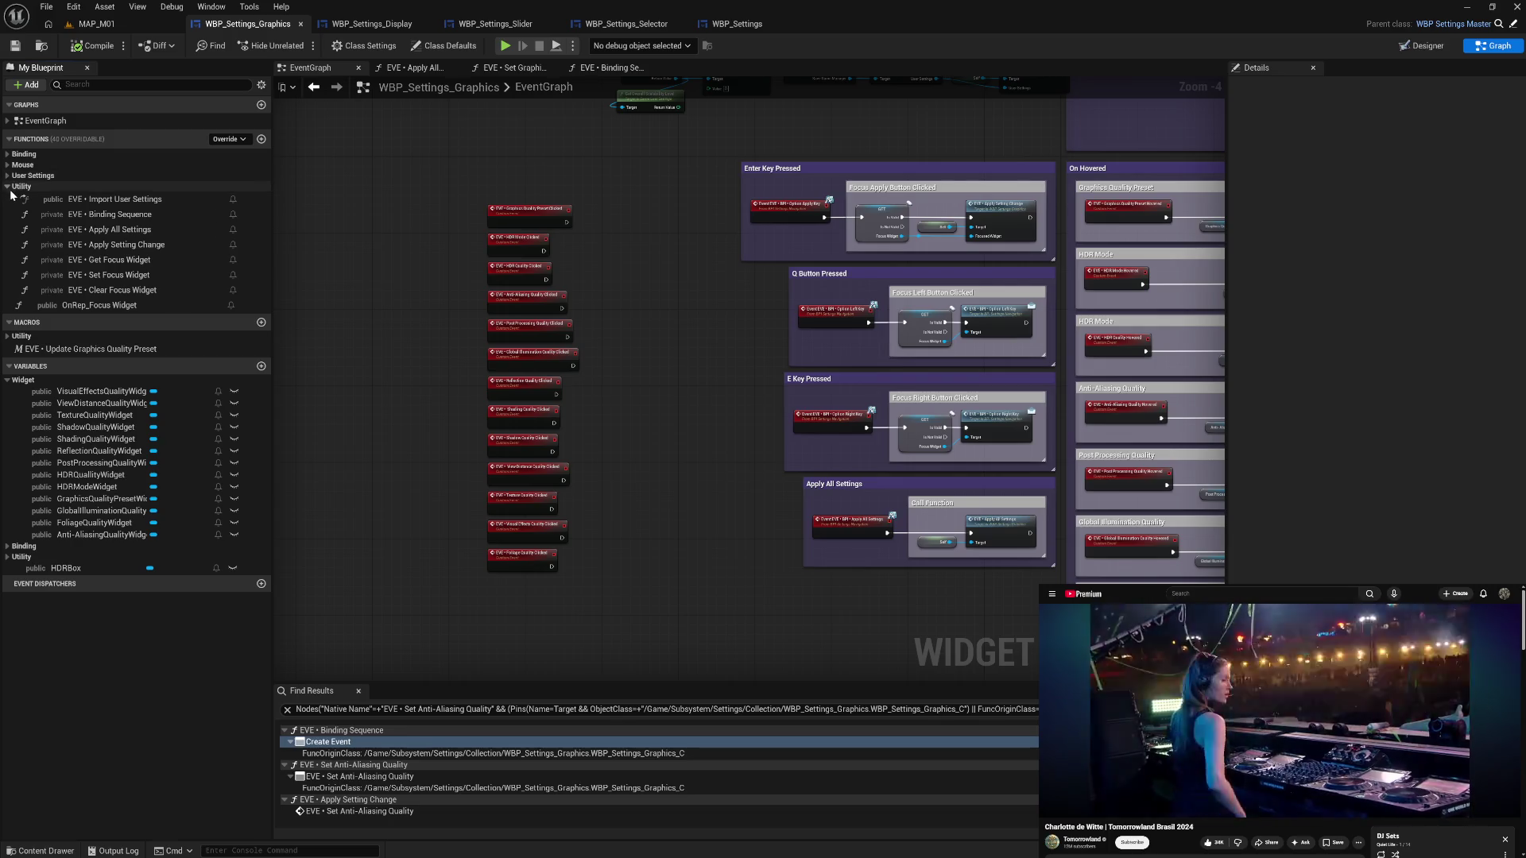
mouse_move(124, 247)
left_mouse_down()
mouse_move(409, 251)
mouse_move(620, 210)
mouse_move(662, 169)
left_mouse_up()
scroll(630, 254, "up", 3)
left_click_drag(519, 181, 721, 172)
- Feed Self into the call's Target and GraphicsQualityPresetWidget into Focused Widget
right_click(590, 209)
type("self")
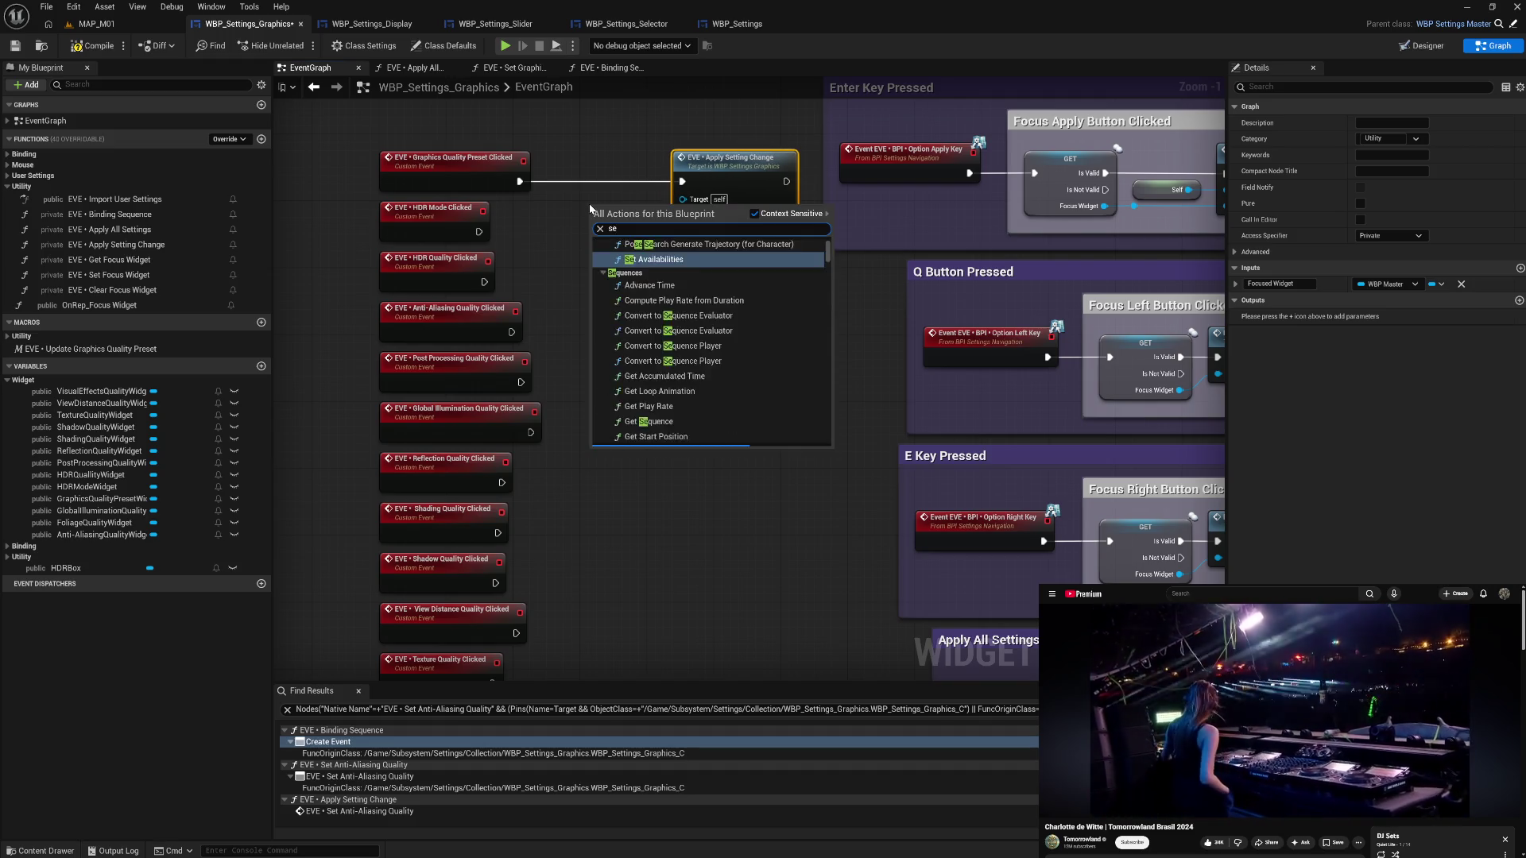
left_click(651, 415)
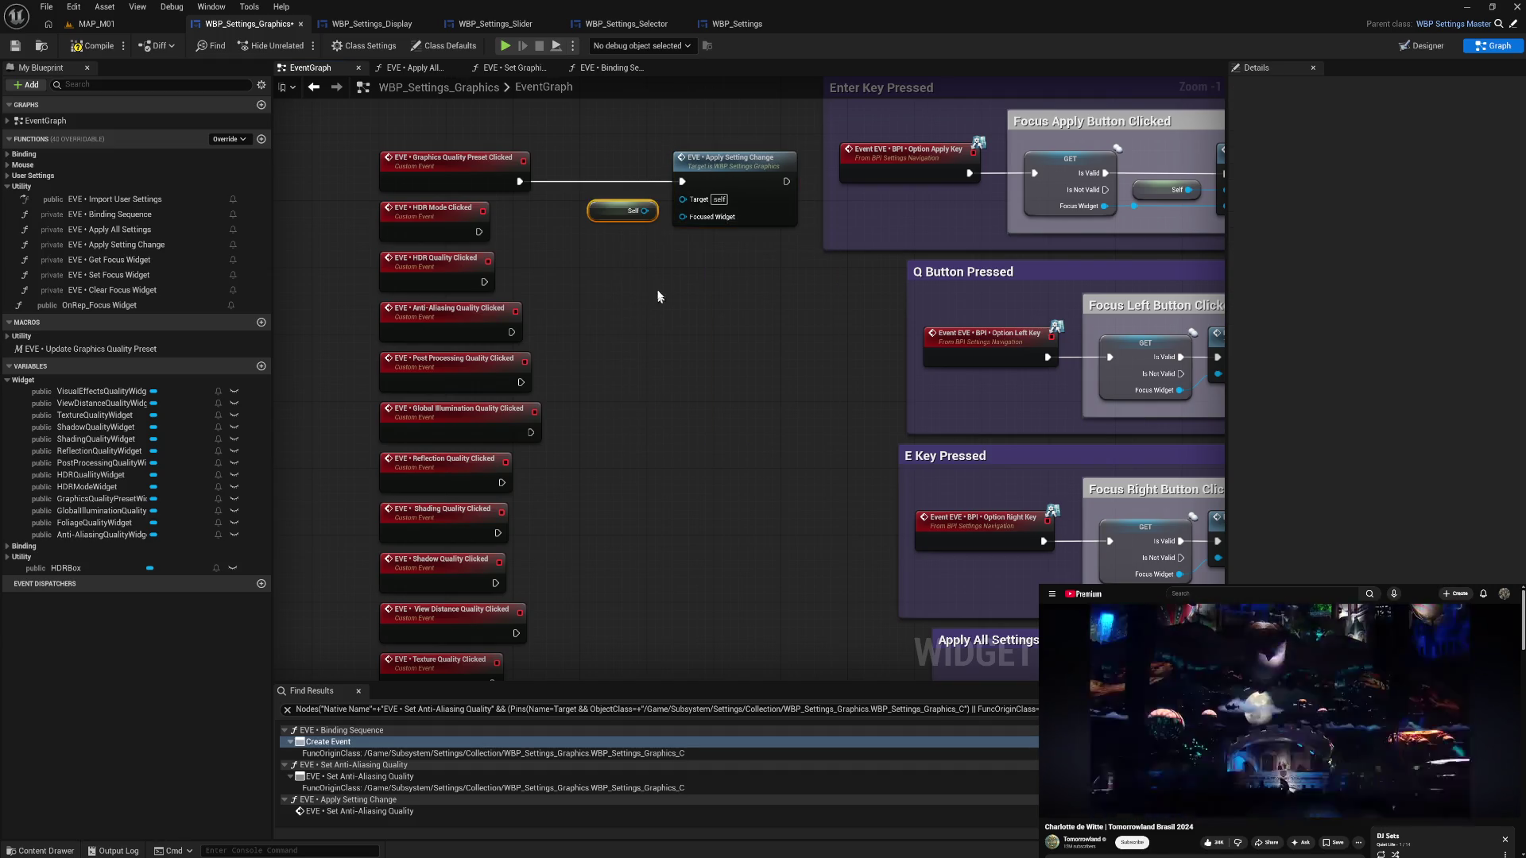
mouse_move(644, 211)
left_mouse_down()
mouse_move(682, 198)
mouse_move(615, 206)
left_mouse_up()
left_click(717, 181)
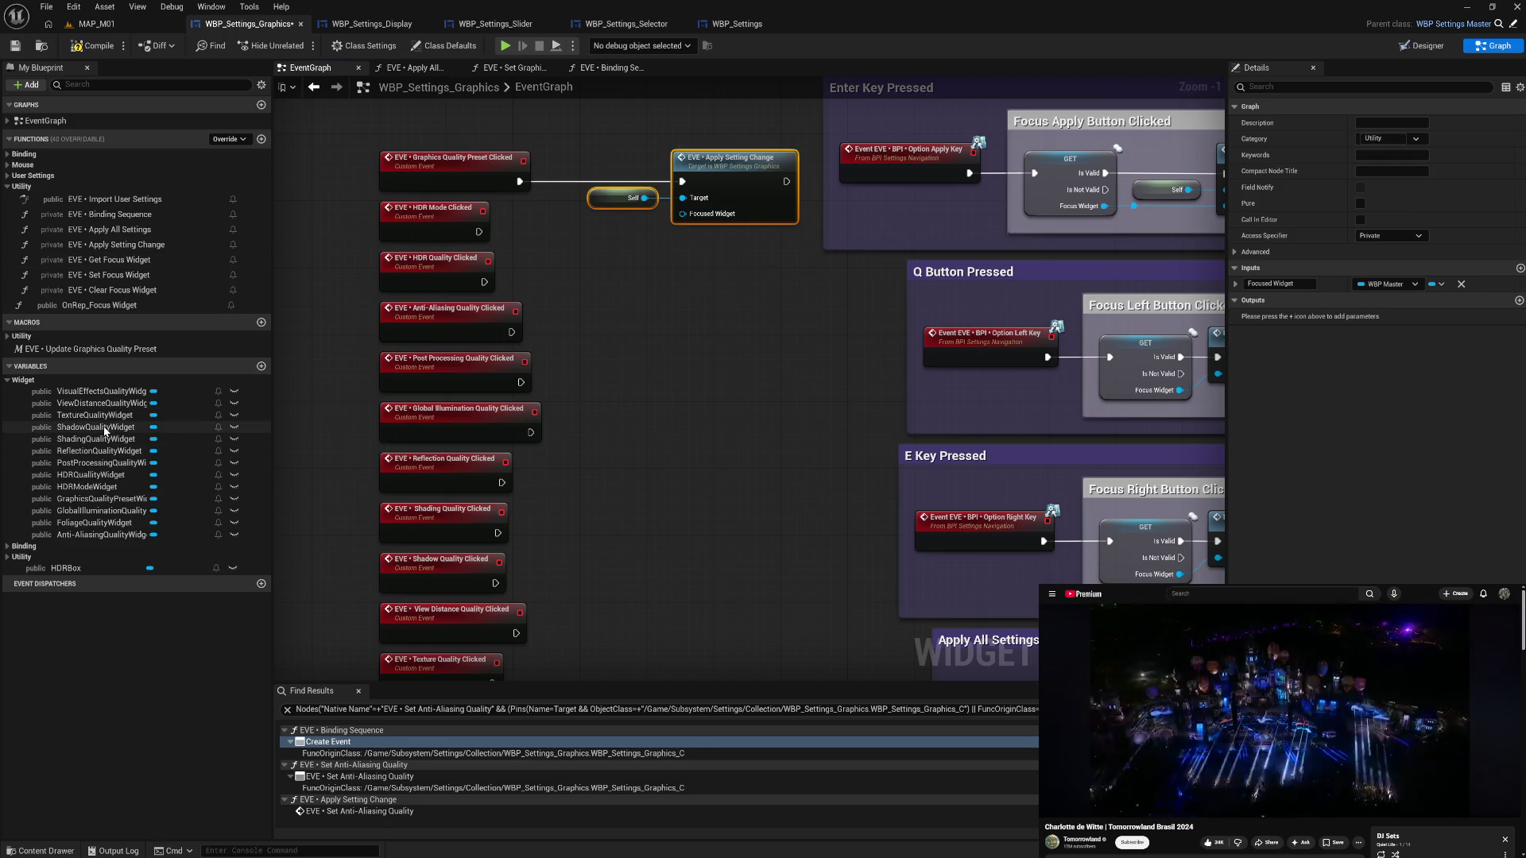
mouse_move(115, 499)
left_mouse_down()
mouse_move(682, 213)
mouse_move(544, 230)
mouse_move(493, 213)
mouse_move(578, 216)
left_mouse_up()
- Paste six Self + Apply Setting Change copies, wiring HDR Mode Clicked and an HDRMode Widget getter to one
left_click_drag(628, 171, 708, 217)
left_click_drag(623, 307, 656, 279)
left_click(731, 171)
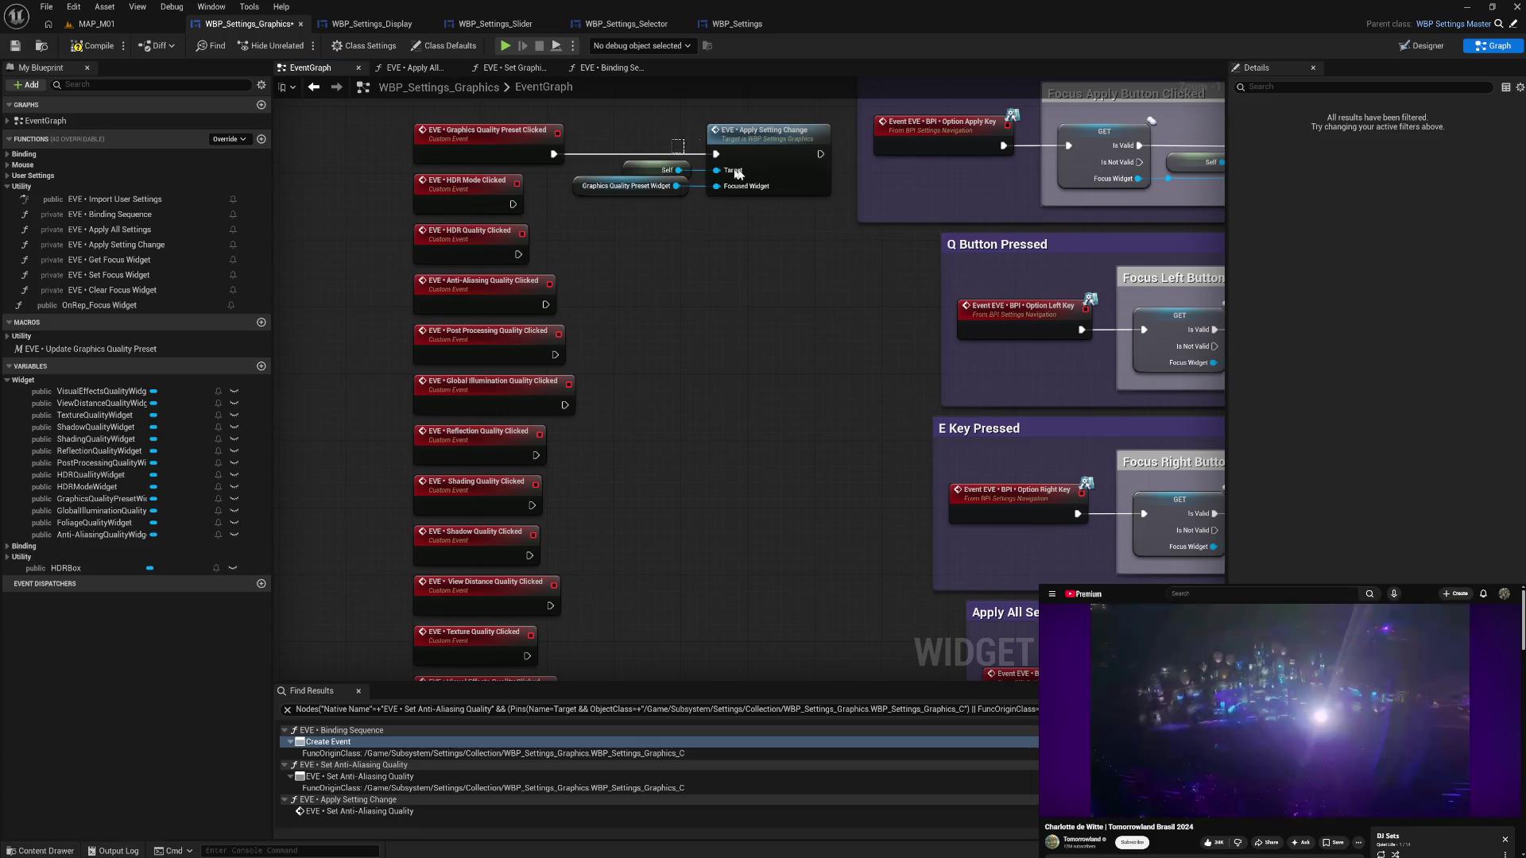
key("ctrl+v")
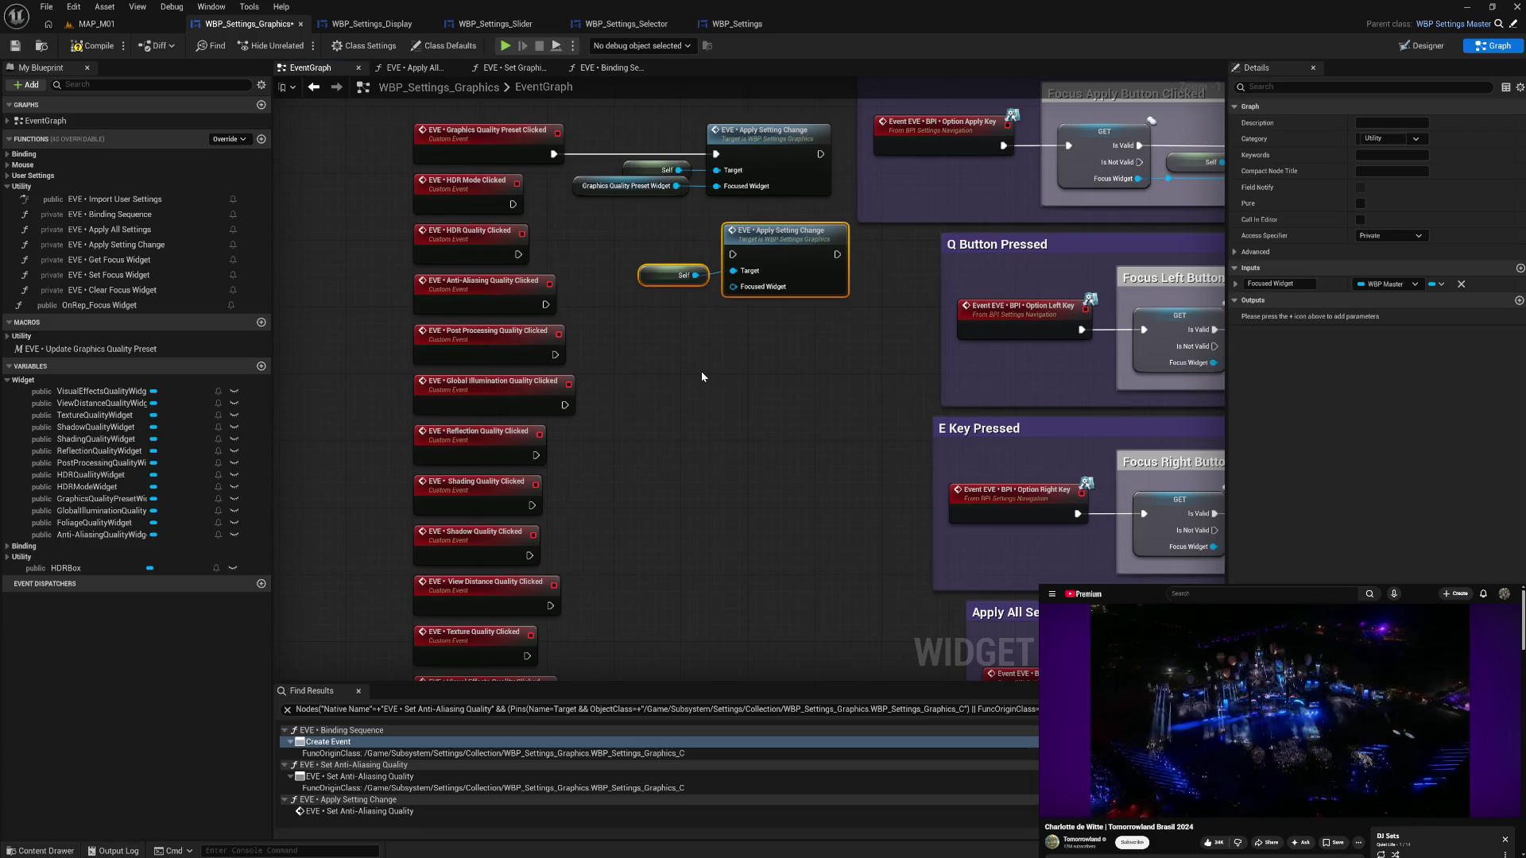
key("ctrl+v")
key("ctrl+v")
key("ctrl+v")
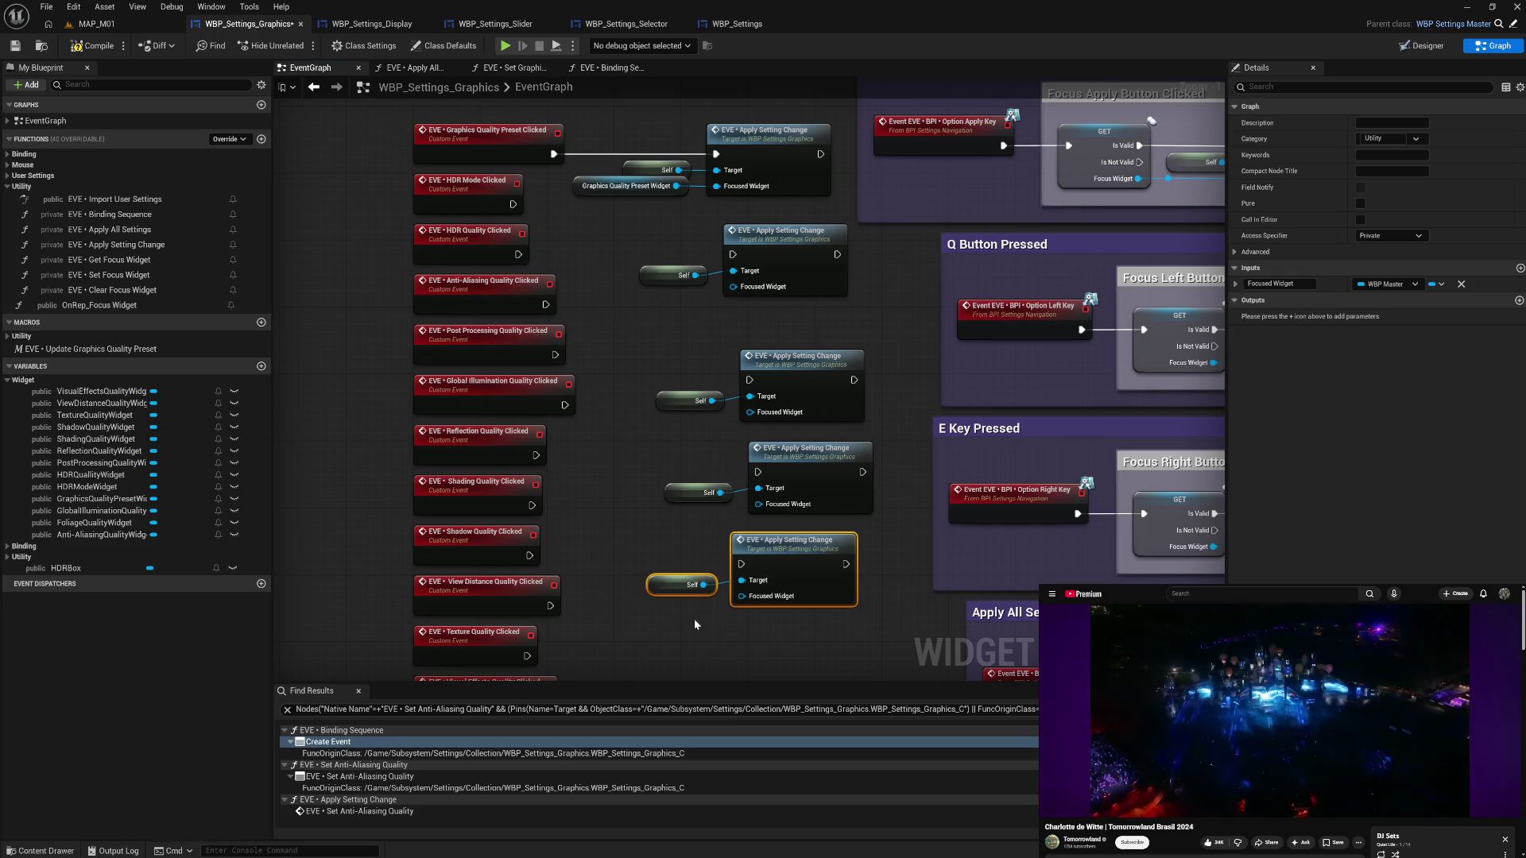
scroll(689, 642, "down", 3)
key("ctrl+v")
scroll(684, 480, "down", 3)
key("ctrl+v")
key("ctrl+v")
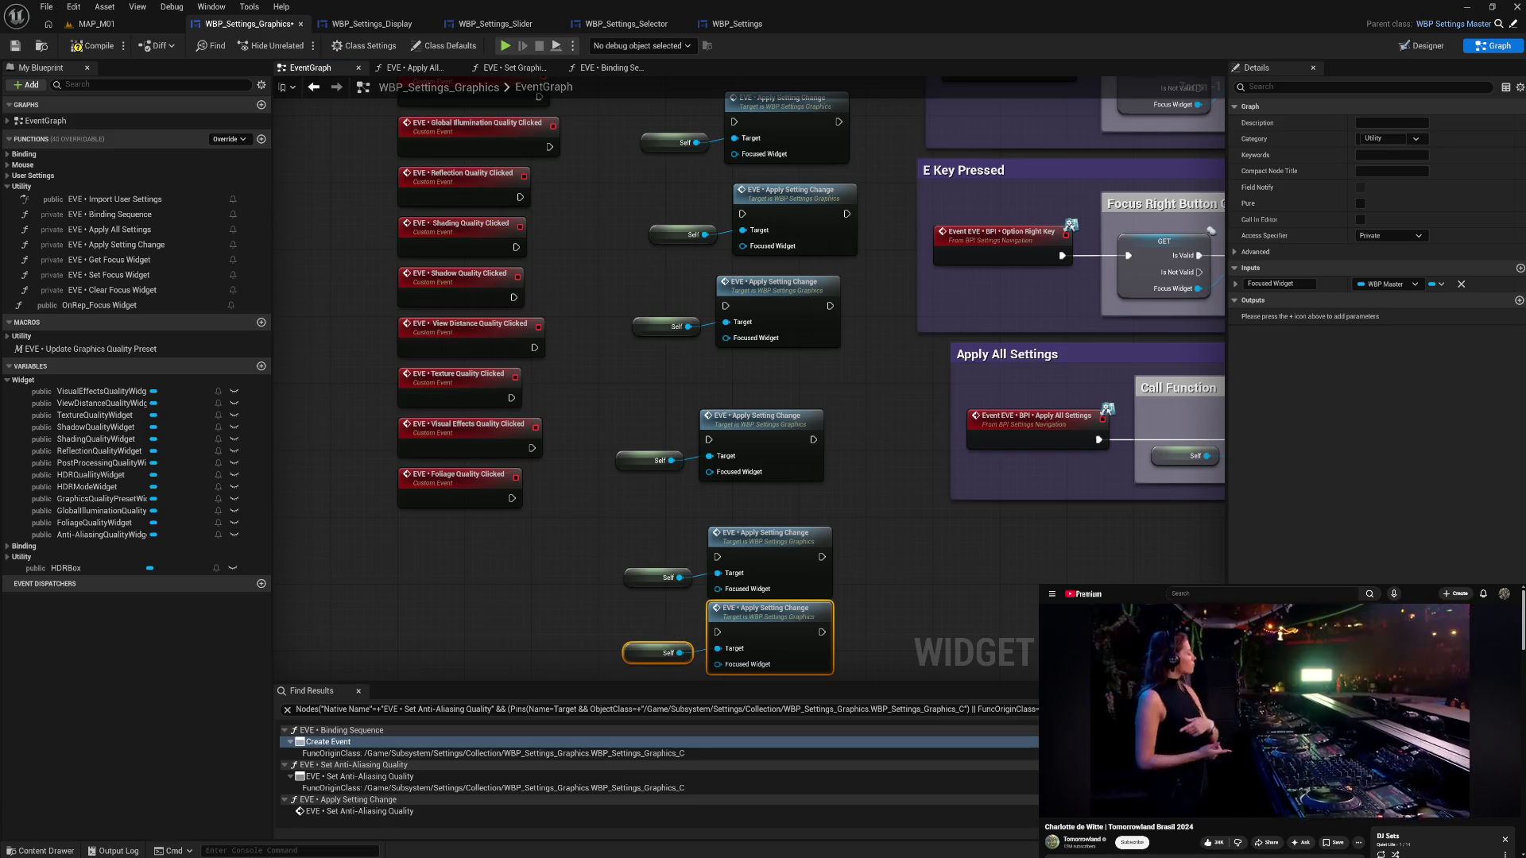
scroll(651, 605, "down", 2)
key("ctrl+v")
scroll(604, 565, "down", 3)
key("ctrl+v")
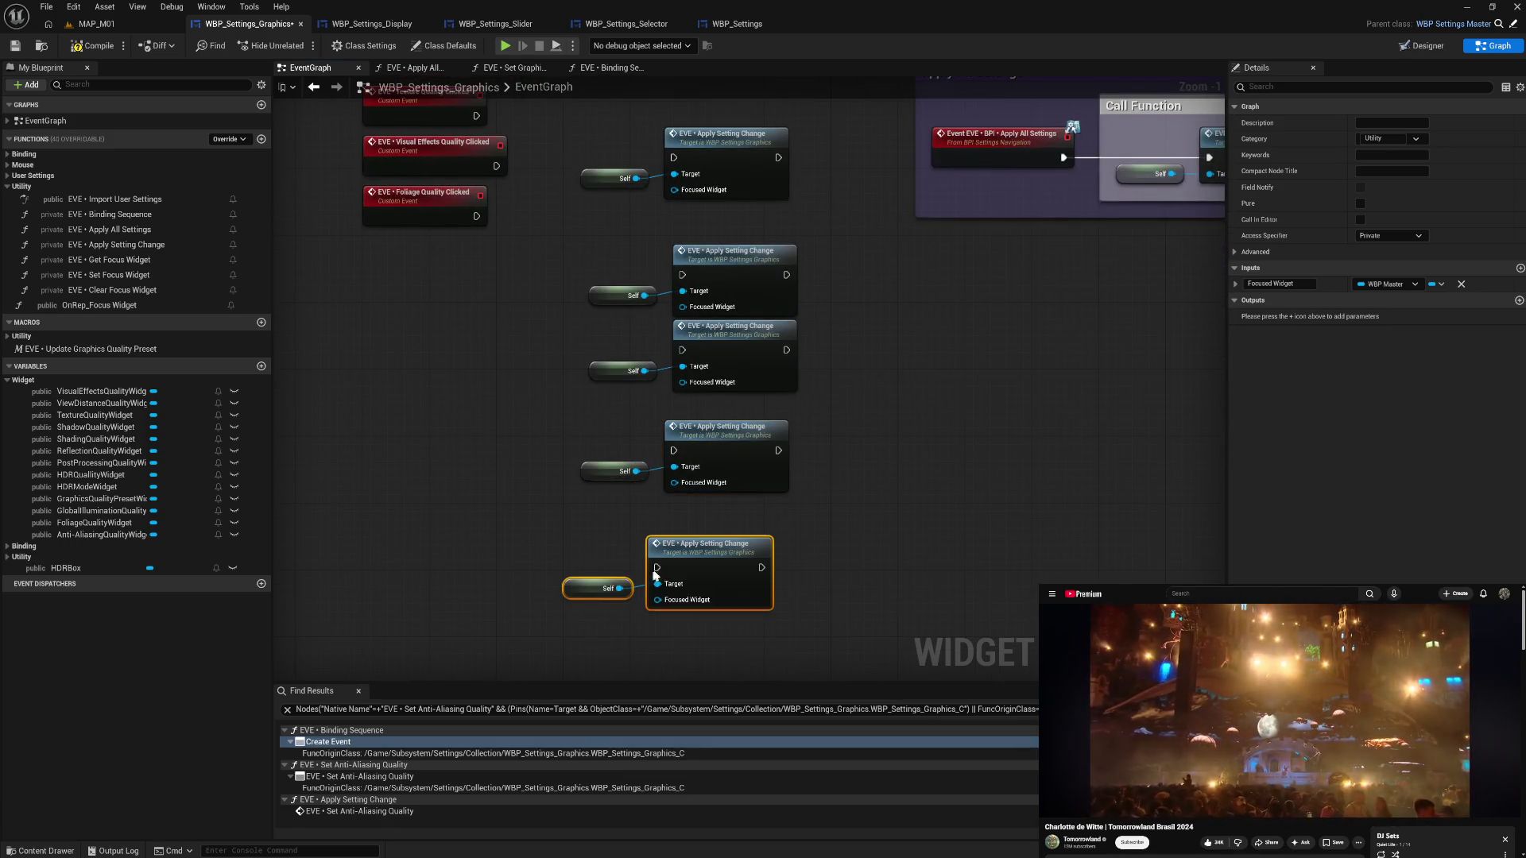
scroll(627, 489, "down", 2)
scroll(628, 437, "up", 6)
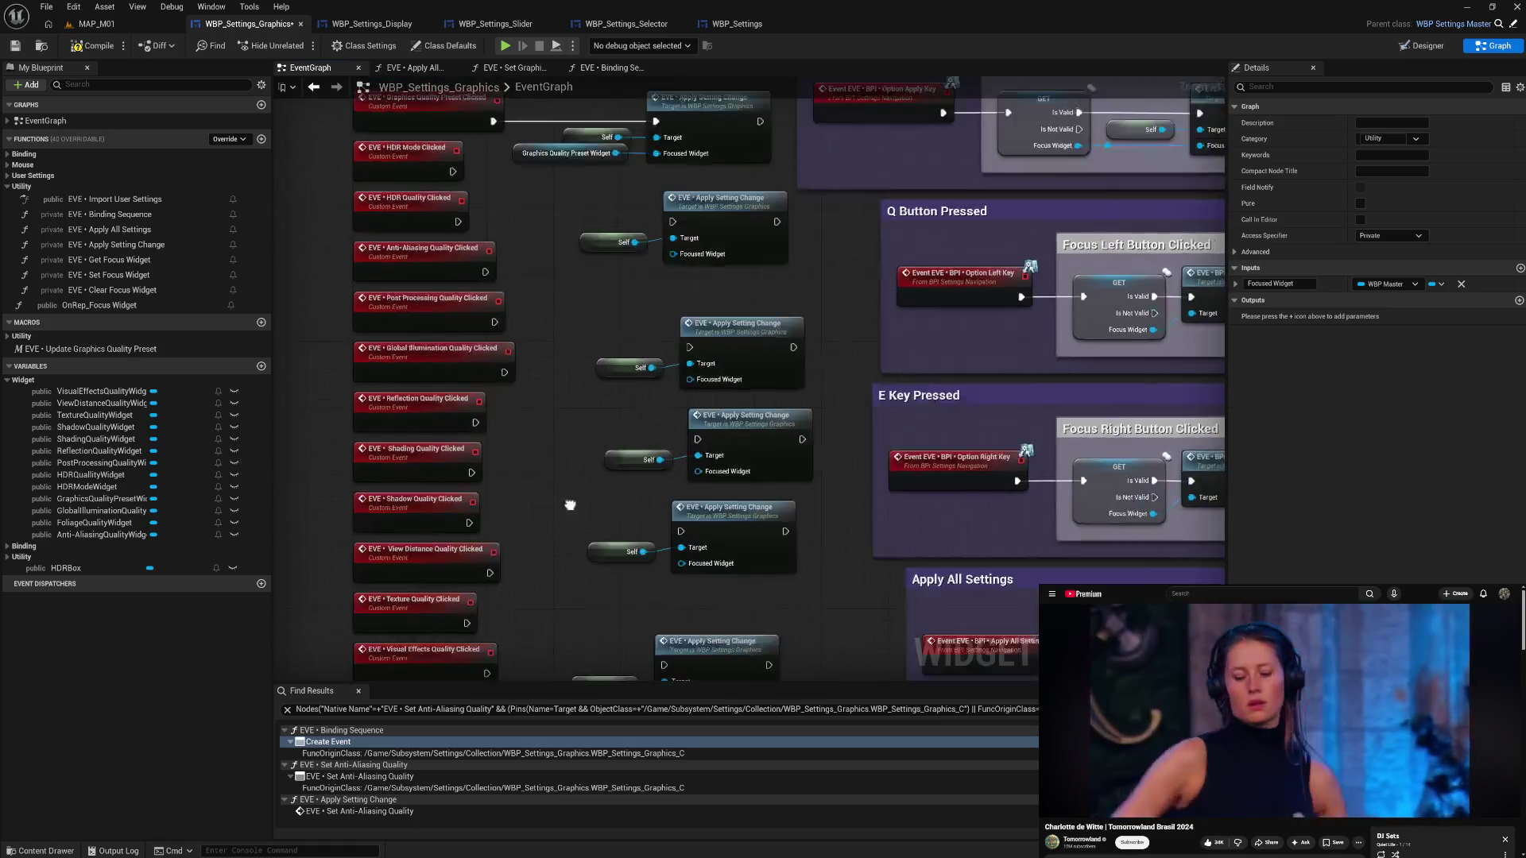
mouse_move(457, 248)
left_mouse_down()
mouse_move(699, 314)
mouse_move(694, 277)
left_mouse_up()
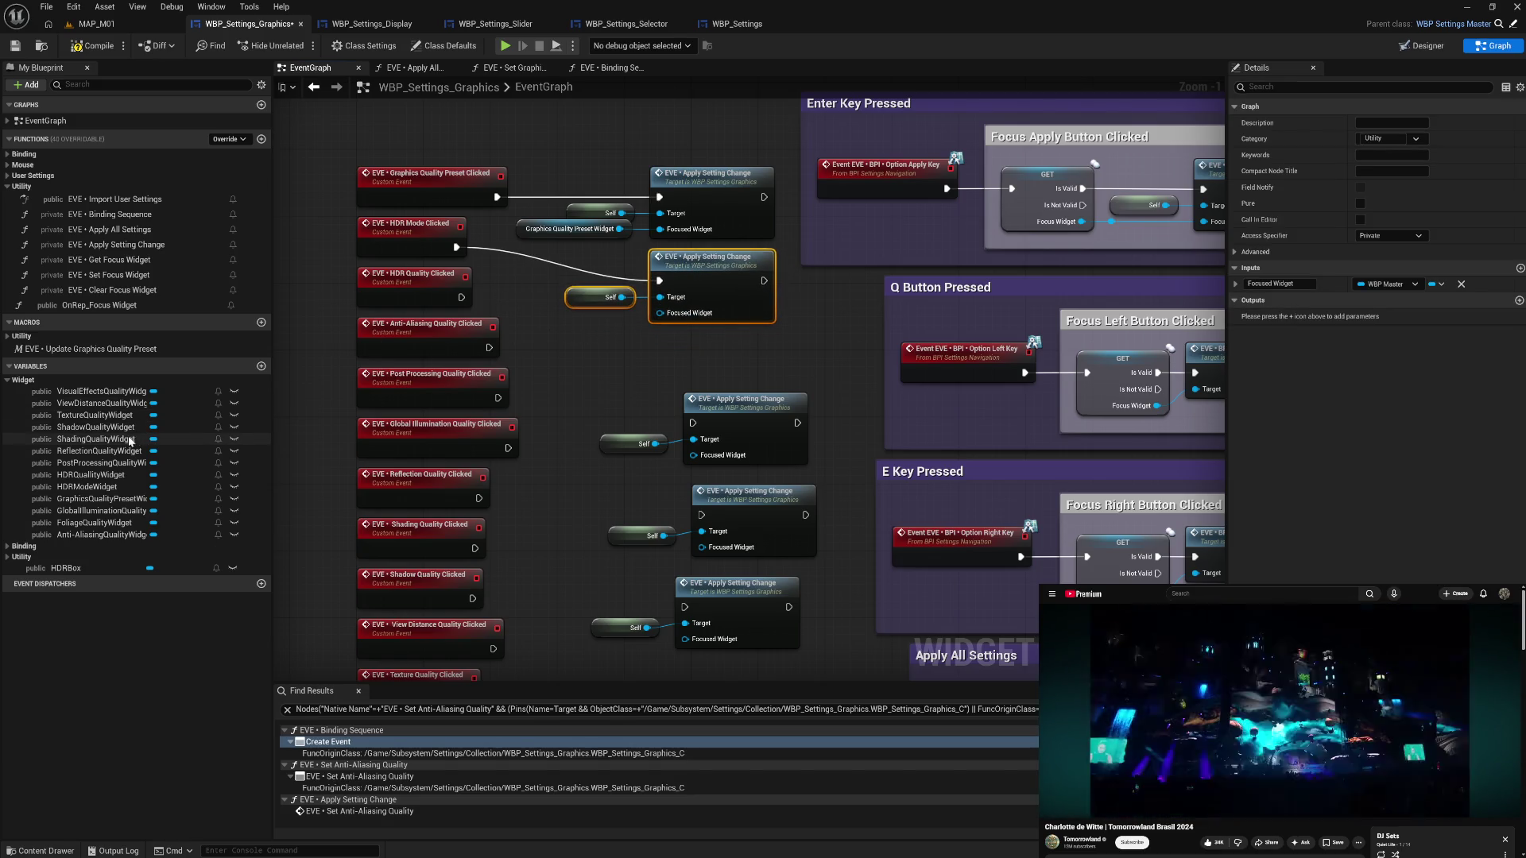
mouse_move(112, 486)
left_mouse_down()
mouse_move(620, 334)
mouse_move(607, 351)
mouse_move(607, 282)
mouse_move(658, 312)
left_mouse_up()
- Finish the HDR Mode call, then wire HDR Quality Clicked to Apply Setting Change with HDRQualityWidget
left_click_drag(584, 301, 588, 312)
left_click(731, 350)
left_click_drag(630, 389, 748, 456)
left_click_drag(743, 401, 710, 342)
left_click_drag(460, 297, 659, 364)
left_click_drag(583, 431, 624, 355)
mouse_move(115, 475)
left_mouse_down()
mouse_move(697, 347)
mouse_move(707, 306)
left_mouse_up()
key("q")
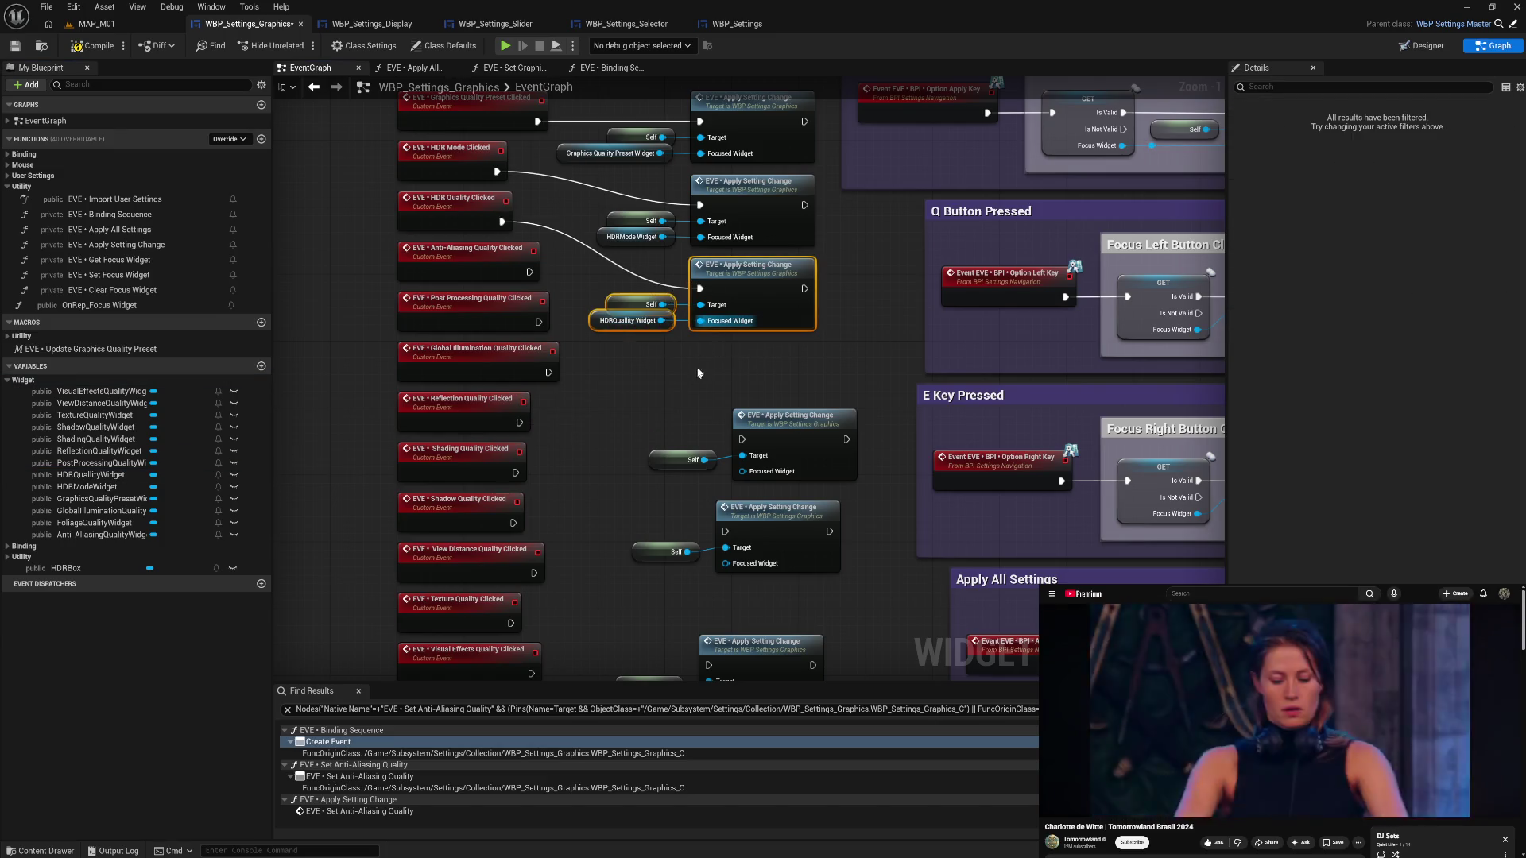
- Wire Anti-Aliasing Quality Clicked to its call with Anti-AliasingQualityWidget on Focused Widget
mouse_move(700, 415)
left_mouse_down()
mouse_move(795, 477)
mouse_move(742, 362)
left_mouse_up()
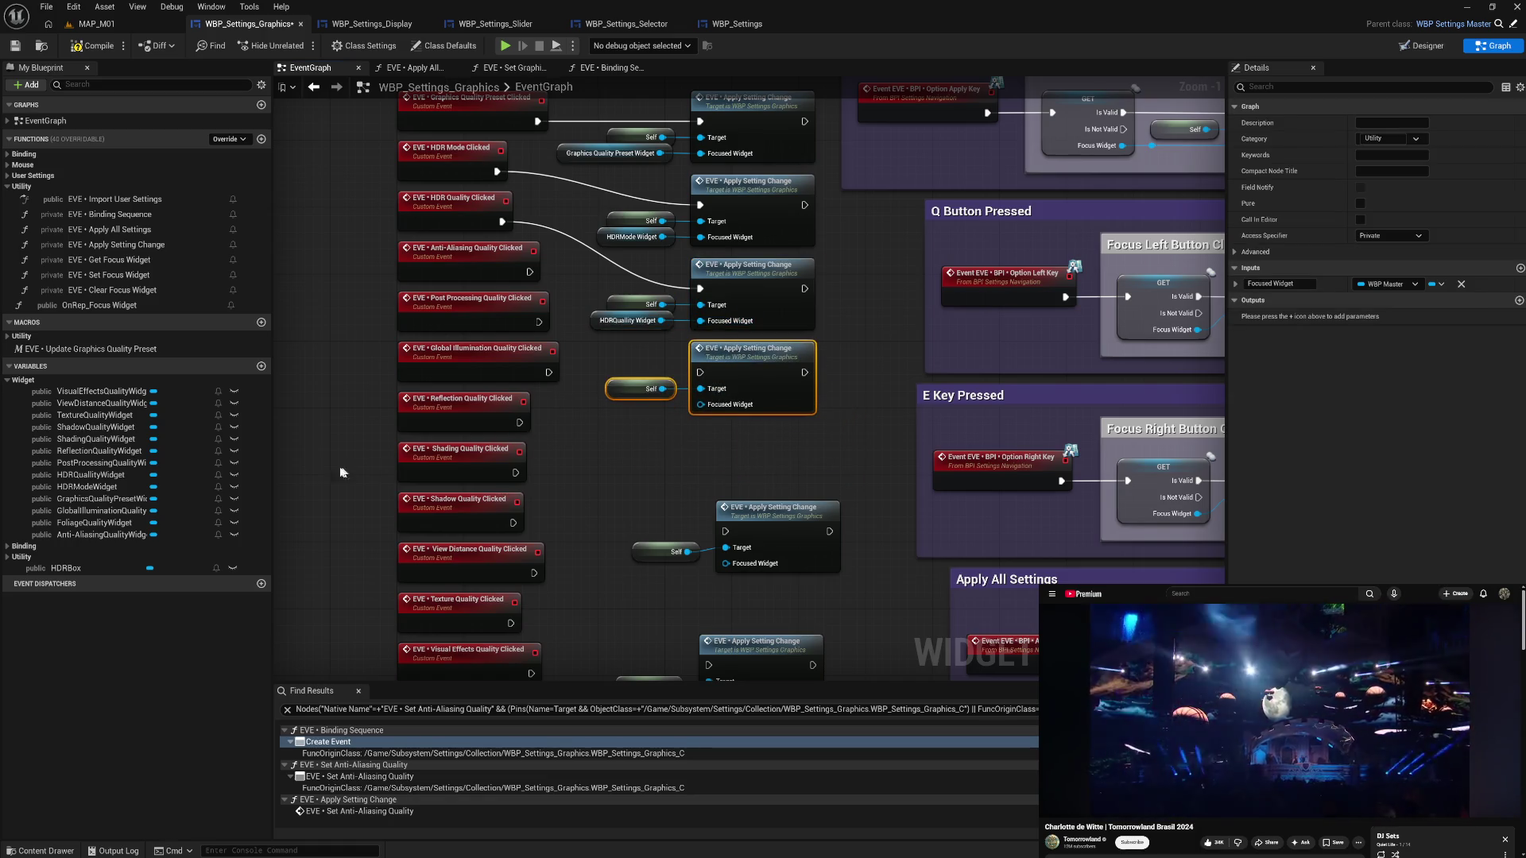
left_click_drag(525, 274, 699, 372)
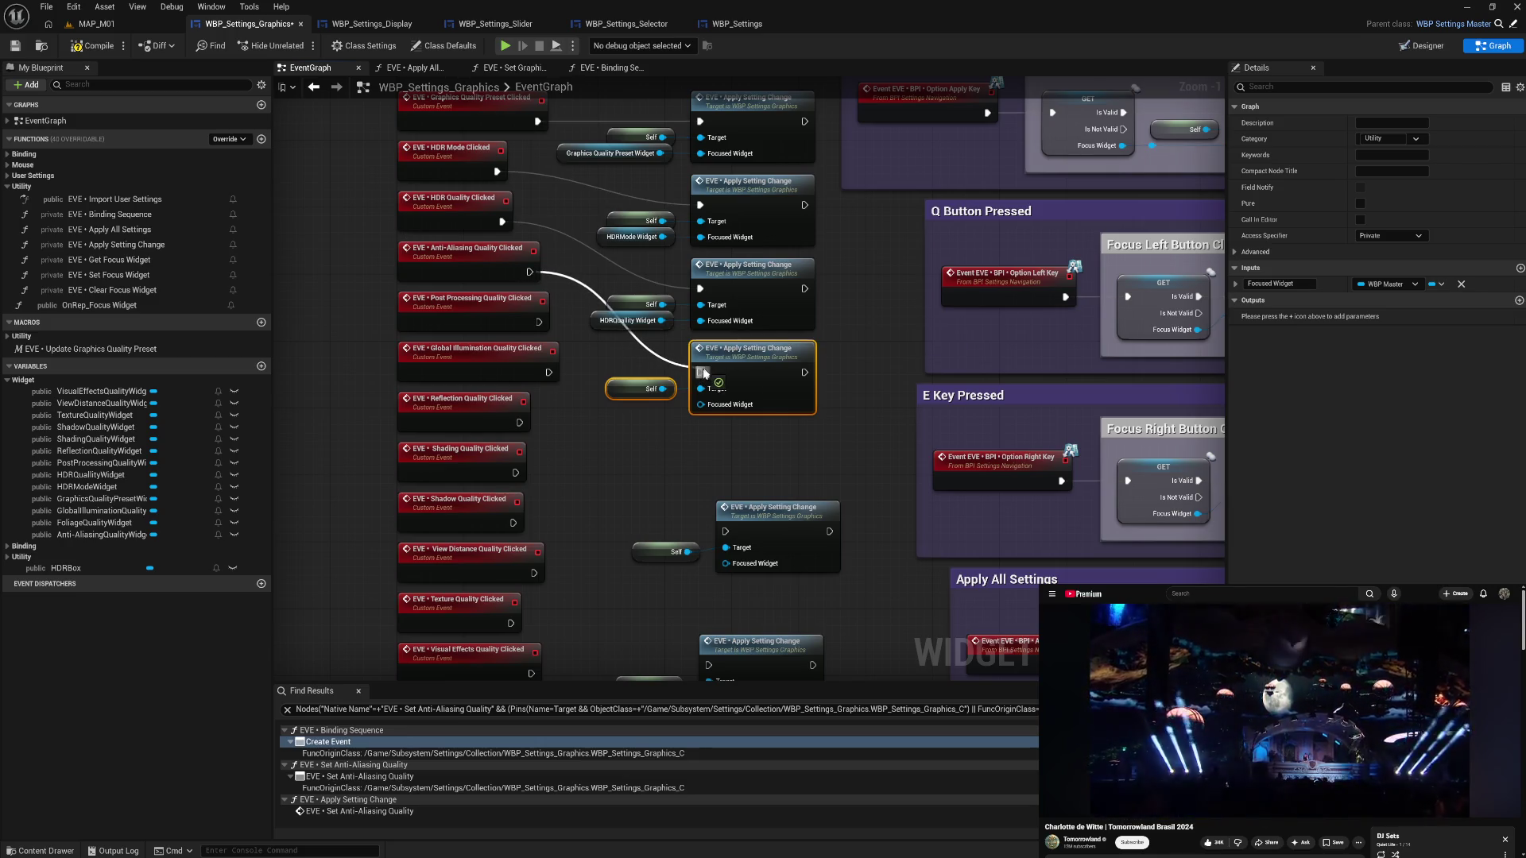
mouse_move(103, 533)
left_mouse_down()
mouse_move(700, 414)
mouse_move(650, 408)
mouse_move(707, 377)
left_mouse_up()
key("q")
- Wire Post Processing Quality Clicked to its call fed by PostProcessingQualityWidget
mouse_move(681, 502)
left_mouse_down()
mouse_move(795, 560)
mouse_move(744, 454)
left_mouse_up()
left_click_drag(539, 322, 703, 455)
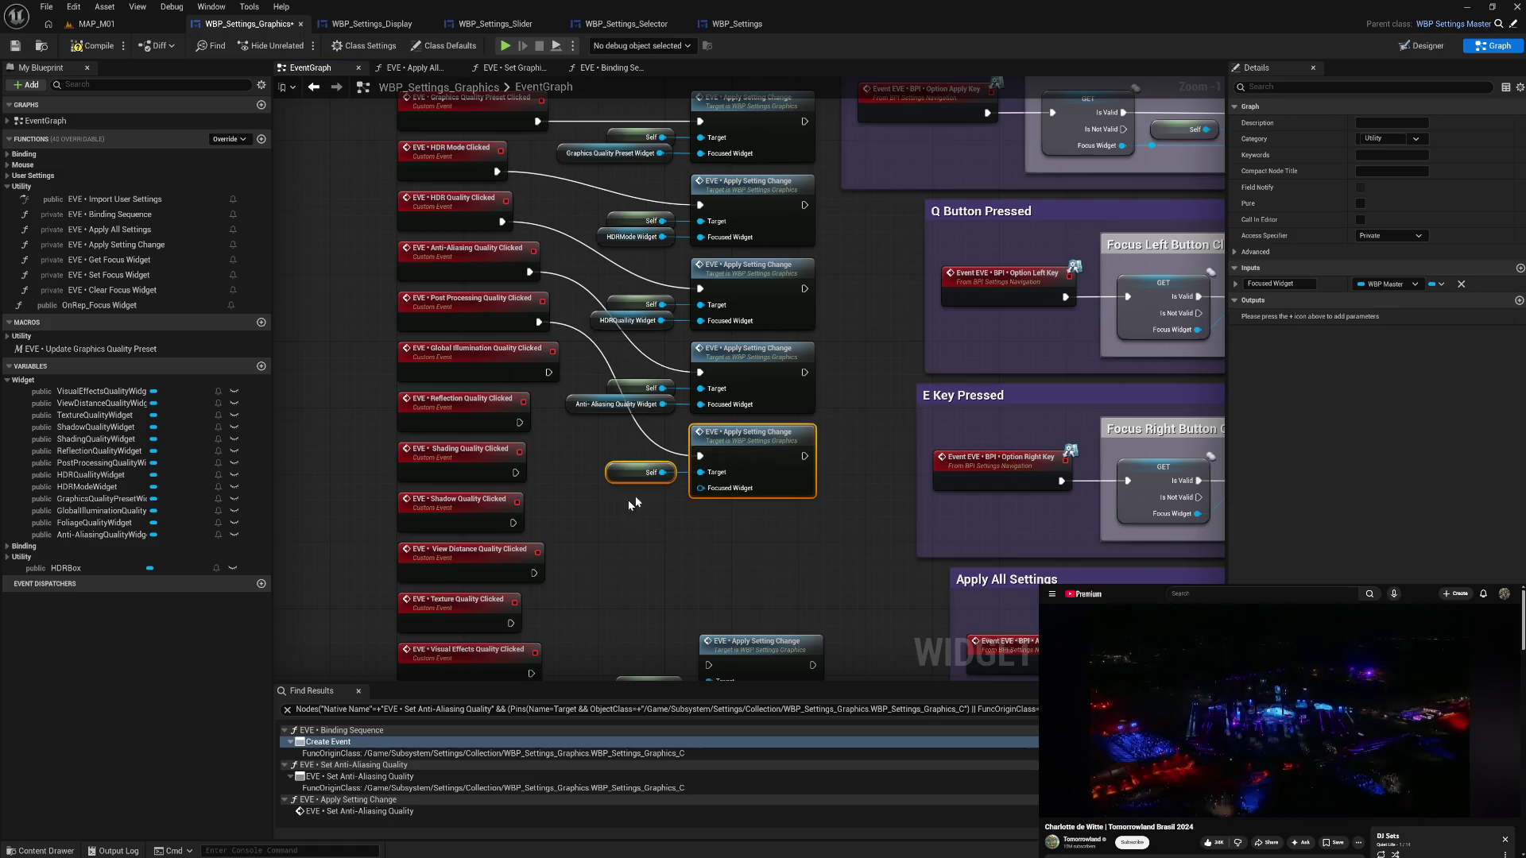
scroll(628, 499, "down", 3)
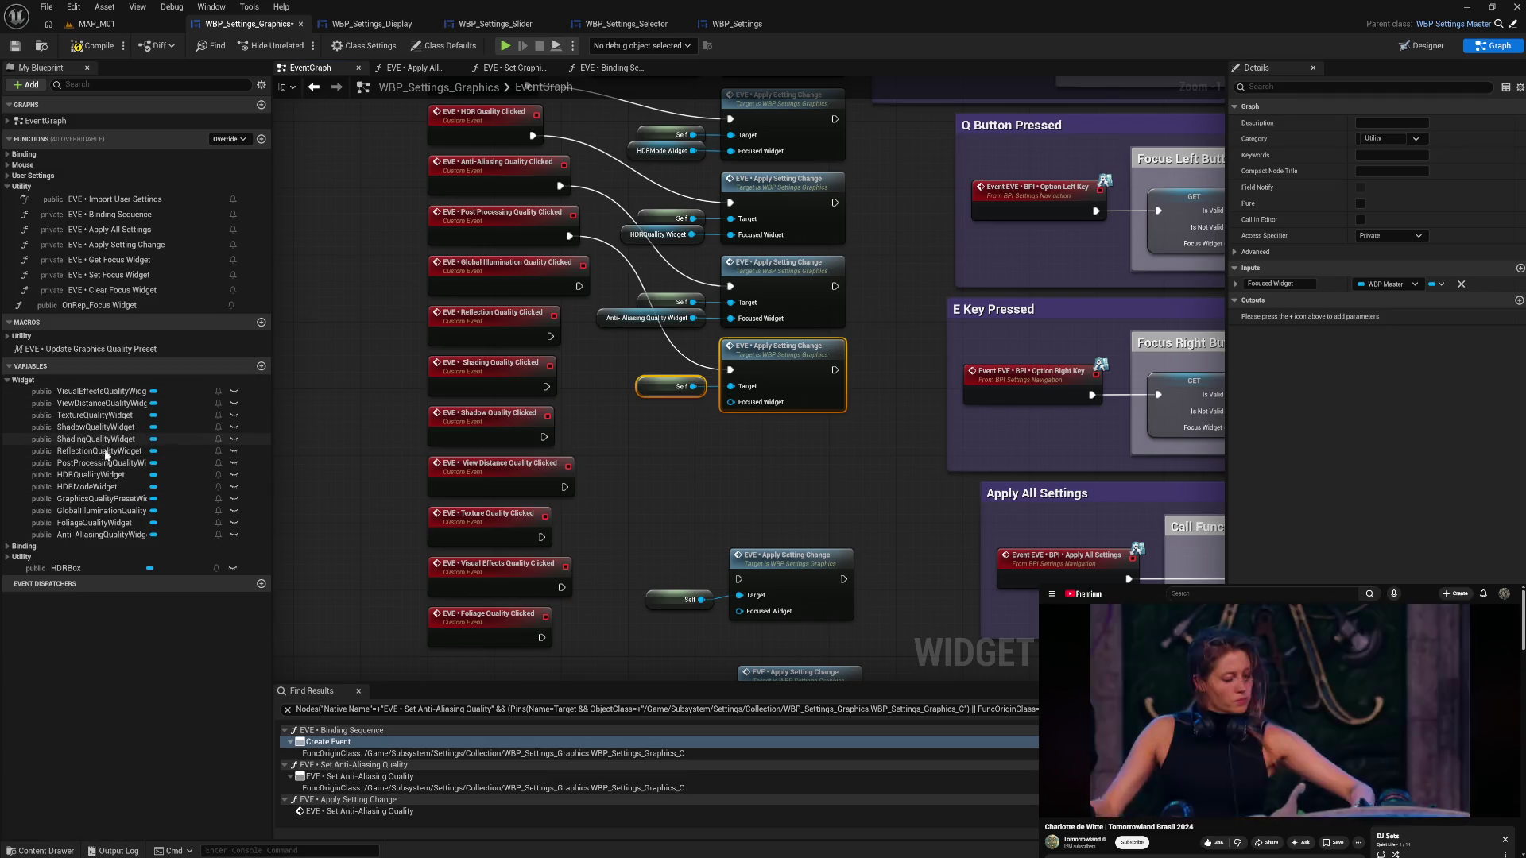
mouse_move(109, 467)
left_mouse_down()
mouse_move(477, 445)
mouse_move(691, 397)
mouse_move(682, 389)
mouse_move(676, 447)
mouse_move(847, 337)
left_mouse_up()
left_click_drag(767, 367, 768, 366)
left_click(745, 469)
- Wire Global Illumination Quality Clicked to its call with the Global Illumination widget getter
mouse_move(680, 489)
left_mouse_down()
mouse_move(684, 410)
mouse_move(860, 550)
left_mouse_up()
left_click_drag(788, 476, 779, 359)
left_click_drag(587, 208, 738, 376)
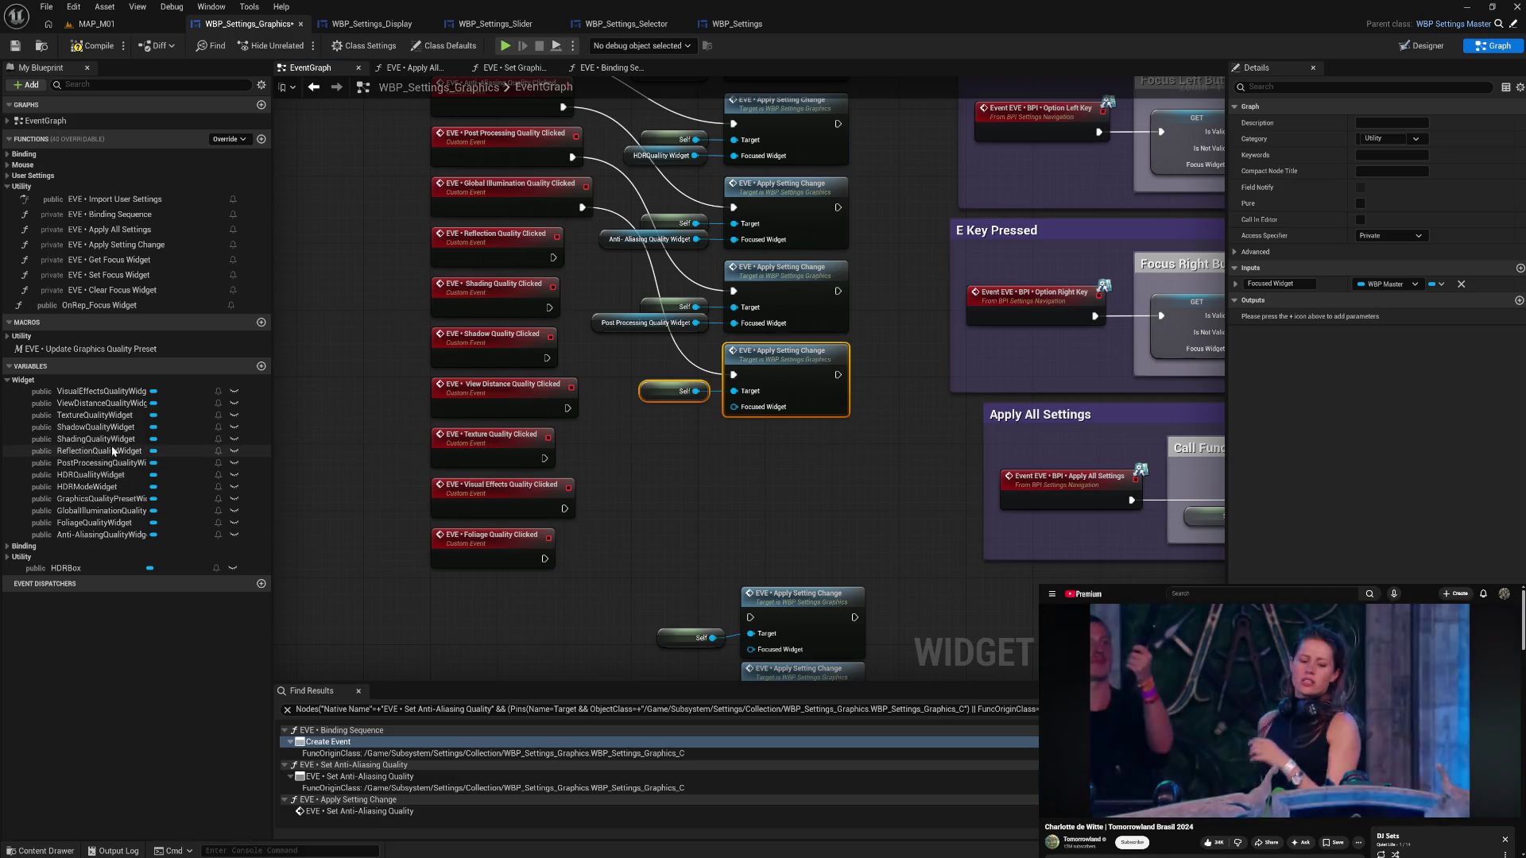
mouse_move(109, 517)
left_mouse_down()
mouse_move(627, 468)
mouse_move(733, 407)
mouse_move(667, 406)
left_mouse_up()
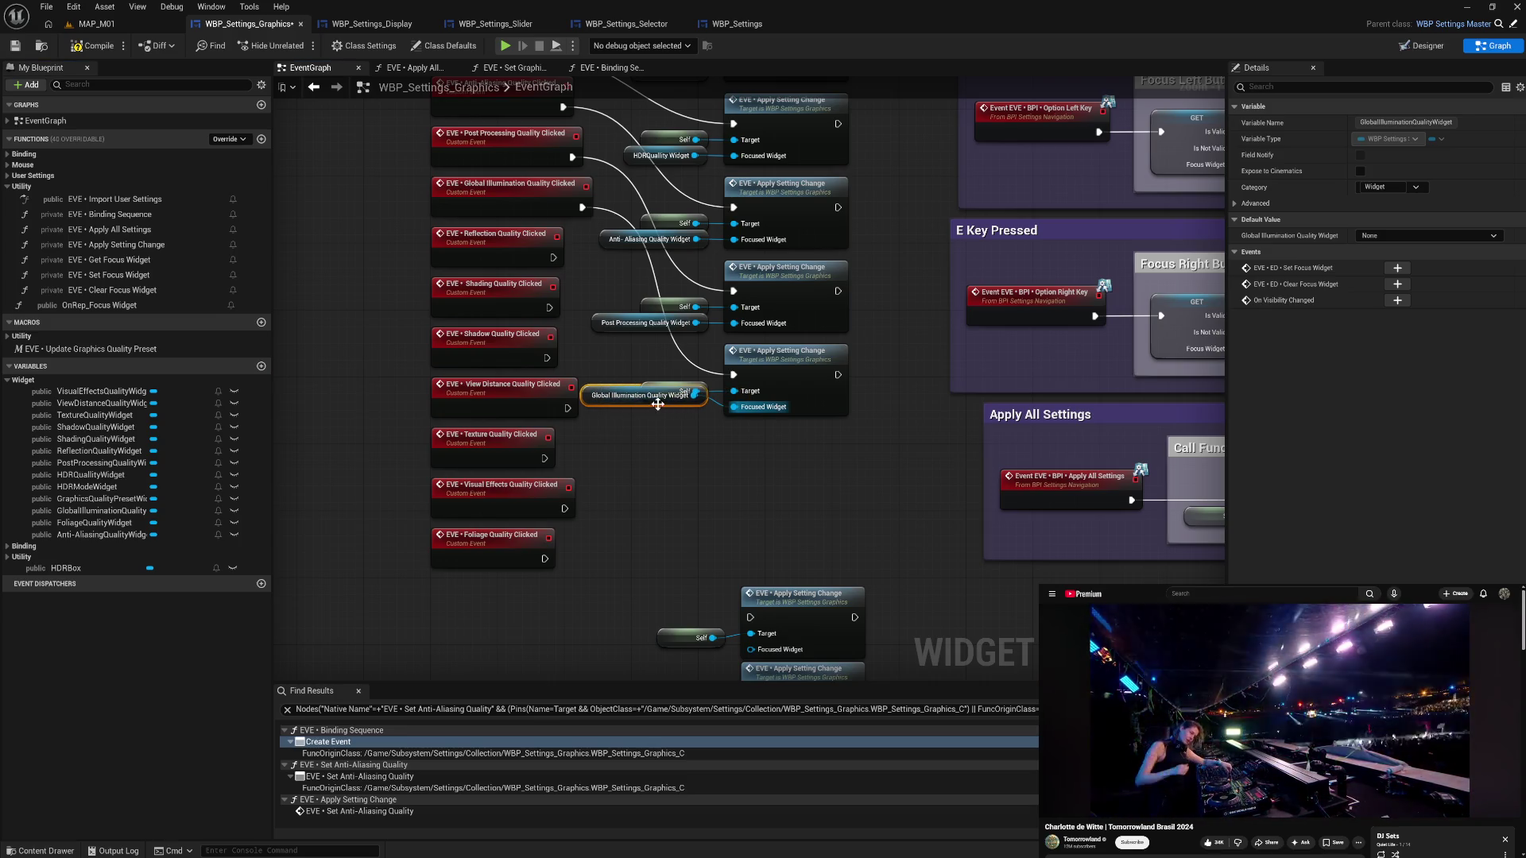
key("ctrl+z")
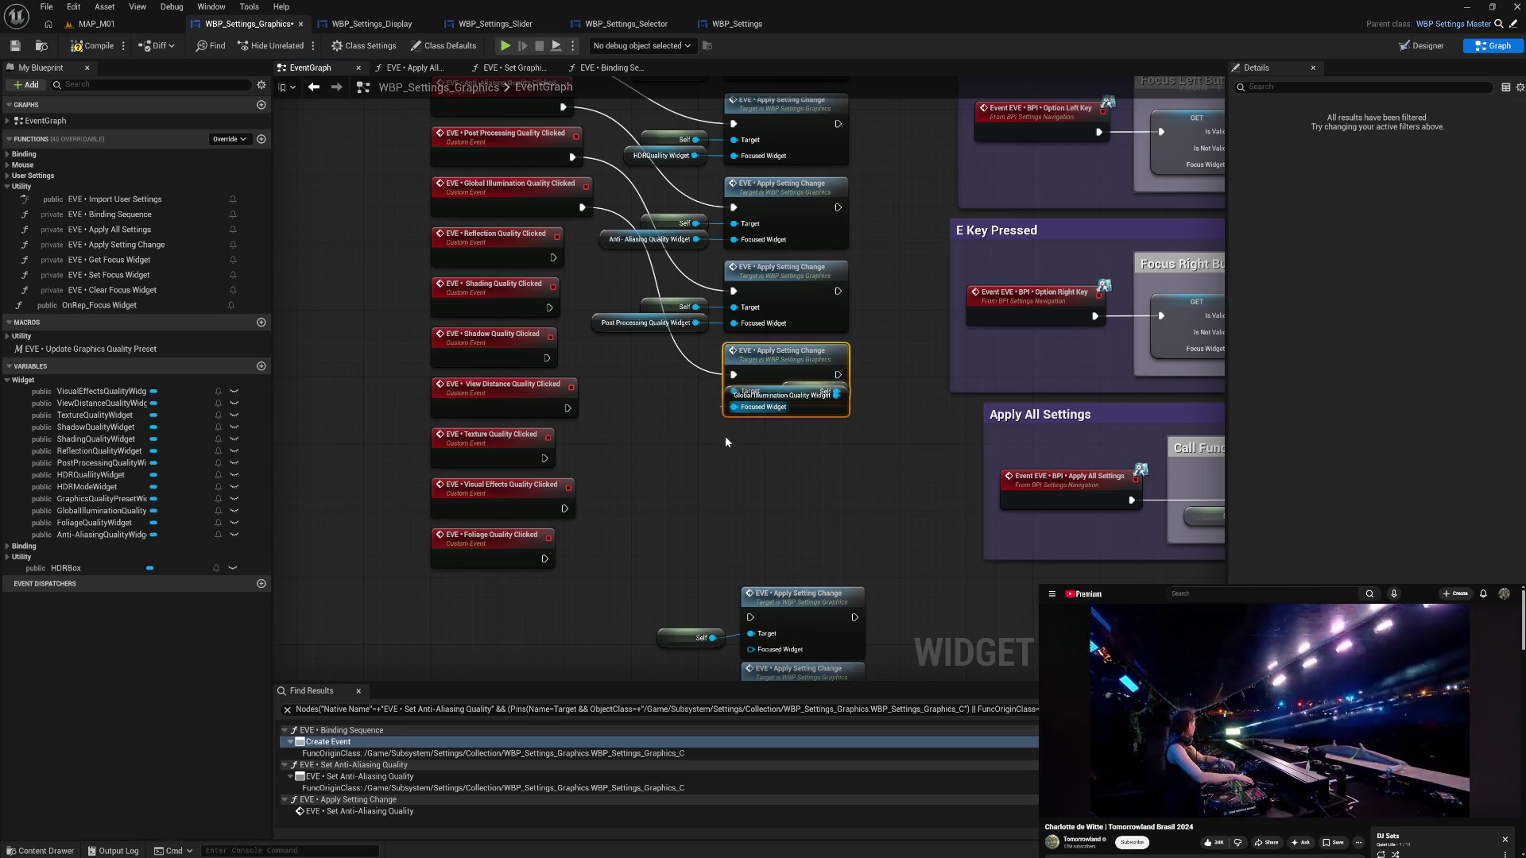
key("ctrl+z")
key("ctrl+z")
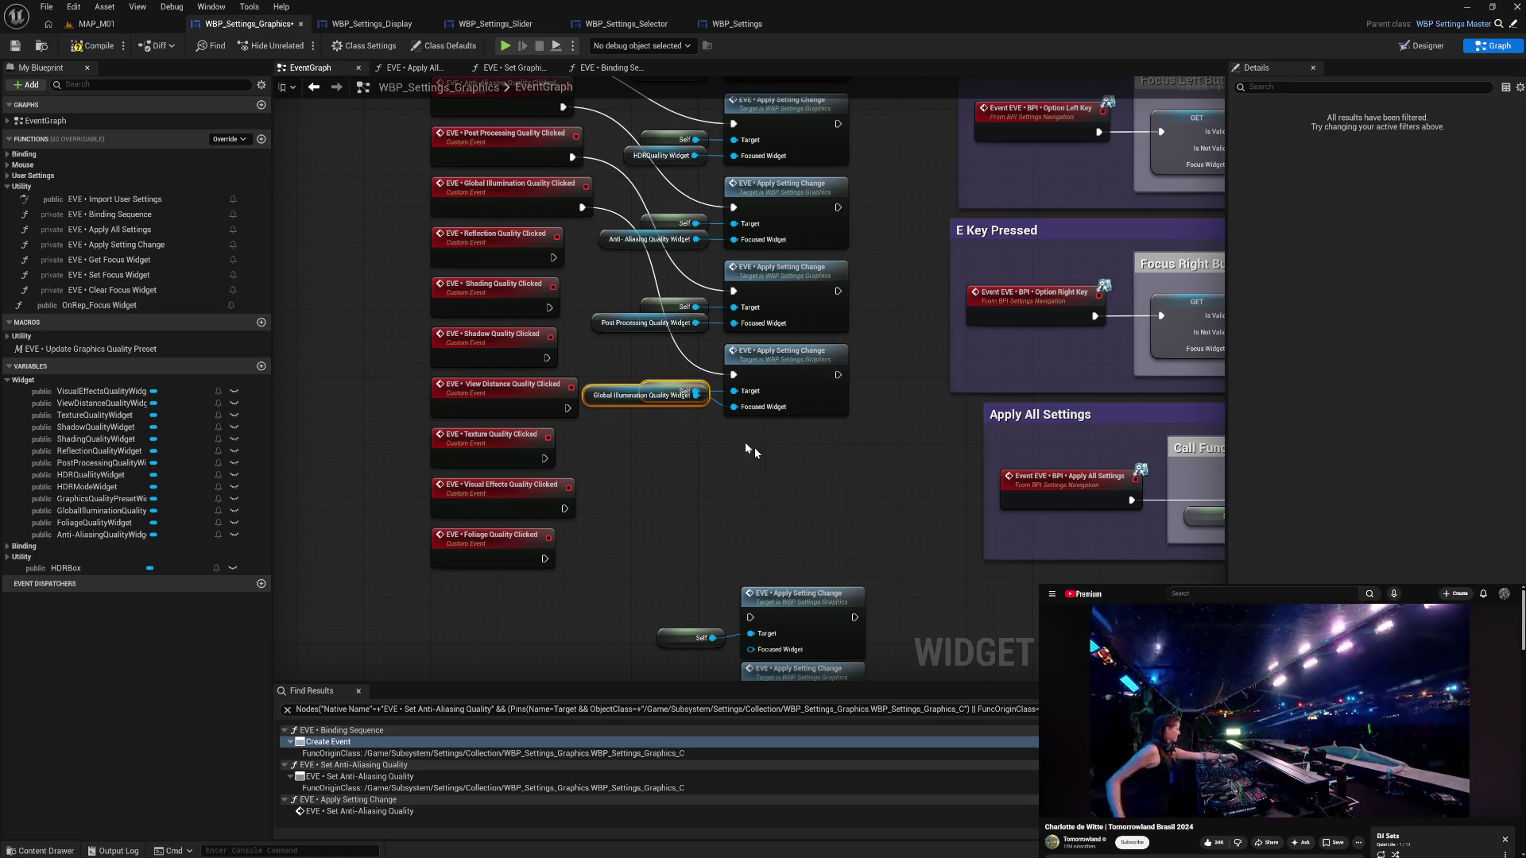
key("ctrl+z")
key("ctrl+z")
- Wire Reflection Quality Clicked to its call with ReflectionQualityWidget on Focused Widget
mouse_move(698, 588)
left_mouse_down()
mouse_move(763, 647)
mouse_move(801, 469)
mouse_move(790, 451)
left_mouse_up()
mouse_move(554, 258)
left_mouse_down()
mouse_move(664, 409)
mouse_move(732, 459)
left_mouse_up()
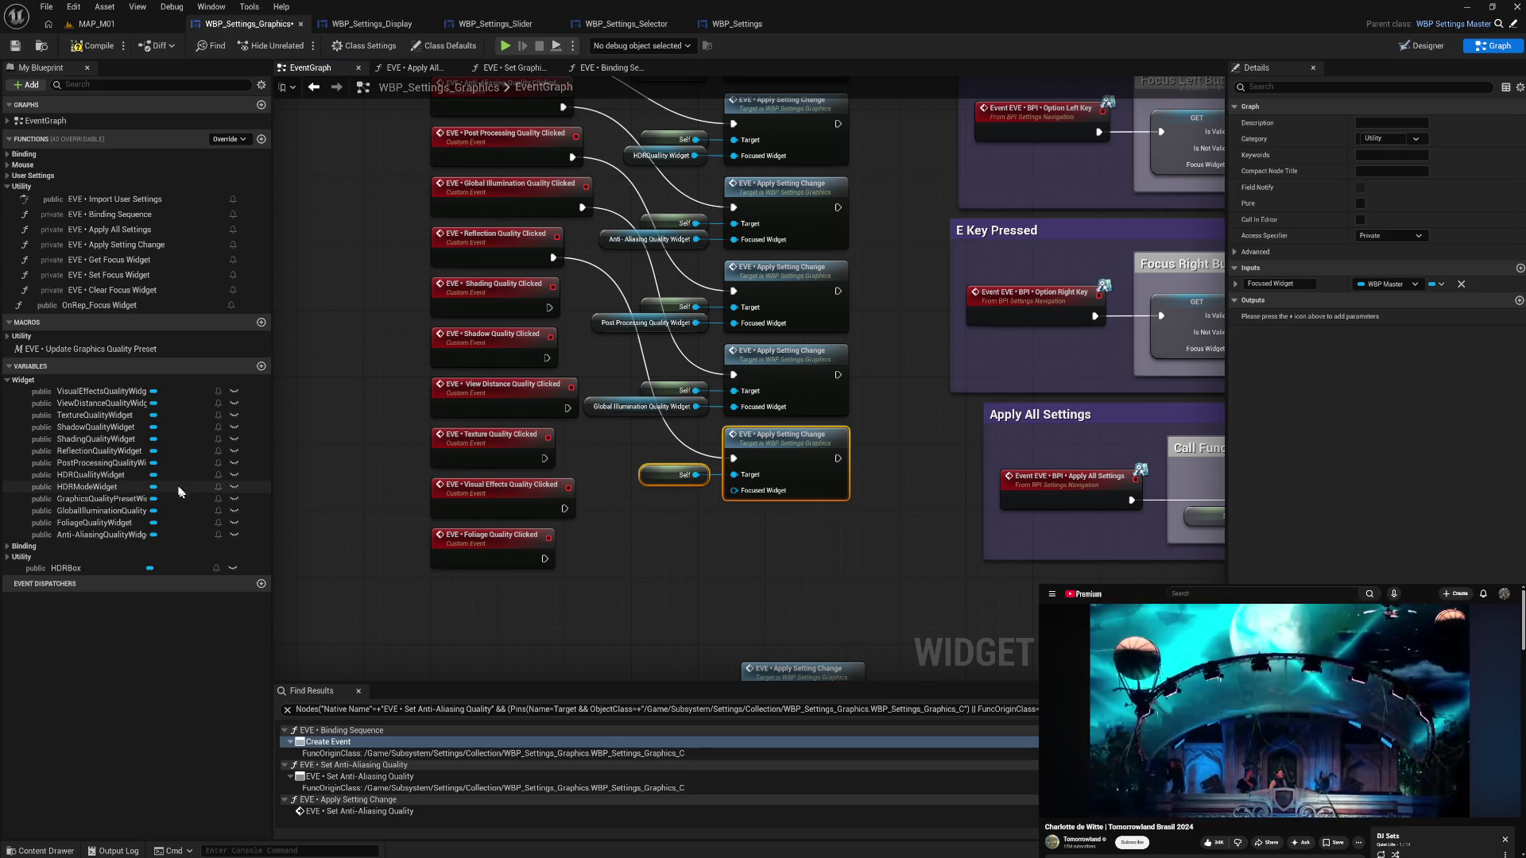
mouse_move(114, 452)
left_mouse_down()
mouse_move(238, 483)
mouse_move(707, 508)
mouse_move(733, 475)
mouse_move(684, 498)
left_mouse_up()
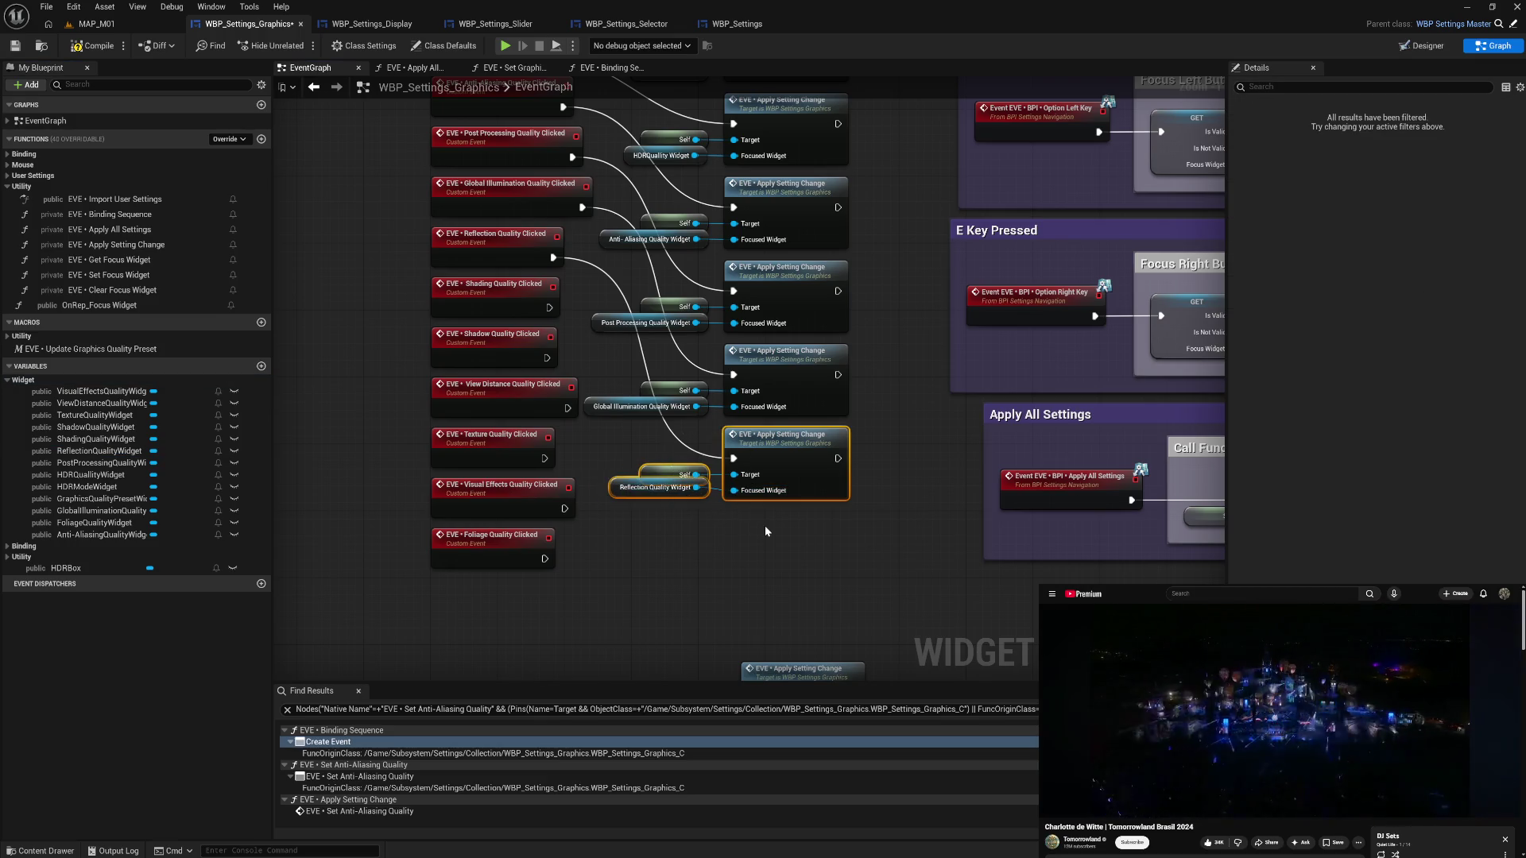
left_click(759, 551)
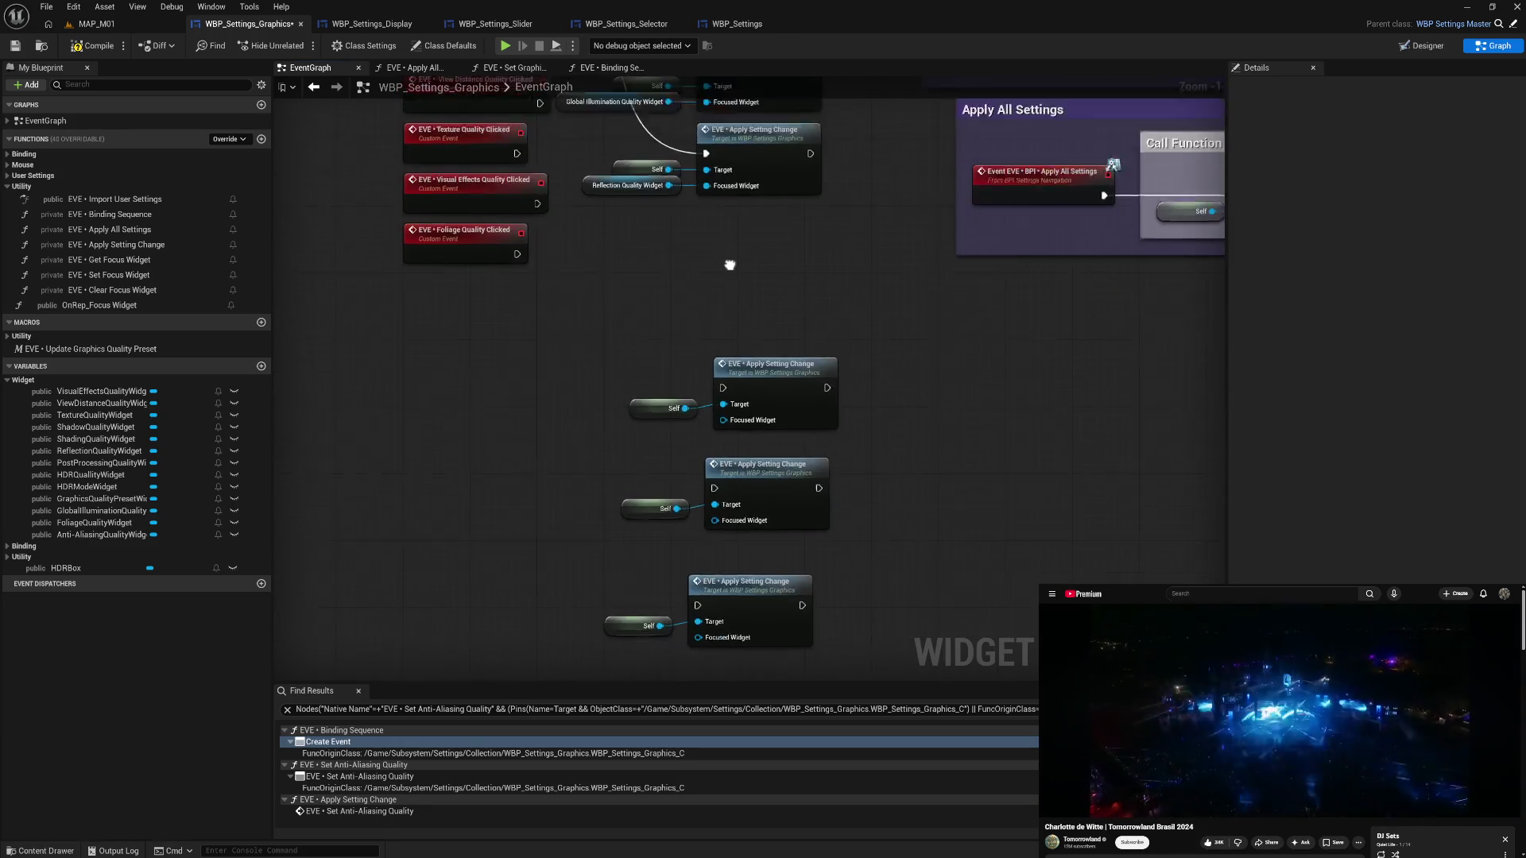
- Add a ShadingQualityWidget getter and connect it to the Shading call's Focused Widget
mouse_move(620, 549)
left_mouse_down()
mouse_move(785, 494)
mouse_move(759, 336)
left_mouse_up()
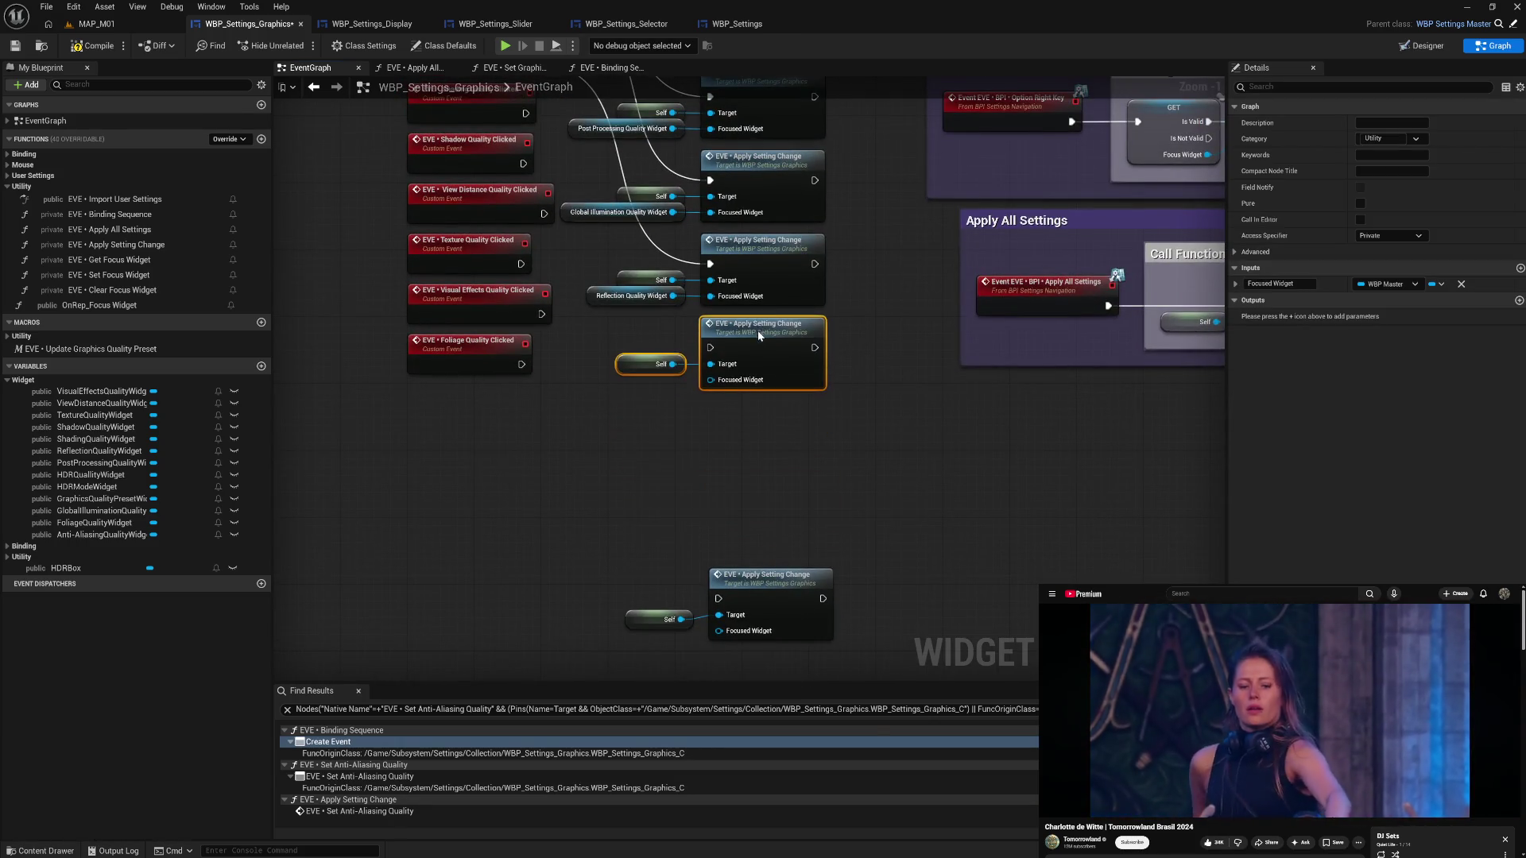
mouse_move(583, 181)
left_mouse_down()
mouse_move(548, 216)
mouse_move(684, 373)
mouse_move(711, 433)
left_mouse_up()
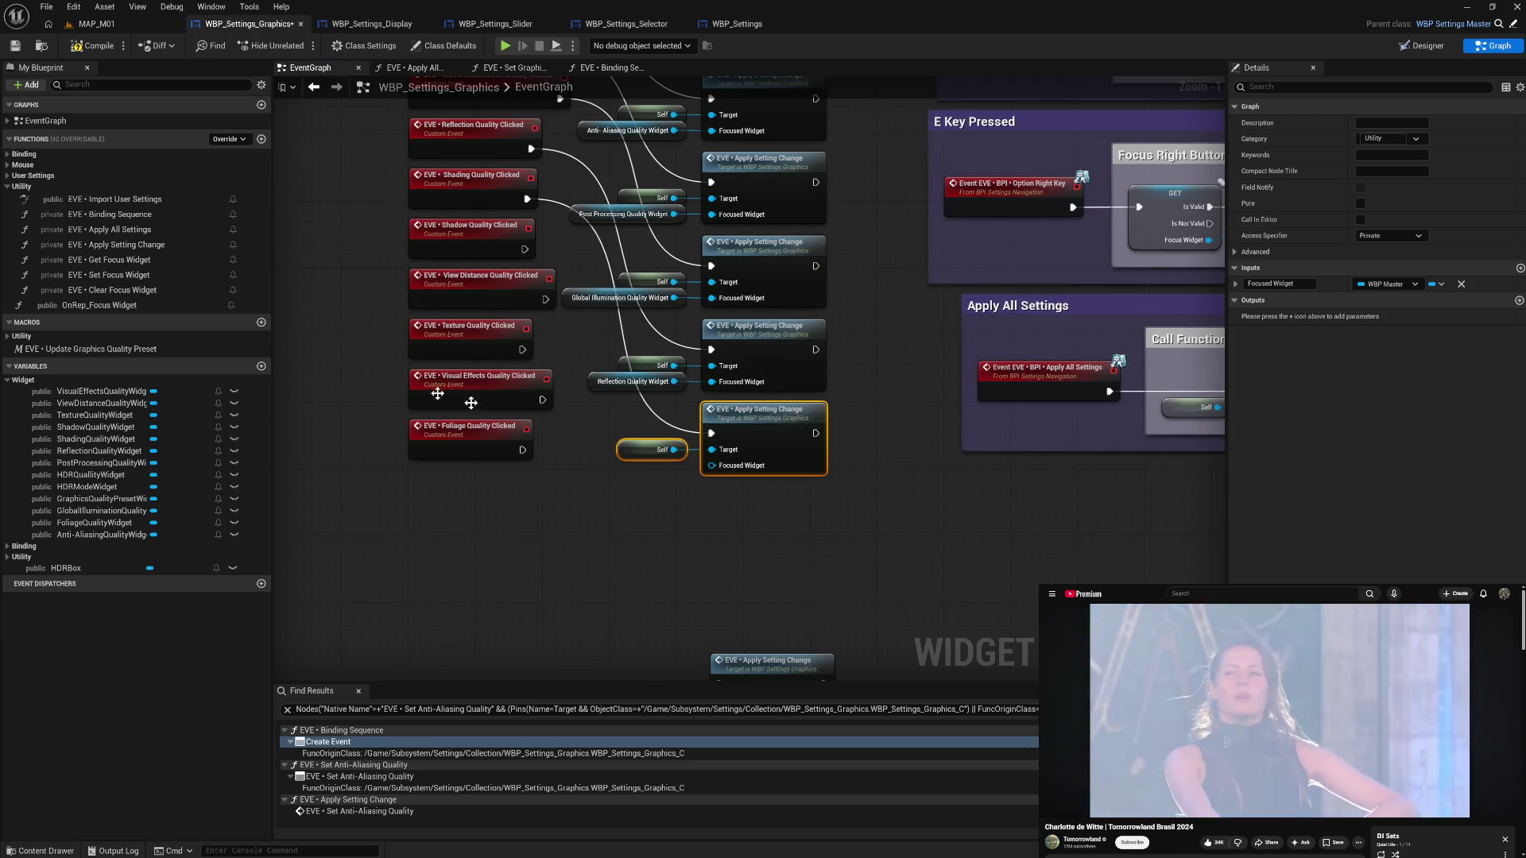
left_click(111, 440)
mouse_move(368, 479)
left_mouse_down()
mouse_move(775, 473)
mouse_move(690, 466)
left_mouse_up()
left_click_drag(589, 415, 770, 518)
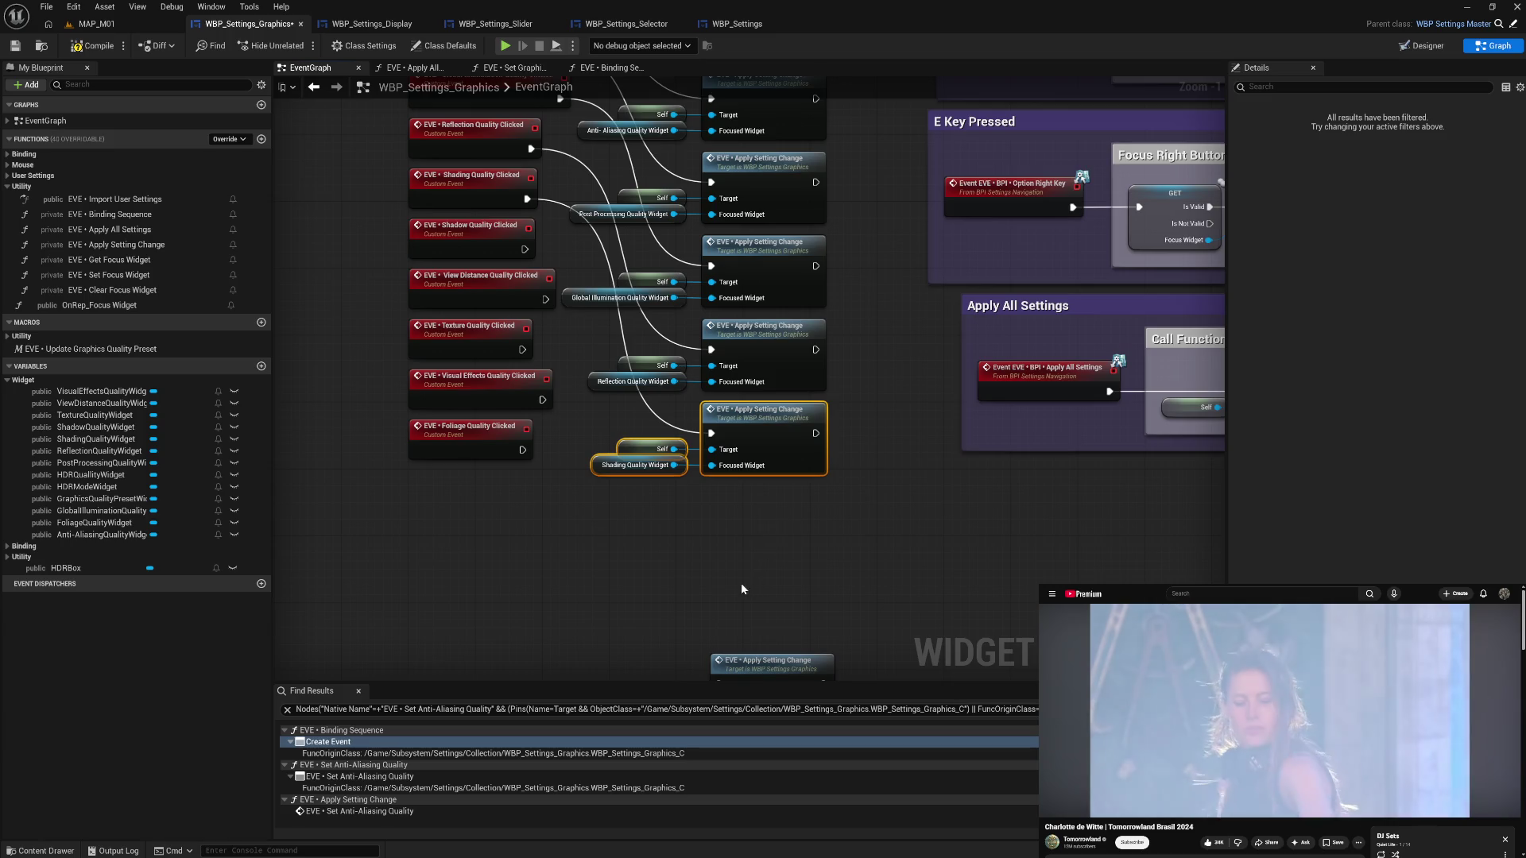
- Wire Shadow Quality Clicked to the next call with ShadowQualityWidget on Focused Widget
scroll(741, 589, "down", 3)
left_click_drag(619, 501, 839, 596)
left_click_drag(766, 534, 758, 361)
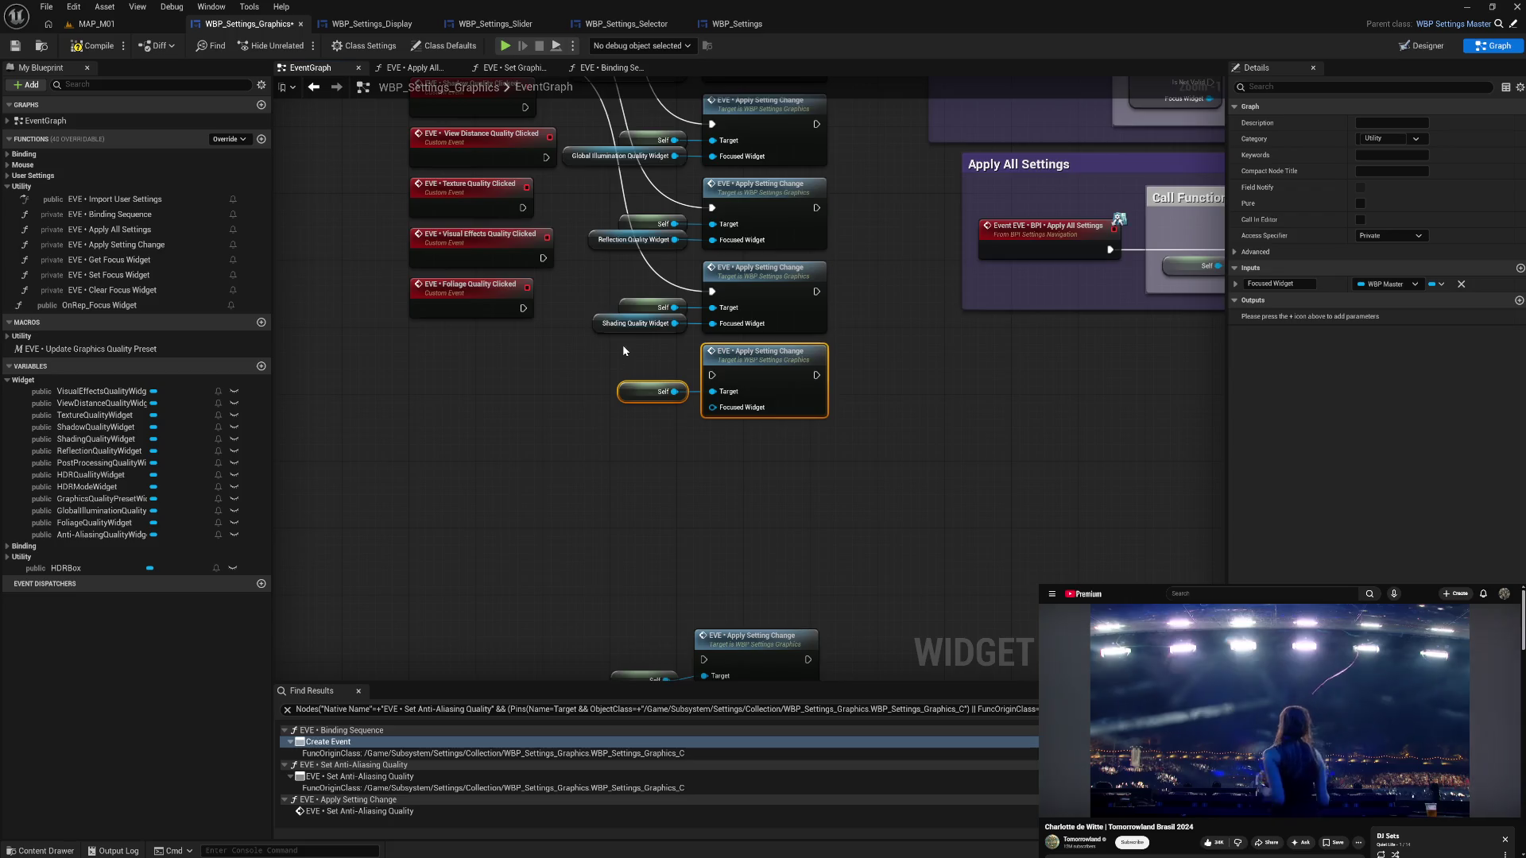
scroll(624, 351, "up", 2)
left_click_drag(536, 223, 724, 489)
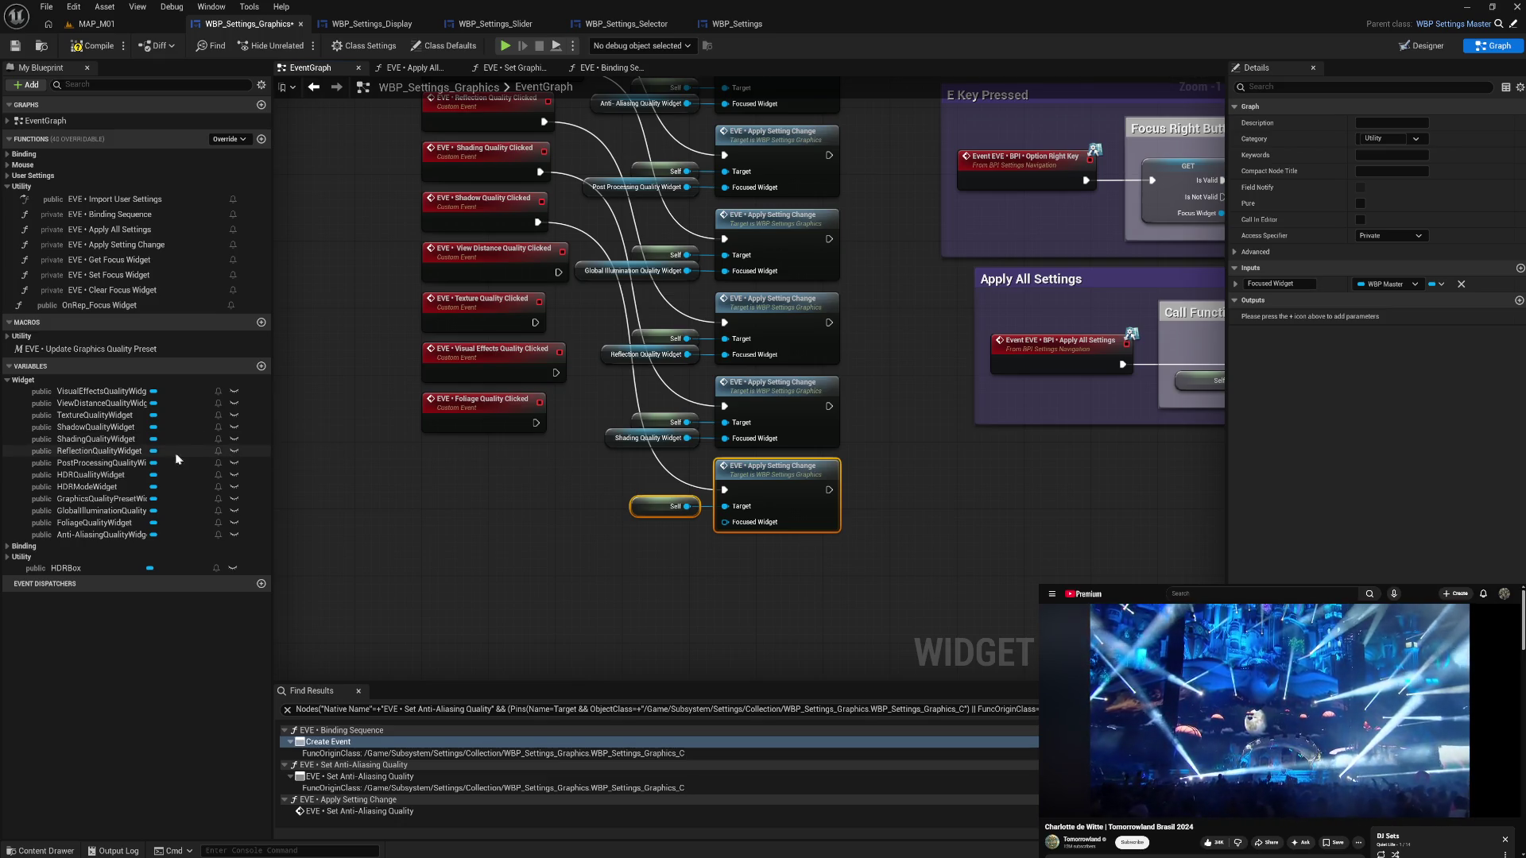
left_click_drag(96, 427, 728, 531)
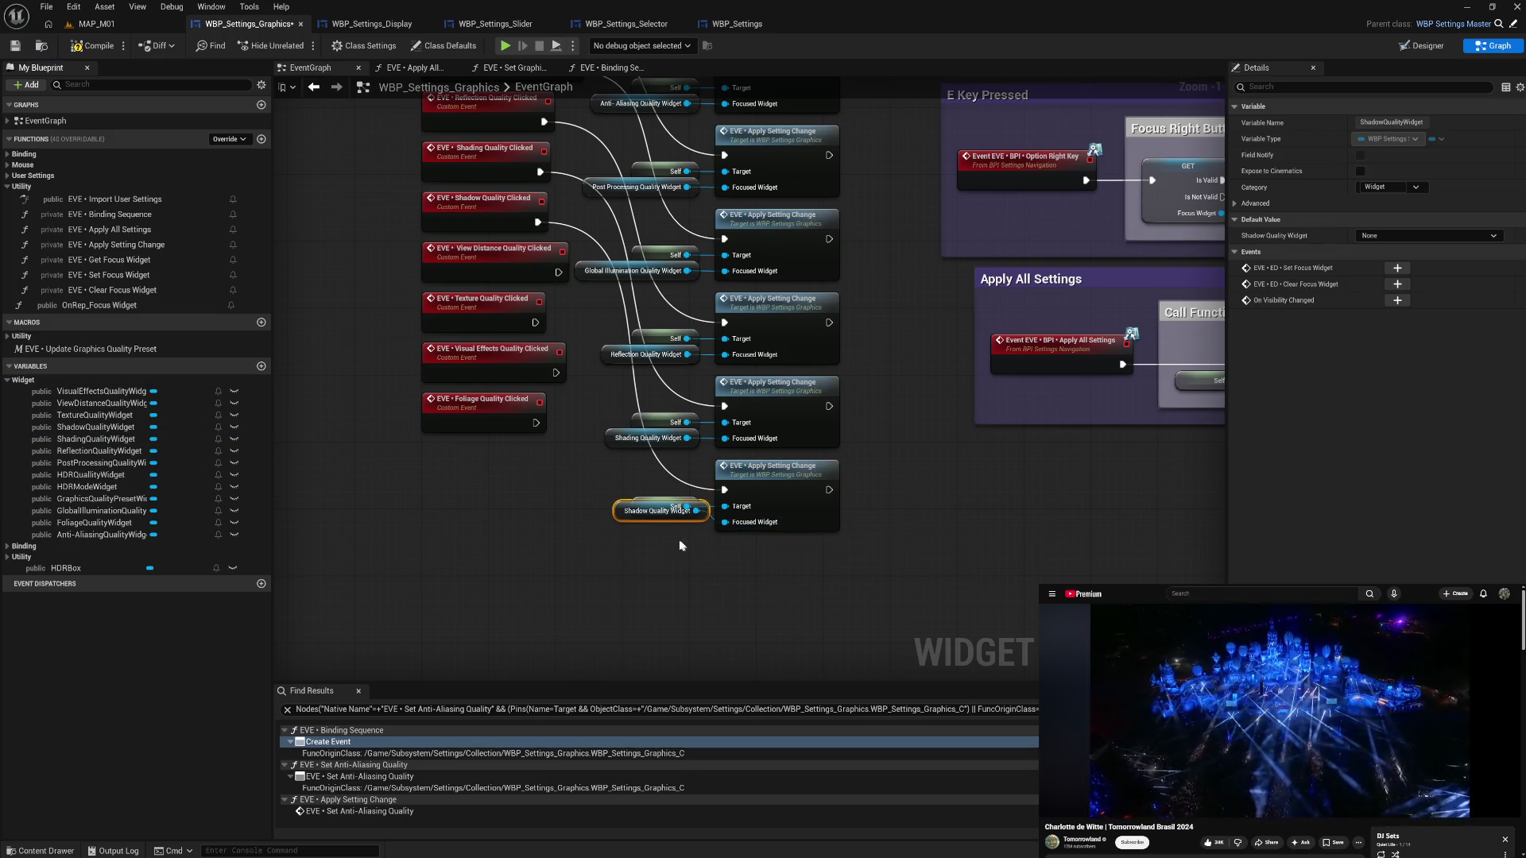
- Wire View Distance Quality Clicked to a new call fed by ViewDistanceQualityWidget
left_click_drag(660, 489, 771, 579)
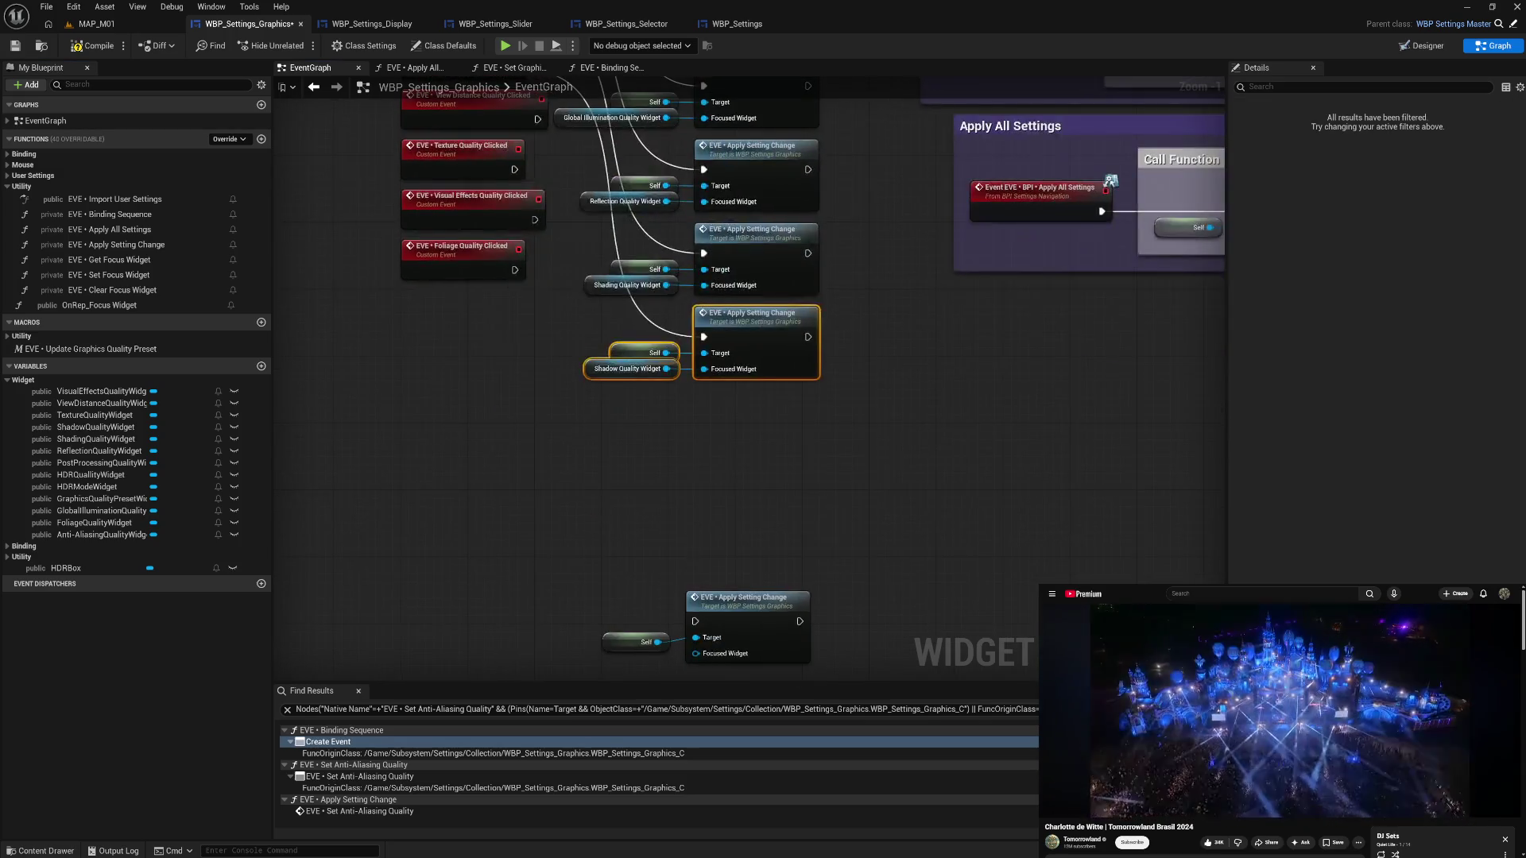
left_click_drag(618, 404, 818, 493)
left_click_drag(739, 415, 739, 203)
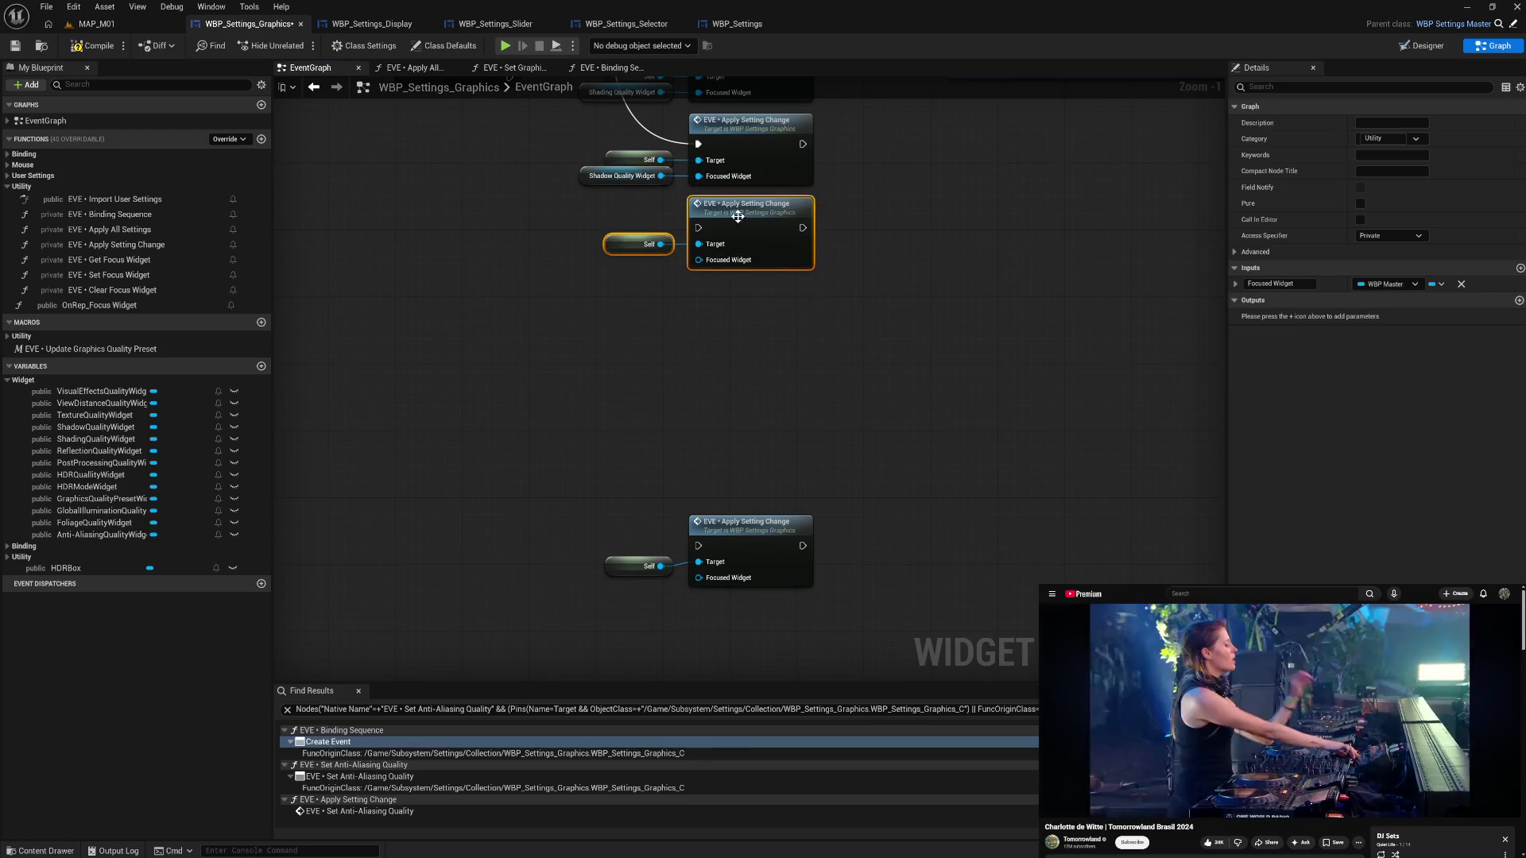
mouse_move(531, 238)
left_mouse_down()
mouse_move(667, 517)
mouse_move(698, 535)
left_mouse_up()
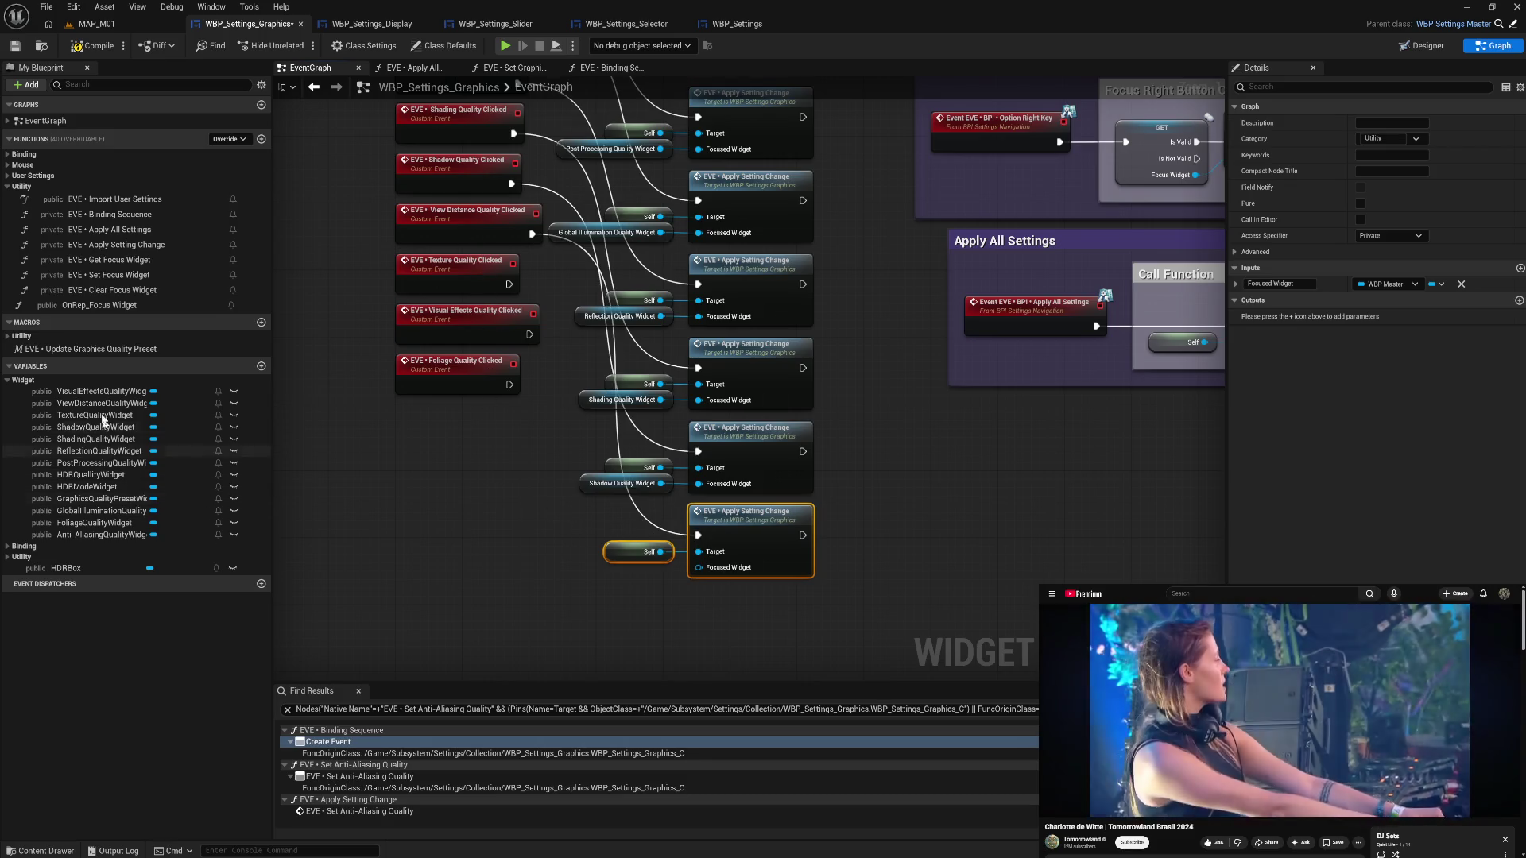
mouse_move(101, 403)
left_mouse_down()
mouse_move(698, 571)
mouse_move(640, 574)
left_mouse_up()
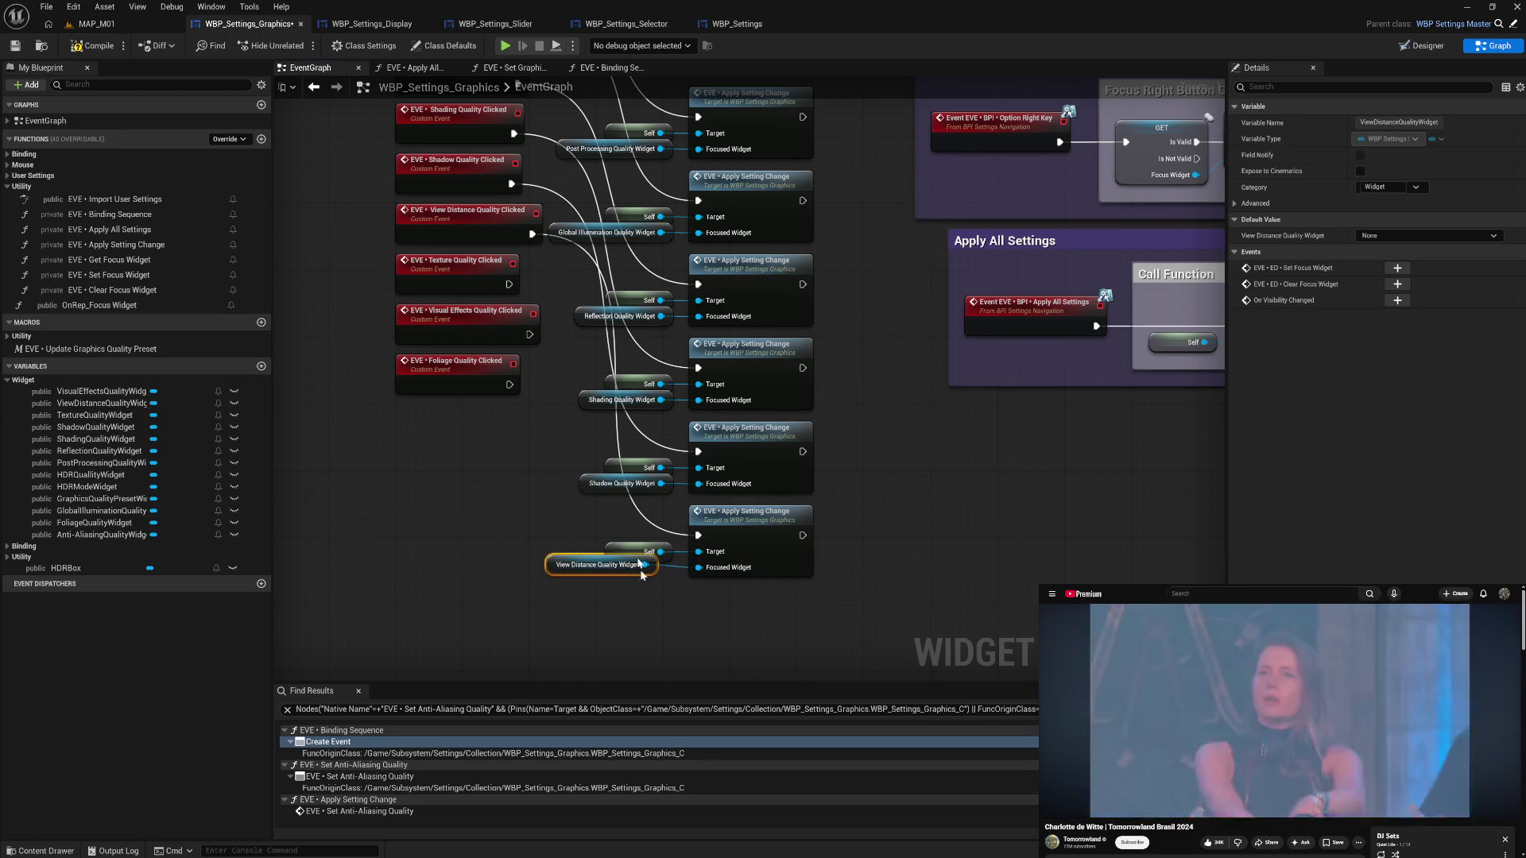
- Wire Texture Quality Clicked to a new call fed by TextureQualityWidget
mouse_move(620, 518)
left_mouse_down()
mouse_move(743, 602)
mouse_move(690, 424)
left_mouse_up()
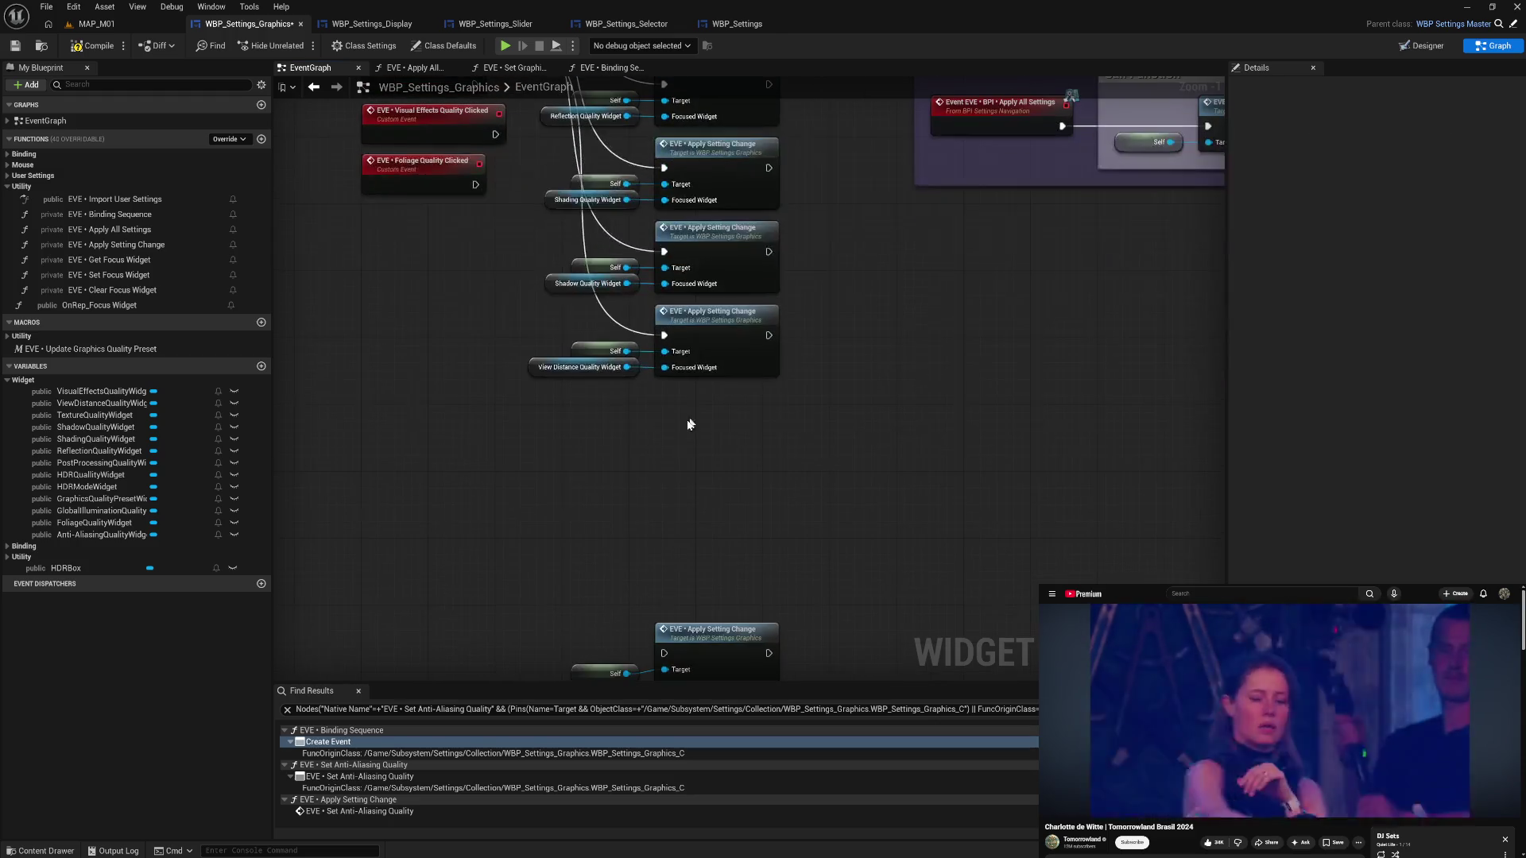
mouse_move(630, 632)
left_mouse_down()
mouse_move(699, 671)
mouse_move(714, 397)
left_mouse_up()
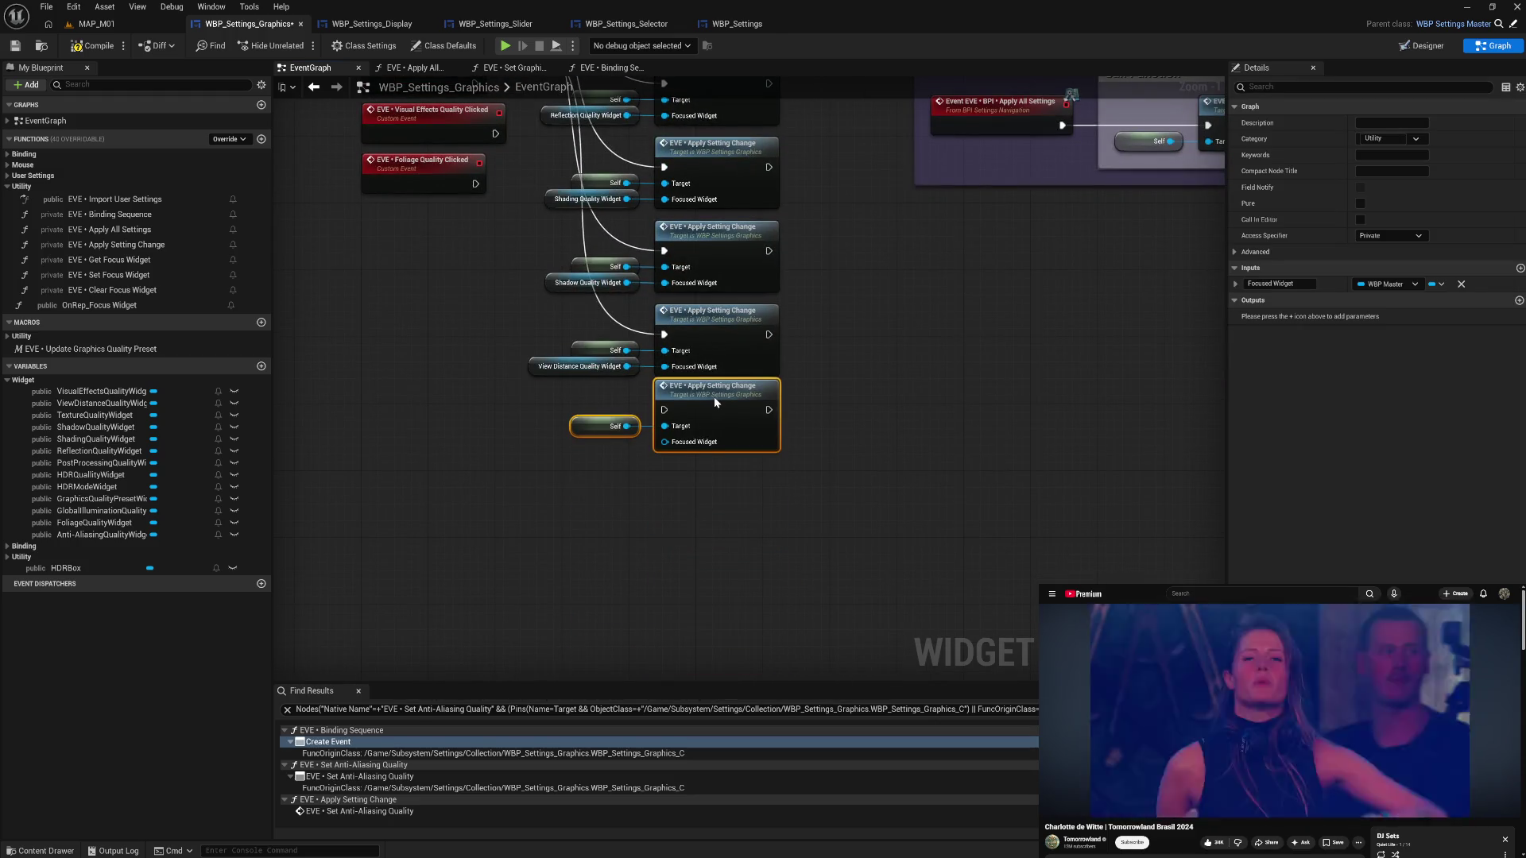
mouse_move(528, 205)
left_mouse_down()
mouse_move(660, 381)
mouse_move(715, 542)
left_mouse_up()
left_click(626, 536)
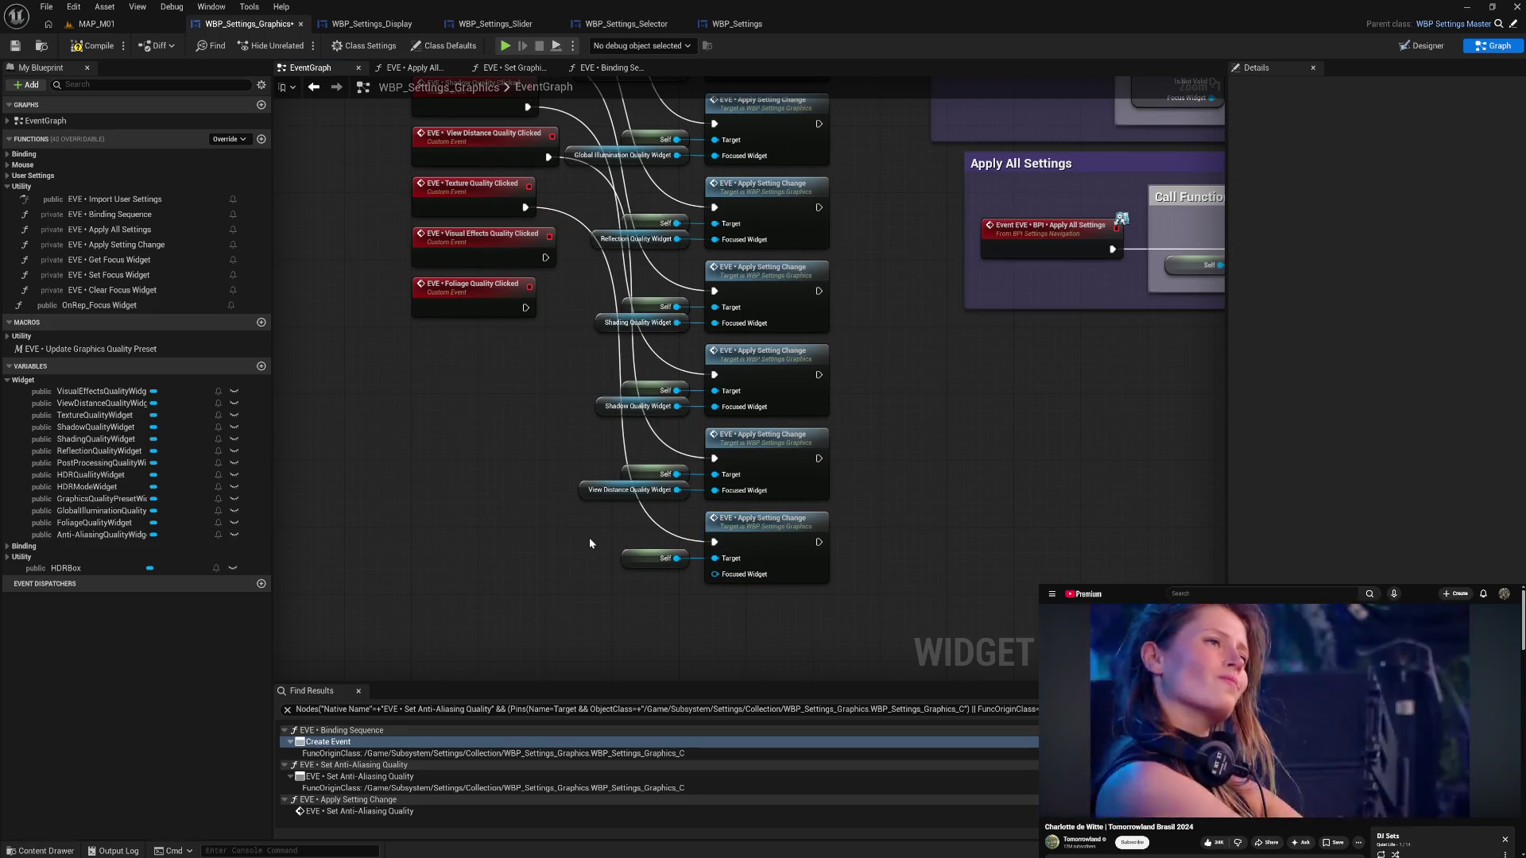
left_click_drag(590, 542, 555, 495)
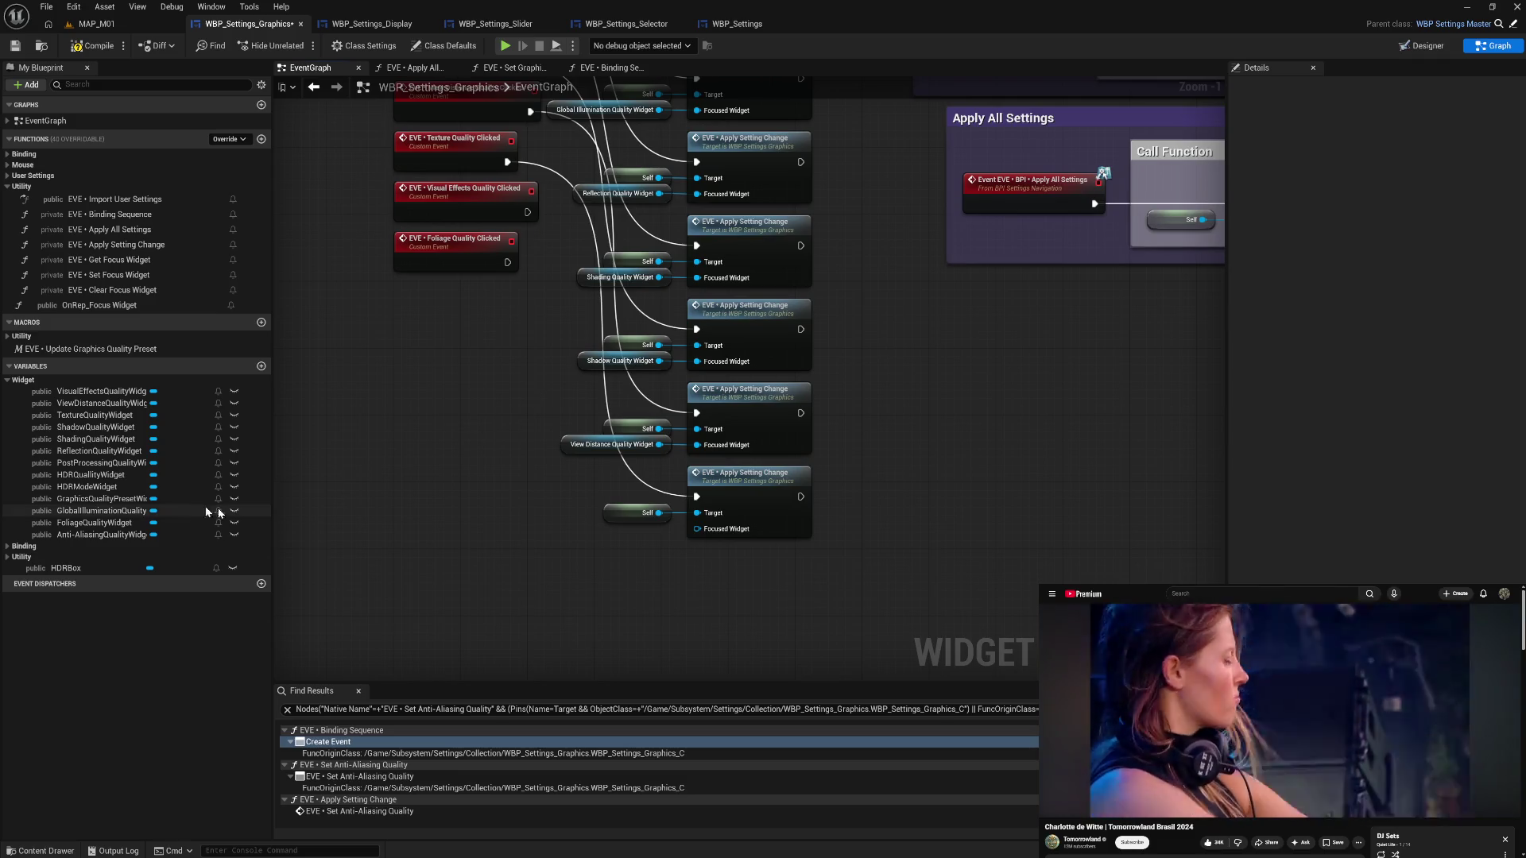
mouse_move(96, 415)
left_mouse_down()
mouse_move(666, 534)
mouse_move(722, 487)
left_mouse_up()
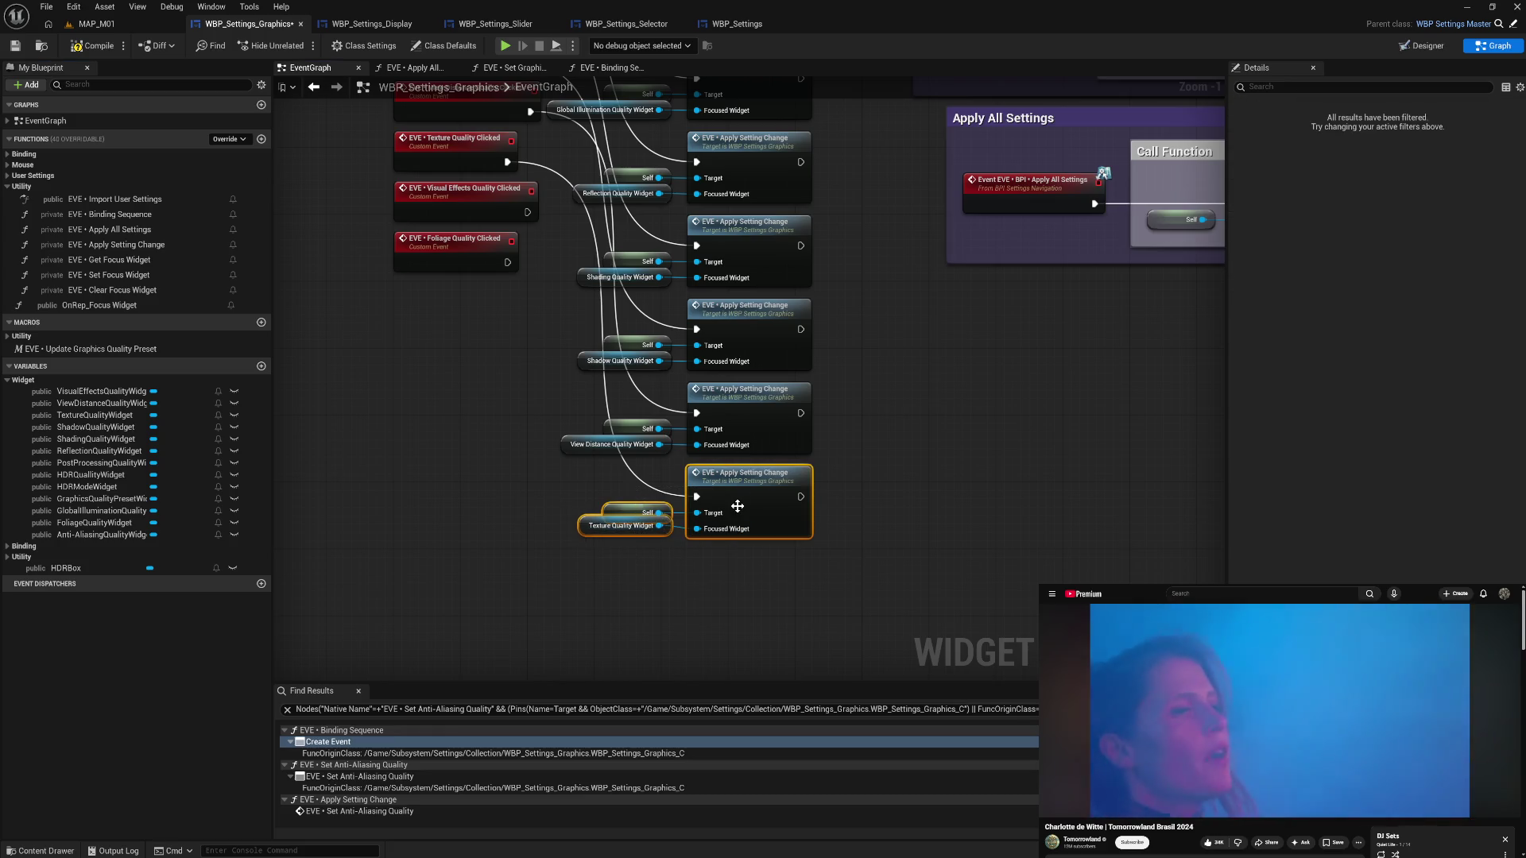
left_click(546, 481)
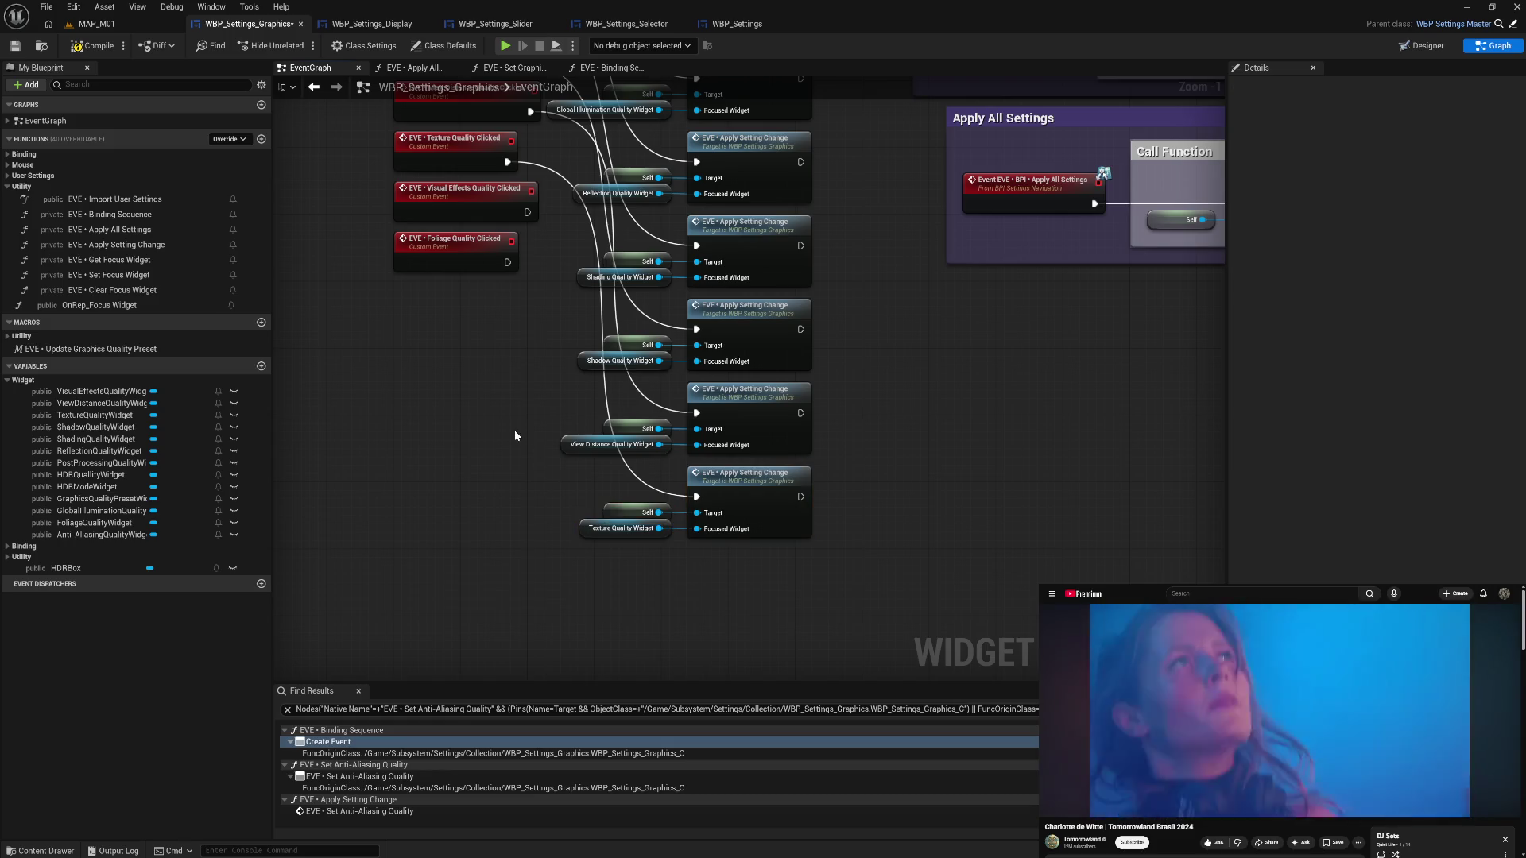
- Copy the last Self and Apply Setting Change pair and paste two duplicates
left_click_drag(646, 527, 728, 556)
key("ctrl+c")
key("ctrl+v")
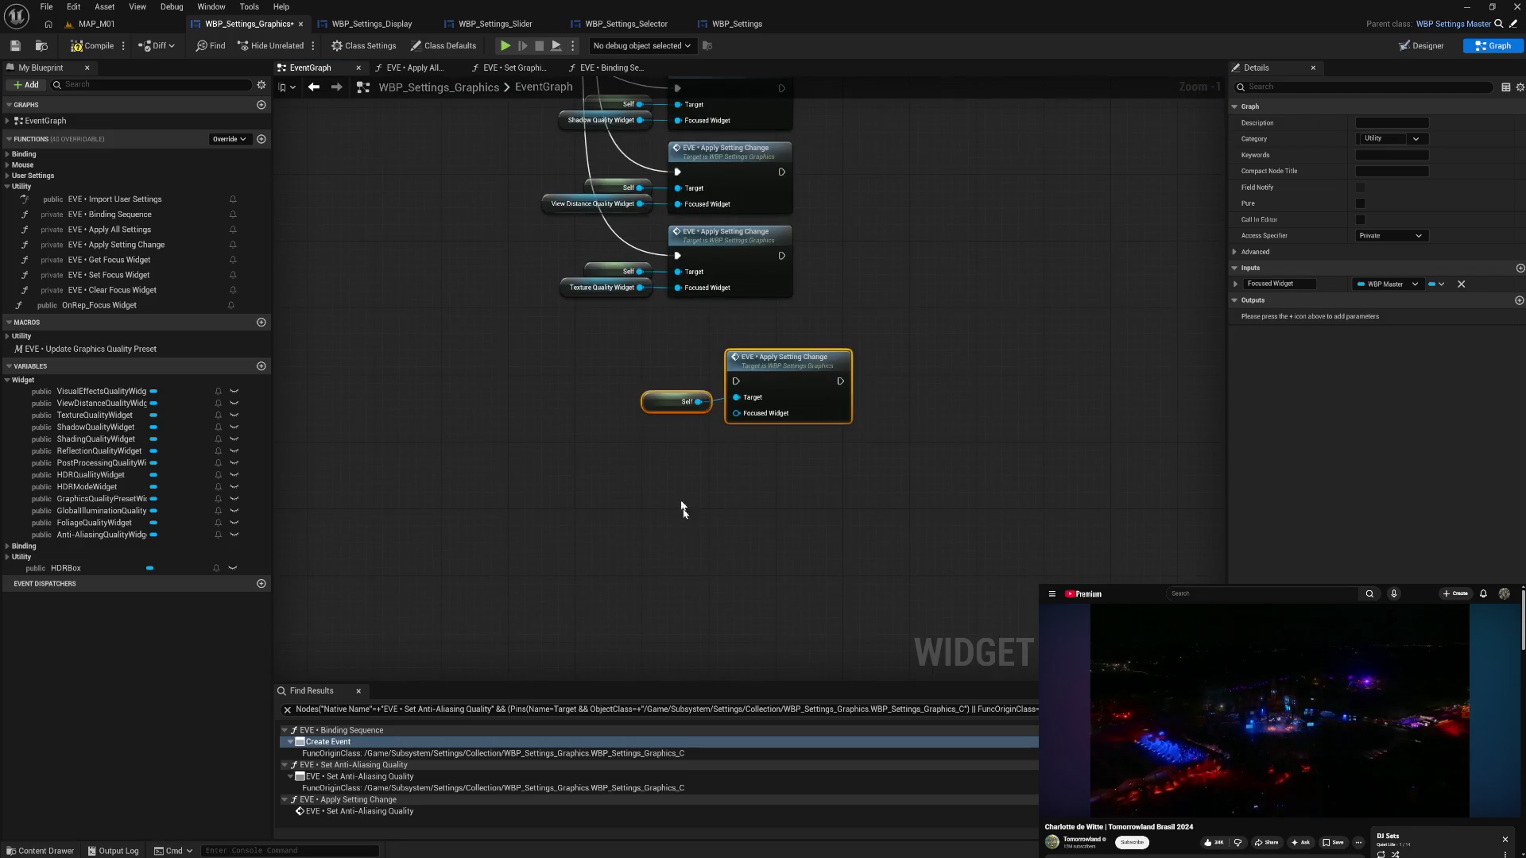
key("ctrl+v")
- Place both duplicates and wire Foliage and Visual Effects Quality Clicked with their widget getters
mouse_move(684, 368)
left_mouse_down()
mouse_move(755, 417)
mouse_move(730, 343)
mouse_move(707, 325)
left_mouse_up()
left_click_drag(778, 513, 729, 419)
mouse_move(94, 522)
left_mouse_down()
mouse_move(690, 460)
mouse_move(643, 451)
left_mouse_up()
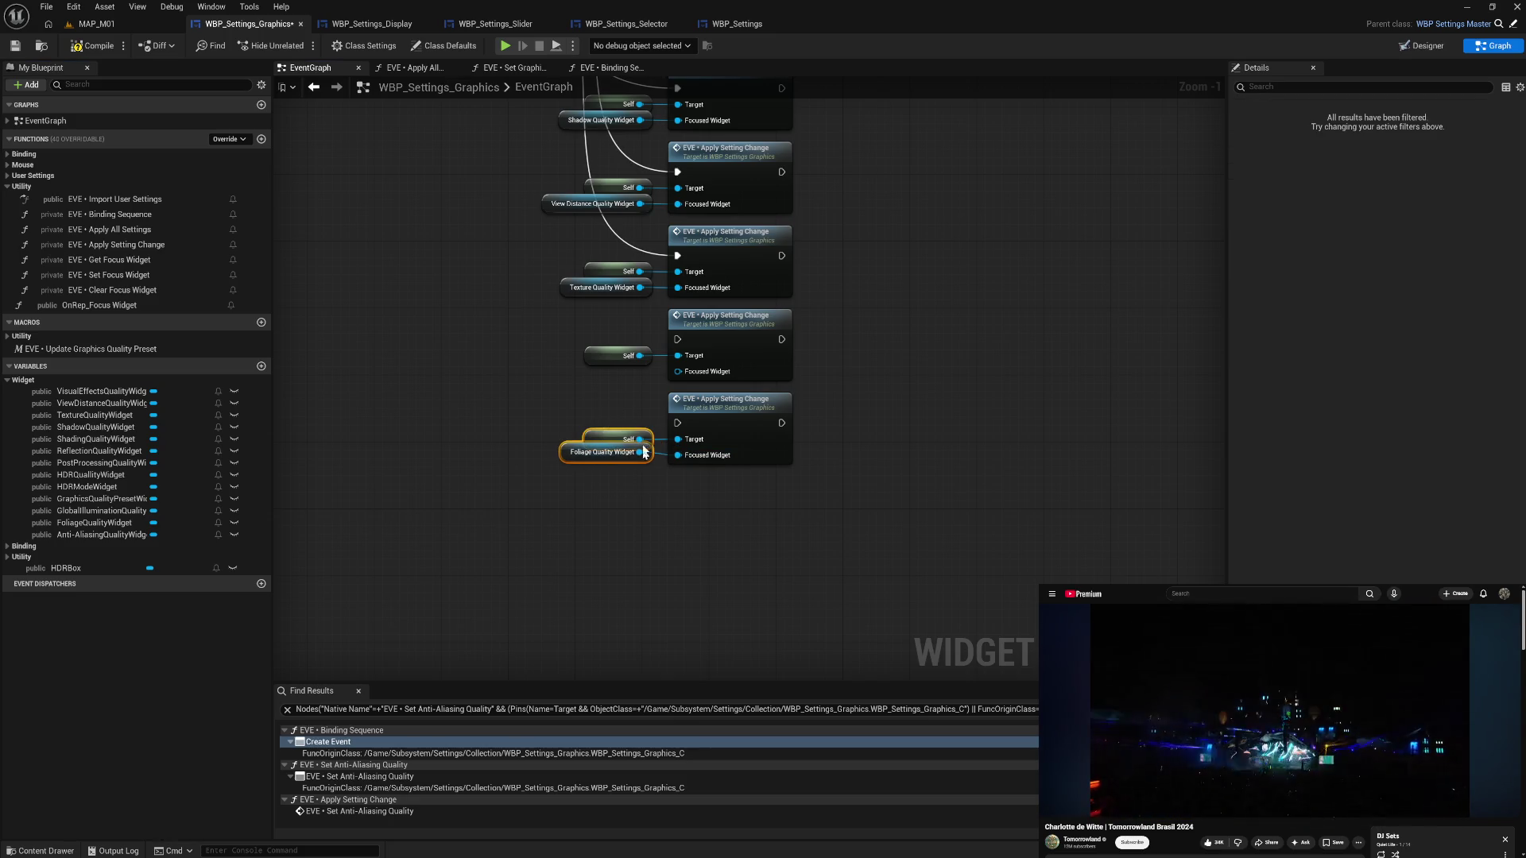
left_click_drag(743, 502, 743, 502)
key("q")
left_click_drag(540, 395, 572, 681)
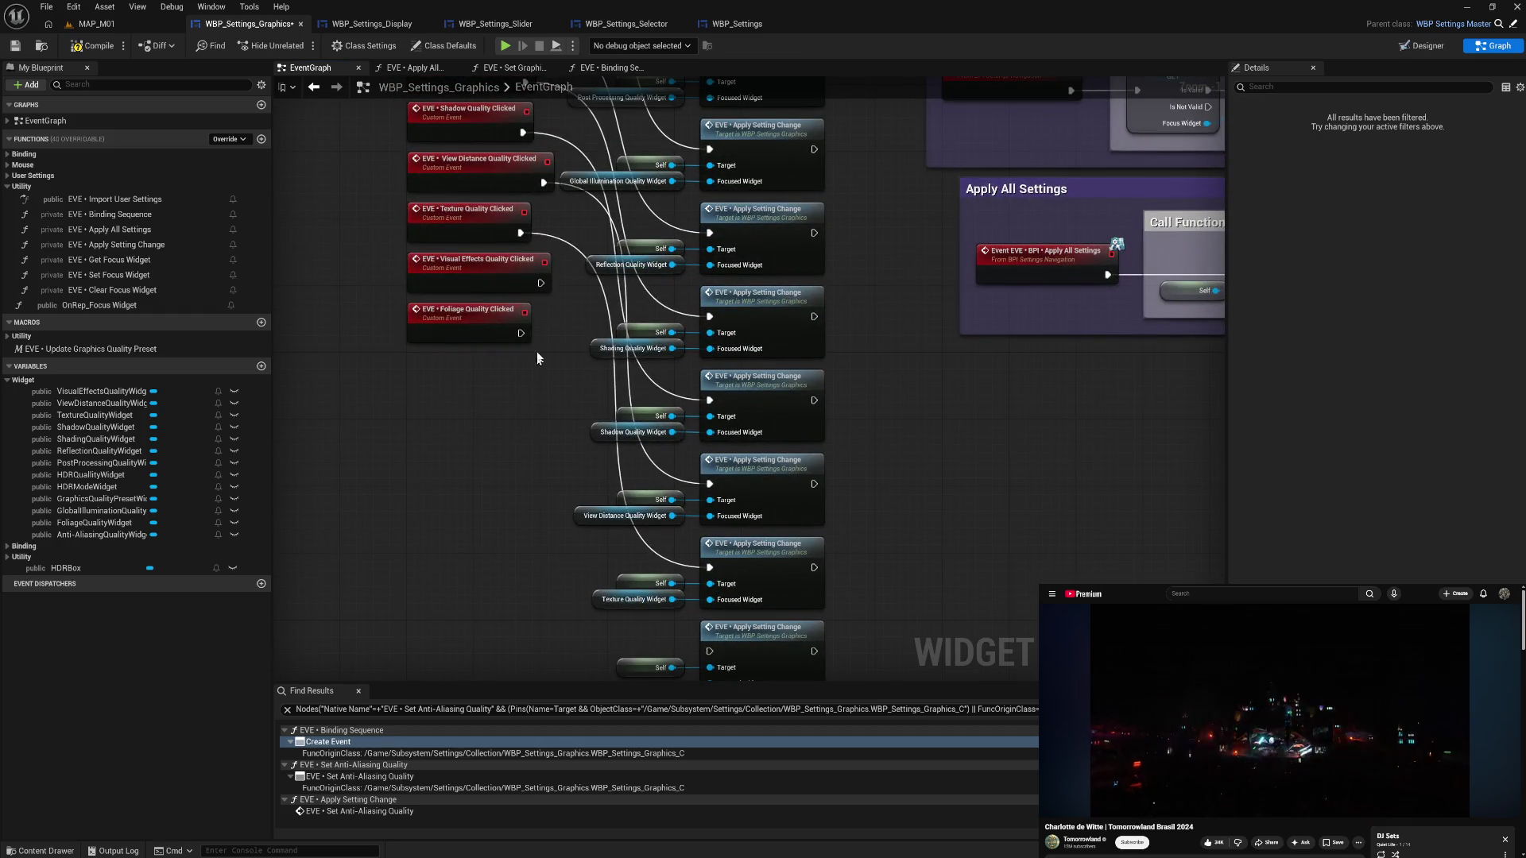
mouse_move(522, 334)
left_mouse_down()
mouse_move(615, 643)
mouse_move(711, 574)
left_mouse_up()
mouse_move(540, 124)
left_mouse_down()
mouse_move(676, 318)
mouse_move(710, 491)
left_mouse_up()
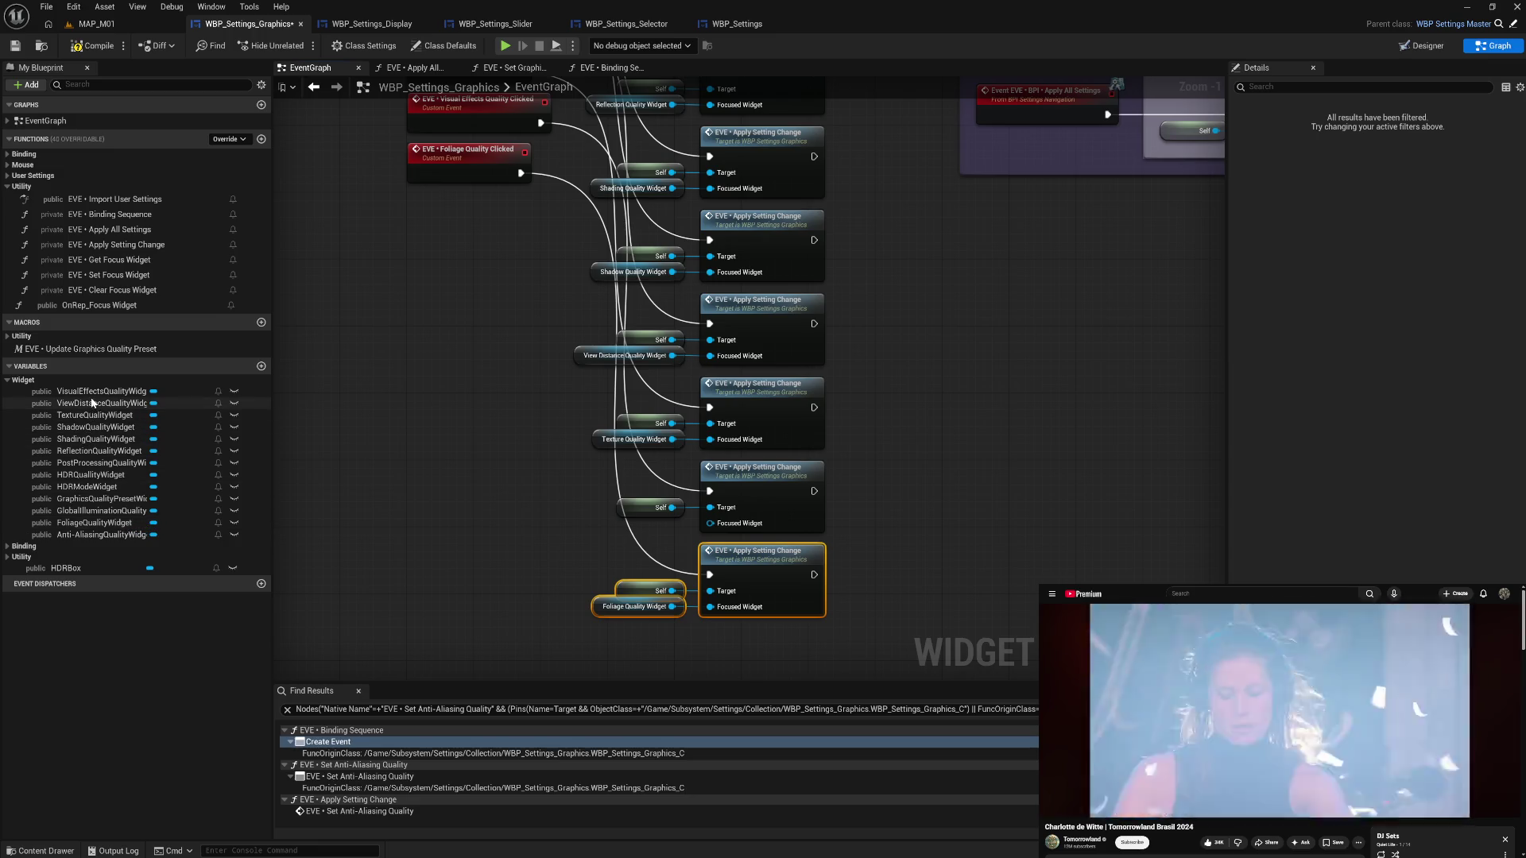
mouse_move(102, 392)
left_mouse_down()
mouse_move(666, 559)
mouse_move(653, 524)
mouse_move(664, 540)
mouse_move(750, 528)
left_mouse_up()
- Move Foliage, Visual Effects, Texture, View Distance and Shadow Clicked events beside their calls
key("q")
left_click(566, 466)
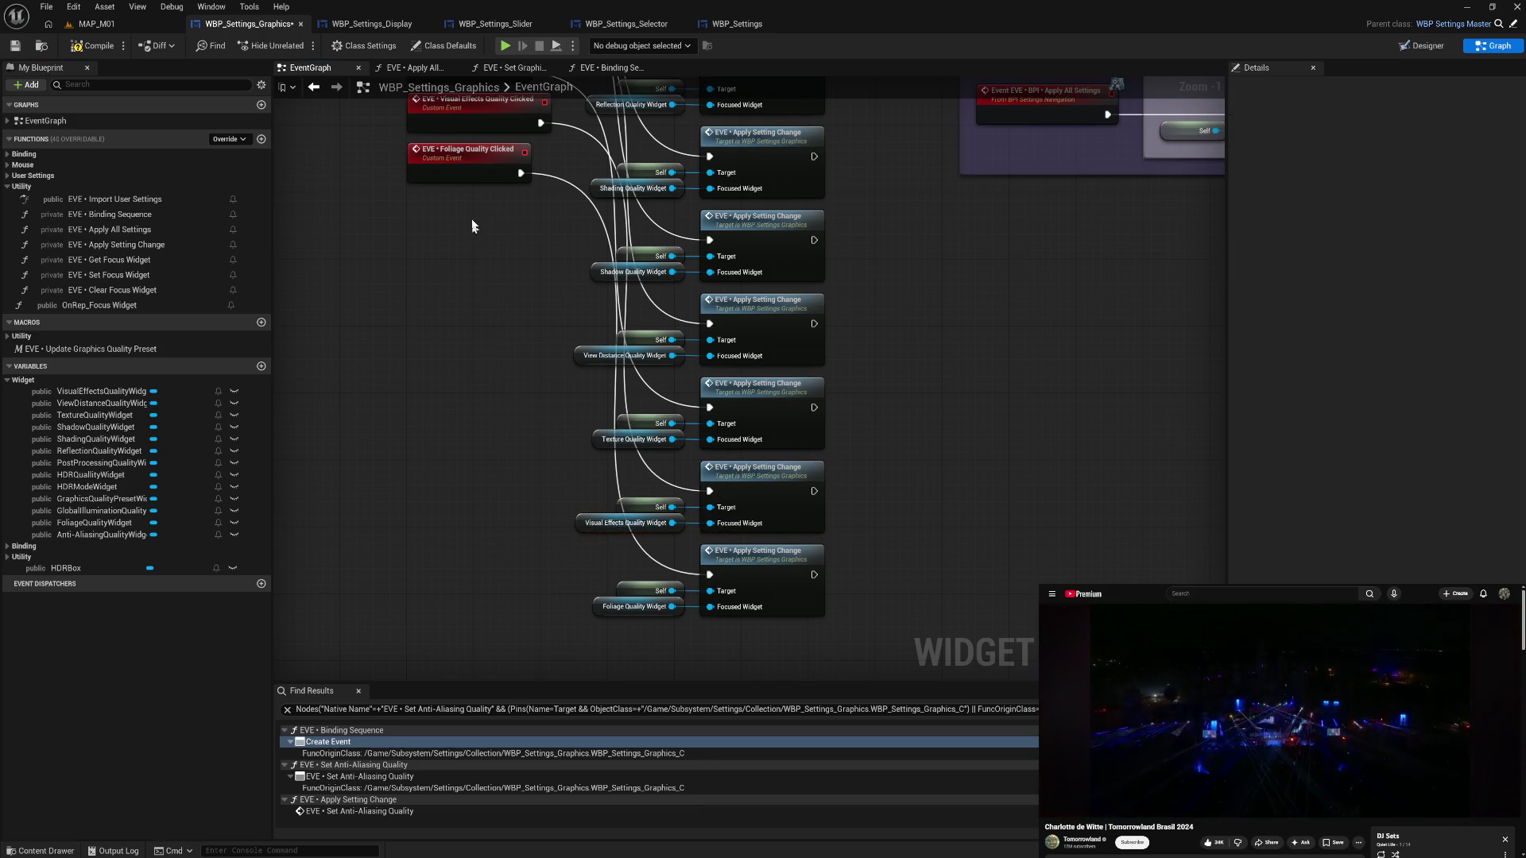
mouse_move(464, 171)
left_mouse_down()
mouse_move(480, 572)
mouse_move(465, 566)
left_mouse_up()
left_click_drag(459, 117, 464, 492)
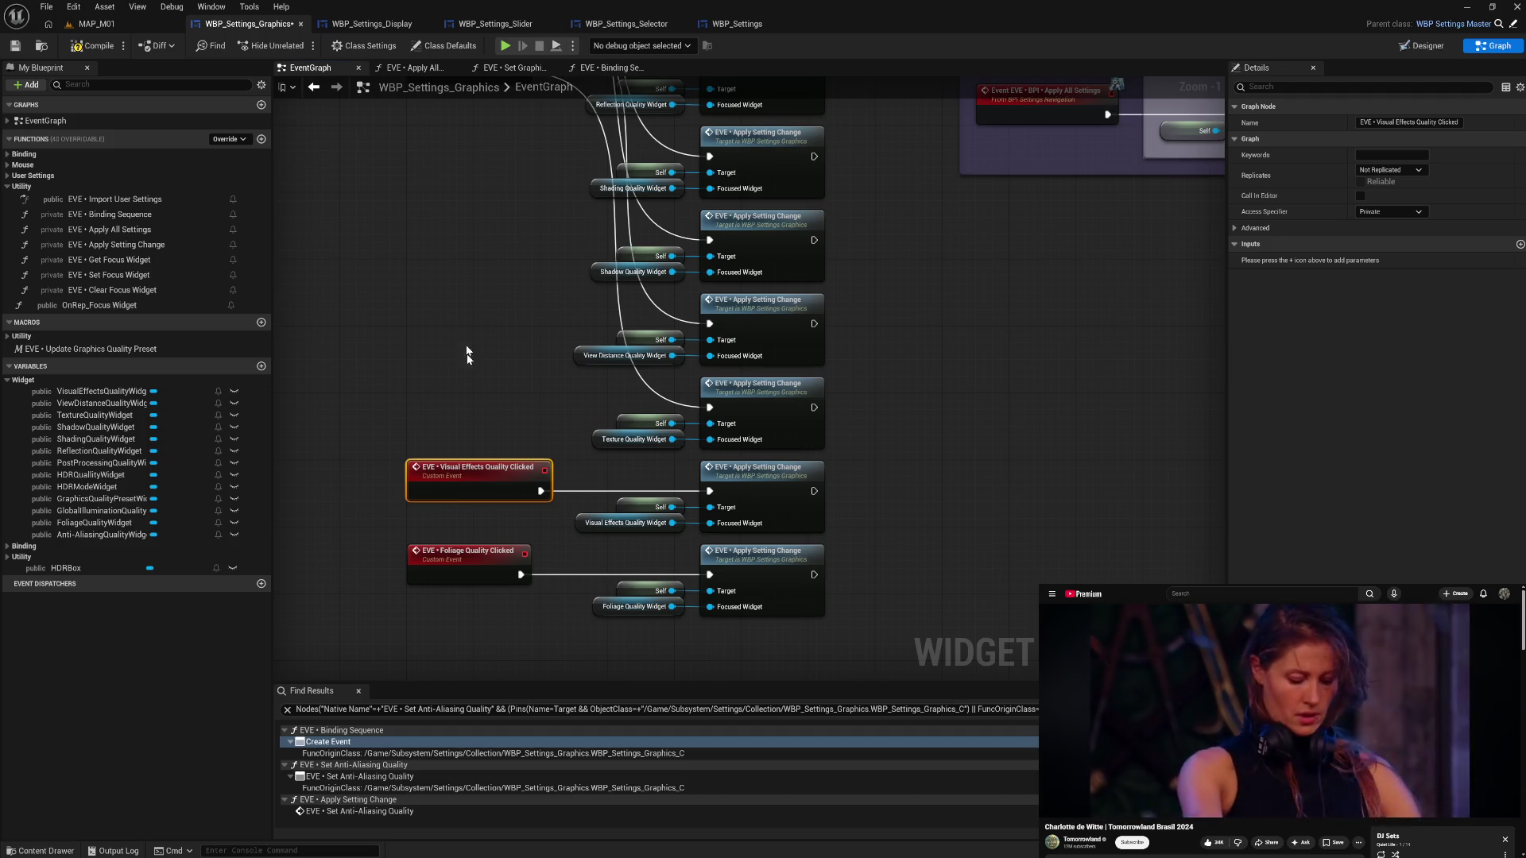
mouse_move(460, 186)
left_mouse_down()
mouse_move(485, 488)
mouse_move(460, 503)
left_mouse_up()
mouse_move(507, 128)
left_mouse_down()
mouse_move(523, 221)
mouse_move(512, 488)
left_mouse_up()
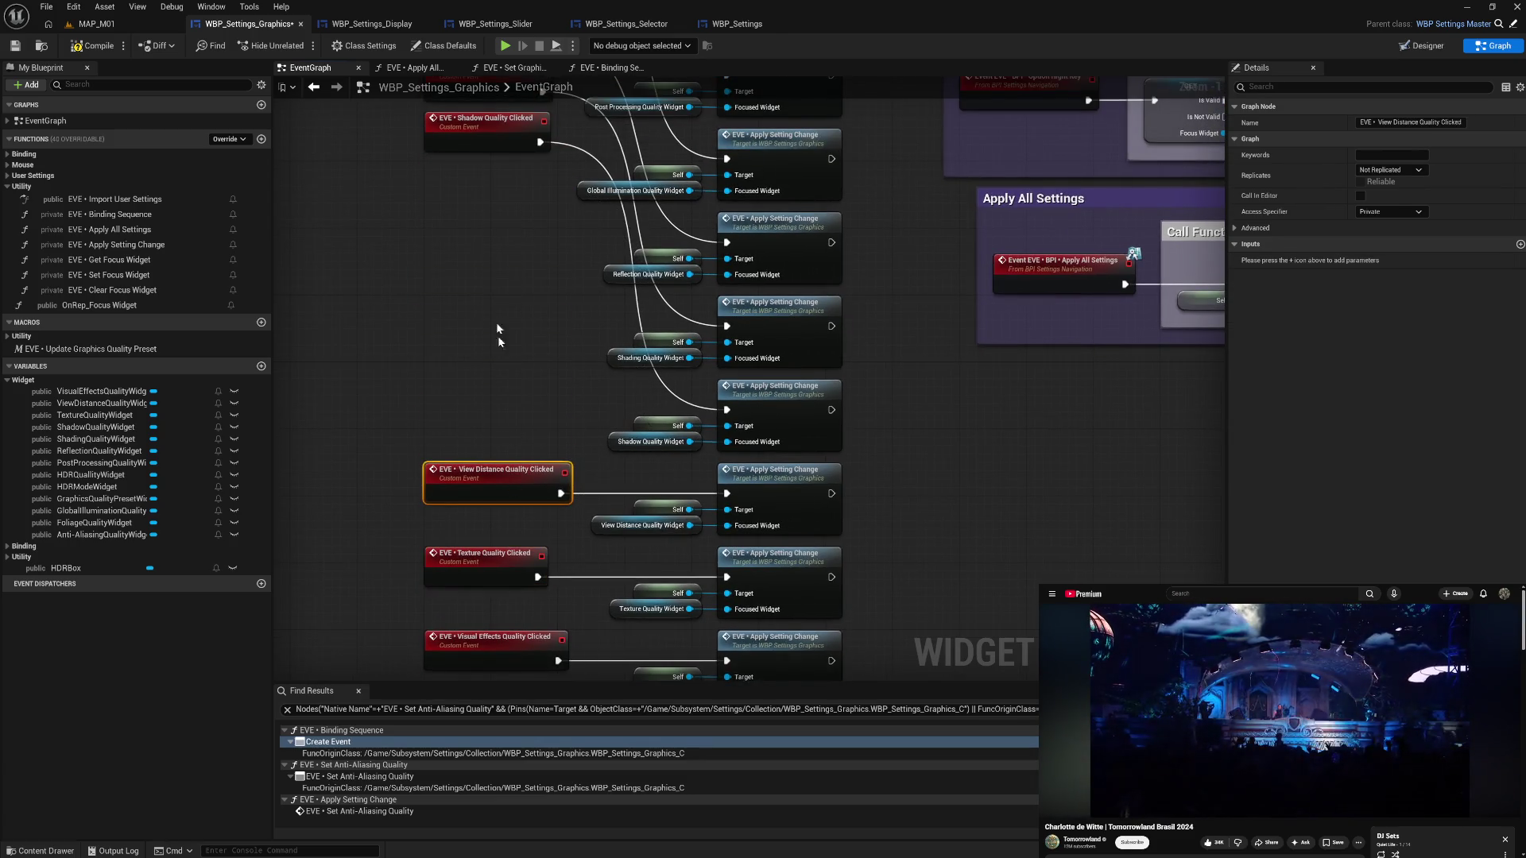
left_click_drag(483, 140, 493, 409)
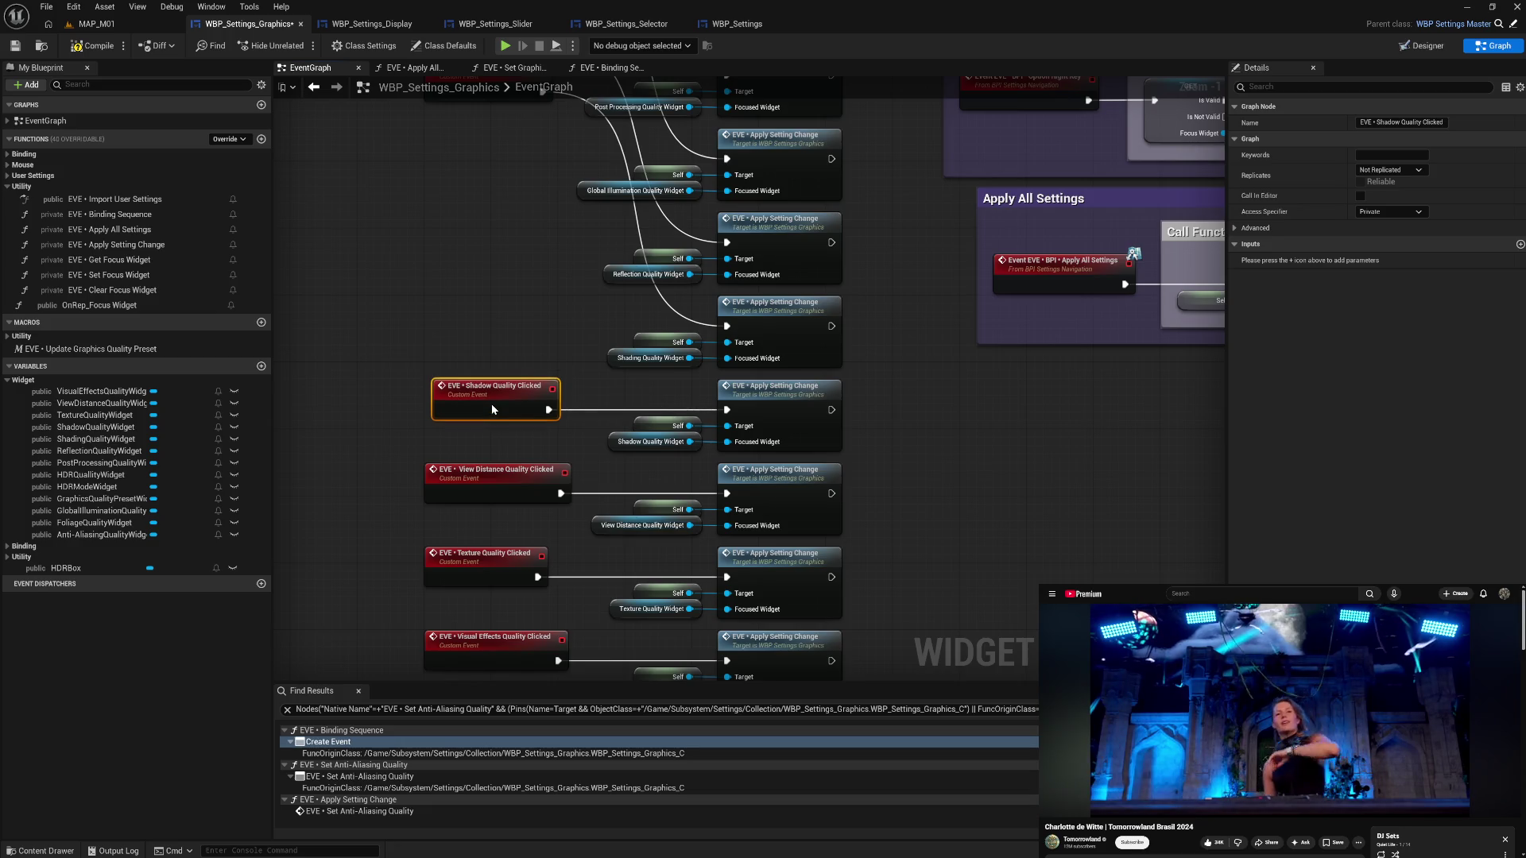
left_click_drag(503, 283, 509, 357)
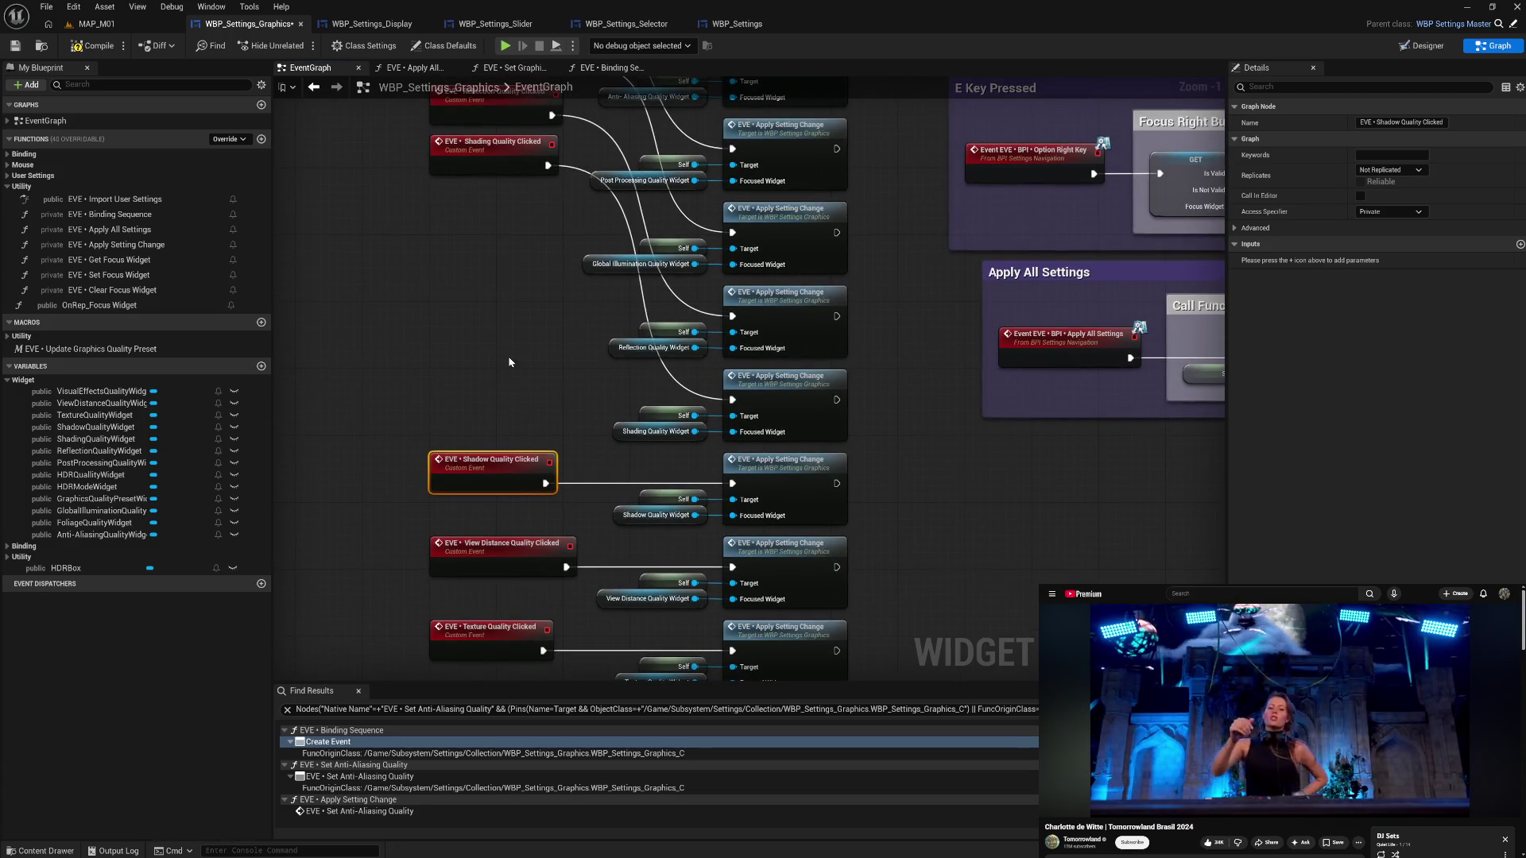
- Move Shading, Reflection, Global Illumination, Post Processing, Anti-Aliasing and HDR Quality events beside their calls
left_click_drag(503, 211, 505, 445)
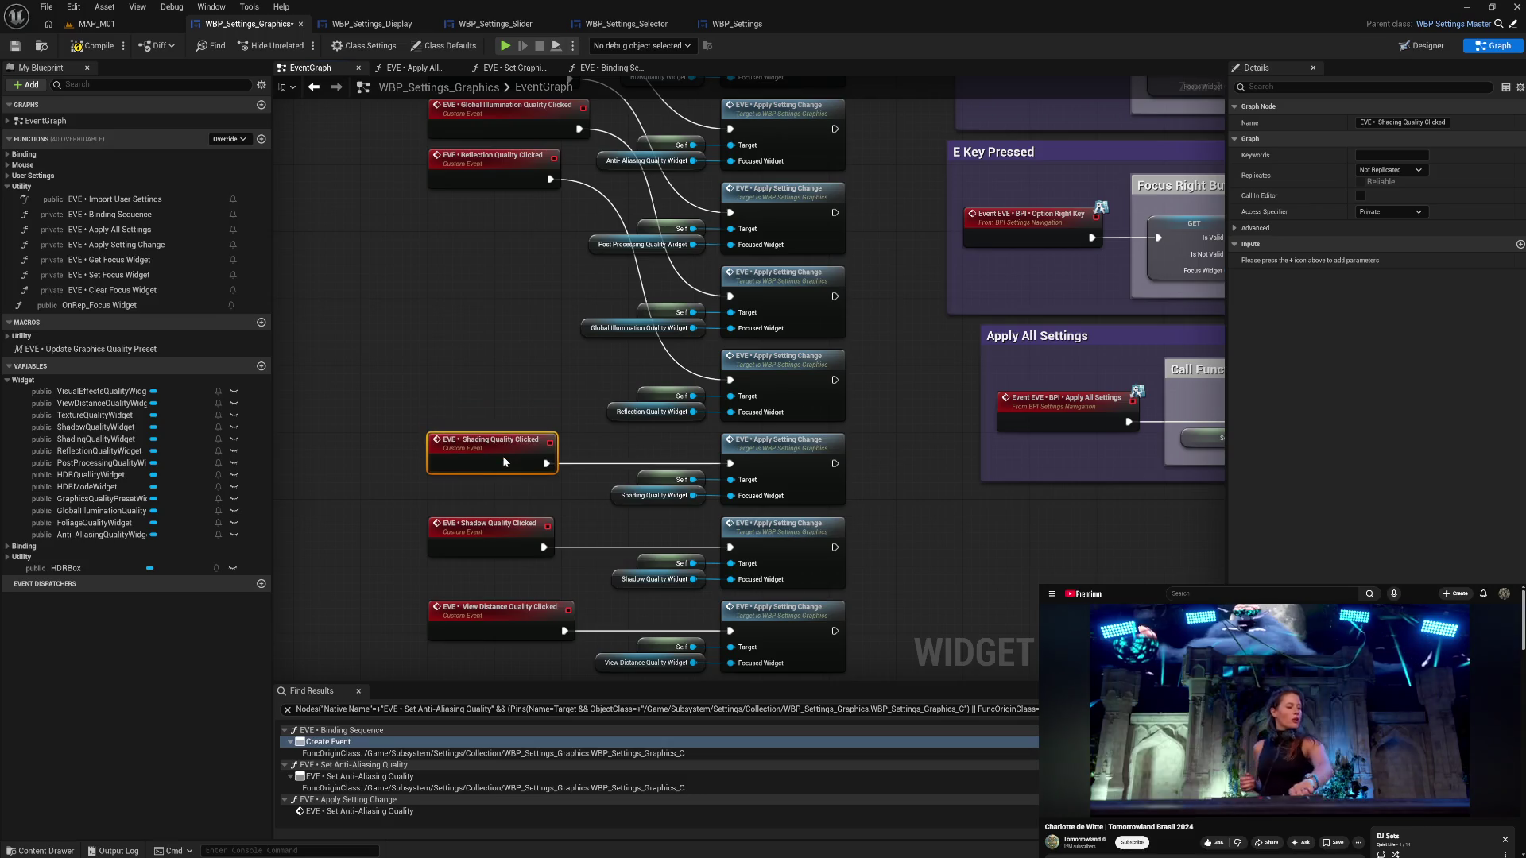
left_click_drag(524, 179, 517, 381)
left_click_drag(503, 132, 496, 350)
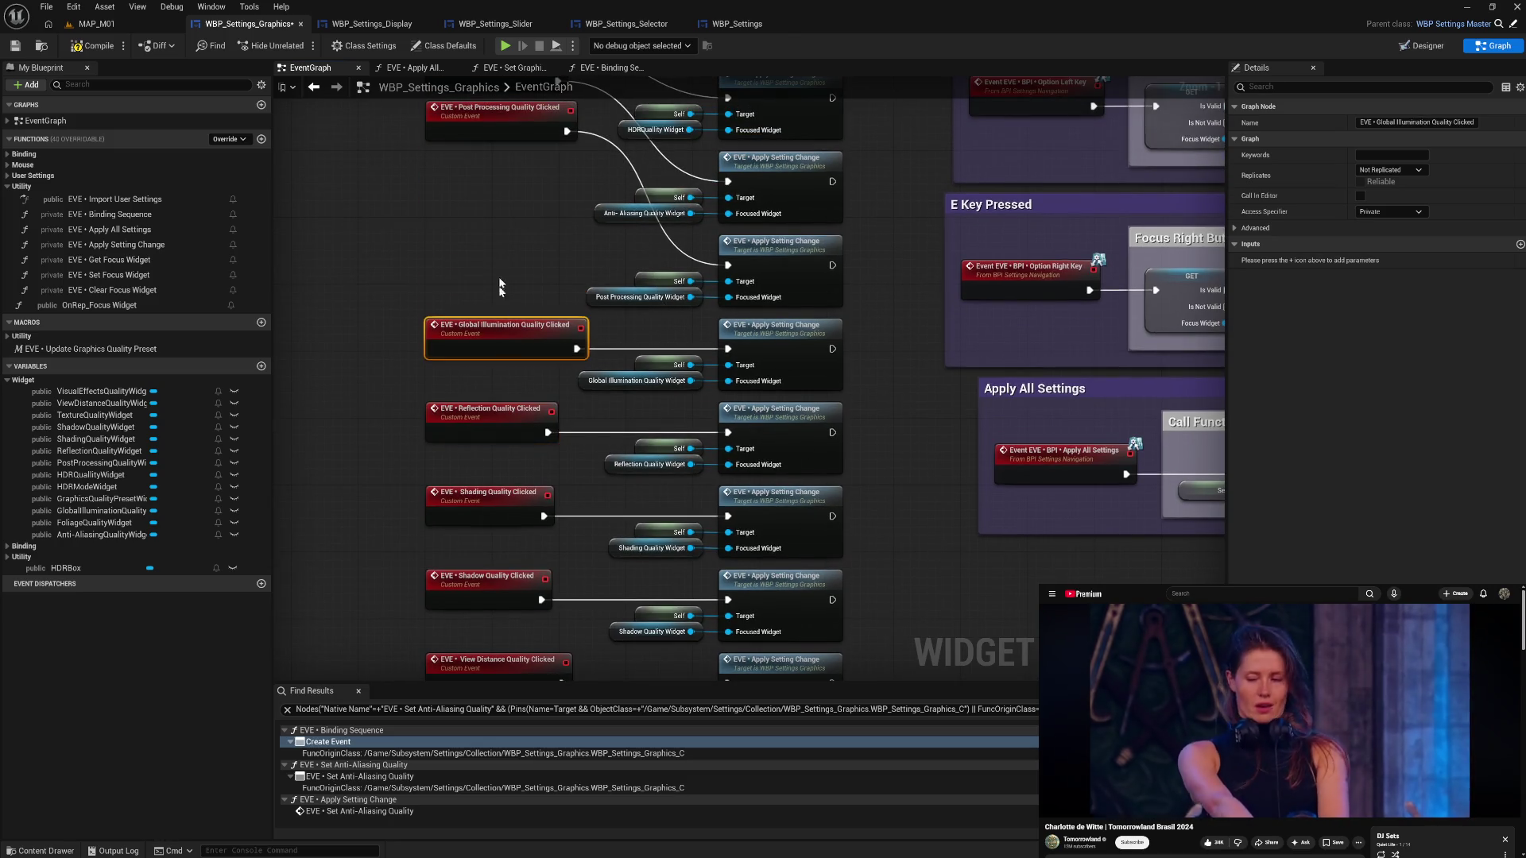
left_click_drag(489, 267, 488, 394)
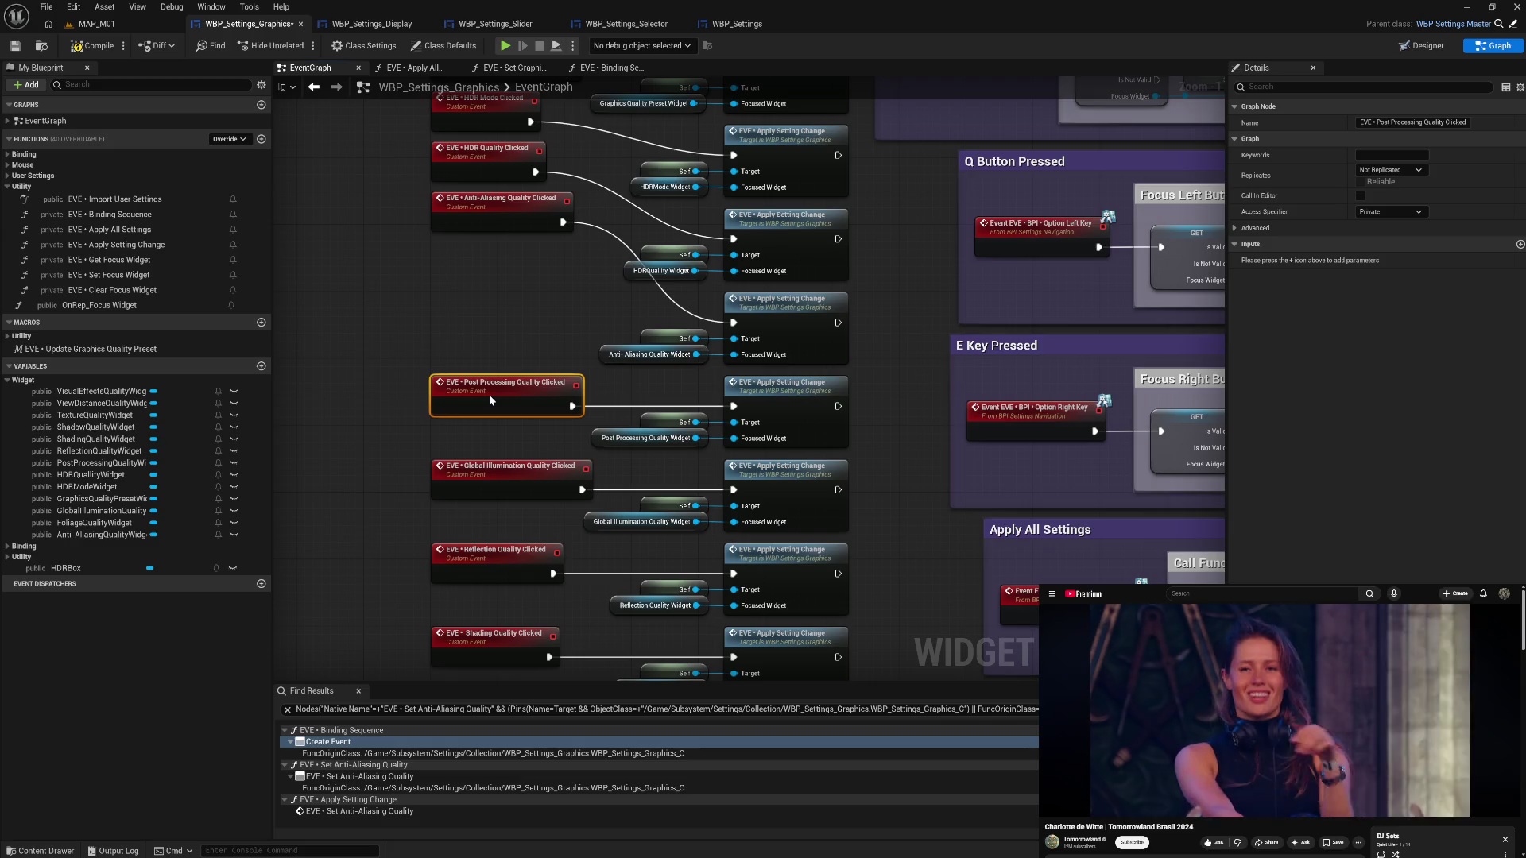
left_click_drag(482, 227, 482, 327)
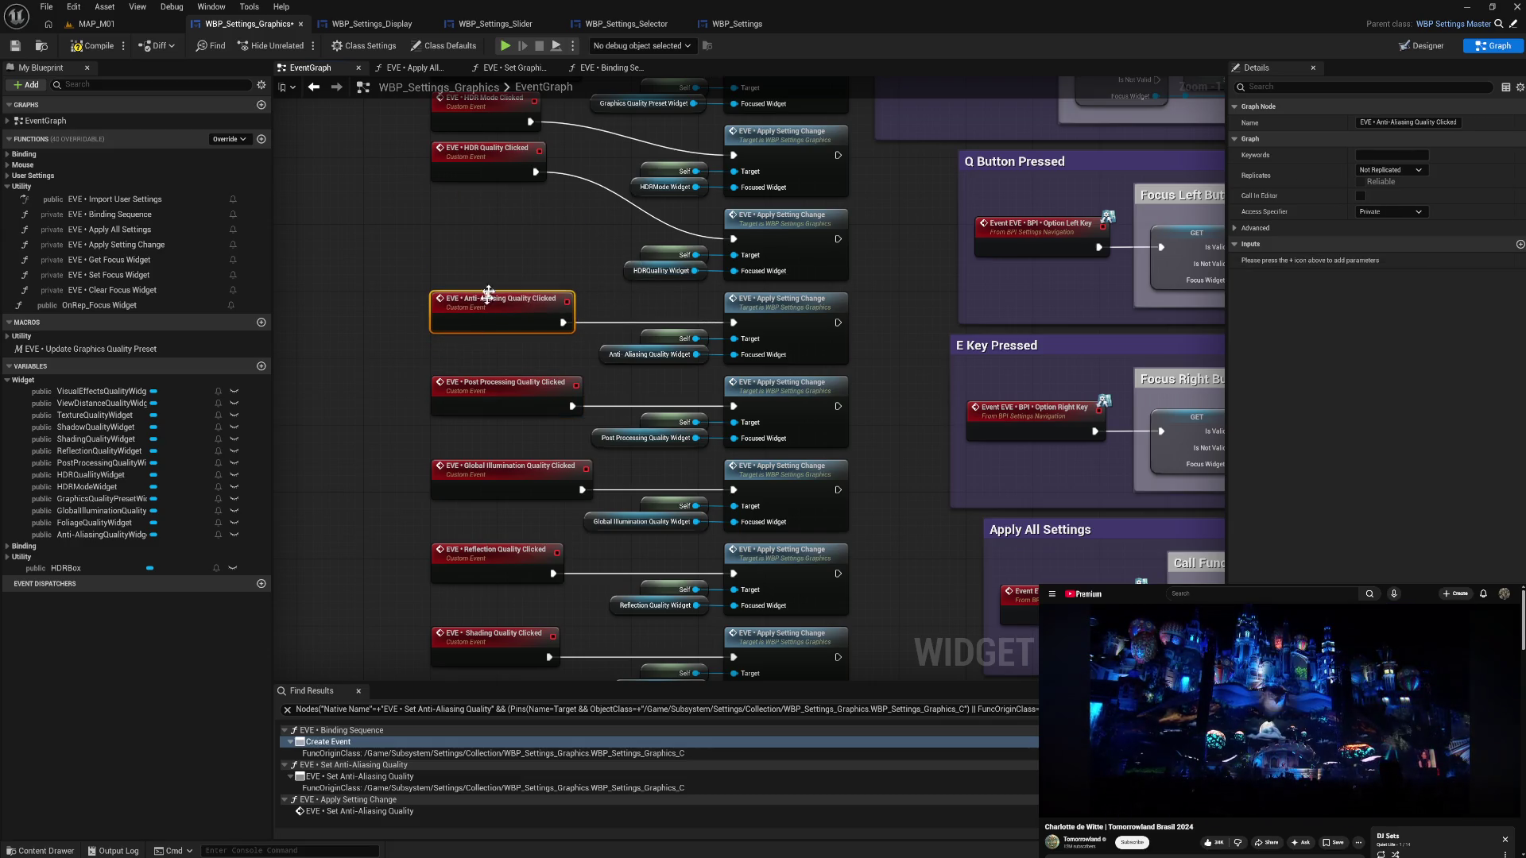
scroll(488, 294, "up", 3)
left_click_drag(493, 273, 496, 340)
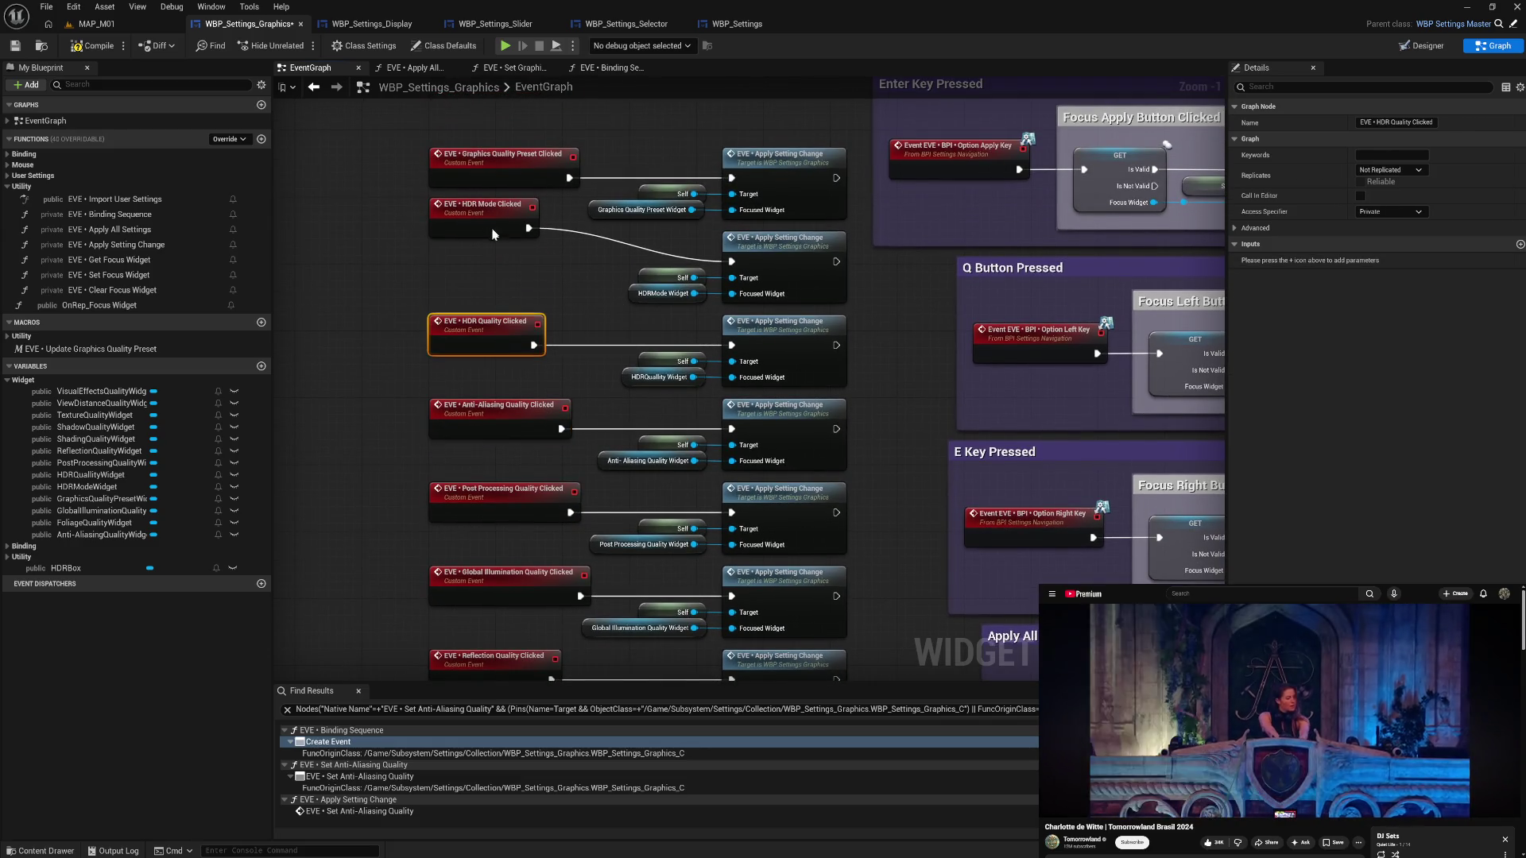
- Select the whole column of Clicked events and align them to one left edge
left_click(388, 335)
mouse_move(402, 451)
left_mouse_down()
mouse_move(400, 406)
mouse_move(412, 482)
left_mouse_up()
mouse_move(437, 169)
left_mouse_down()
mouse_move(498, 445)
mouse_move(517, 636)
mouse_move(556, 103)
mouse_move(580, 99)
mouse_move(614, 513)
left_mouse_up()
key("Left")
key("Left")
key("Left")
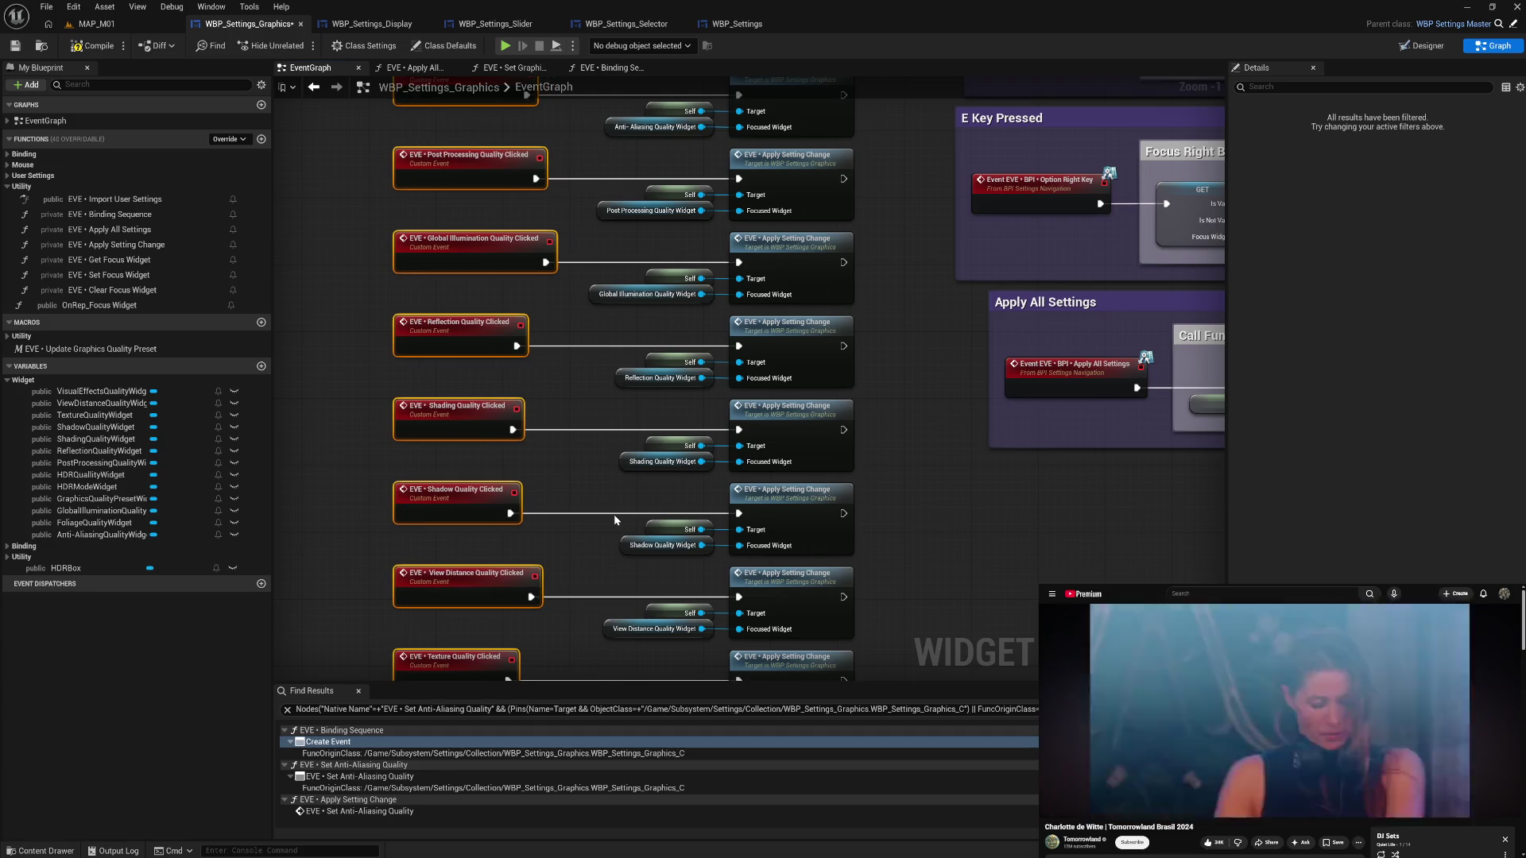
left_click(586, 379)
mouse_move(600, 548)
left_mouse_down()
mouse_move(603, 260)
mouse_move(608, 352)
left_mouse_up()
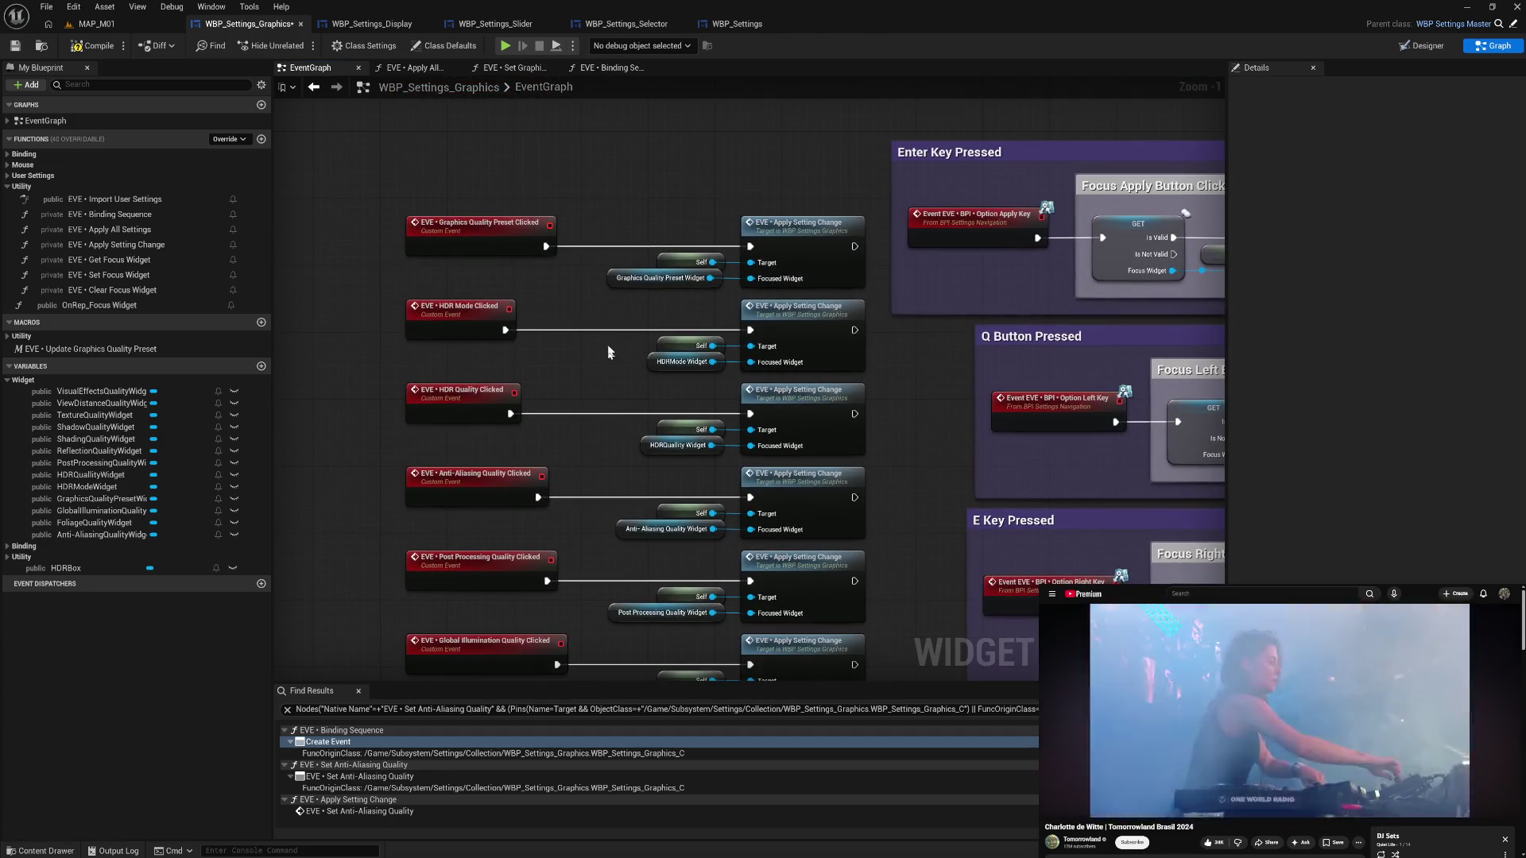
- Compile the widget, launch the game and go to the Graphics settings screen
left_click(98, 54)
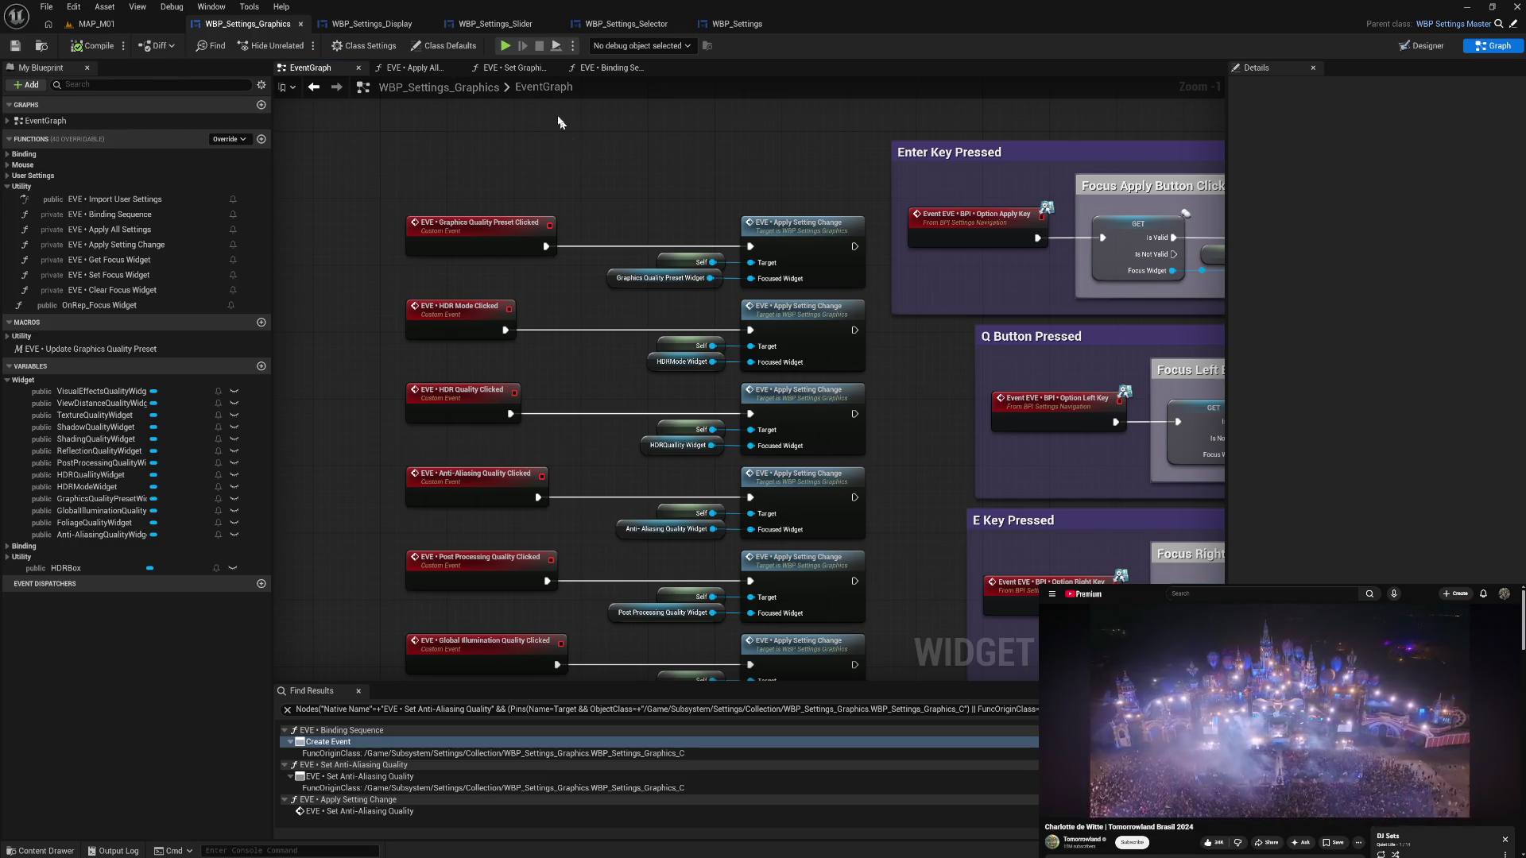
left_click(506, 48)
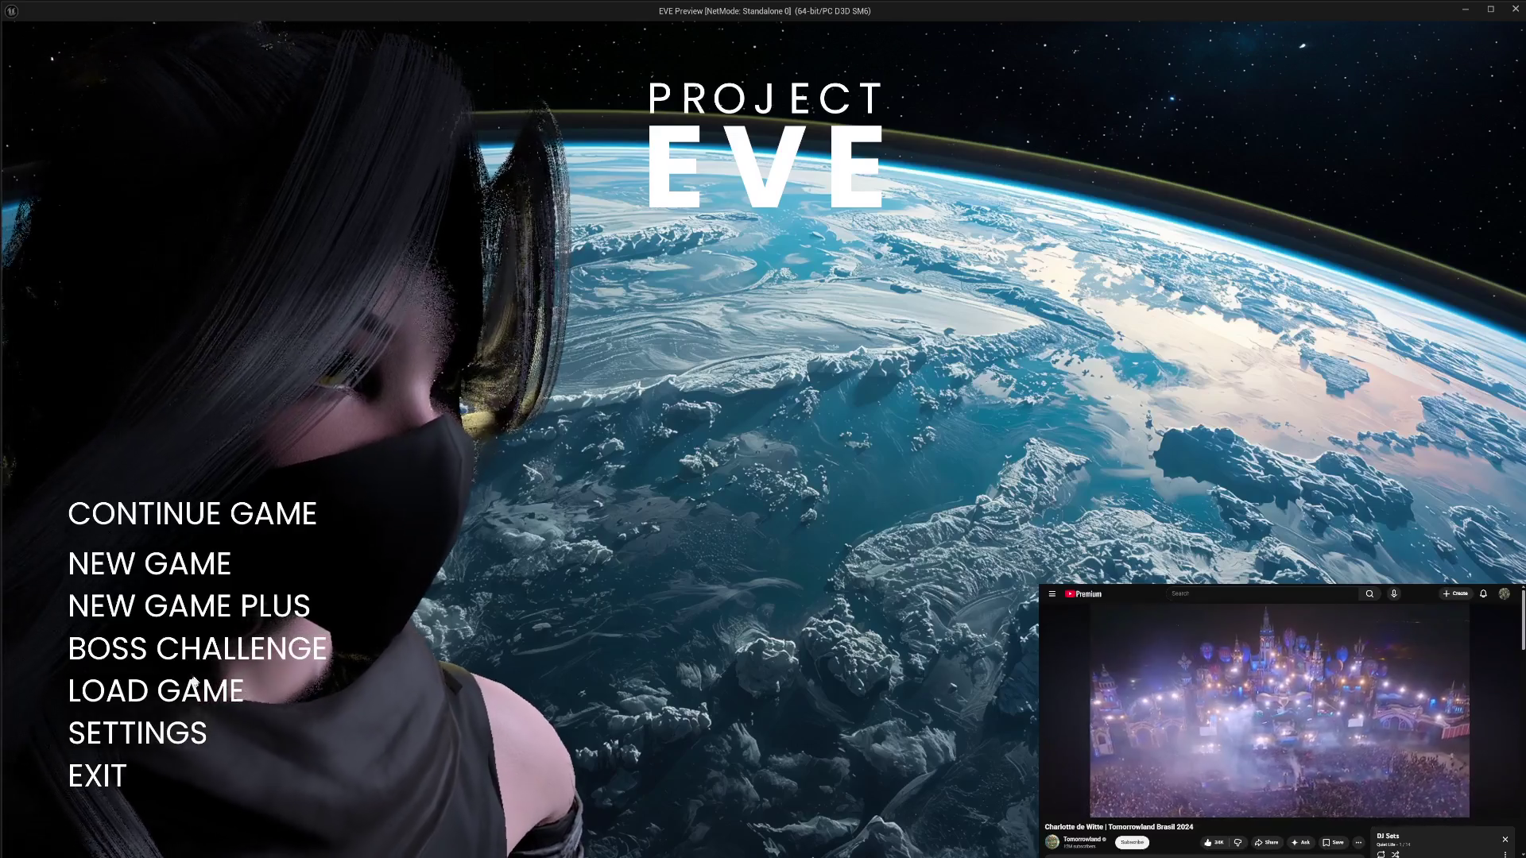
left_click(168, 746)
left_click(120, 254)
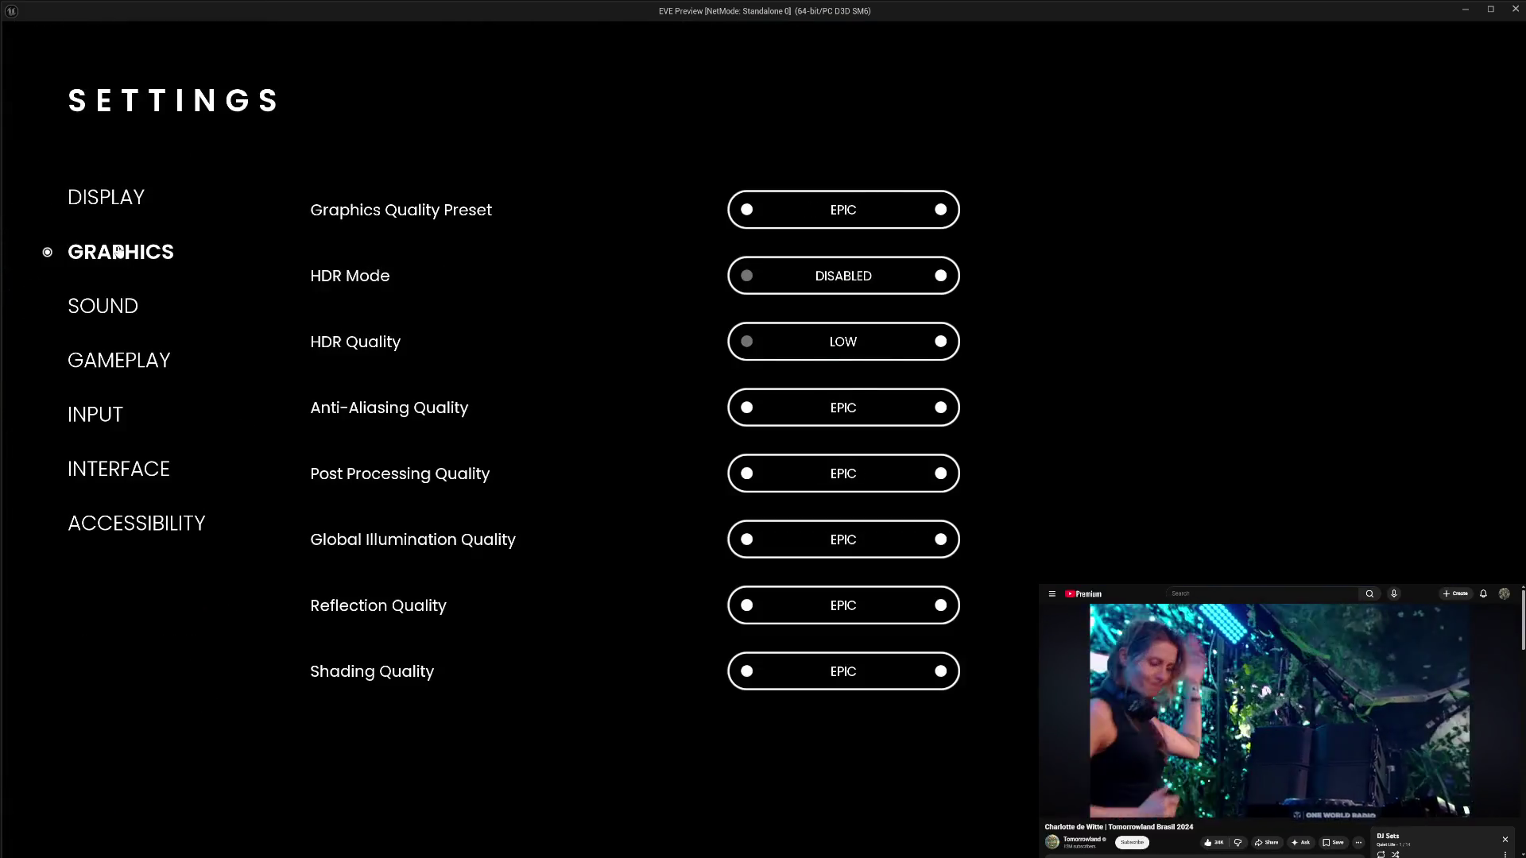
- Apply Anti-Aliasing at HIGH, then back at EPIC, and exit to the editor
left_click(745, 408)
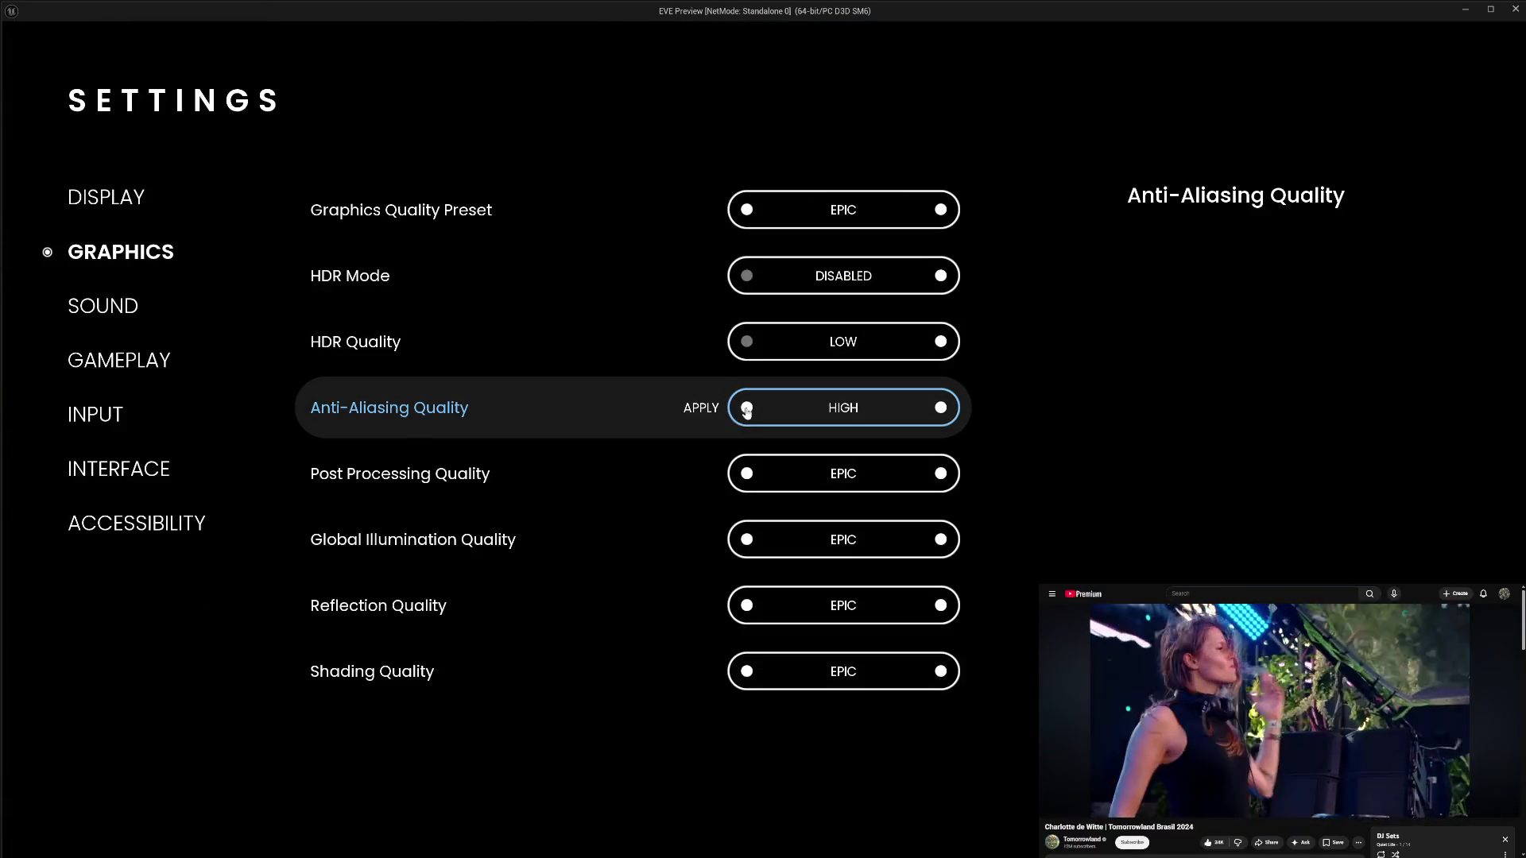
left_click(702, 408)
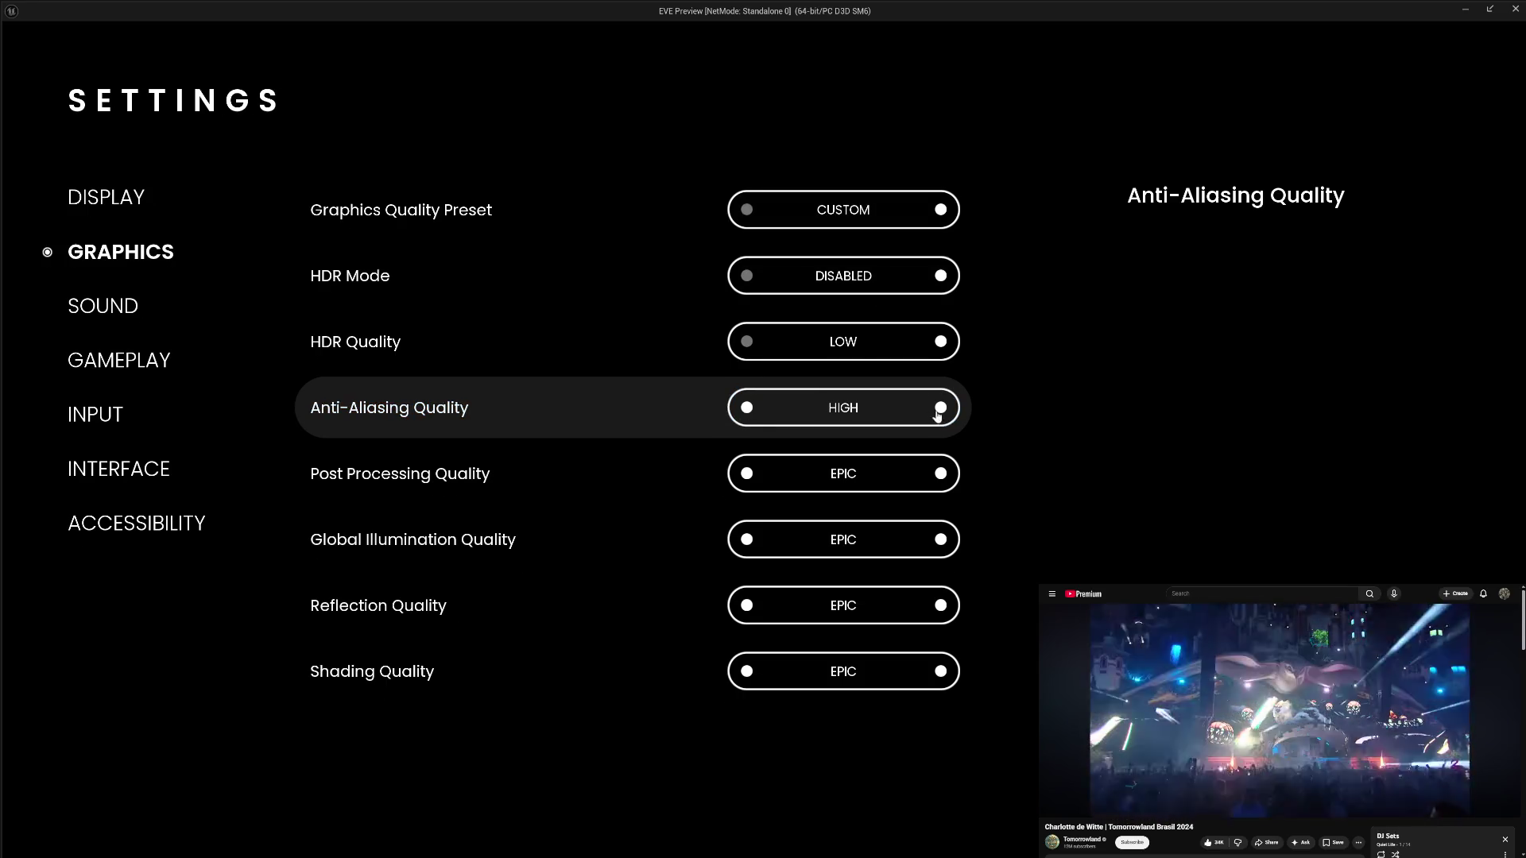
left_click(941, 407)
left_click(700, 407)
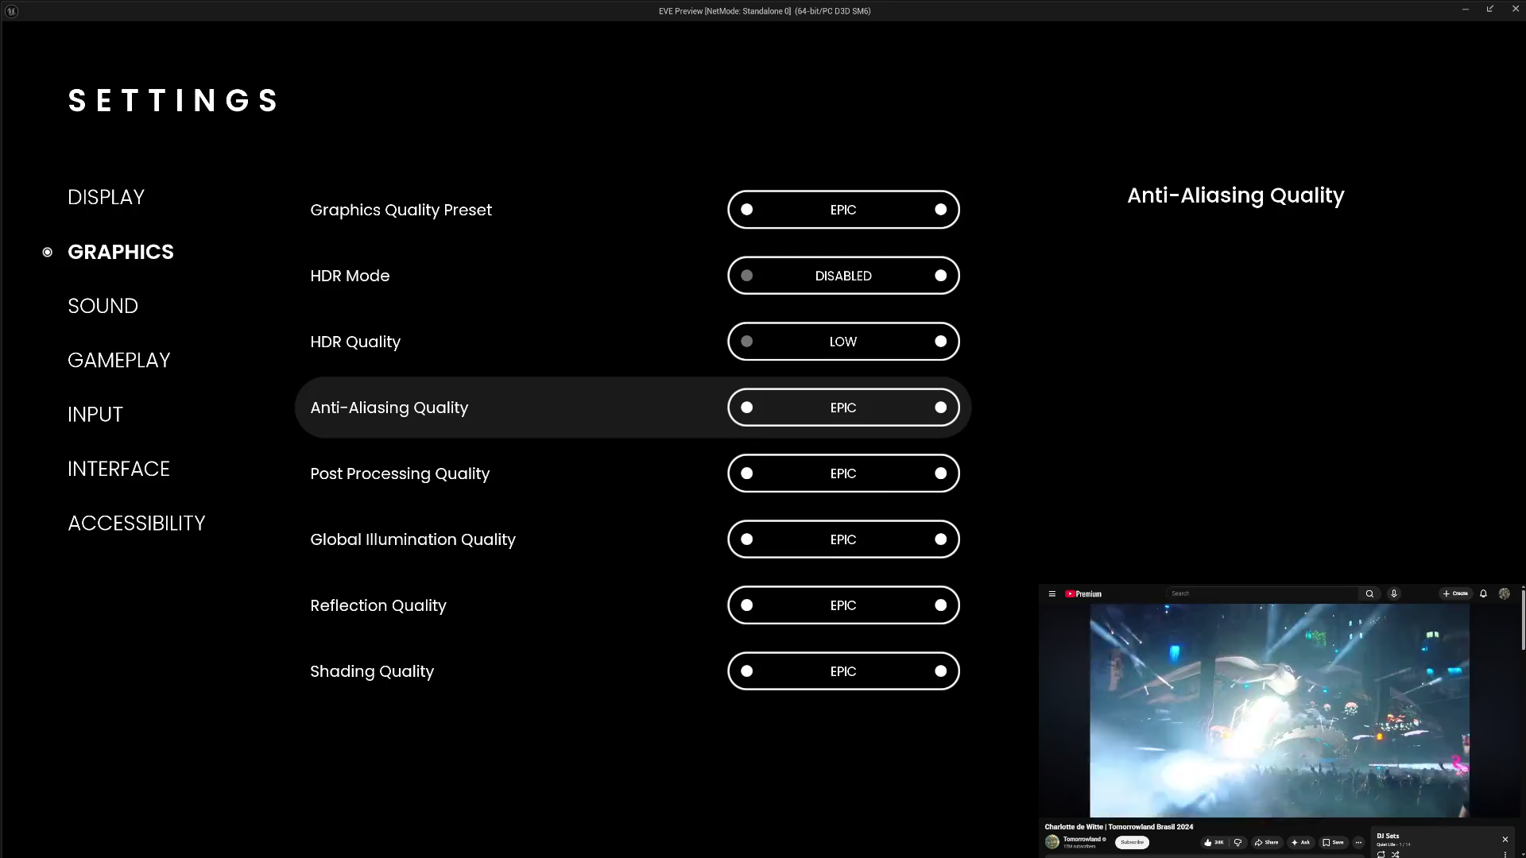
key("Escape")
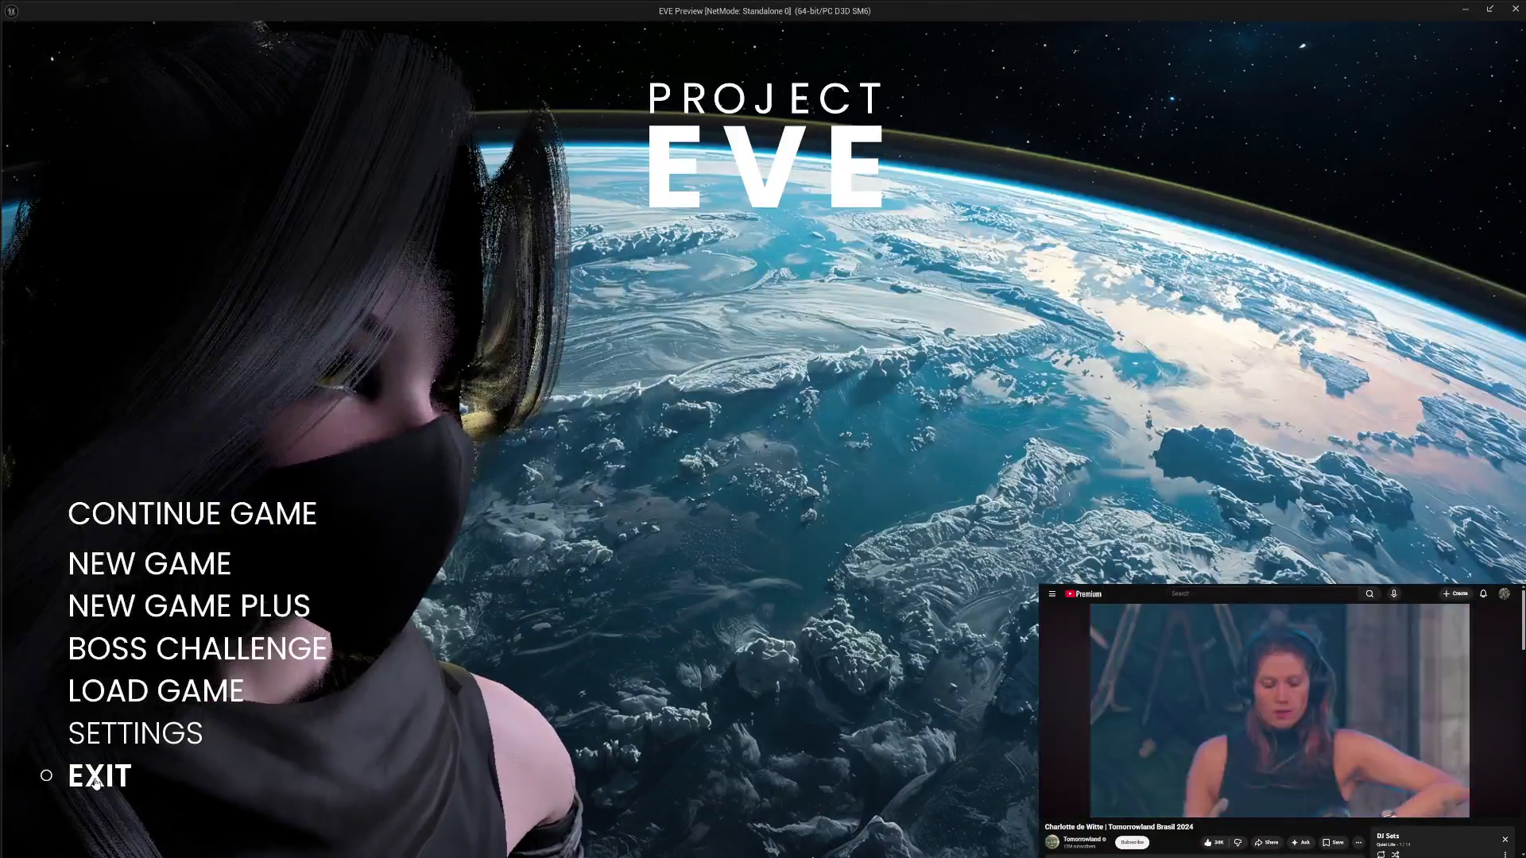
left_click(93, 777)
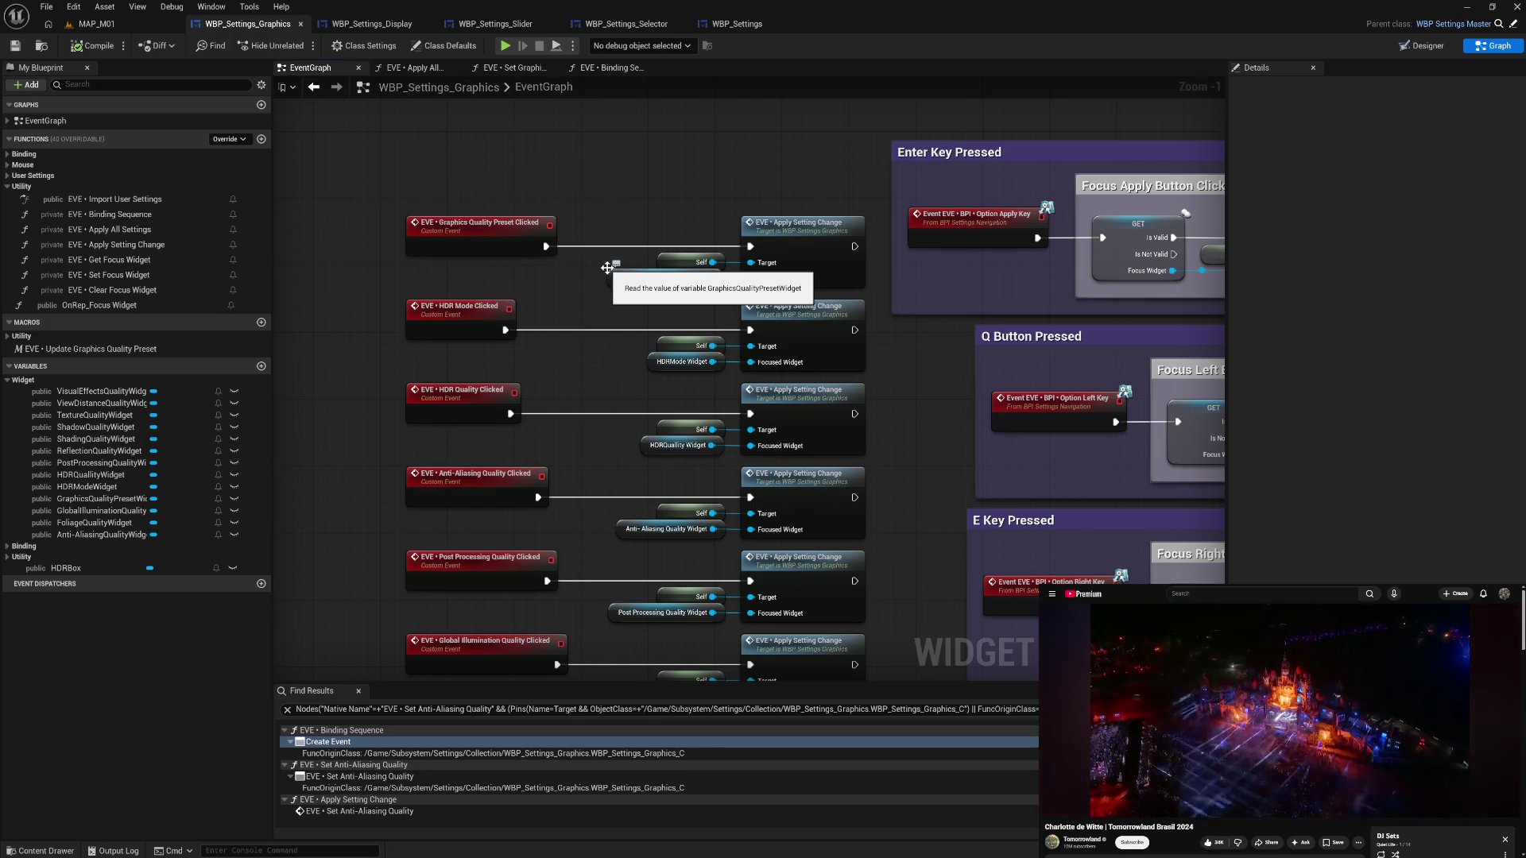
- Align the Graphics Quality Preset Clicked event with its apply call and getter nodes
left_click_drag(618, 209, 801, 289)
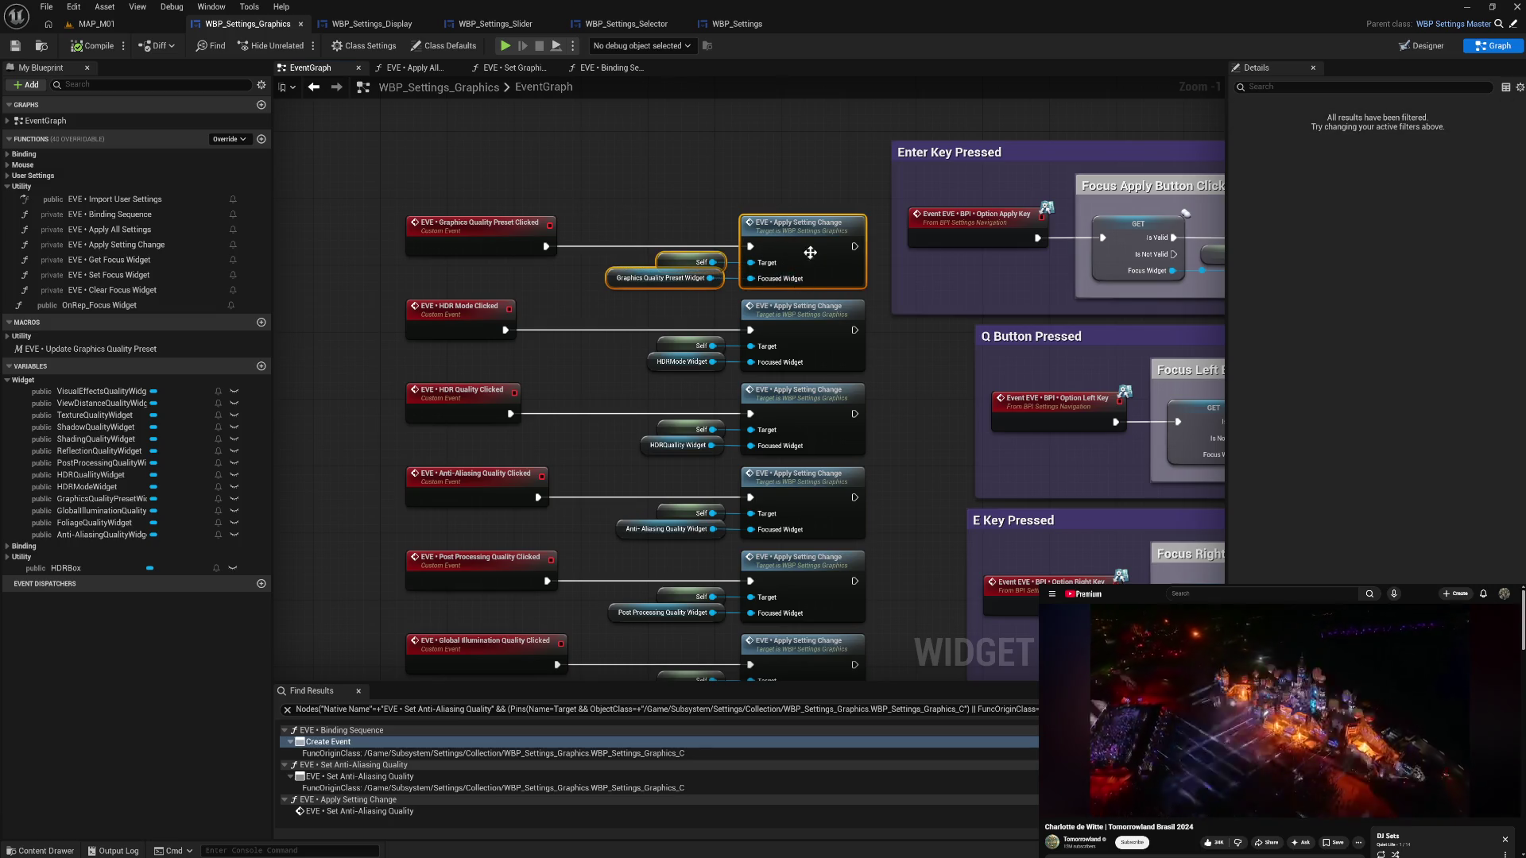
left_click(476, 227, "shift")
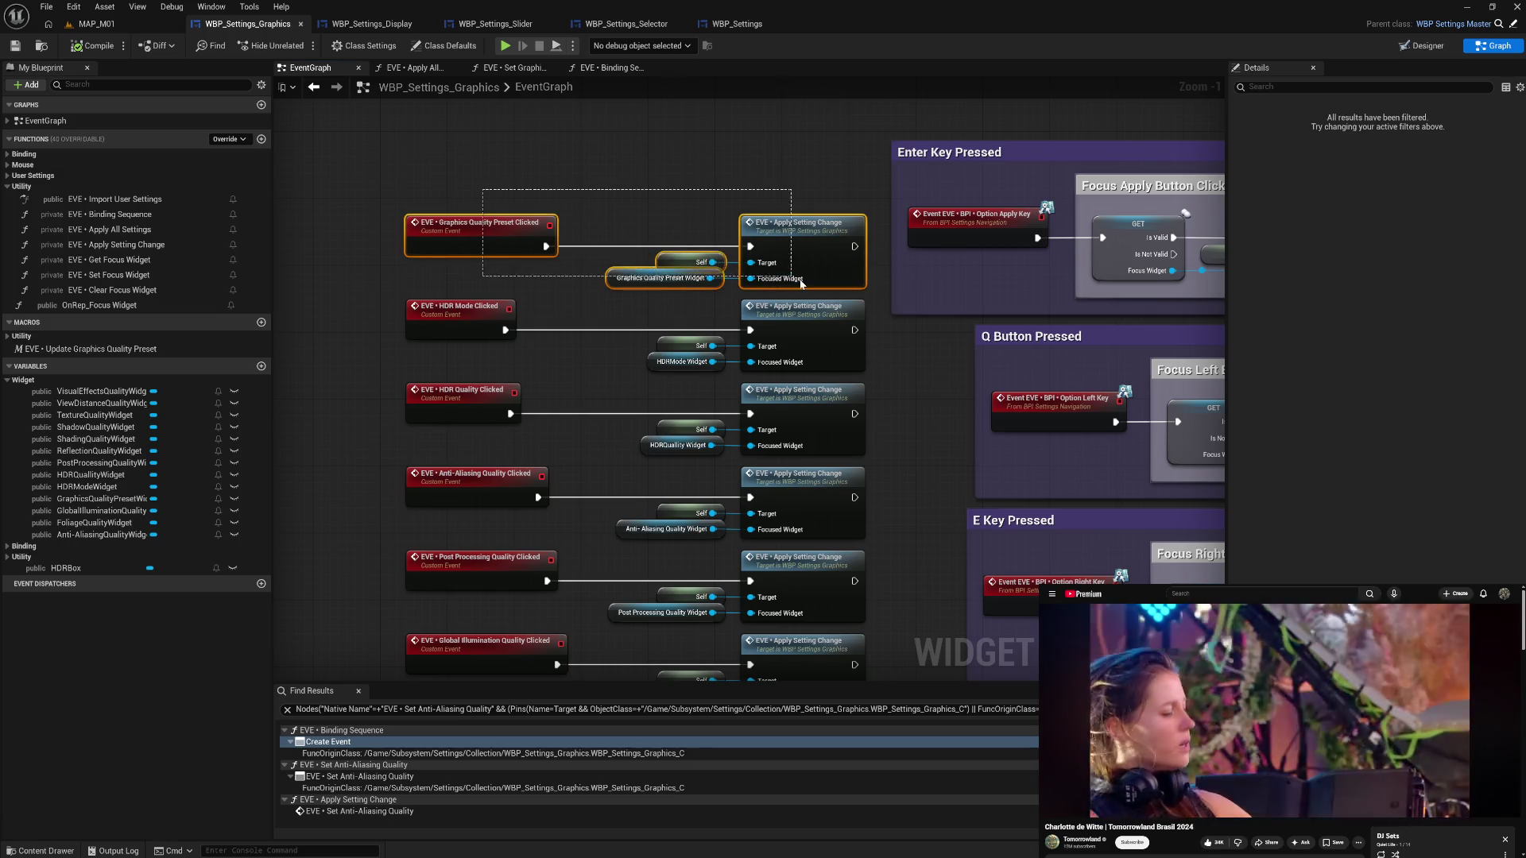
mouse_move(795, 254)
left_mouse_down()
mouse_move(779, 161)
mouse_move(789, 267)
mouse_move(708, 340)
mouse_move(871, 388)
mouse_move(767, 383)
mouse_move(785, 368)
left_mouse_up()
left_click_drag(790, 250, 818, 338)
left_click(484, 219, "shift")
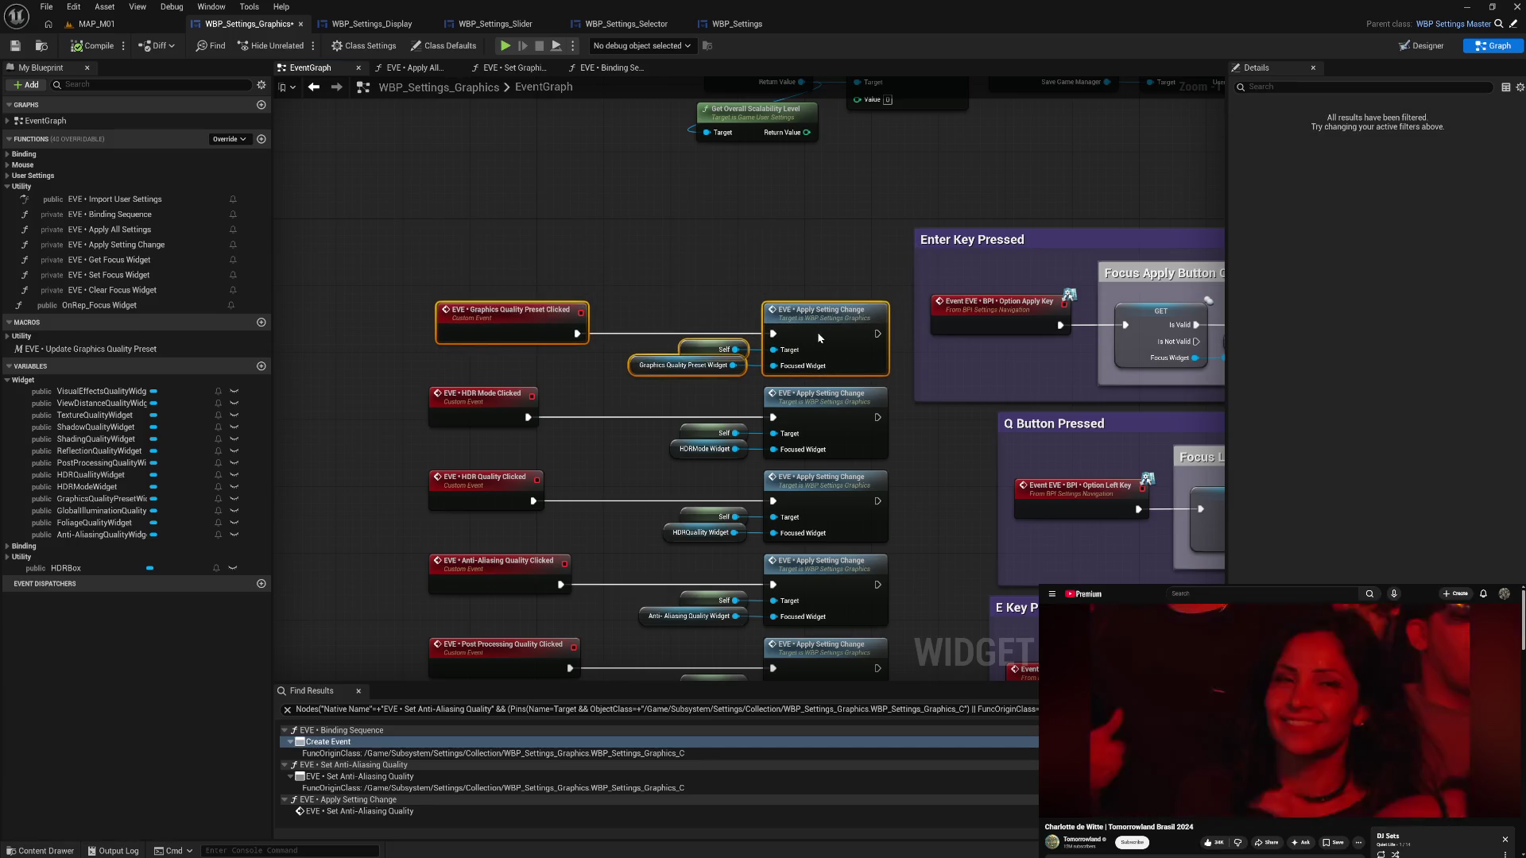
left_click(595, 274)
left_click_drag(513, 314, 506, 314)
left_click(487, 271)
- Wrap the four preset nodes in a comment titled 'Graphics Quality Preset'
mouse_move(429, 273)
left_mouse_down()
mouse_move(608, 331)
mouse_move(818, 372)
mouse_move(815, 259)
left_mouse_up()
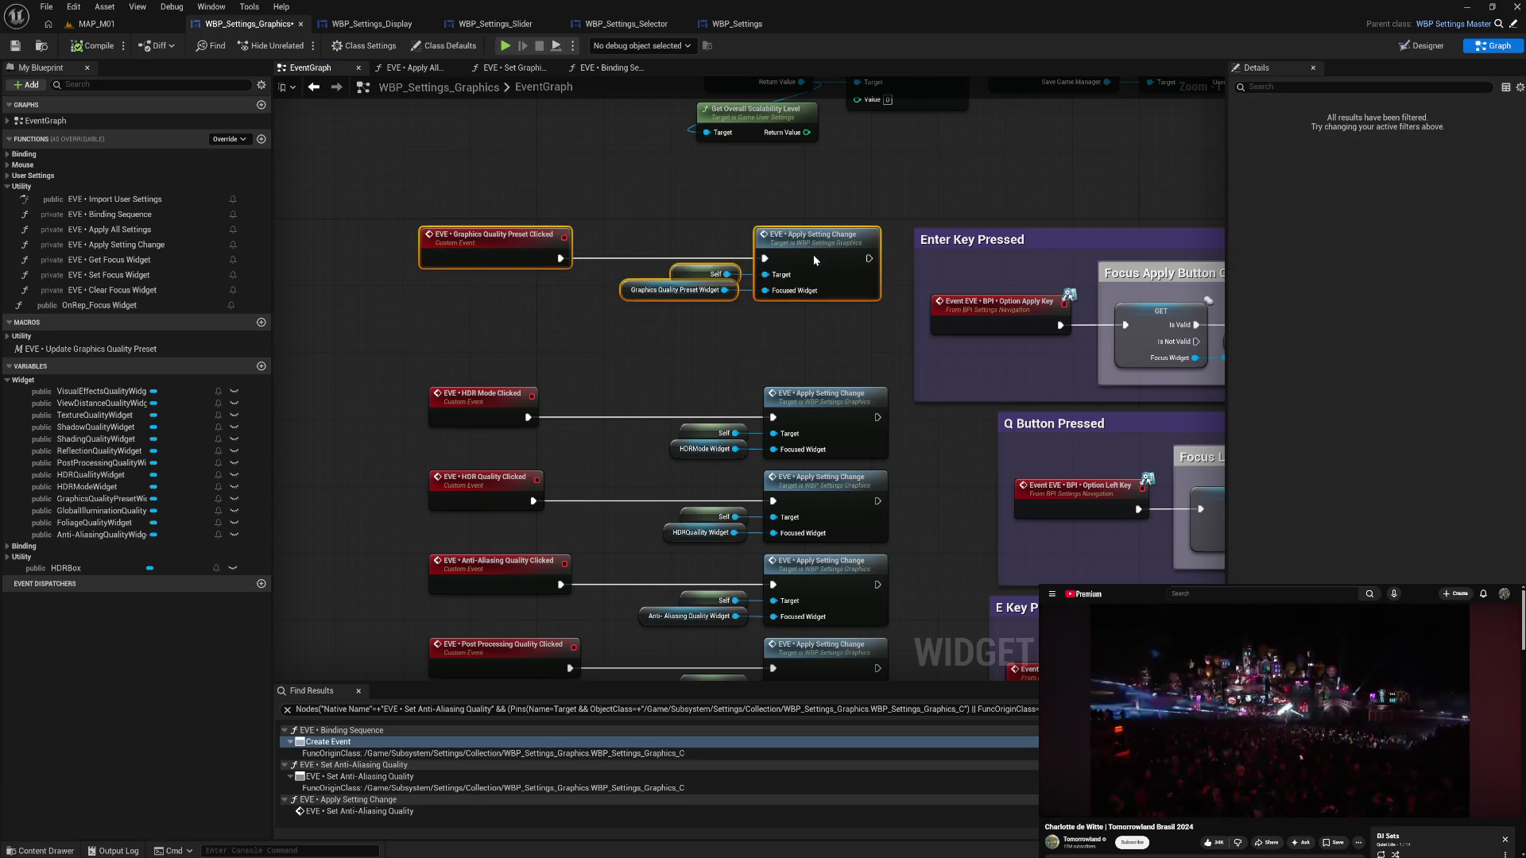
type("cGra")
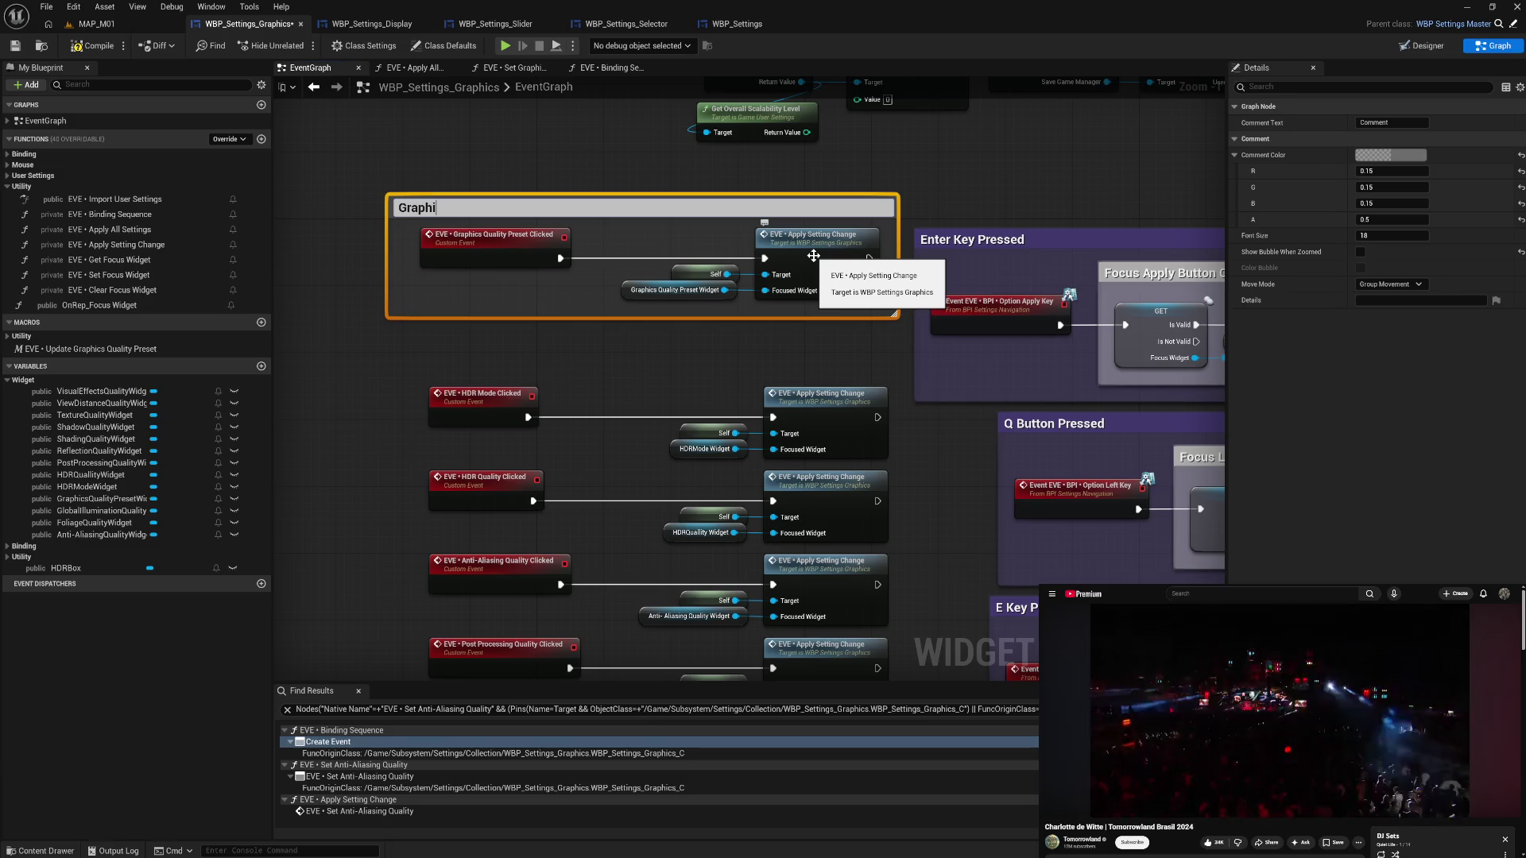
type("eset")
key("Return")
mouse_move(386, 256)
left_mouse_down()
mouse_move(445, 238)
mouse_move(802, 302)
left_mouse_up()
double_click(475, 205)
left_click_drag(535, 251, 532, 249)
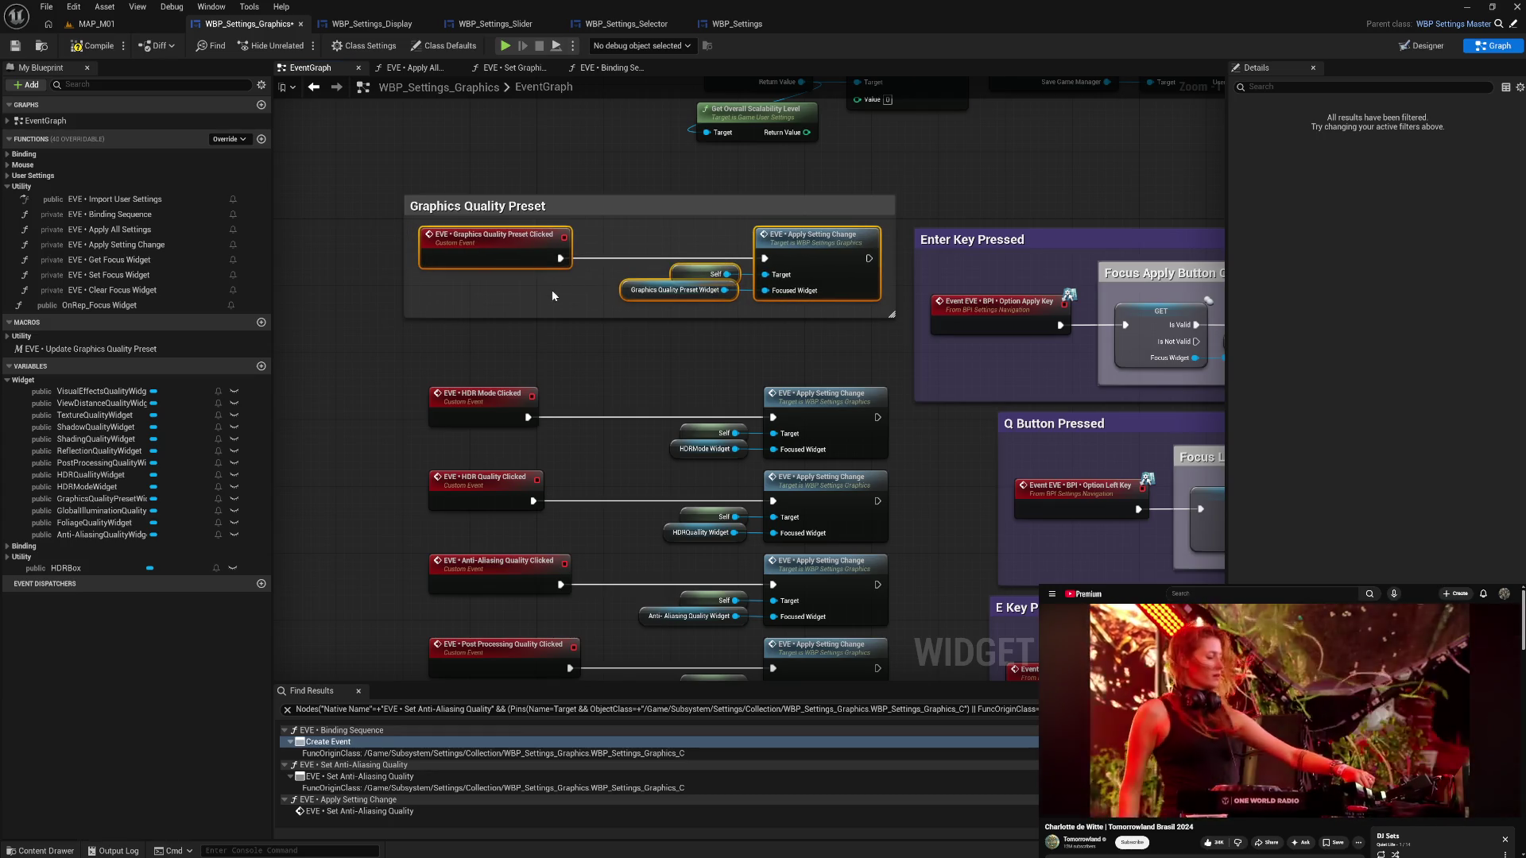
left_click(530, 358)
- Move the HDR Mode chain under it and wrap it in an 'HDR Mode' comment
left_click_drag(483, 374, 890, 477)
left_click_drag(826, 420, 809, 386)
type("cH")
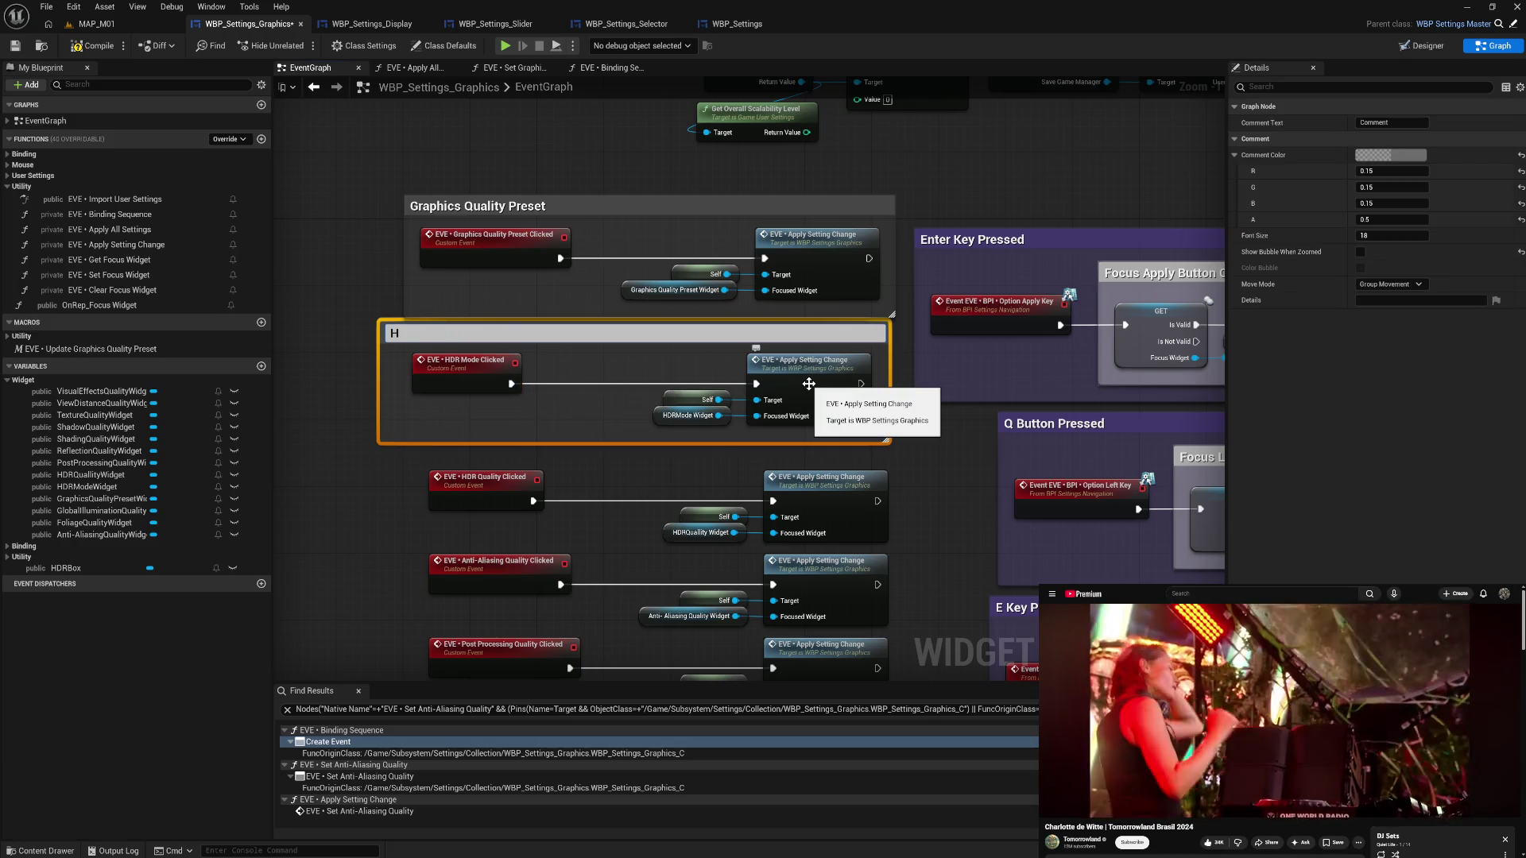
type("e")
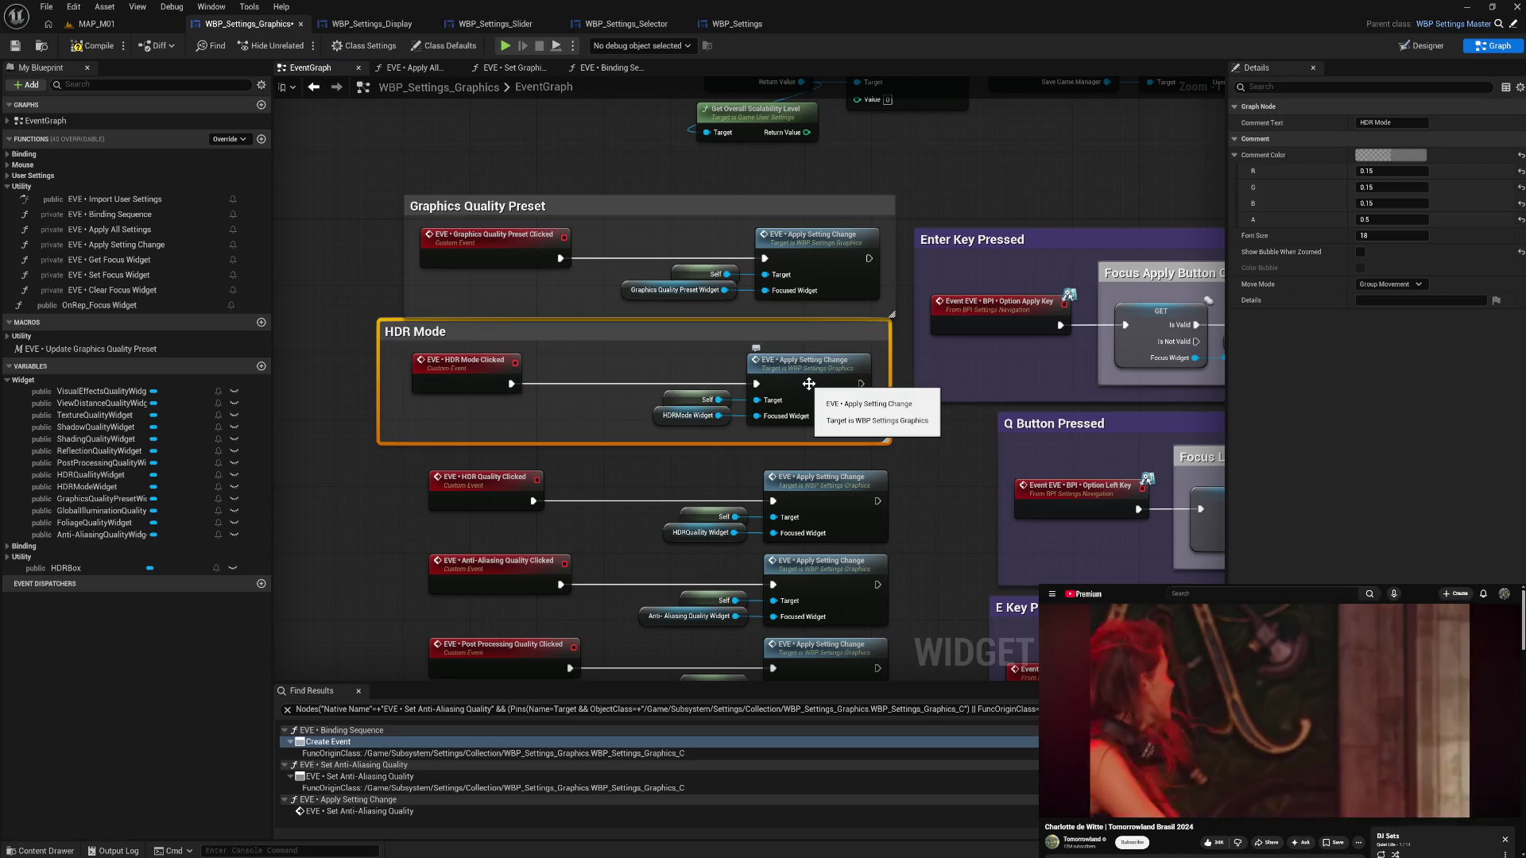
key("Return")
mouse_move(380, 368)
left_mouse_down()
mouse_move(450, 342)
mouse_move(742, 436)
mouse_move(879, 445)
left_mouse_up()
left_click(497, 427)
mouse_move(497, 427)
left_mouse_down()
mouse_move(502, 377)
mouse_move(583, 429)
left_mouse_up()
- Shift both comment boxes left together
left_click(517, 188)
left_click(559, 321, "ctrl")
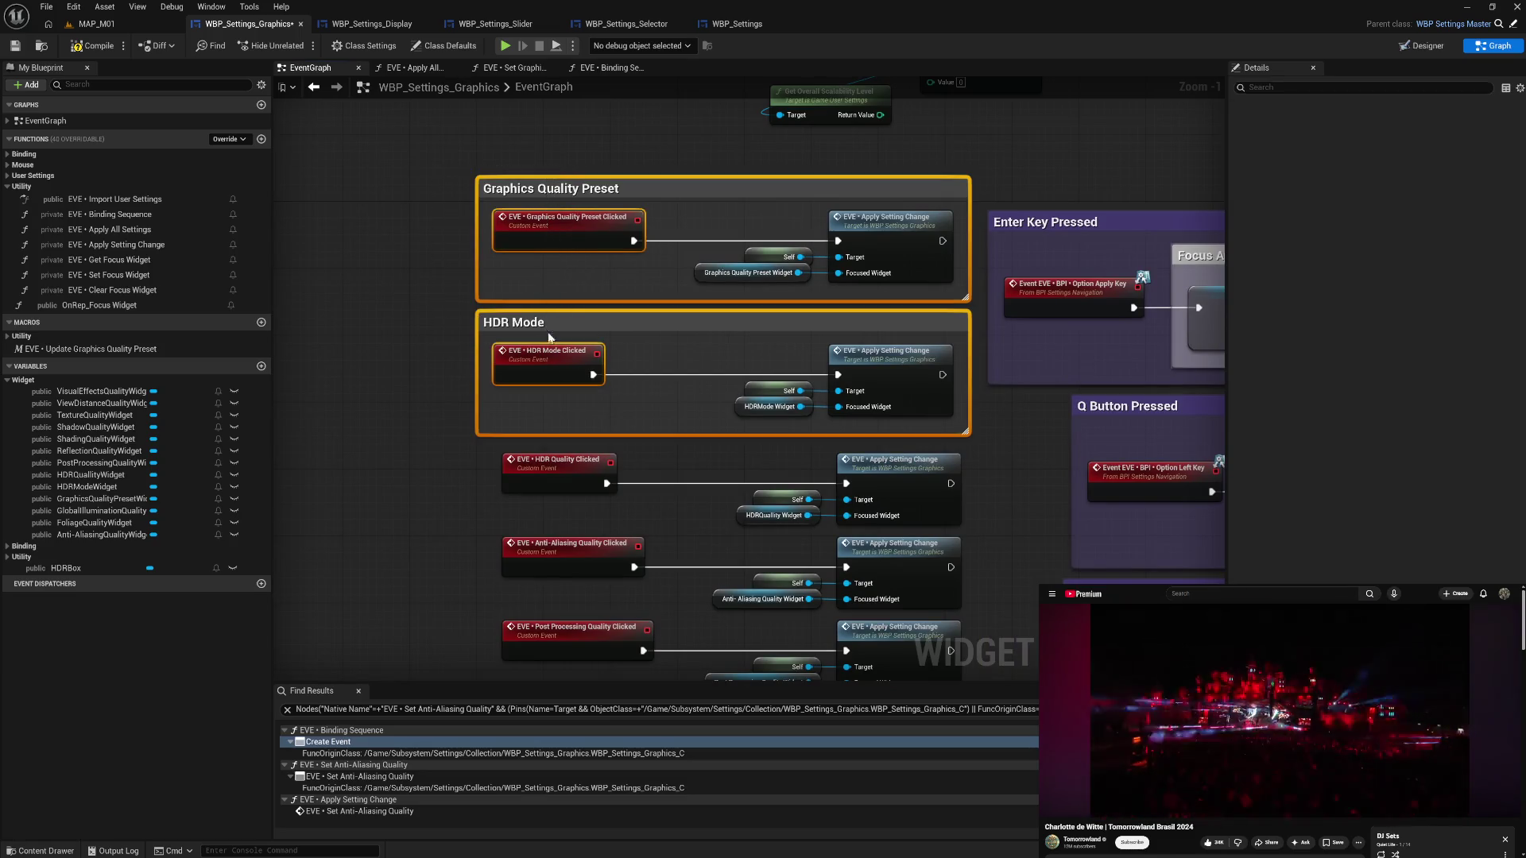
mouse_move(559, 320)
left_mouse_down()
mouse_move(101, 307)
mouse_move(421, 334)
mouse_move(373, 333)
mouse_move(275, 255)
mouse_move(162, 255)
left_mouse_up()
- Wrap the HDR Quality event chain in a comment titled 'HDR Quality', trim it, and align it under the others
left_click_drag(609, 332, 959, 423)
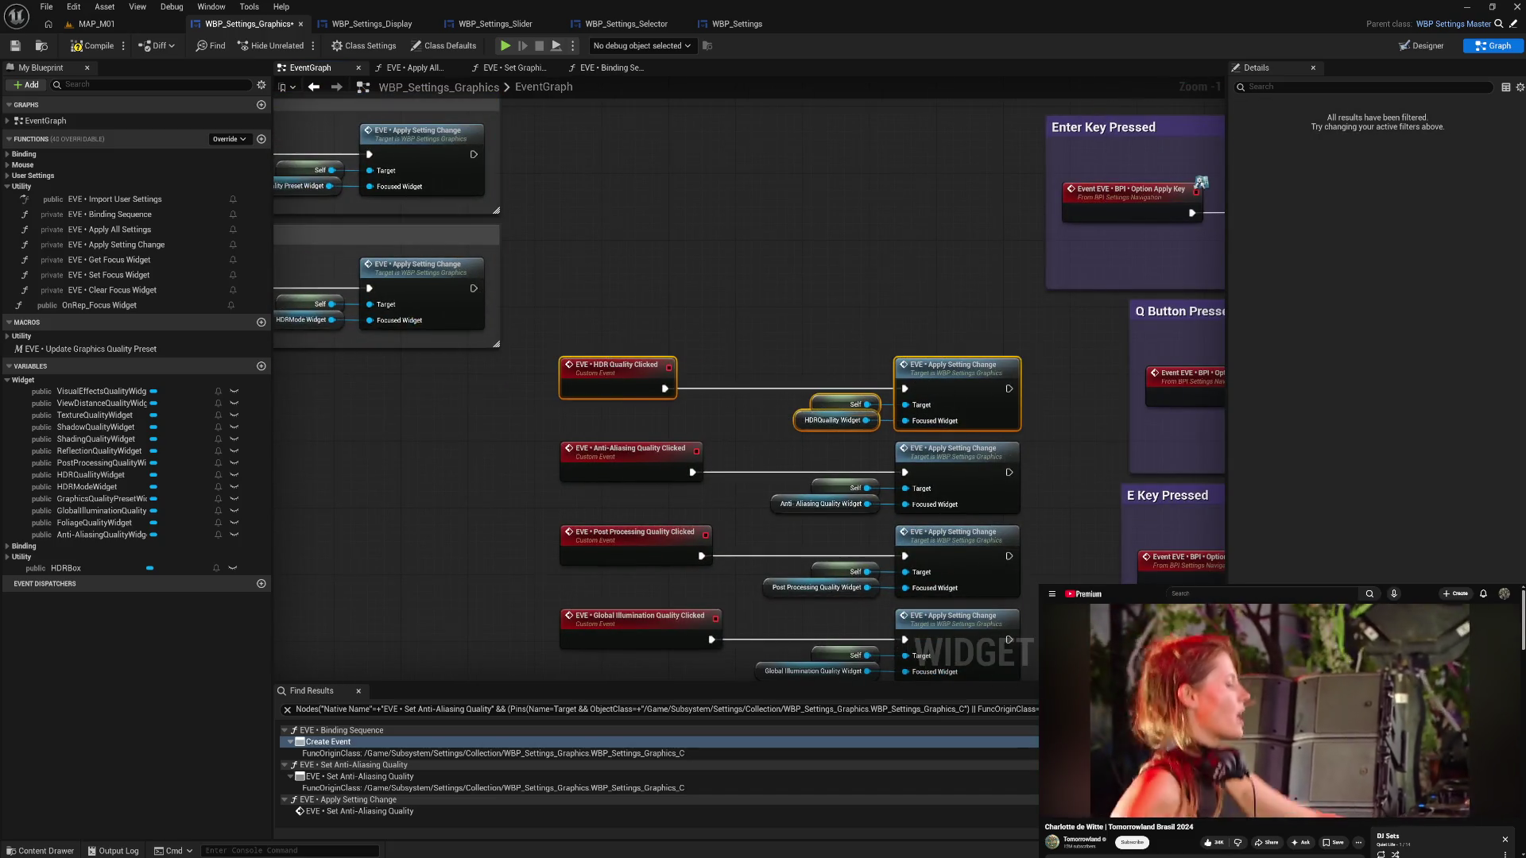
left_click_drag(627, 332, 807, 340)
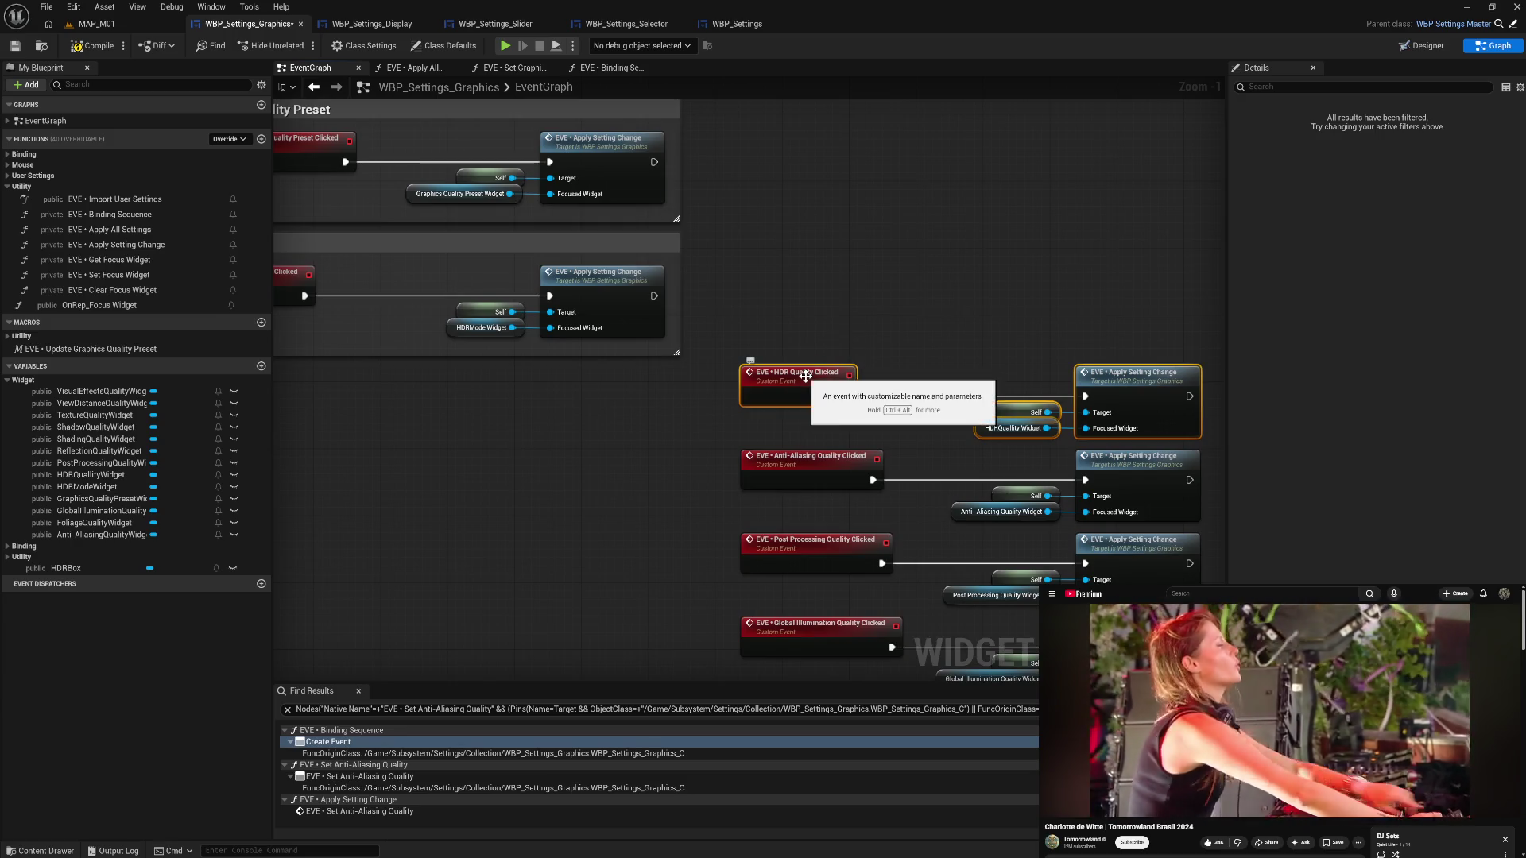
type("c")
type("HD")
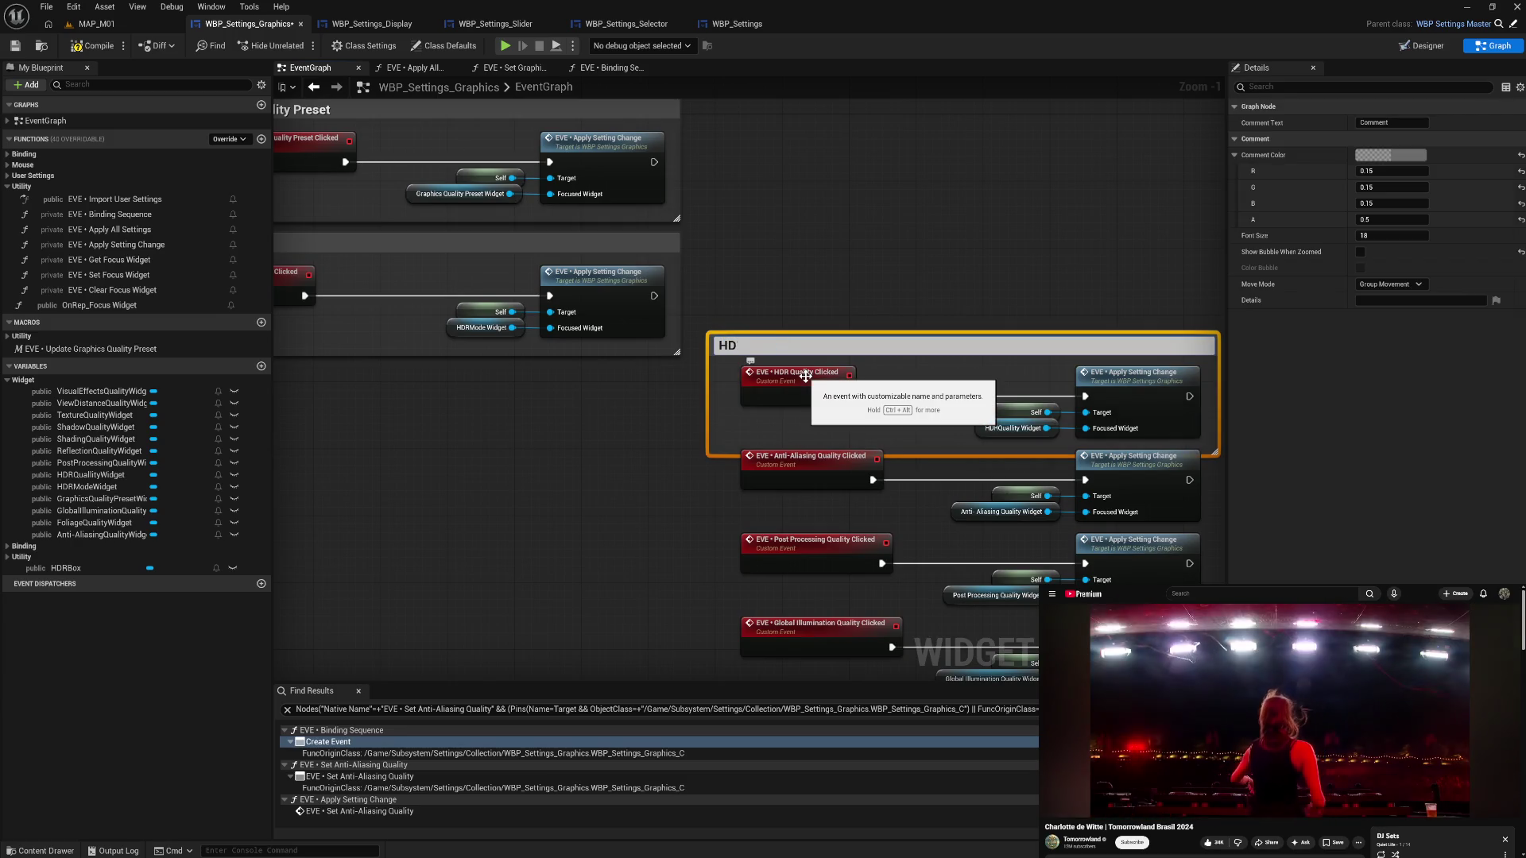
type("y")
key("Return")
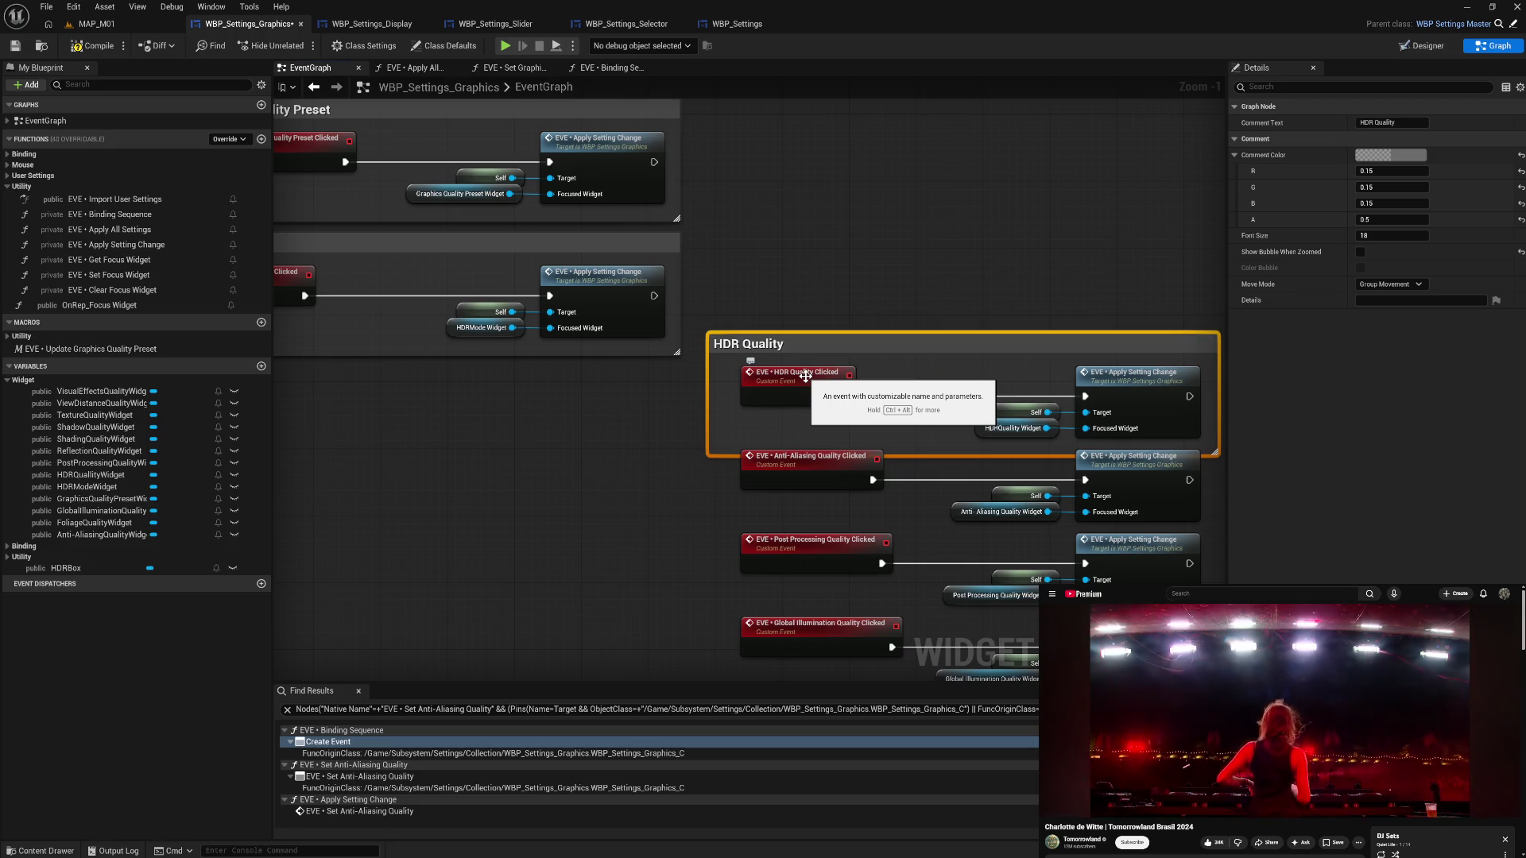
mouse_move(710, 390)
left_mouse_down()
mouse_move(728, 390)
mouse_move(751, 321)
left_mouse_up()
left_click_drag(1196, 423, 807, 361)
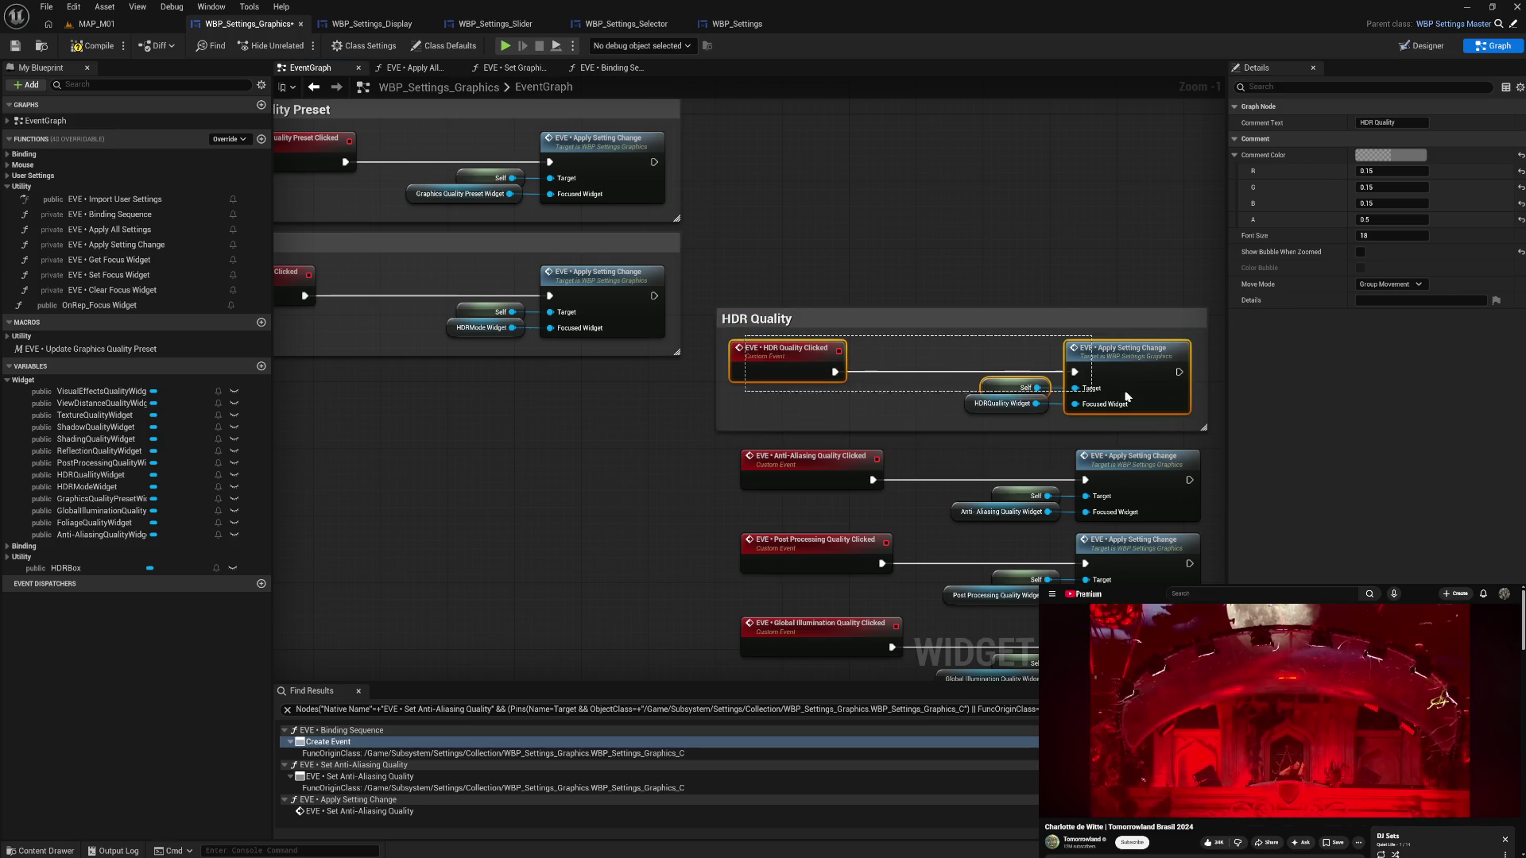
left_click(808, 364)
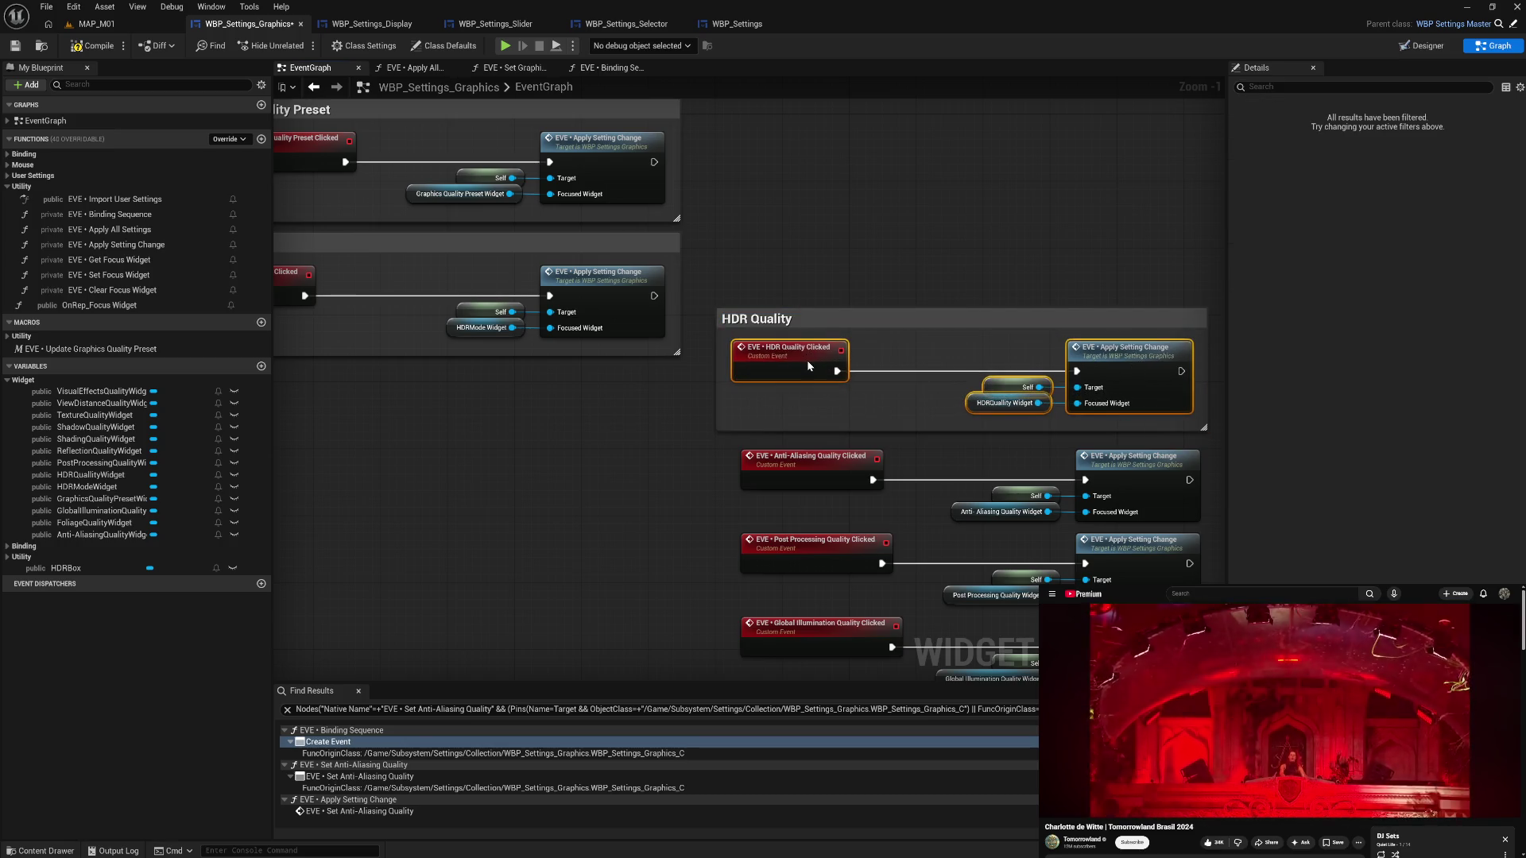
left_click_drag(809, 322, 367, 398)
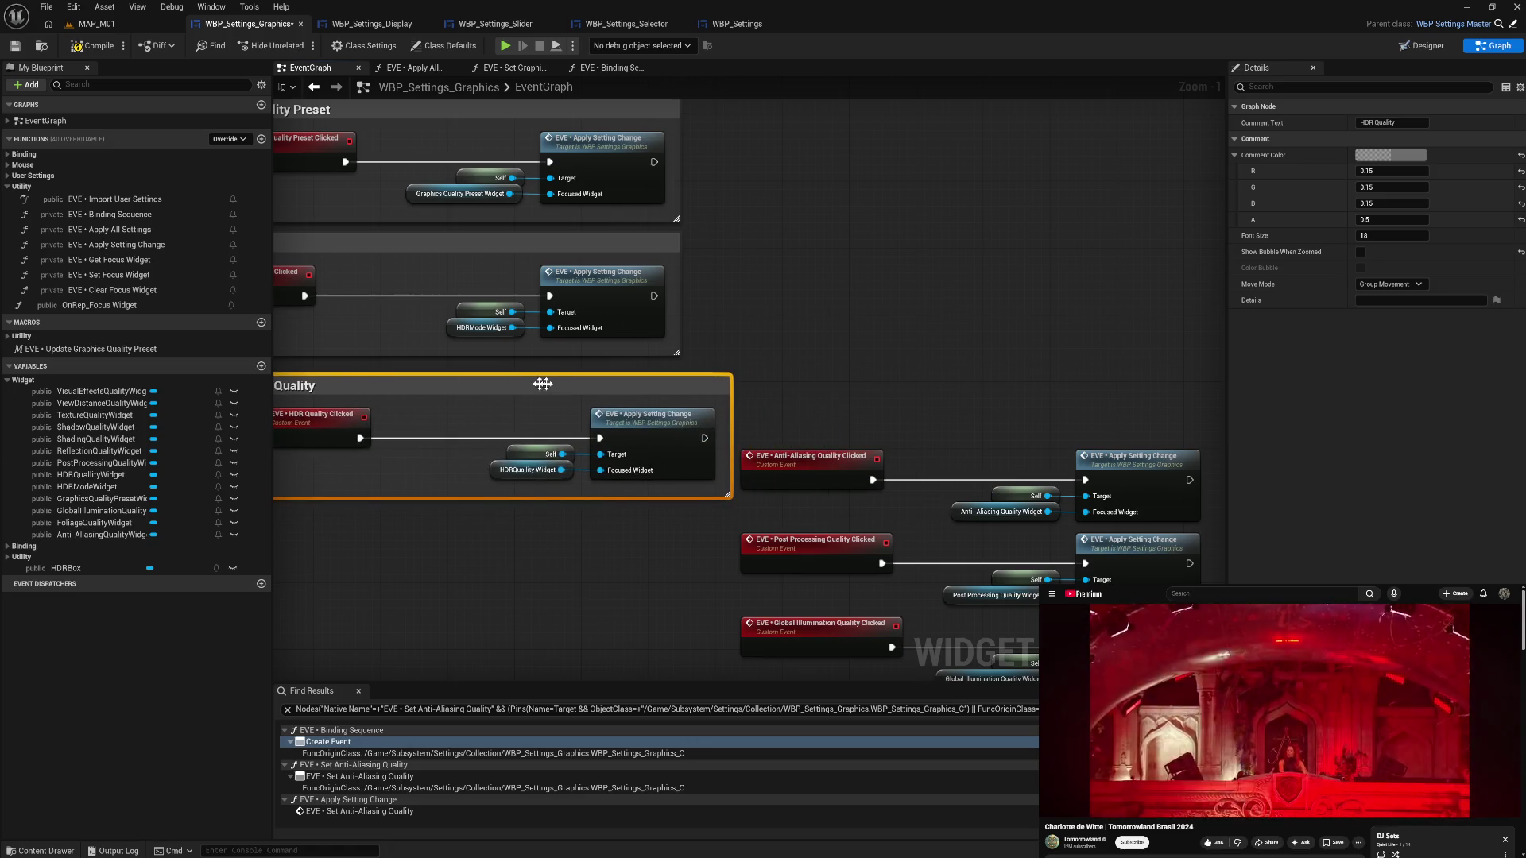
left_click_drag(604, 382, 565, 375)
- Box the Anti-Aliasing nodes in an 'Anti-Aliasing Quality' comment and place it below the others
mouse_move(790, 421)
left_mouse_down()
mouse_move(1112, 520)
mouse_move(1106, 401)
left_mouse_up()
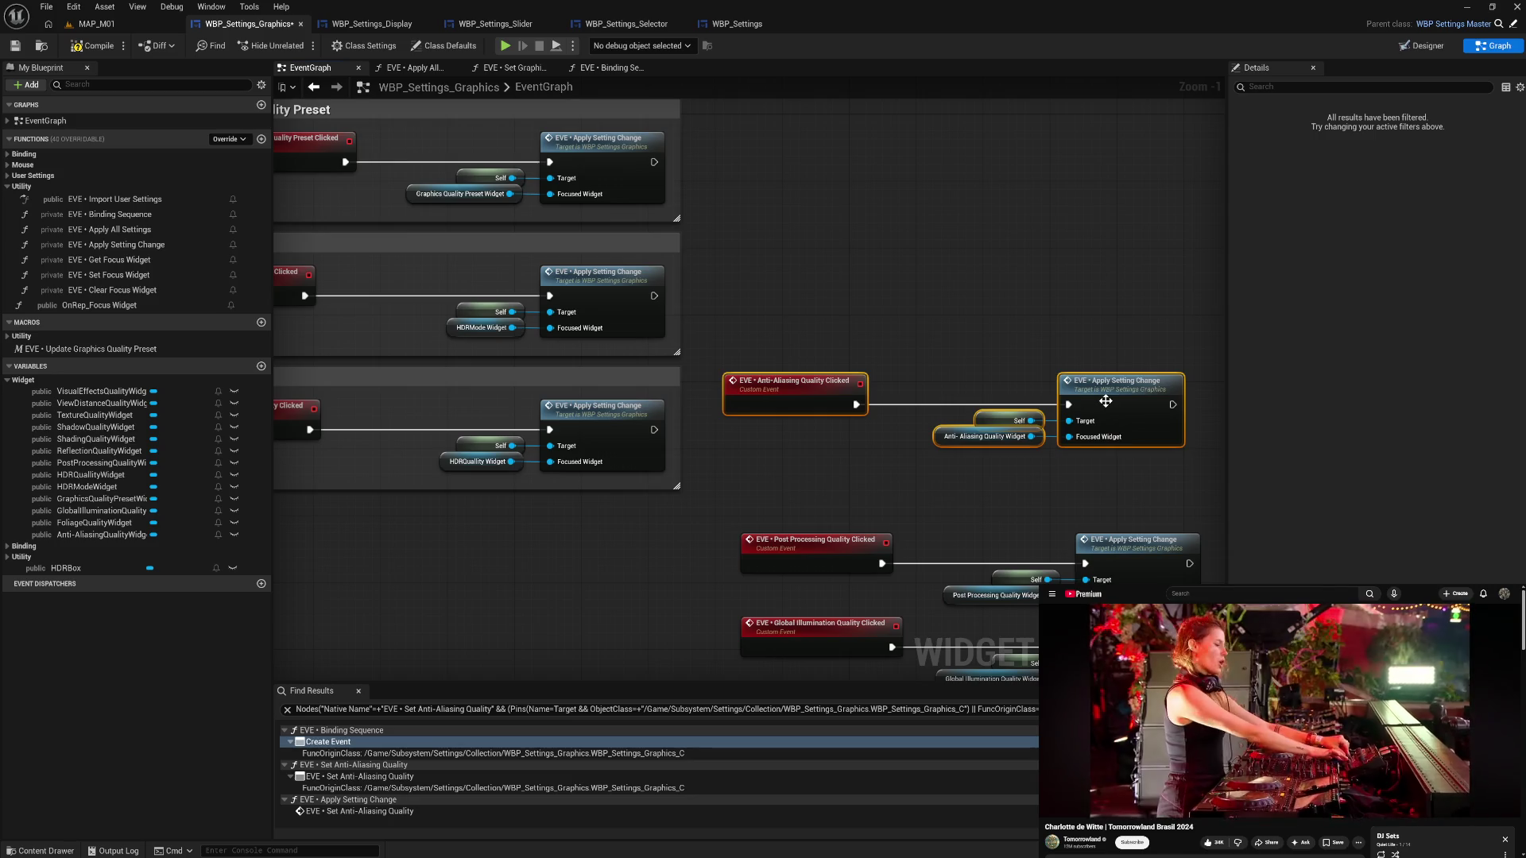
type("cA")
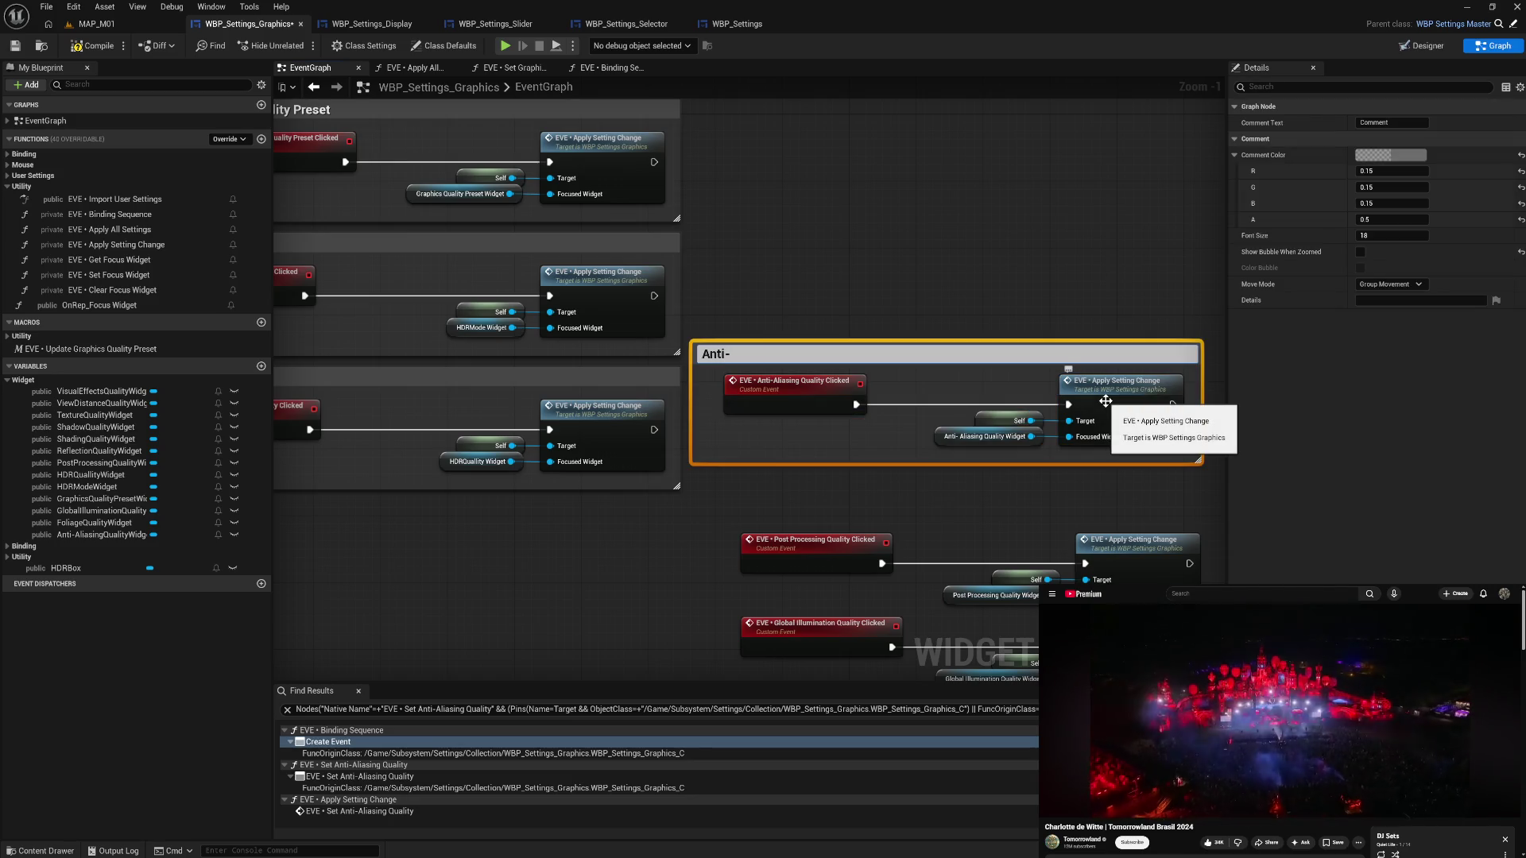
type(" Quality")
key("Return")
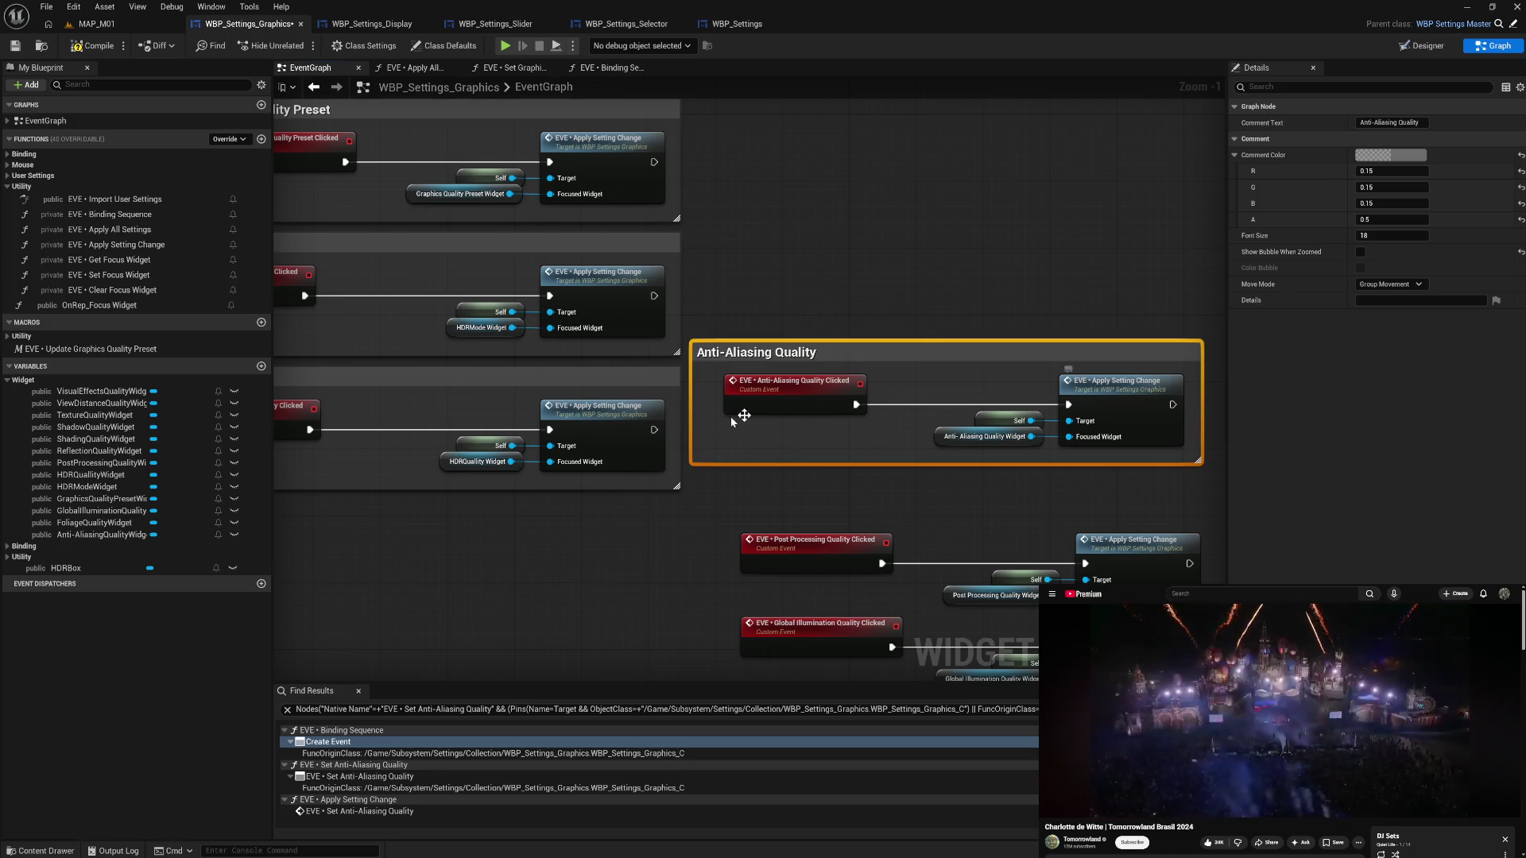
left_click_drag(692, 404, 708, 404)
mouse_move(750, 352)
left_mouse_down()
mouse_move(534, 512)
mouse_move(280, 511)
left_mouse_up()
left_click_drag(378, 541, 641, 569)
mouse_move(442, 532)
left_mouse_down()
mouse_move(545, 527)
mouse_move(537, 502)
left_mouse_up()
mouse_move(1053, 490)
left_mouse_down()
mouse_move(905, 417)
mouse_move(790, 291)
left_mouse_up()
- Add a 'Post Processing Quality' comment into the column, then start a 'Global Illumination Quality' comment
left_click_drag(660, 296, 1033, 402)
type("cPost Processing Quality")
key("Return")
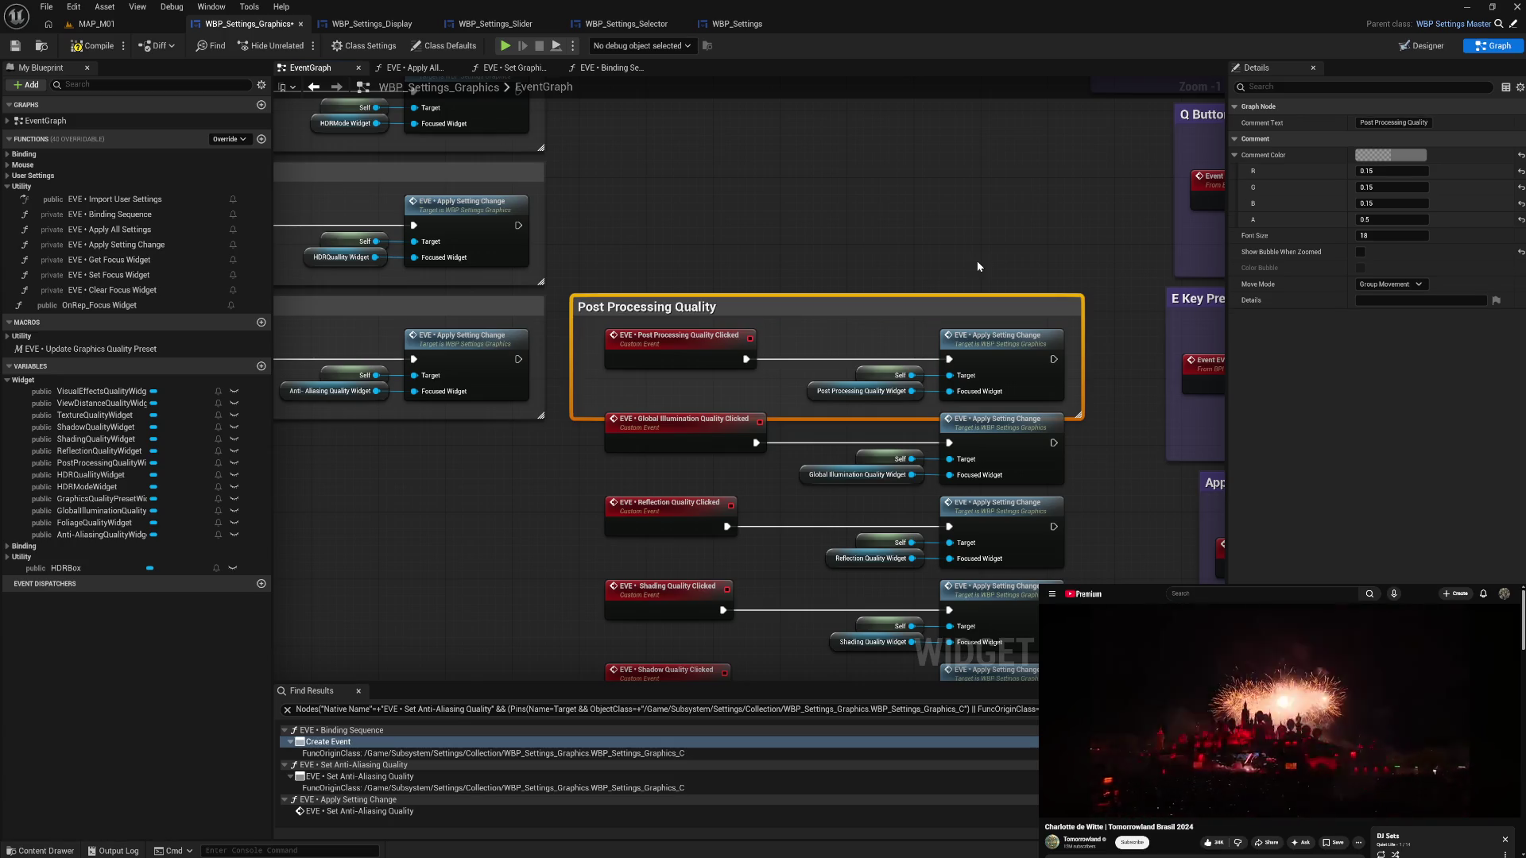
mouse_move(571, 351)
left_mouse_down()
mouse_move(591, 351)
mouse_move(643, 276)
mouse_move(1069, 374)
left_mouse_up()
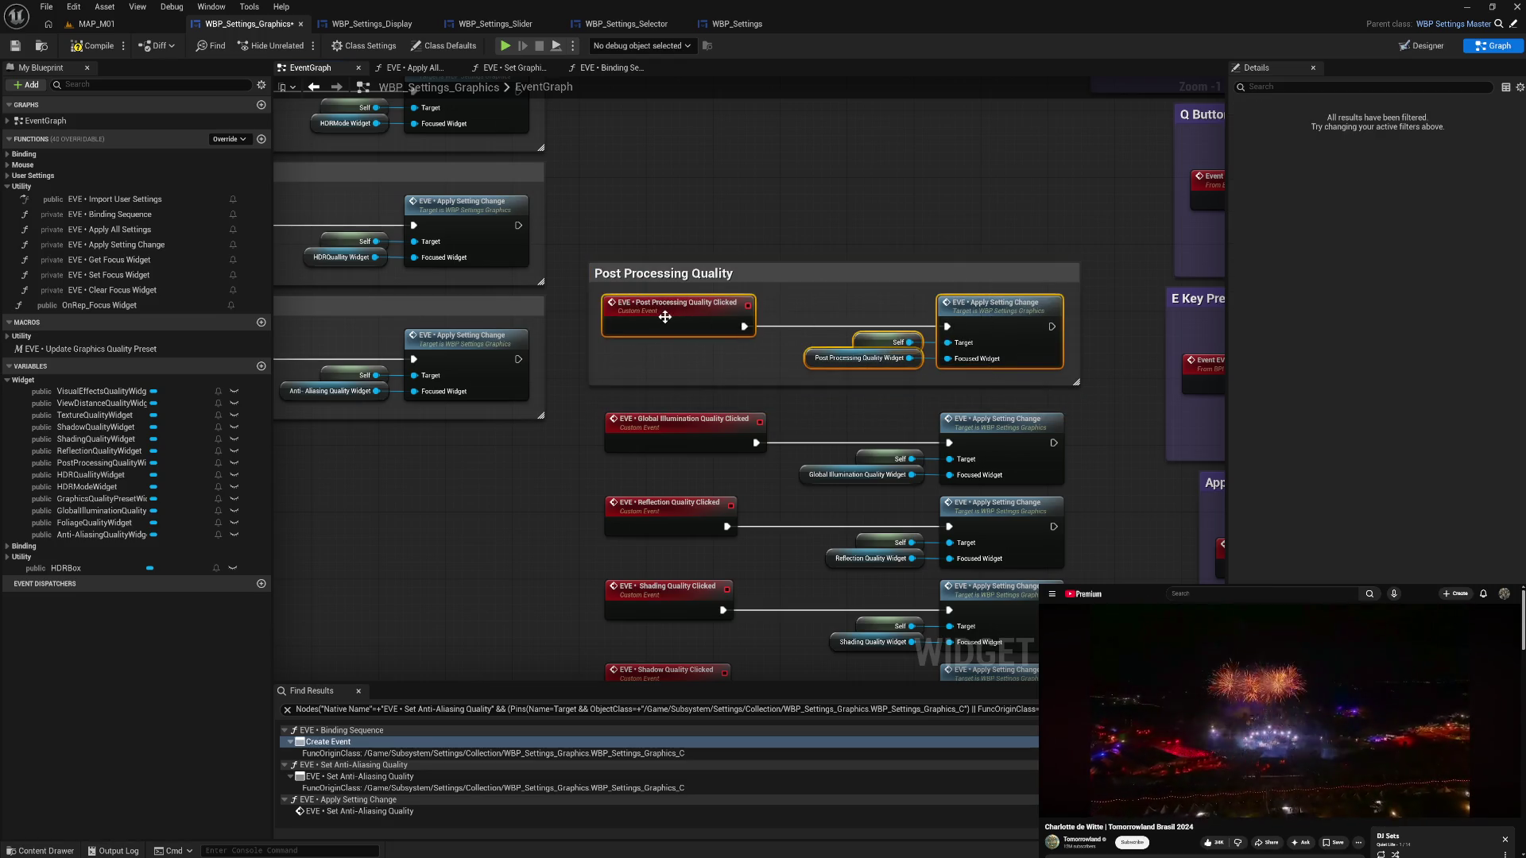
mouse_move(970, 273)
left_mouse_down()
mouse_move(491, 443)
mouse_move(574, 468)
mouse_move(440, 440)
left_mouse_up()
mouse_move(620, 373)
left_mouse_down()
mouse_move(921, 463)
mouse_move(982, 350)
left_mouse_up()
- Wrap the Global Illumination nodes in a 'Global Illumination Quality' comment and move it to the left column
type("cG")
type("oaba")
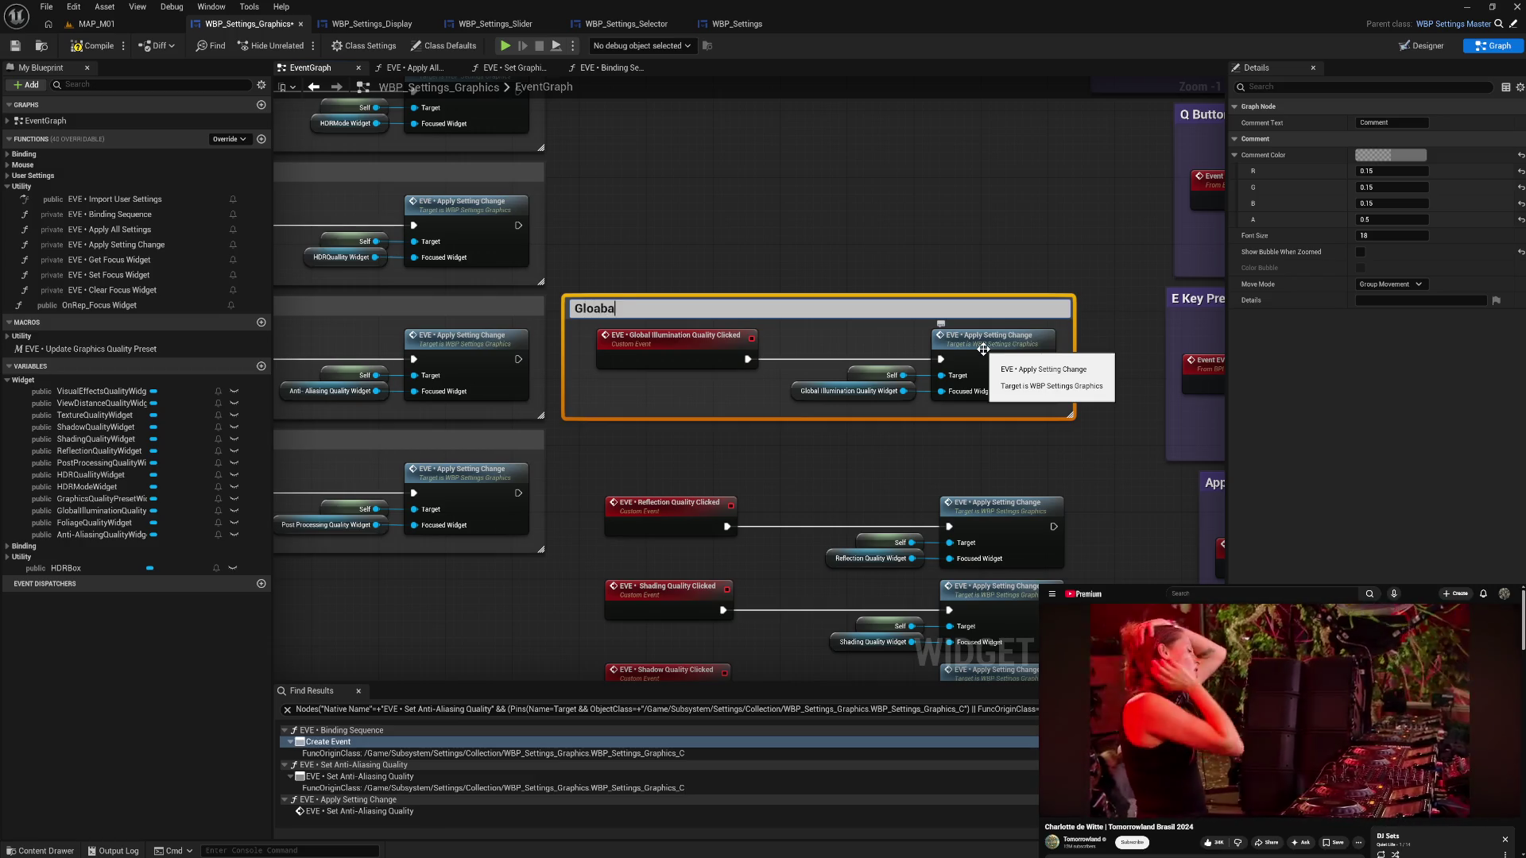
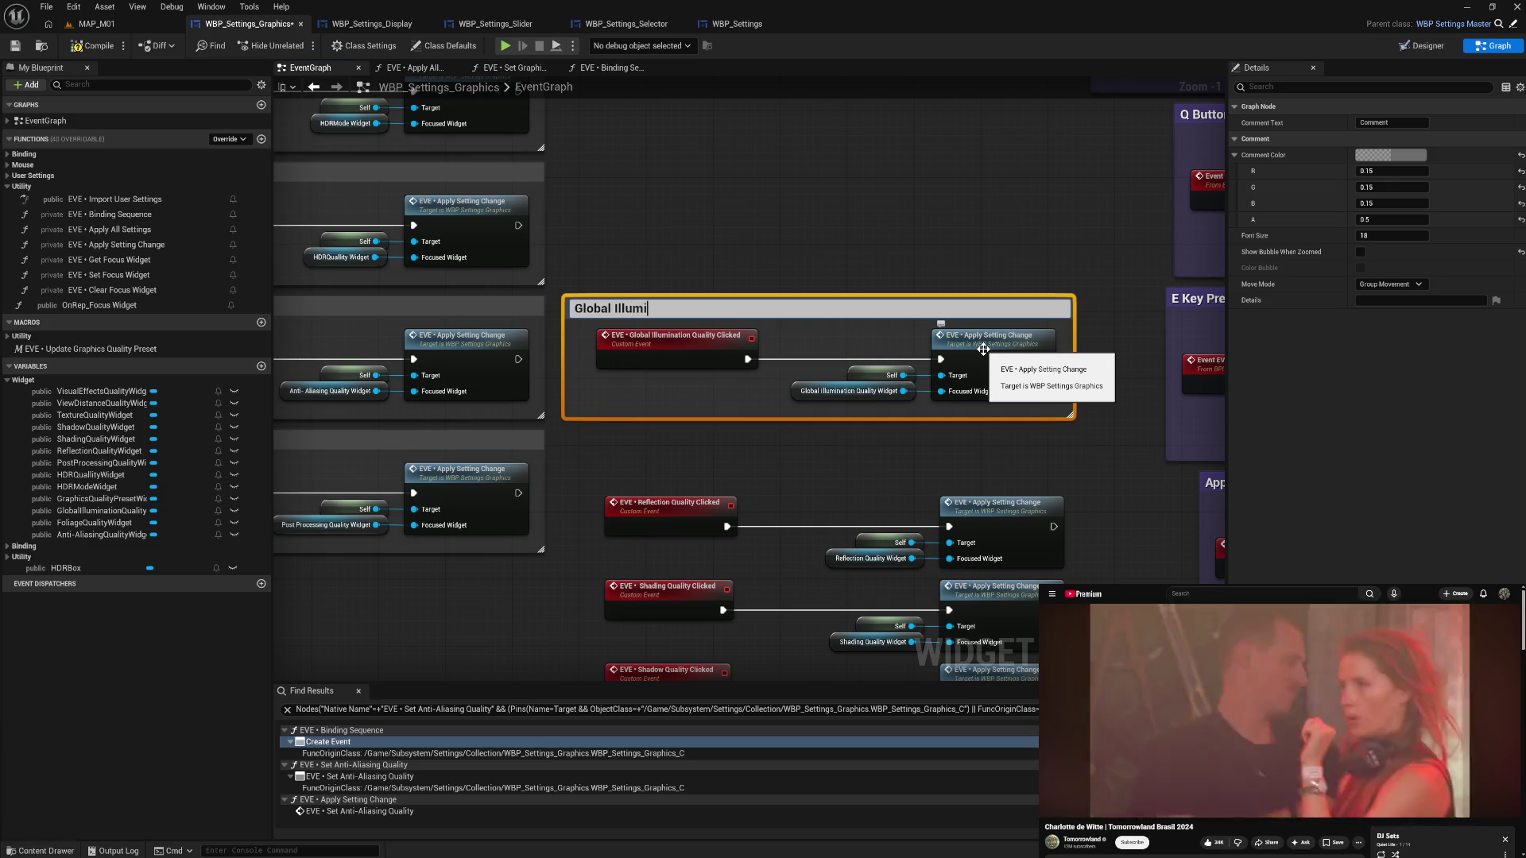
- Add a 'Post Processing Quality' comment into the column, then start a 'Global Illumination Quality' comment
- Wrap the Global Illumination nodes in a 'Global Illumination Quality' comment and move it to the left column
type("uality")
key("Return")
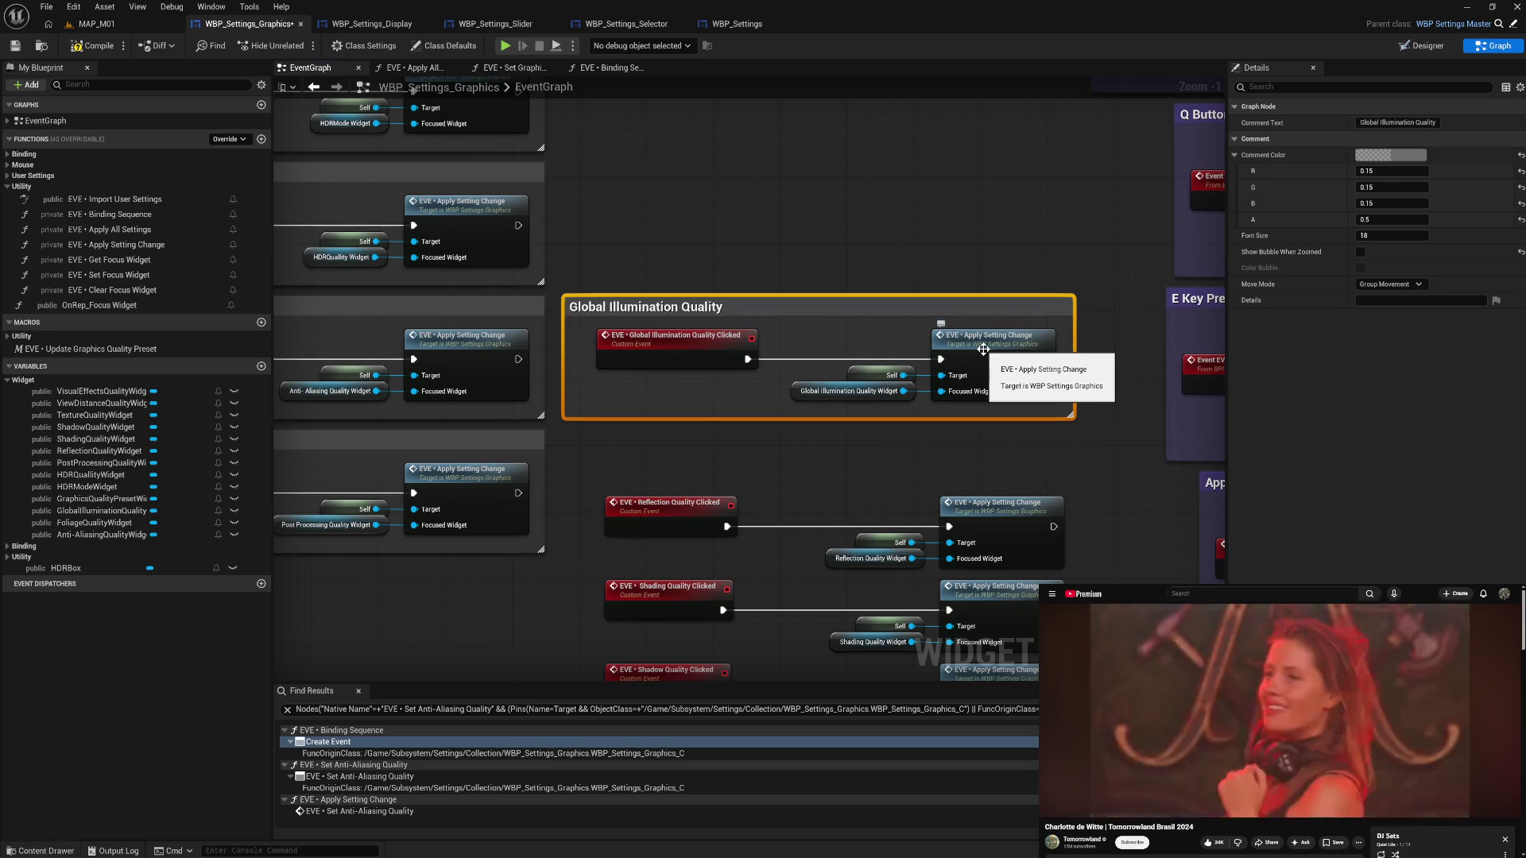
left_click_drag(563, 357, 1065, 407)
double_click(697, 311)
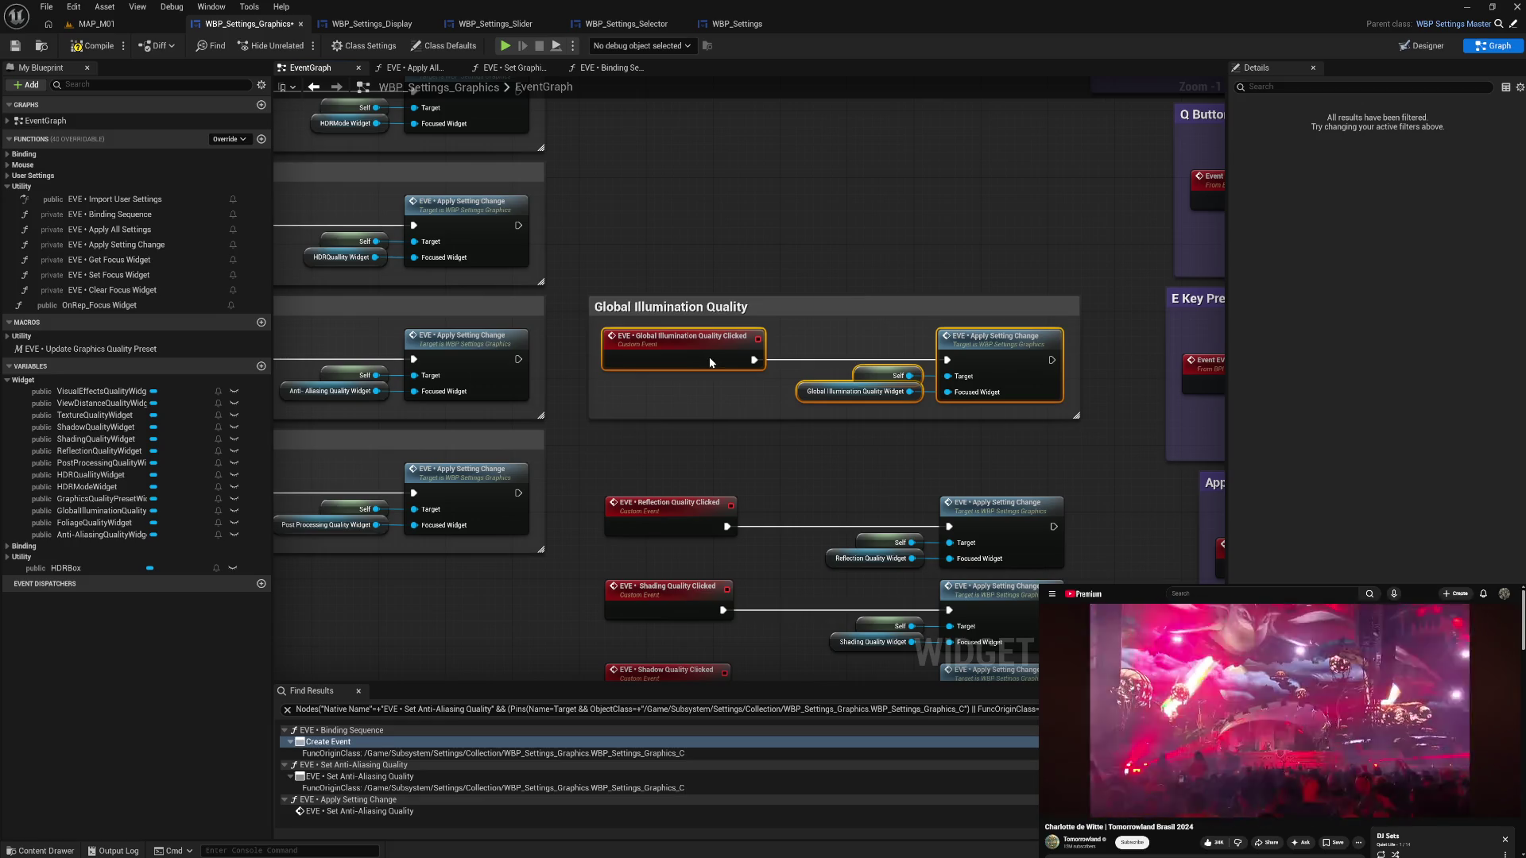
left_click_drag(710, 363, 712, 362)
mouse_move(1035, 311)
left_mouse_down()
mouse_move(588, 559)
mouse_move(509, 579)
left_mouse_up()
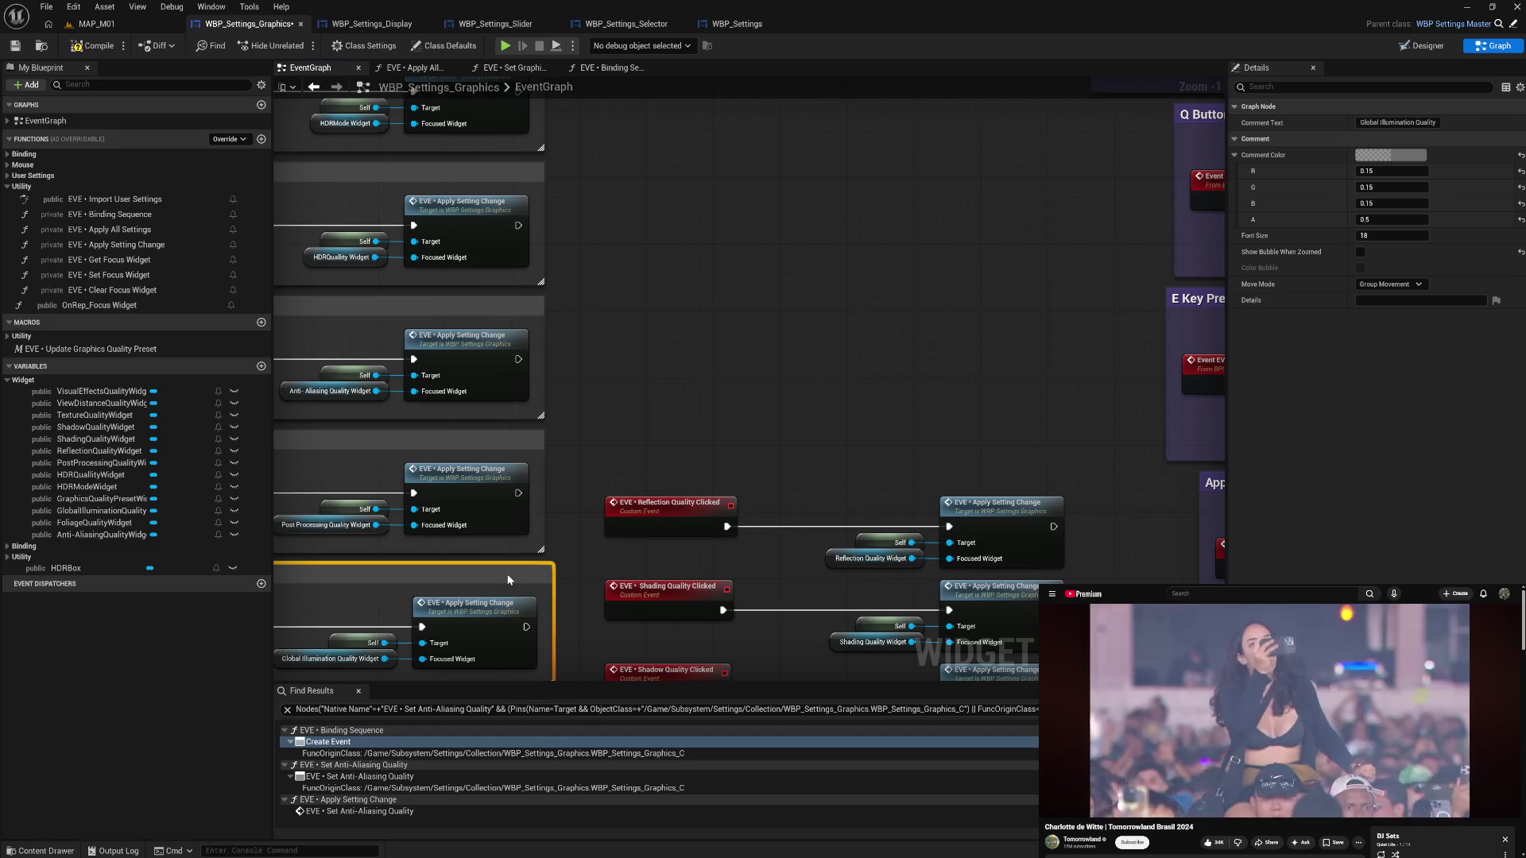
- Group the four Reflection nodes in a 'Reflection Quality' comment and place it in the left column
left_click_drag(601, 447, 1068, 570)
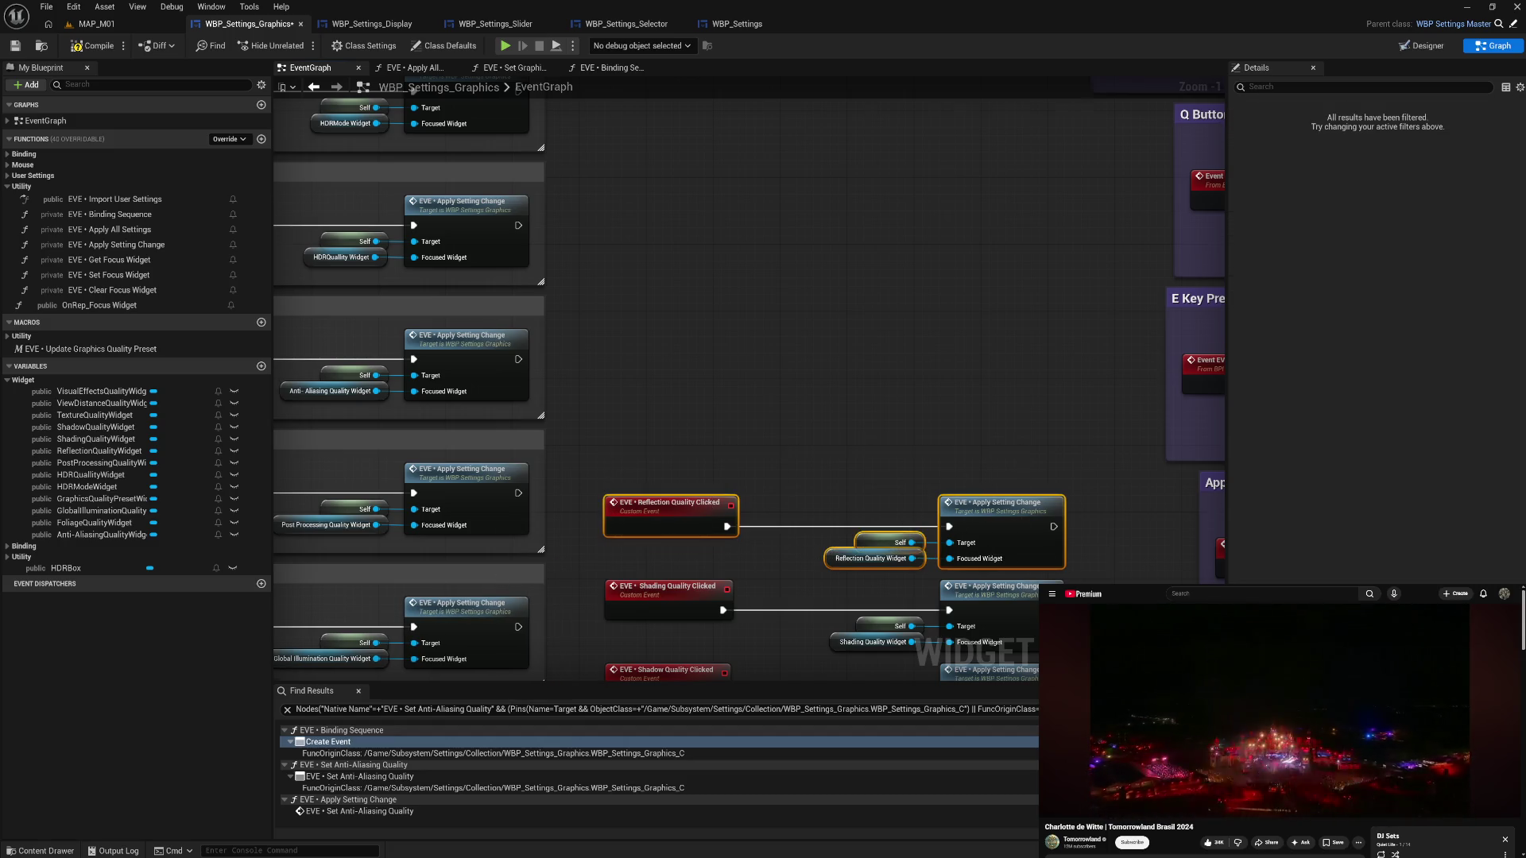
type("cR")
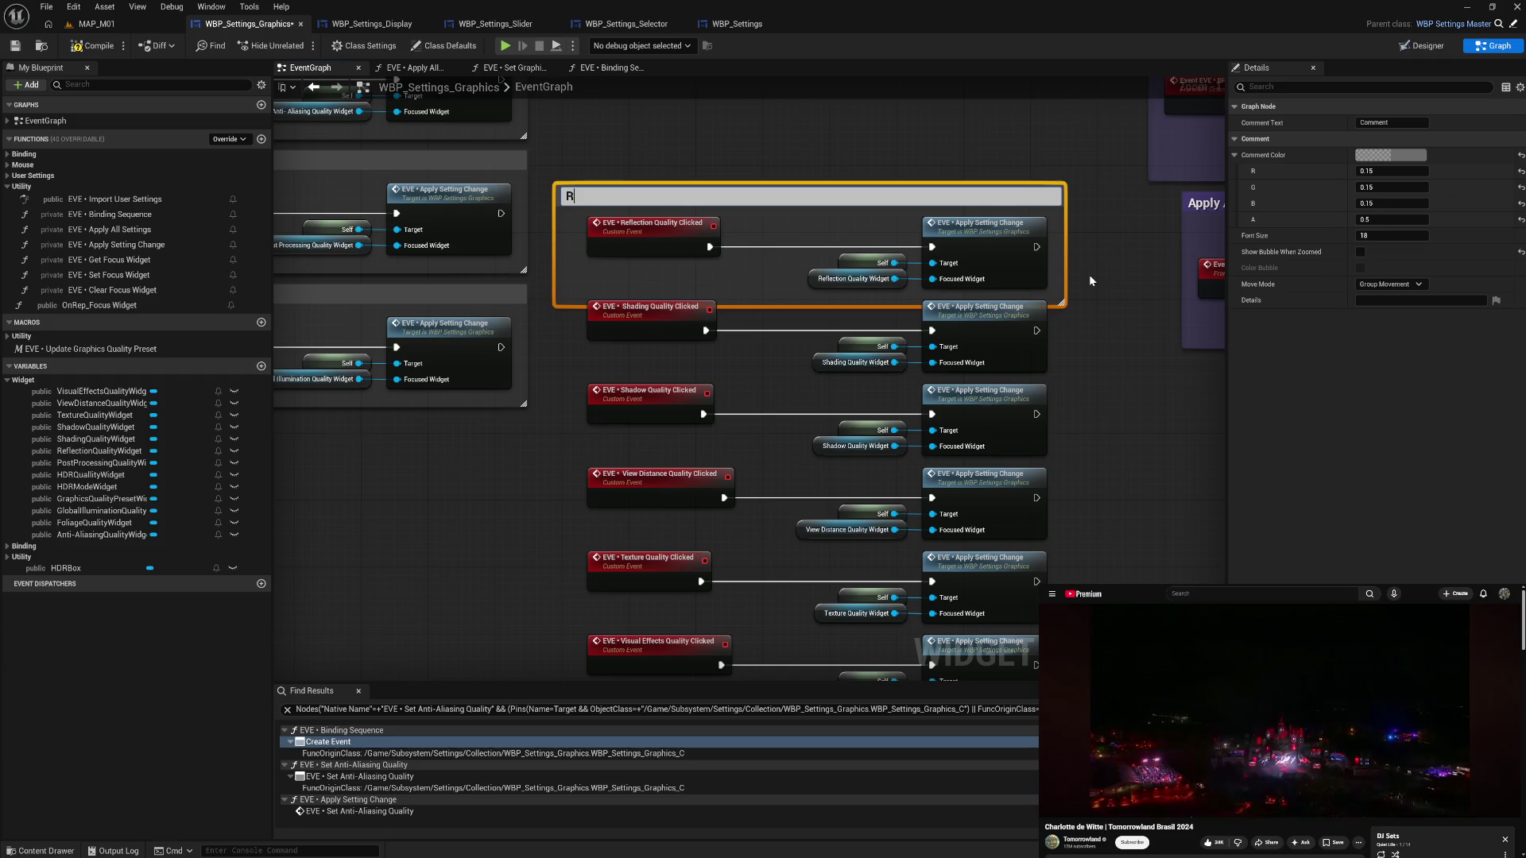
type("tion Quality")
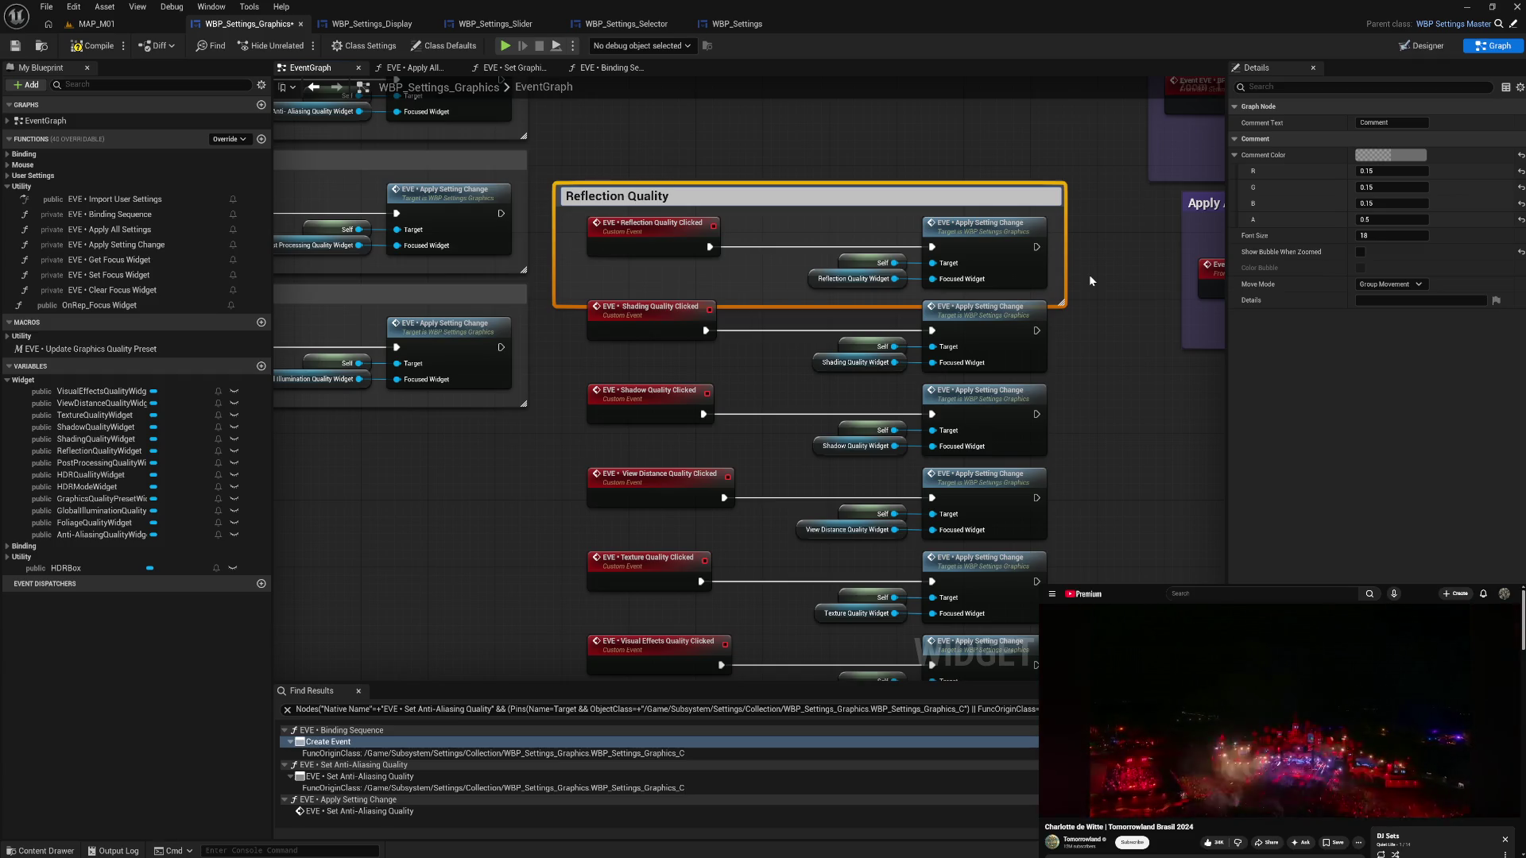
key("Return")
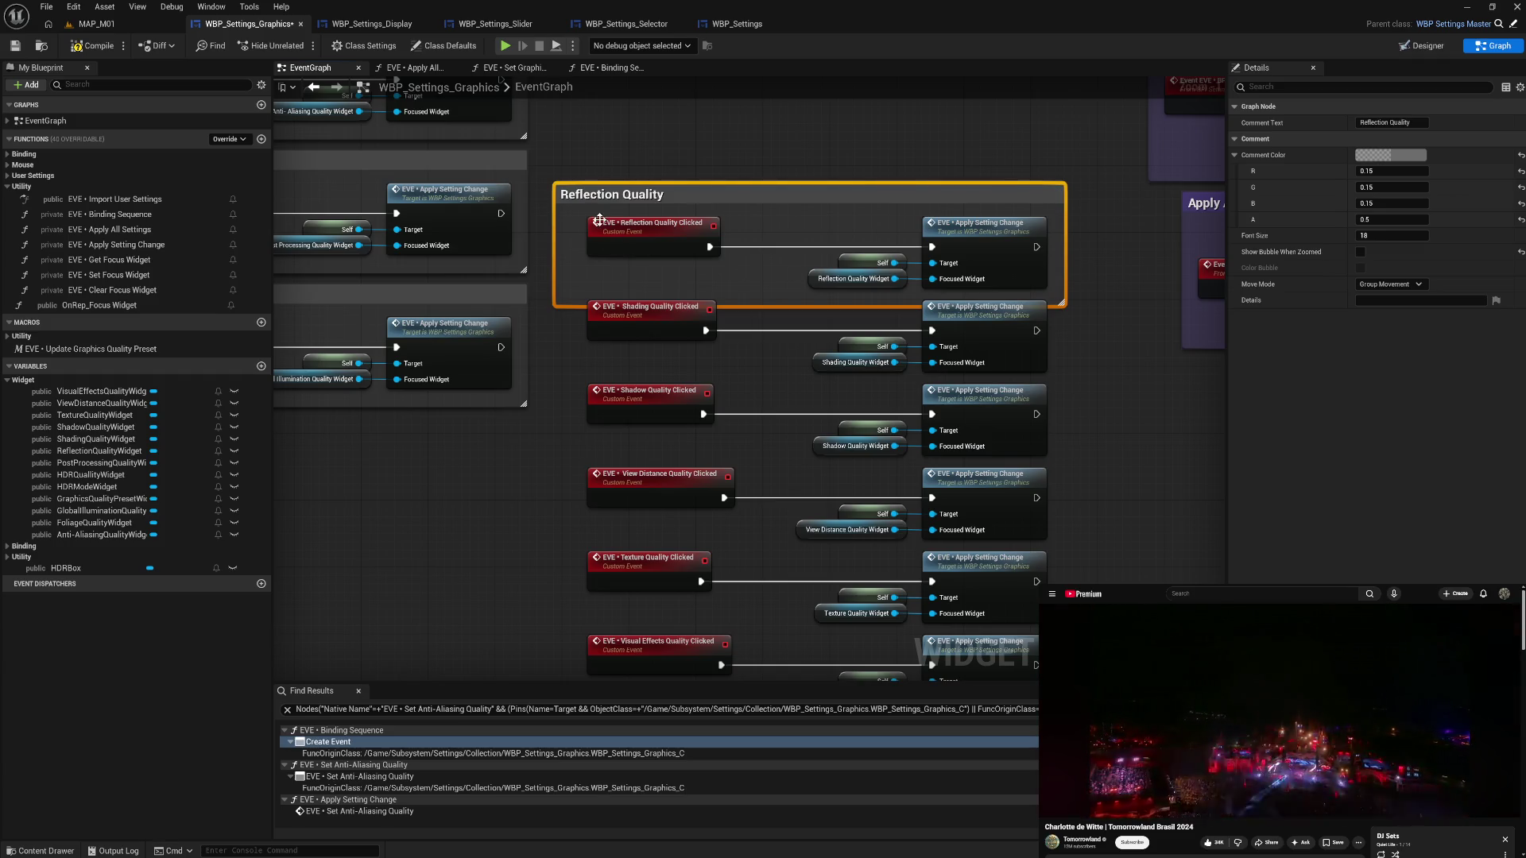
left_click_drag(554, 246, 572, 247)
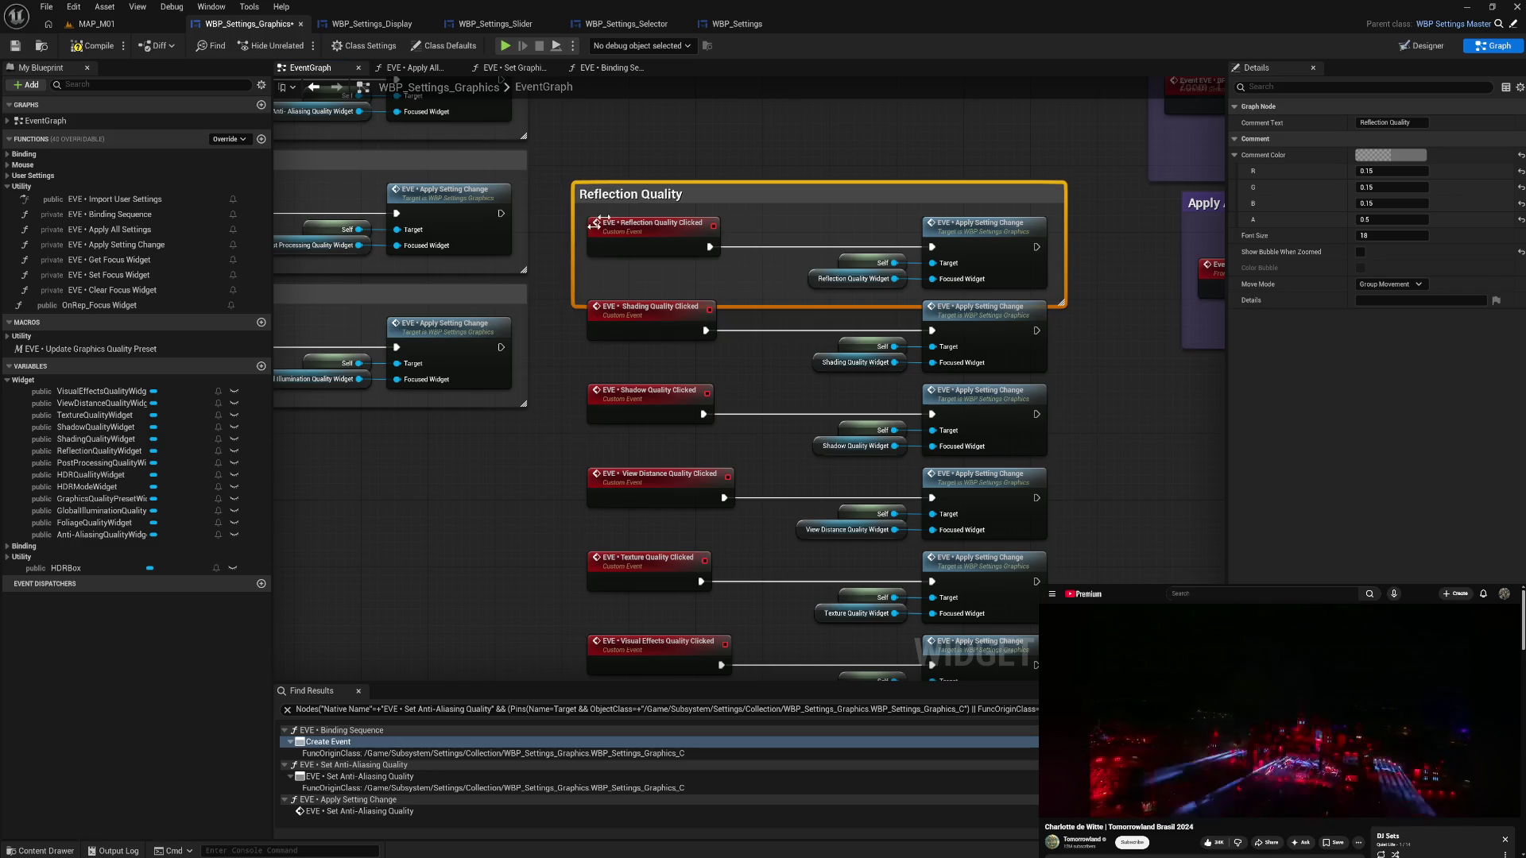
left_click_drag(701, 196, 691, 180)
double_click(690, 179)
left_click_drag(576, 199, 961, 270)
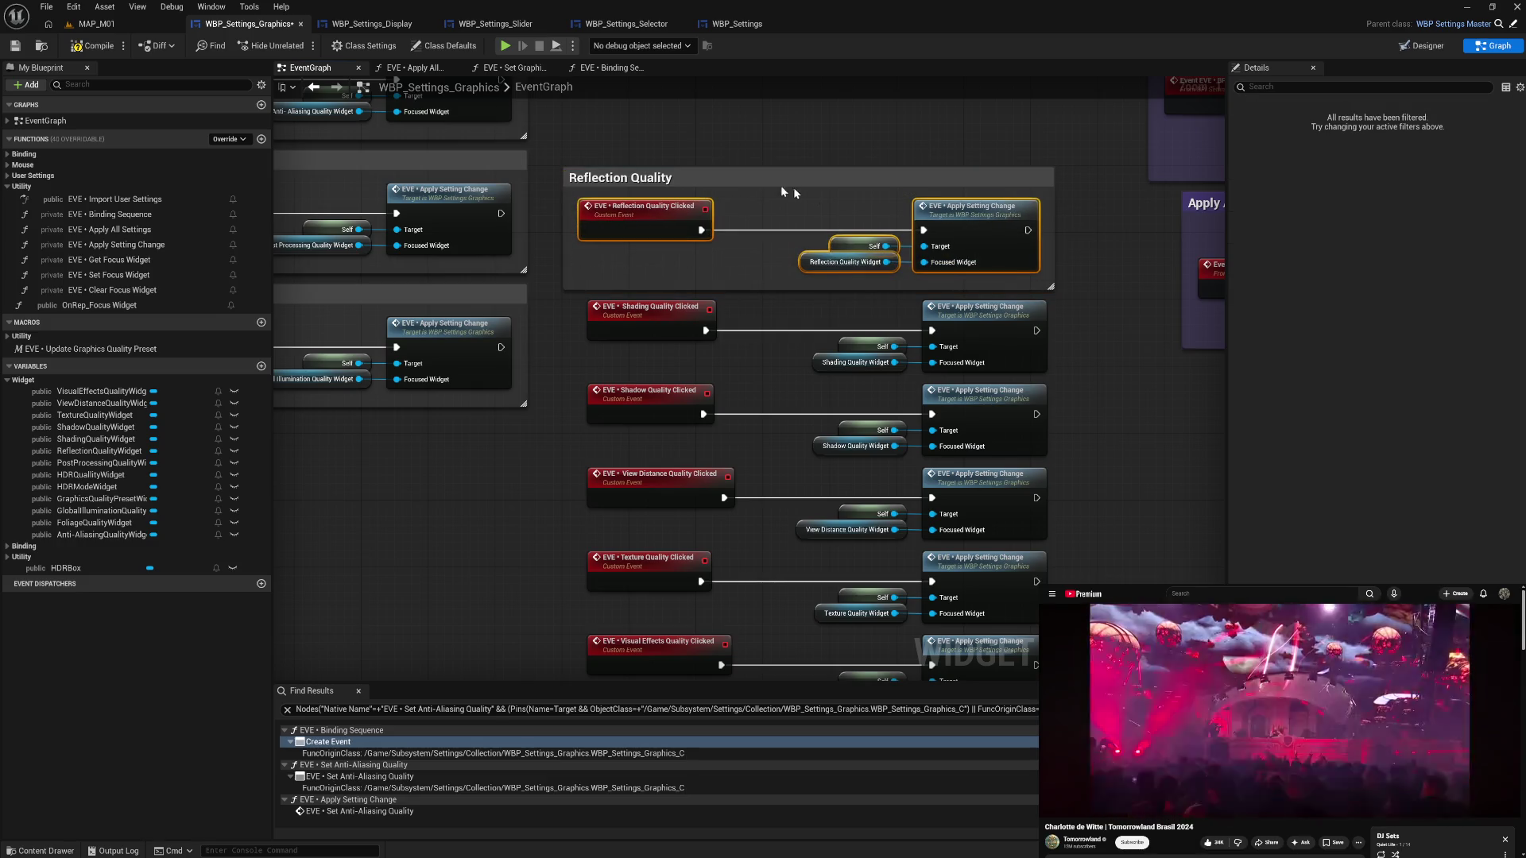
mouse_move(1014, 170)
left_mouse_down()
mouse_move(945, 197)
mouse_move(598, 439)
mouse_move(454, 448)
left_mouse_up()
mouse_move(607, 255)
left_mouse_down()
mouse_move(849, 354)
mouse_move(1047, 375)
left_mouse_up()
- Group the Shading nodes in a 'Shading Quality' comment and stack it in the left column
left_click_drag(975, 327, 976, 260)
type("cShading Quality")
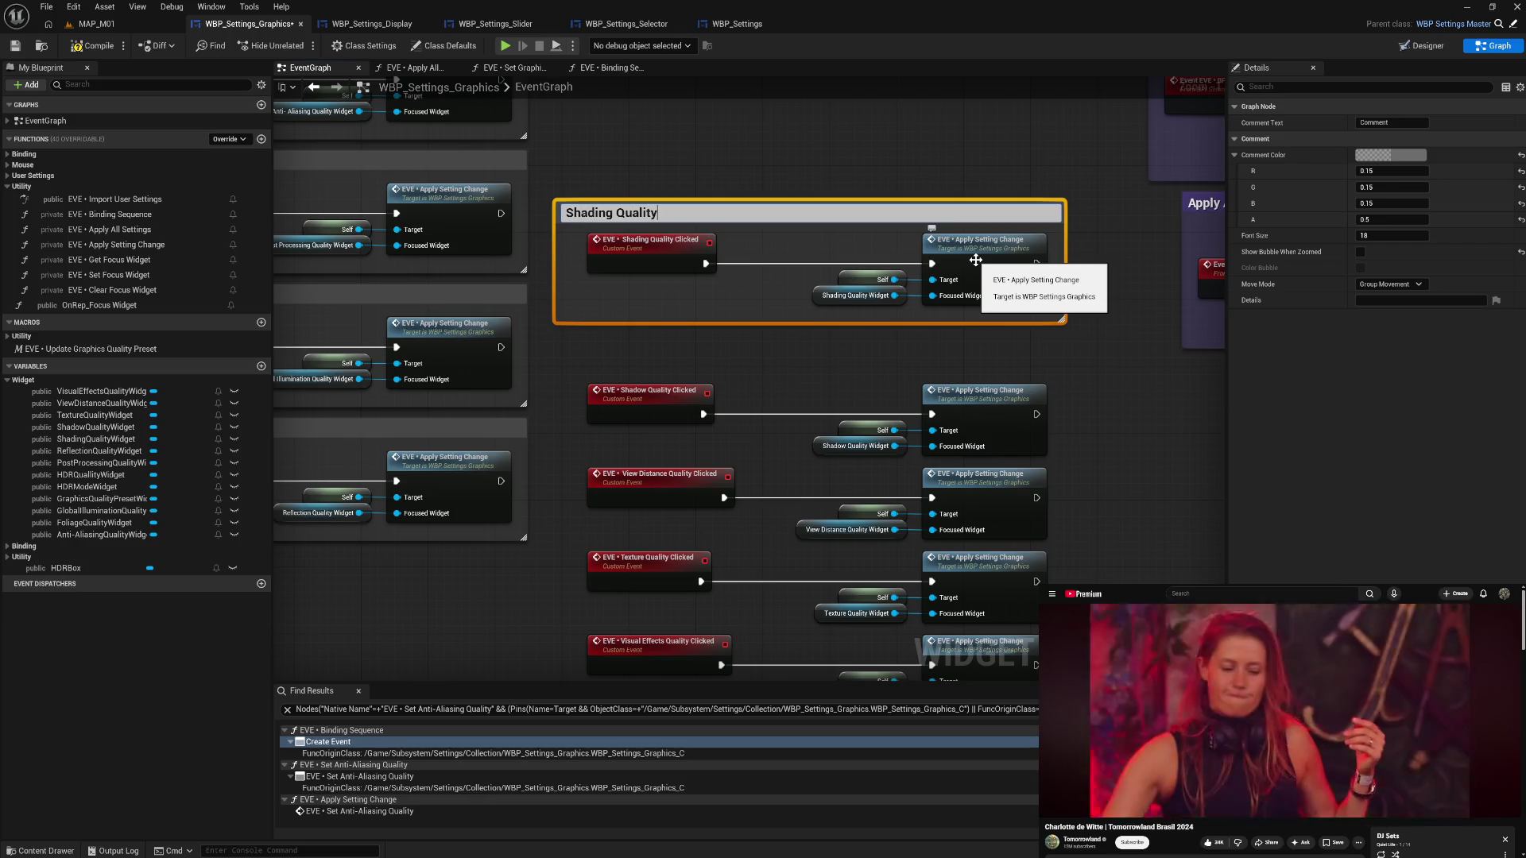
key("Return")
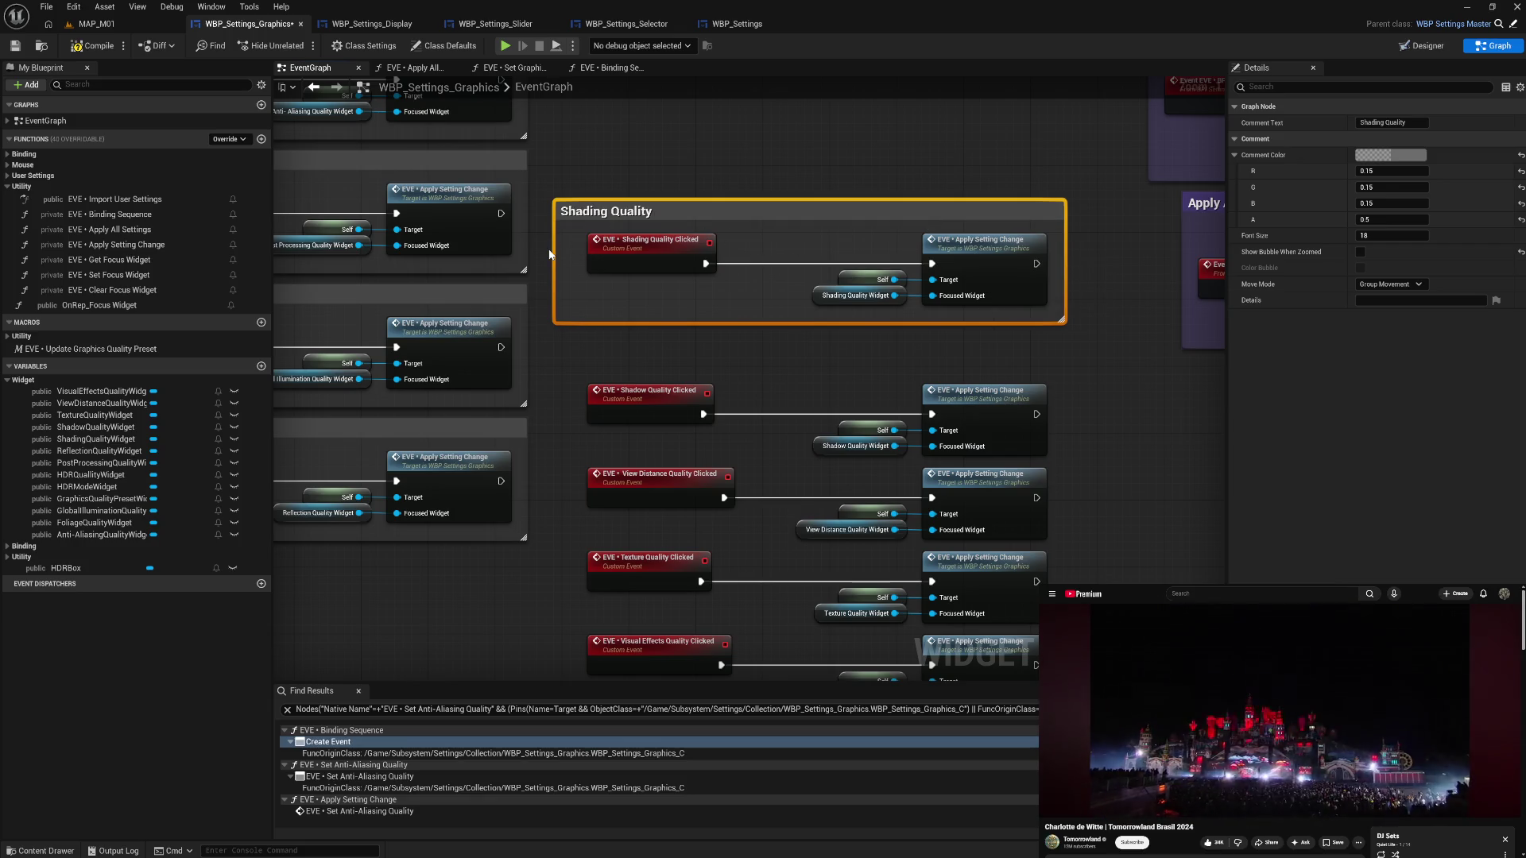
left_click_drag(556, 253, 657, 213)
mouse_move(598, 308)
left_mouse_down()
mouse_move(795, 262)
mouse_move(988, 251)
left_mouse_up()
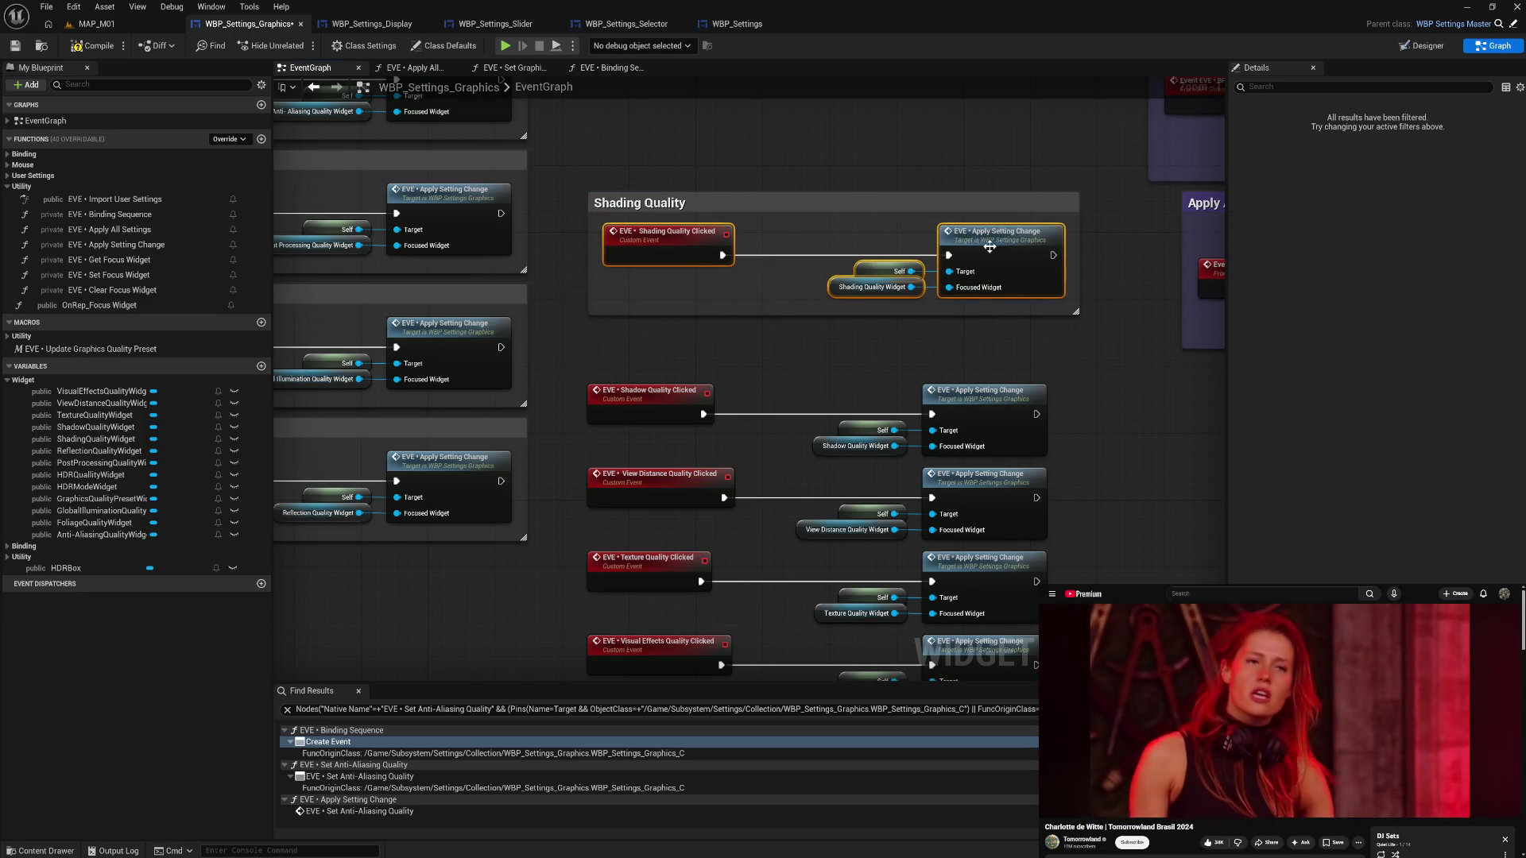
mouse_move(1044, 205)
left_mouse_down()
mouse_move(742, 503)
mouse_move(503, 562)
left_mouse_up()
- Group the four Shadow nodes in a 'Shadow Quality' comment and stack it in the left column
left_click_drag(604, 349, 906, 451)
left_click_drag(982, 420, 981, 316)
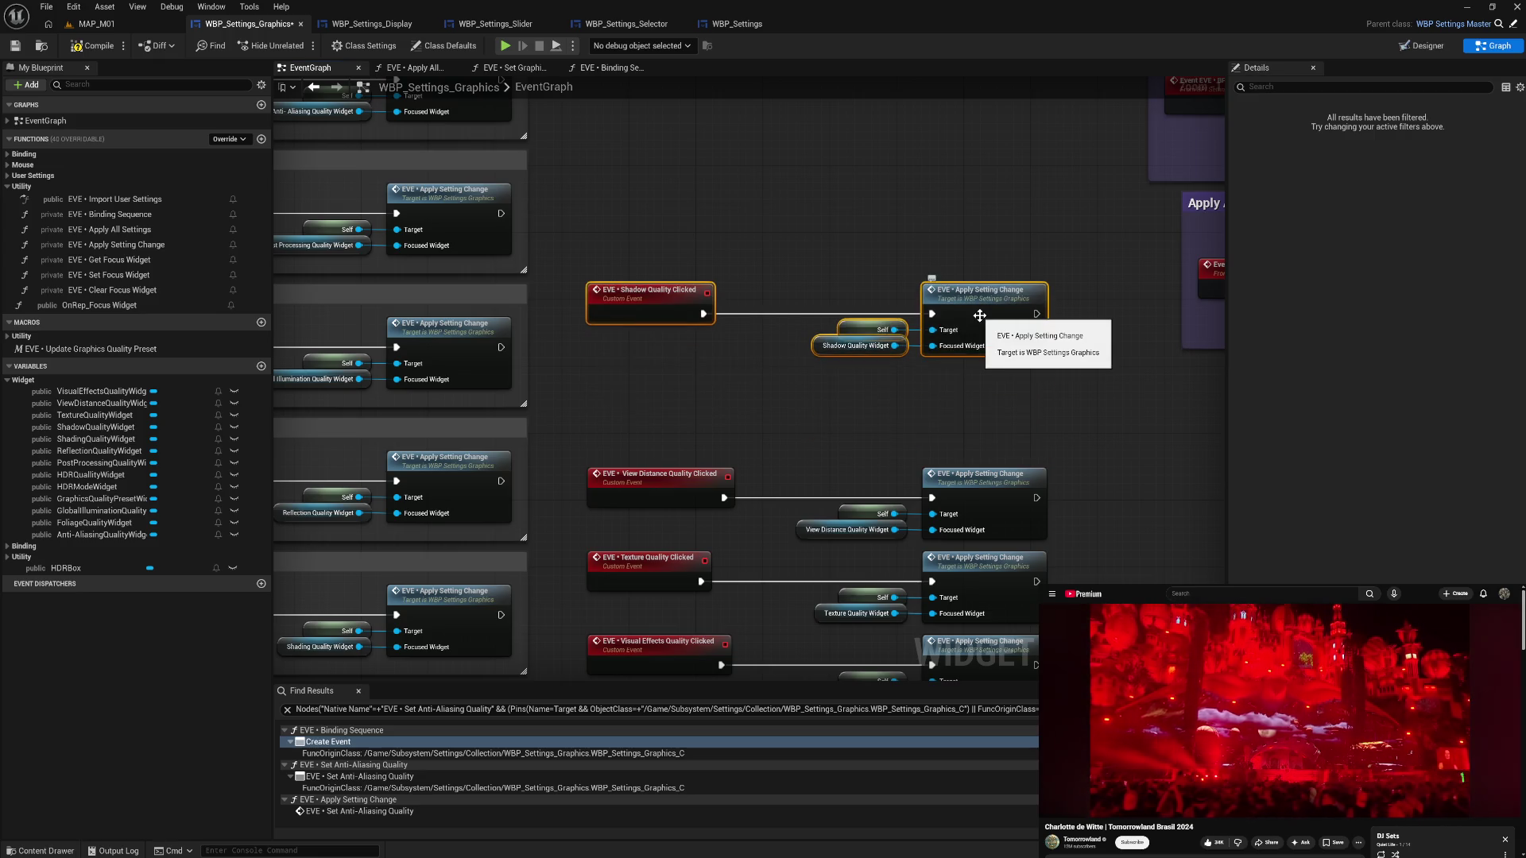
key("c")
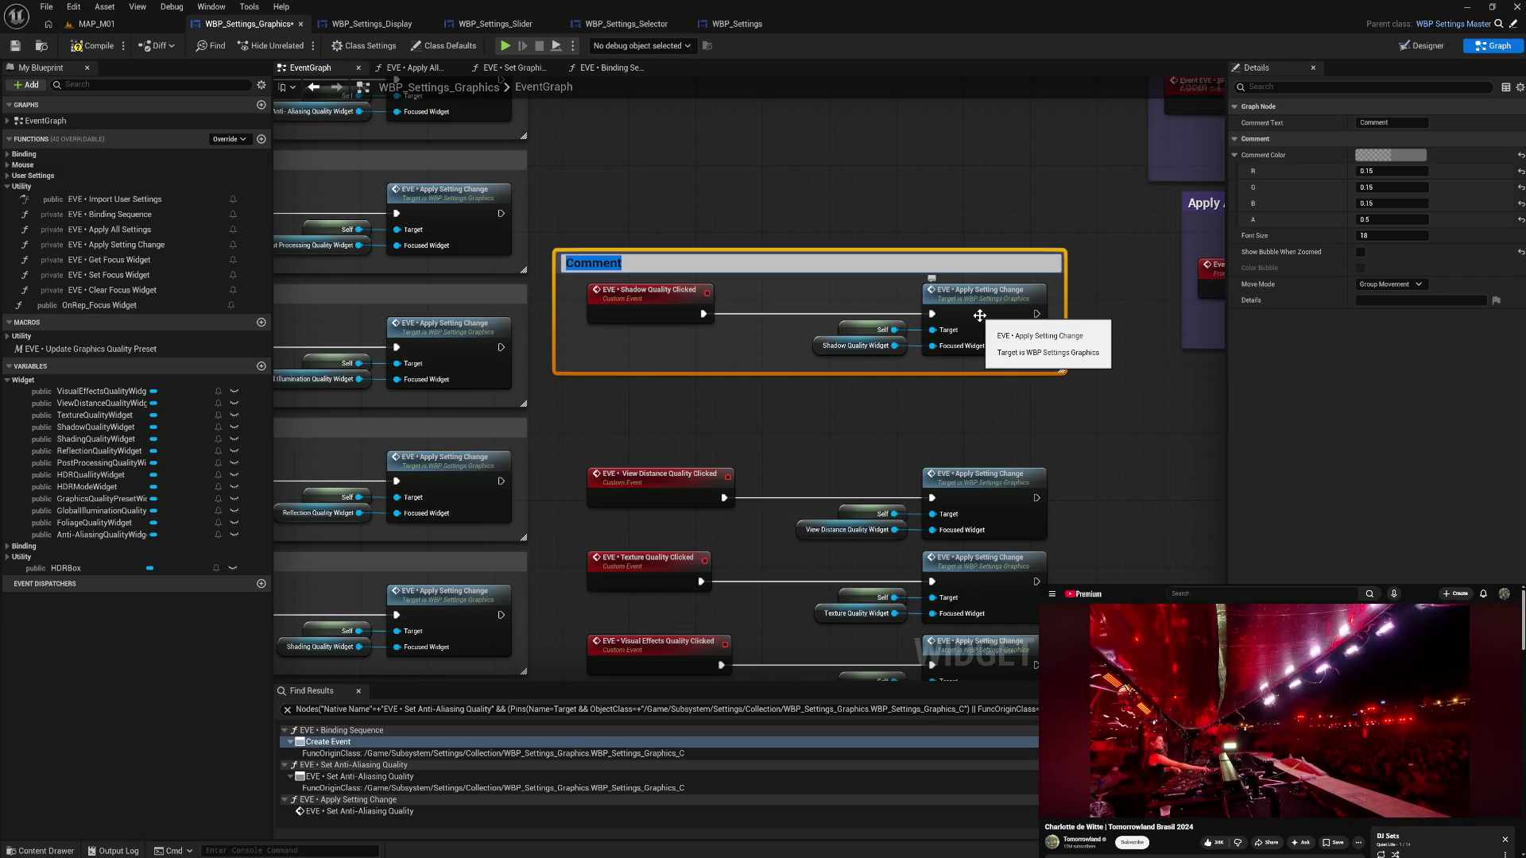
type("Shadow Quality")
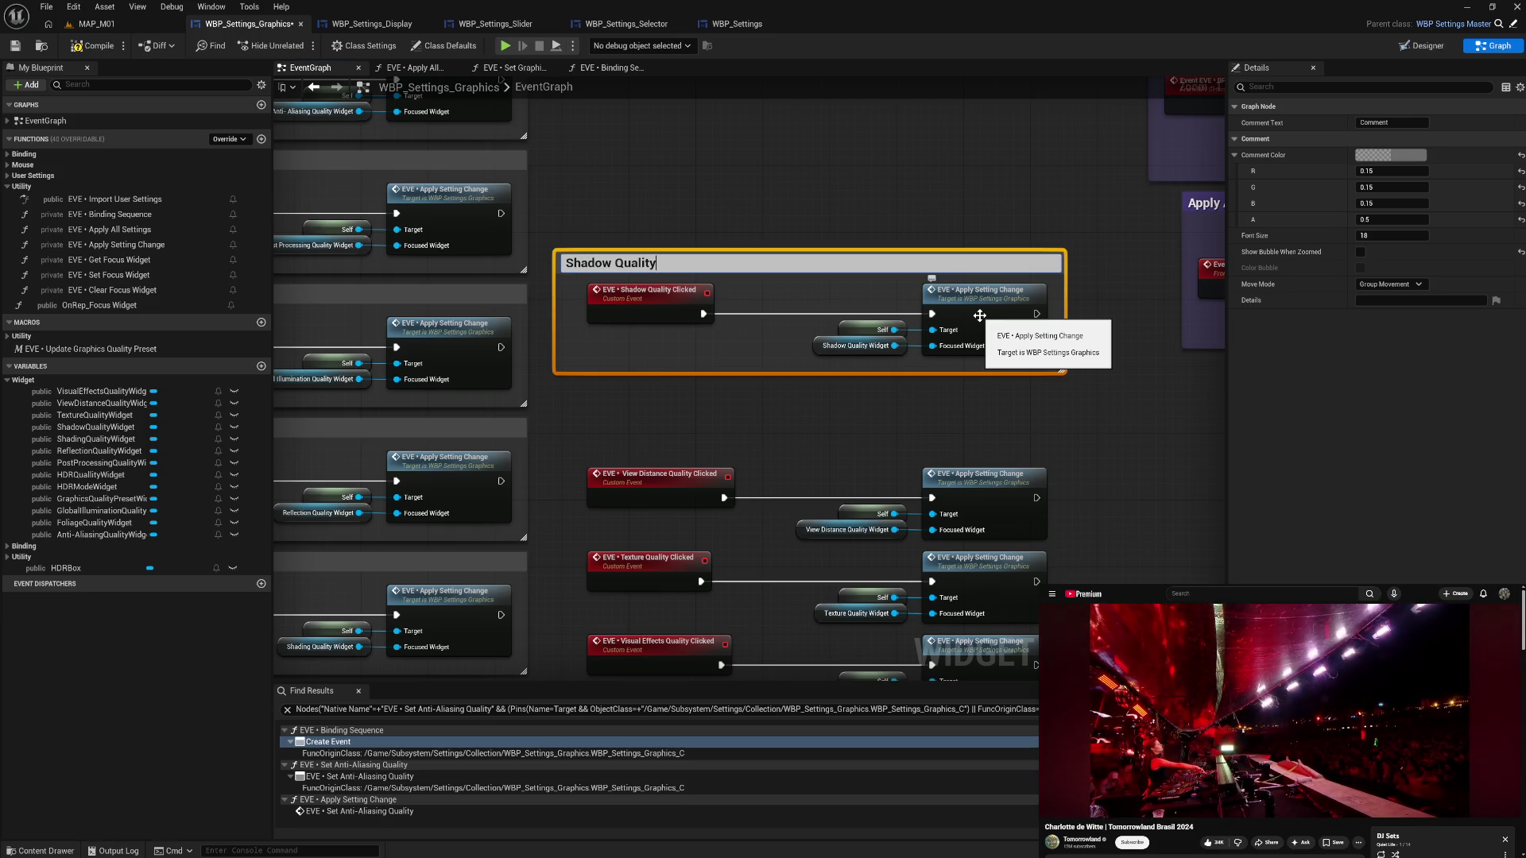
key("Return")
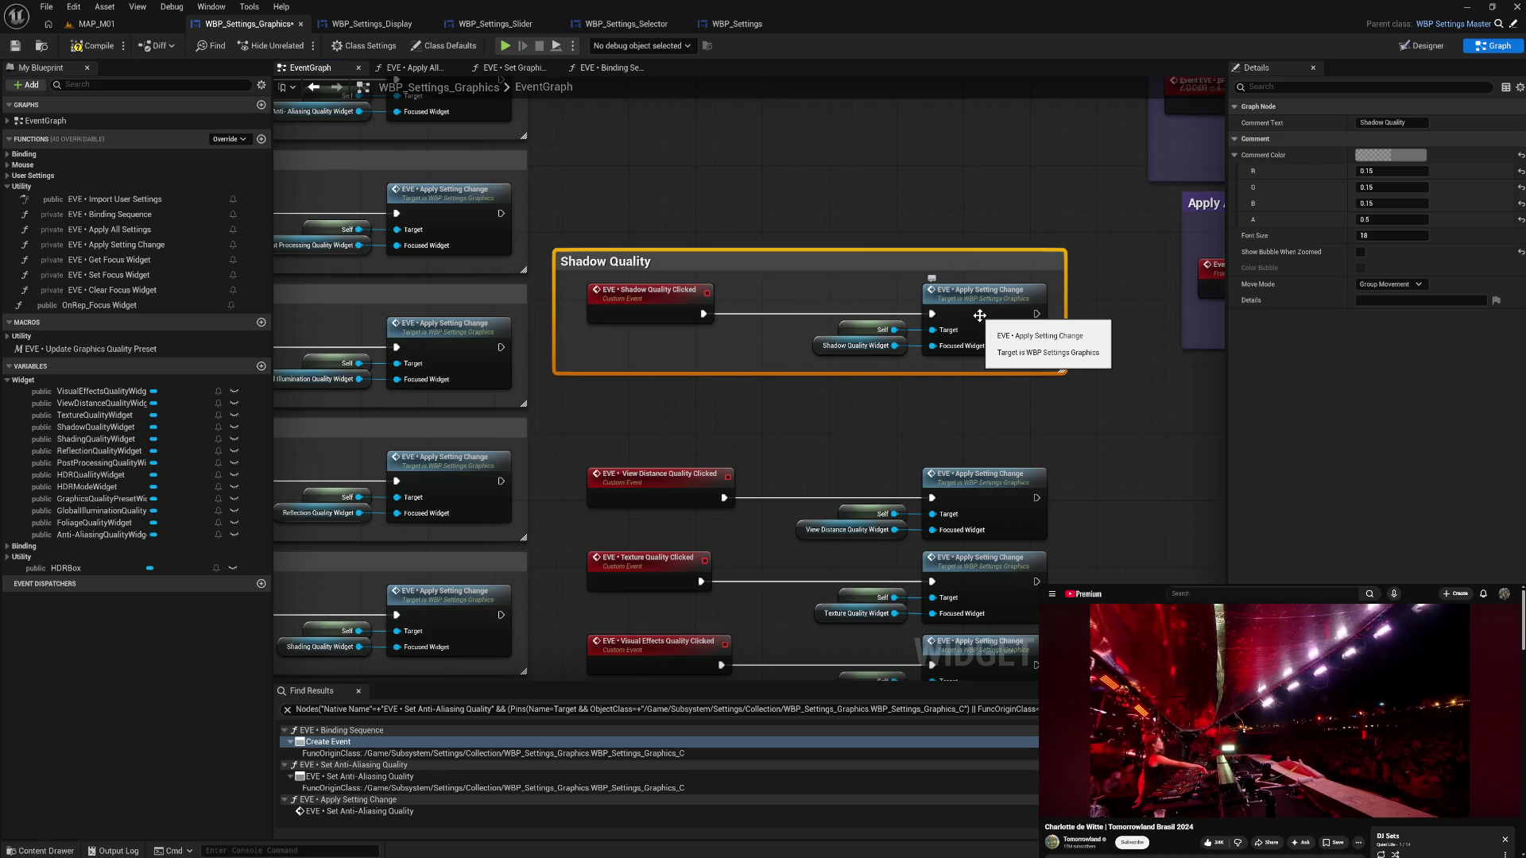
left_click_drag(555, 314, 576, 315)
left_click_drag(648, 259, 1065, 369)
left_click_drag(996, 314, 999, 313)
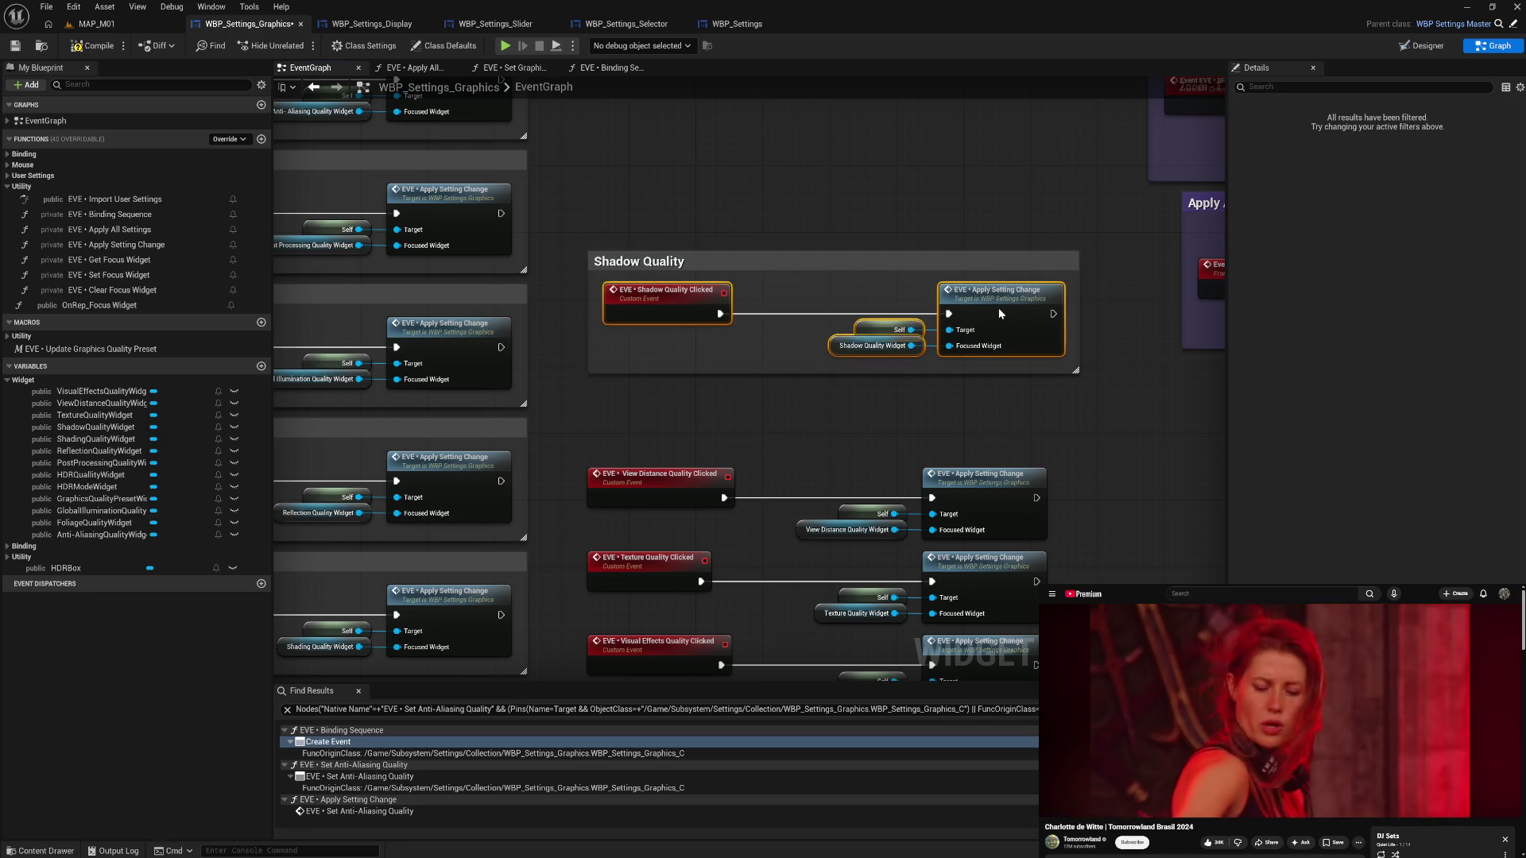
mouse_move(1029, 260)
left_mouse_down()
mouse_move(572, 549)
mouse_move(488, 545)
left_mouse_up()
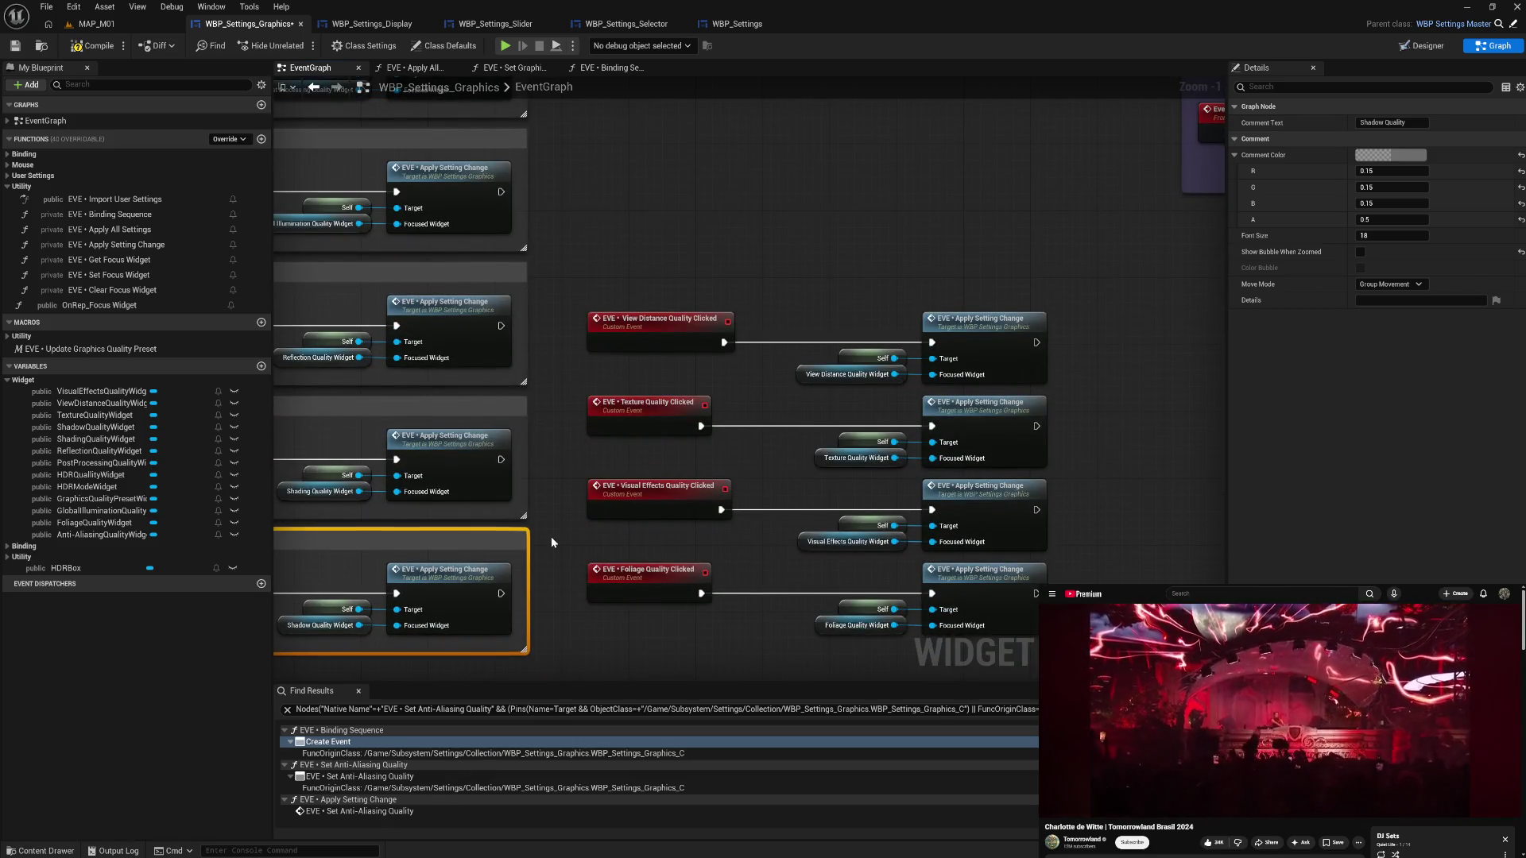
- Group the four View Distance nodes in a 'View Distance Quality' comment in the left column
mouse_move(593, 191)
left_mouse_down()
mouse_move(775, 267)
mouse_move(1065, 300)
left_mouse_up()
left_click_drag(993, 261, 1000, 228)
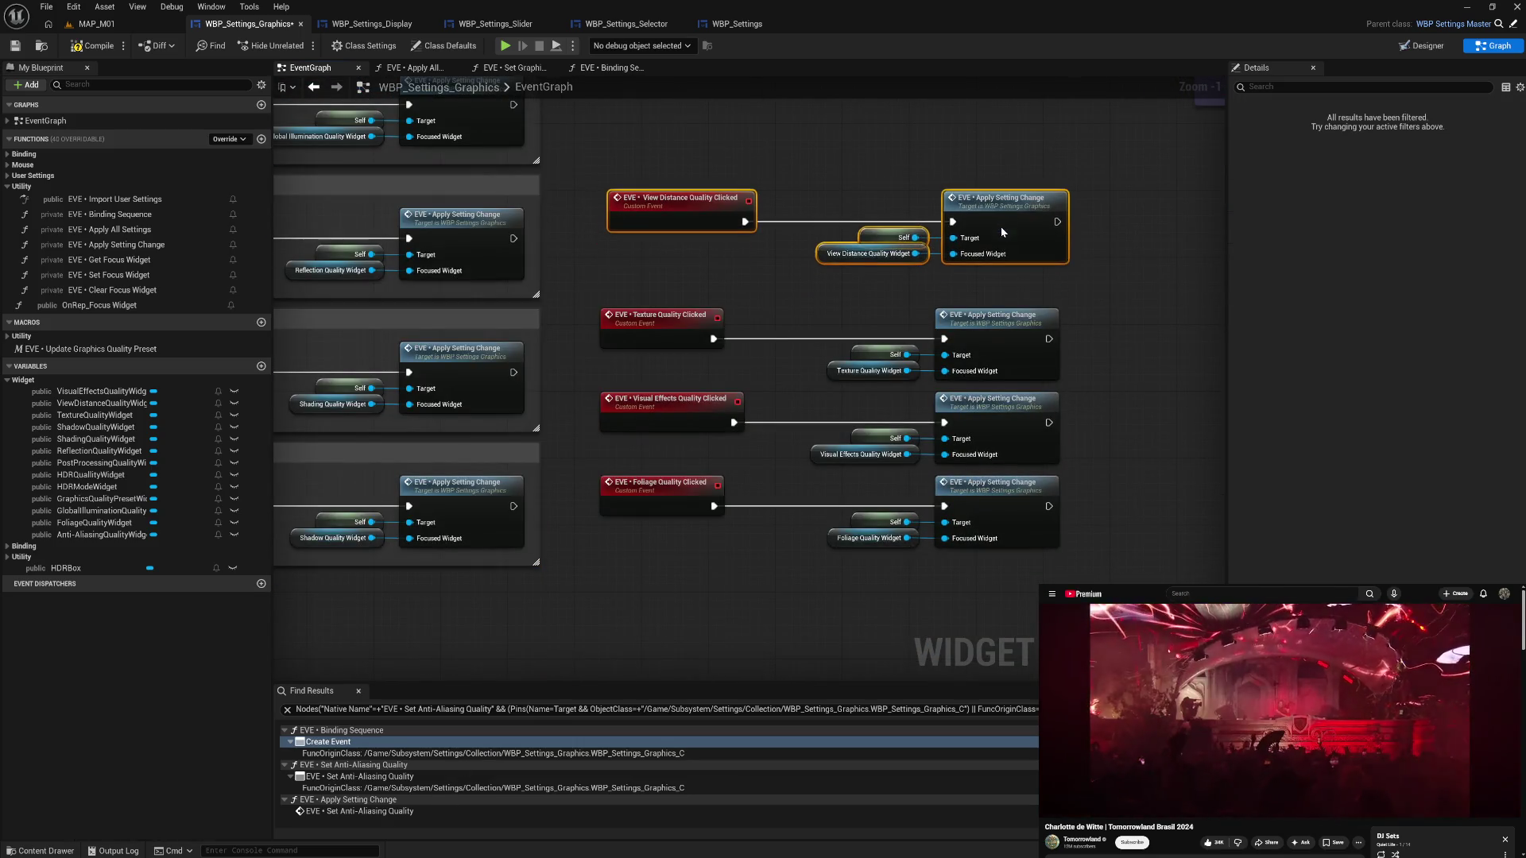
key("c")
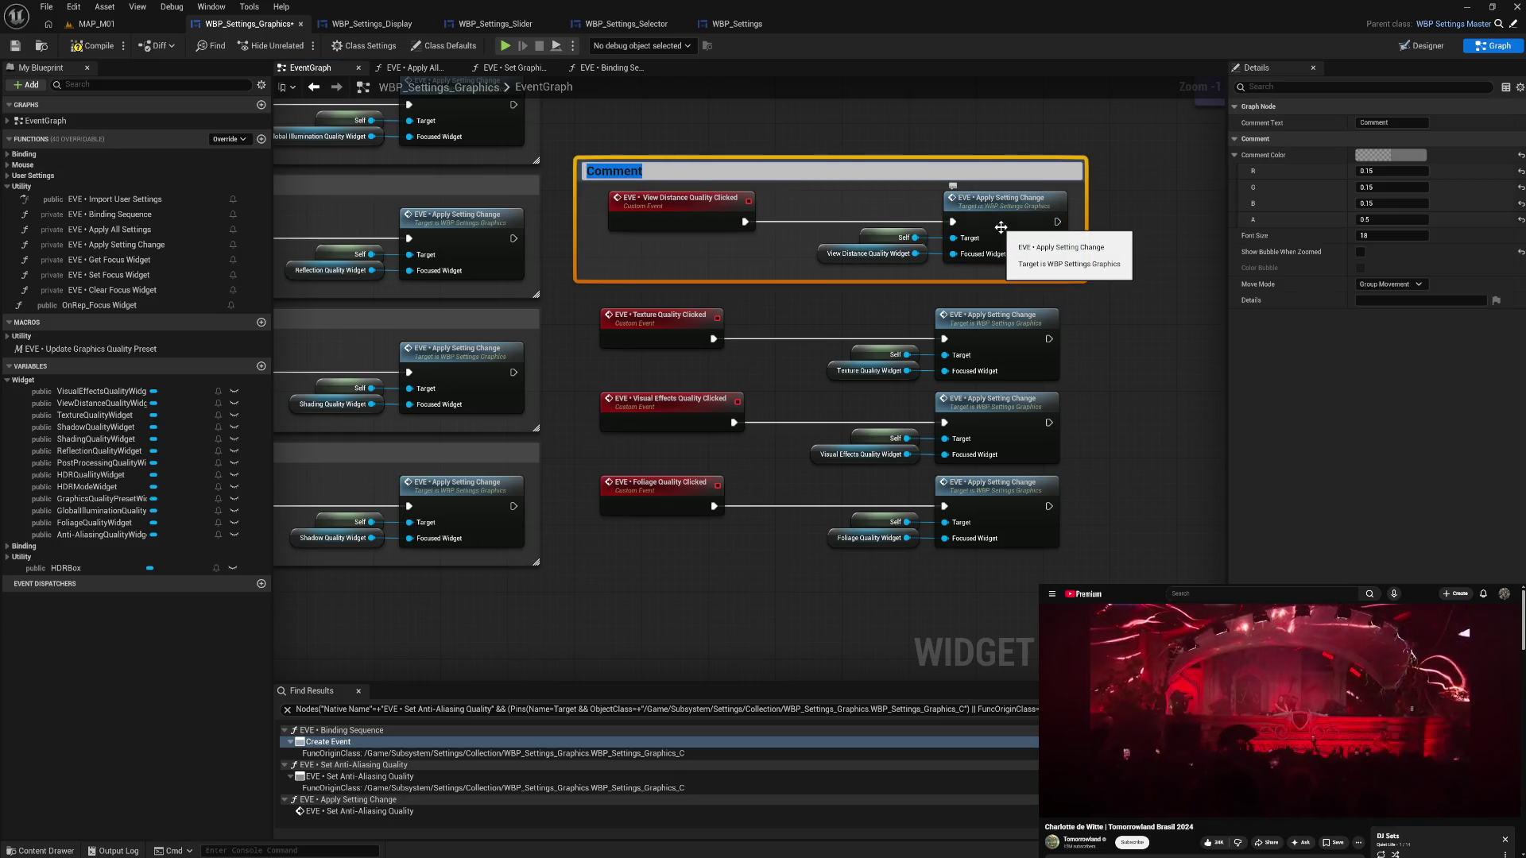
type("View Distance Quality")
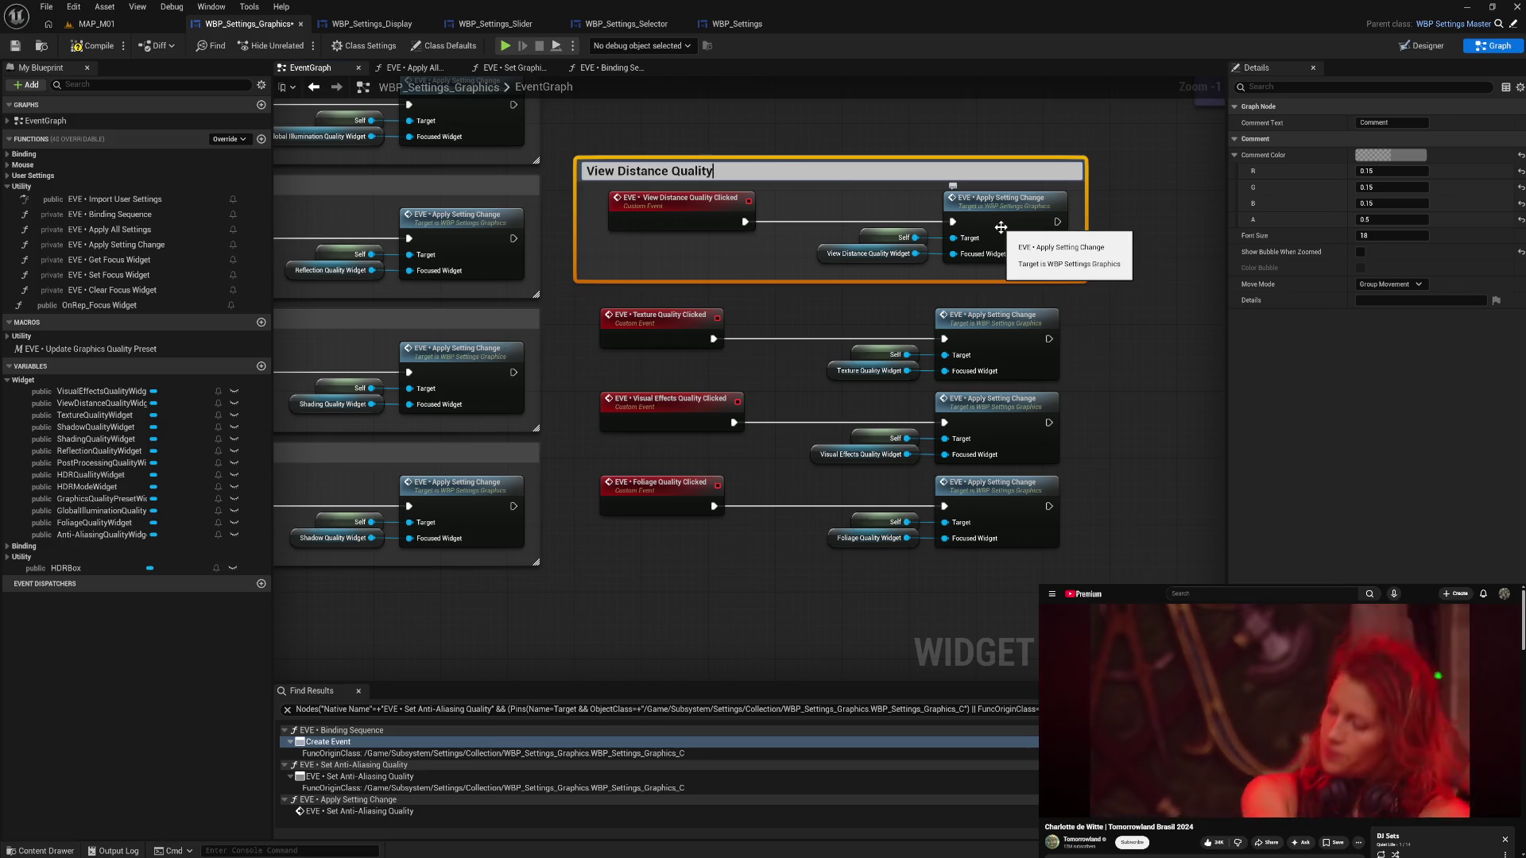
key("Return")
left_click_drag(575, 225, 599, 225)
left_click_drag(791, 173, 807, 175)
double_click(807, 169)
left_click_drag(618, 184, 1013, 218)
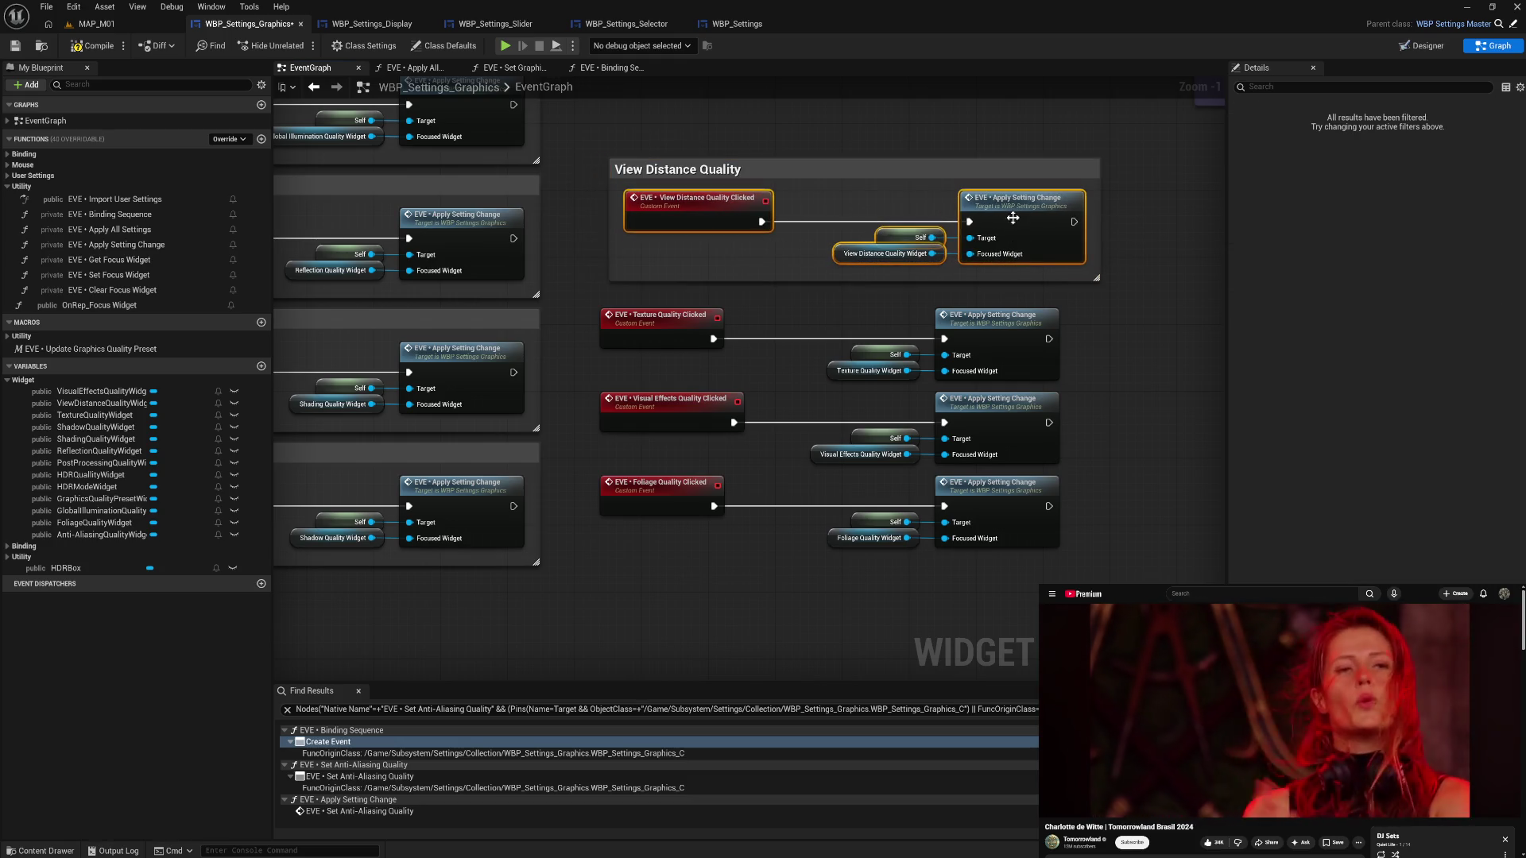
mouse_move(1070, 171)
left_mouse_down()
mouse_move(761, 376)
mouse_move(556, 585)
mouse_move(508, 588)
left_mouse_up()
- Group the Texture nodes in a 'Texture Quality' comment and stack it in the column
left_click_drag(596, 291, 1061, 385)
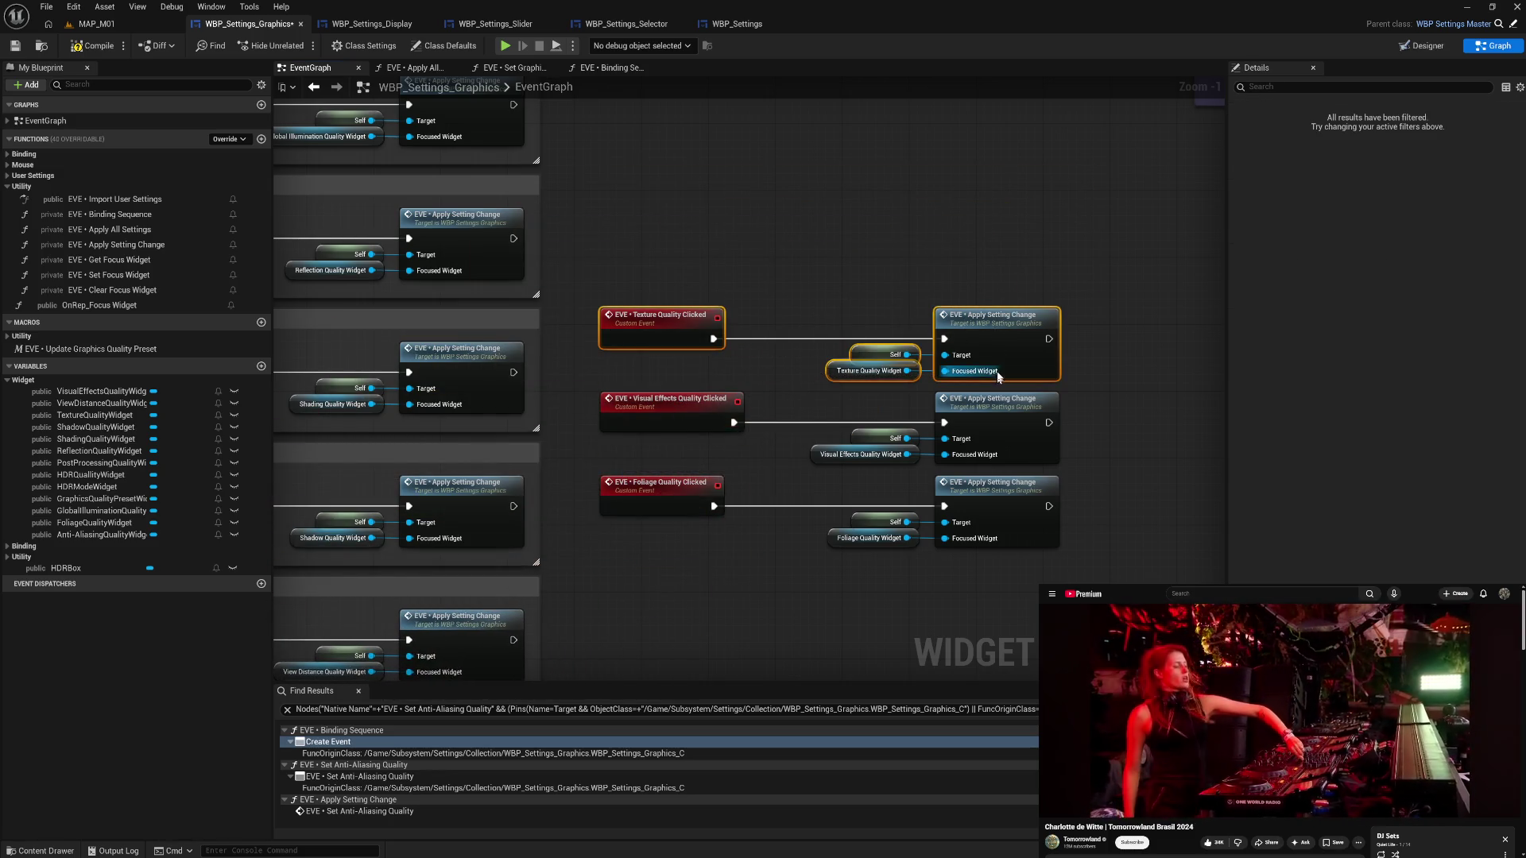
left_click_drag(994, 334, 994, 285)
type("cT")
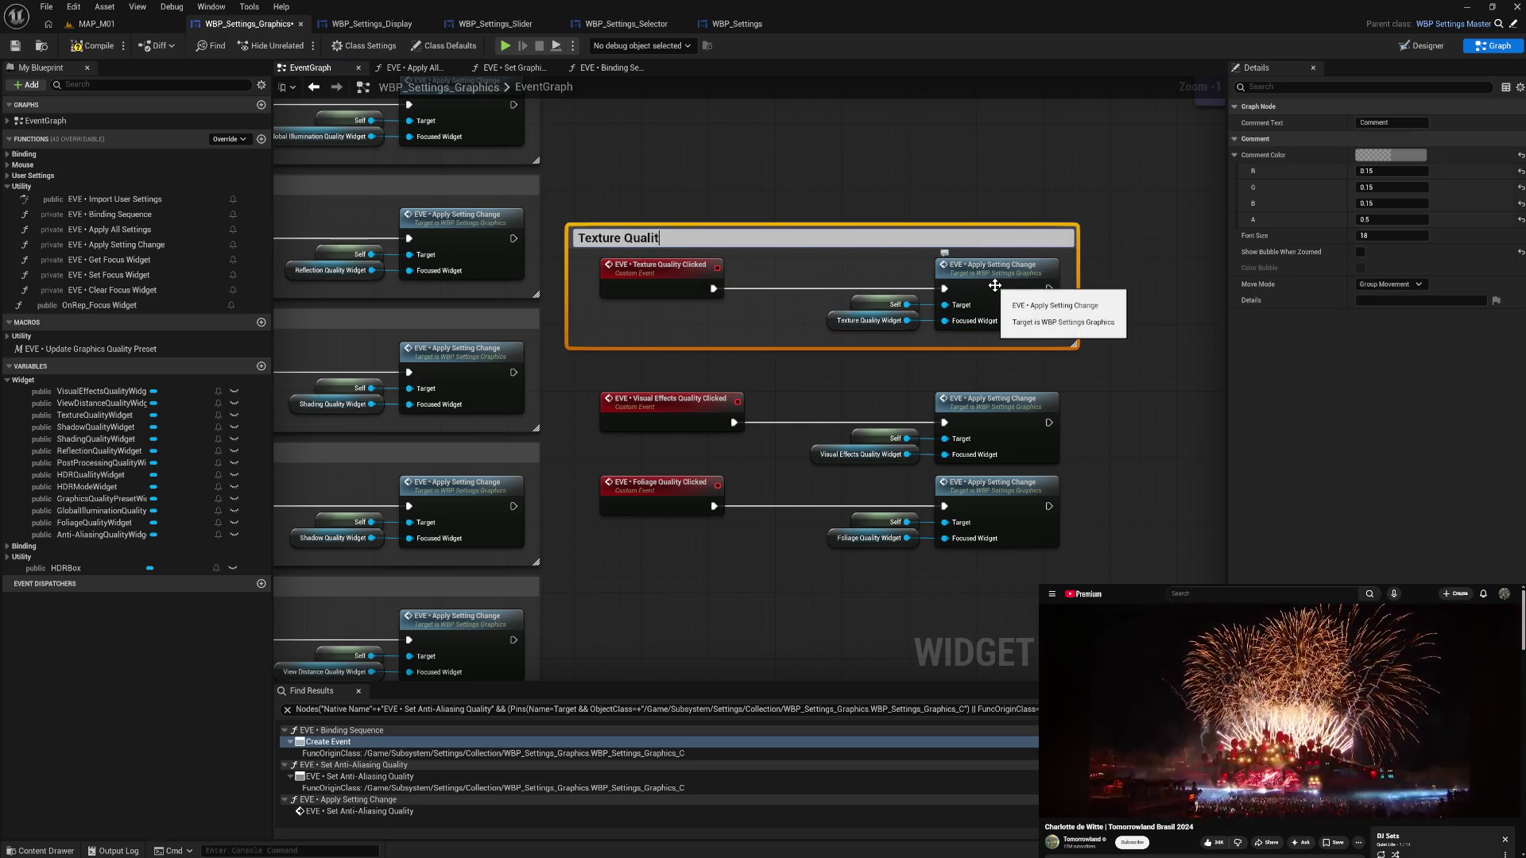
key("Return")
left_click_drag(570, 282, 591, 282)
mouse_move(661, 236)
left_mouse_down()
mouse_move(937, 330)
mouse_move(1008, 288)
left_mouse_up()
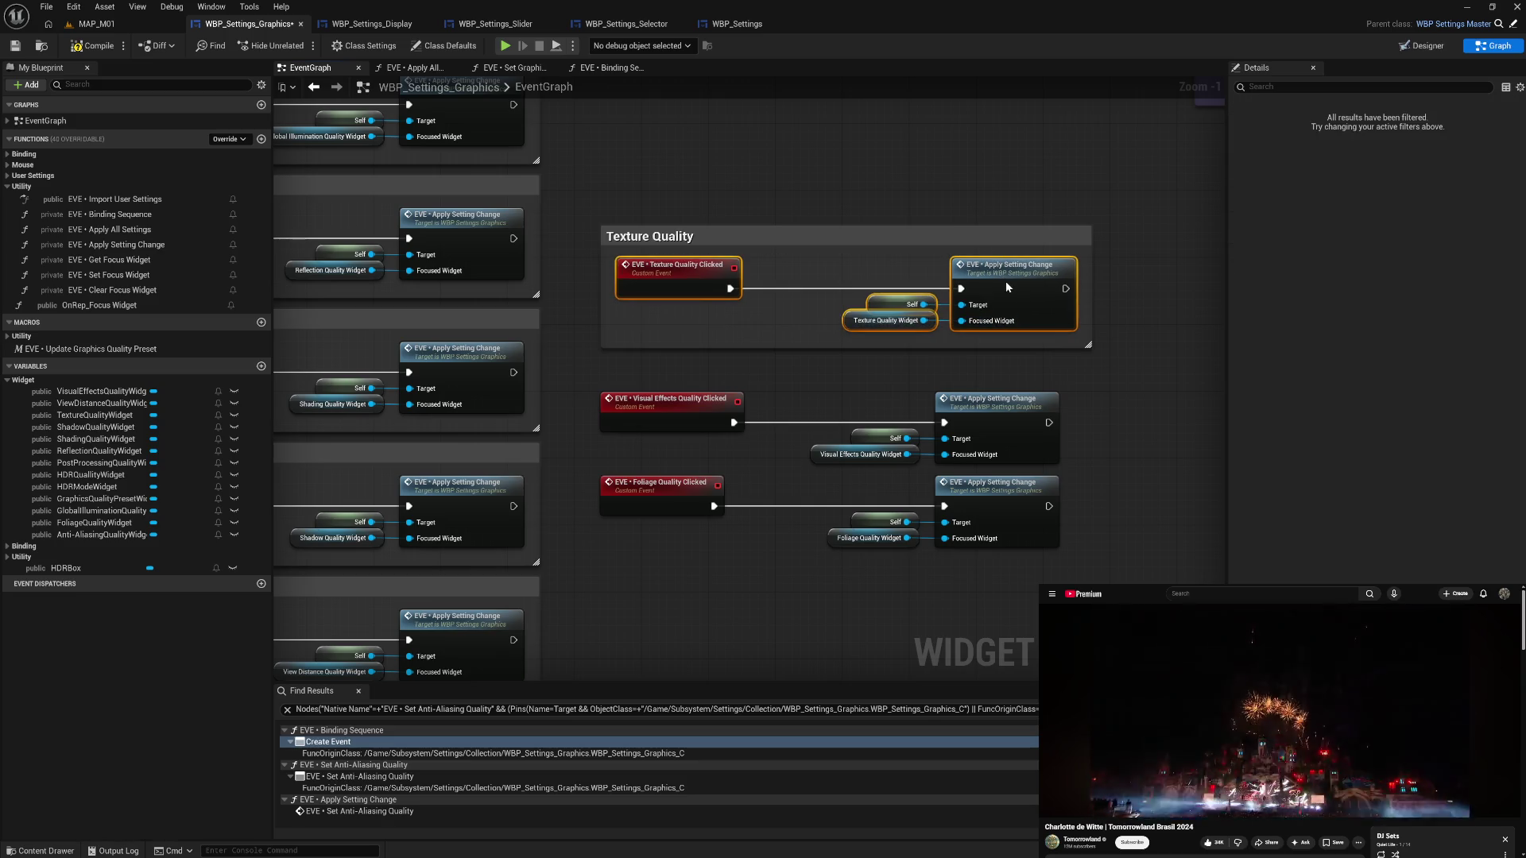
mouse_move(1045, 236)
left_mouse_down()
mouse_move(753, 505)
mouse_move(584, 589)
mouse_move(495, 528)
left_mouse_up()
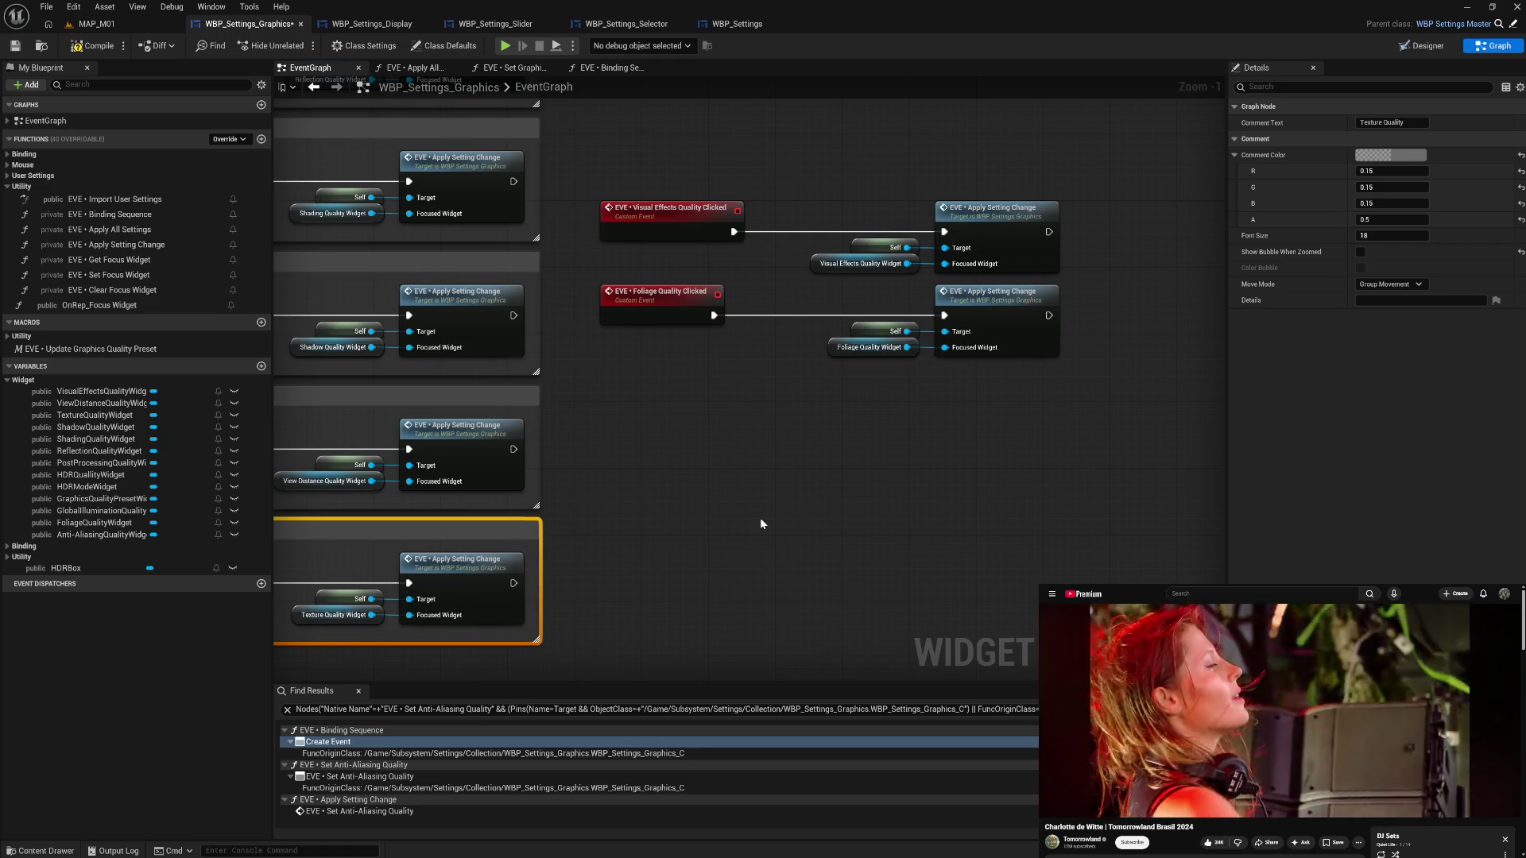
- Group the Visual Effects nodes in a 'Visual Effects Quality' comment and stack it in the column
left_click_drag(759, 517, 830, 534)
mouse_move(665, 167)
left_mouse_down()
mouse_move(1077, 288)
mouse_move(1073, 230)
left_mouse_up()
type("cVi")
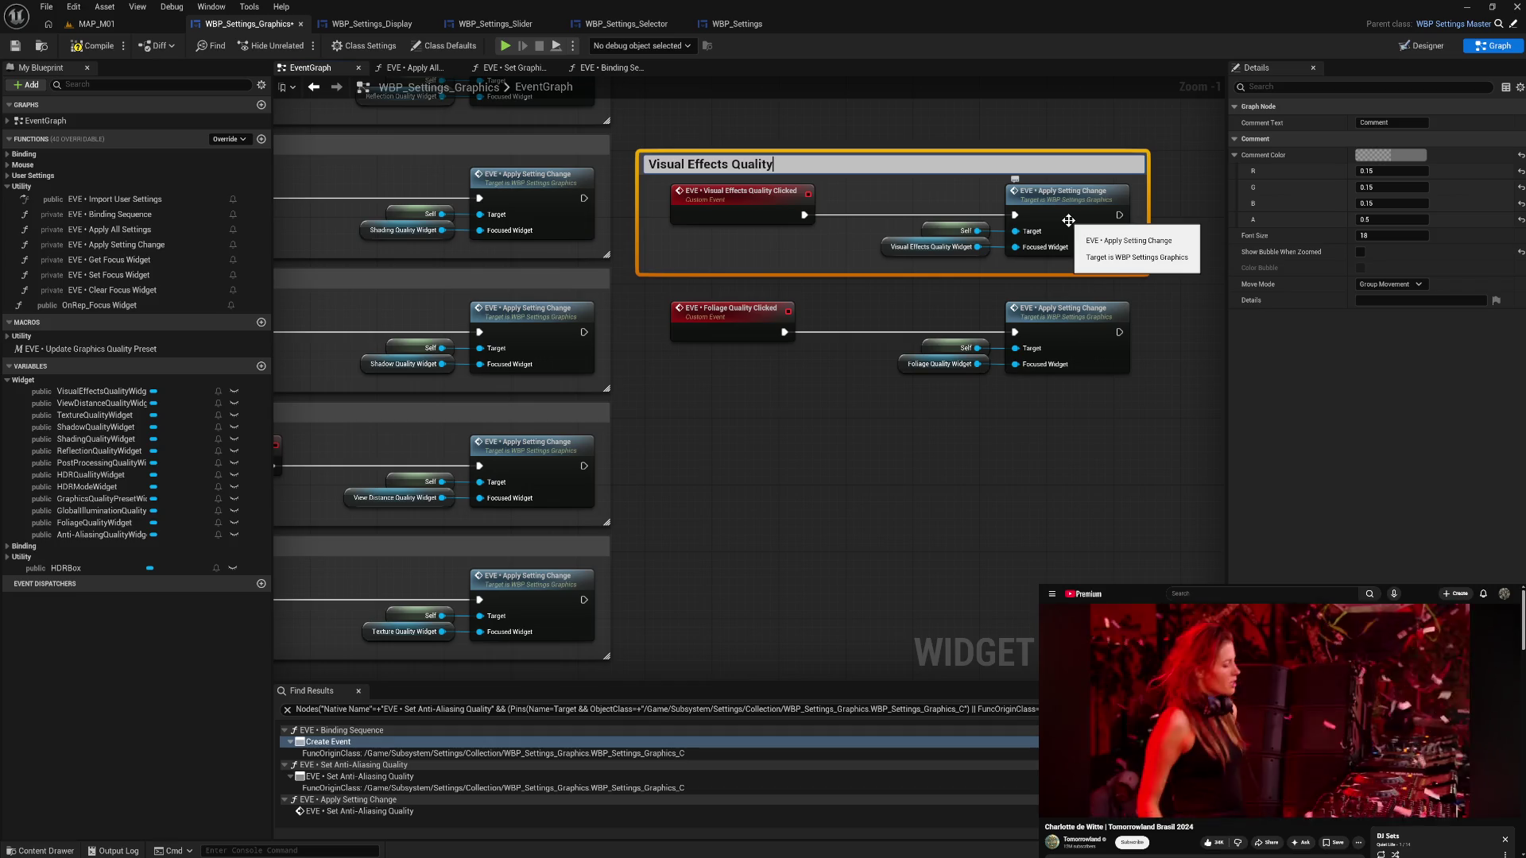
key("Return")
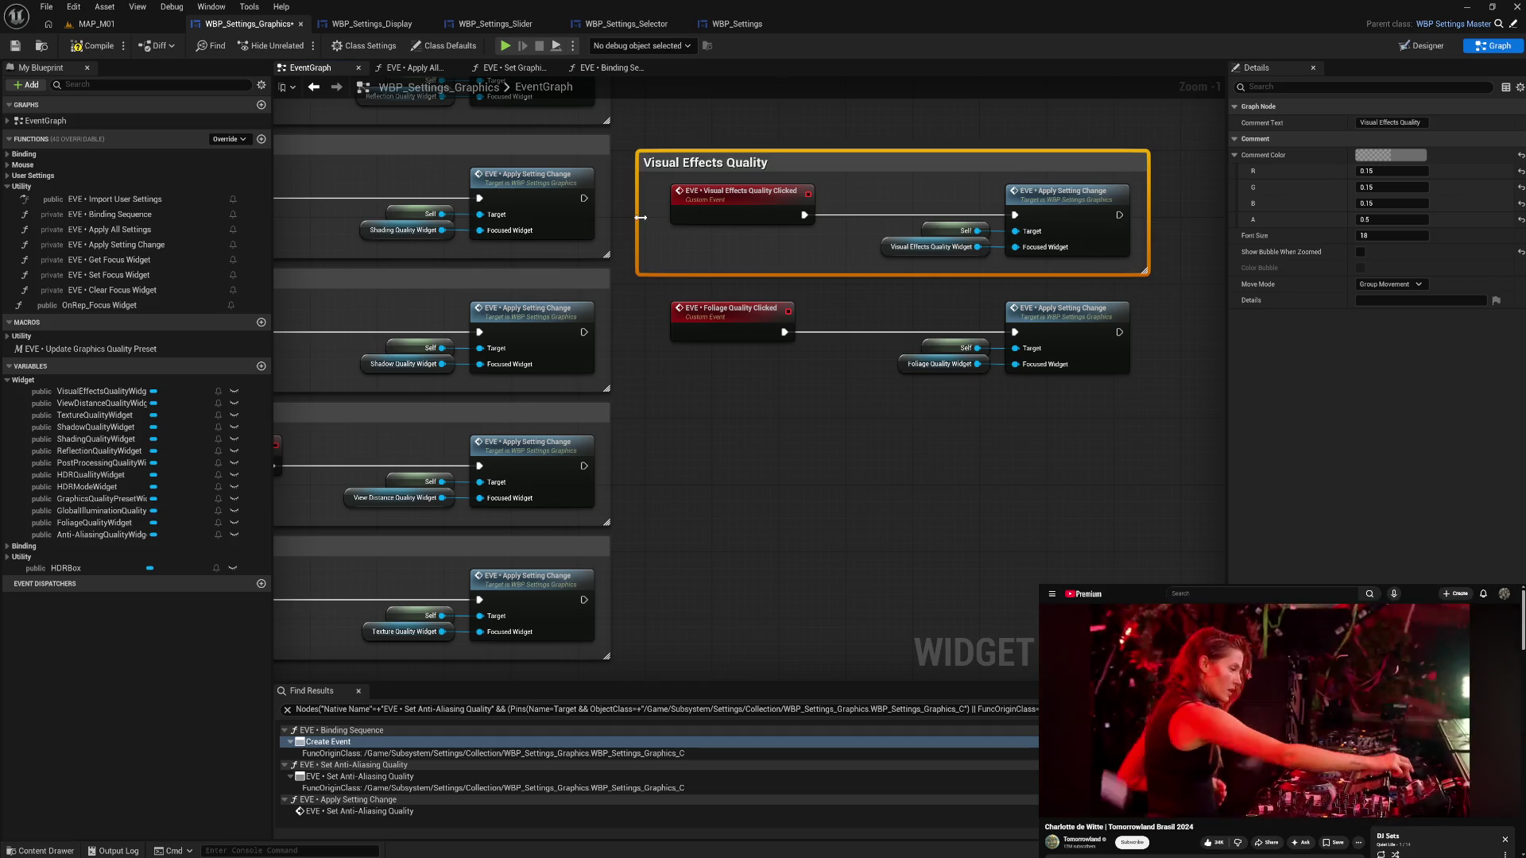
left_click_drag(640, 217, 659, 217)
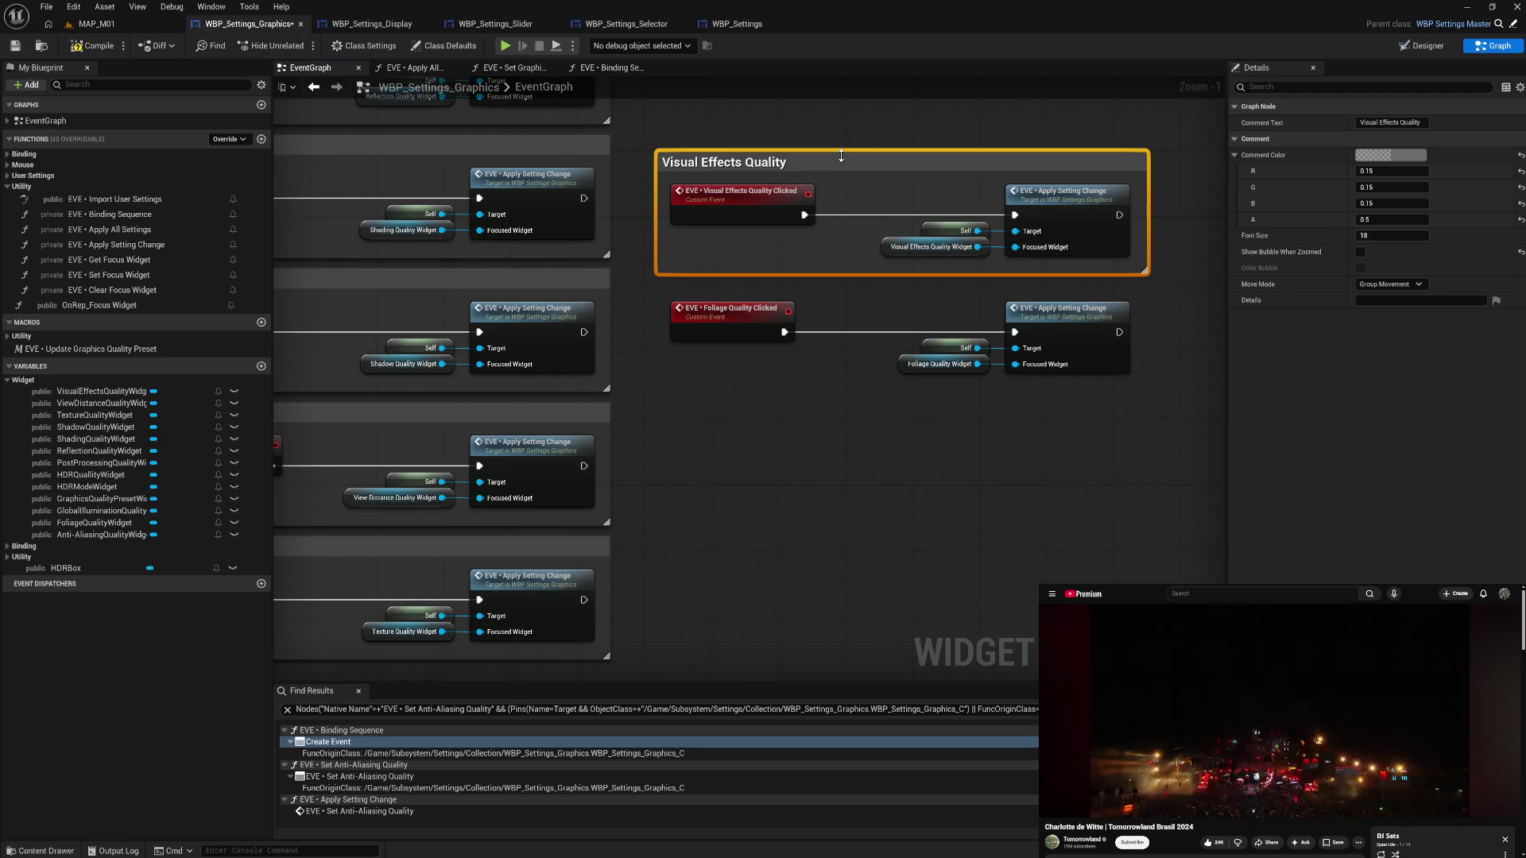
left_click_drag(841, 155, 847, 148)
left_click_drag(743, 173, 1015, 241)
left_click_drag(775, 199, 780, 197)
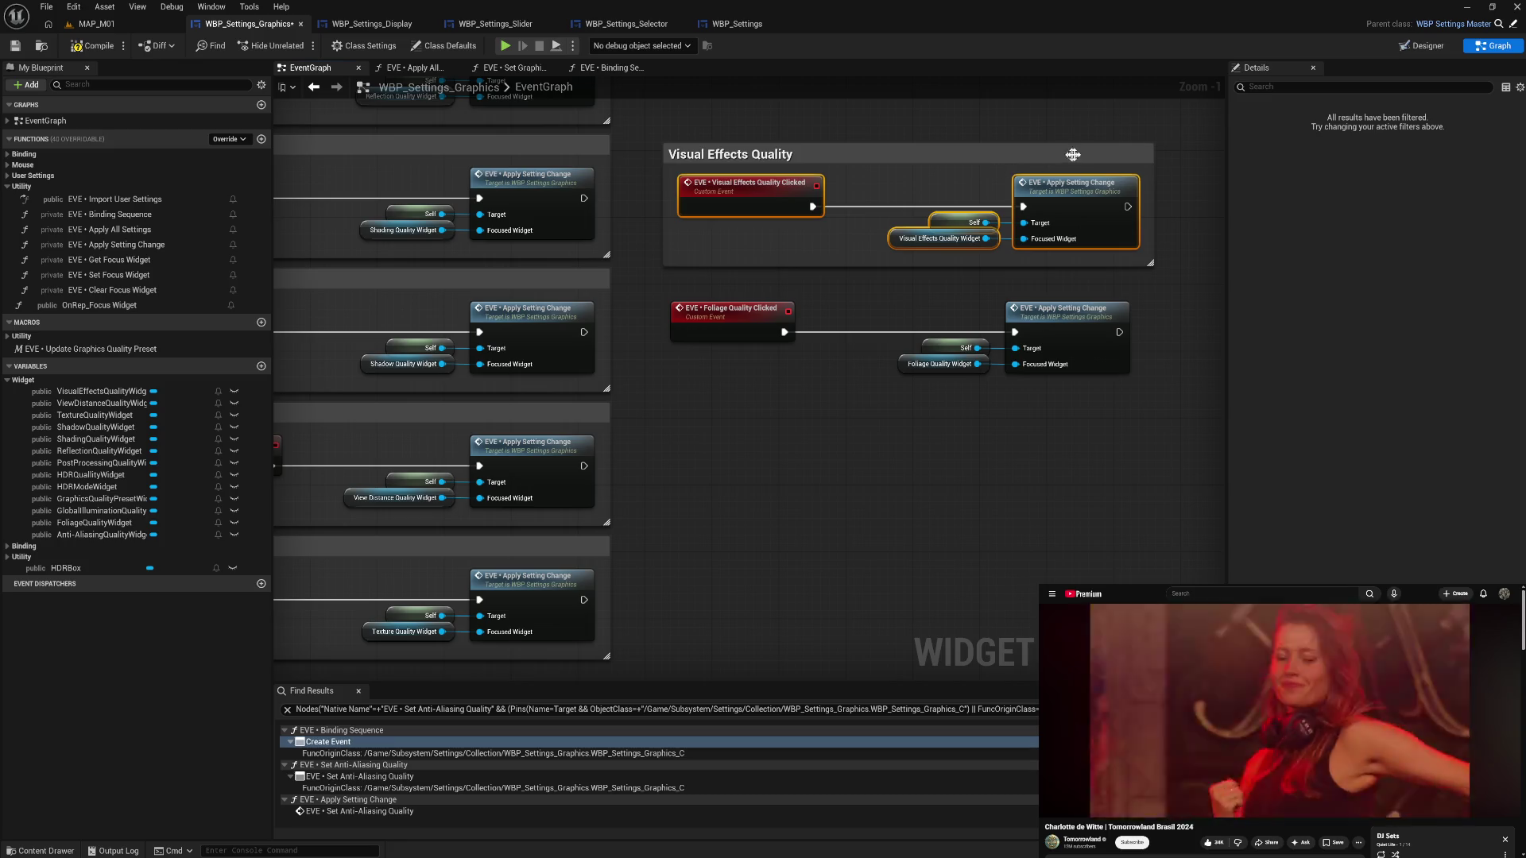
mouse_move(1127, 155)
left_mouse_down()
mouse_move(614, 620)
mouse_move(583, 590)
left_mouse_up()
- Group the foliage event and apply node in a 'Foliage Quality' comment below the others
left_click_drag(710, 202, 1093, 312)
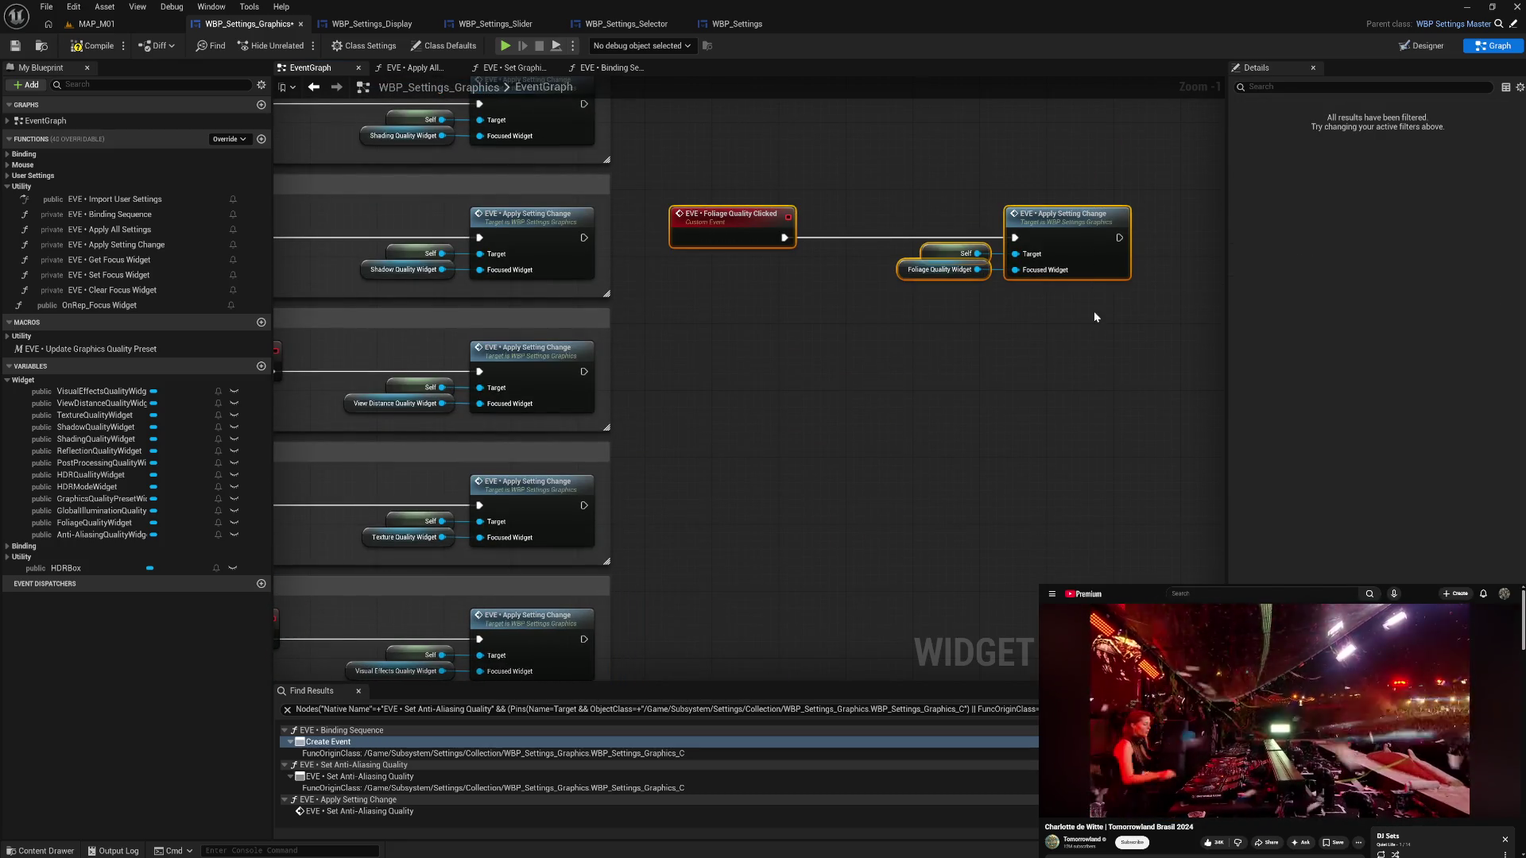
type("cF")
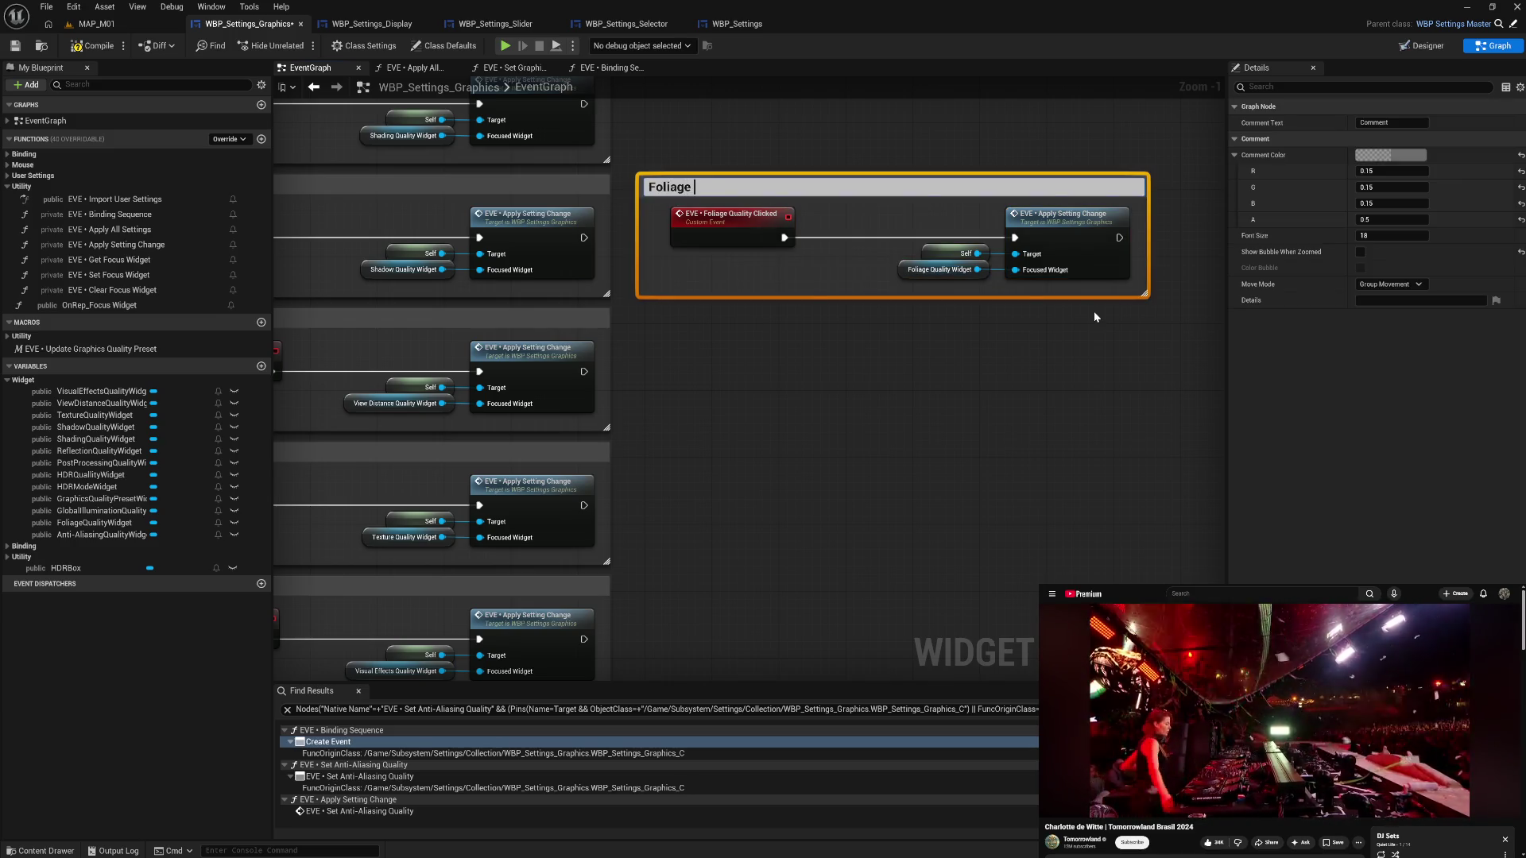
type("ity")
key("Return")
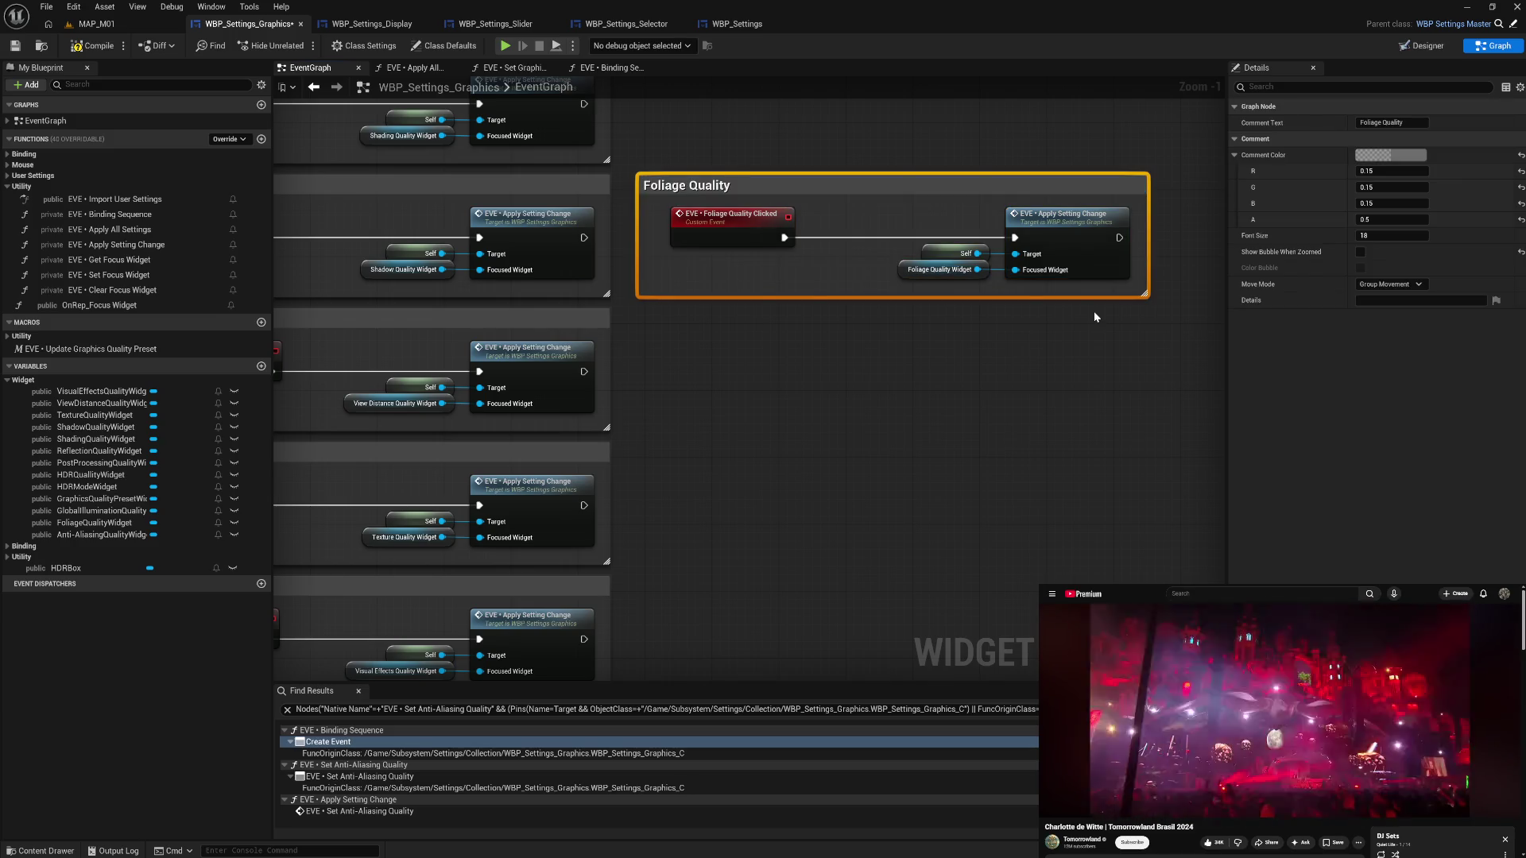
left_click_drag(639, 223, 659, 226)
left_click_drag(737, 189, 749, 237)
double_click(744, 195)
left_click(747, 238)
mouse_move(1107, 193)
left_mouse_down()
mouse_move(1005, 352)
mouse_move(588, 602)
mouse_move(569, 467)
mouse_move(562, 477)
left_mouse_up()
scroll(865, 368, "down", 3)
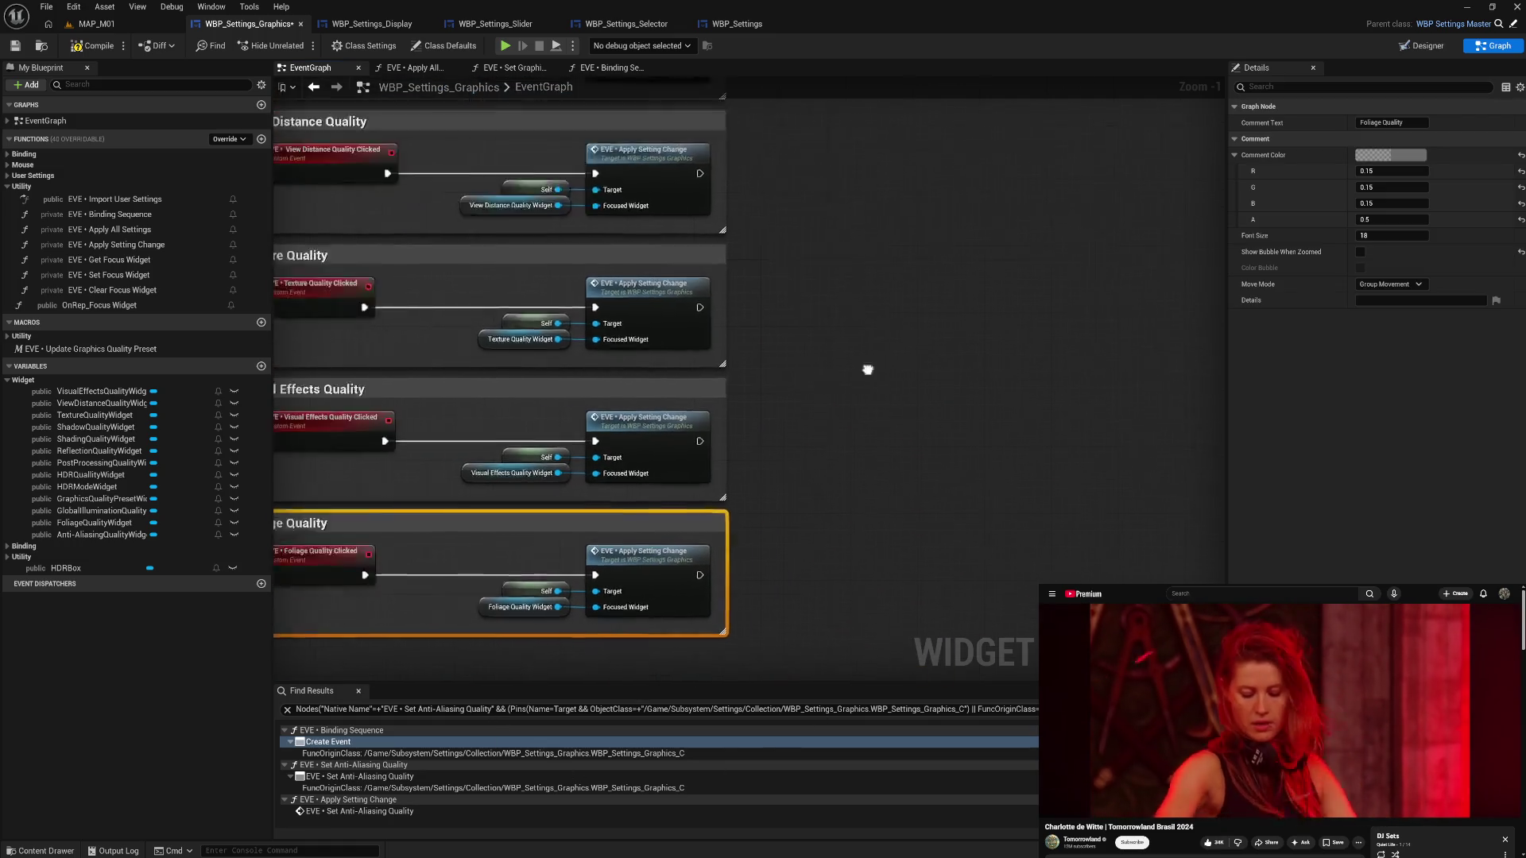
left_click_drag(1031, 422, 983, 474)
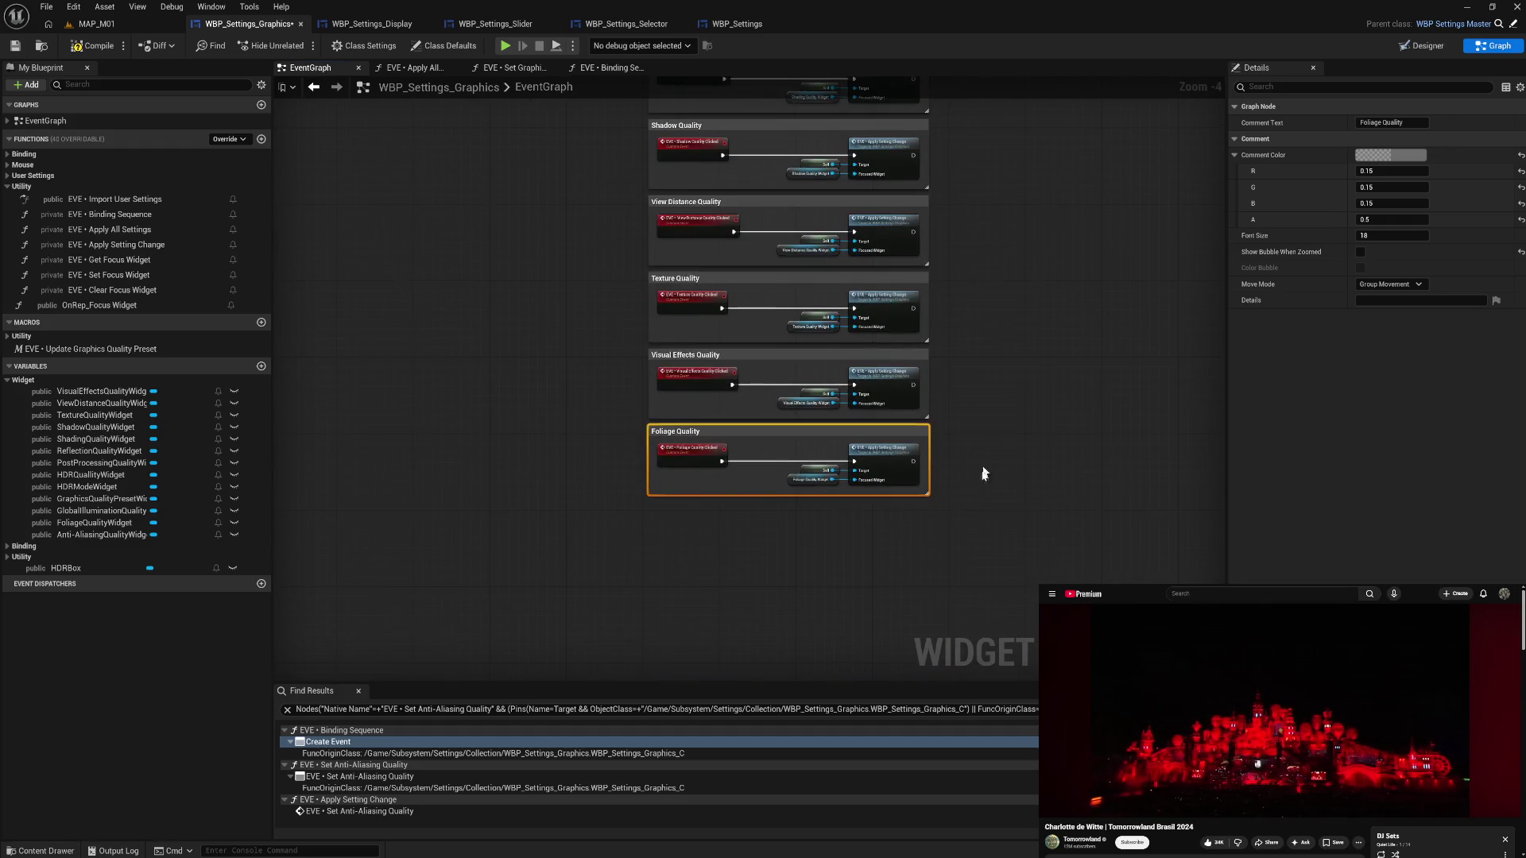
- Wrap all the stacked quality comments in one 'On Clicked' comment
mouse_move(604, 505)
left_mouse_down()
mouse_move(971, 403)
mouse_move(953, 17)
mouse_move(964, 247)
mouse_move(710, 474)
mouse_move(508, 221)
mouse_move(862, 552)
mouse_move(1060, 497)
left_mouse_up()
key("c")
type("O")
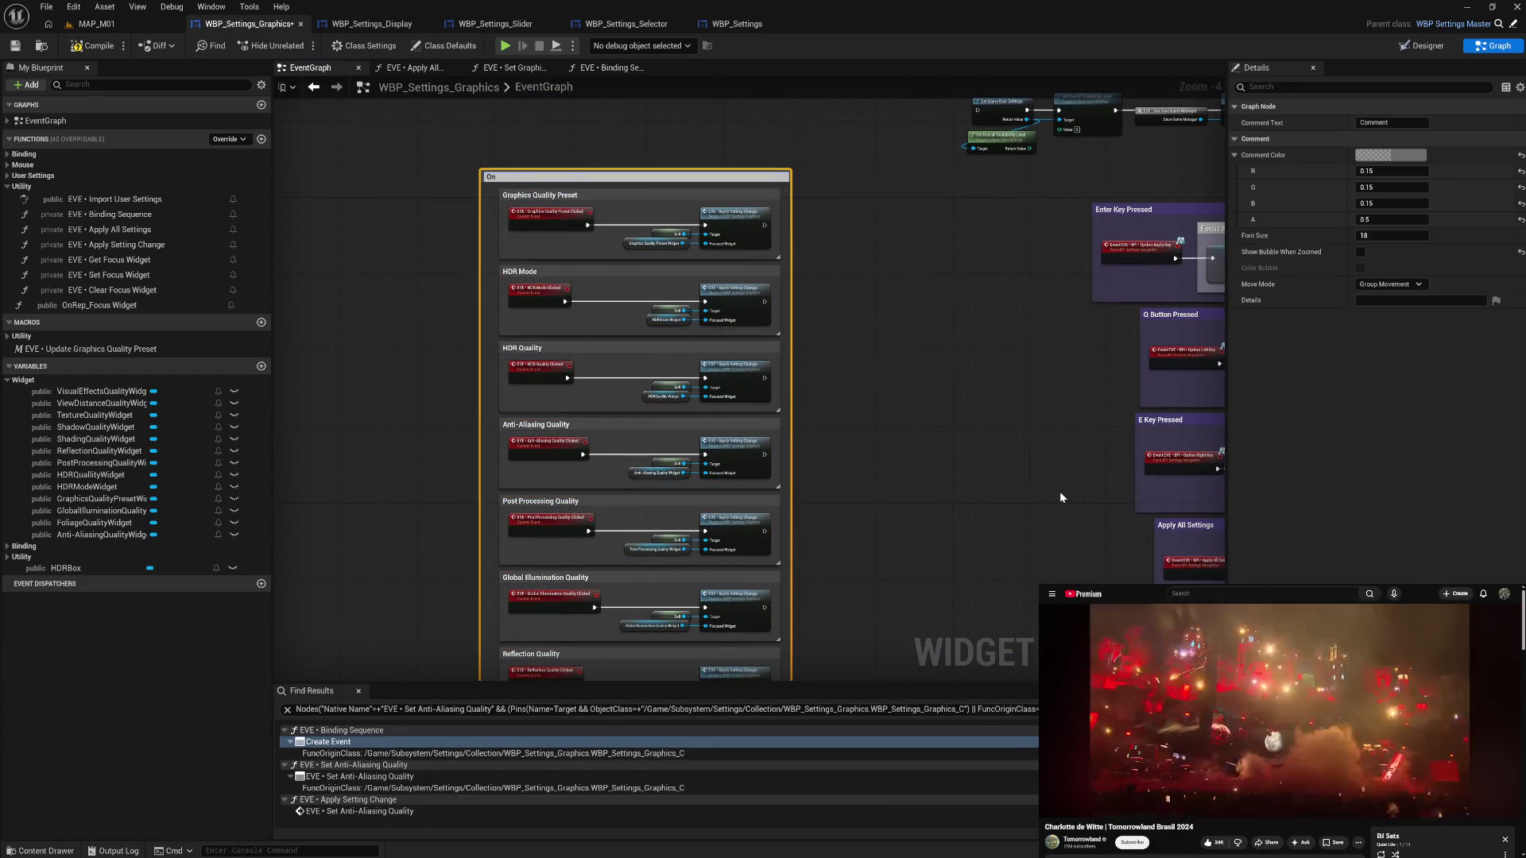
type("n Clicked")
key("Return")
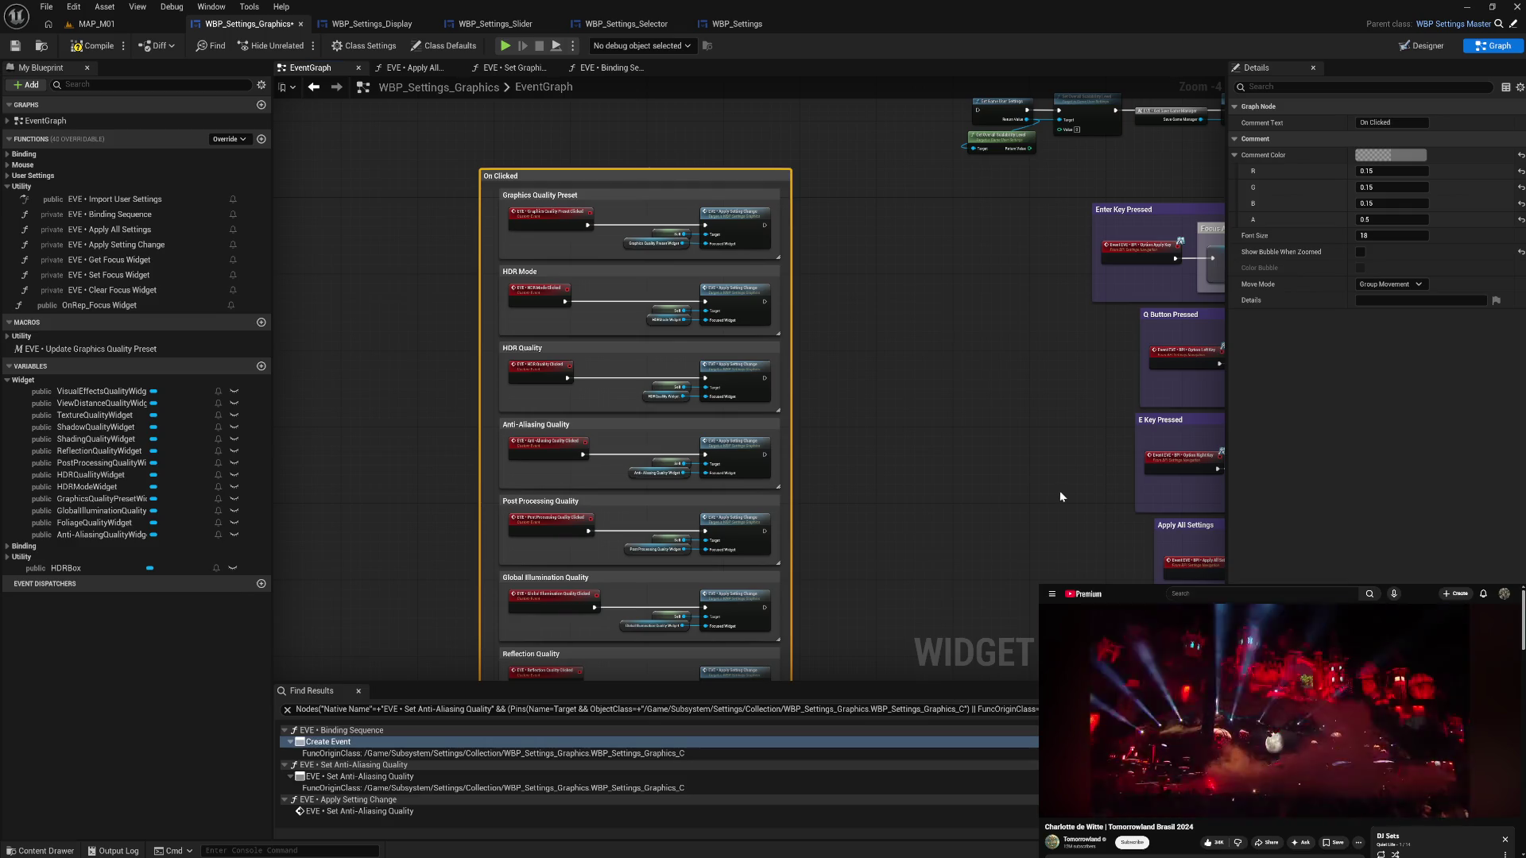
left_click_drag(480, 302, 486, 305)
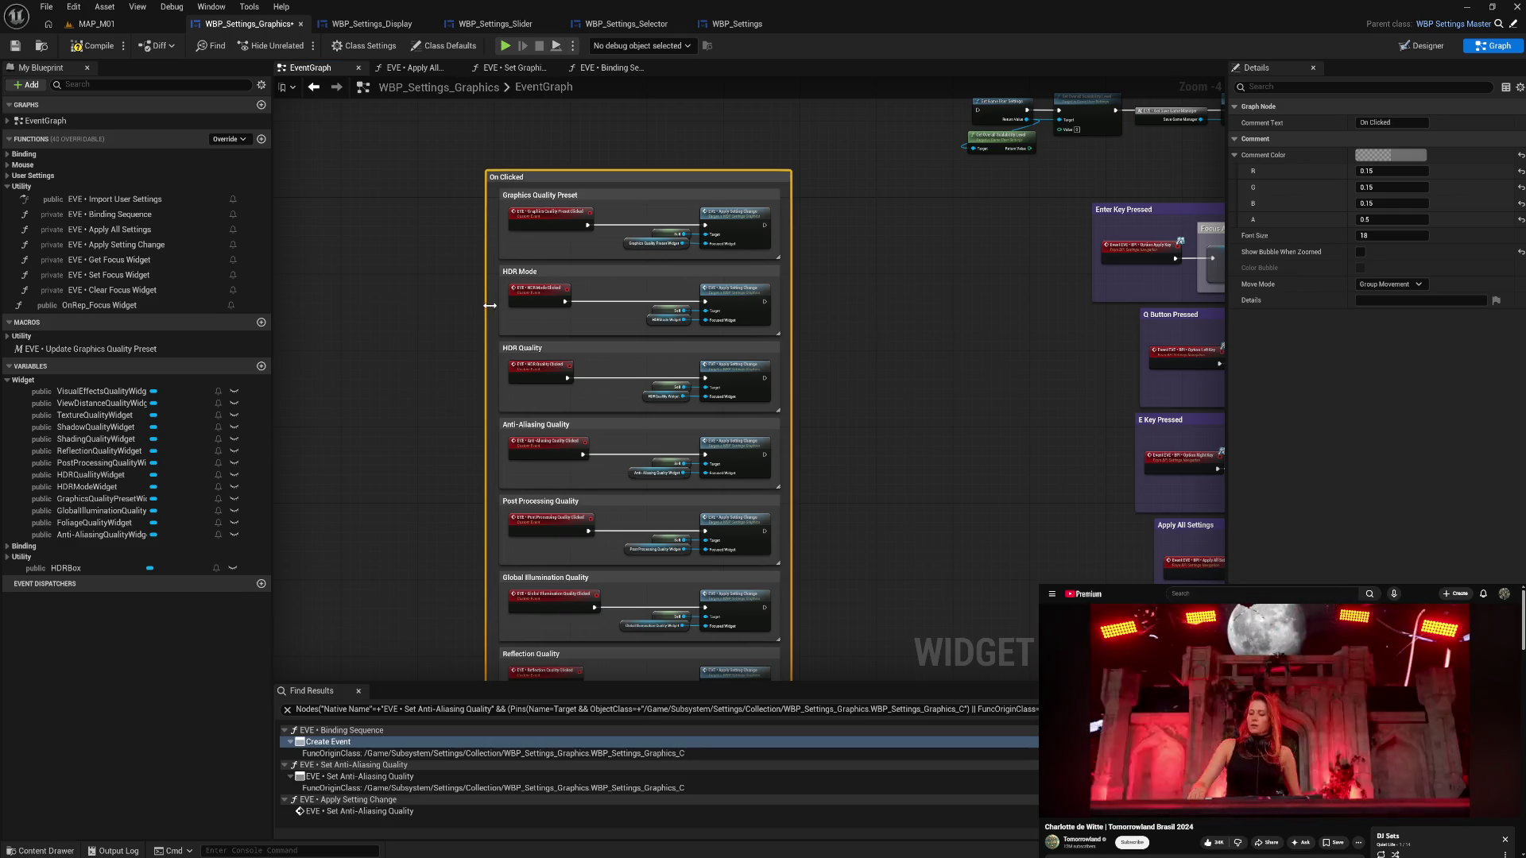
left_click_drag(573, 182, 663, 191)
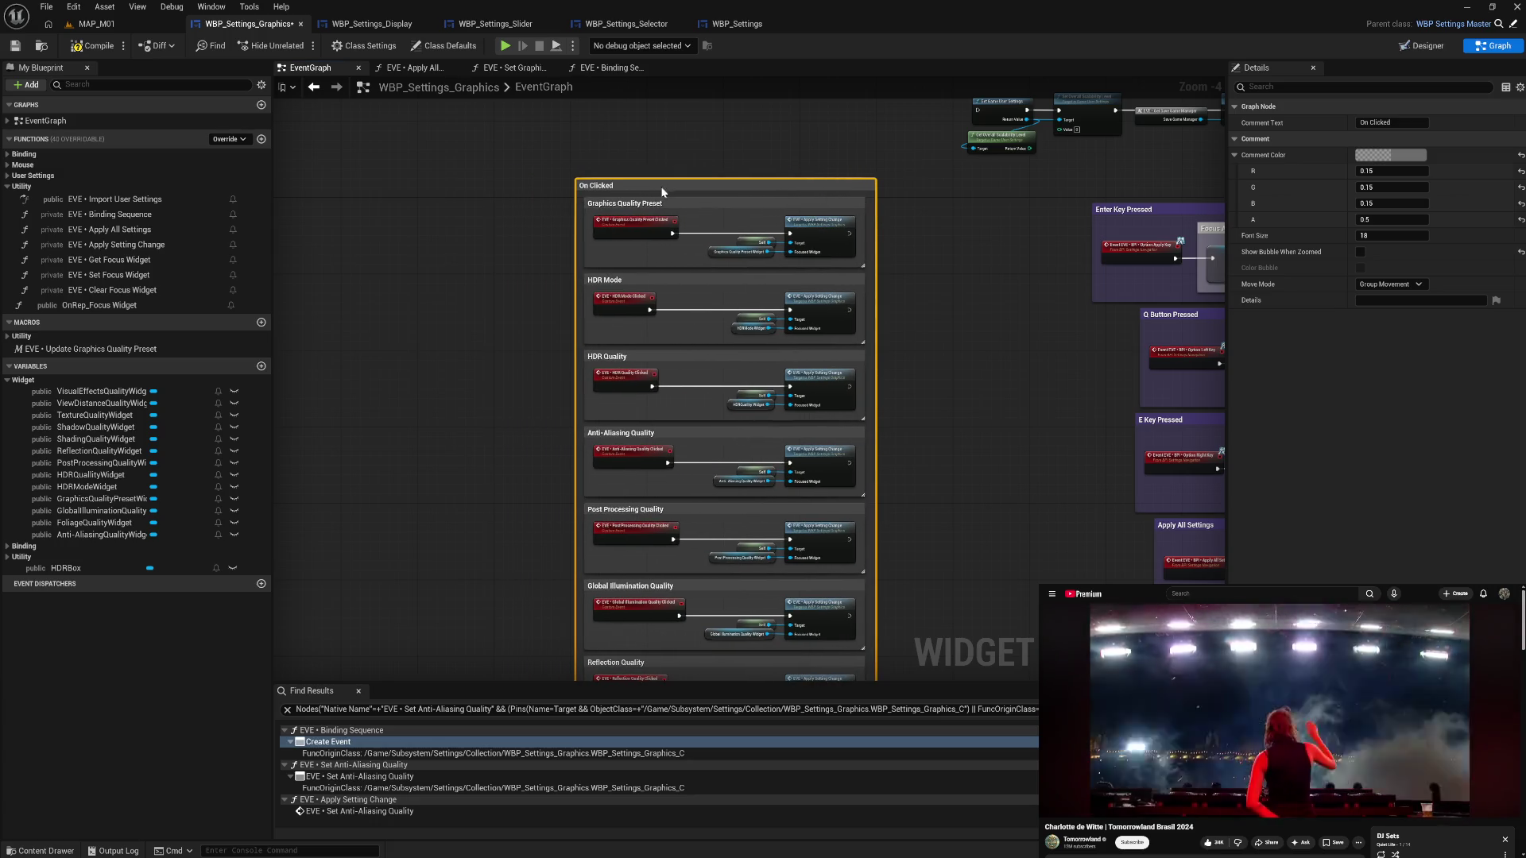
mouse_move(899, 195)
left_mouse_down()
mouse_move(630, 300)
mouse_move(583, 679)
left_mouse_up()
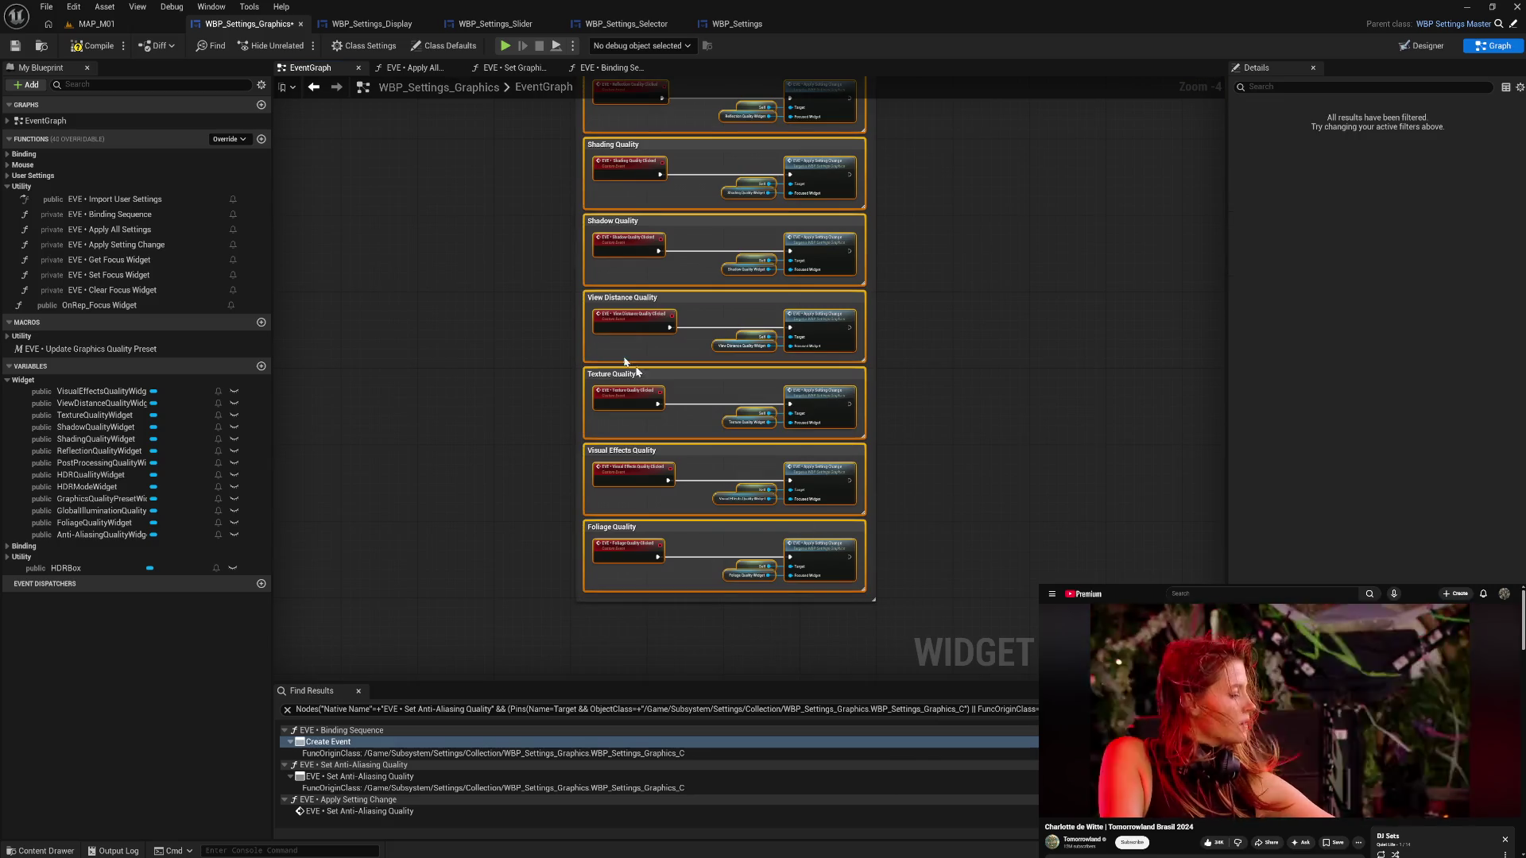
- Compile and save the blueprint, then place On Clicked beside the On Hovered group
left_click(107, 45)
key("ctrl+s")
mouse_move(513, 143)
left_mouse_down()
mouse_move(504, 307)
mouse_move(477, 286)
mouse_move(548, 370)
mouse_move(1009, 411)
left_mouse_up()
left_click(549, 370)
left_click_drag(1108, 452, 979, 366)
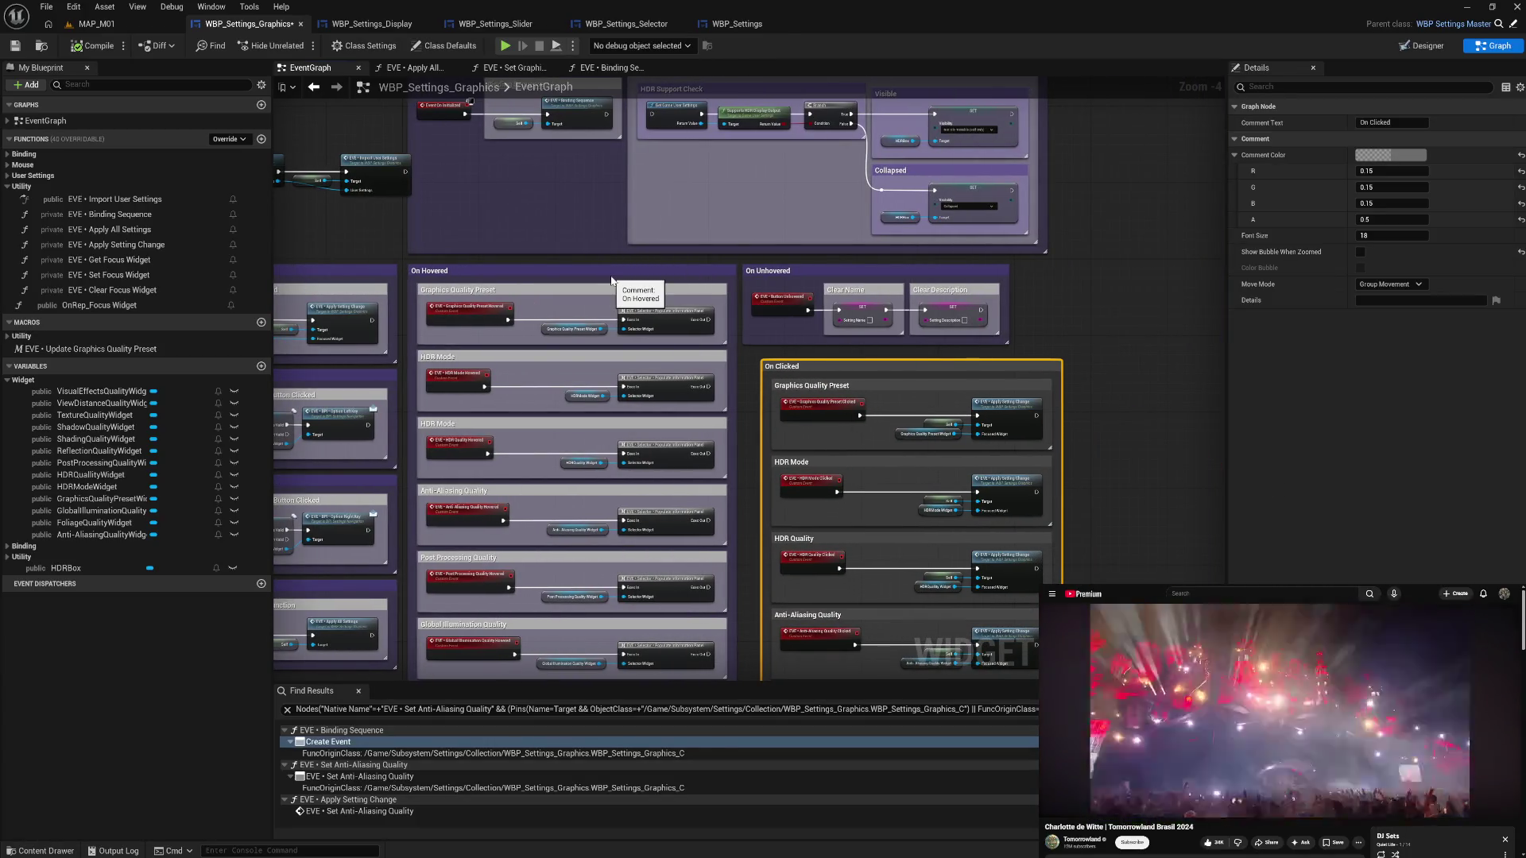
mouse_move(592, 275)
left_mouse_down()
mouse_move(612, 314)
mouse_move(1013, 413)
mouse_move(1143, 385)
mouse_move(1119, 370)
left_mouse_up()
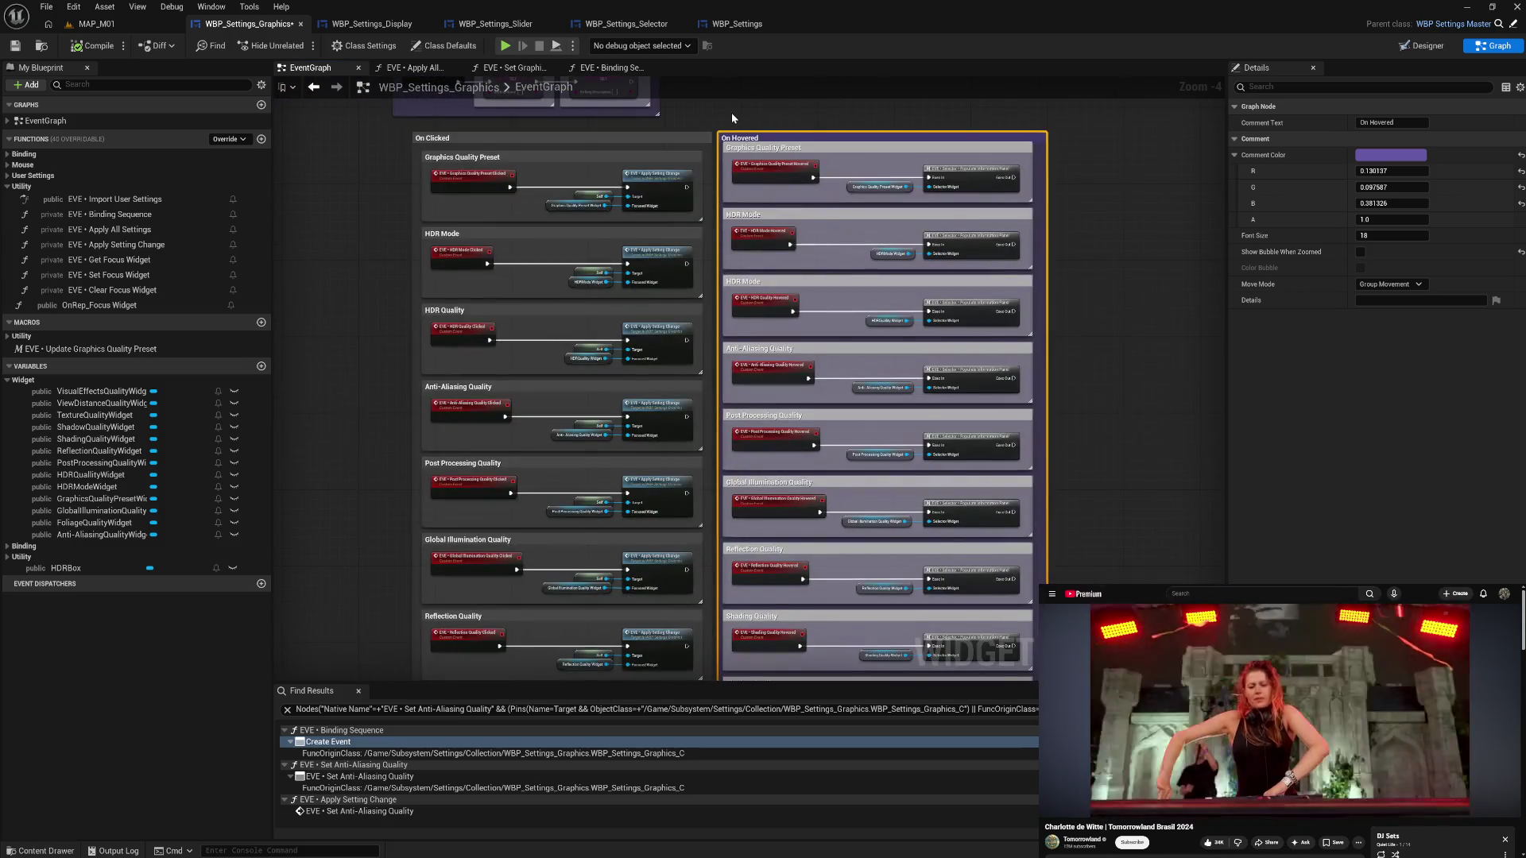
- Adjust the On Hovered sub-groups and move On Unhovered to the right of On Hovered
mouse_move(731, 113)
left_mouse_down()
mouse_move(987, 389)
mouse_move(1010, 676)
mouse_move(1087, 472)
mouse_move(1096, 104)
mouse_move(1103, 286)
left_mouse_up()
left_click_drag(1057, 178, 1041, 180)
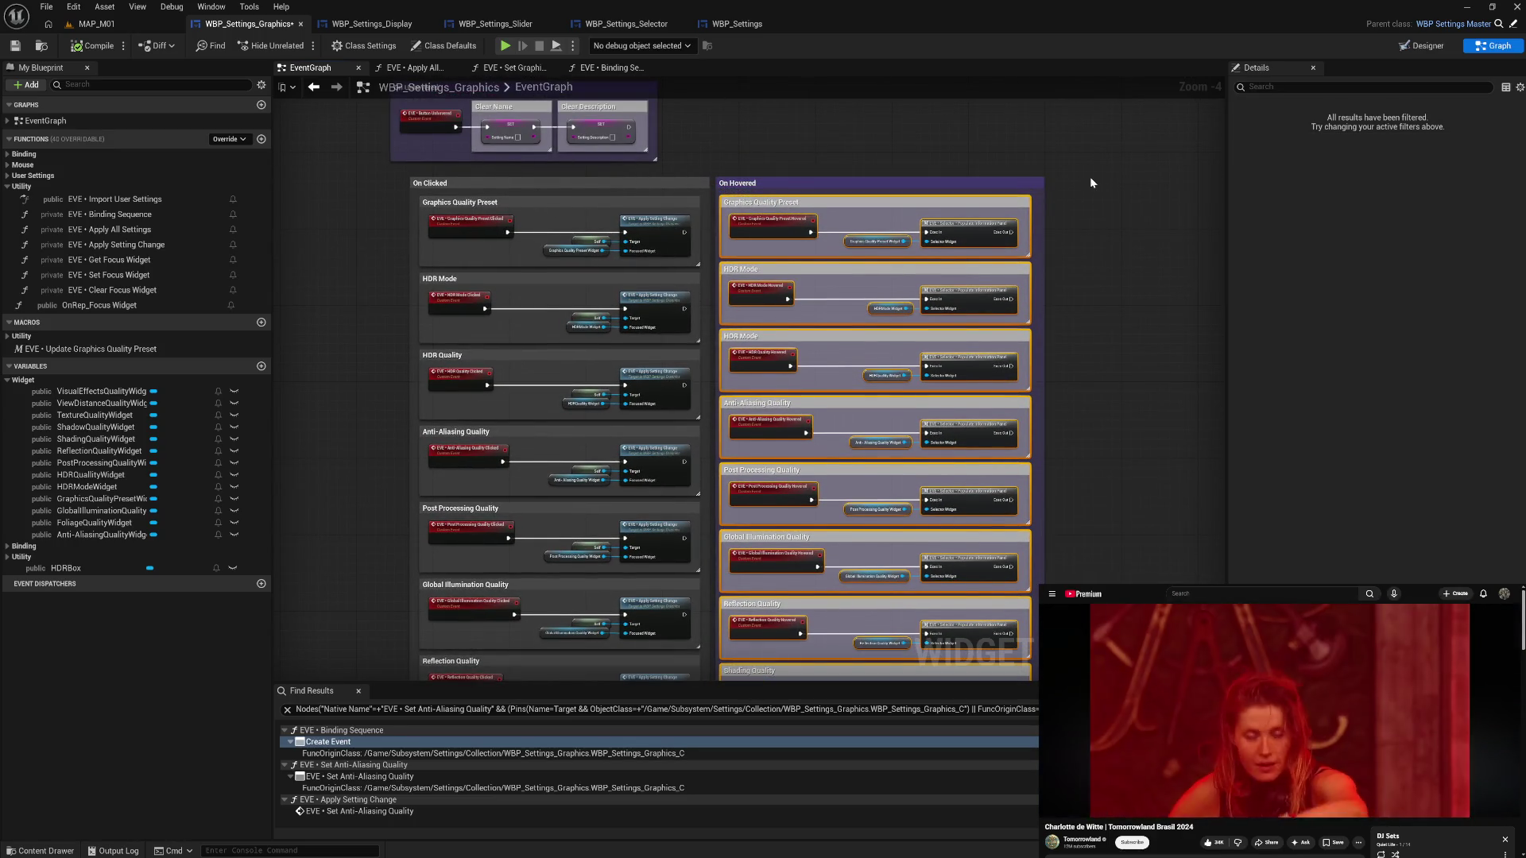
left_click(1099, 194)
left_click_drag(923, 141, 894, 242)
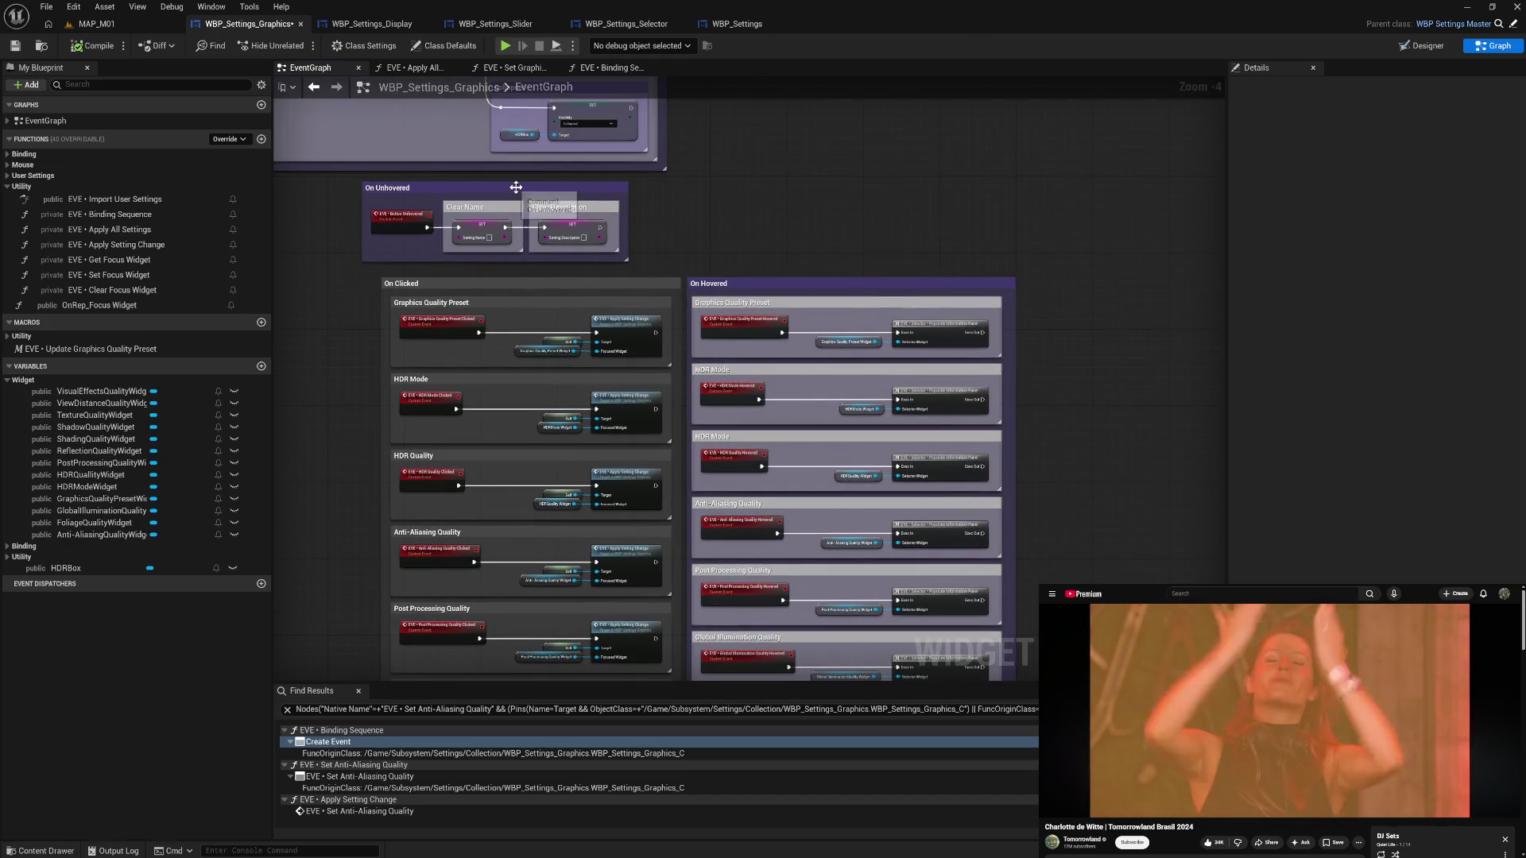
mouse_move(515, 187)
left_mouse_down()
mouse_move(818, 204)
mouse_move(1176, 283)
left_mouse_up()
left_click_drag(592, 253, 1061, 288)
mouse_move(448, 286)
left_mouse_down()
mouse_move(922, 295)
mouse_move(545, 201)
left_mouse_up()
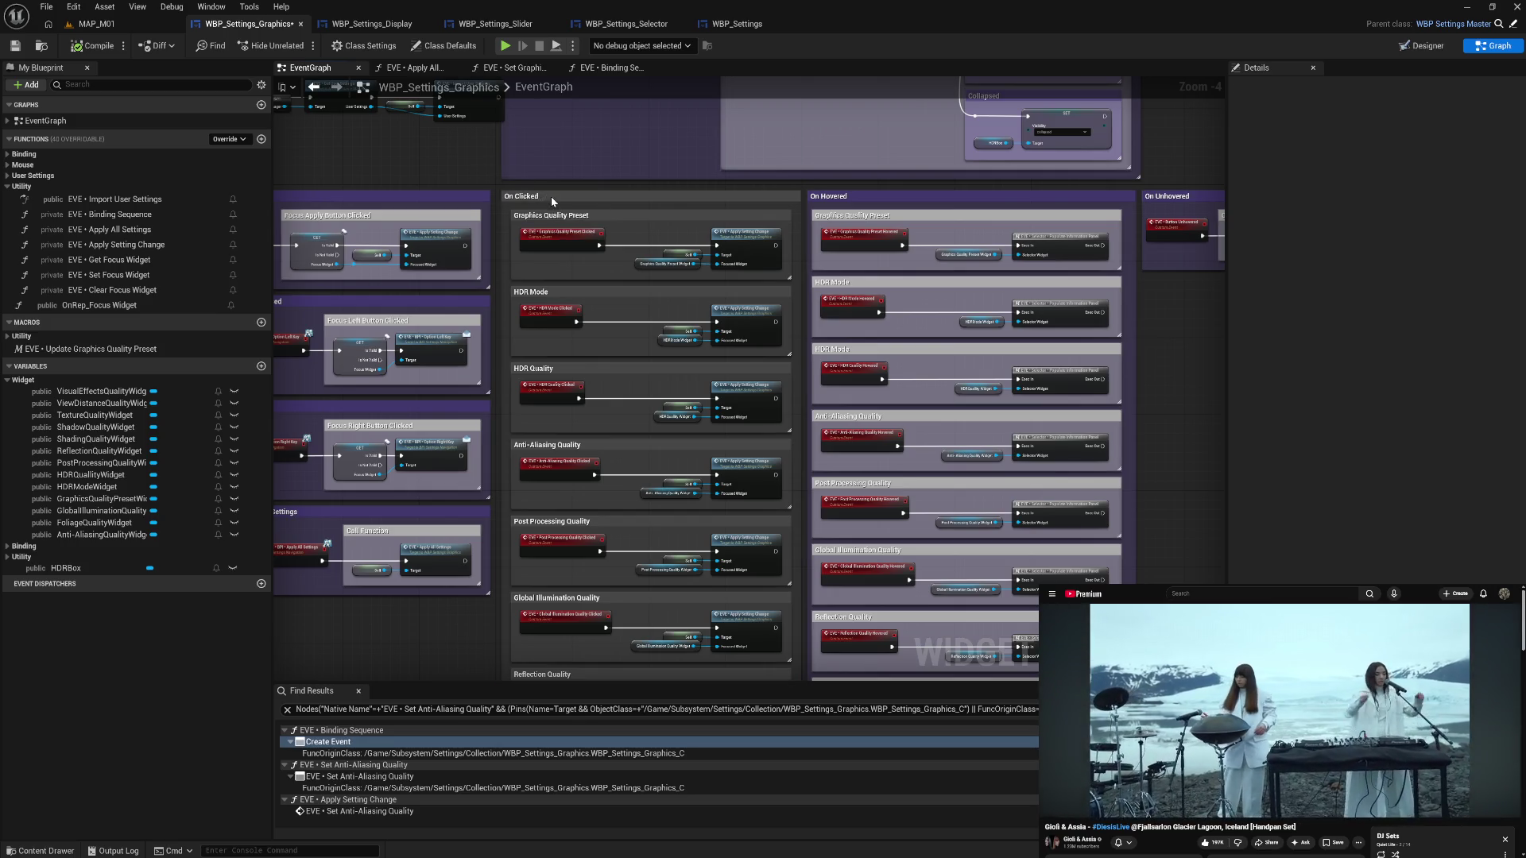
- Set the On Clicked comment colour to the purple preset
left_click(551, 197)
left_click(1390, 155)
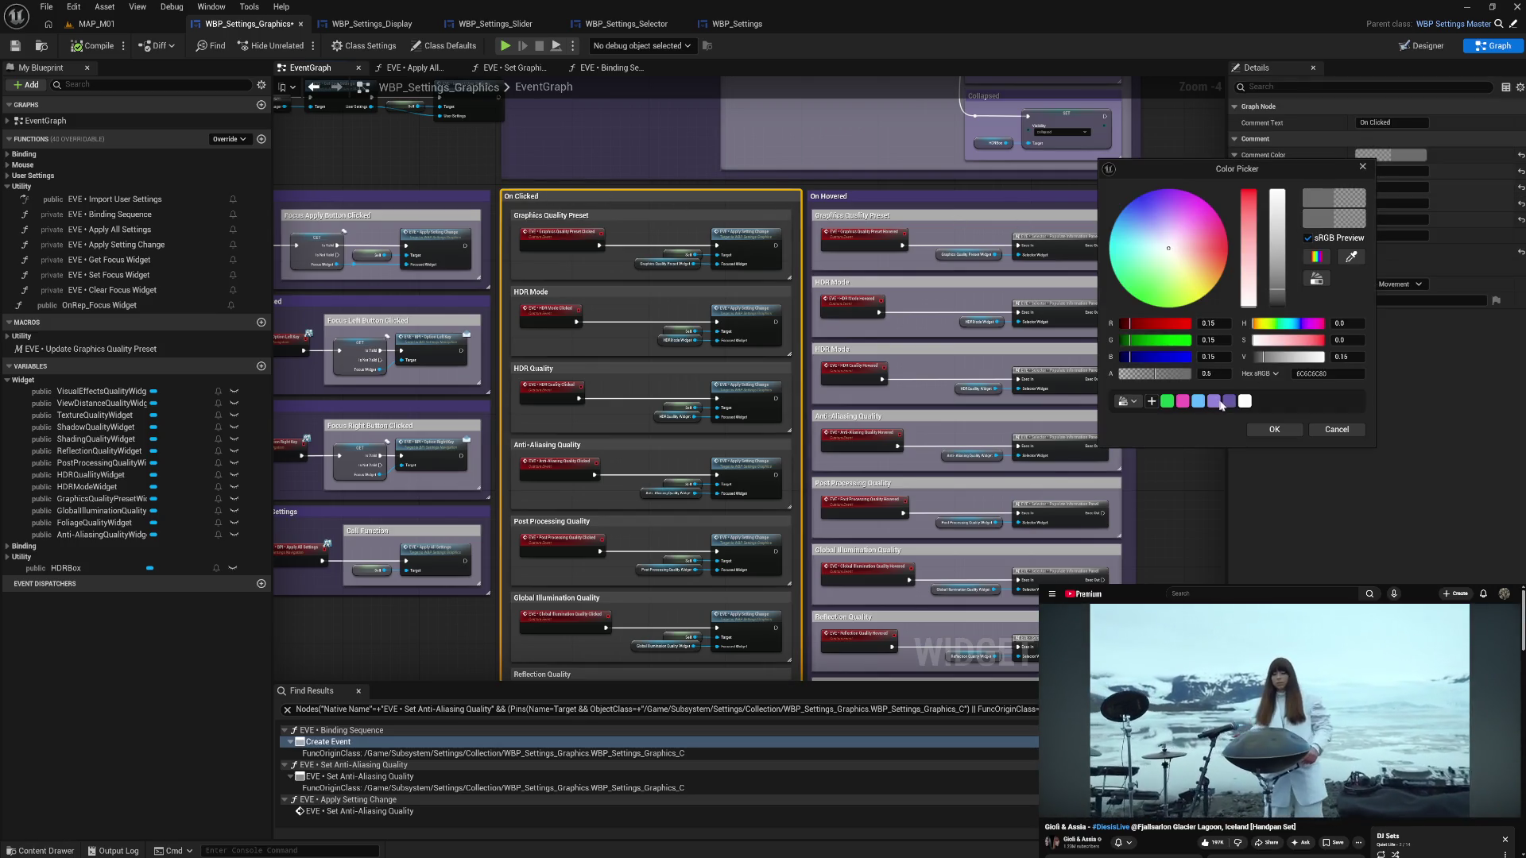
left_click(1220, 402)
left_click(1274, 429)
- Set the inner quality comments of On Clicked to the white preset colour
mouse_move(509, 216)
left_mouse_down()
mouse_move(472, 807)
mouse_move(516, 601)
mouse_move(553, 568)
left_mouse_up()
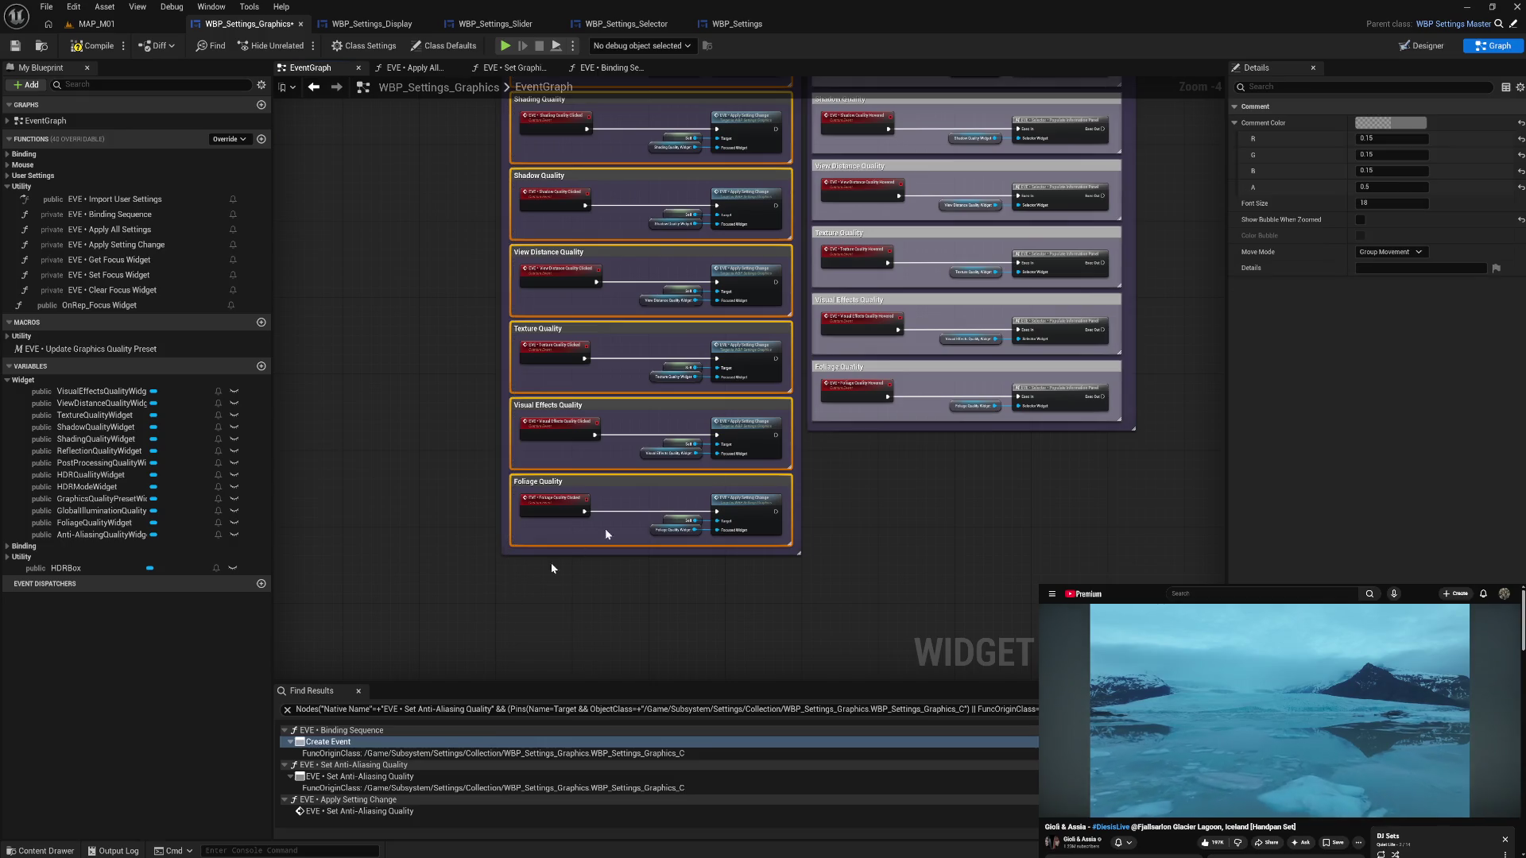
left_click(1374, 123)
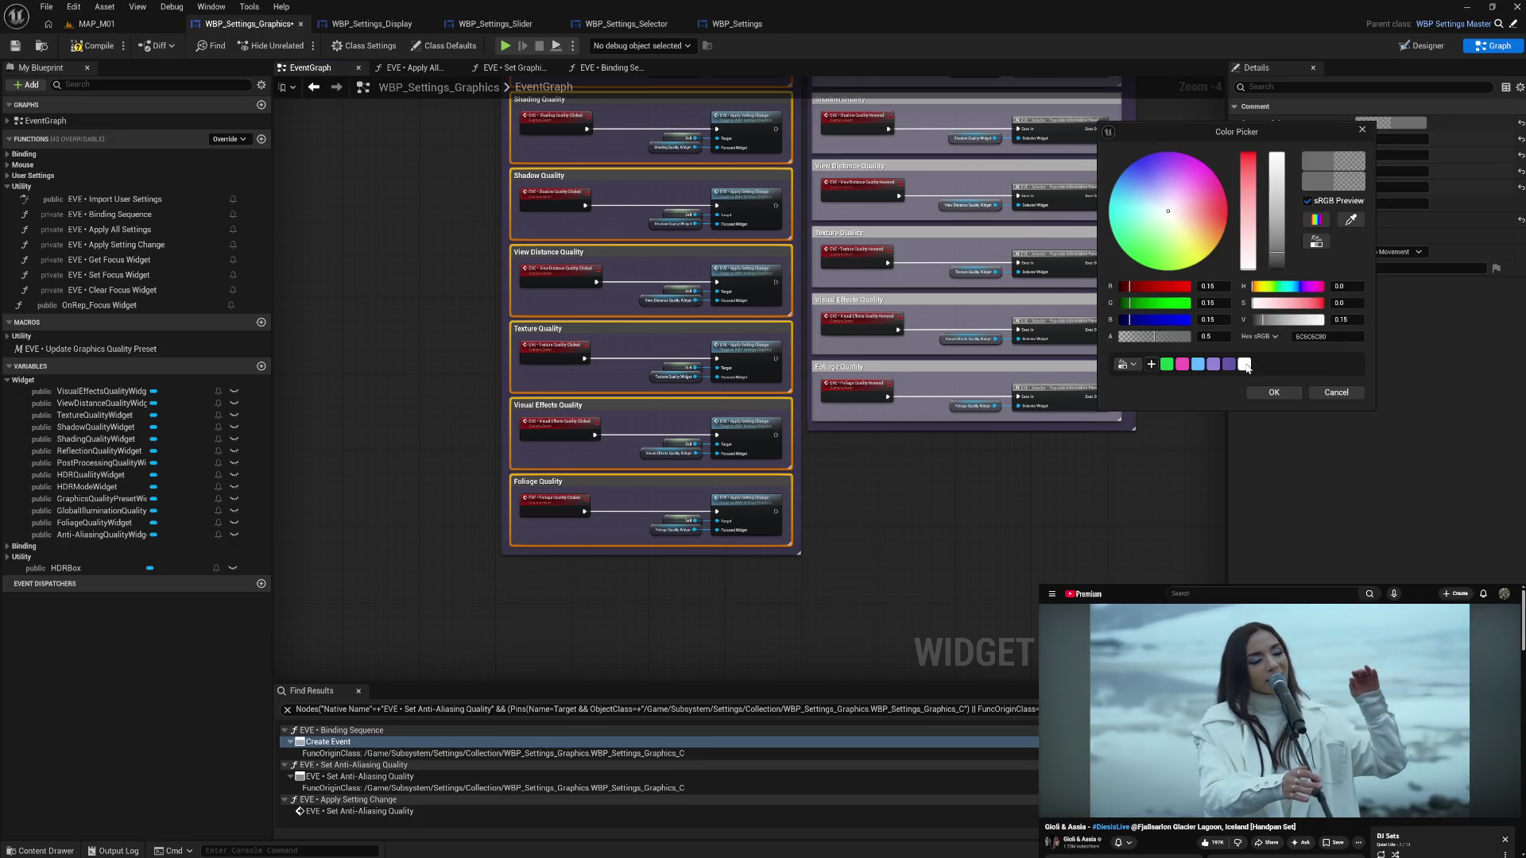
left_click(1246, 365)
left_click(1273, 392)
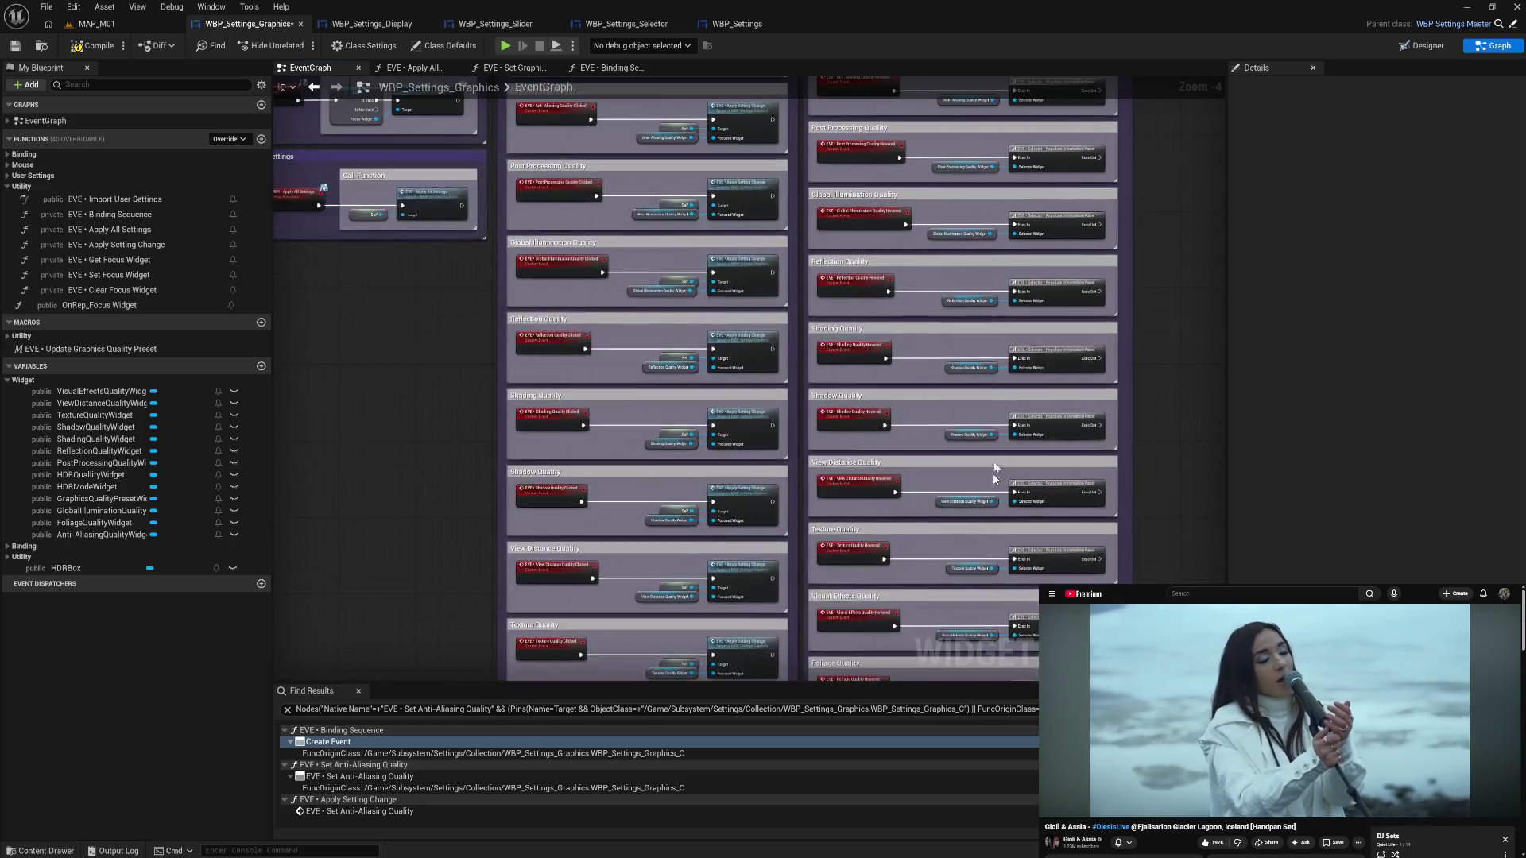
left_click_drag(981, 387, 886, 234)
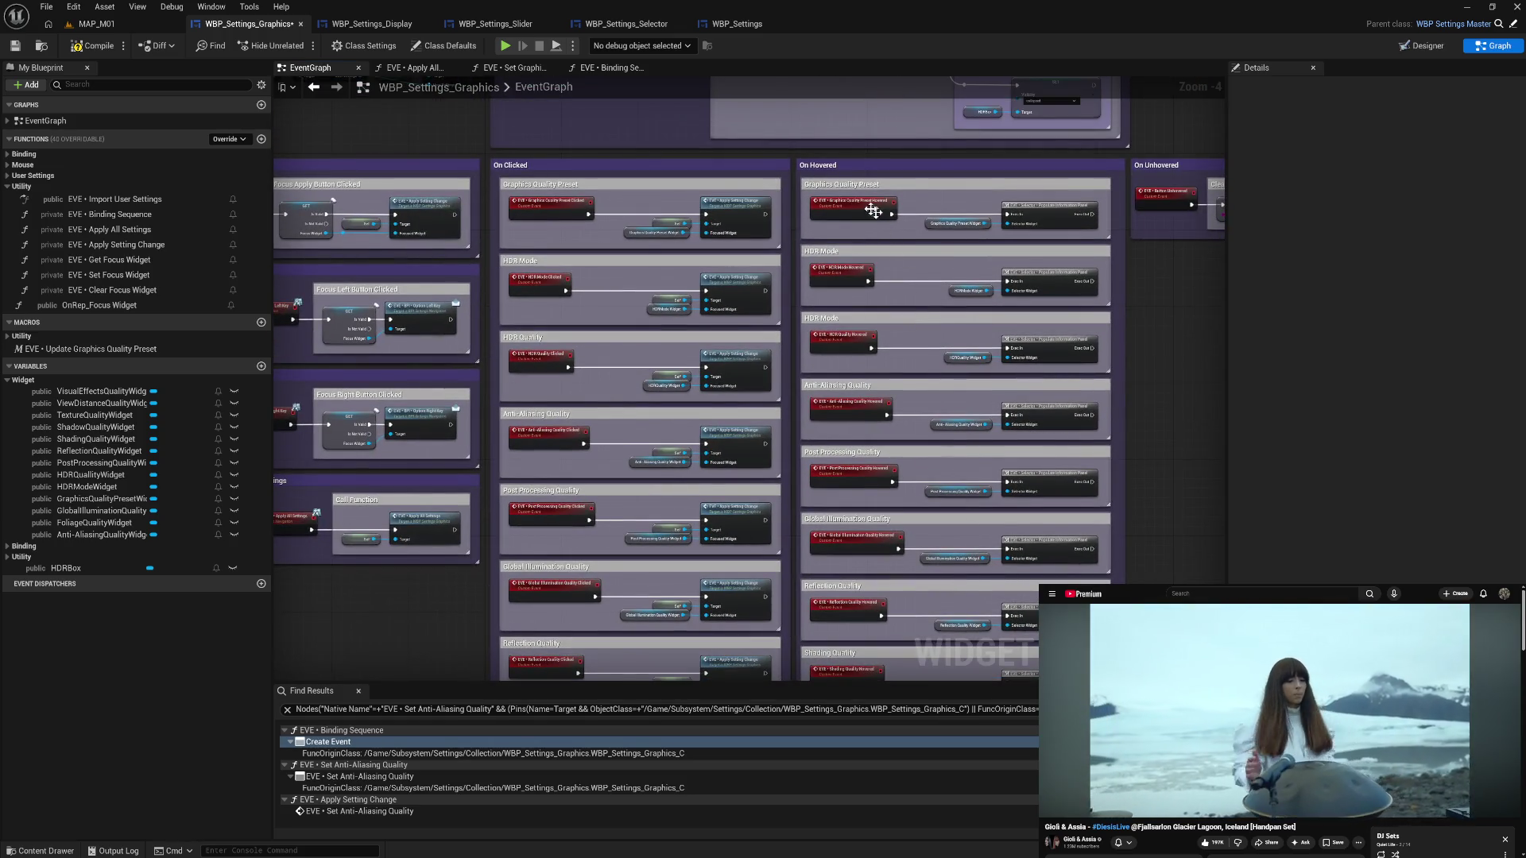
- Nudge the On Hovered groups and the On Unhovered event and clear nodes slightly right
mouse_move(805, 179)
left_mouse_down()
mouse_move(802, 675)
mouse_move(801, 605)
mouse_move(1083, 283)
mouse_move(1155, 365)
mouse_move(1130, 508)
mouse_move(641, 538)
left_mouse_up()
key("Right")
left_click(801, 602)
left_click_drag(614, 275, 745, 284)
key("Right")
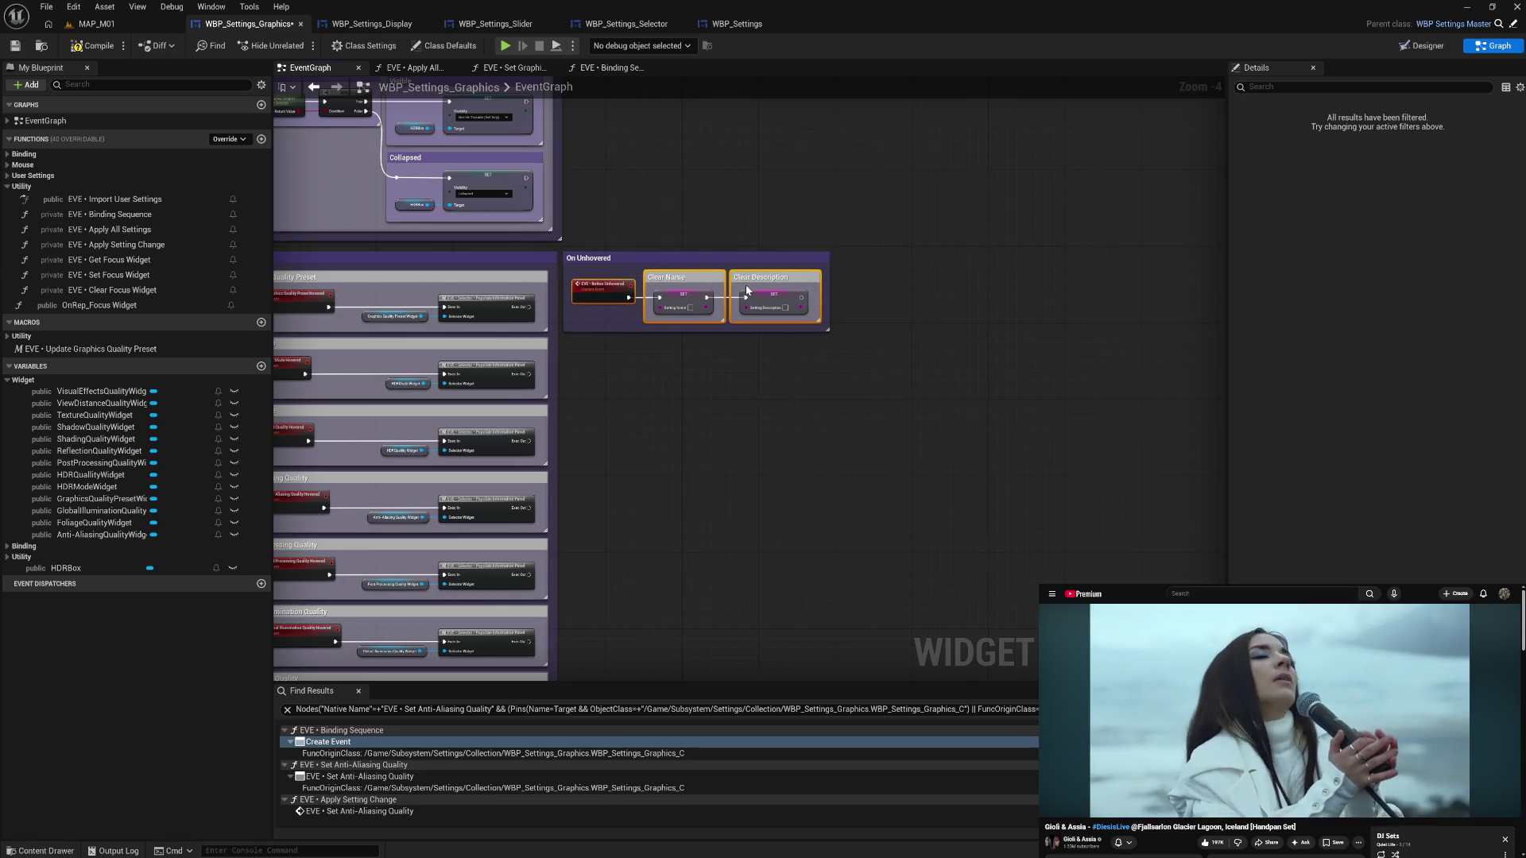
left_click(749, 421)
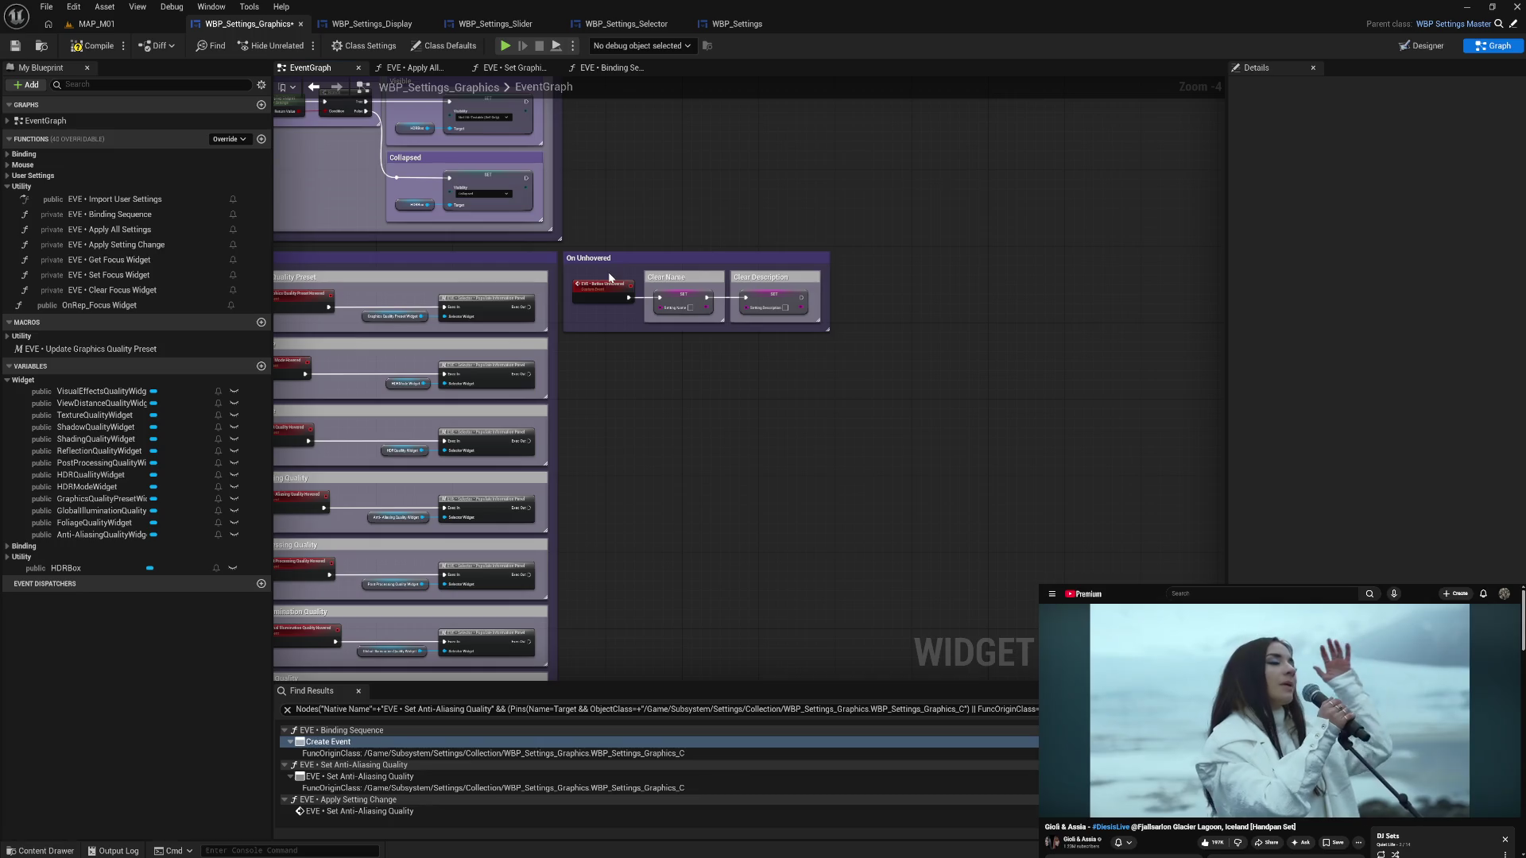
left_click_drag(609, 277, 821, 331)
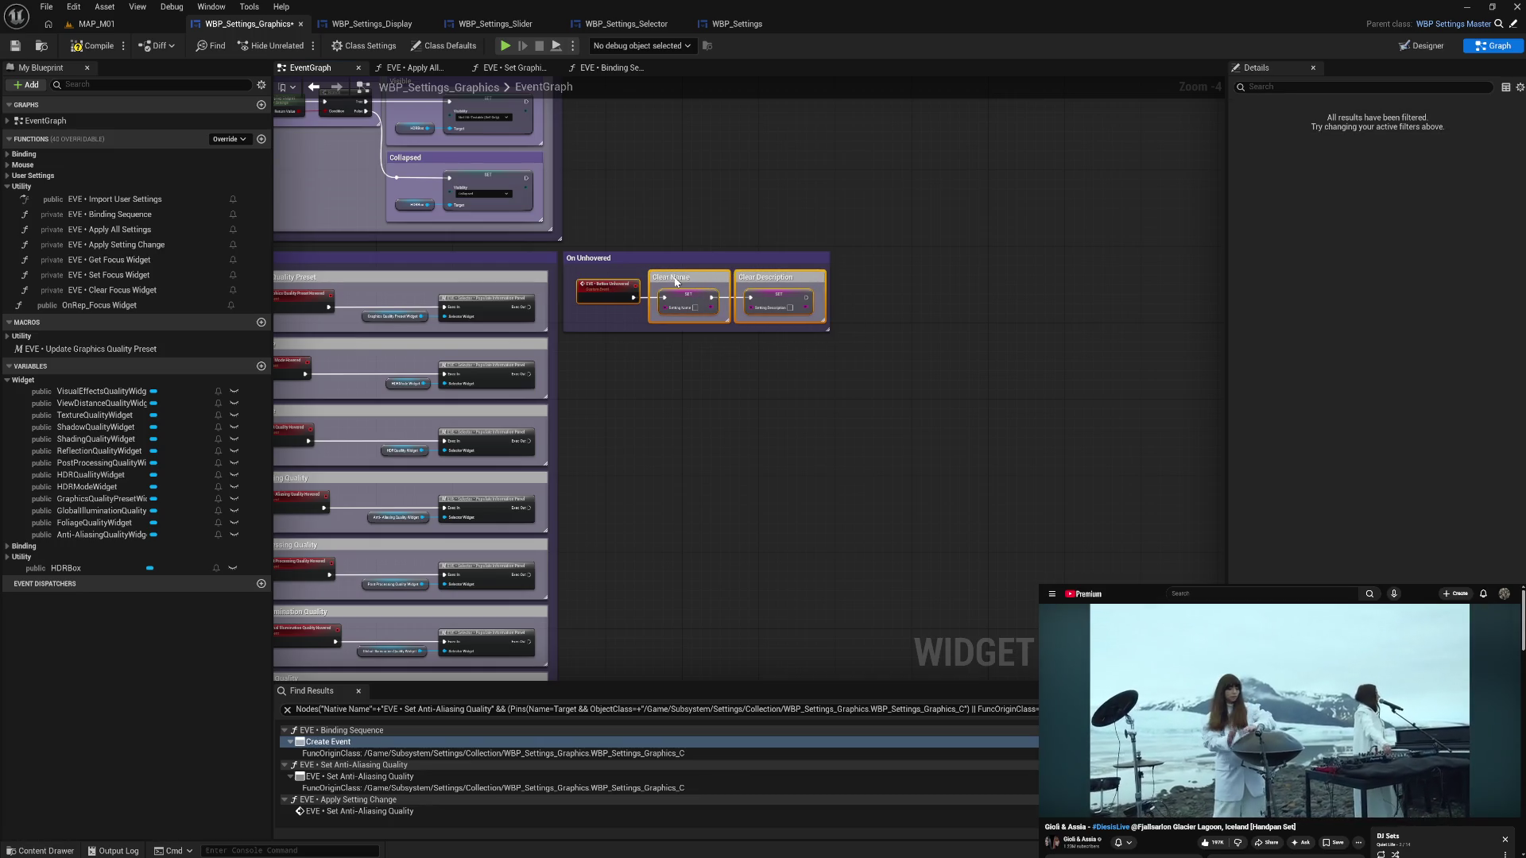
left_click(555, 416)
- Delete the loose unused node chain at top left and compile the blueprint
left_click_drag(555, 417, 1354, 462)
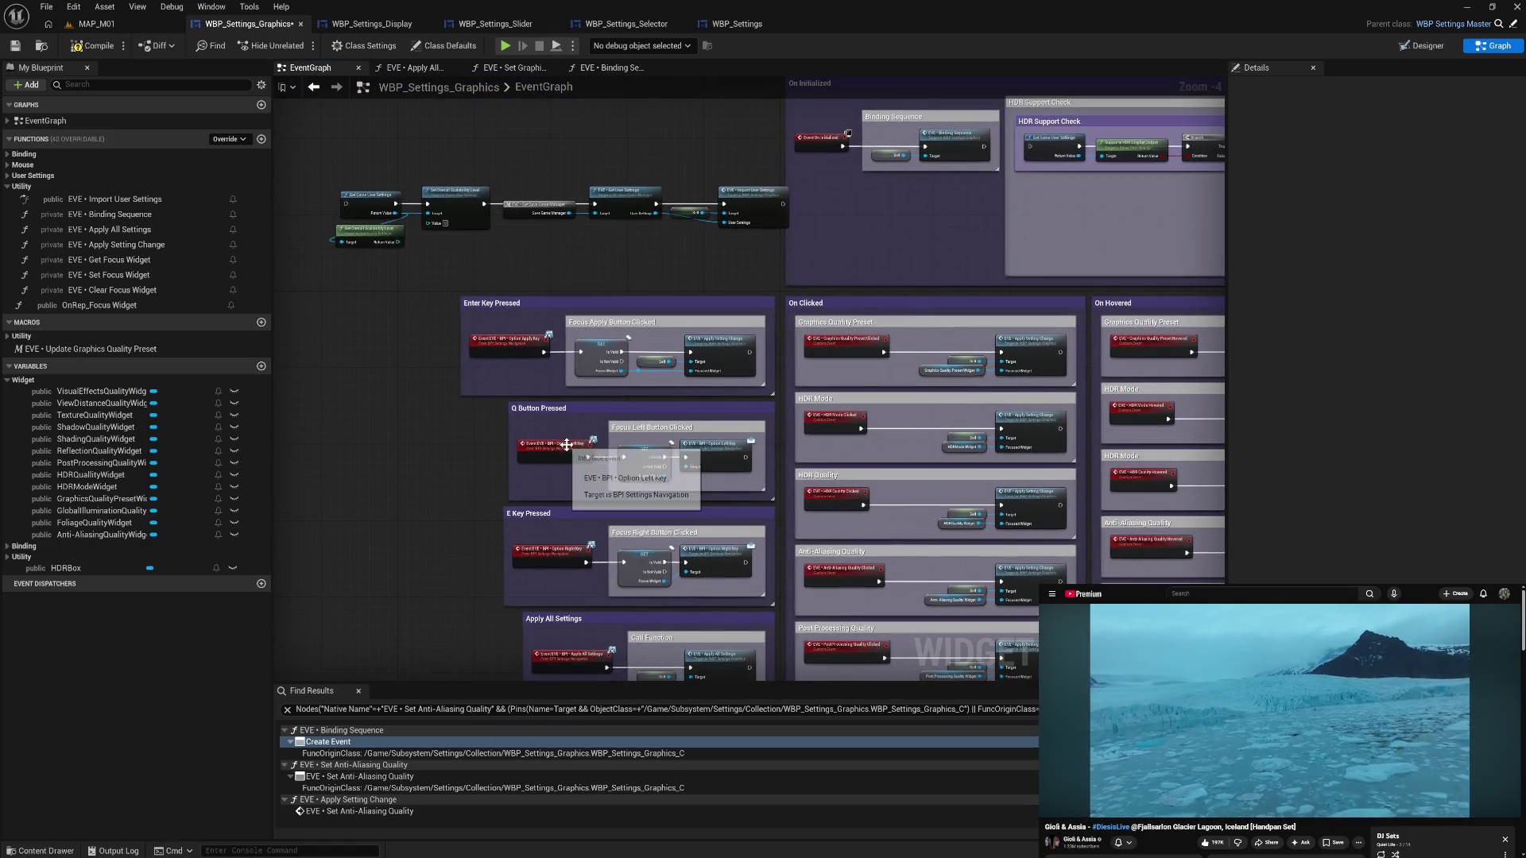
left_click_drag(355, 168, 741, 245)
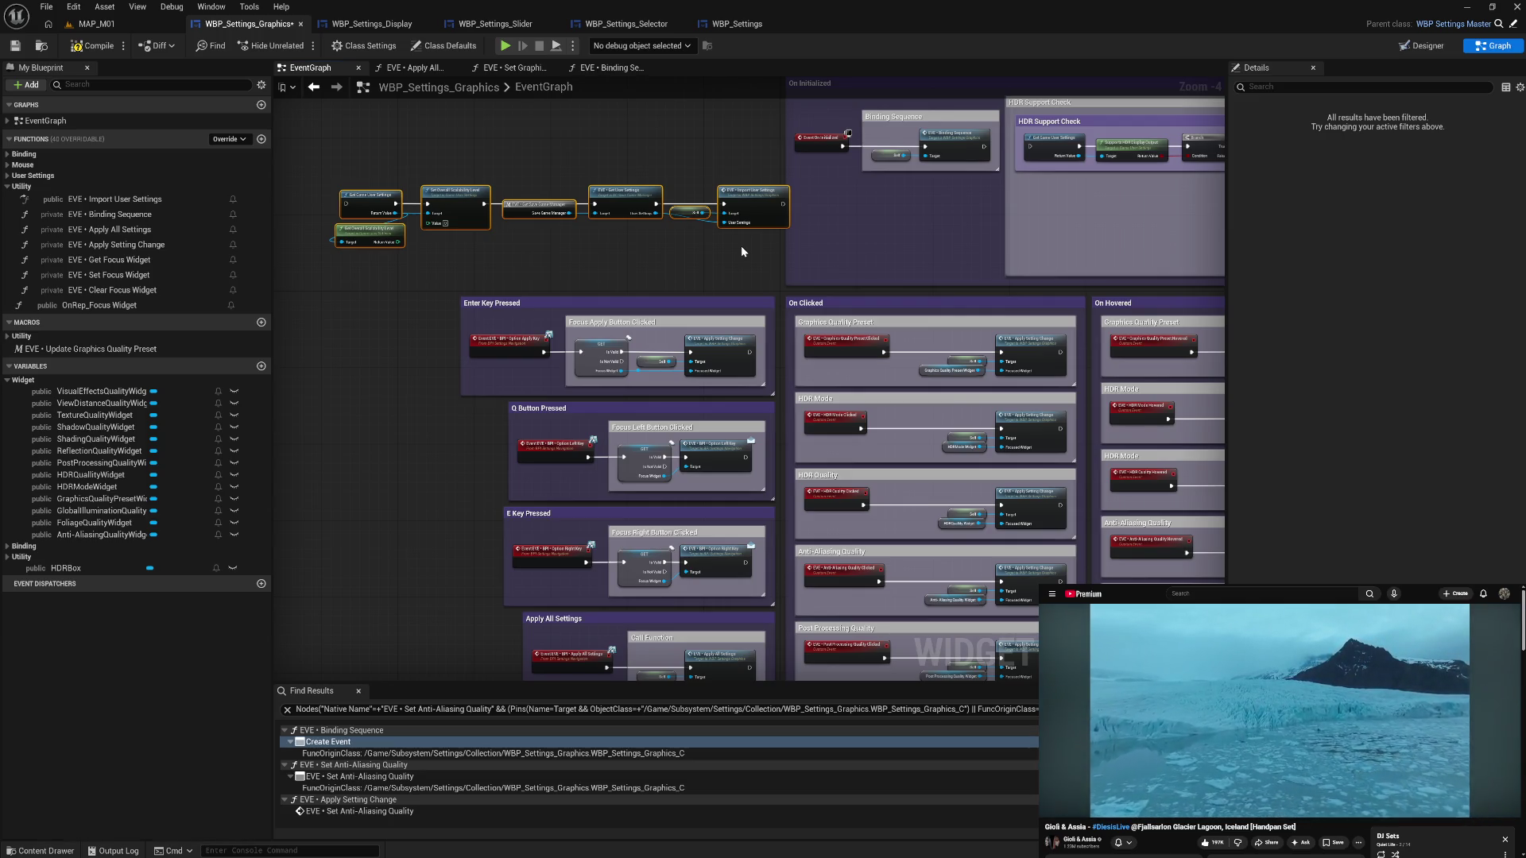
key("Delete")
mouse_move(618, 193)
left_mouse_down()
mouse_move(553, 191)
mouse_move(508, 239)
mouse_move(657, 320)
left_mouse_up()
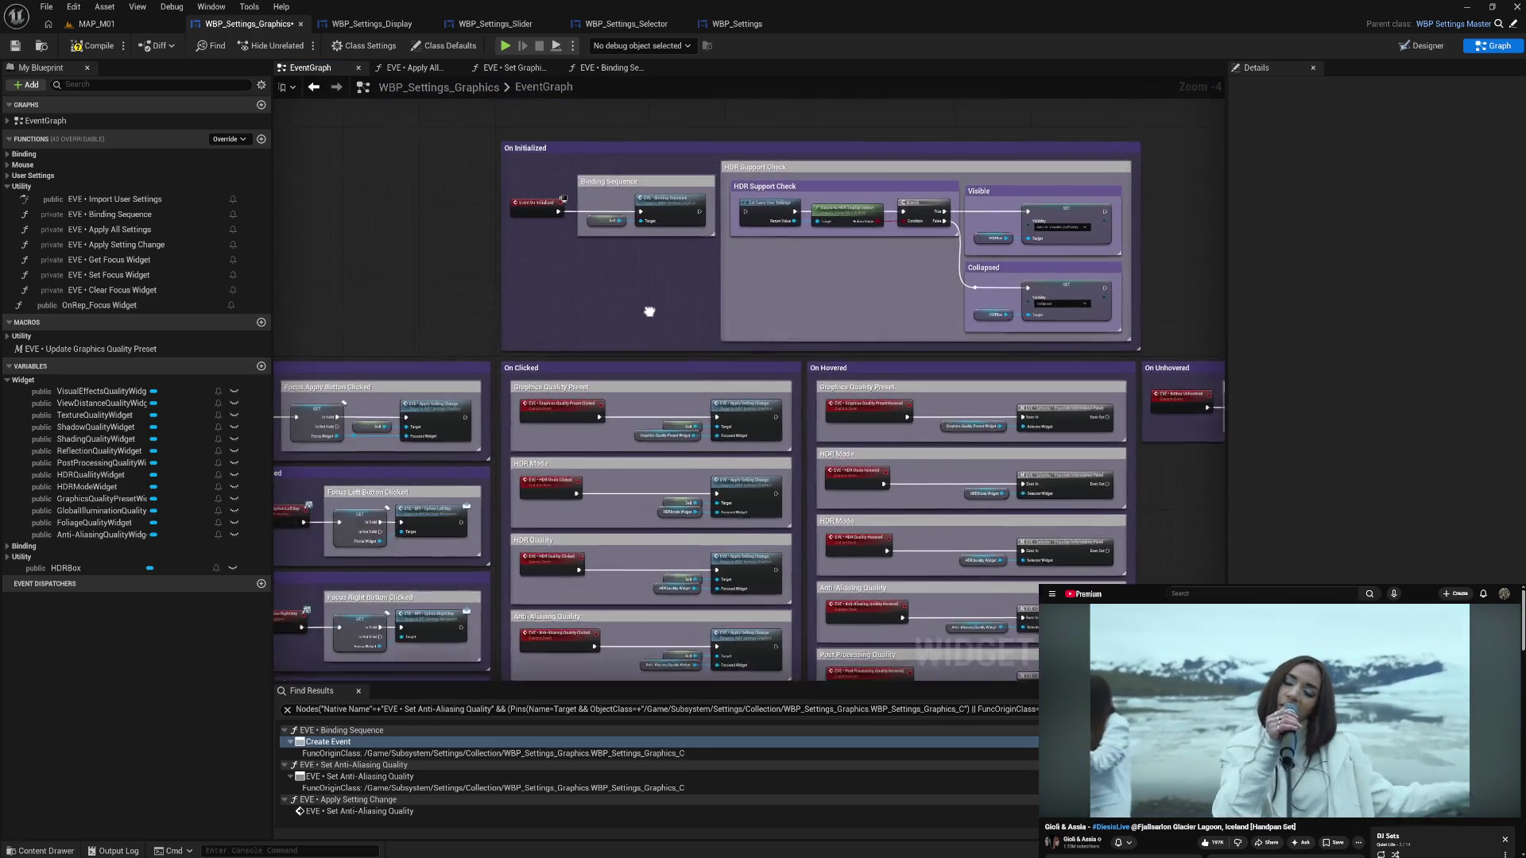
left_click(99, 53)
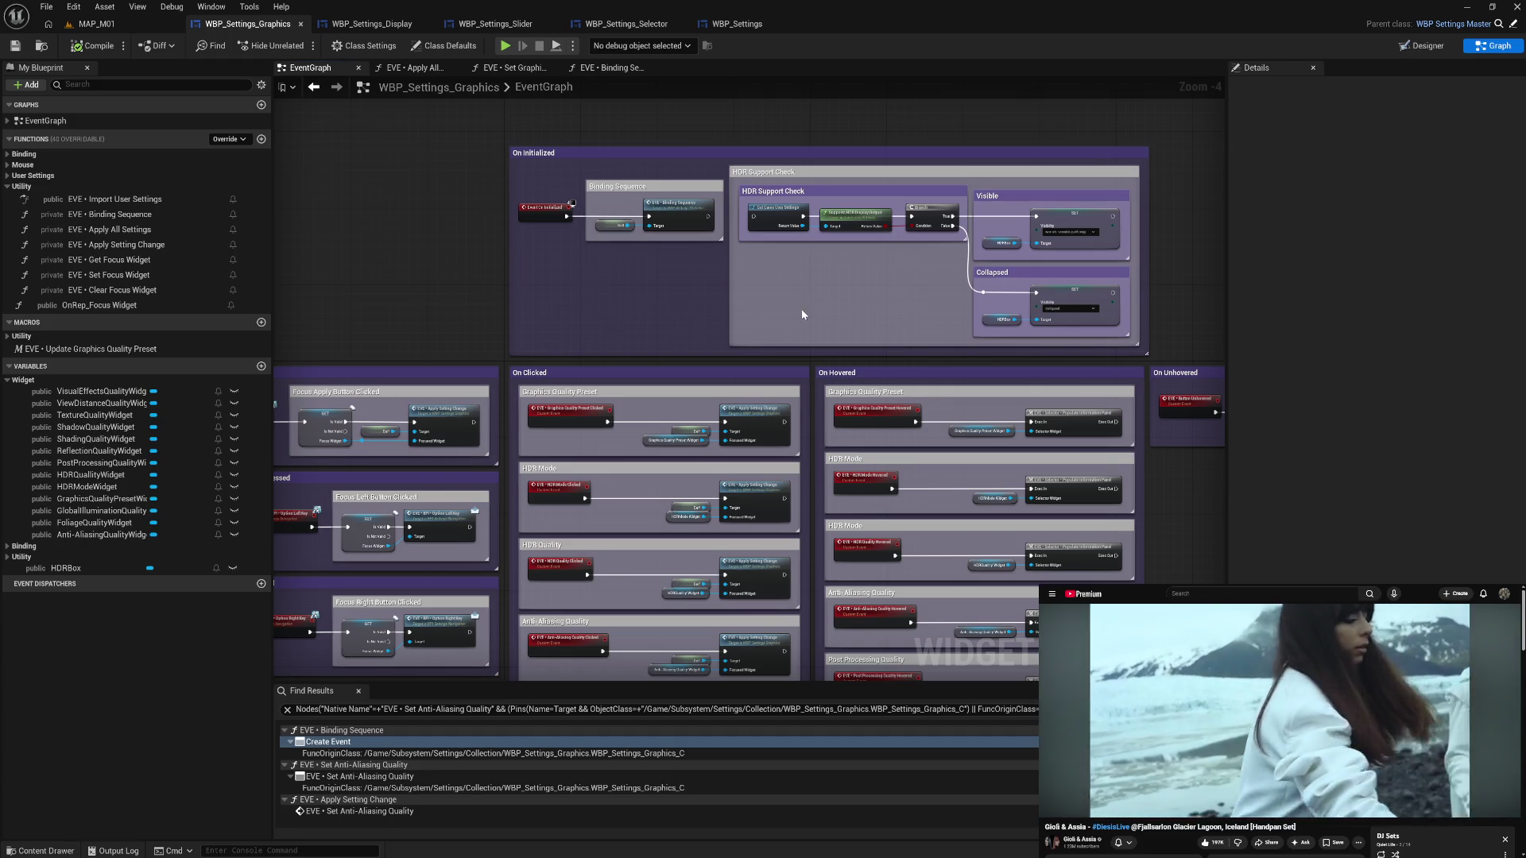
left_click_drag(804, 313, 633, 299)
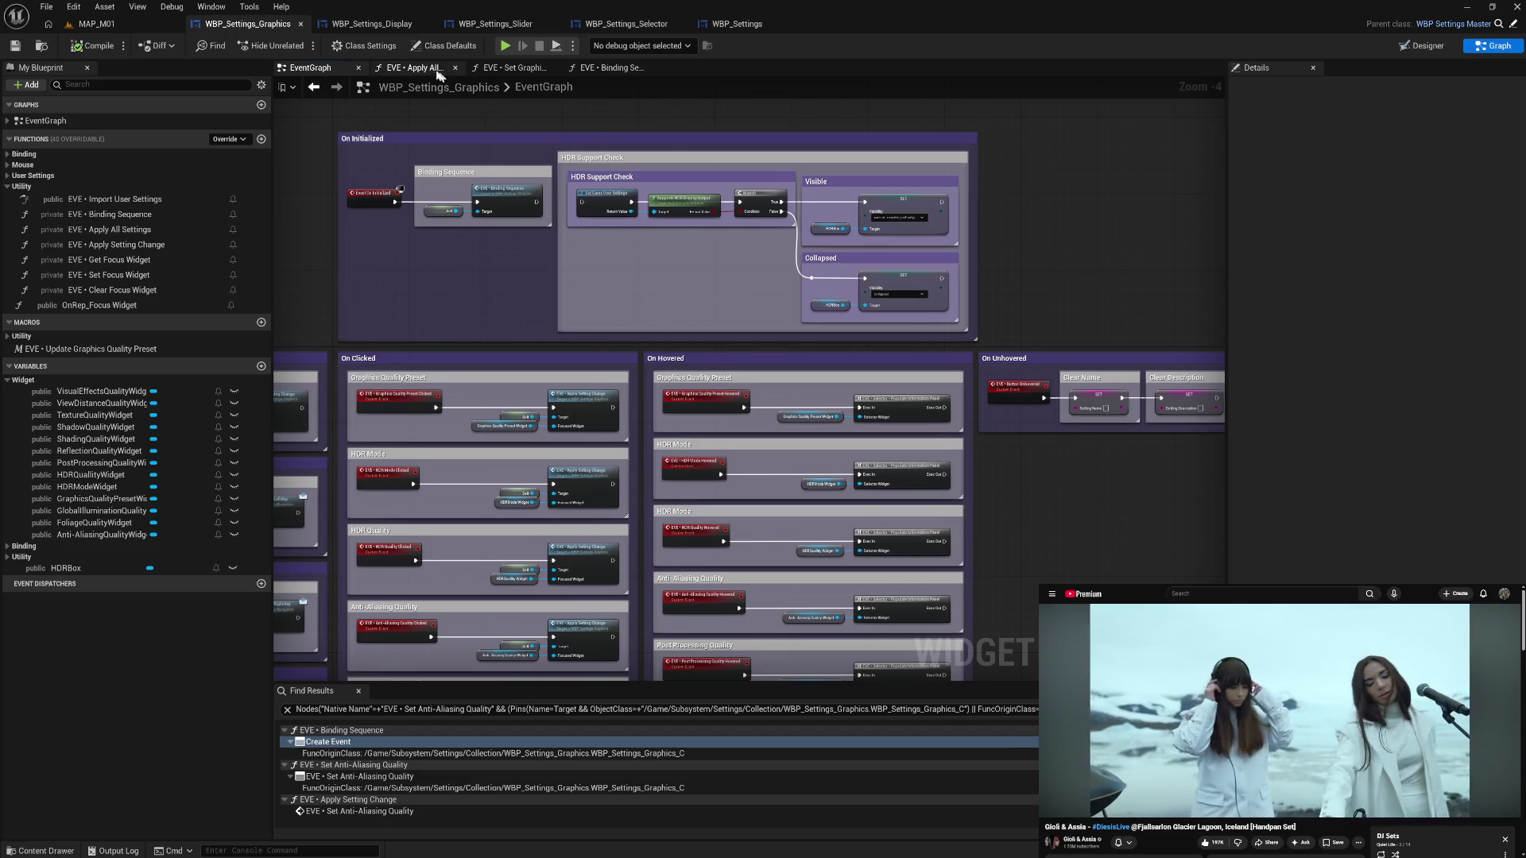
- Review the Apply All Settings, Set Graphics Quality Preset, Binding Sequence and Set Foliage Quality graphs
left_click(428, 70)
left_click(509, 70)
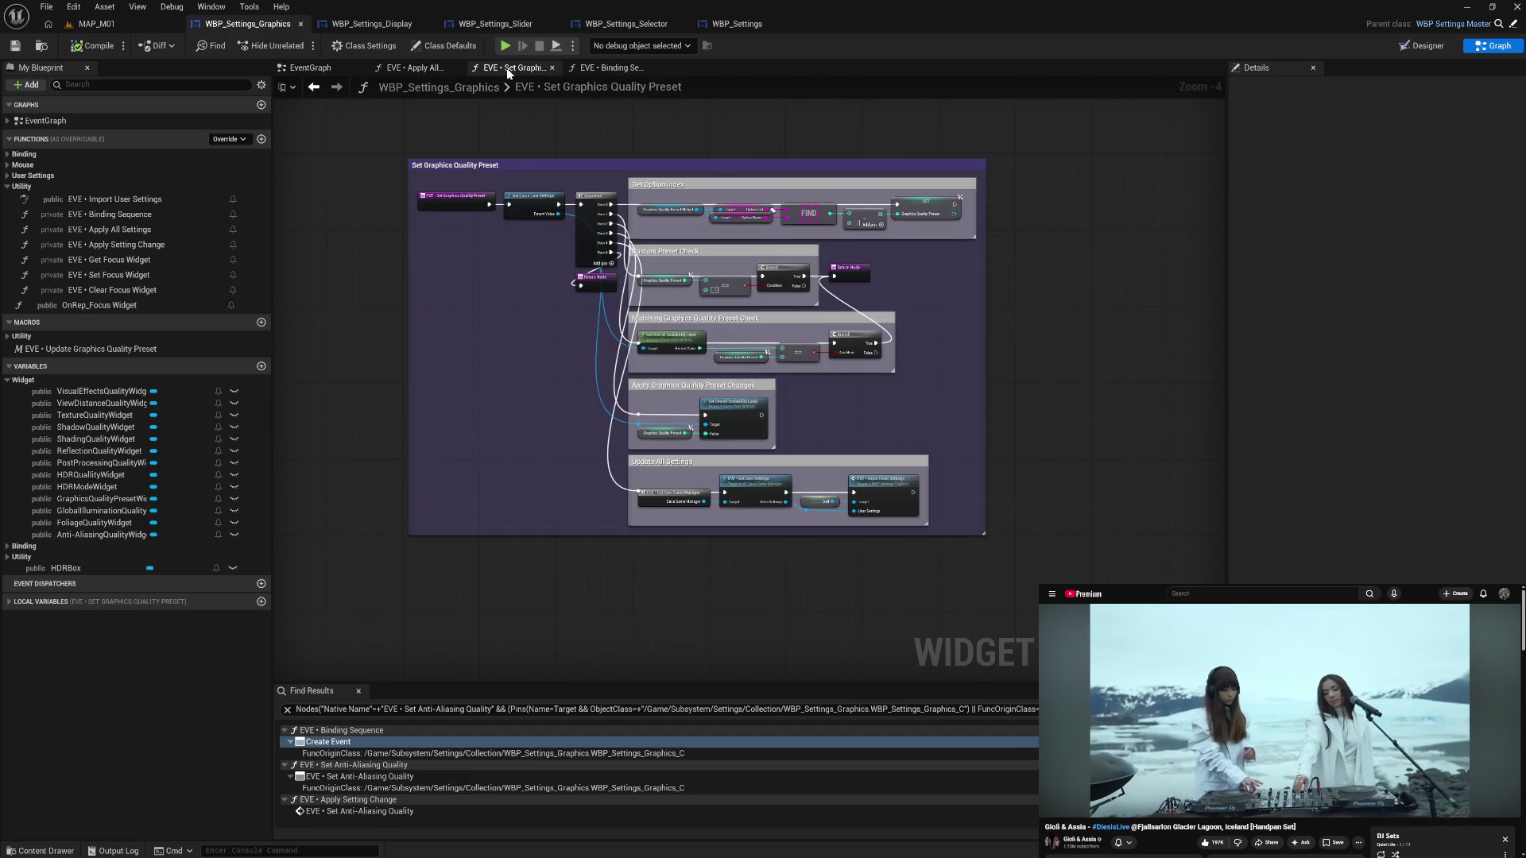
left_click(602, 70)
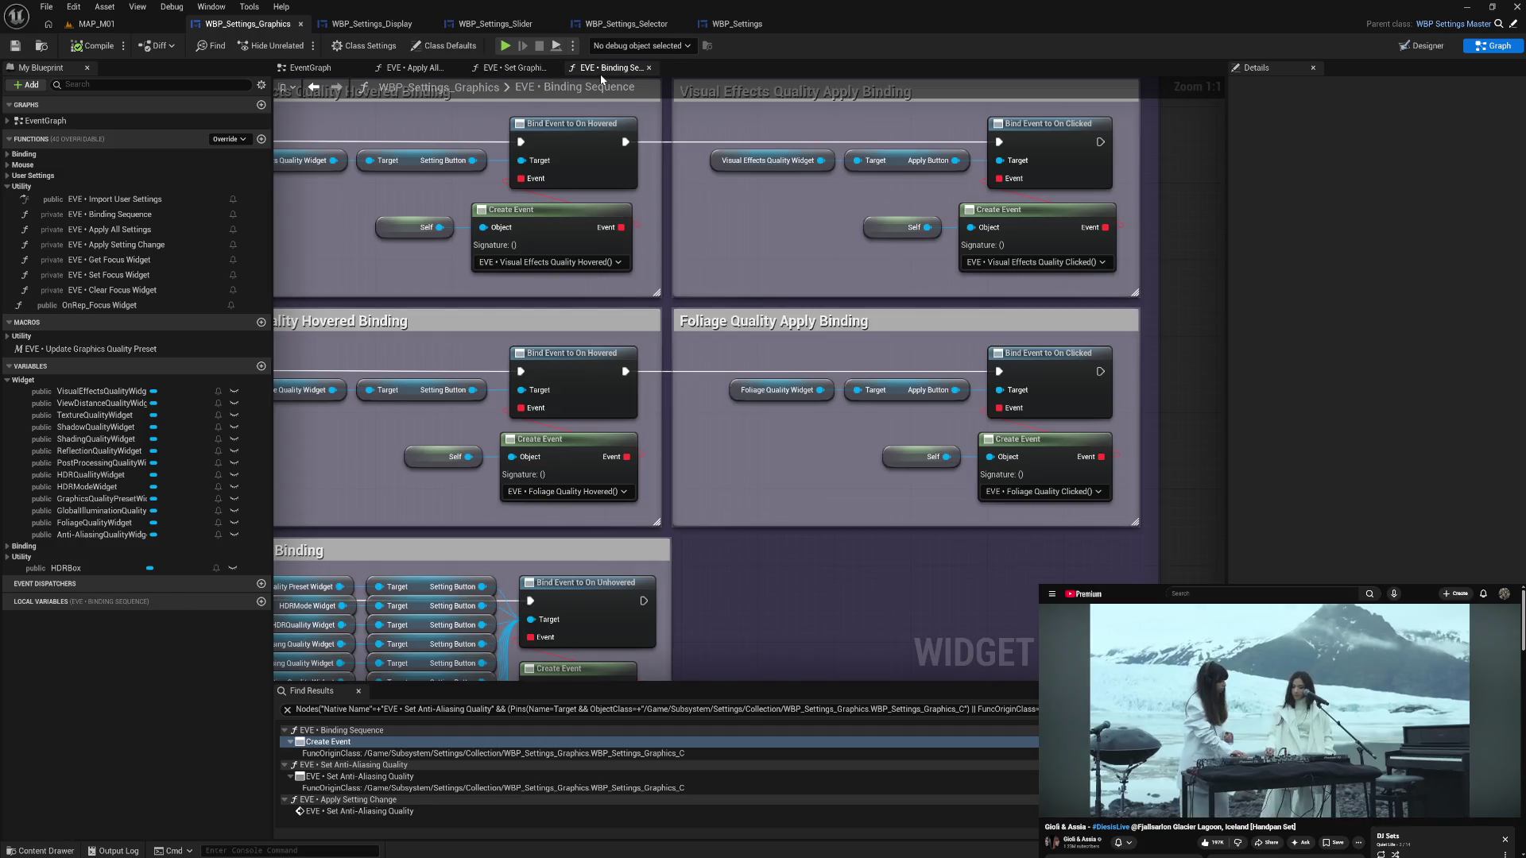
left_click(520, 74)
left_click(424, 69)
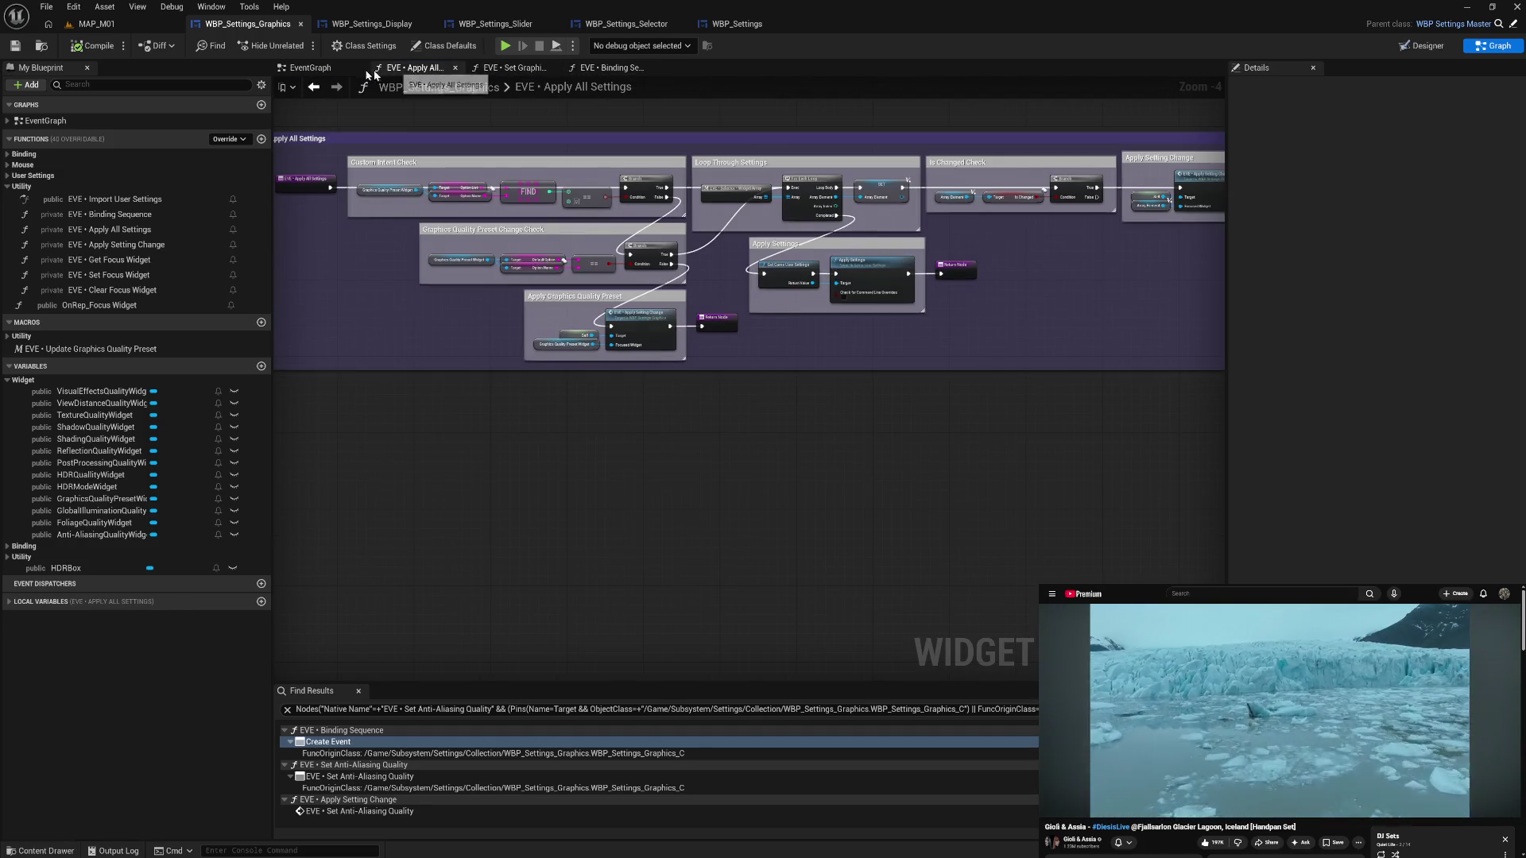
left_click(311, 69)
left_click_drag(302, 276, 526, 243)
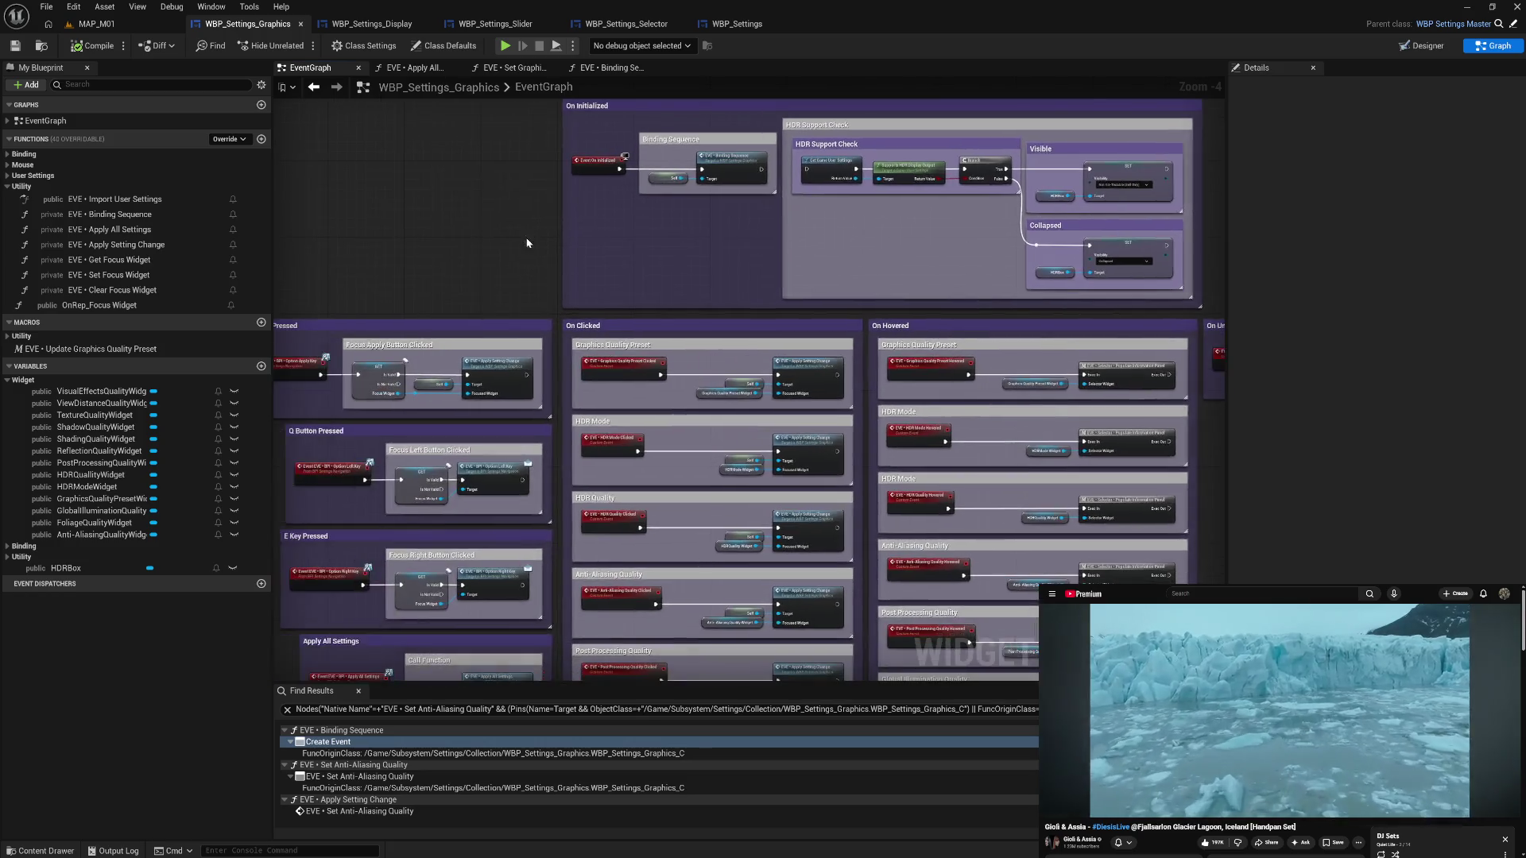
left_click(5, 188)
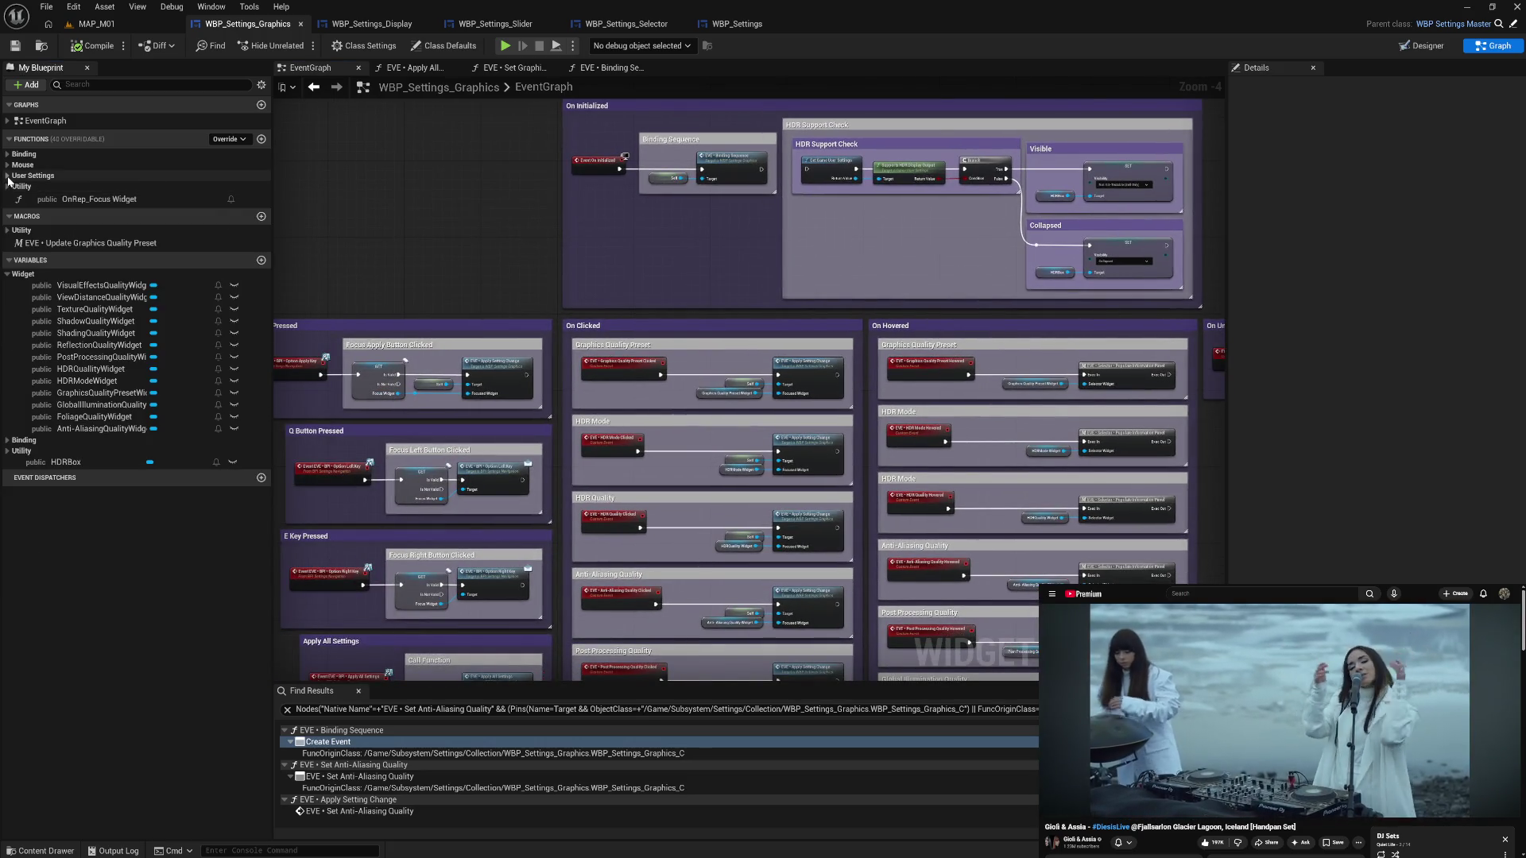
left_click(7, 175)
double_click(137, 567)
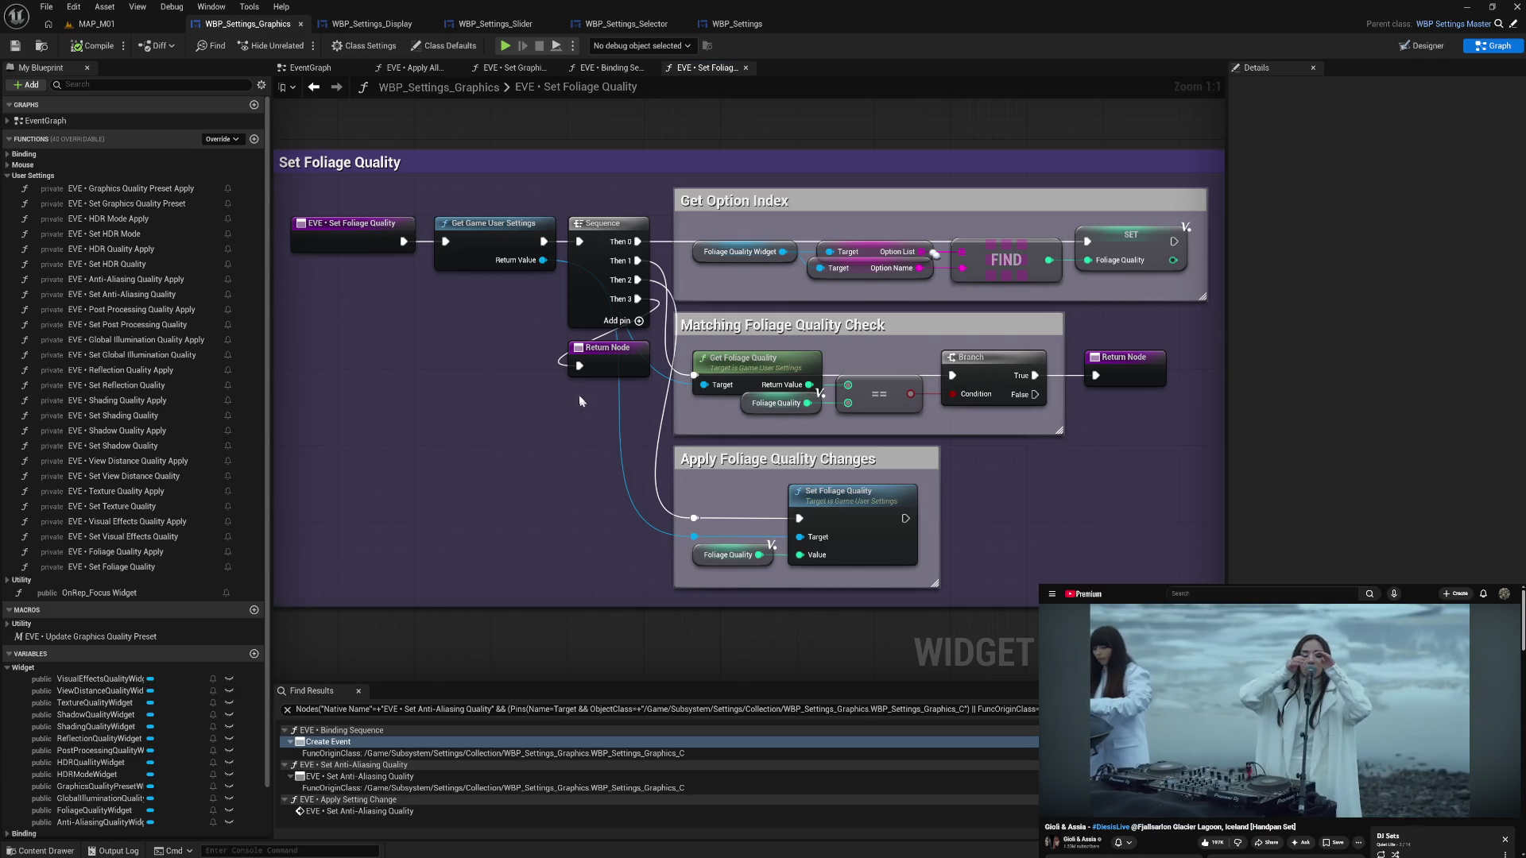
- Close the extra function graphs, save the Graphics settings widget, and switch to WBP_Settings_Display
left_click(745, 68)
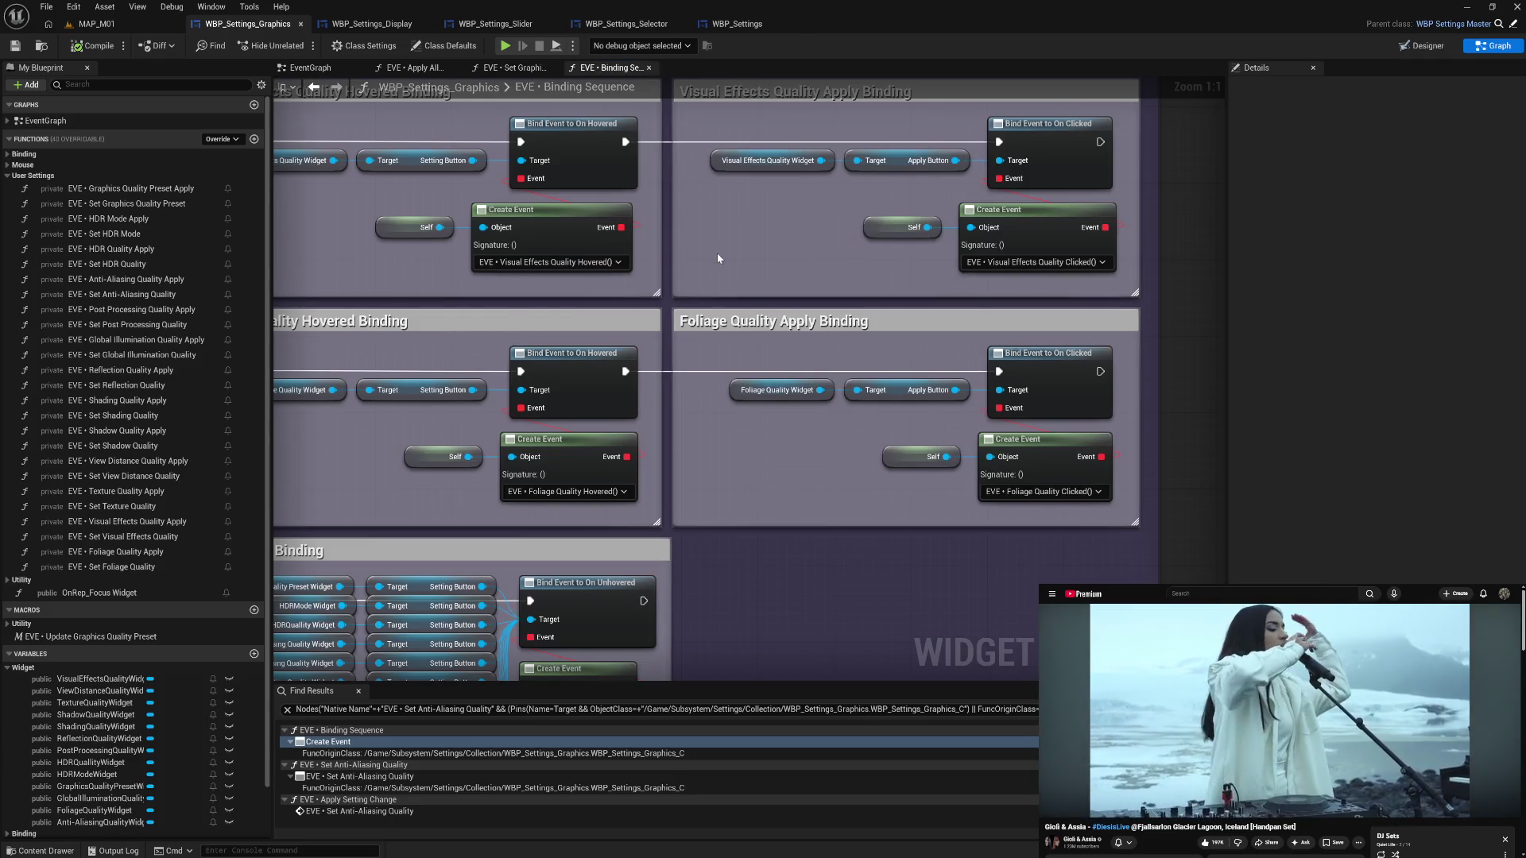
left_click_drag(717, 253, 808, 249)
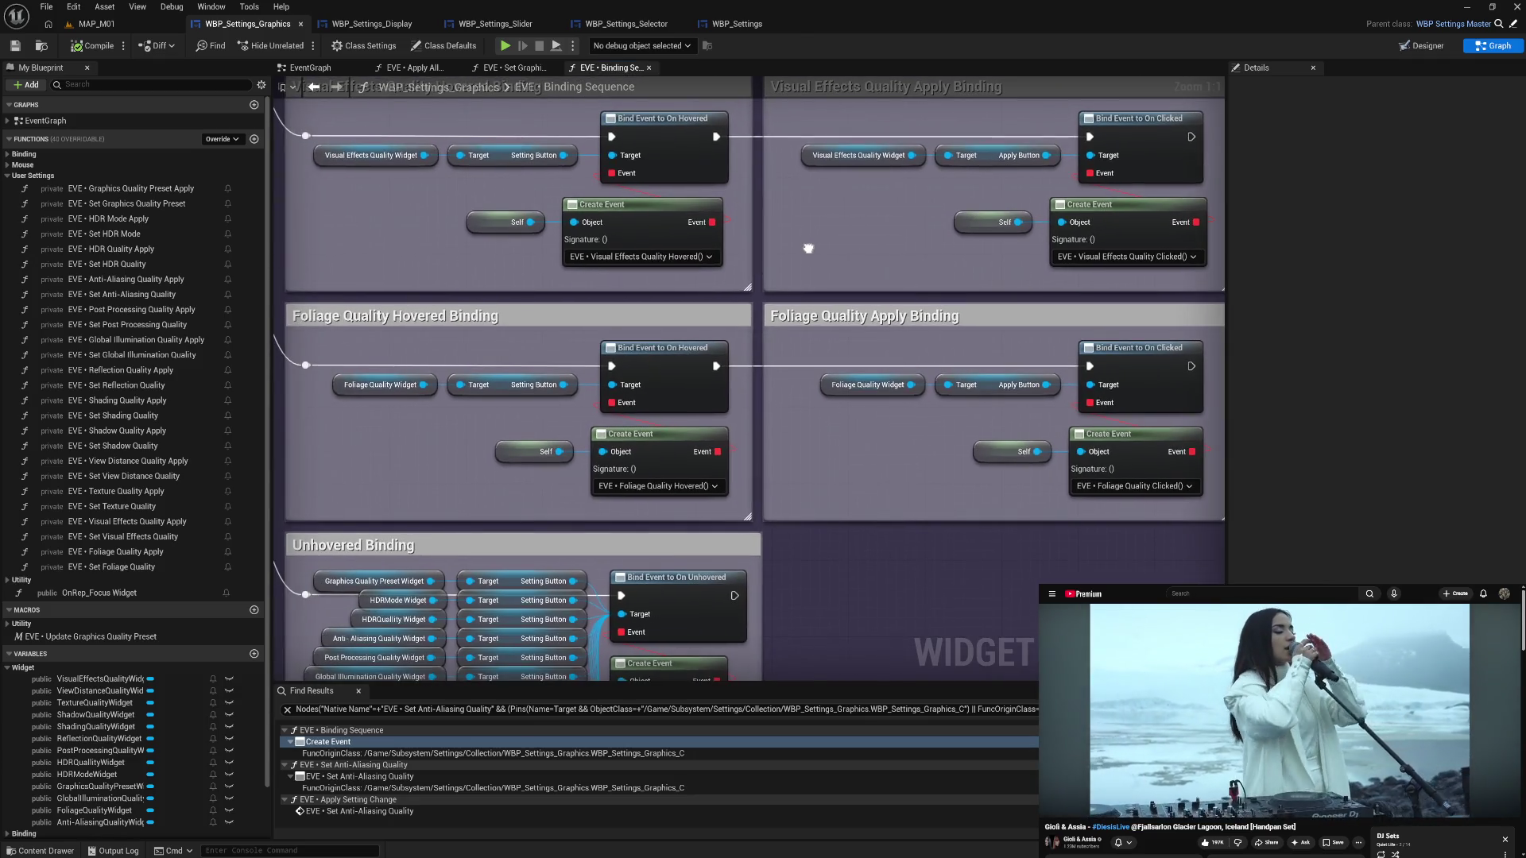
left_click(647, 68)
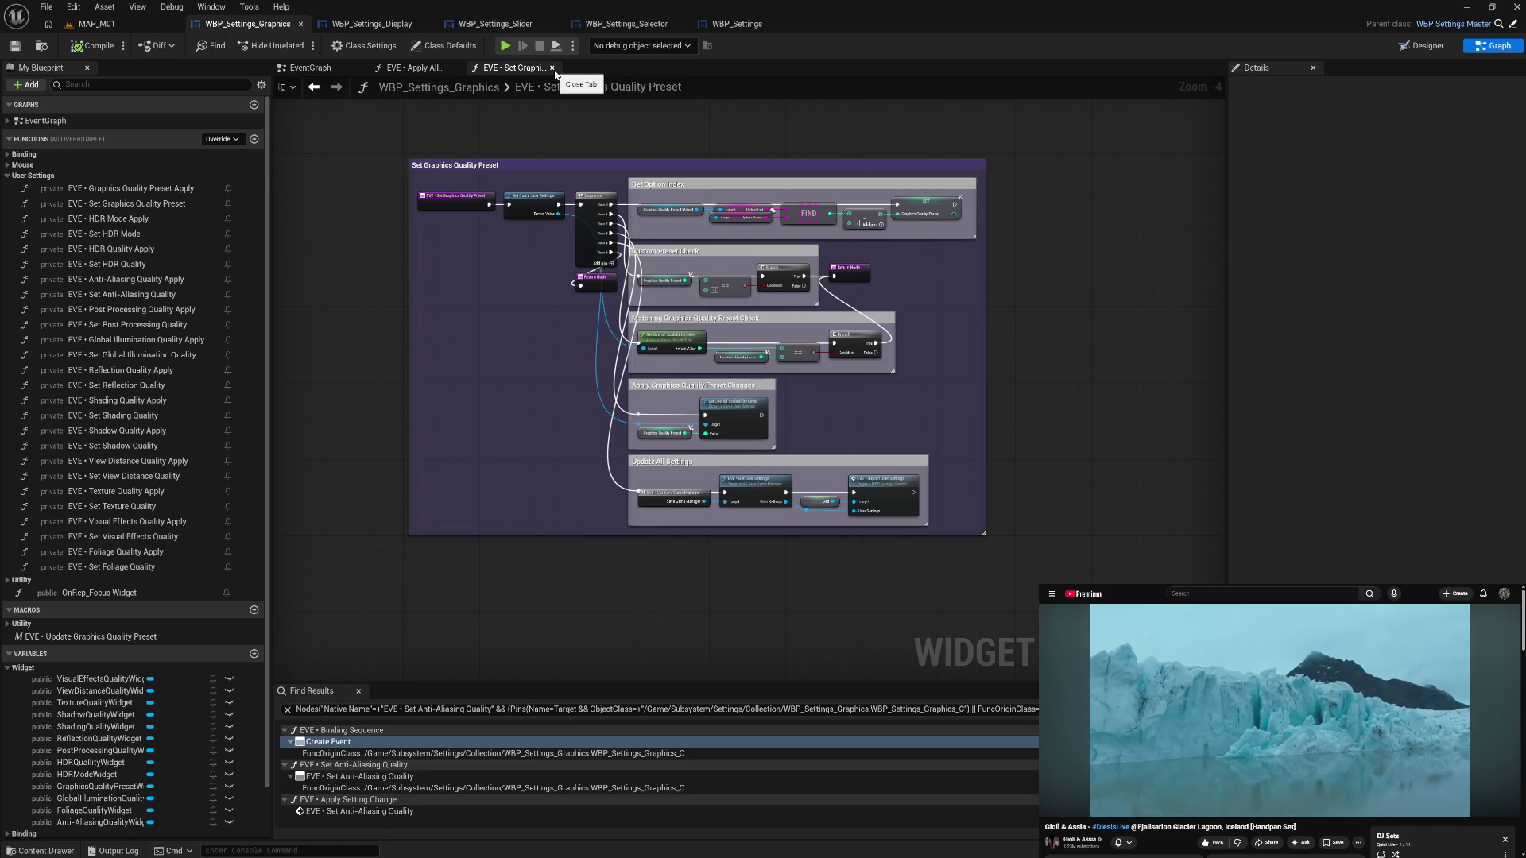
left_click_drag(808, 494, 890, 531)
left_click(822, 469)
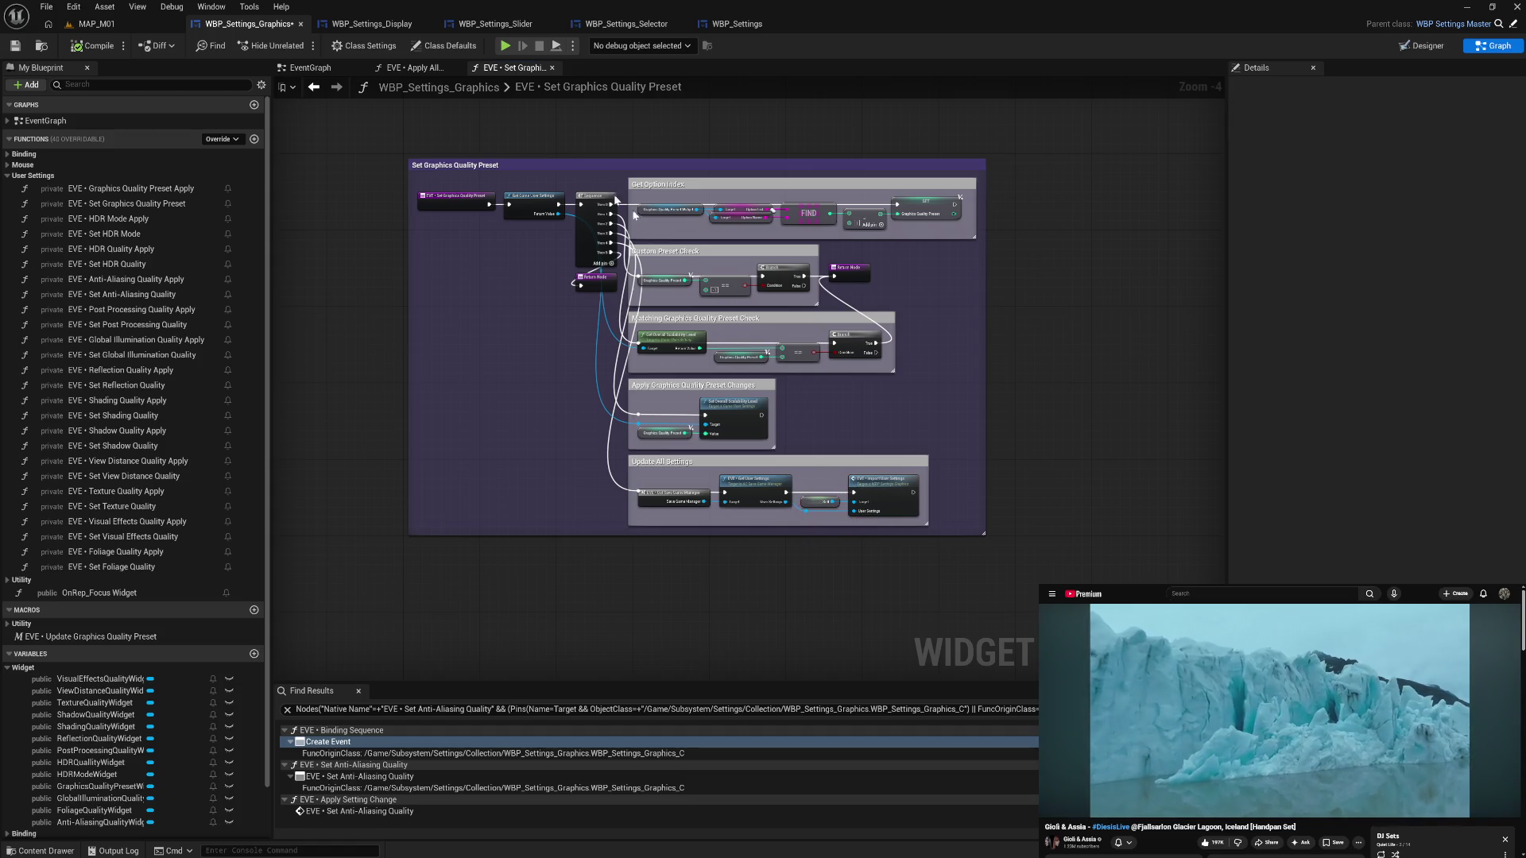
left_click(15, 45)
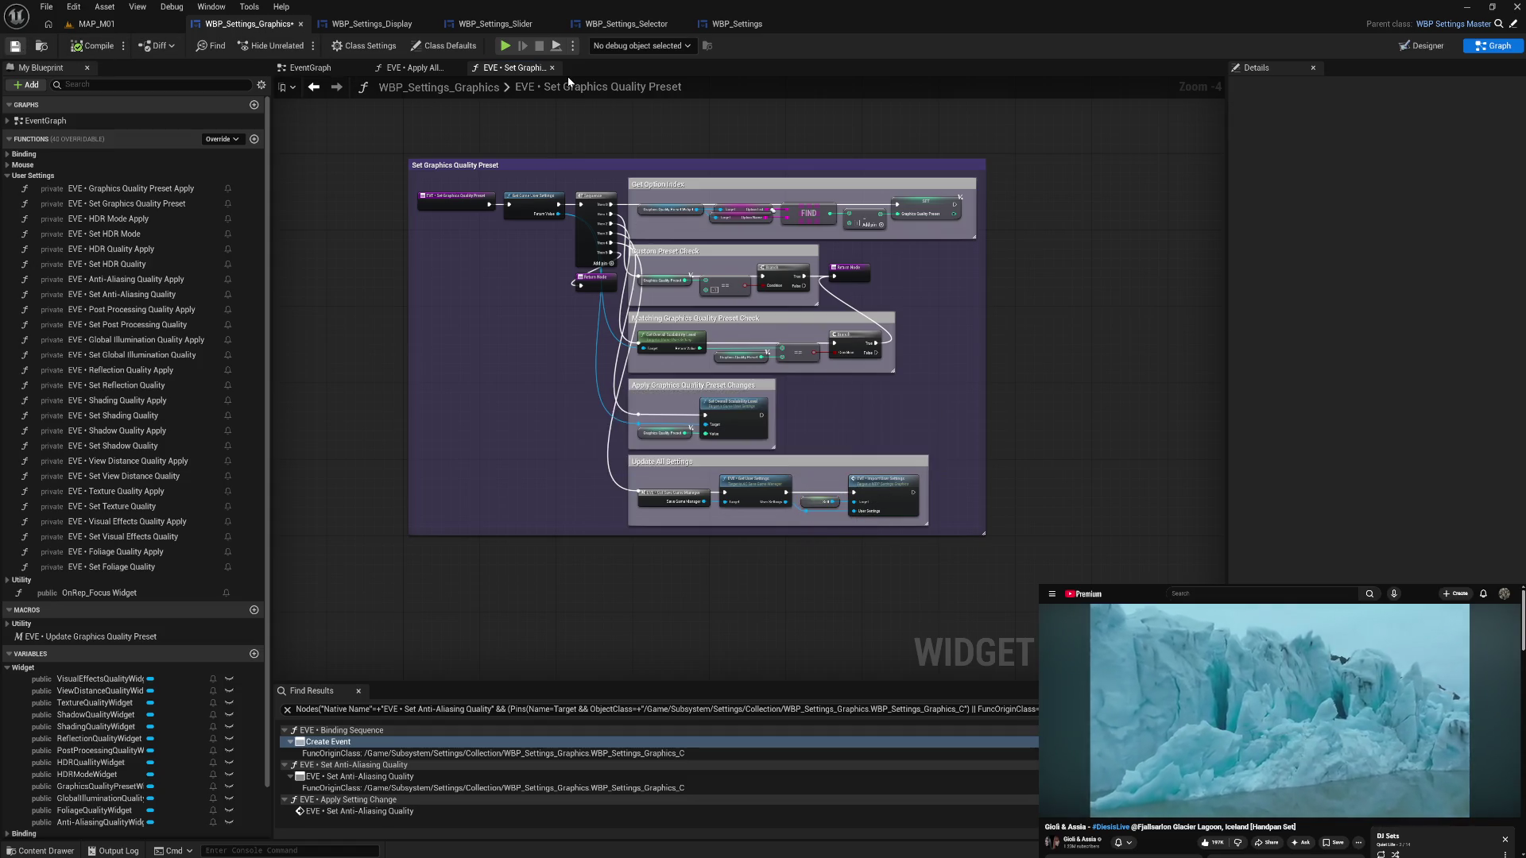
left_click(552, 67)
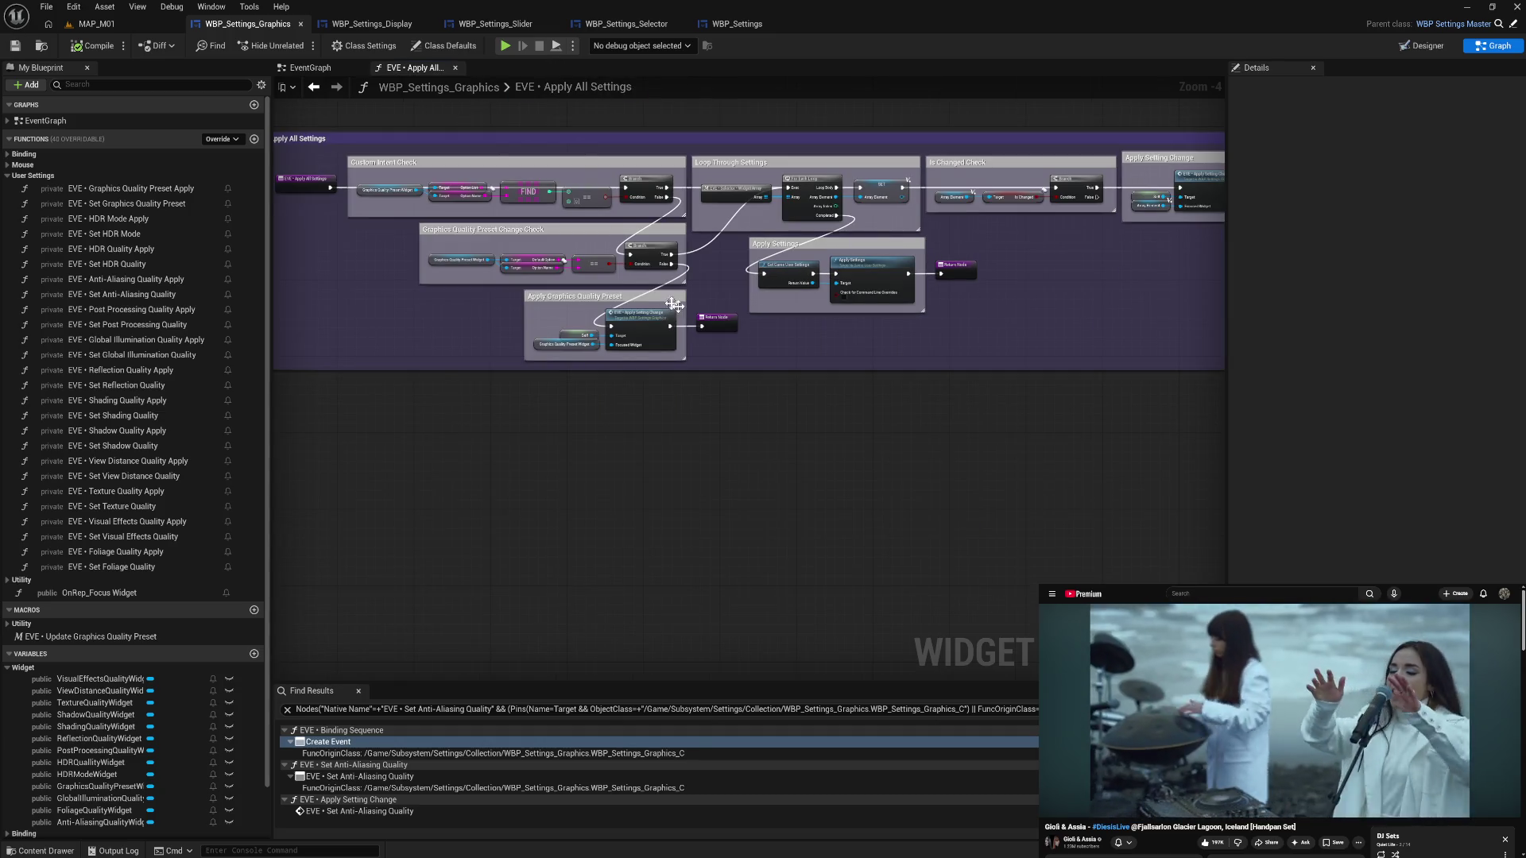
mouse_move(869, 357)
left_mouse_down()
mouse_move(637, 357)
mouse_move(990, 361)
mouse_move(896, 378)
mouse_move(913, 385)
mouse_move(804, 381)
mouse_move(861, 375)
left_mouse_up()
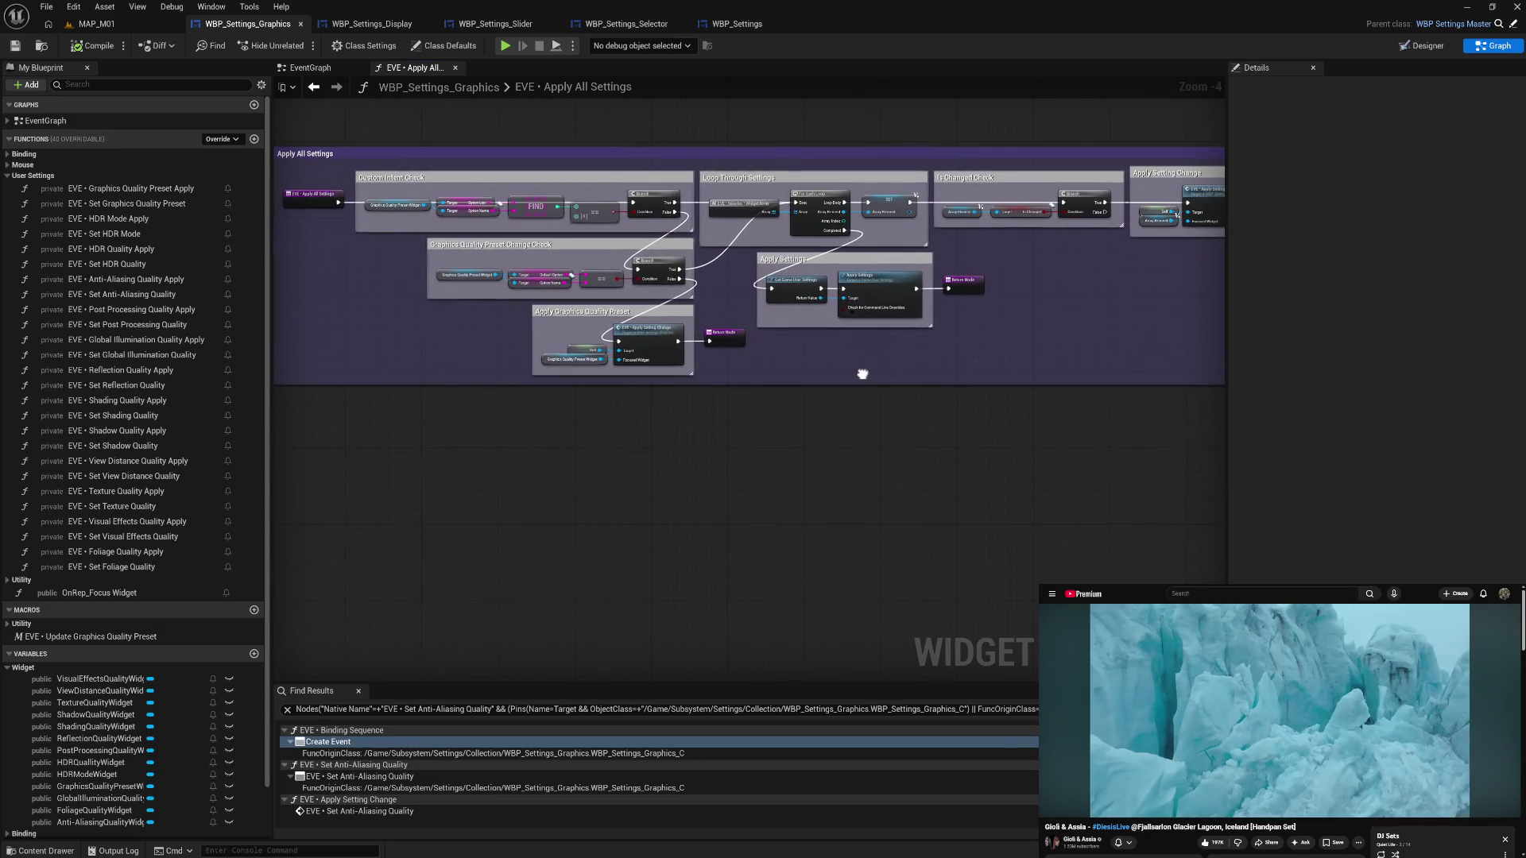
left_click(372, 23)
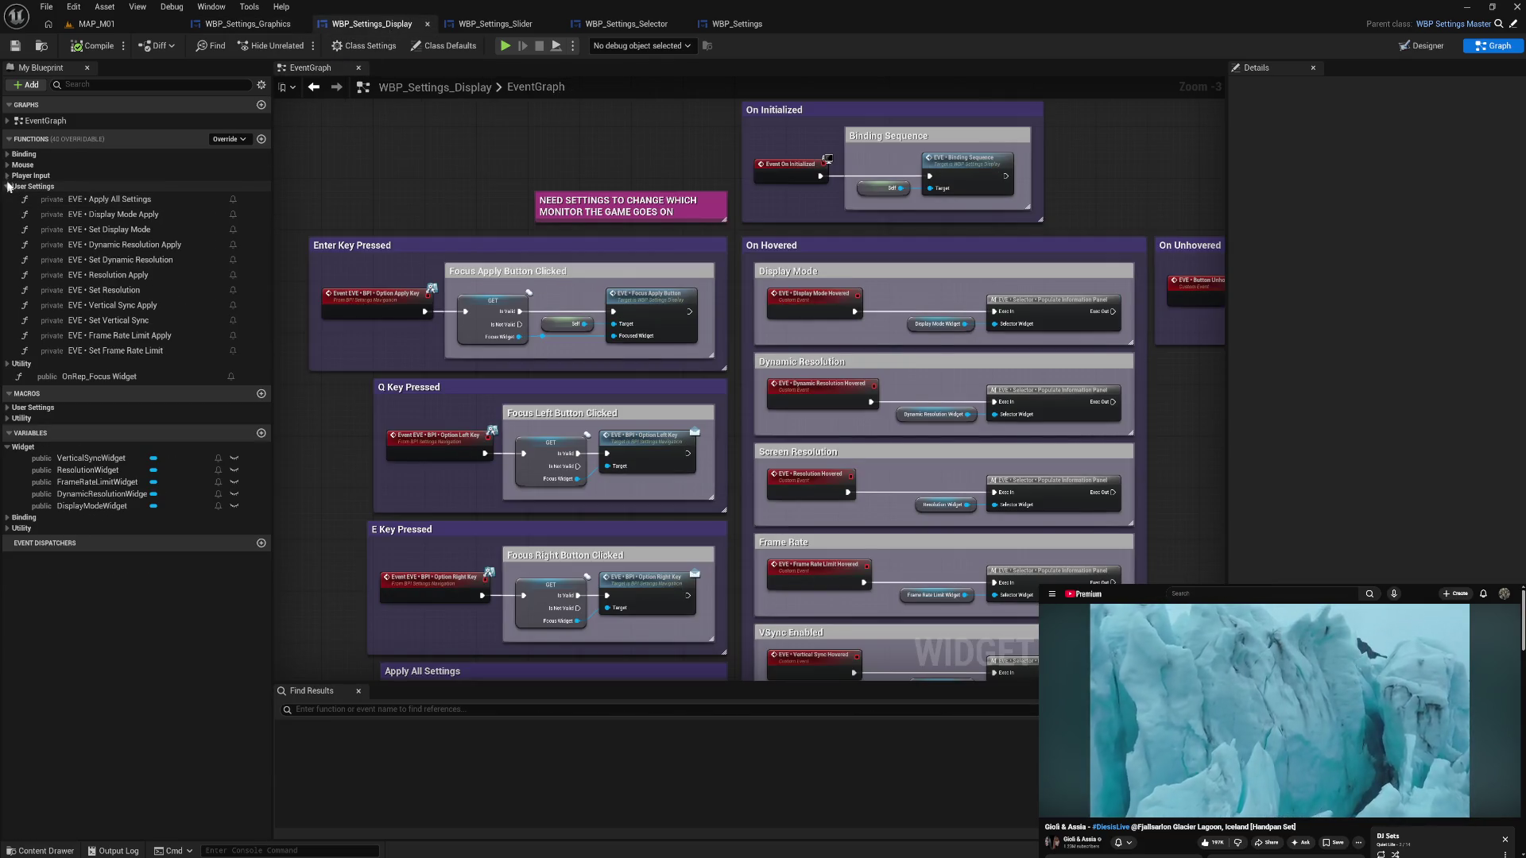
- Compare the Display widget's function categories against the Graphics widget's Utility functions
left_click(8, 177)
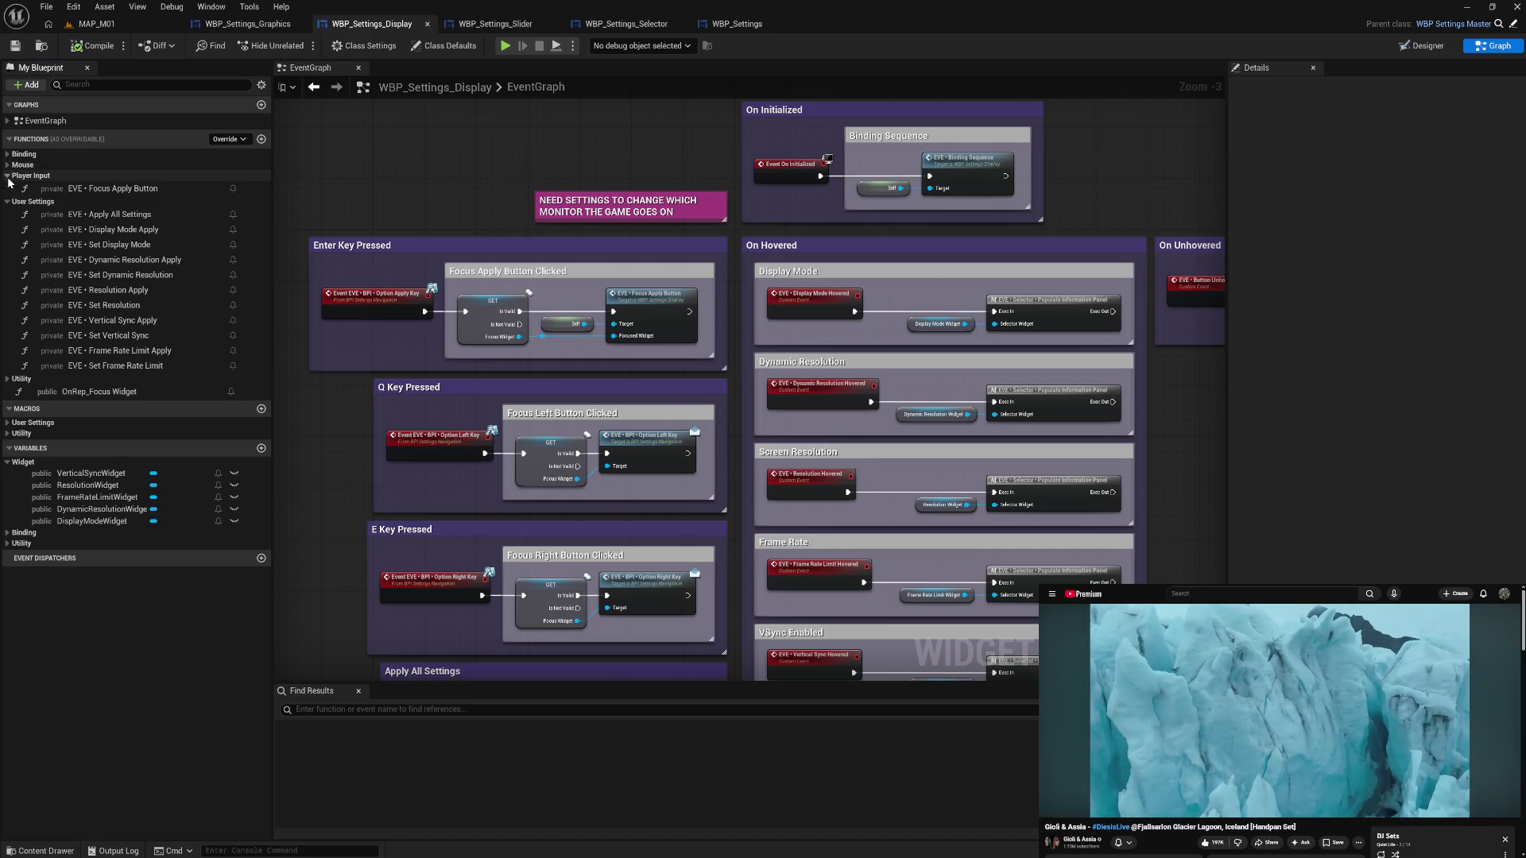
left_click(119, 189)
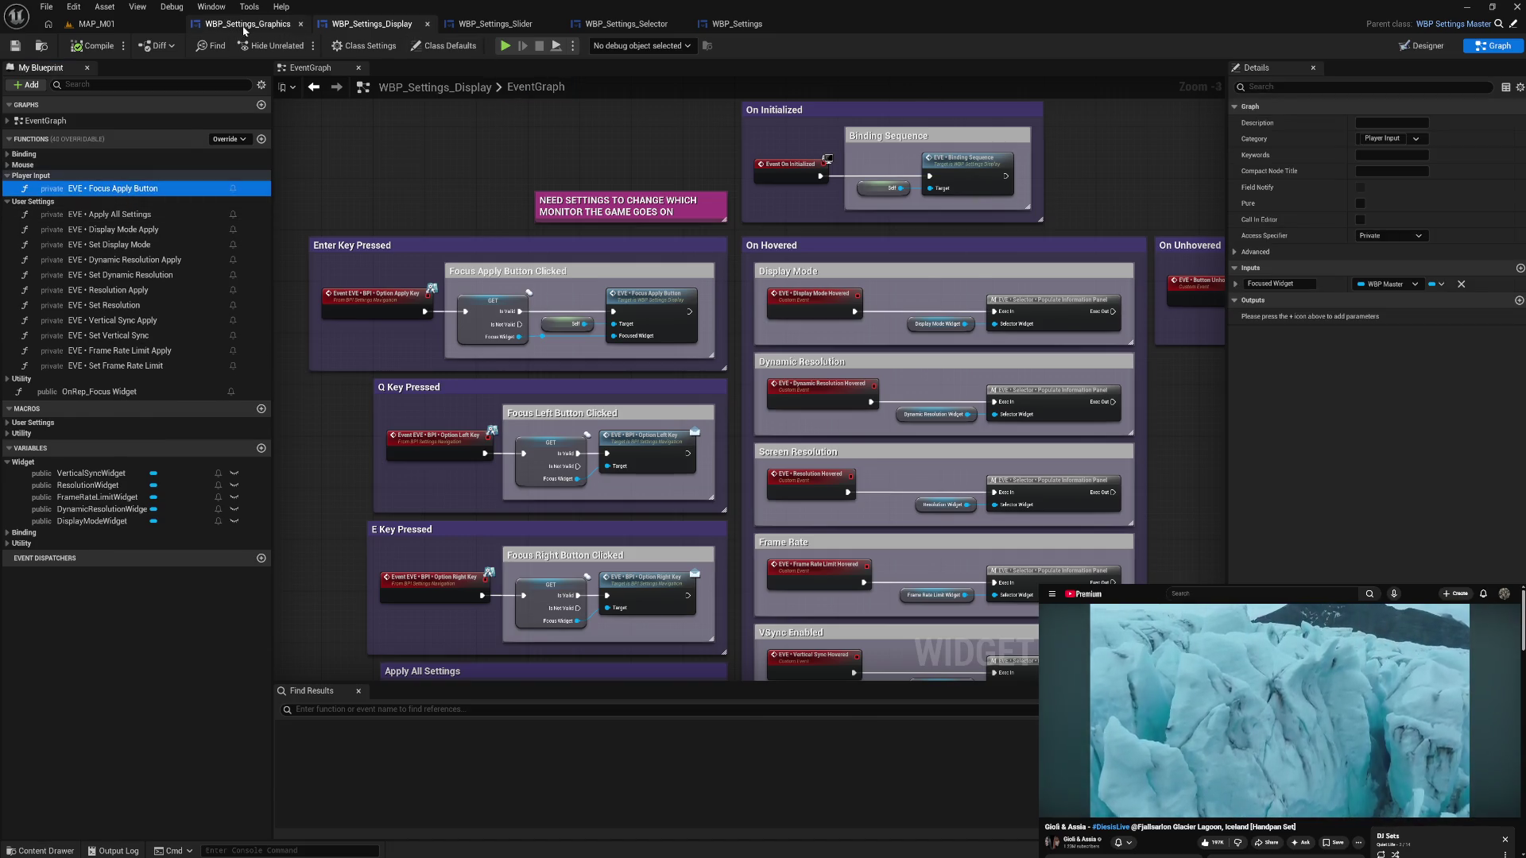
left_click(248, 26)
scroll(54, 561, "down", 3)
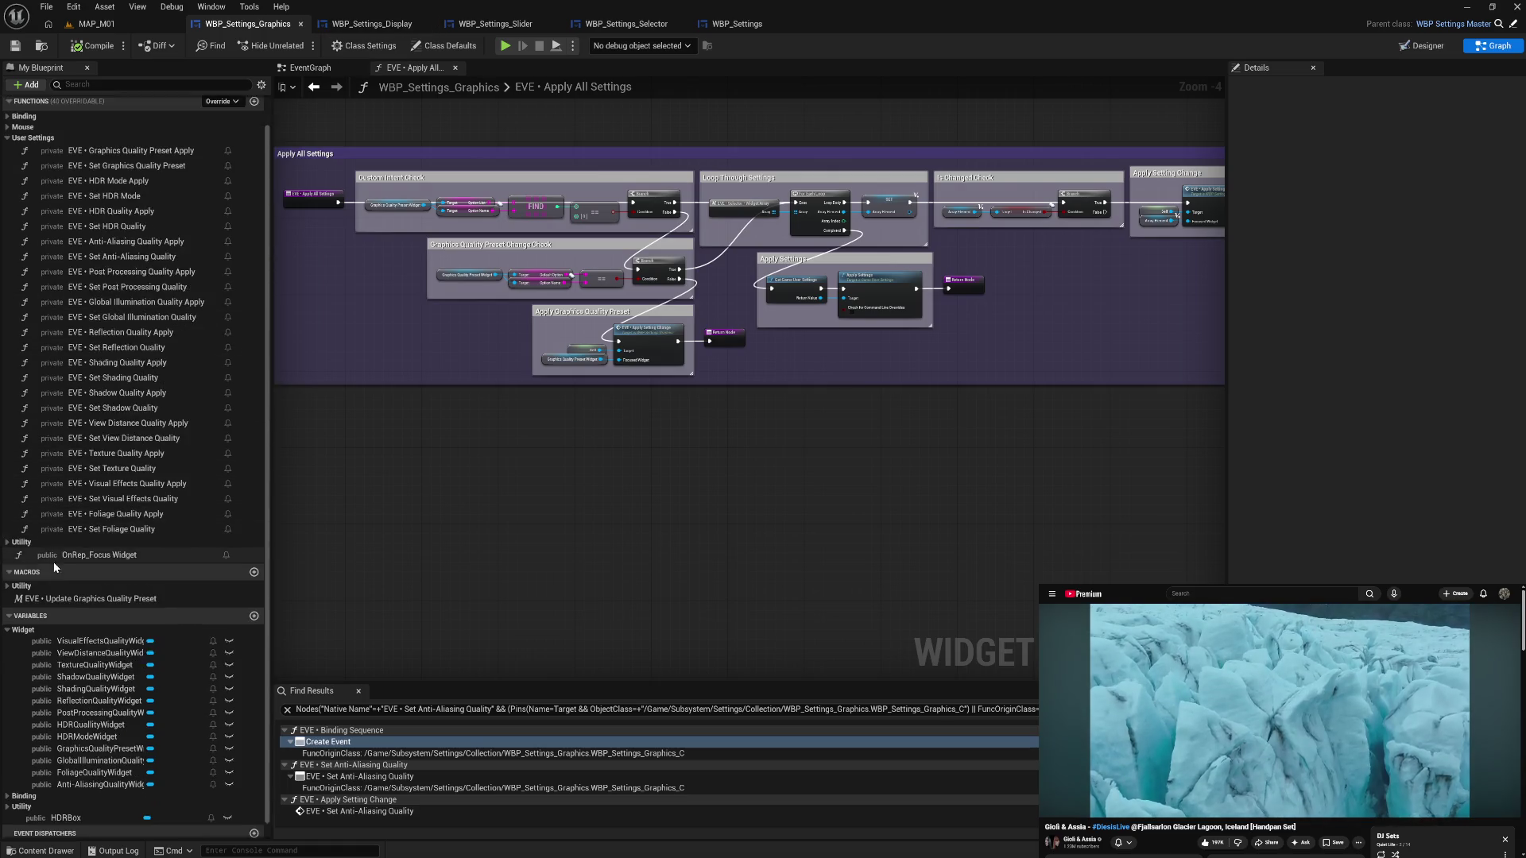
left_click(5, 118)
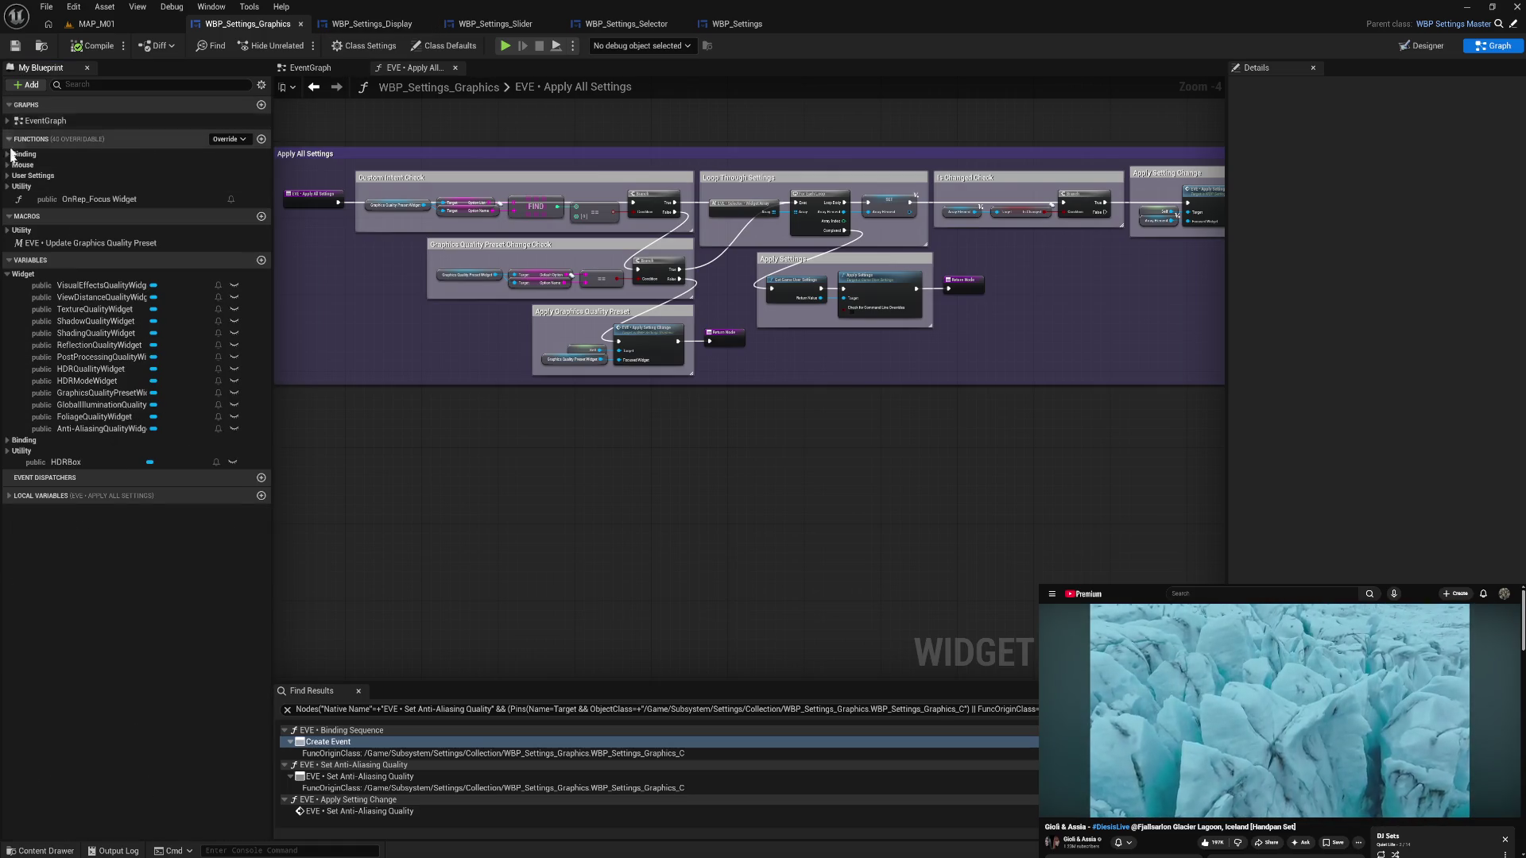
left_click(7, 186)
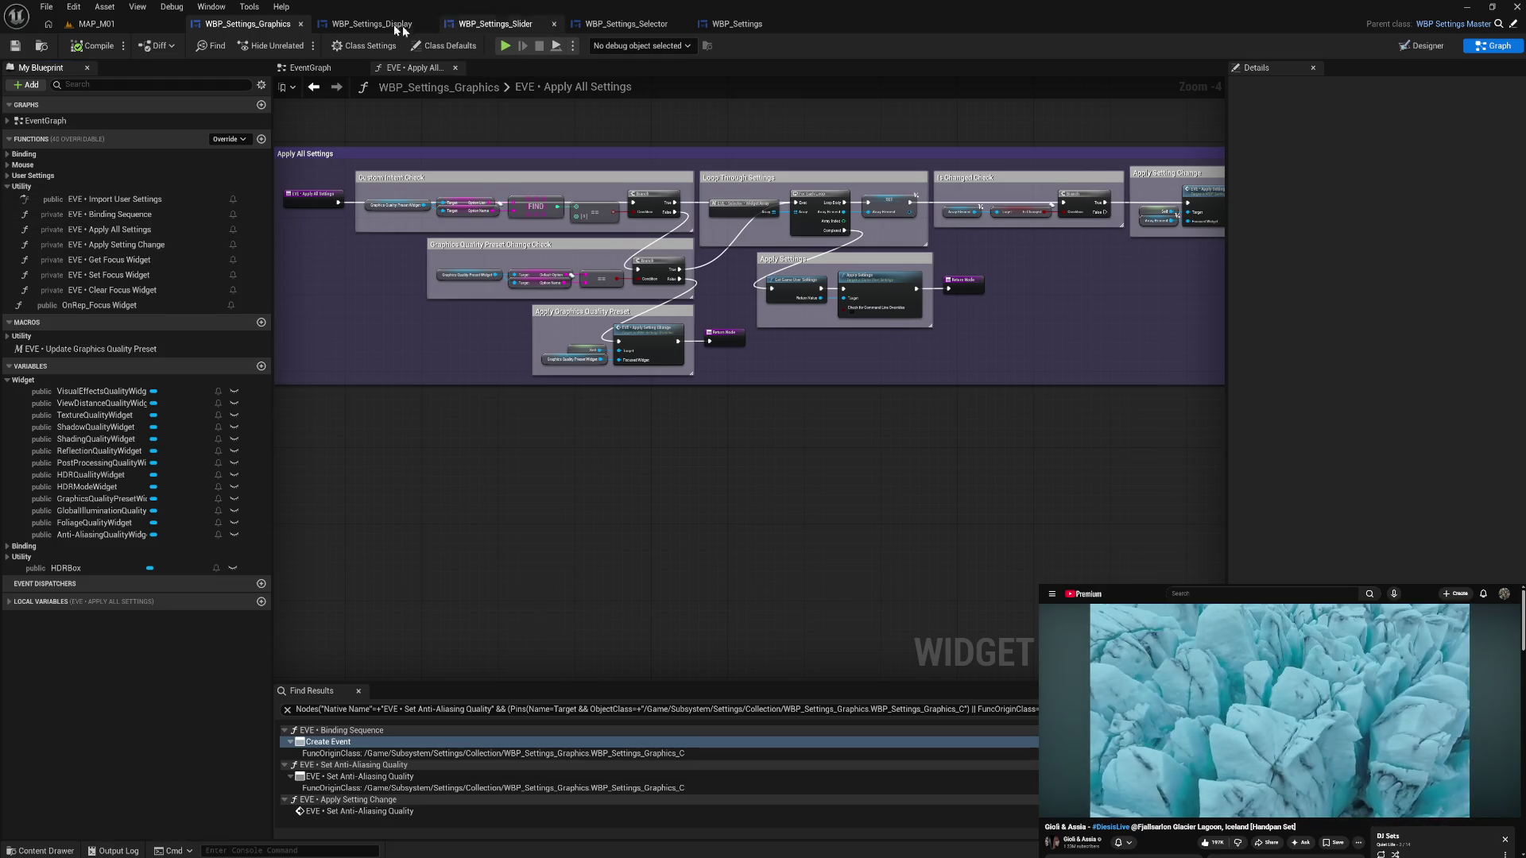
left_click(402, 24)
- Rename EVE • Focus Apply Button to EVE • Apply Settings Change
left_click(155, 188)
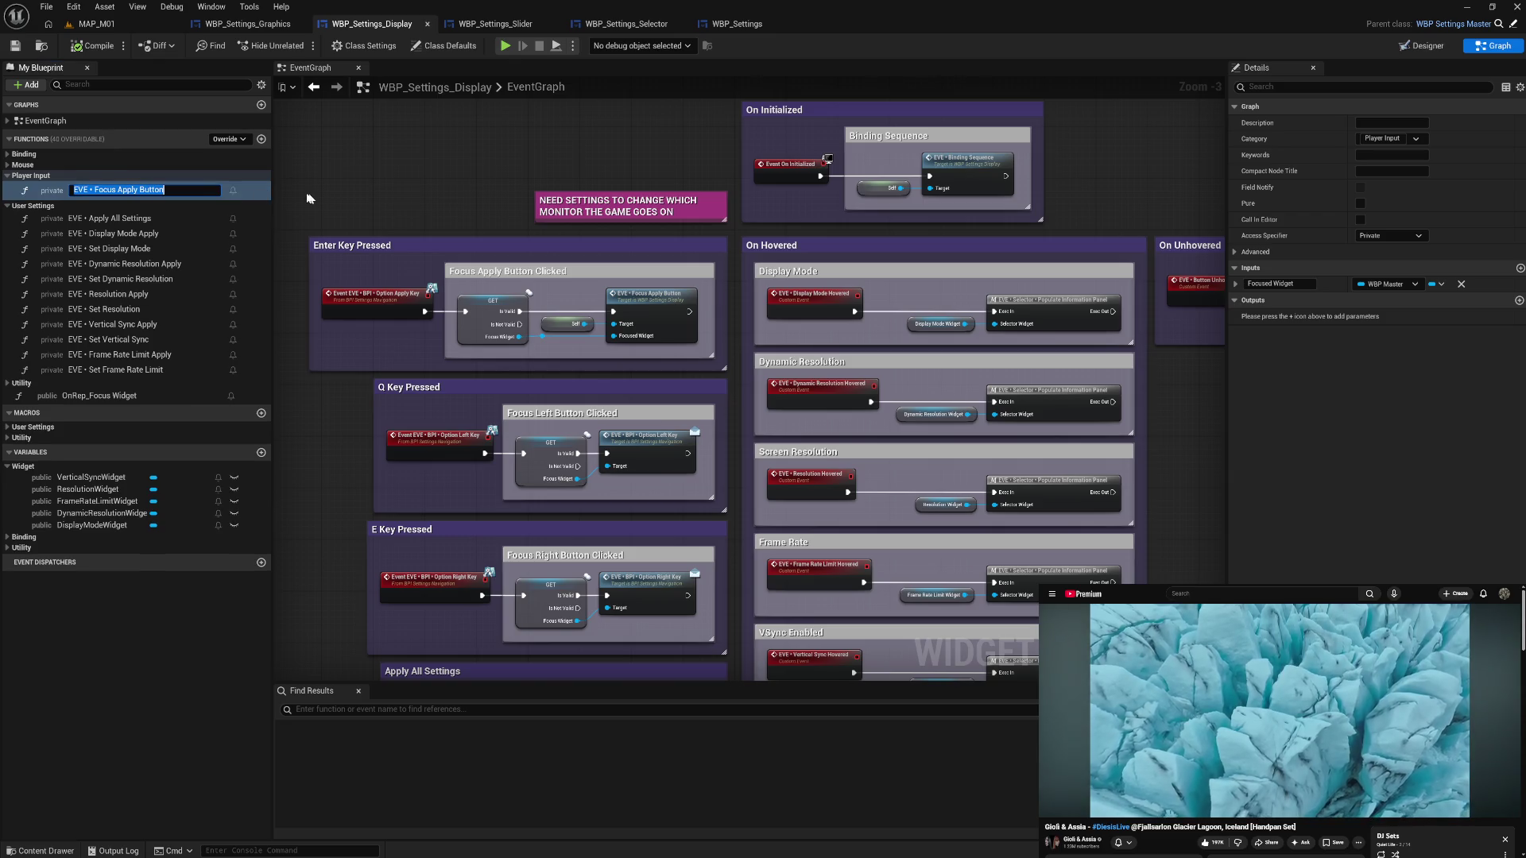
key("End")
key("shift+Left")
key("shift+Left")
key("shift+Left")
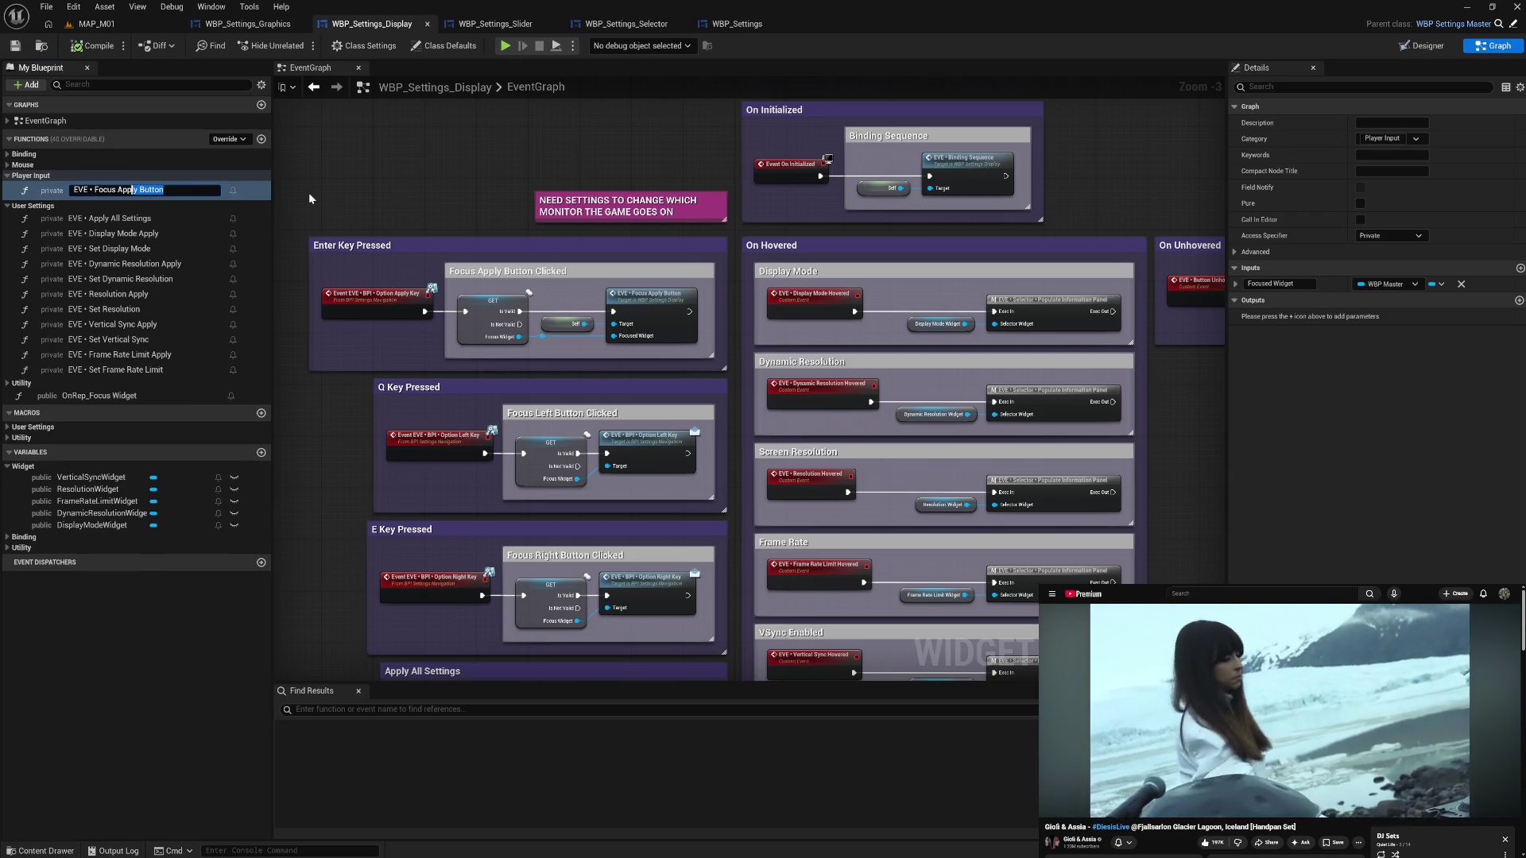
key("shift+Left")
key("shift+Left")
key("BackSpace")
type("App")
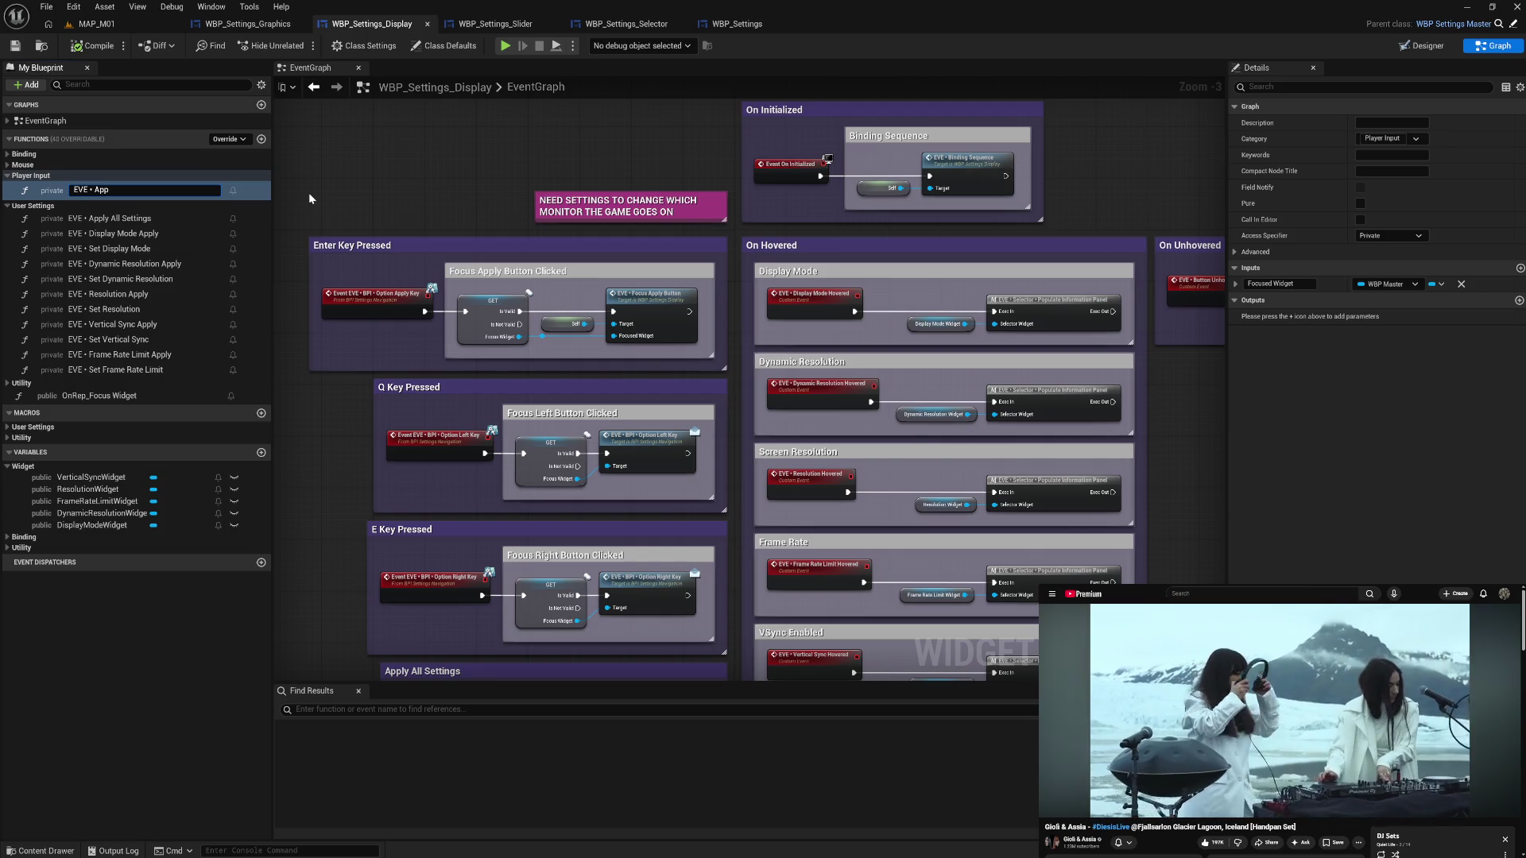
type("ly Settings ")
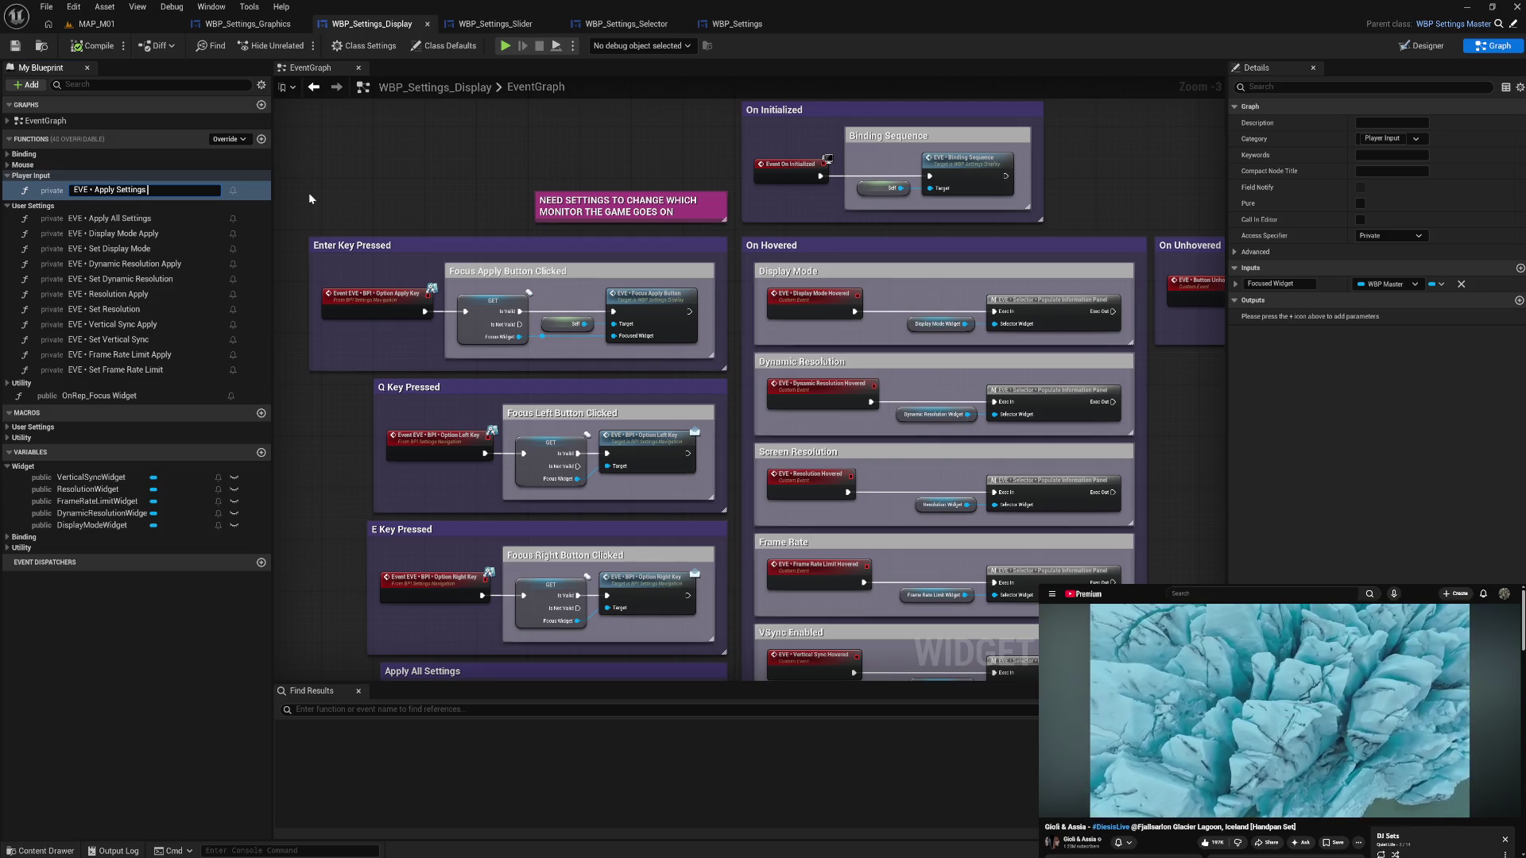
type("Change")
key("Return")
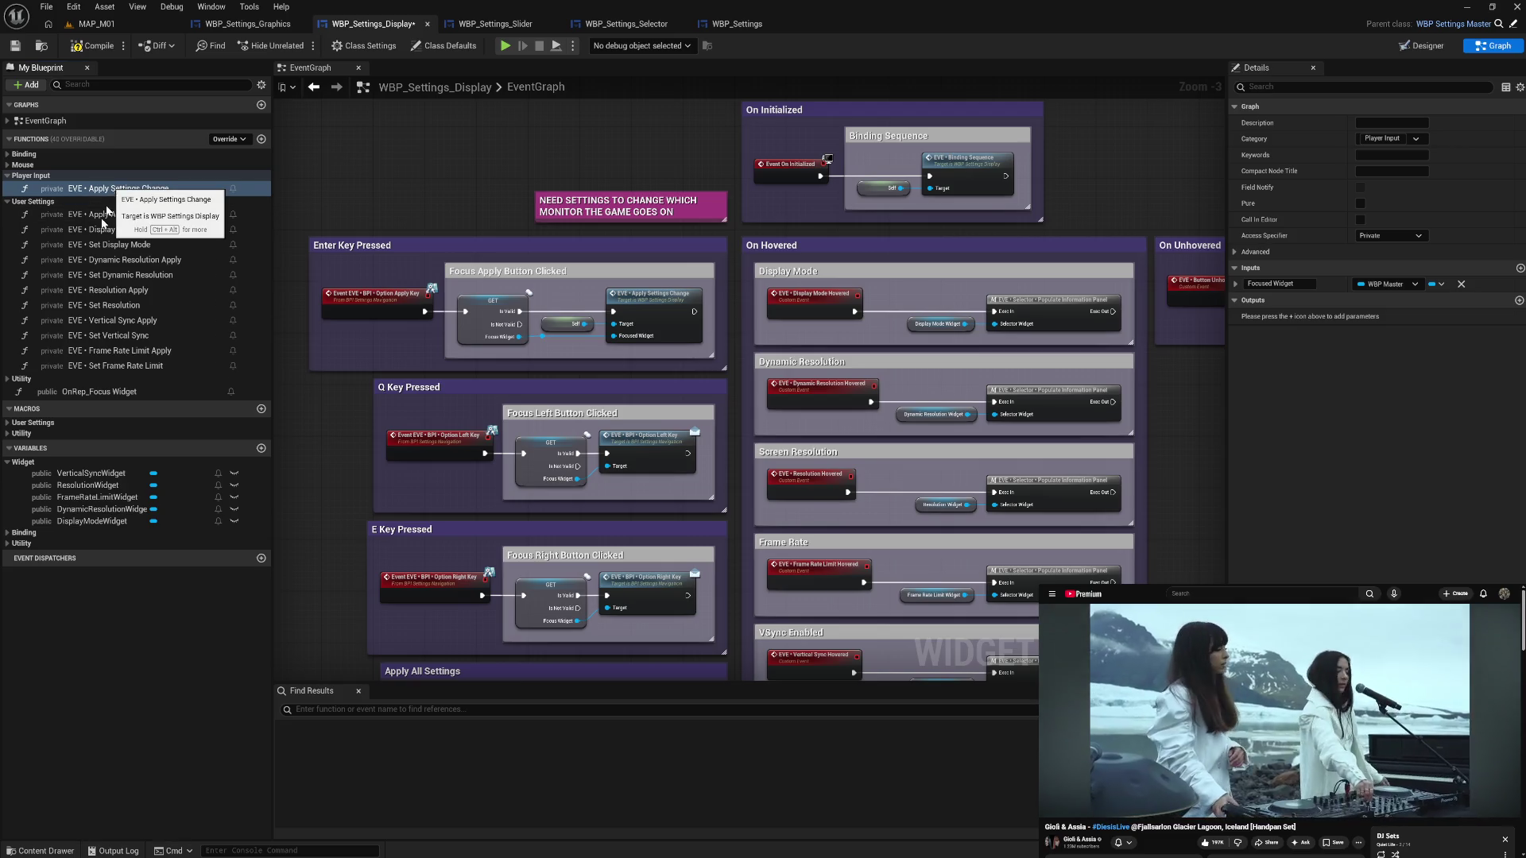
- Move Apply Settings Change and Apply All Settings into the Utility category
left_click(96, 195)
left_click_drag(91, 197, 136, 430)
left_click_drag(107, 189, 121, 393)
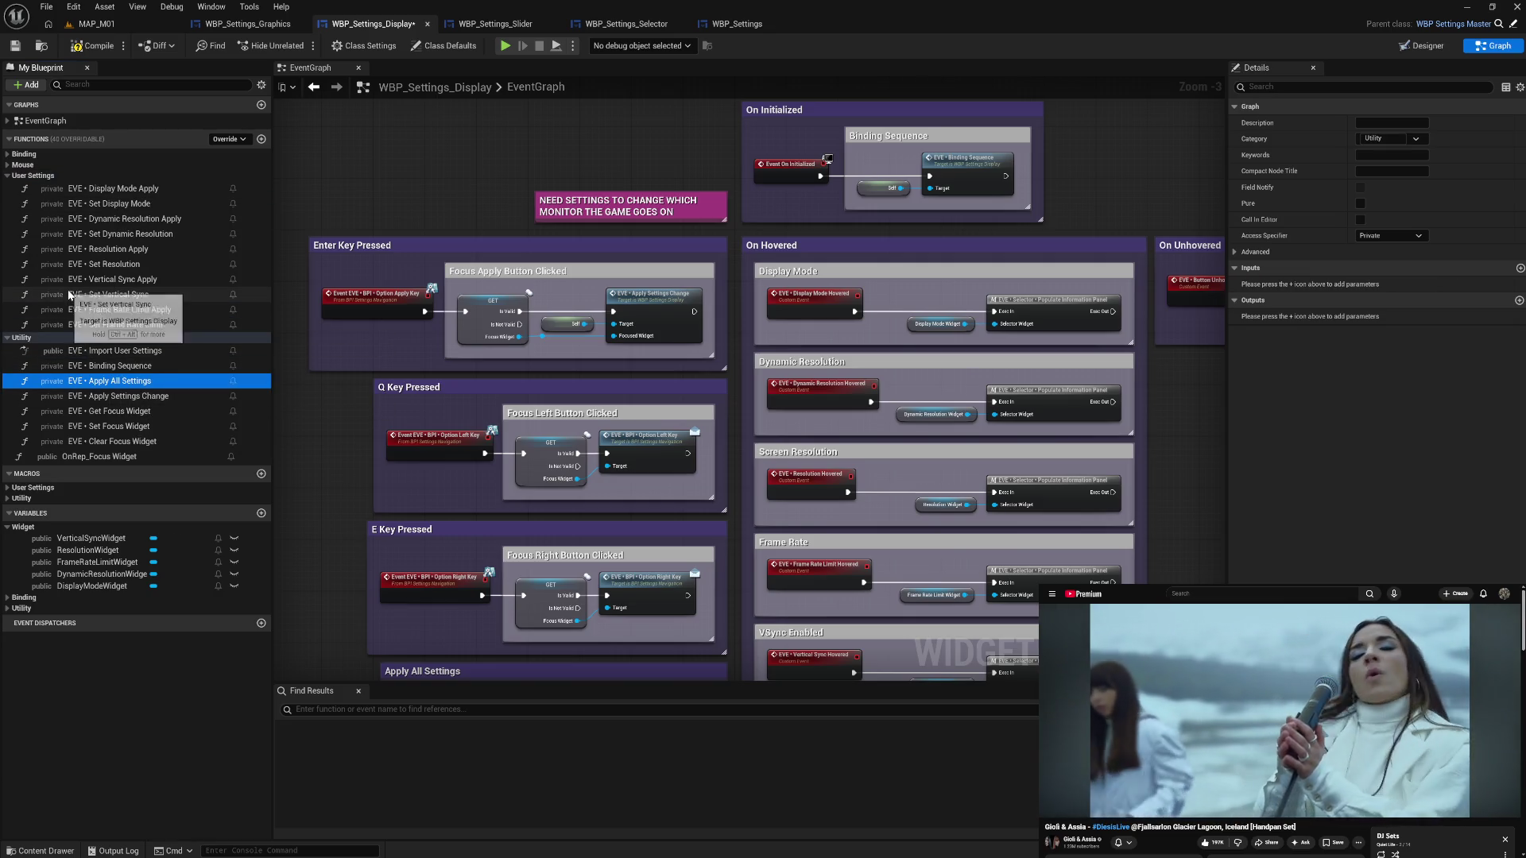
left_click(8, 176)
left_click(8, 185)
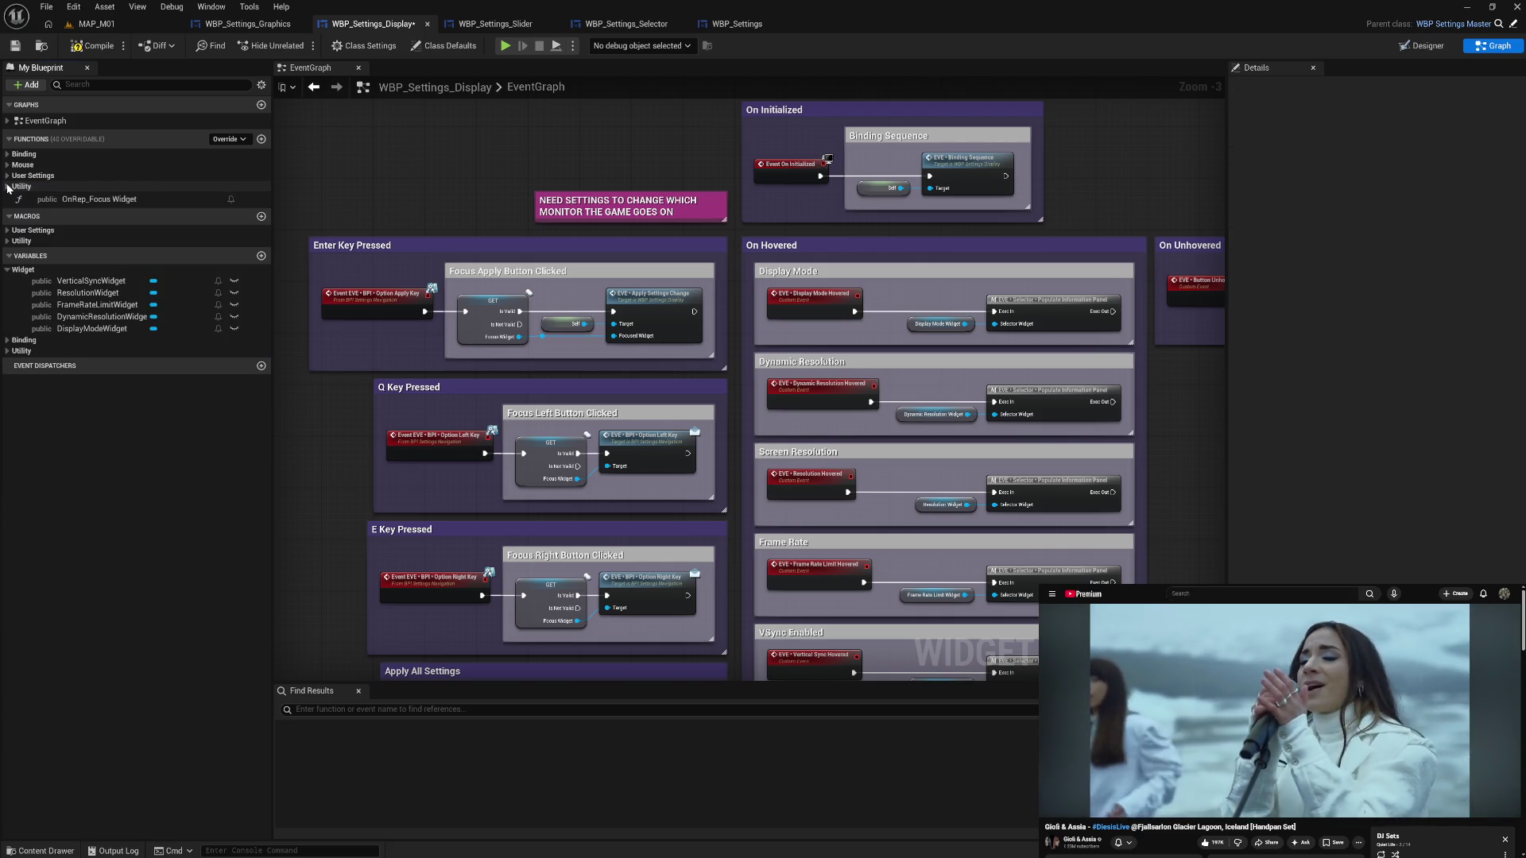
- Compile the Display widget and review the Apply Settings Change graph
left_click(93, 47)
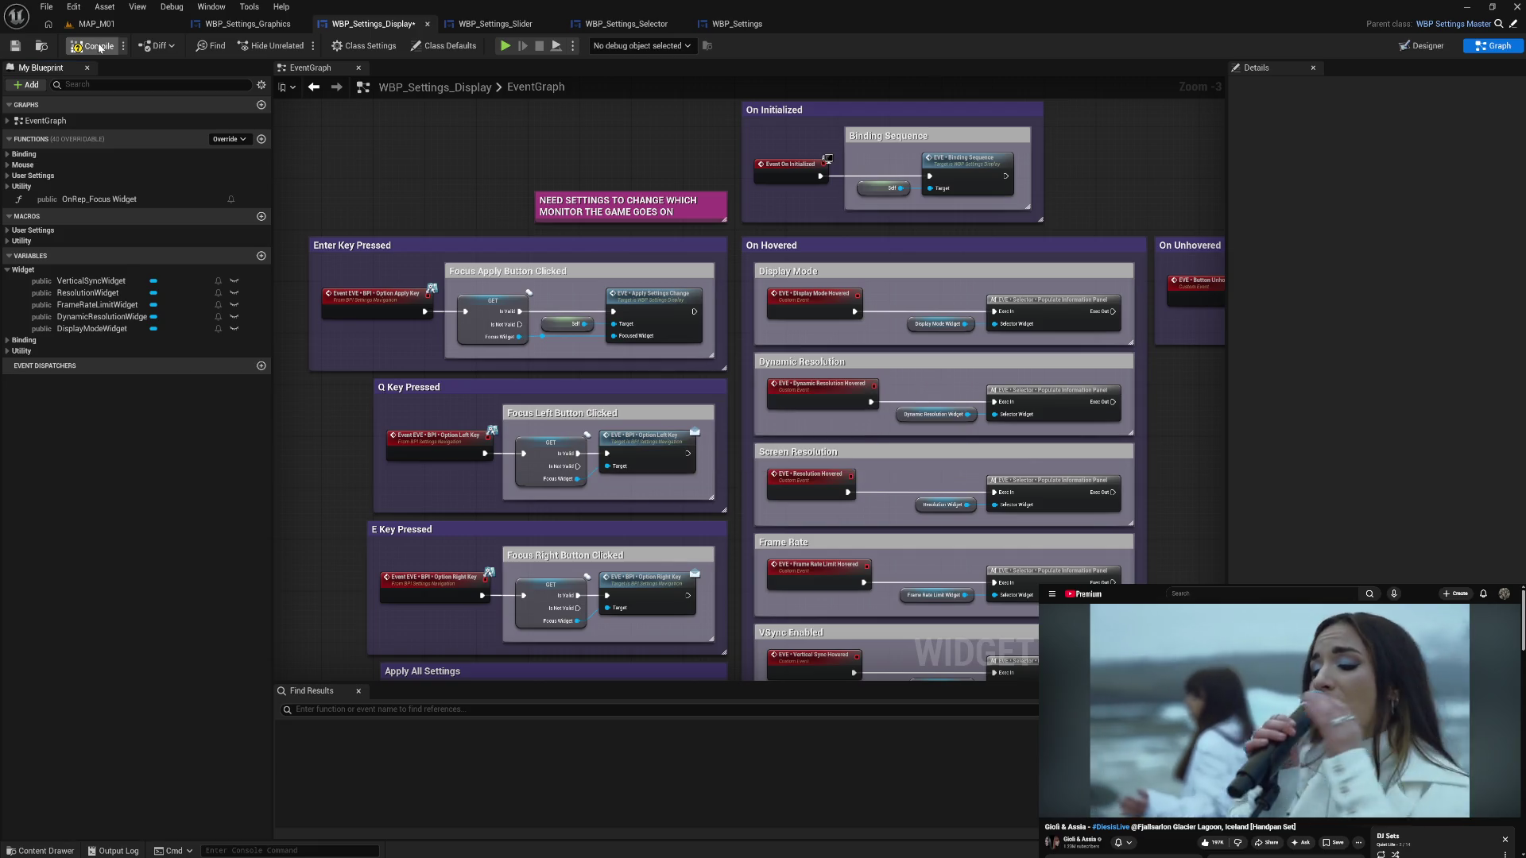
left_click(21, 186)
double_click(132, 245)
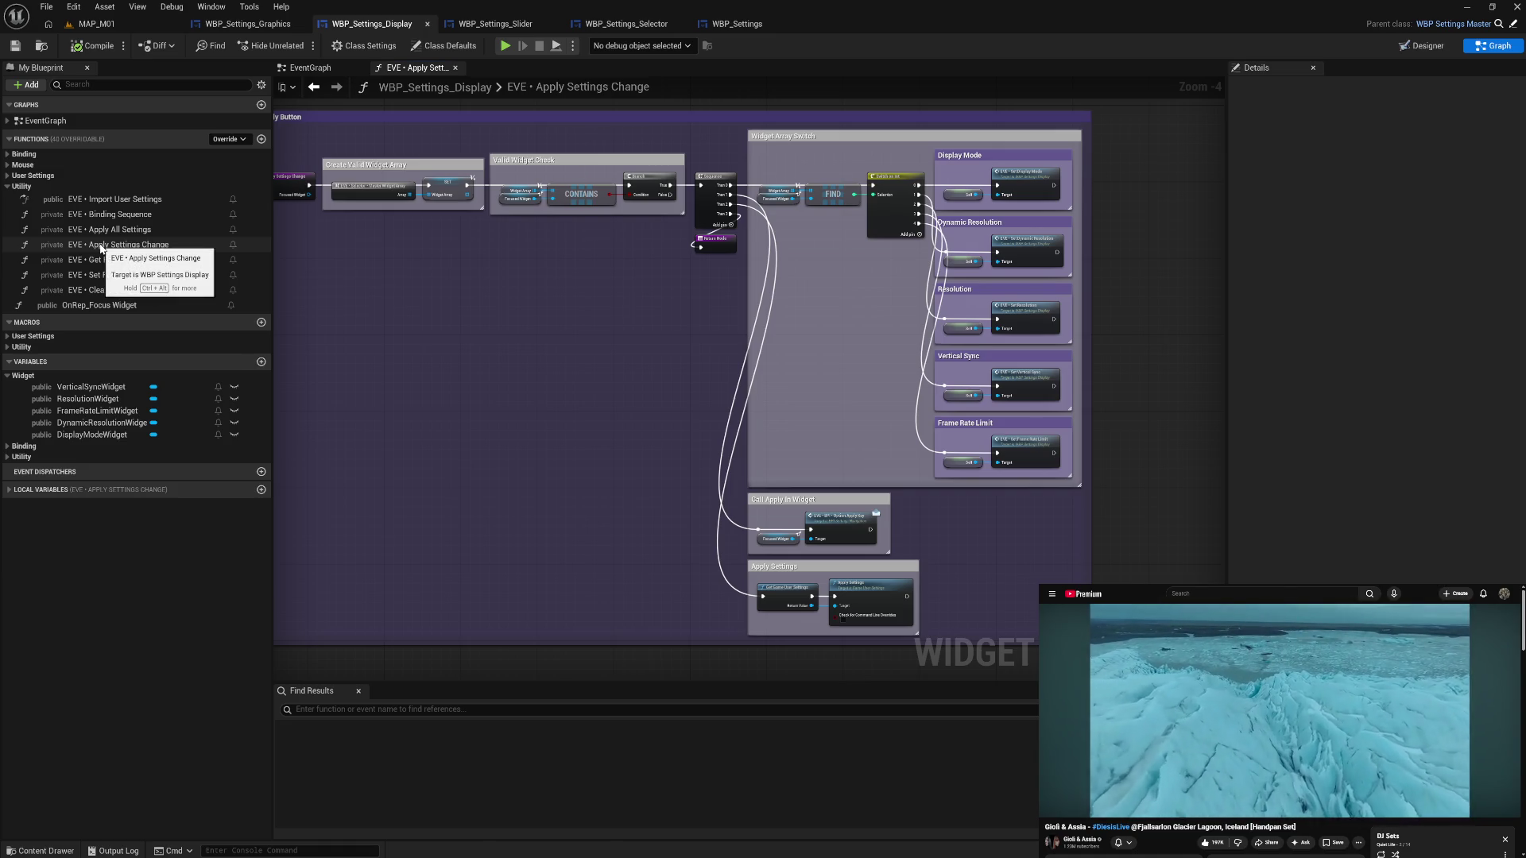
left_click(455, 68)
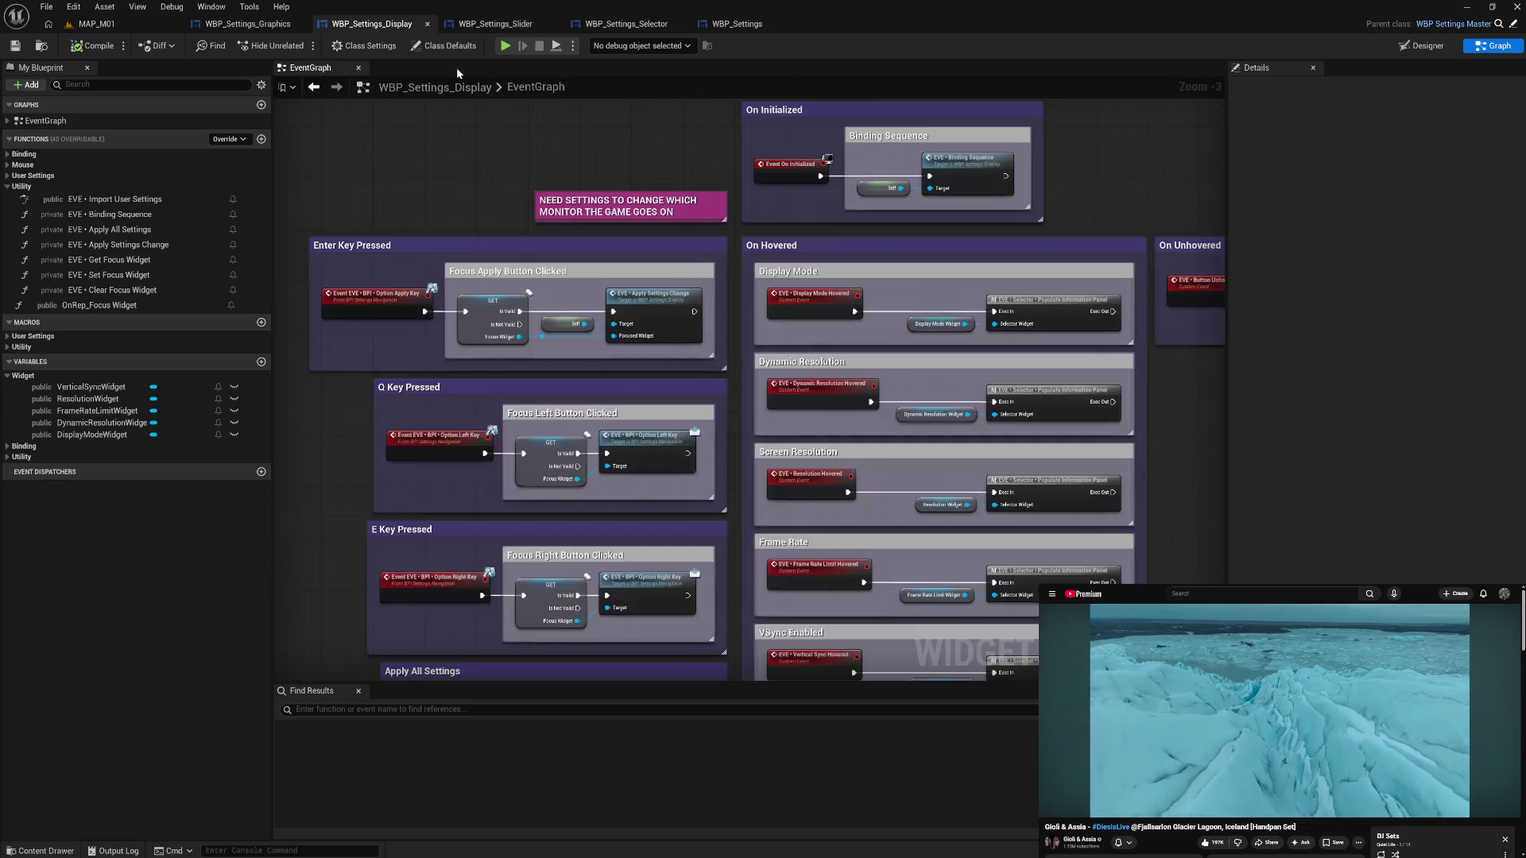
- Inspect the Apply All Settings graph's Call Apply In Selector group, then switch to the Graphics widget
double_click(179, 232)
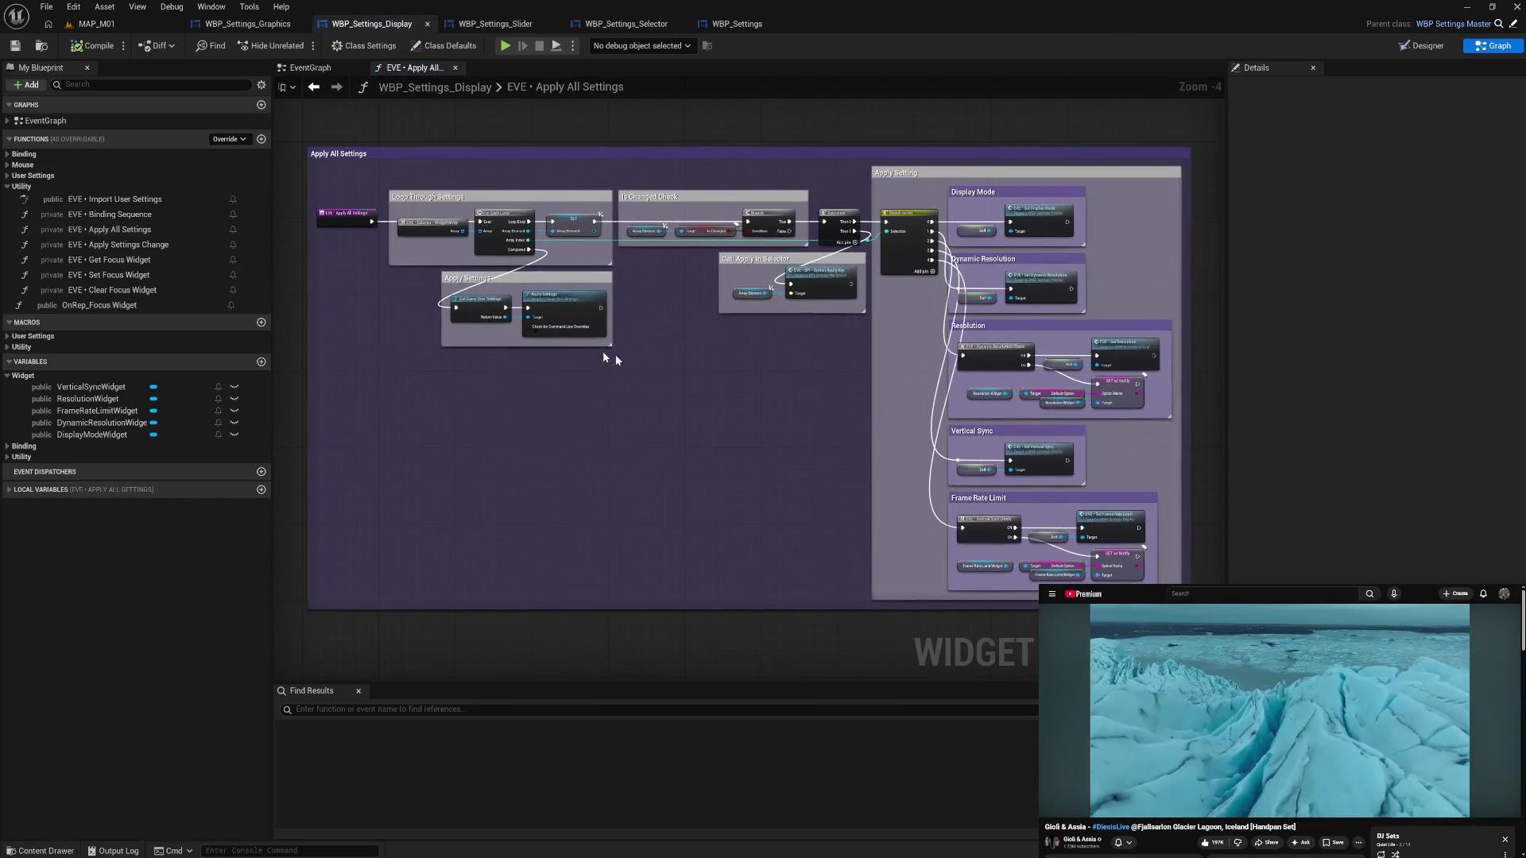
left_click_drag(753, 381, 632, 388)
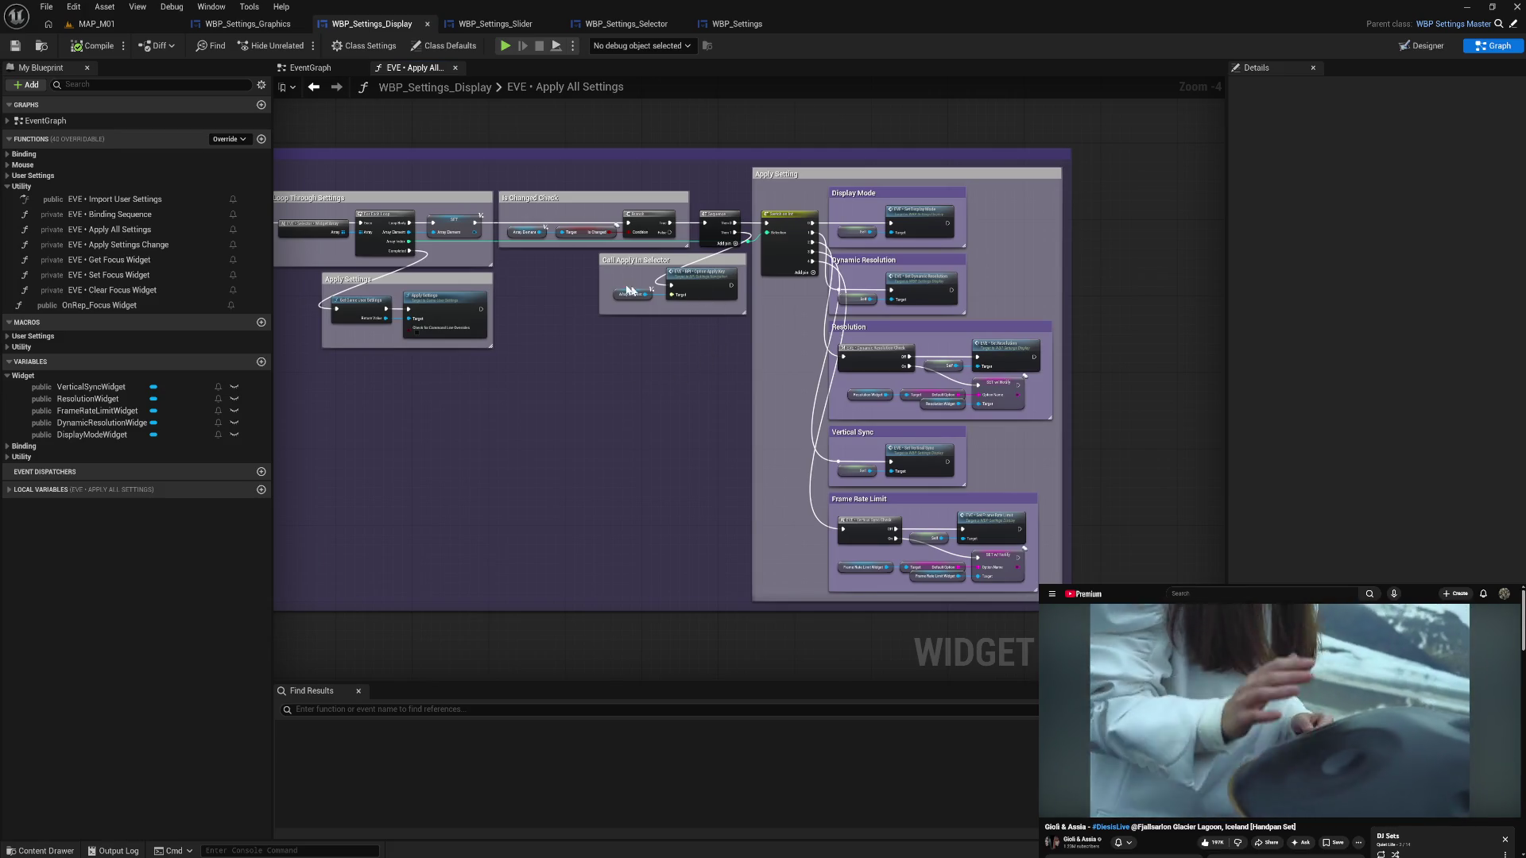
mouse_move(594, 260)
left_mouse_down()
mouse_move(755, 317)
mouse_move(743, 321)
left_mouse_up()
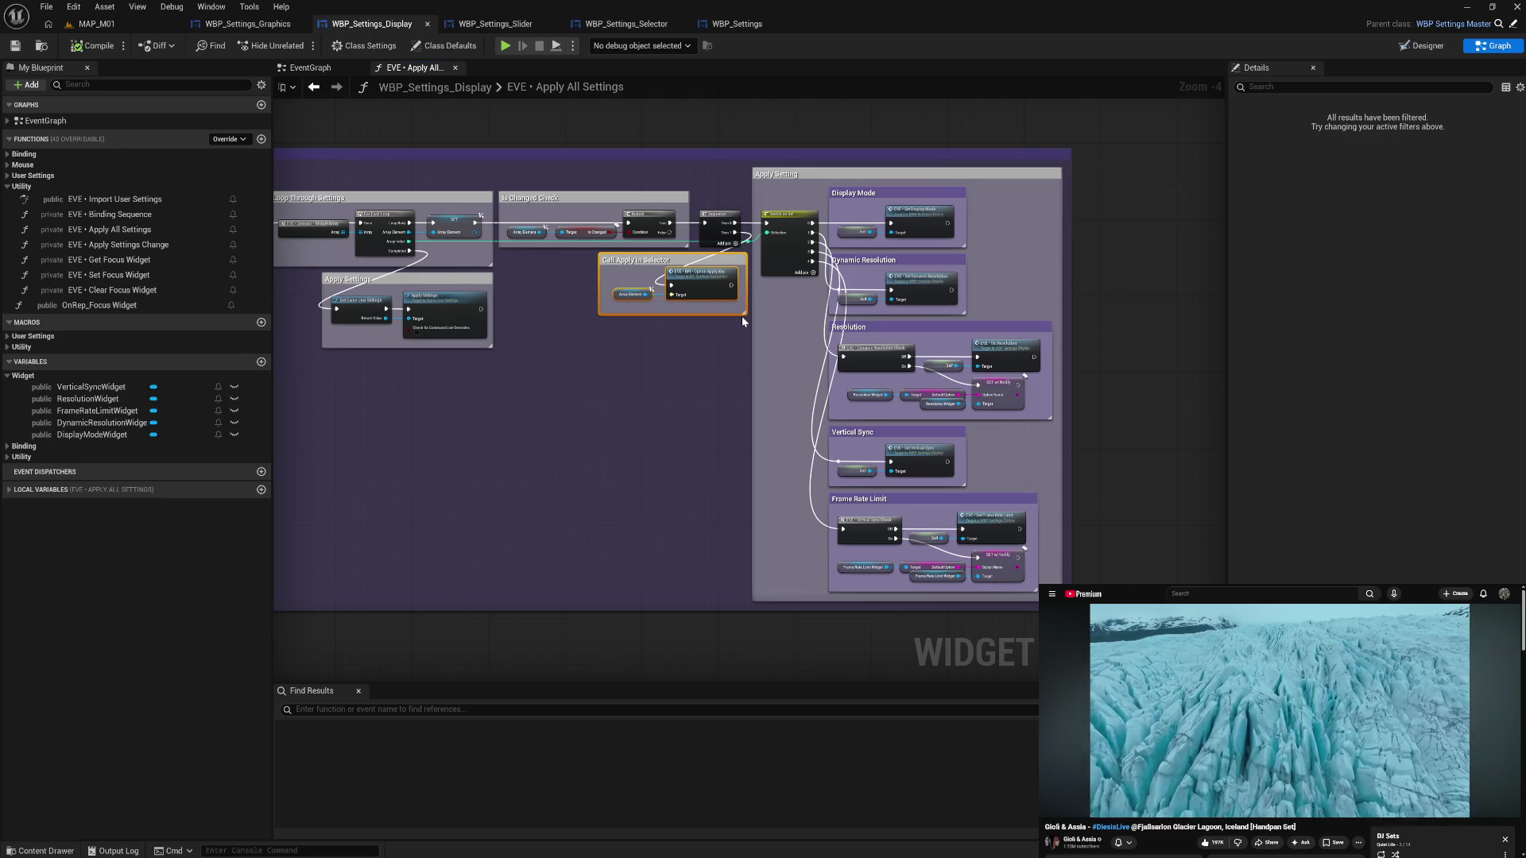
left_click(247, 24)
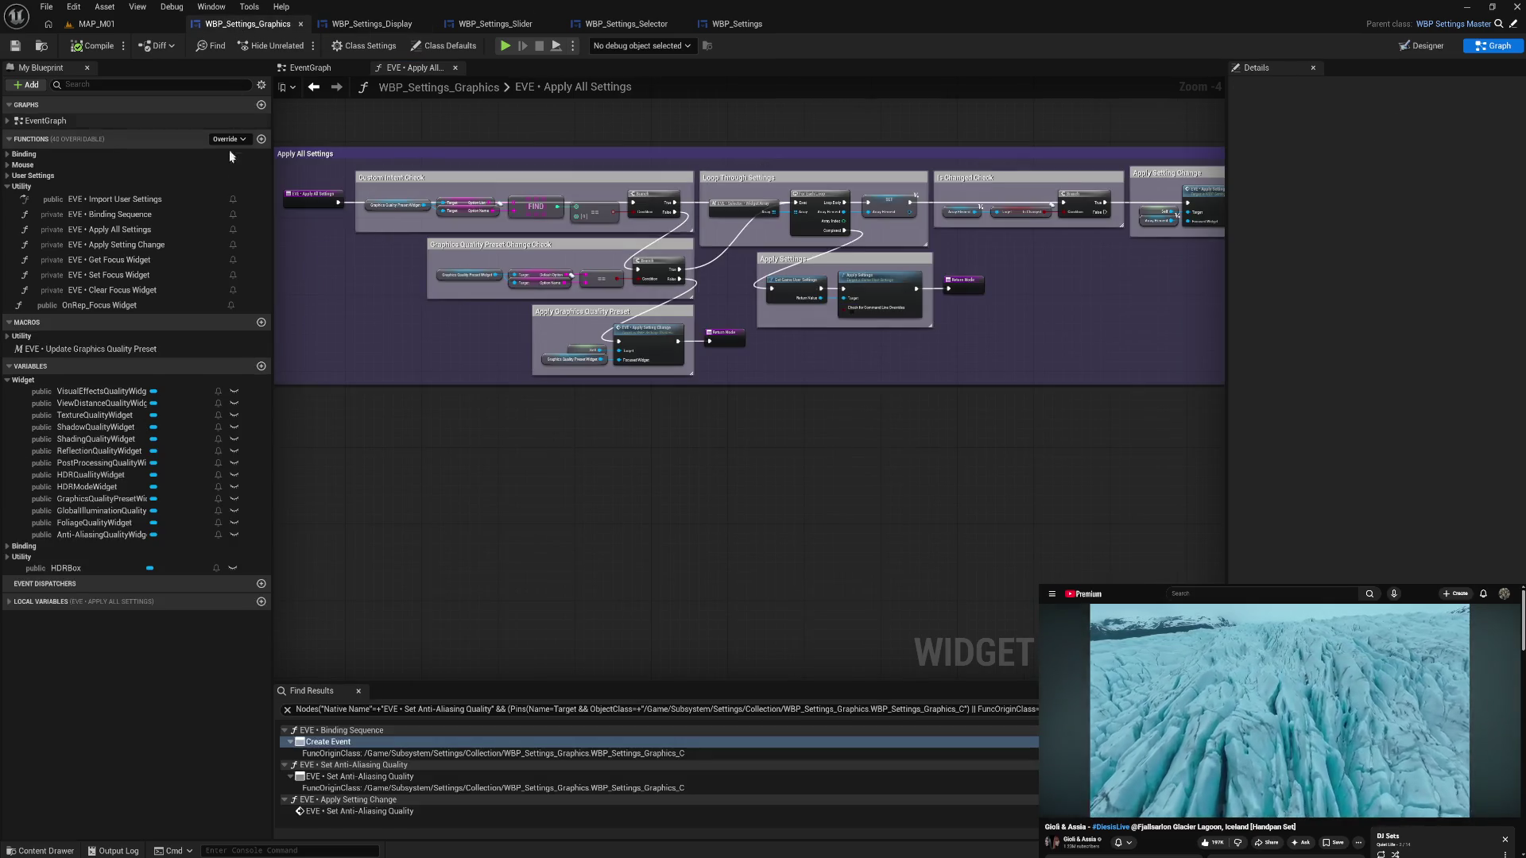
mouse_move(378, 311)
left_mouse_down()
mouse_move(536, 300)
mouse_move(454, 308)
left_mouse_up()
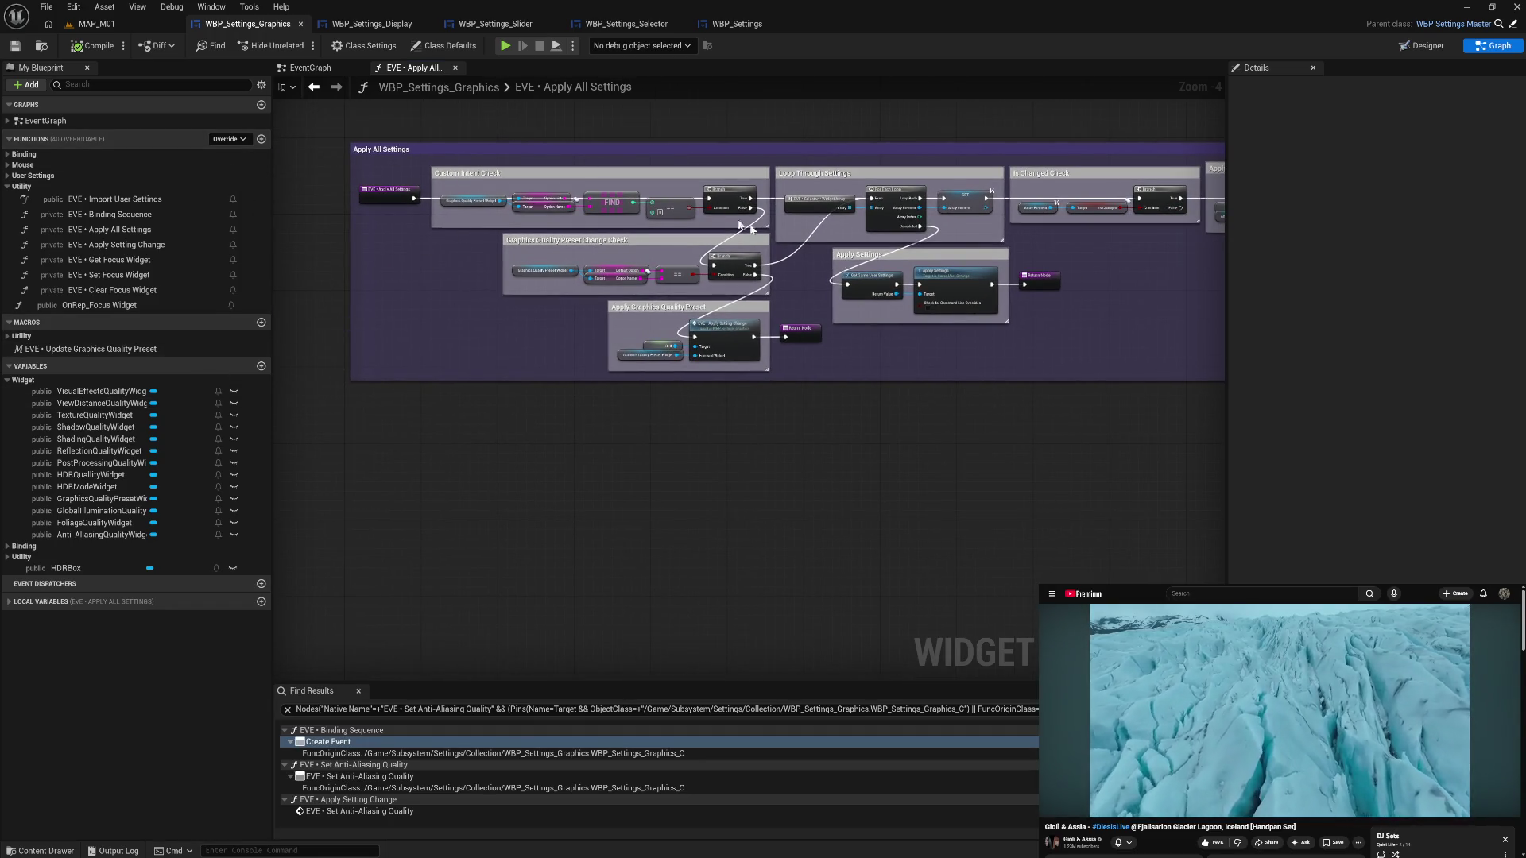
left_click_drag(753, 231, 429, 261)
left_click_drag(736, 284, 830, 286)
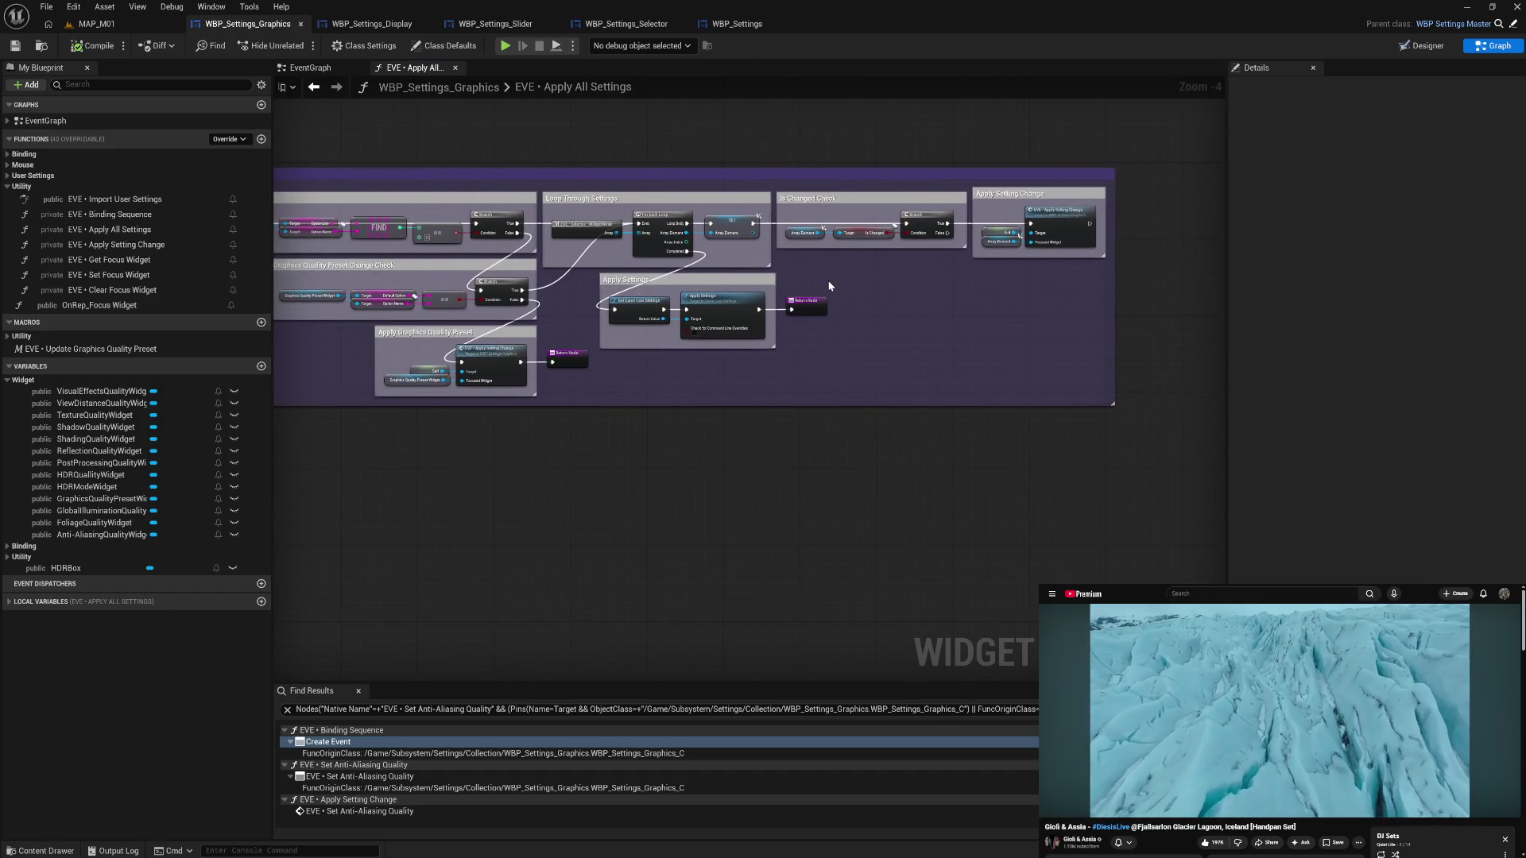
left_click_drag(511, 119, 604, 131)
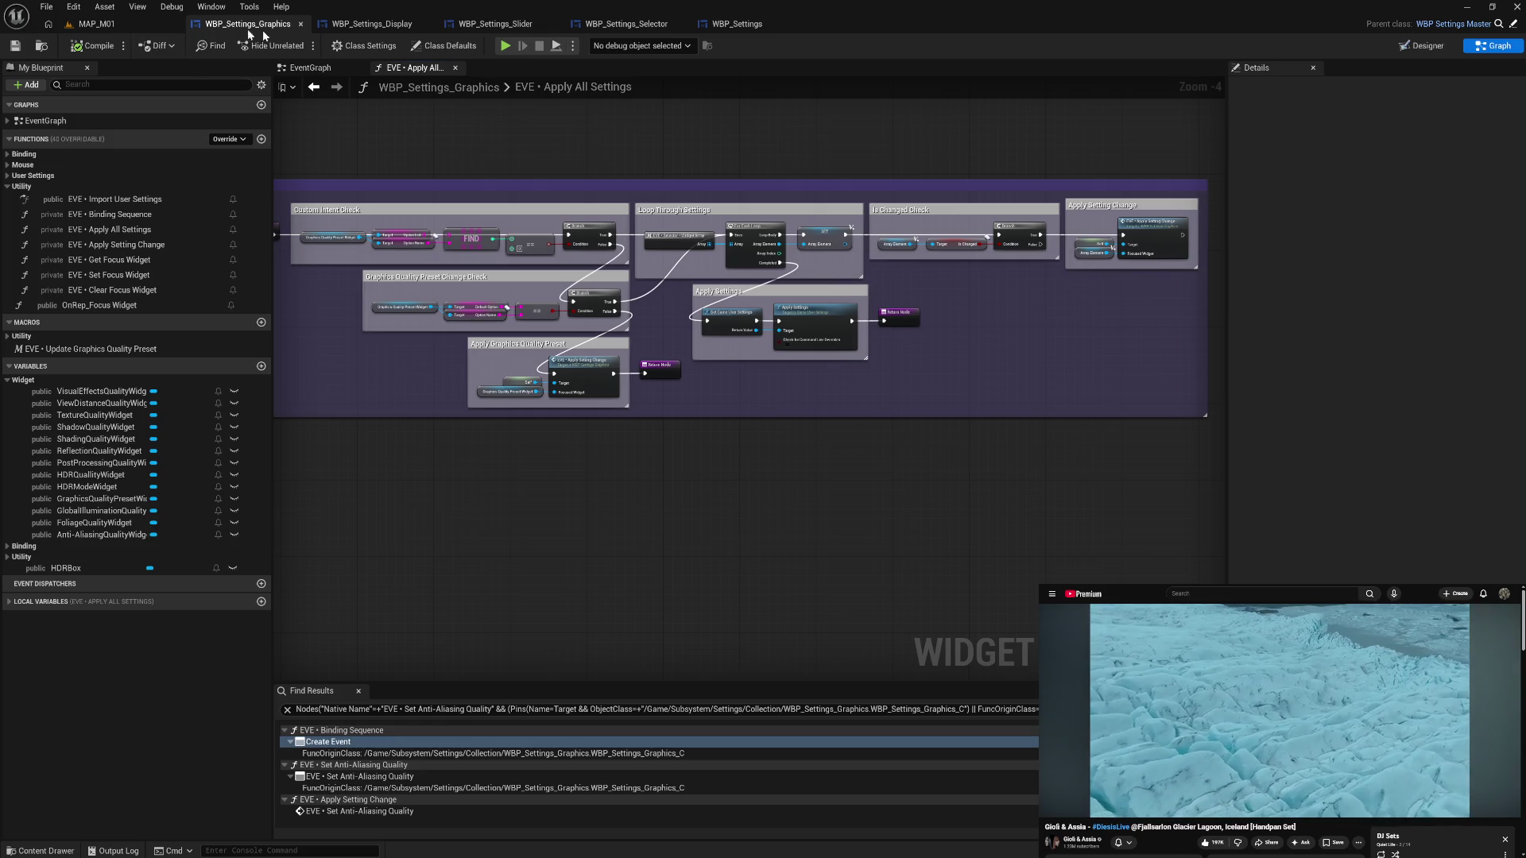
left_click(352, 33)
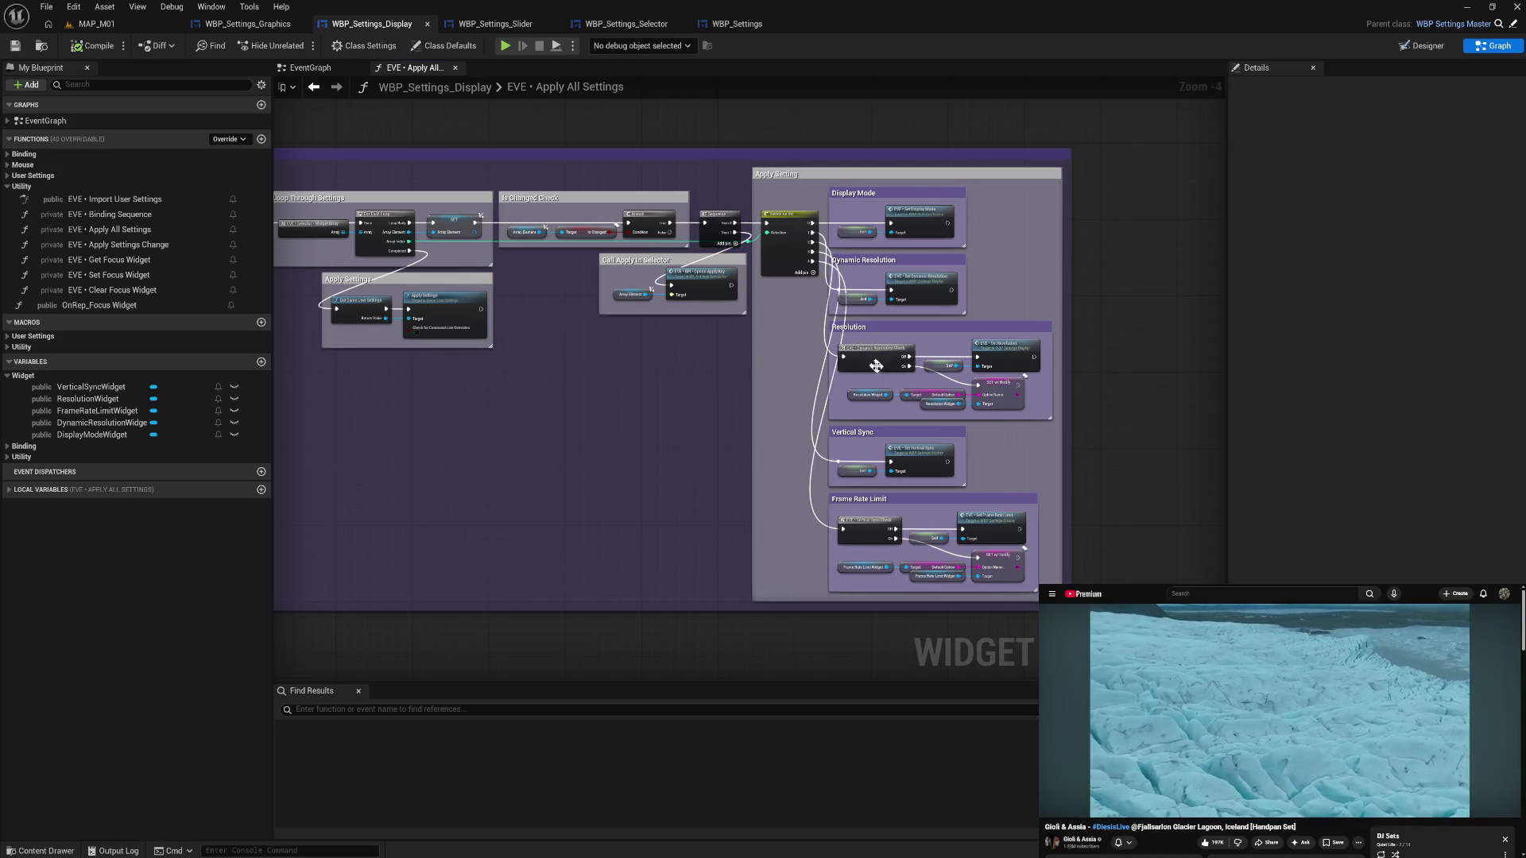
left_click_drag(921, 386, 981, 401)
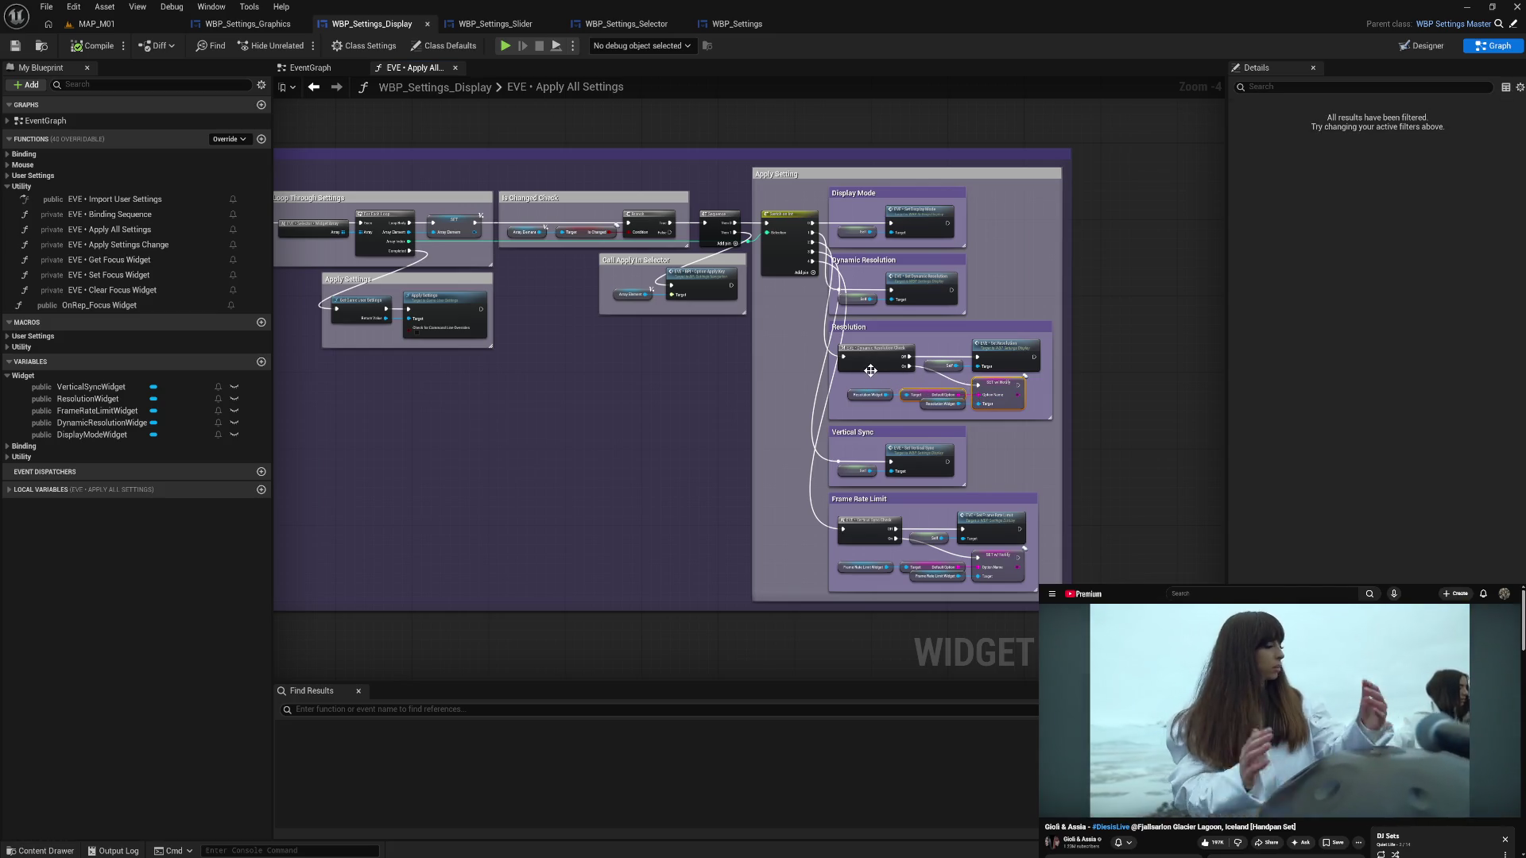
scroll(870, 371, "up", 1)
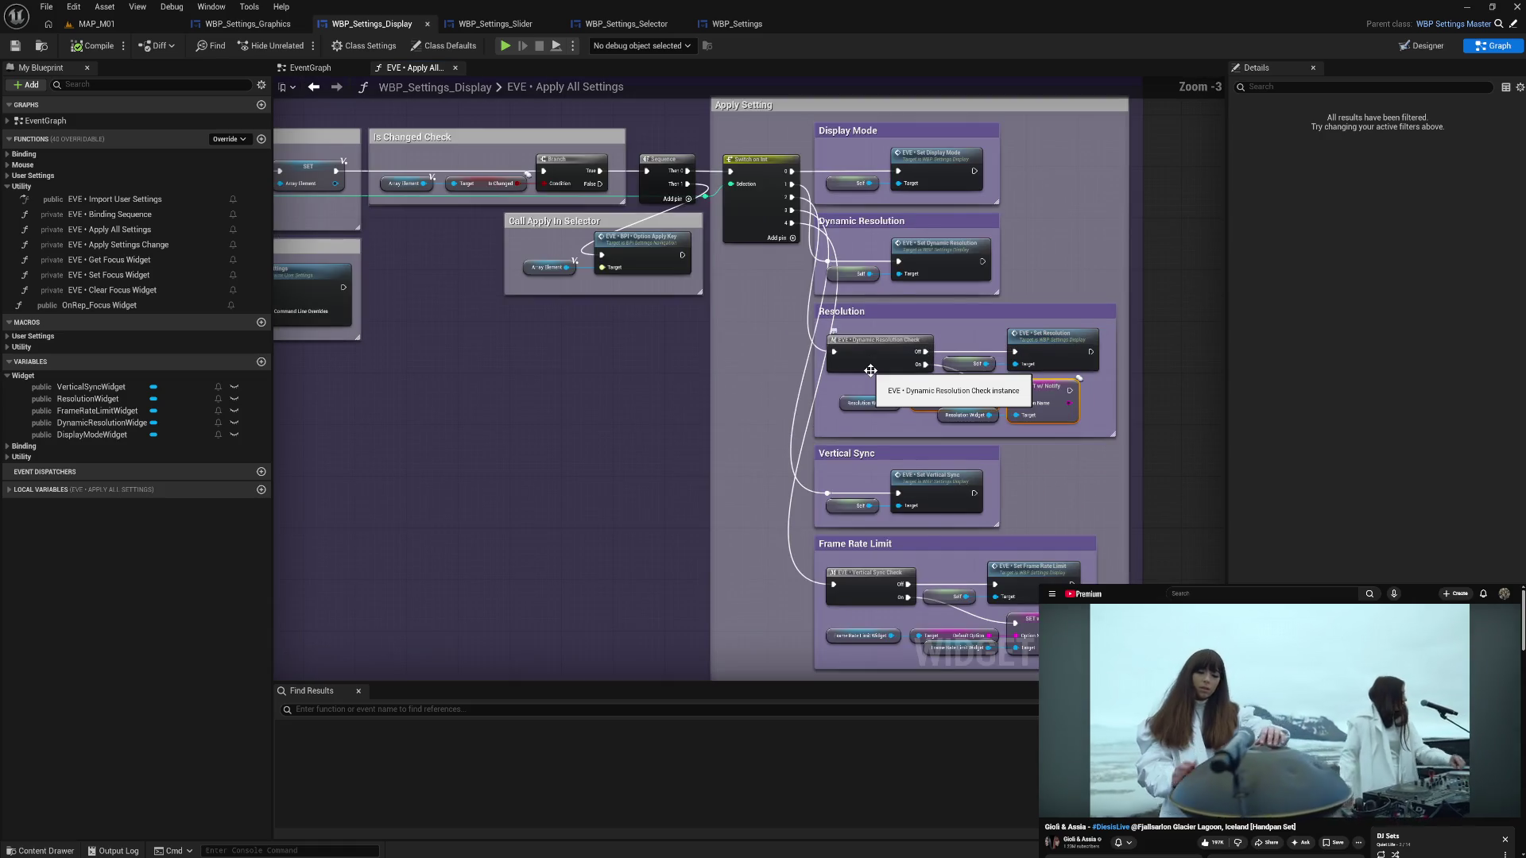
scroll(870, 370, "down", 1)
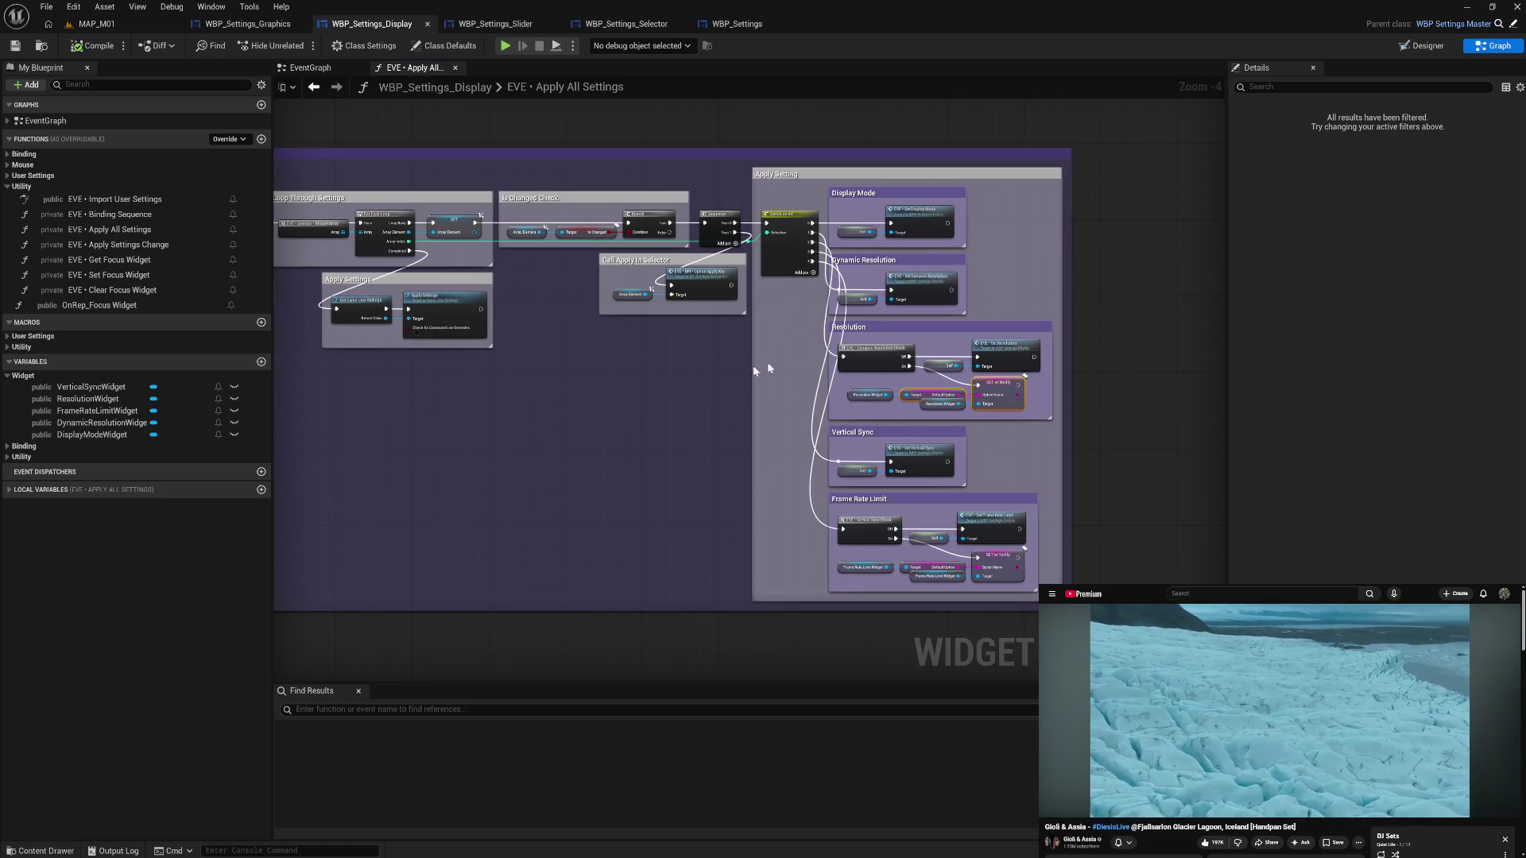
left_click(274, 24)
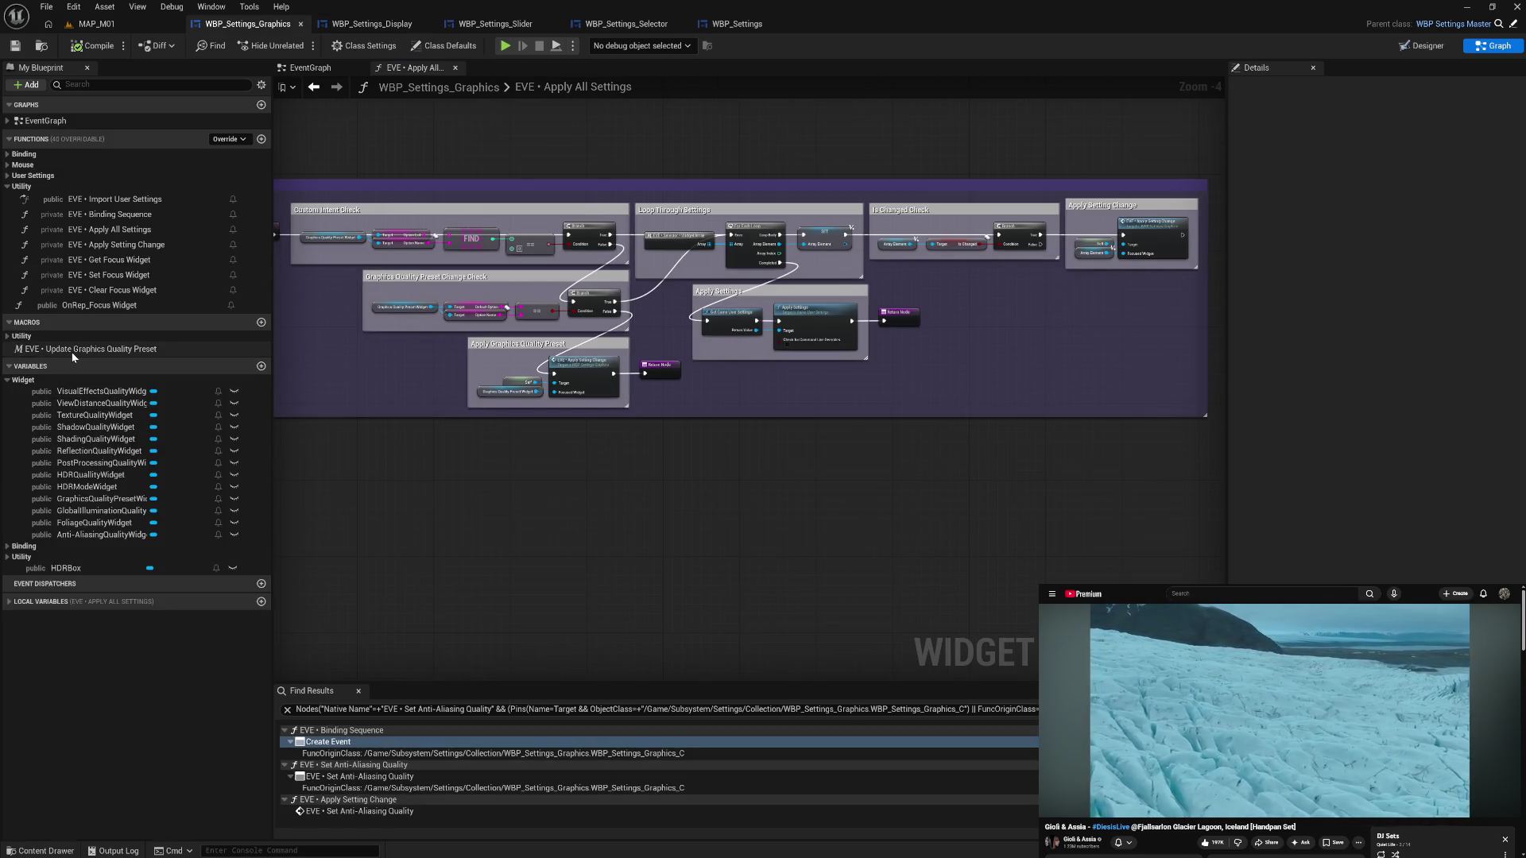
- Rename the Utility macro EVE • Vertical Sync Check to EVE • HDR Mode Check
left_click(32, 336)
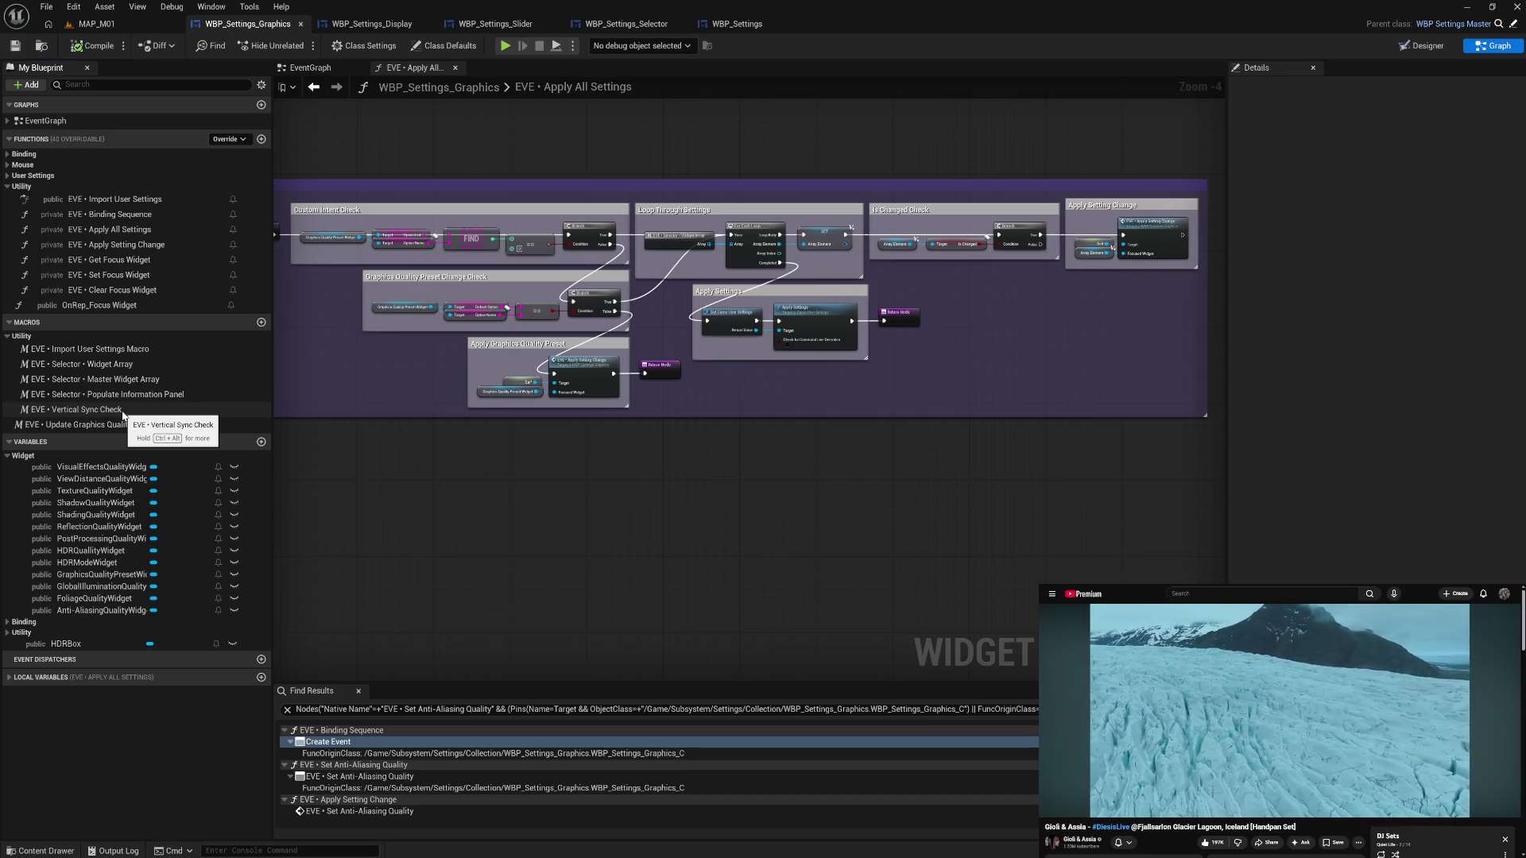
left_click(12, 176)
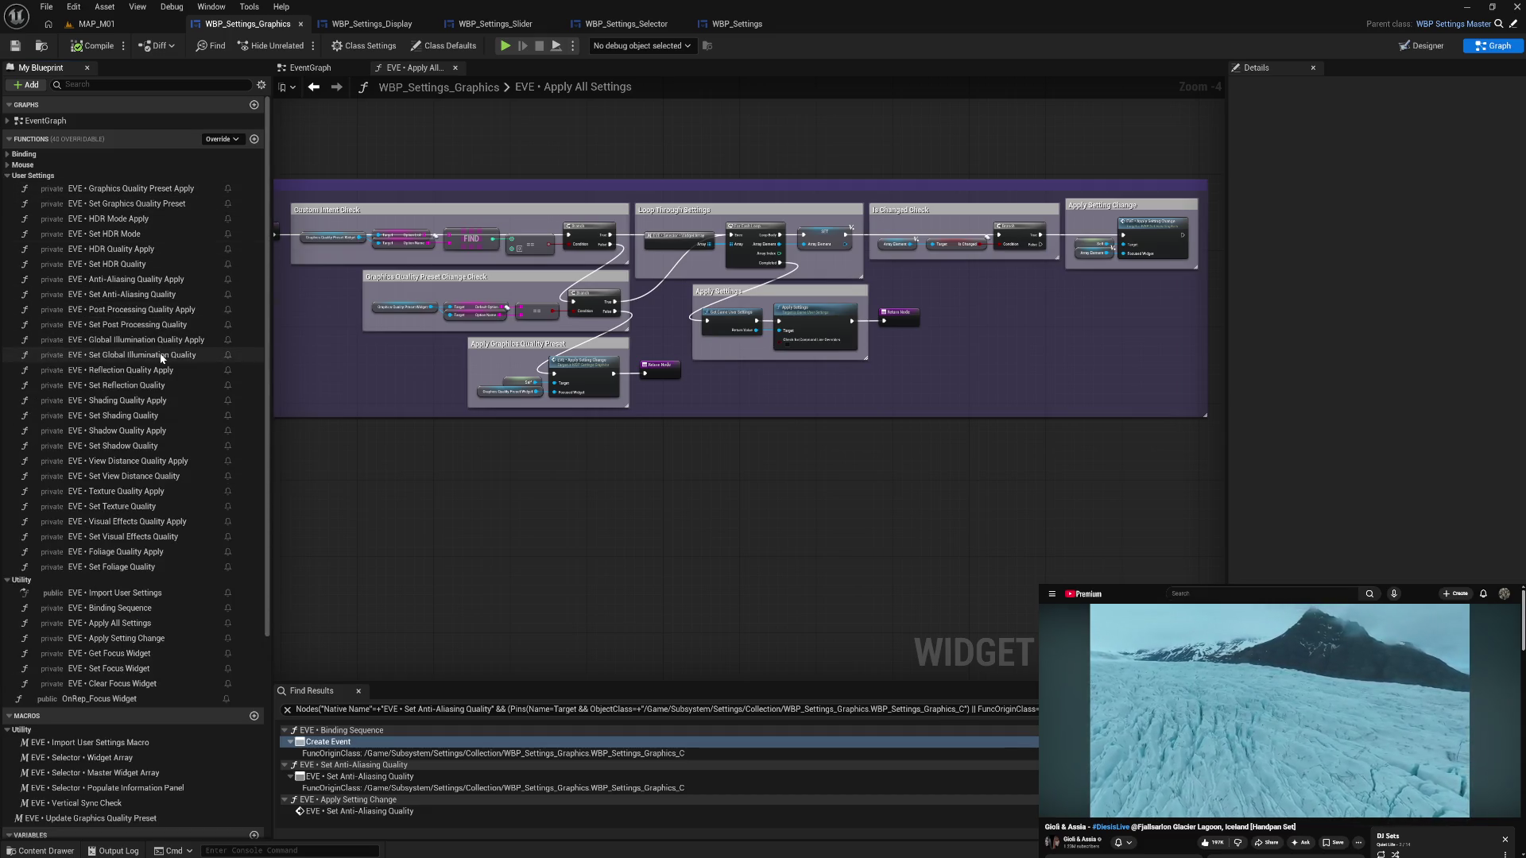
scroll(158, 460, "down", 2)
scroll(158, 457, "down", 4)
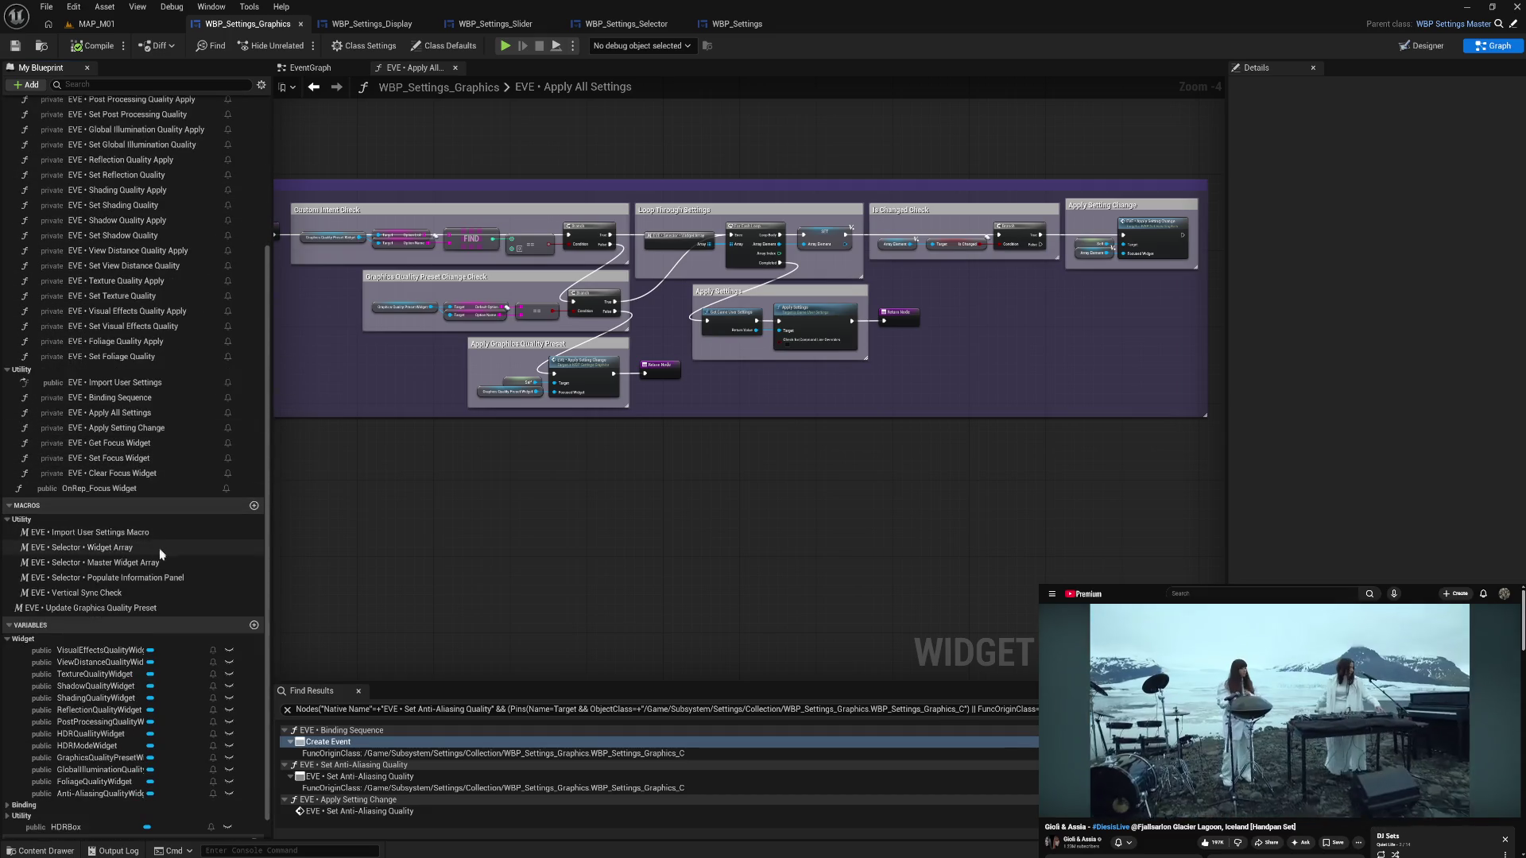
double_click(155, 592)
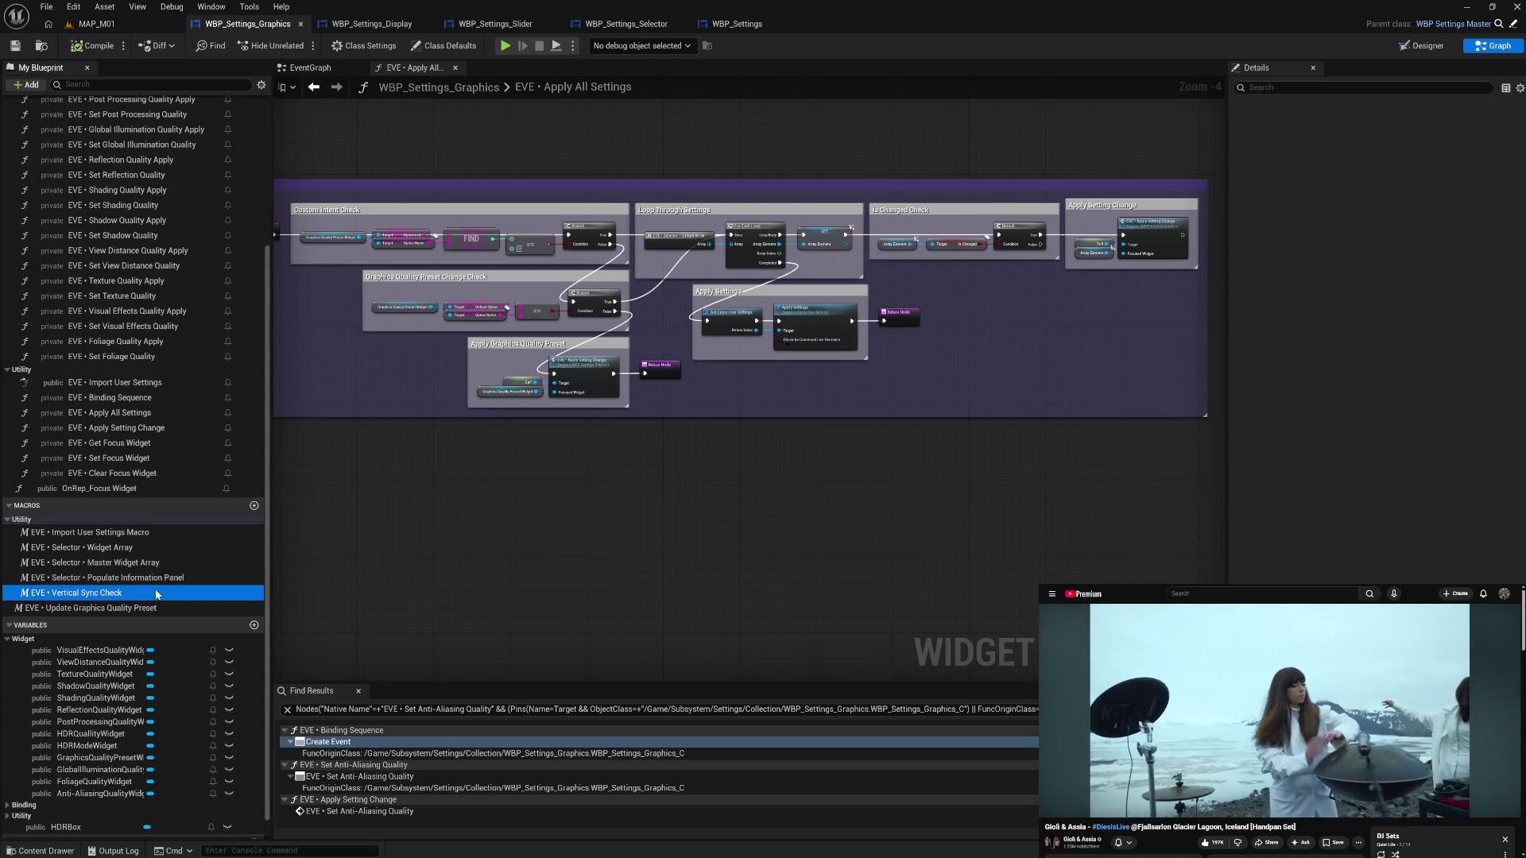
left_click(100, 594)
left_click(99, 594)
left_click_drag(104, 594, 56, 595)
type("HDR Mo")
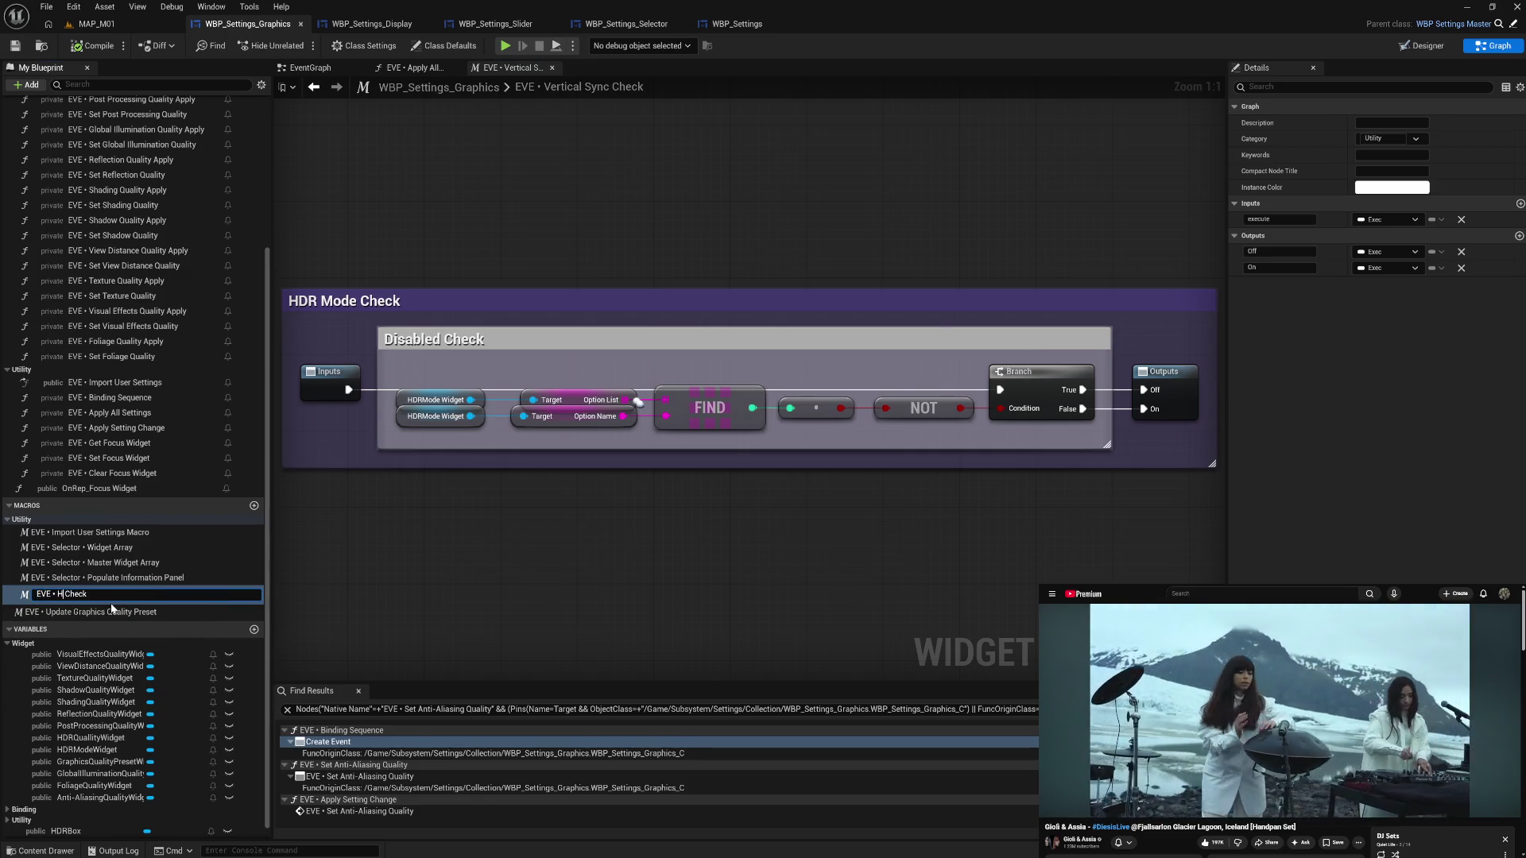
type("de")
key("Return")
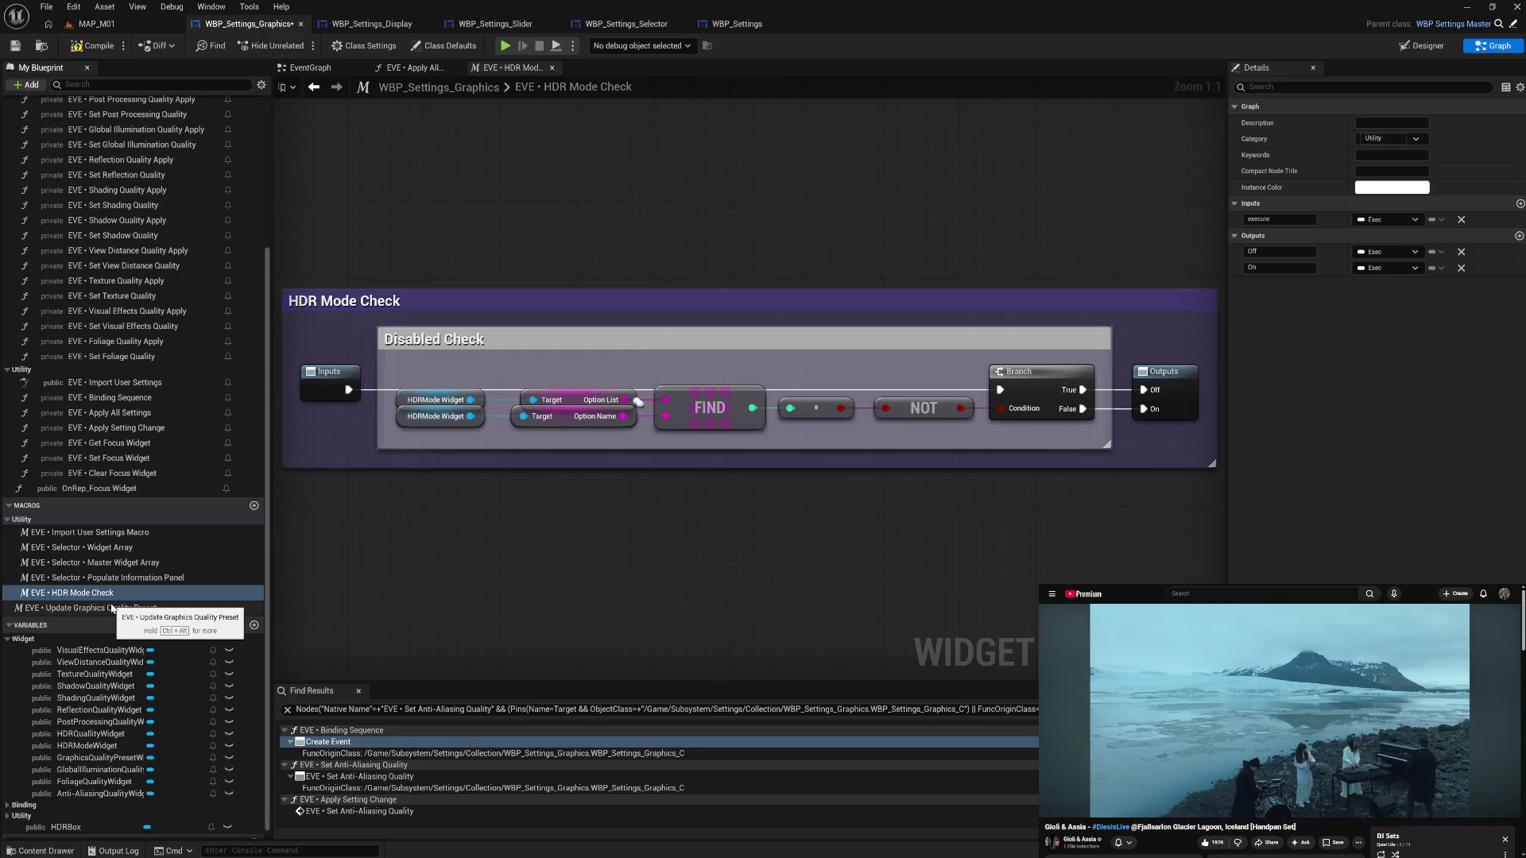
left_click(551, 68)
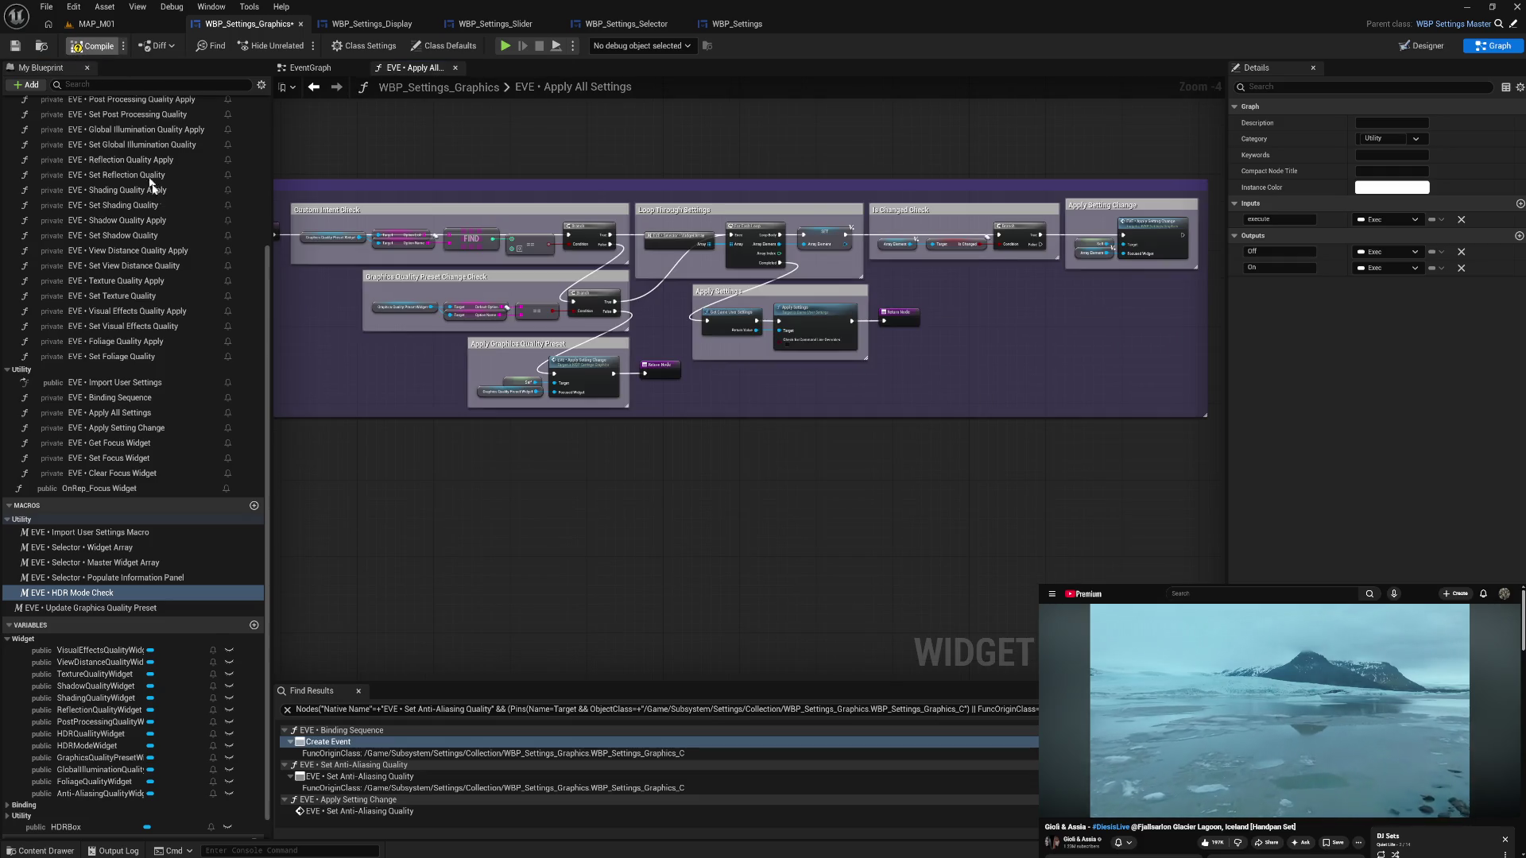
- Save the Graphics widget Blueprint and zoom in on the loop and preset nodes
key("ctrl+s")
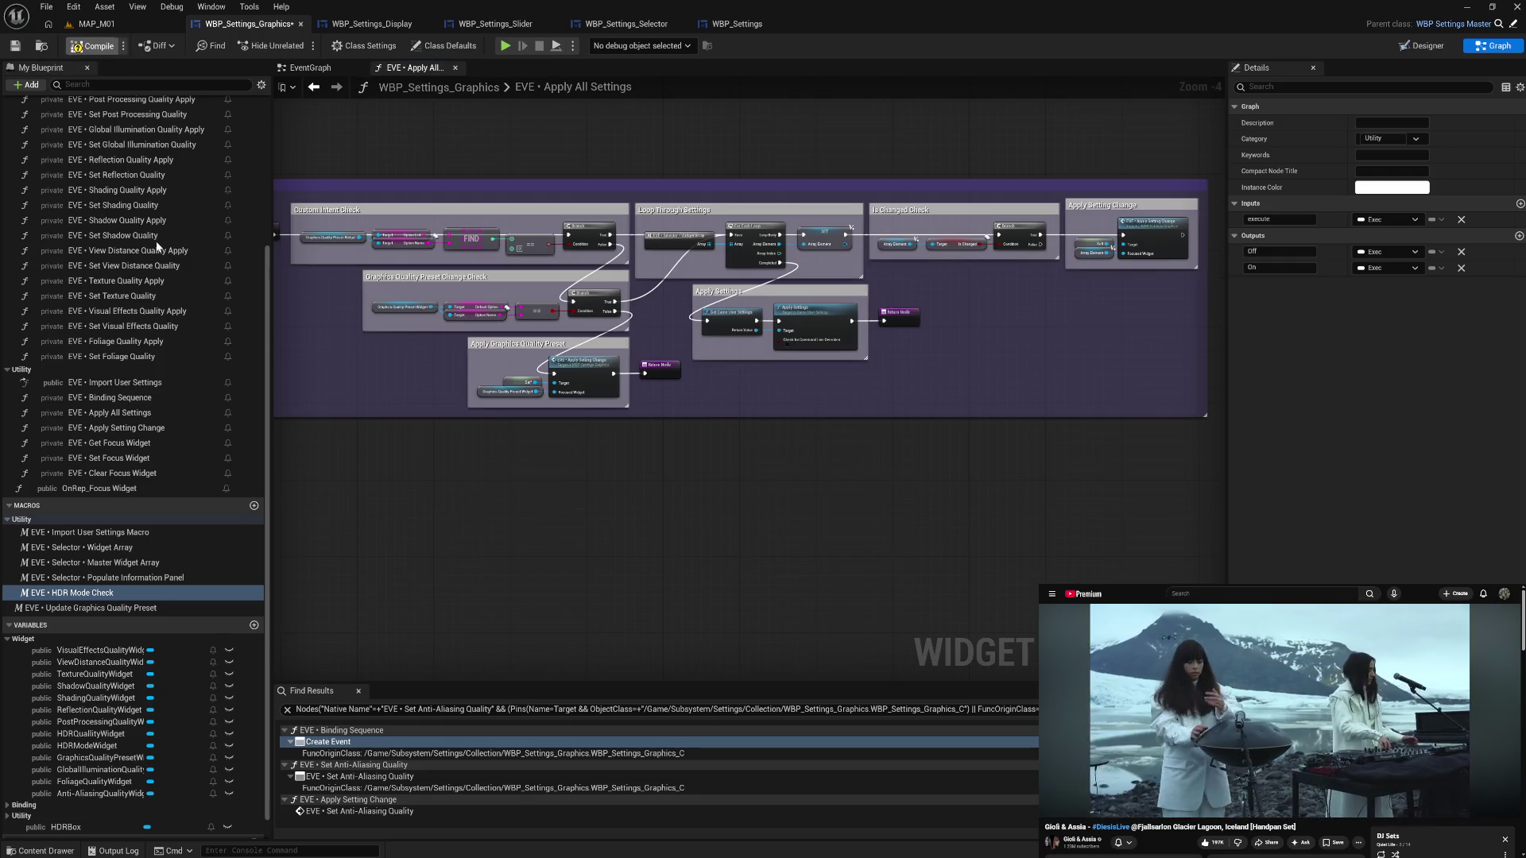
scroll(156, 248, "up", 5)
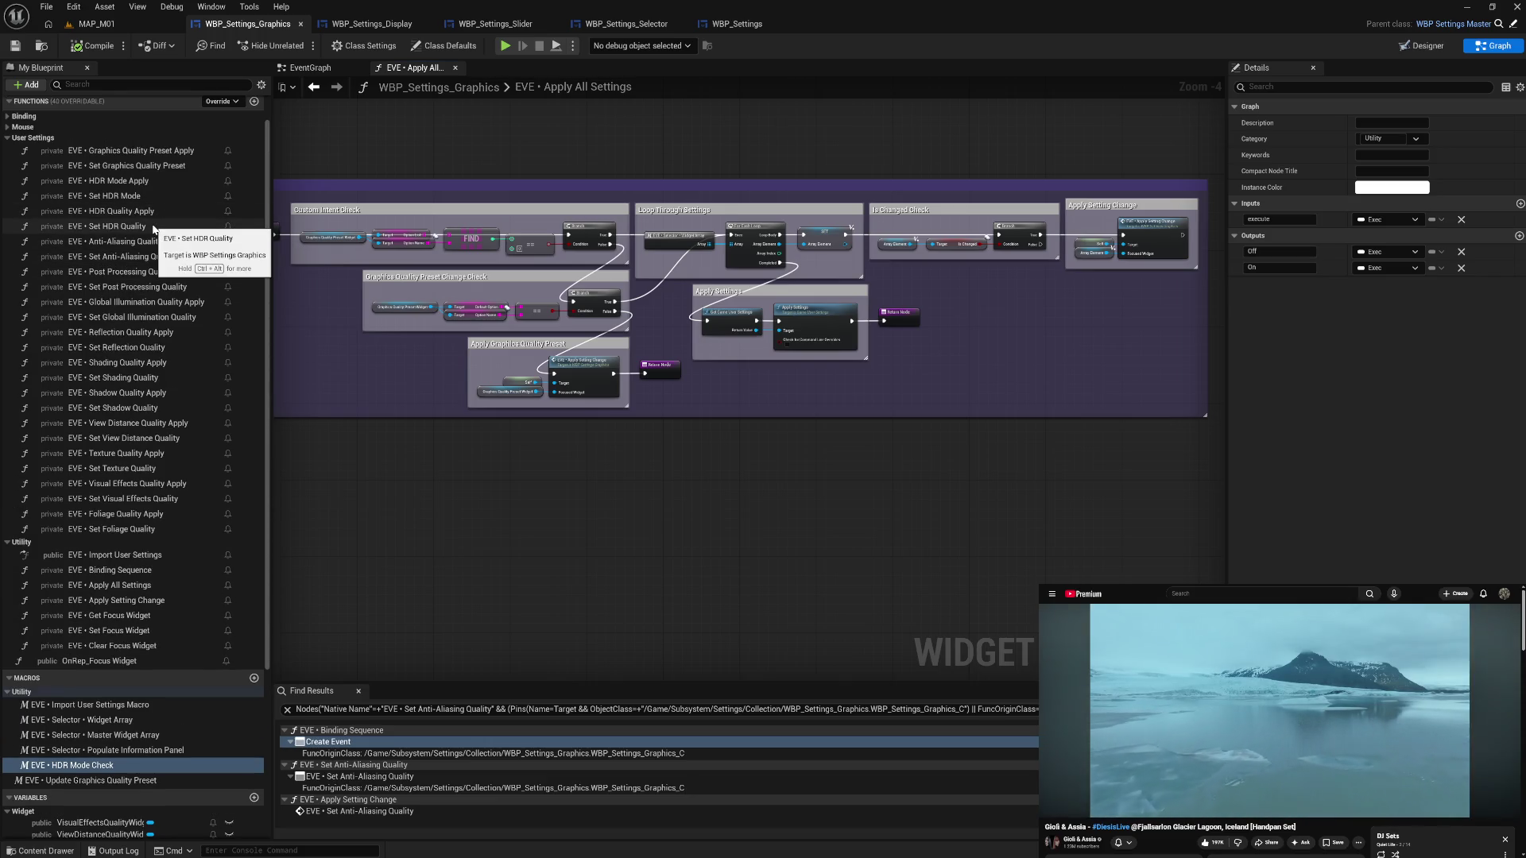
scroll(841, 304, "up", 1)
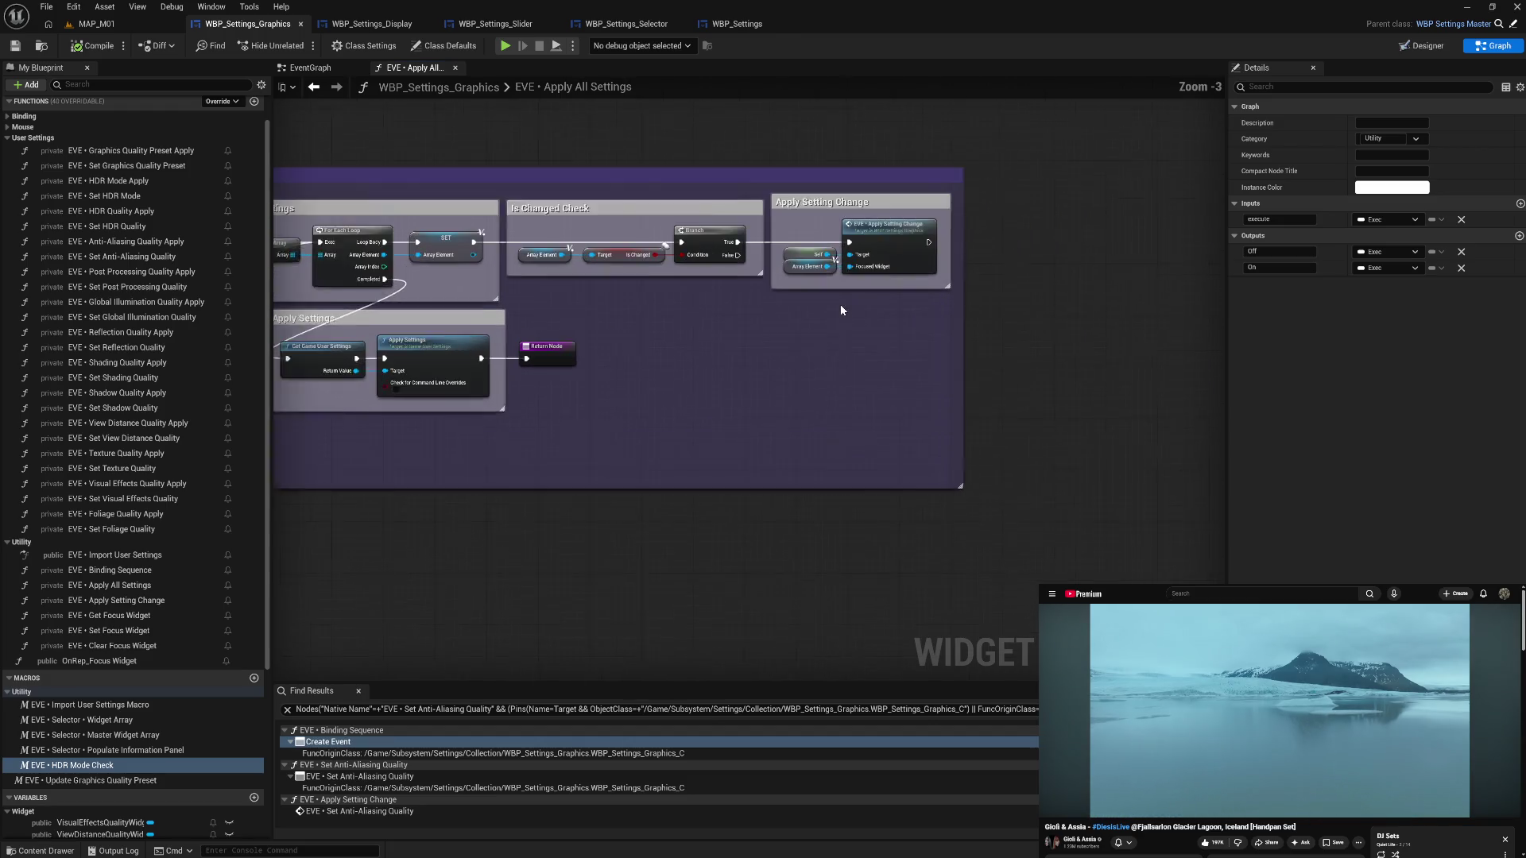
scroll(841, 309, "up", 1)
left_click_drag(656, 378, 967, 379)
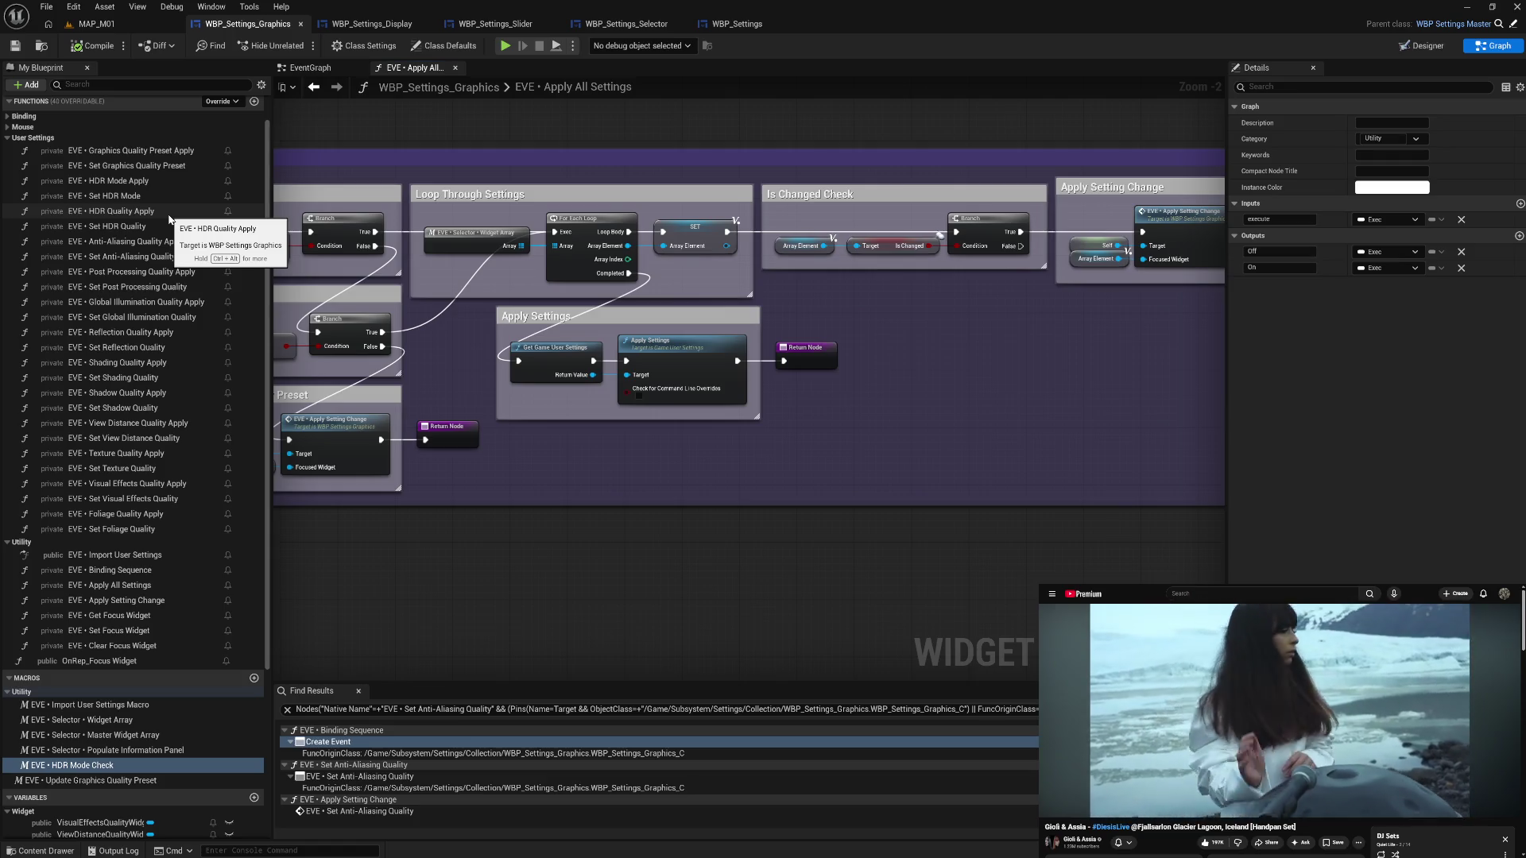
- Inspect the HDR Quality Apply function, then return to the EventGraph
left_click(169, 215)
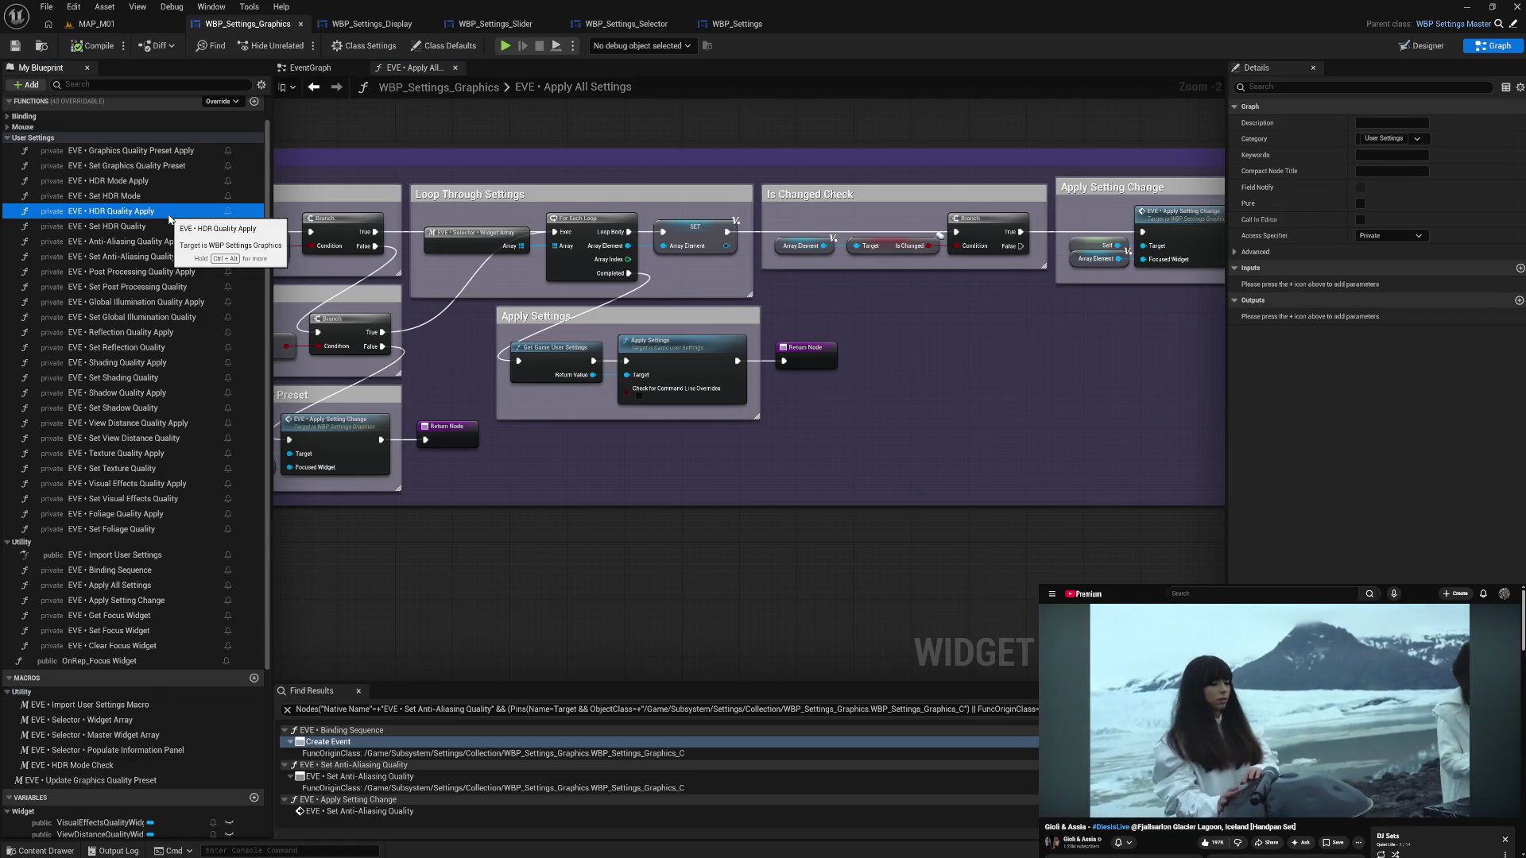
left_click(310, 67)
mouse_move(487, 329)
left_mouse_down()
mouse_move(654, 275)
mouse_move(608, 214)
mouse_move(471, 197)
mouse_move(503, 240)
left_mouse_up()
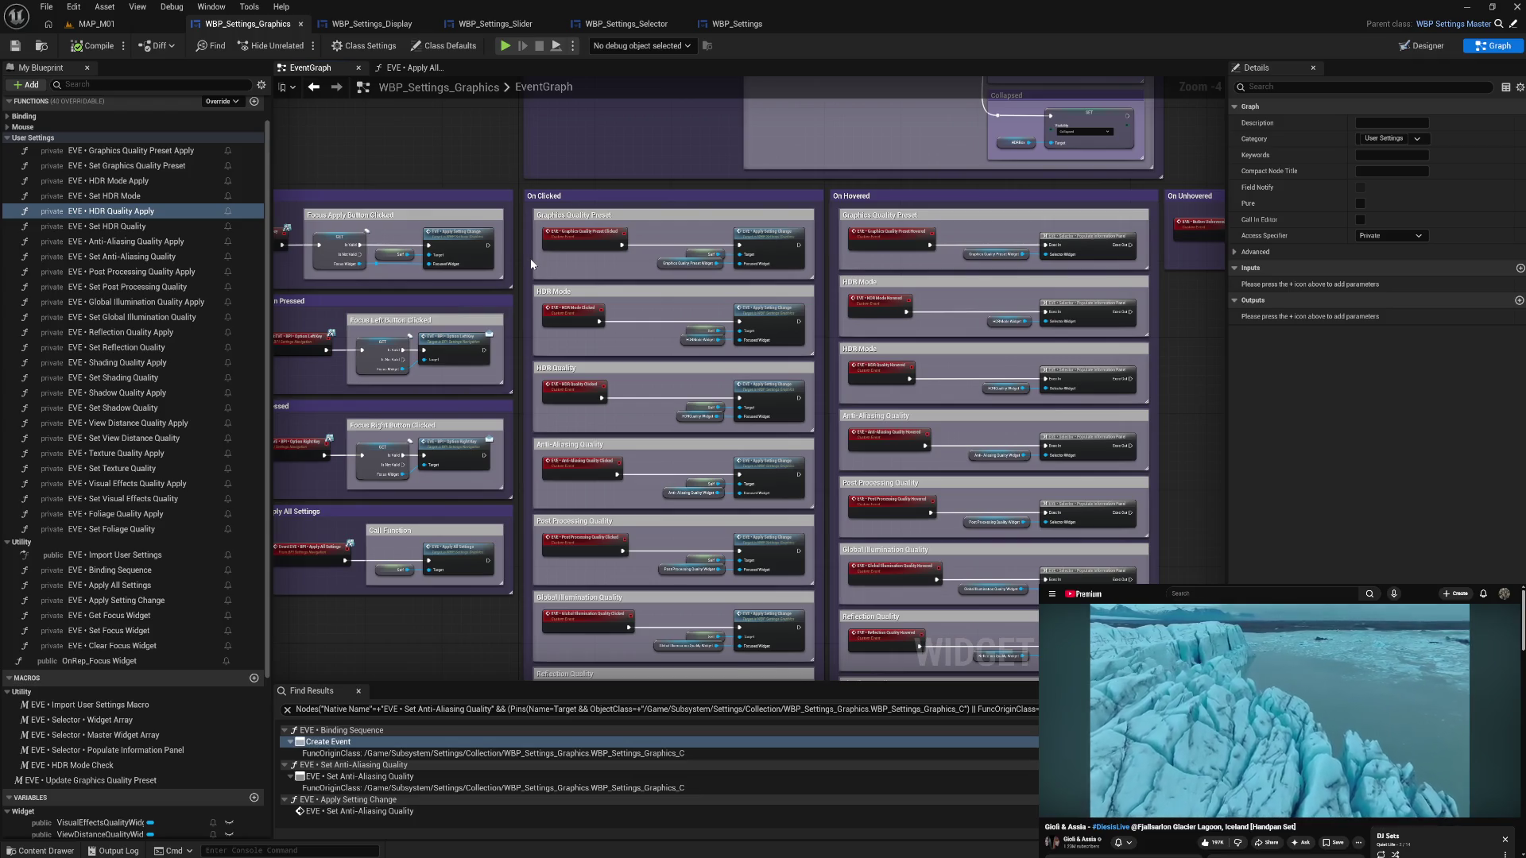
scroll(159, 252, "up", 2)
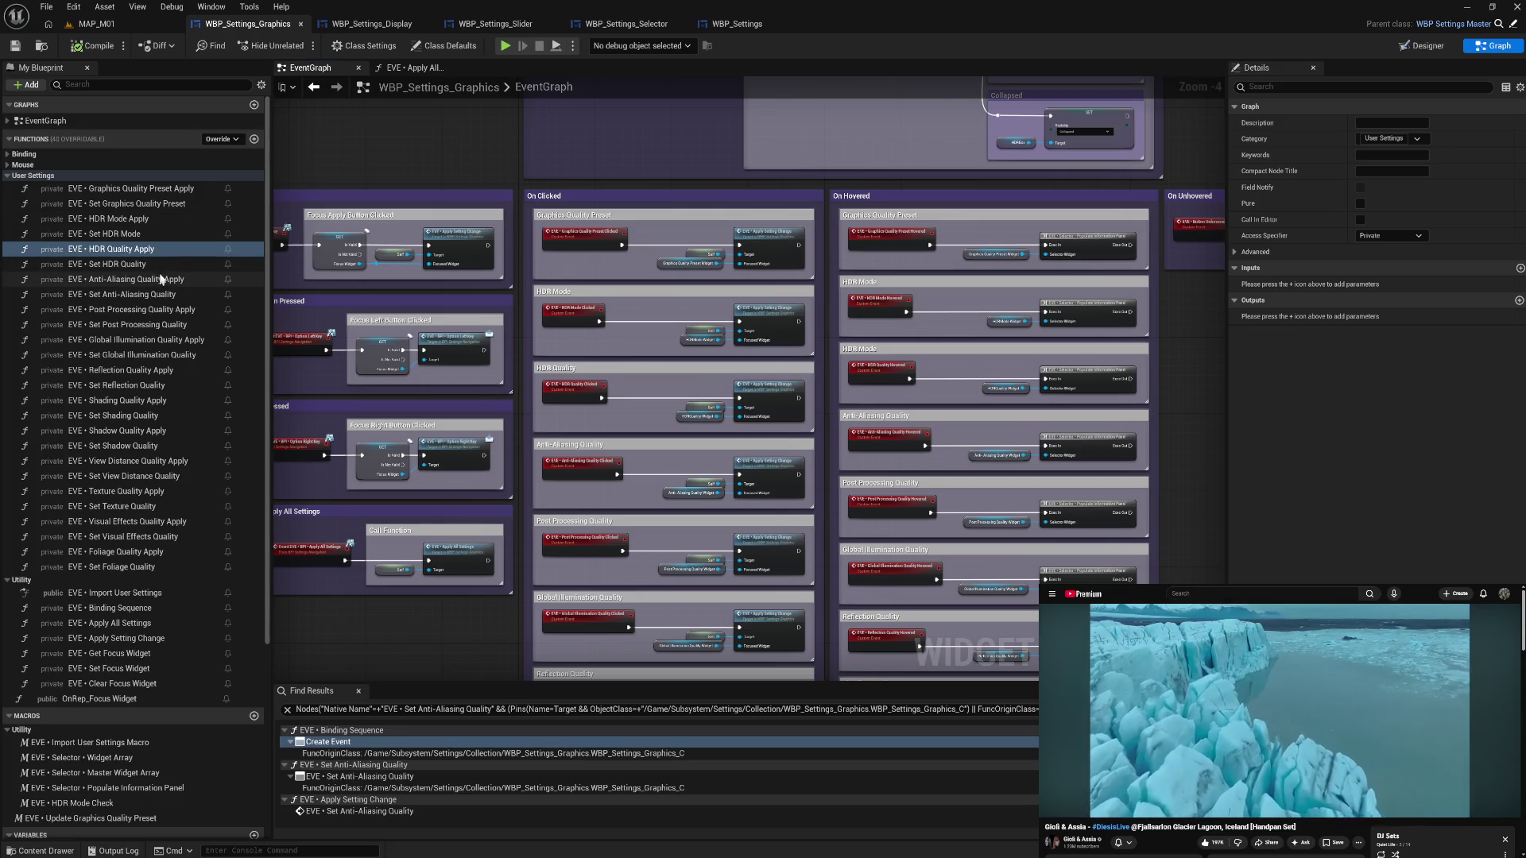
double_click(159, 249)
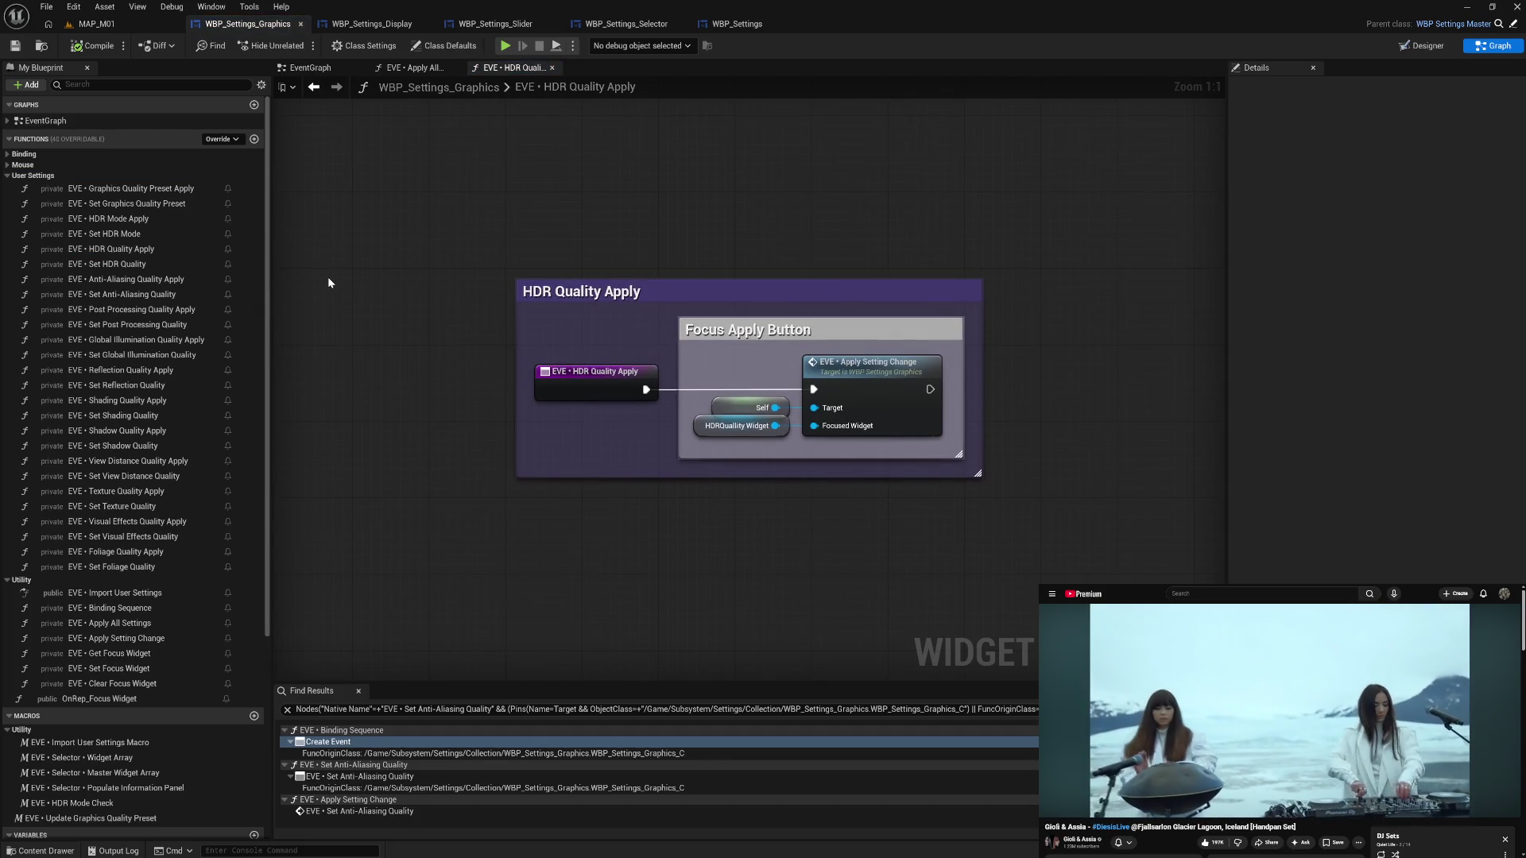
left_click(552, 67)
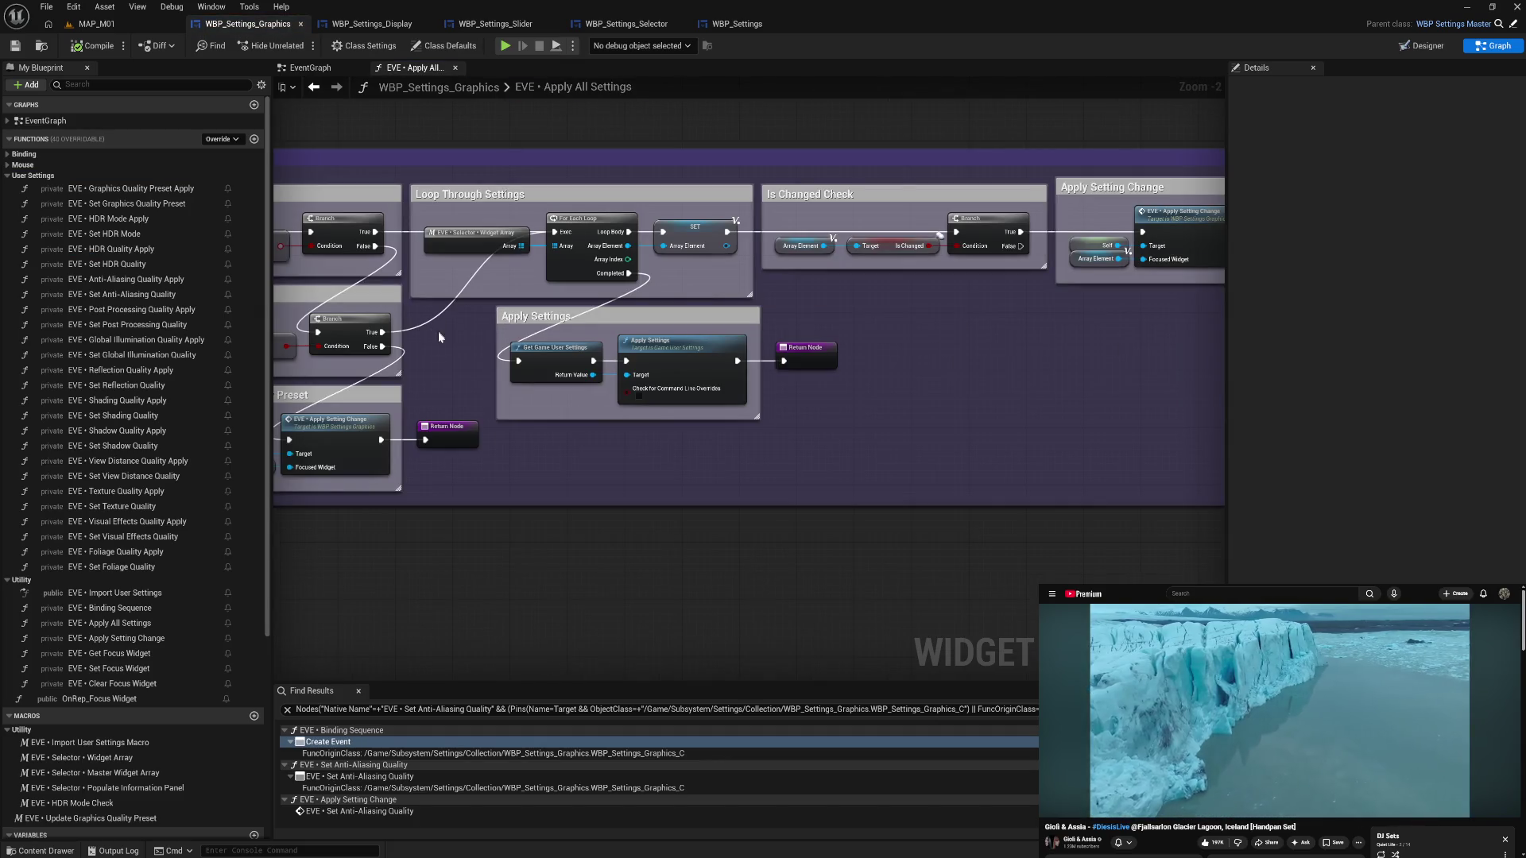
left_click(303, 68)
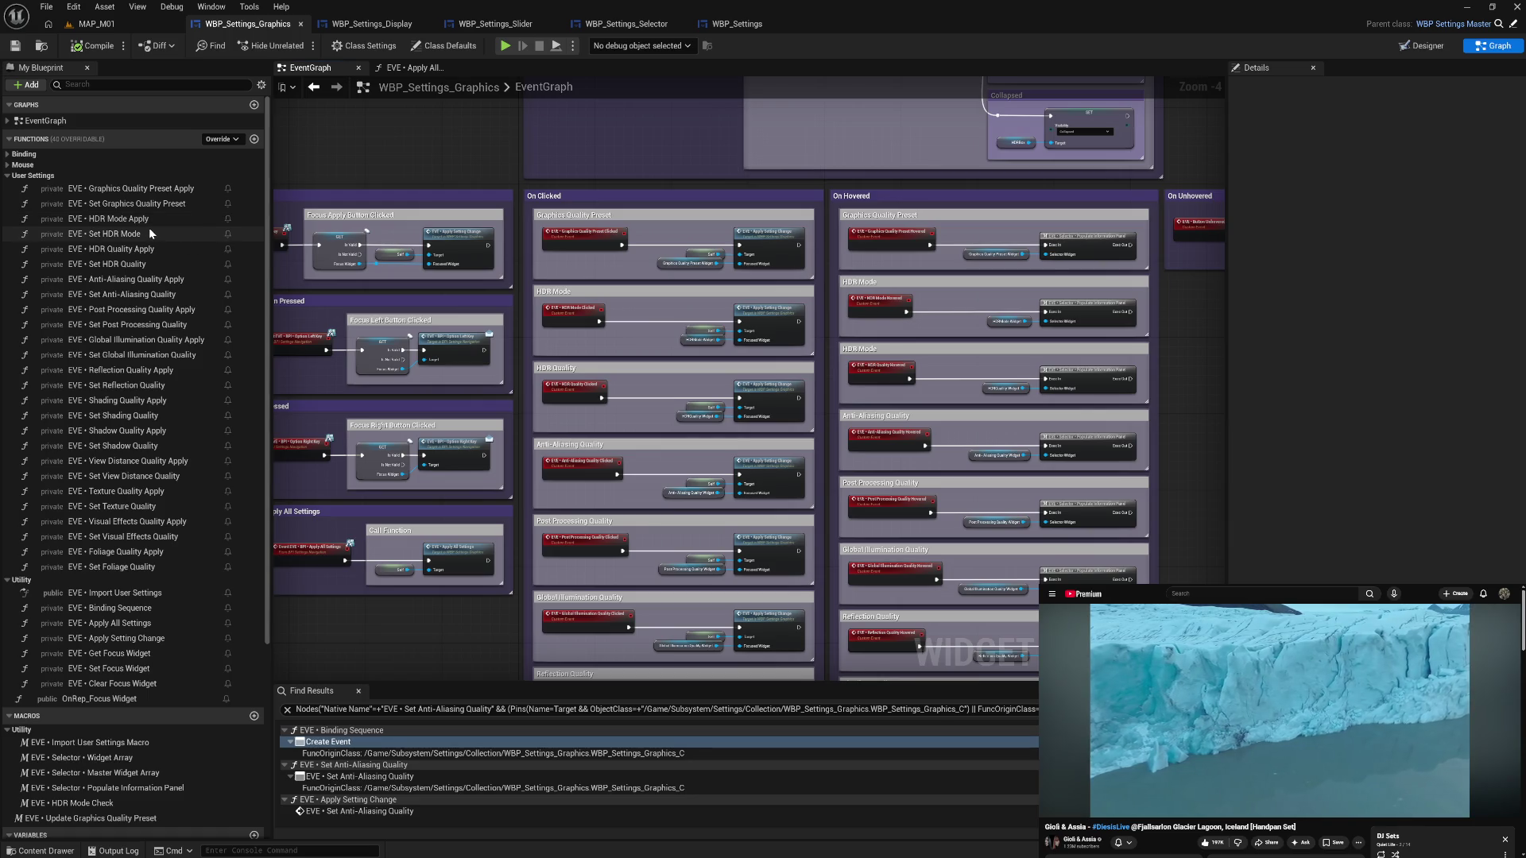
- Open EVE • Binding Sequence and find all class-member references to HDR Quality Apply
left_click(135, 609)
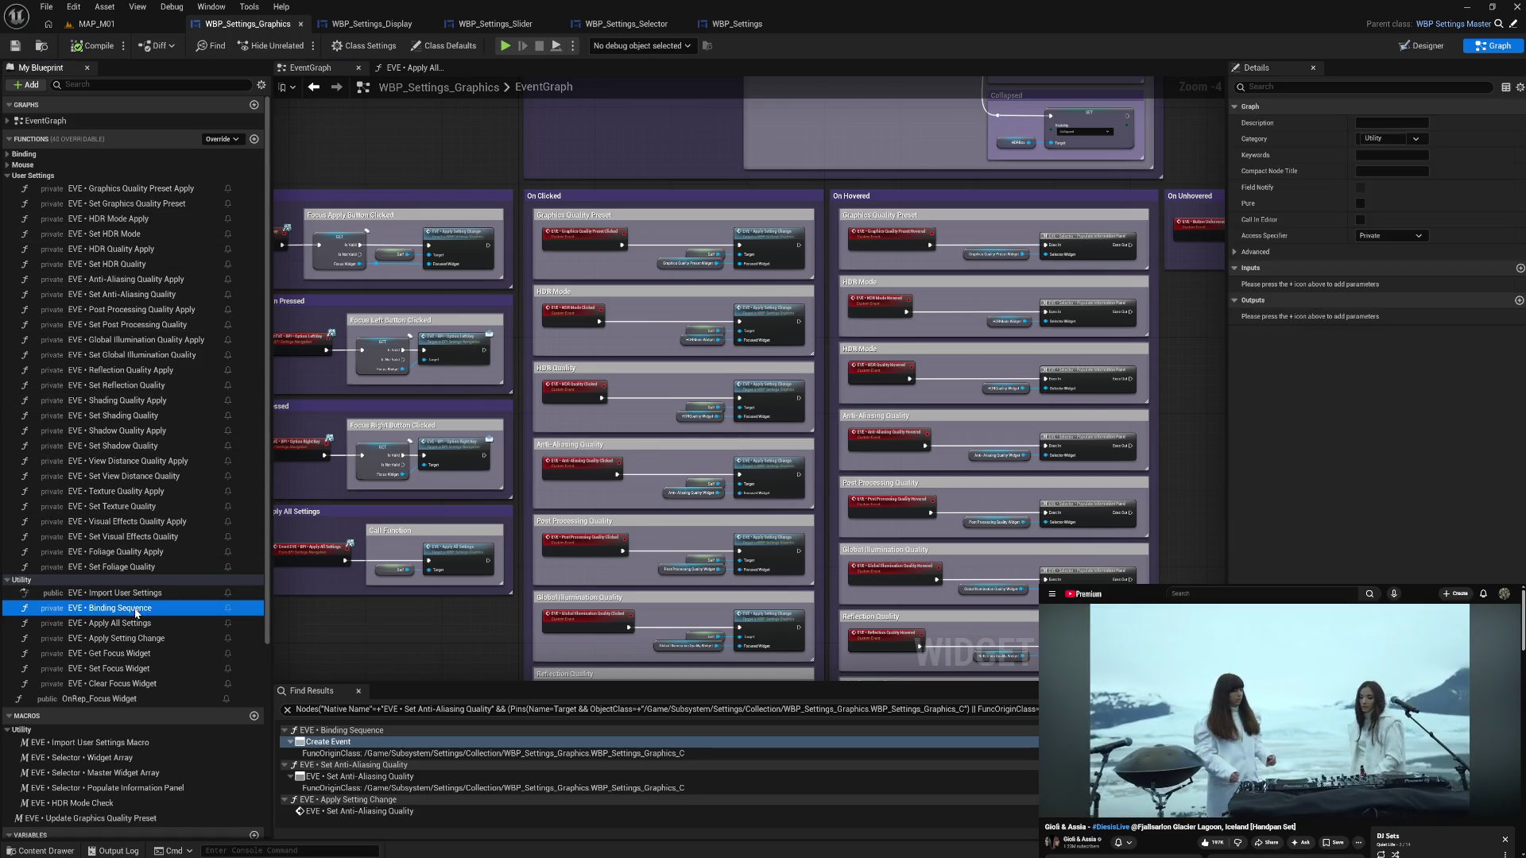
double_click(136, 609)
scroll(826, 367, "up", 4)
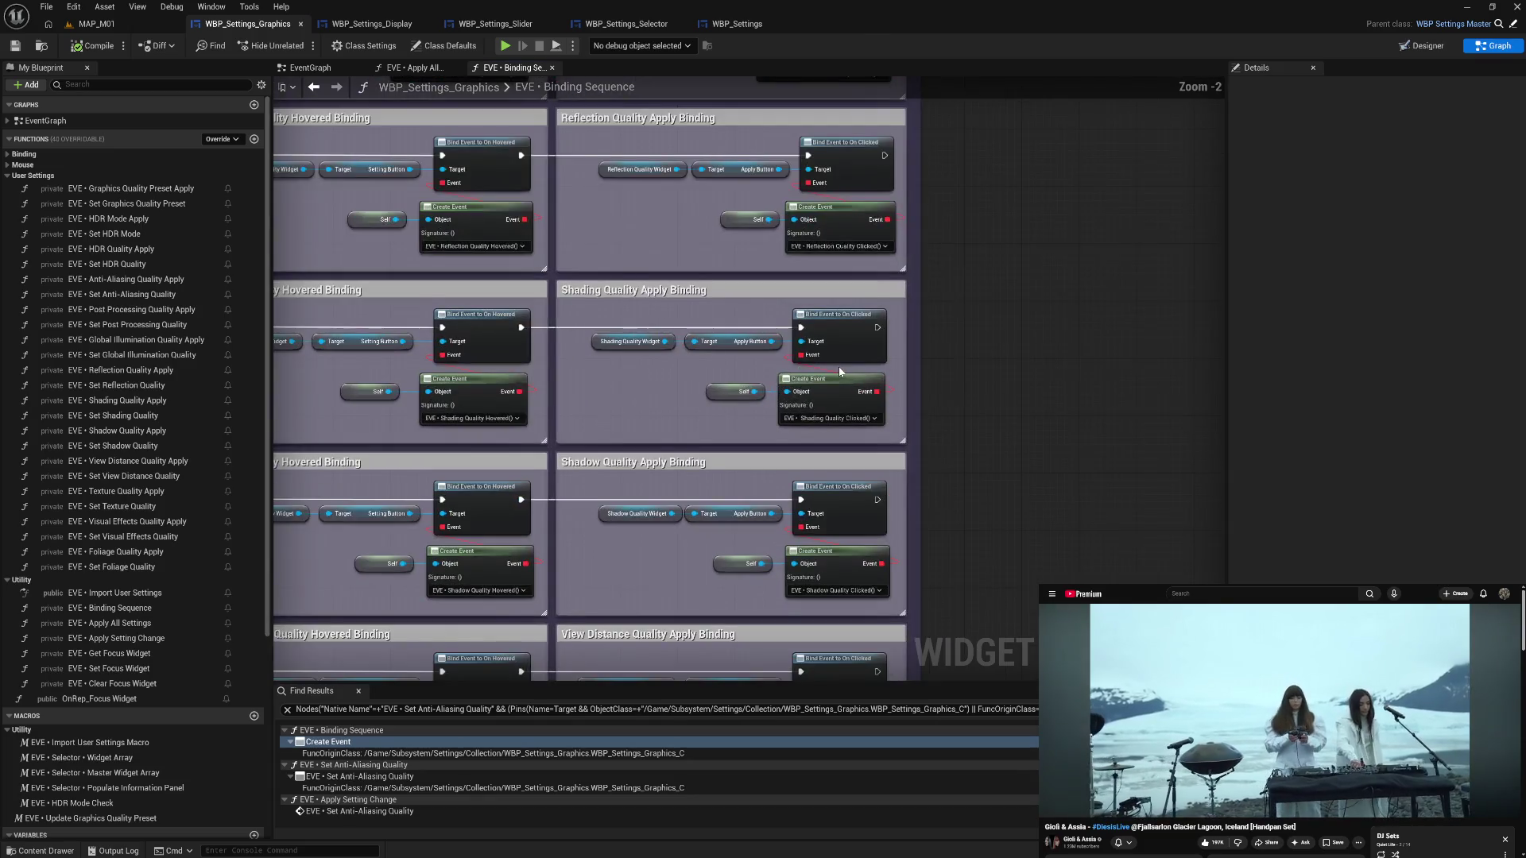
scroll(840, 370, "up", 1)
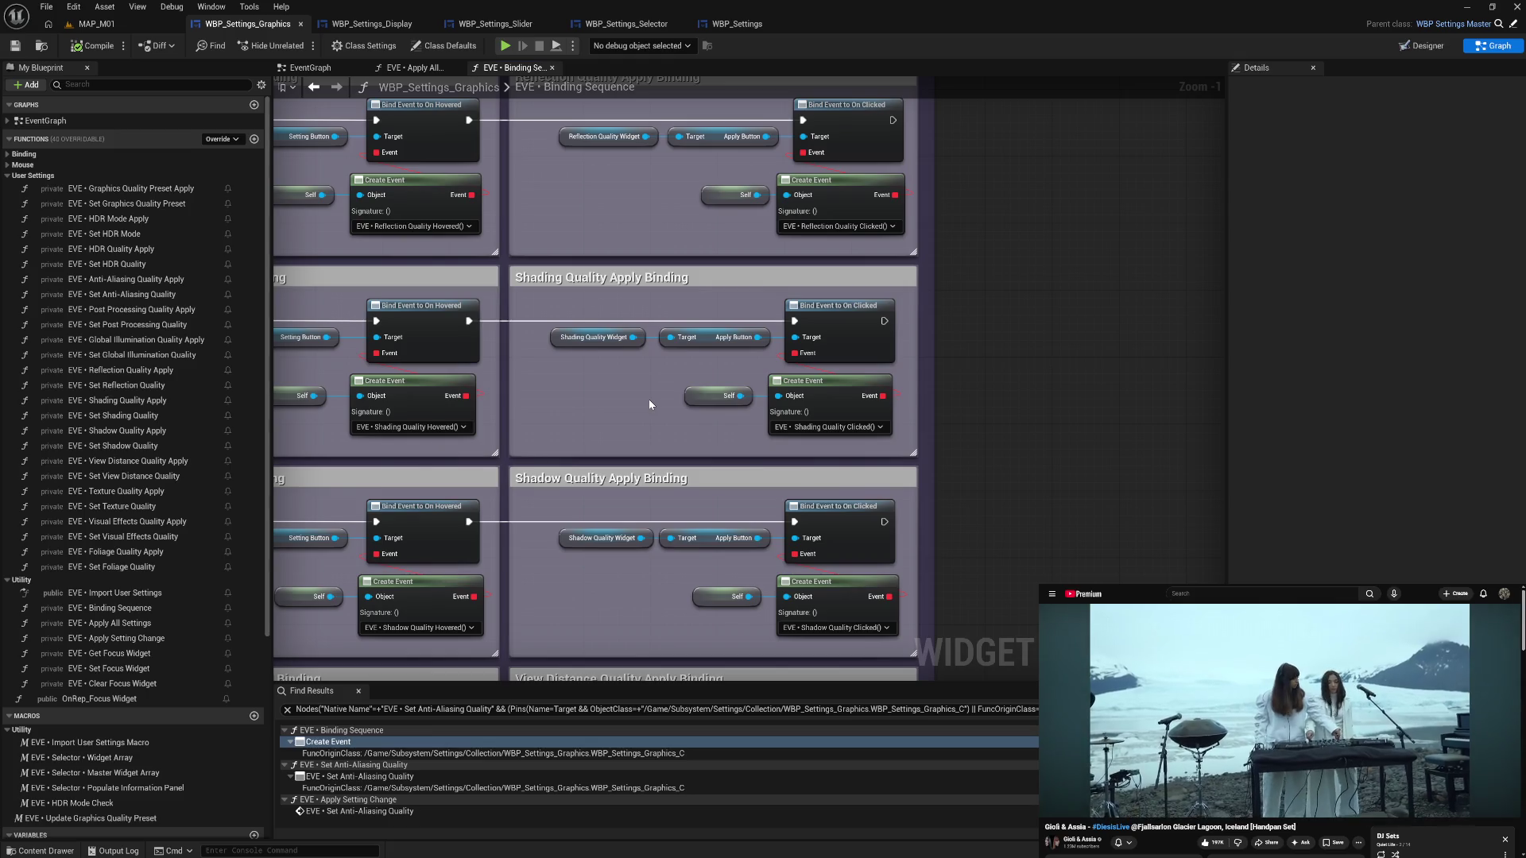
right_click(165, 250)
mouse_move(220, 318)
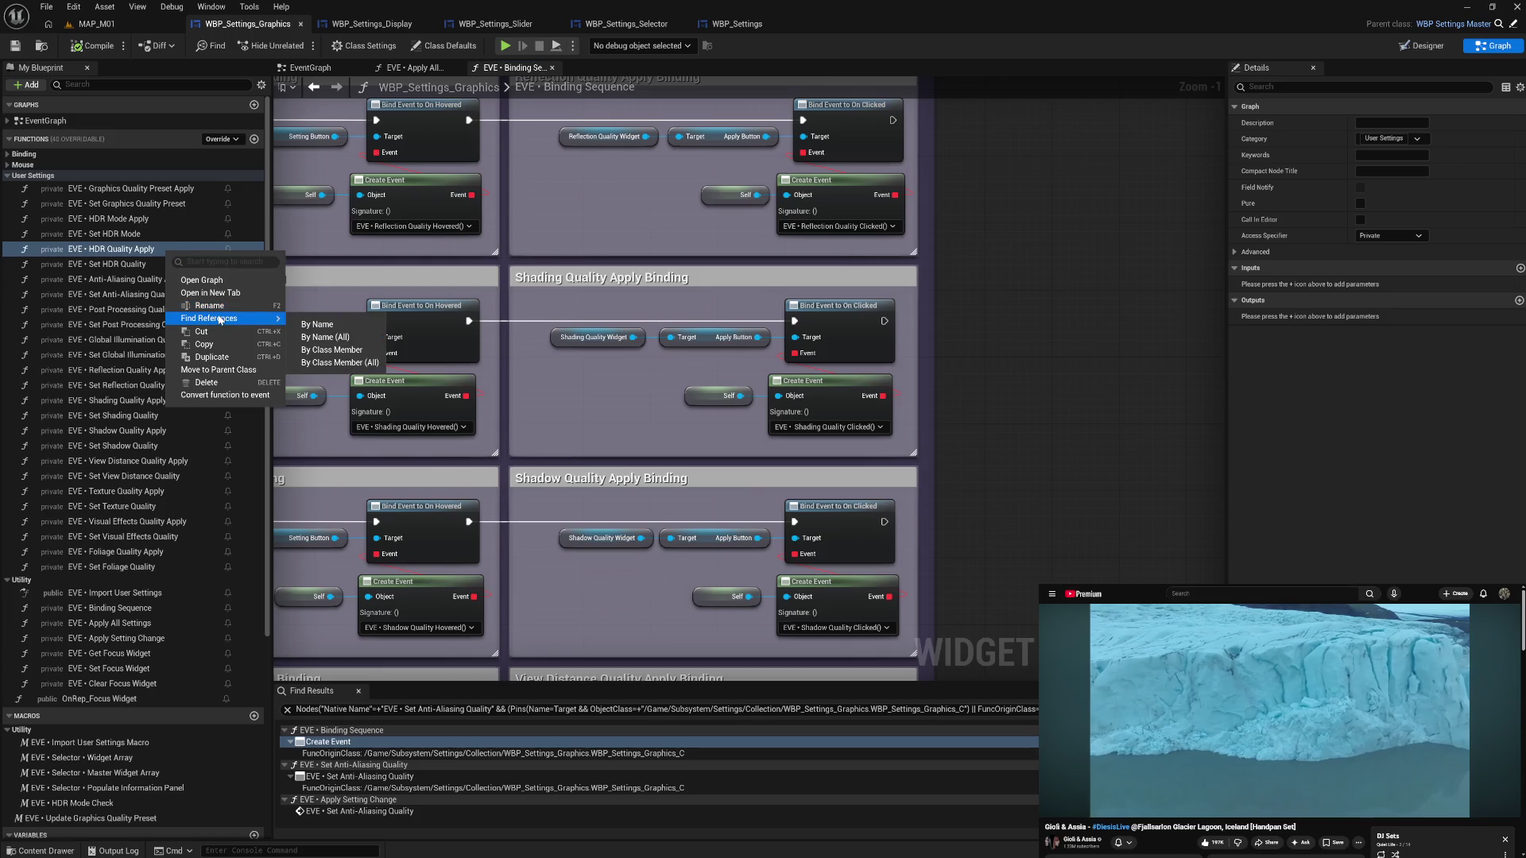
left_click(339, 362)
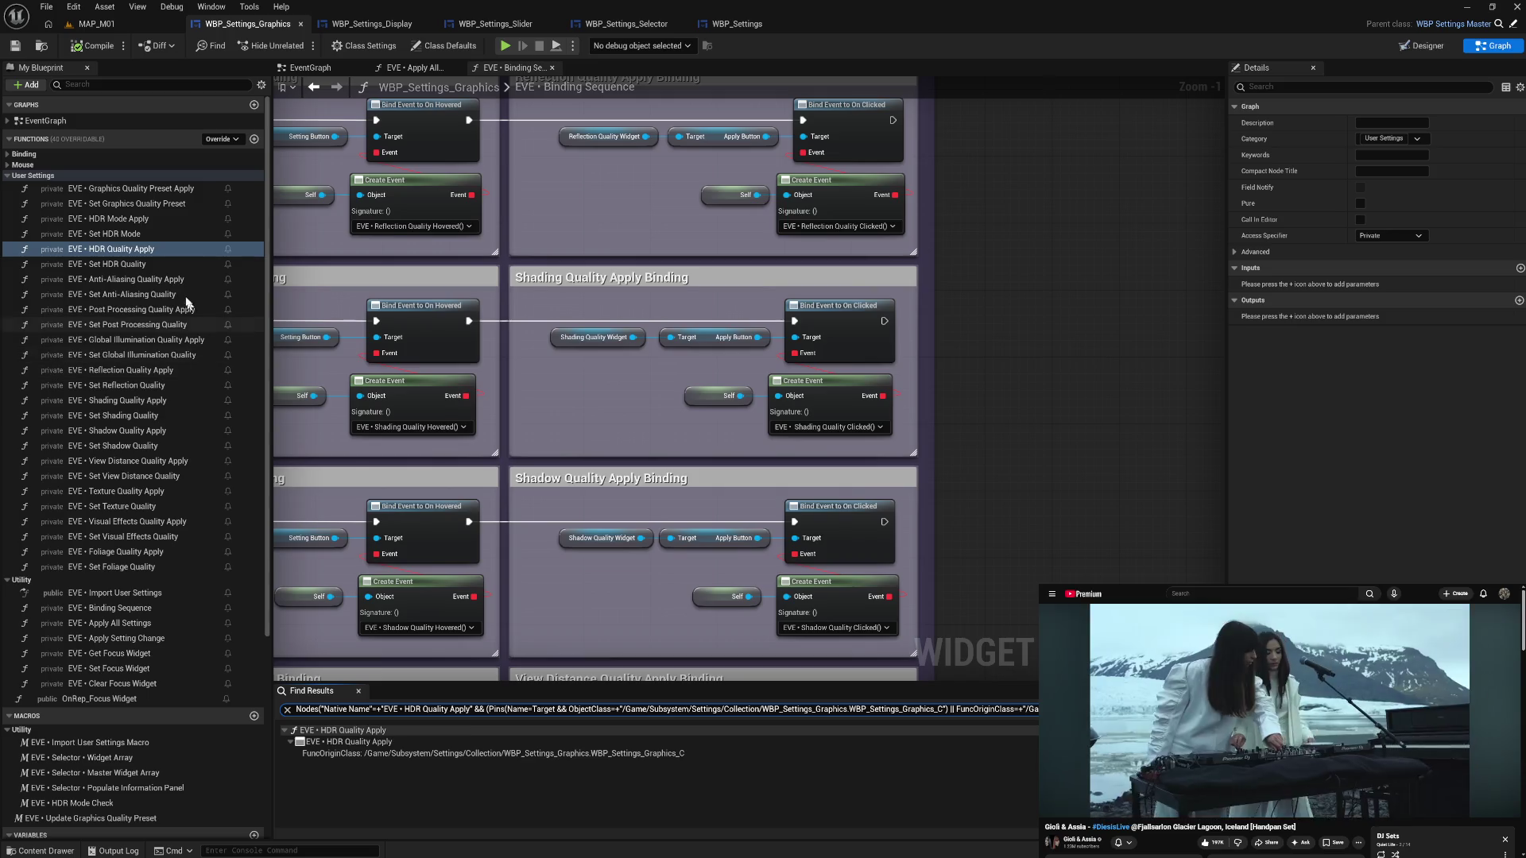
- Review the EventGraph bindings, open EVE • Set HDR Quality, then view the Display widget
left_click(316, 70)
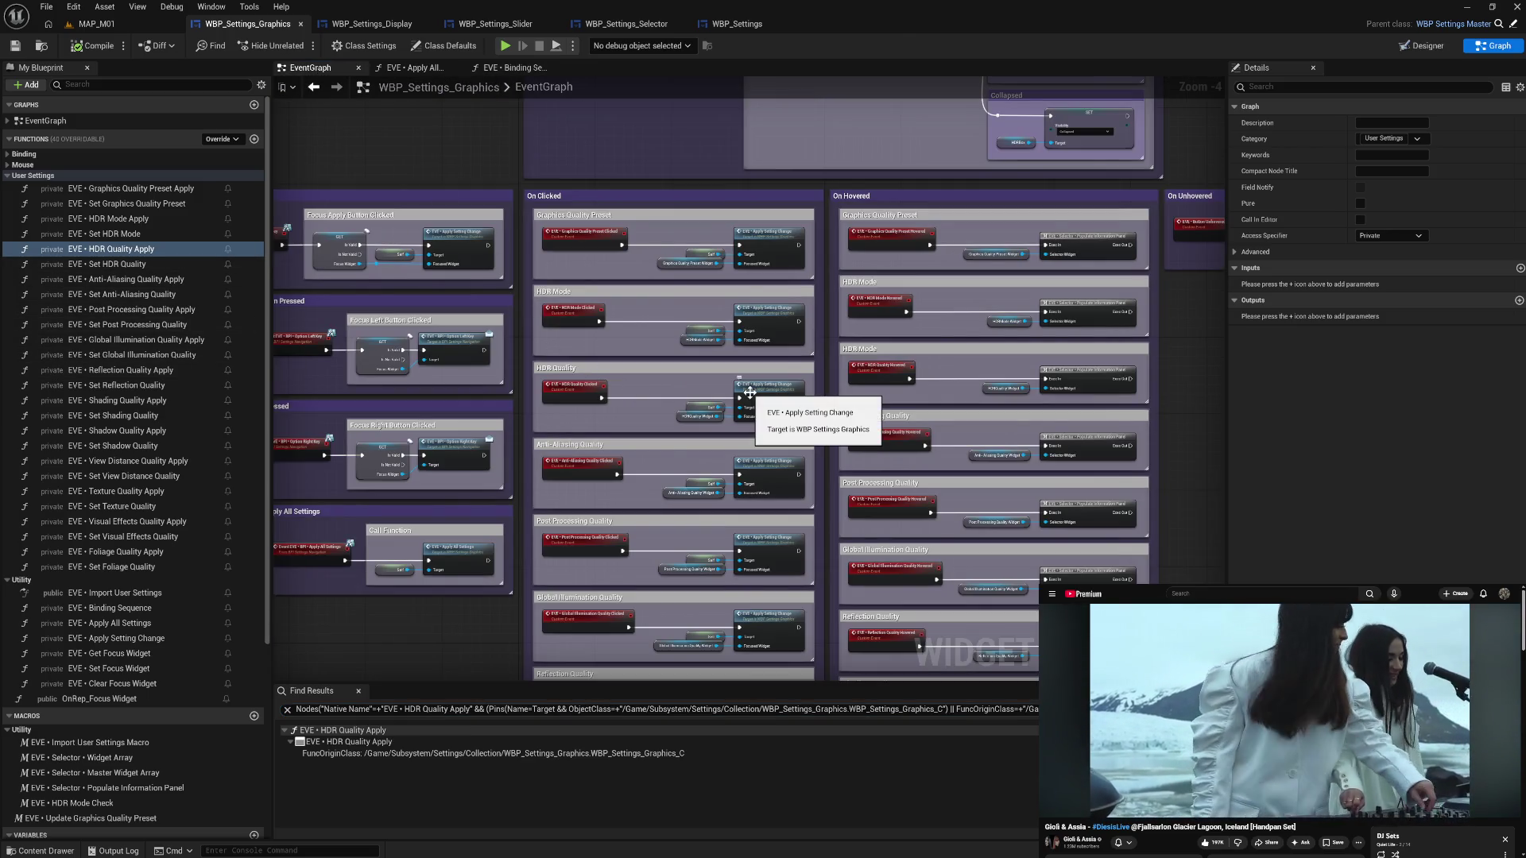
mouse_move(749, 393)
left_mouse_down()
mouse_move(430, 382)
mouse_move(698, 392)
mouse_move(866, 366)
mouse_move(696, 338)
left_mouse_up()
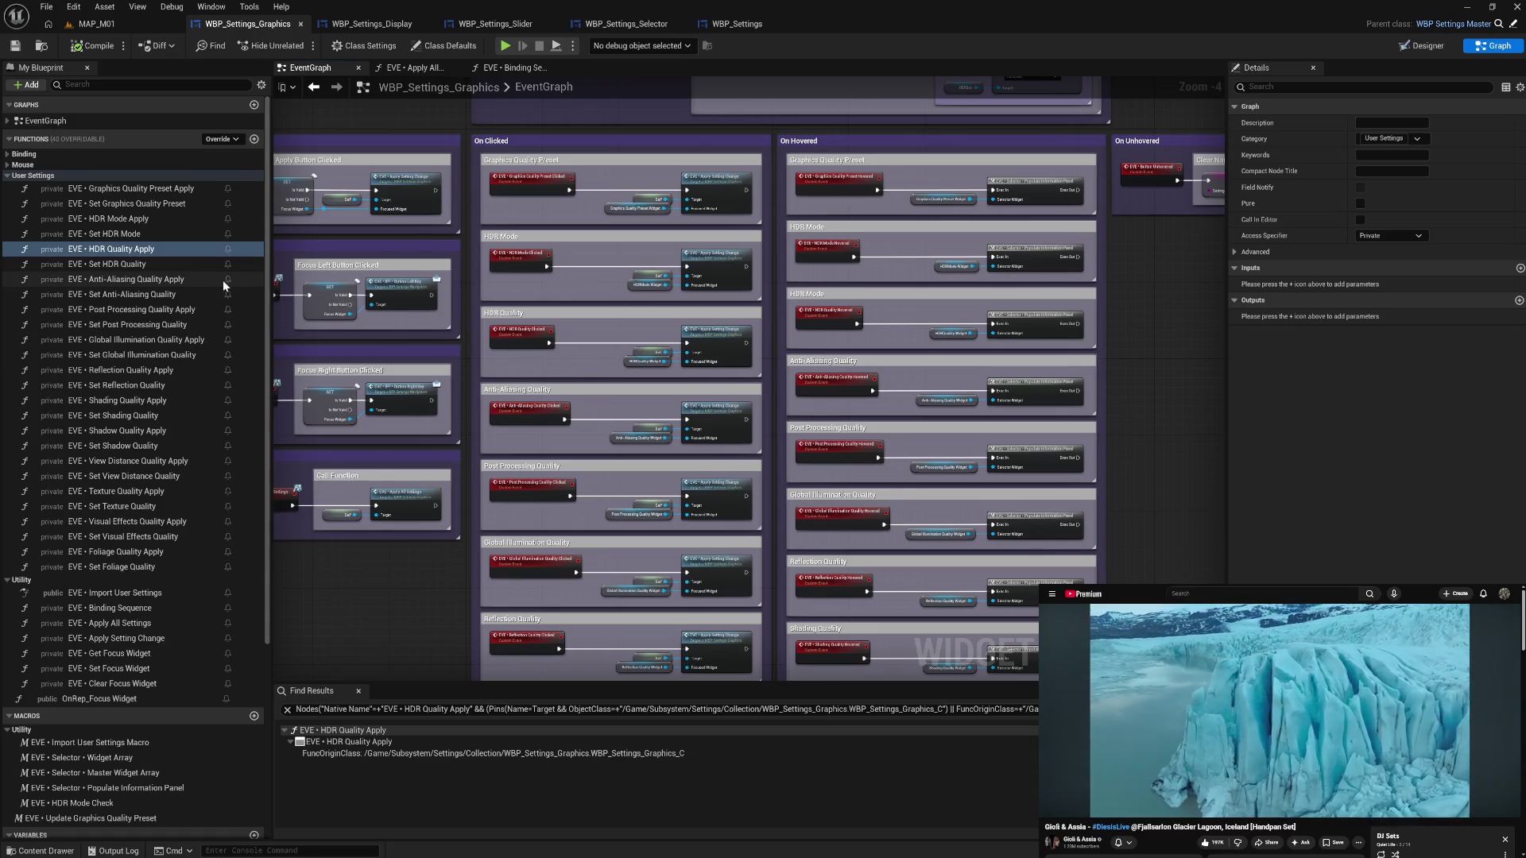
left_click(171, 263)
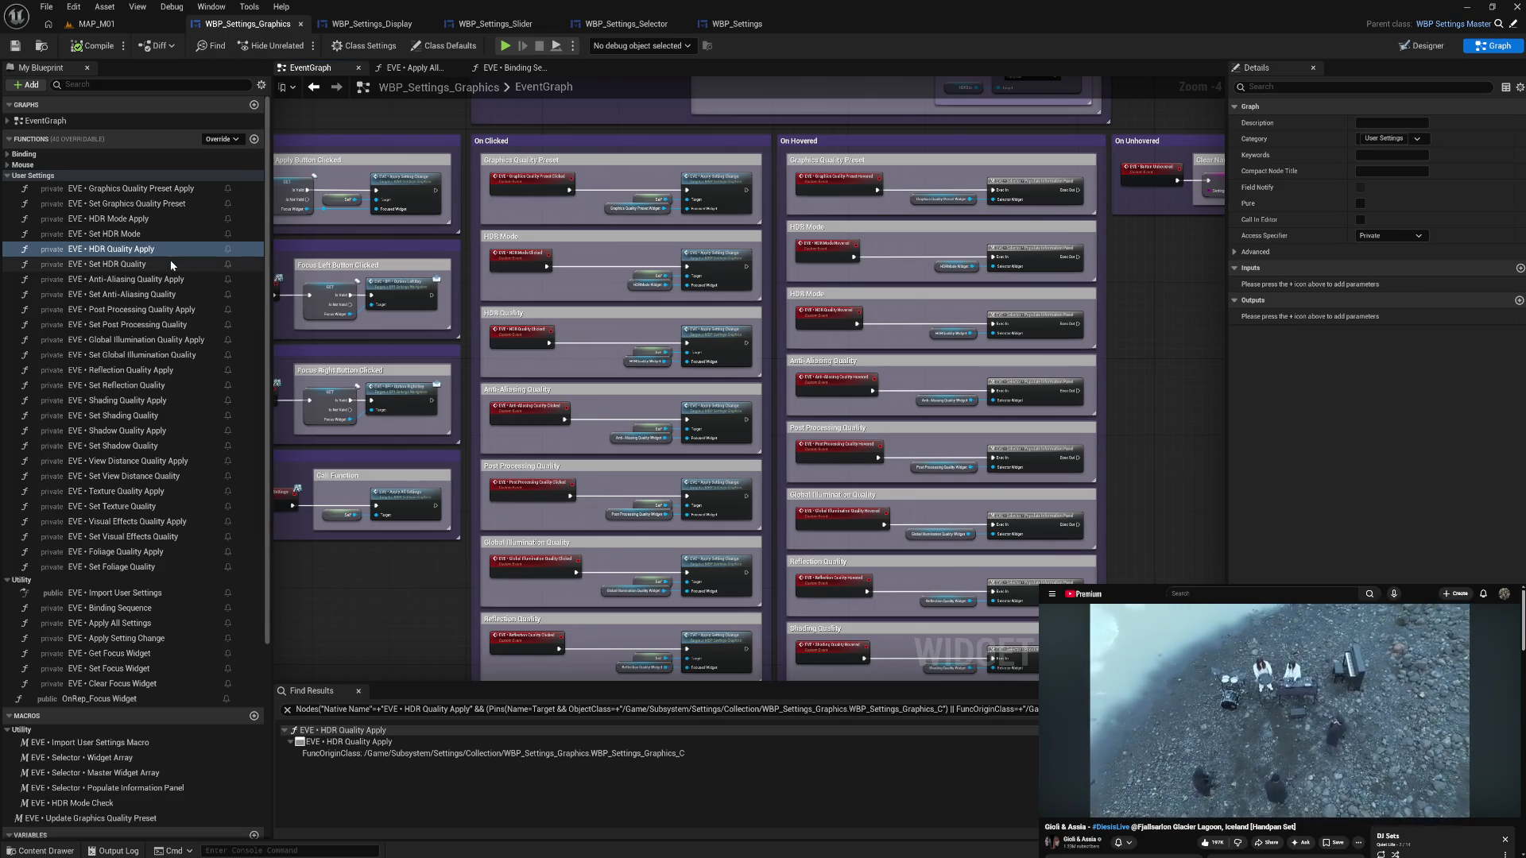
double_click(171, 264)
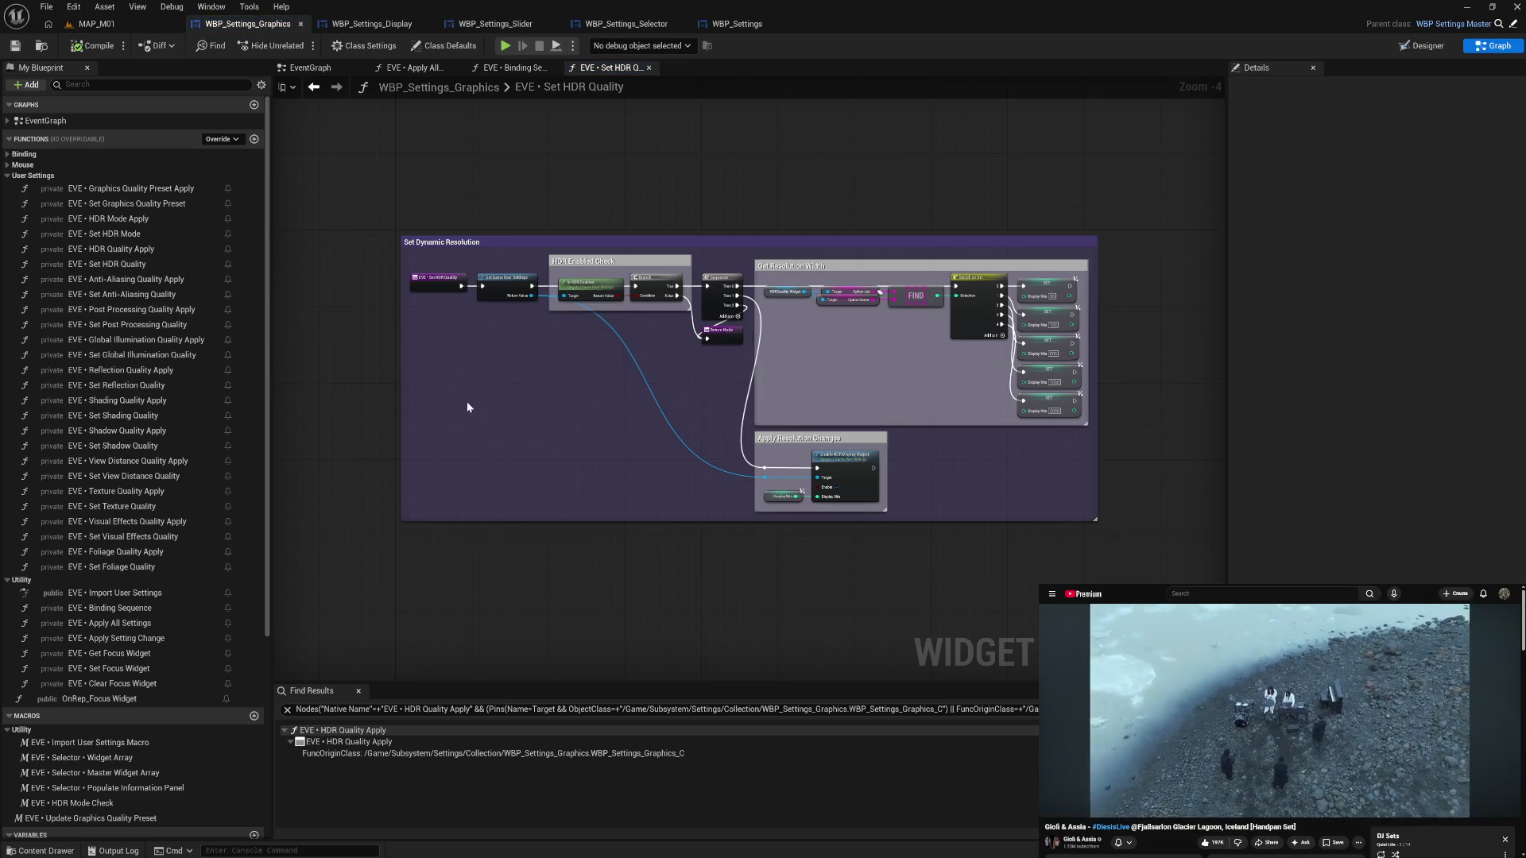
left_click(372, 23)
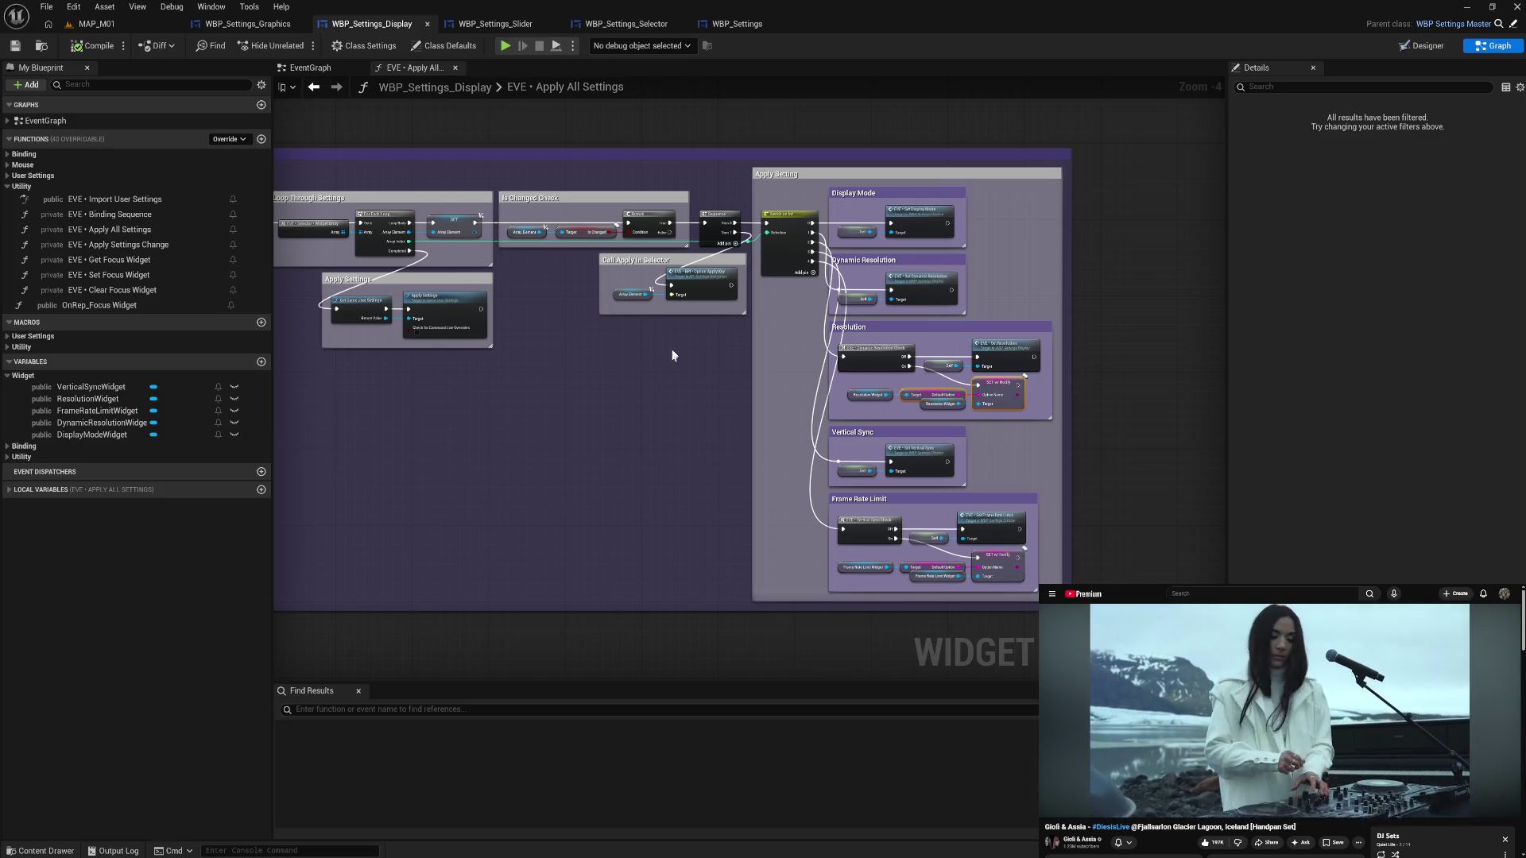
- Add the HDR Mode Check macro after the function entry and widen the comment to fit it
left_click(244, 24)
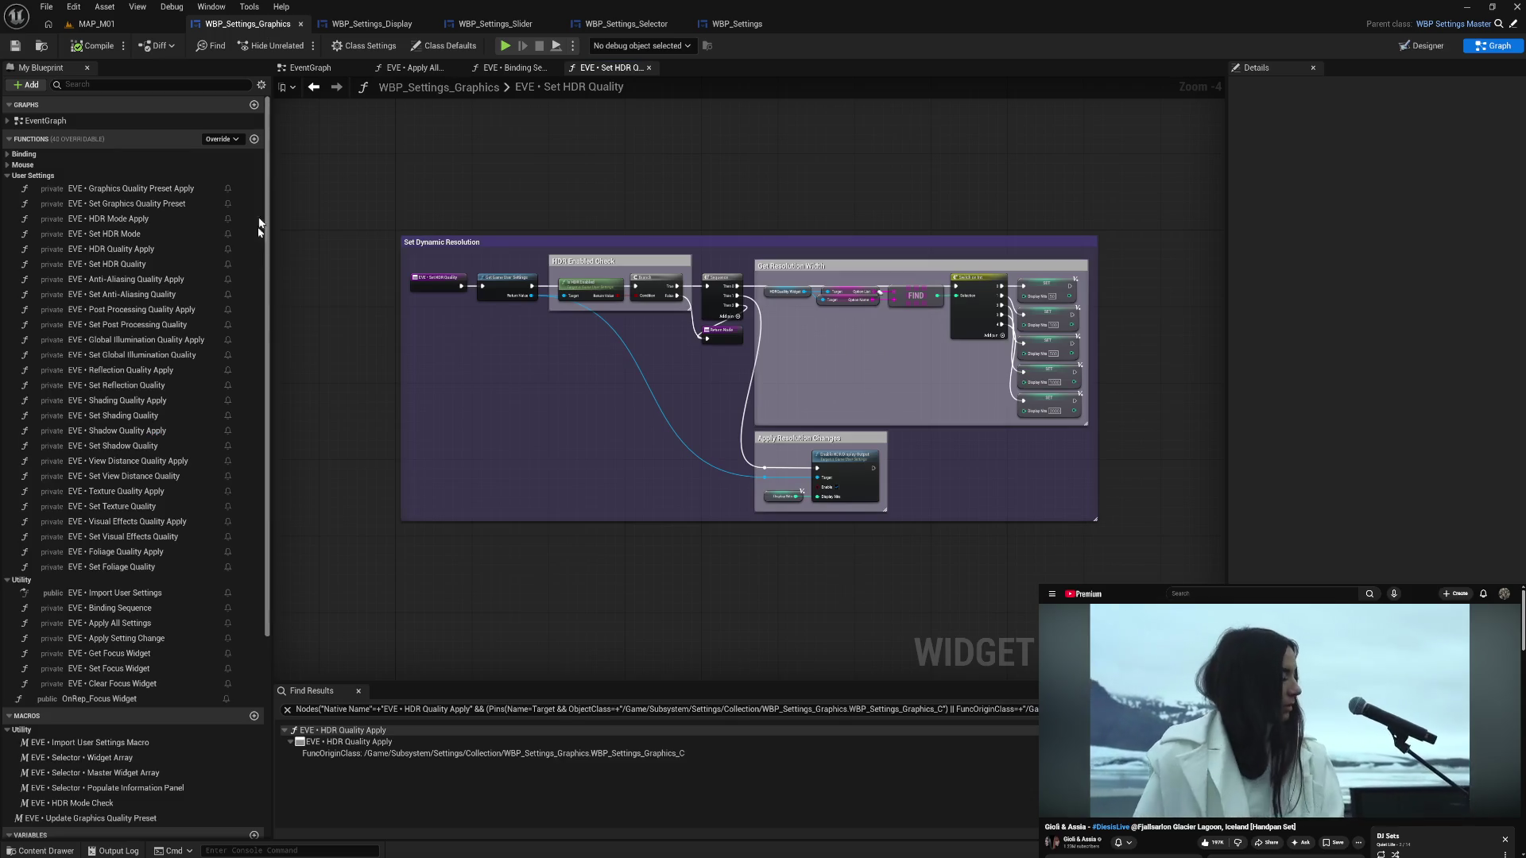
left_click_drag(72, 803, 460, 375)
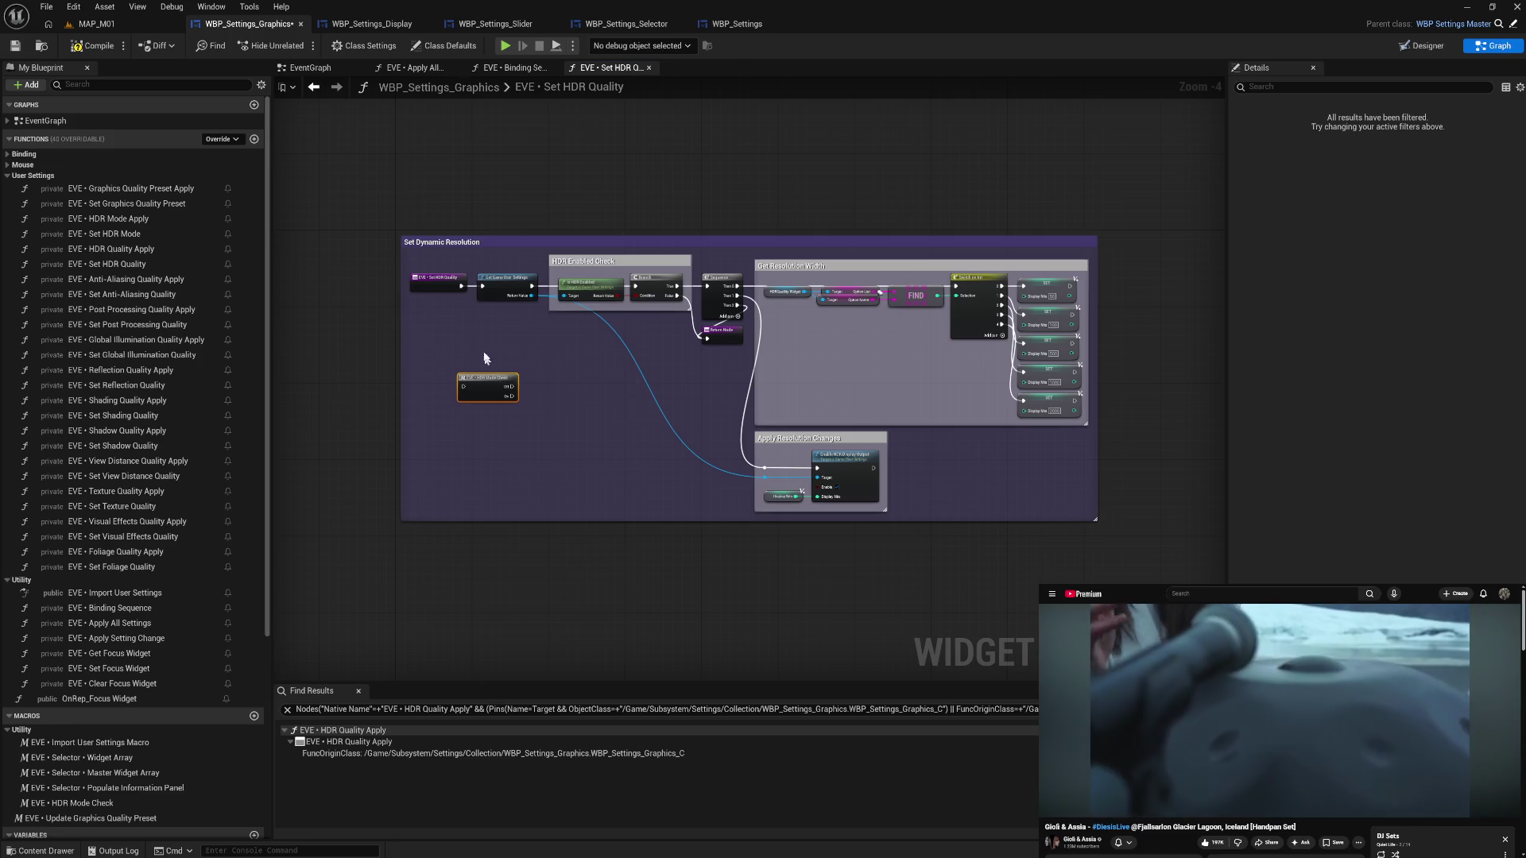
mouse_move(461, 286)
left_mouse_down()
mouse_move(465, 387)
mouse_move(499, 308)
mouse_move(481, 287)
mouse_move(420, 389)
mouse_move(484, 393)
mouse_move(437, 294)
left_mouse_up()
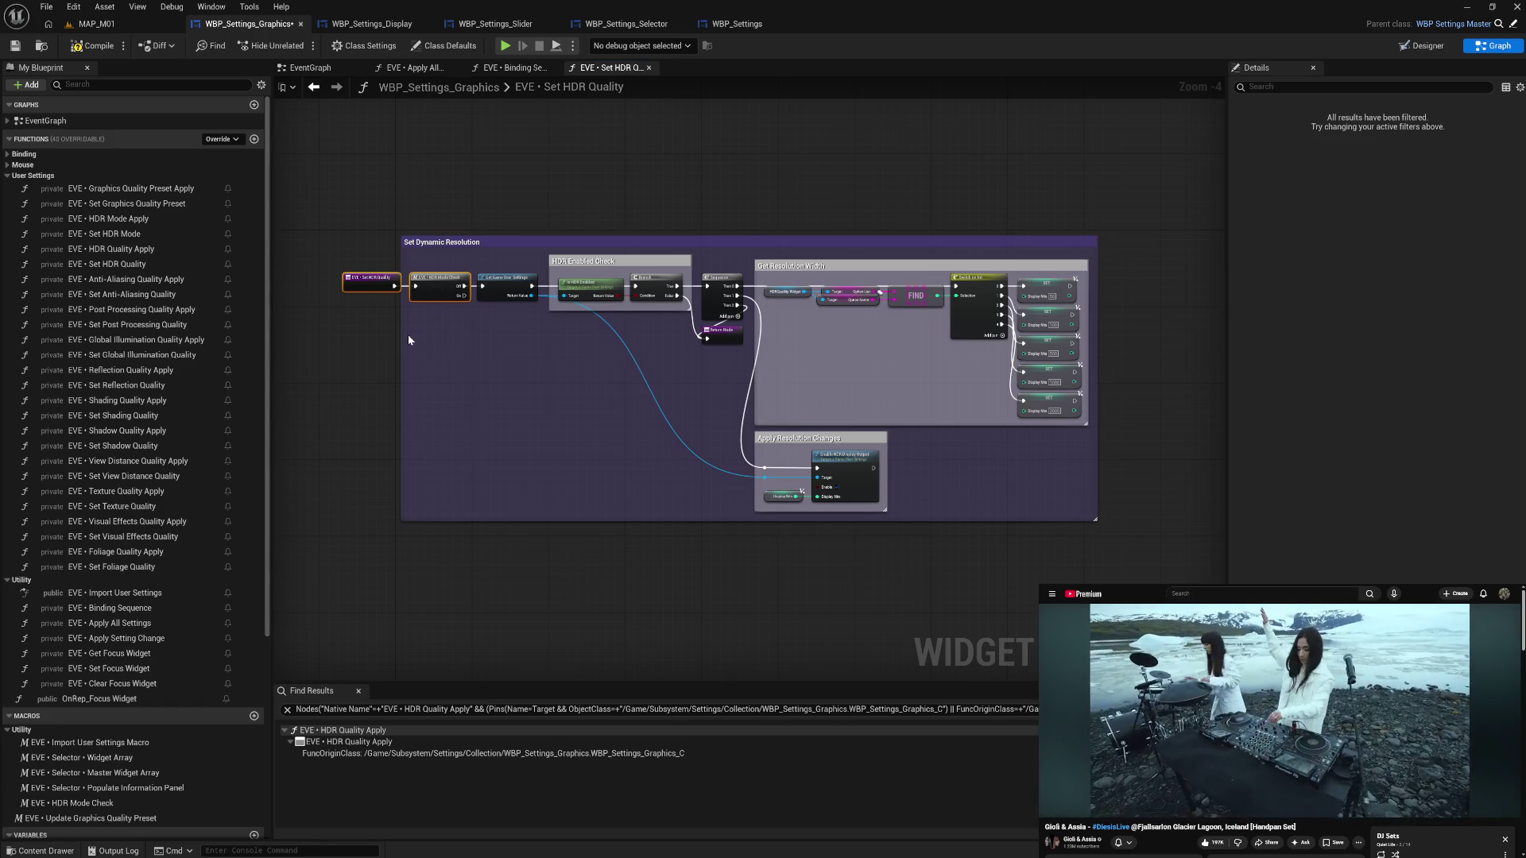
left_click_drag(402, 334, 335, 327)
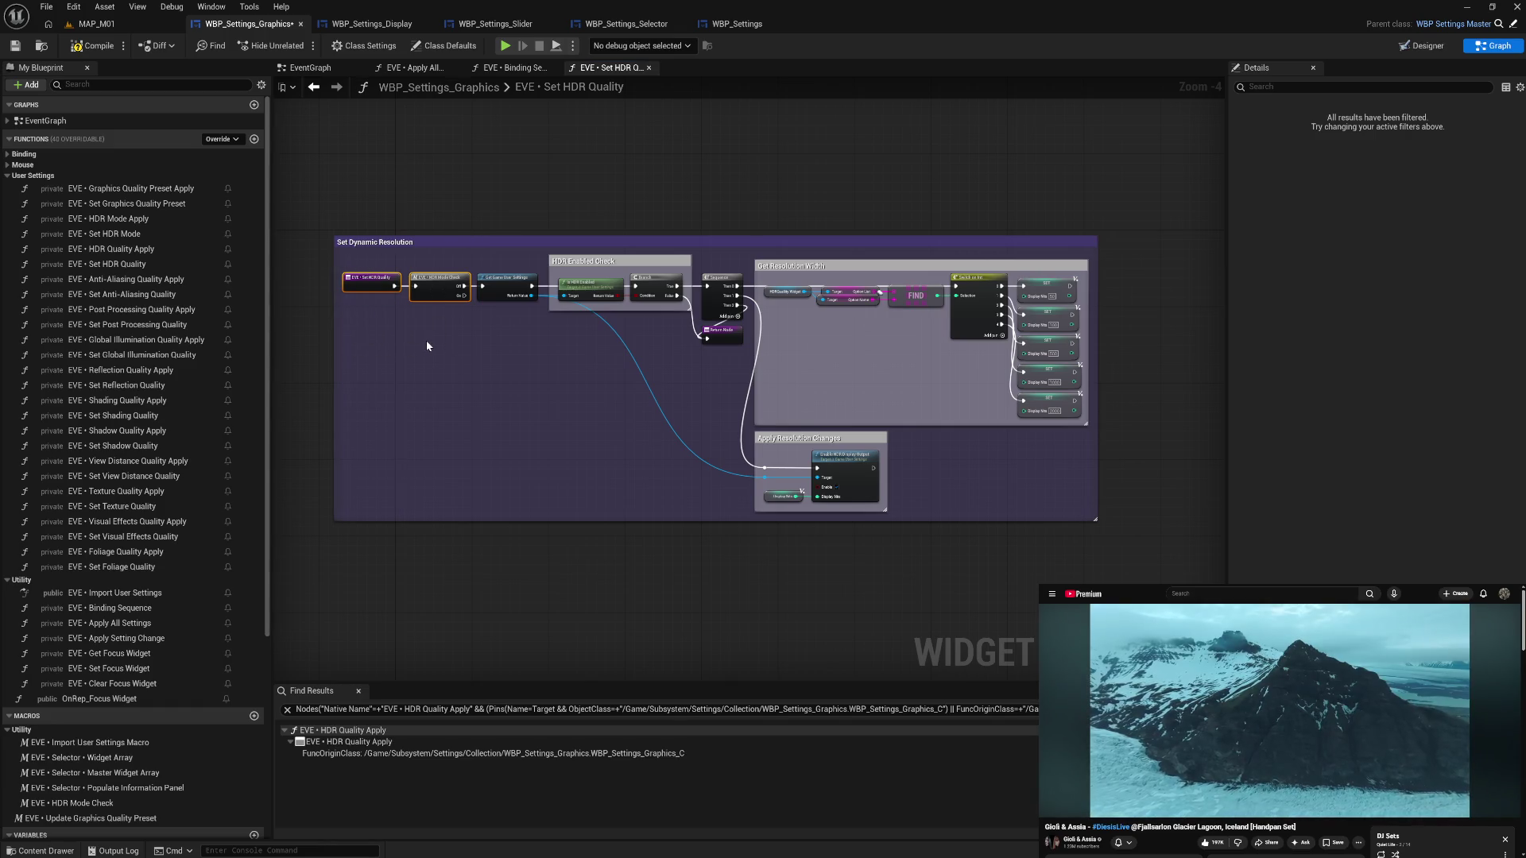
- Paste the copied option-setting nodes below the entry chain, checking the Display widget's Resolution nodes
left_click(368, 25)
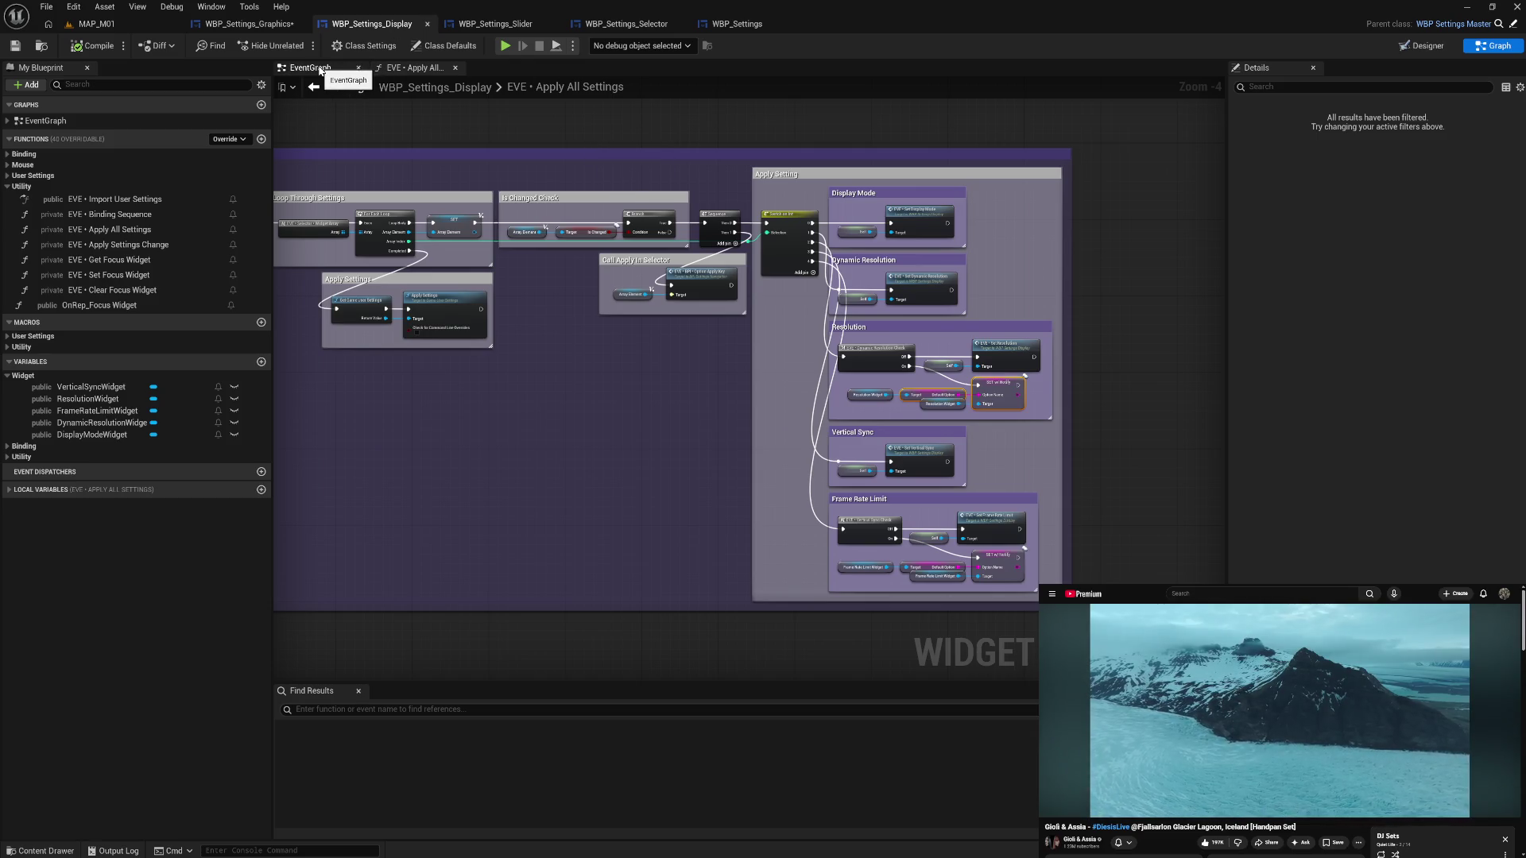
left_click(260, 25)
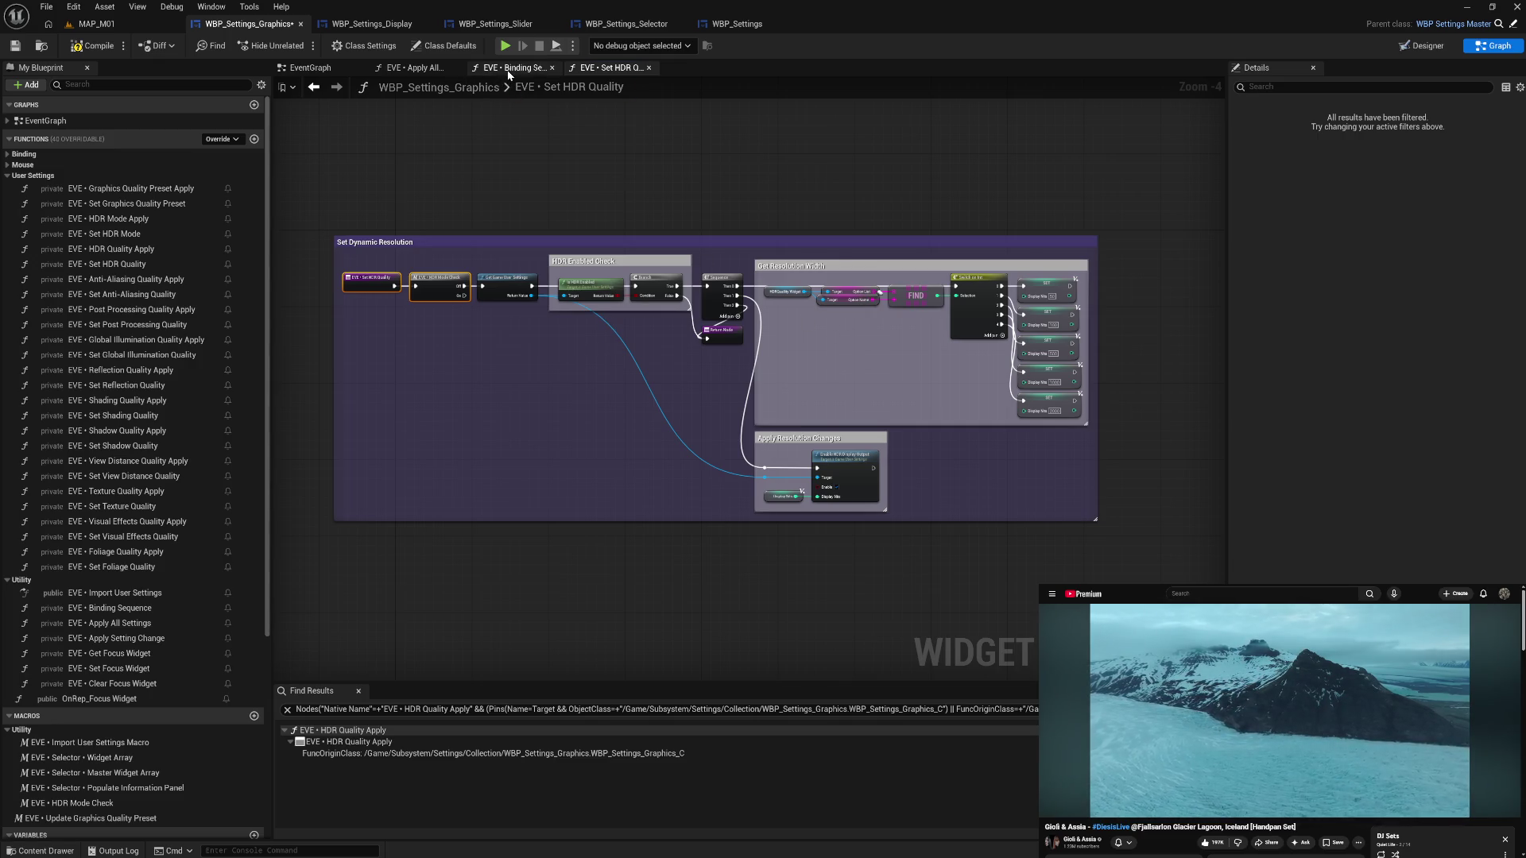
left_click(371, 24)
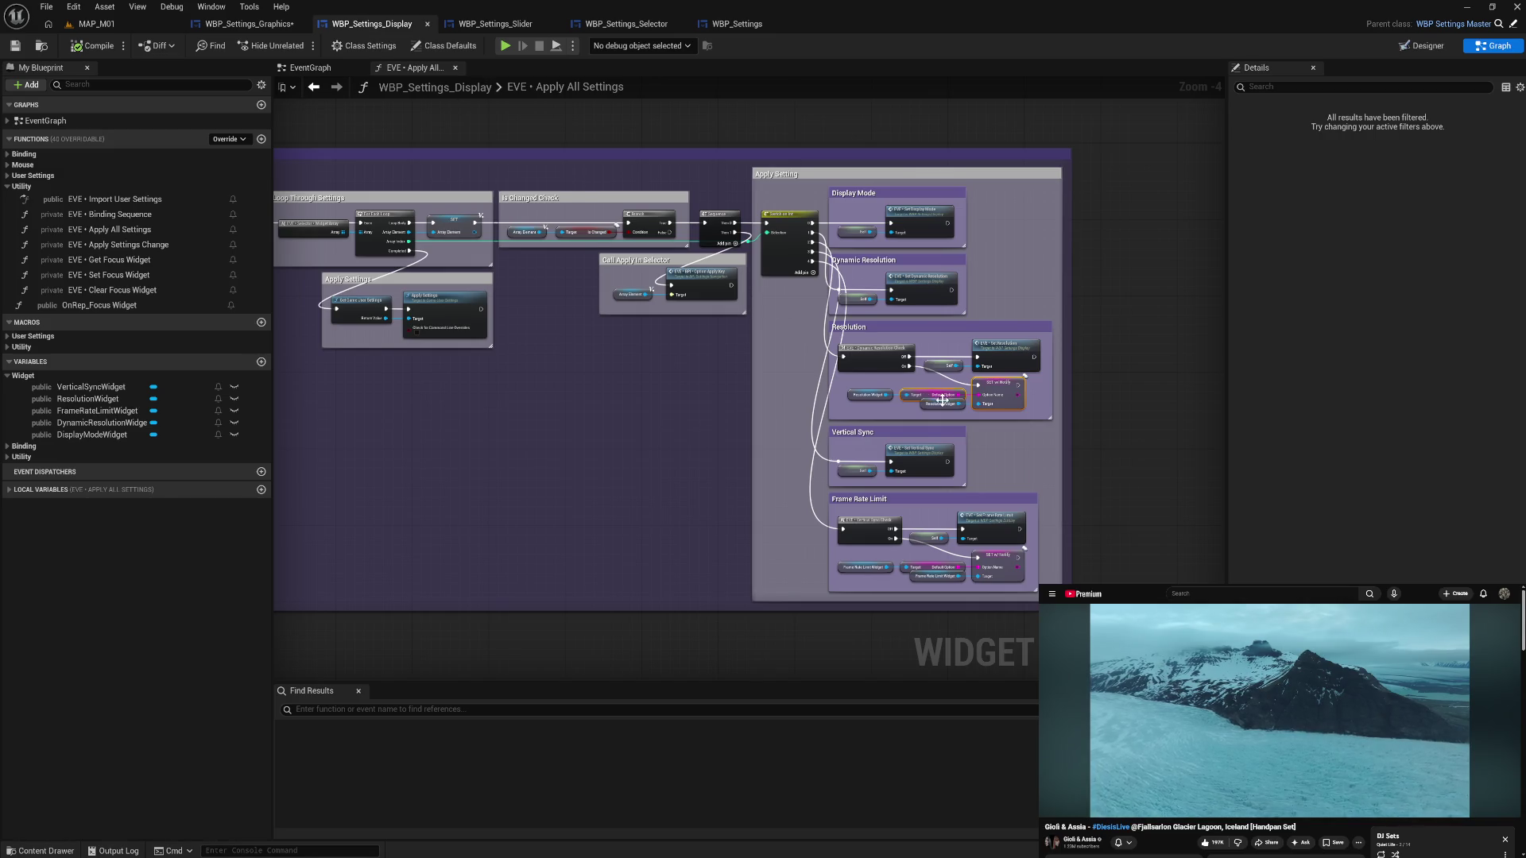
left_click_drag(934, 384, 919, 383)
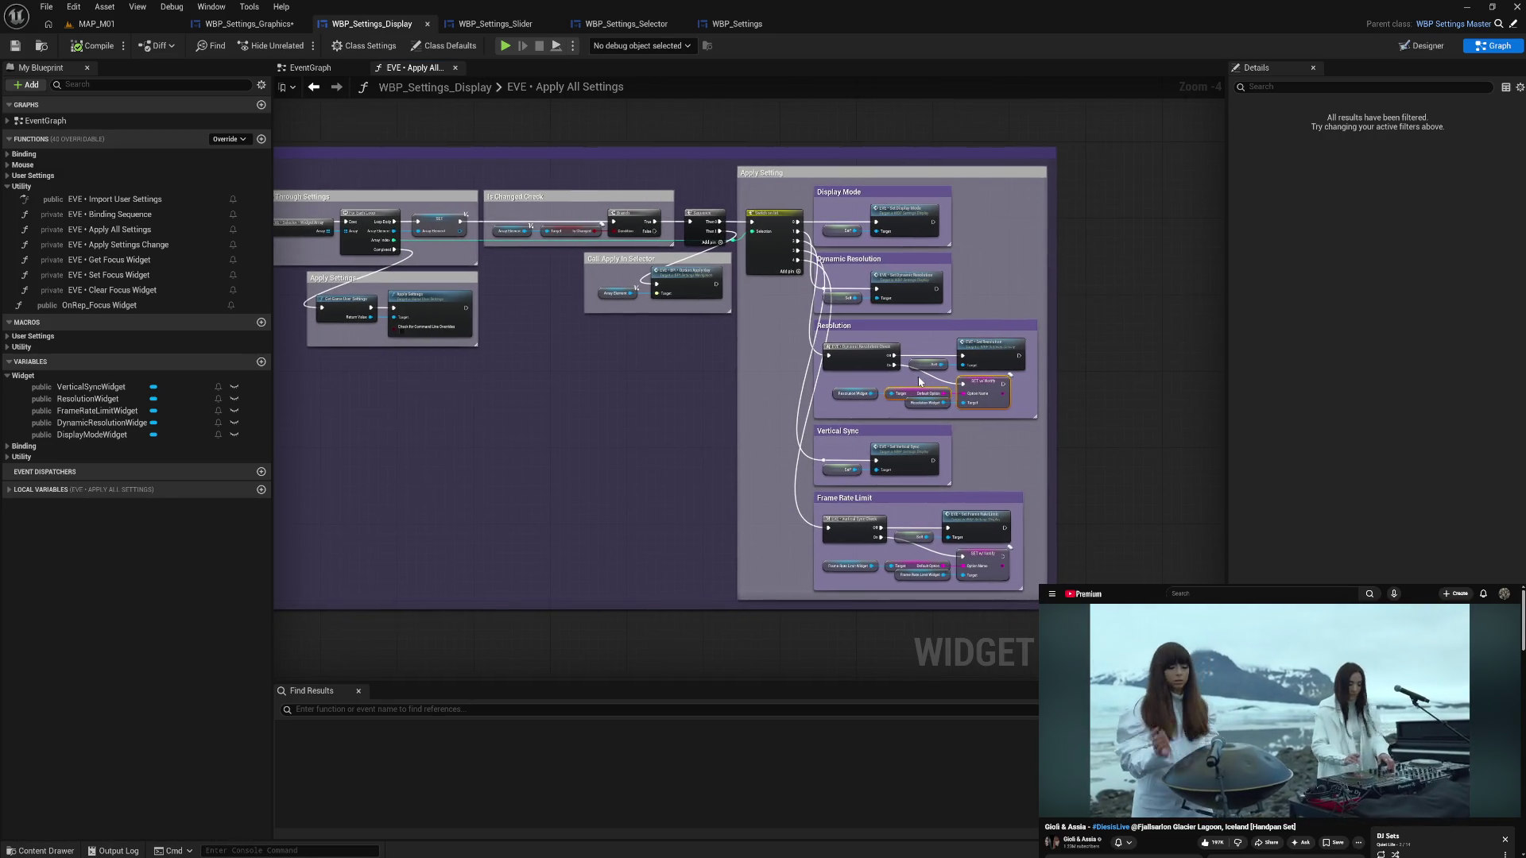
left_click(248, 24)
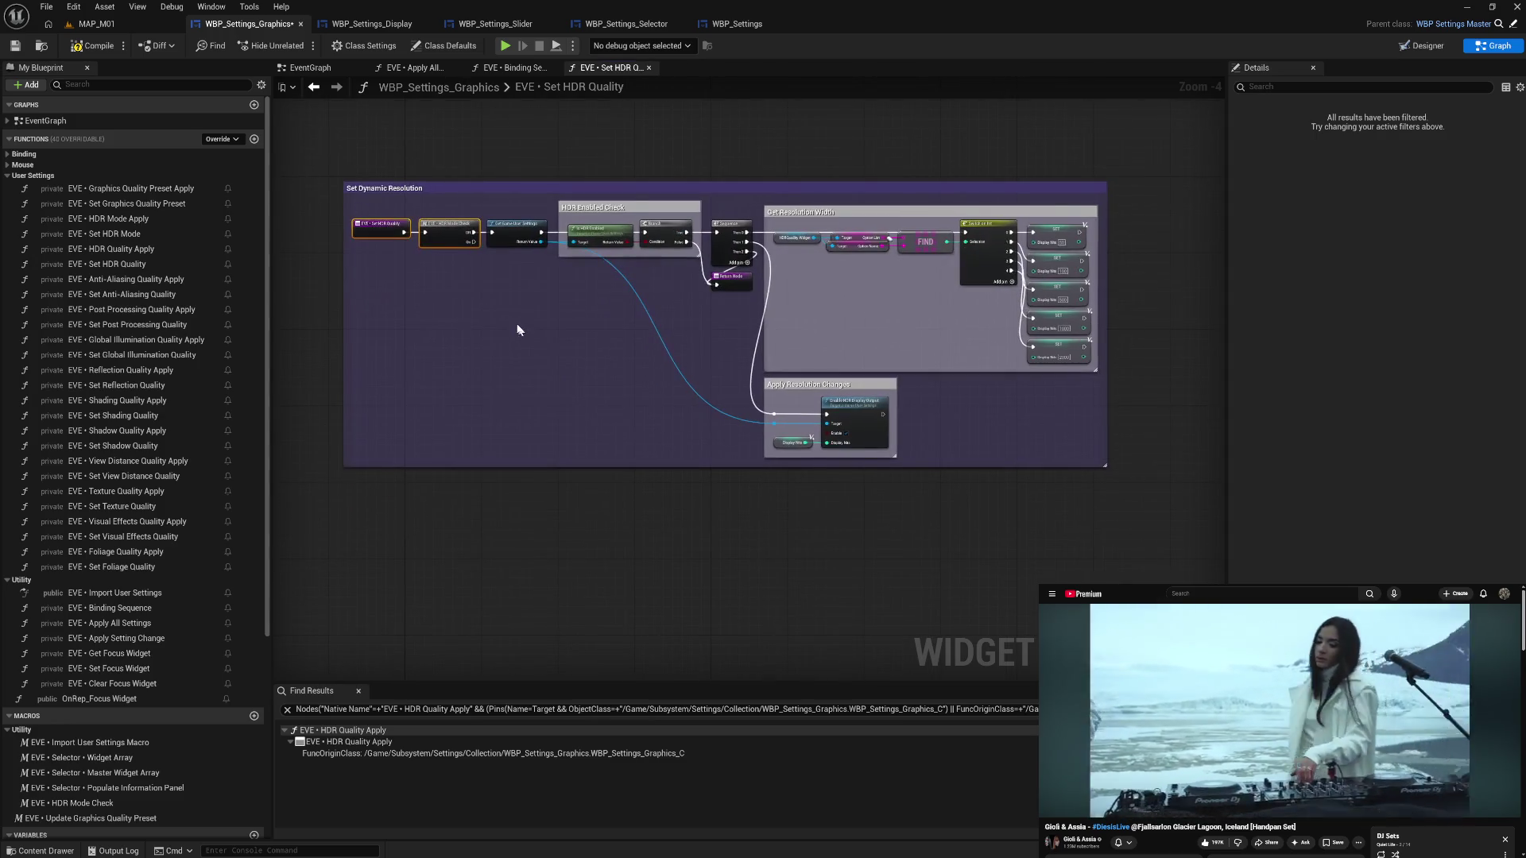
key("ctrl+v")
left_click_drag(567, 320, 546, 278)
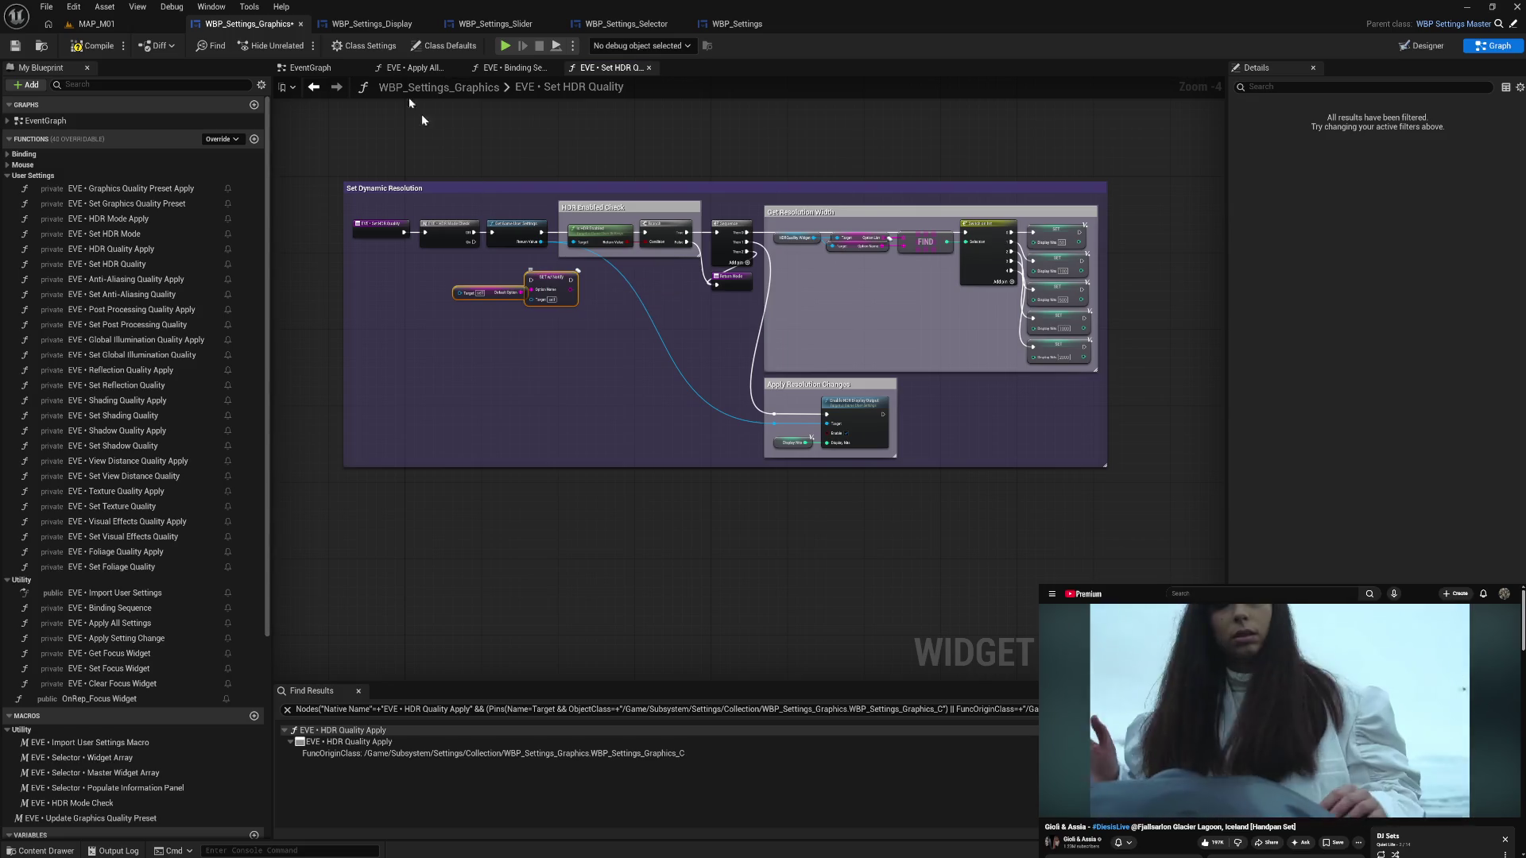
left_click(381, 27)
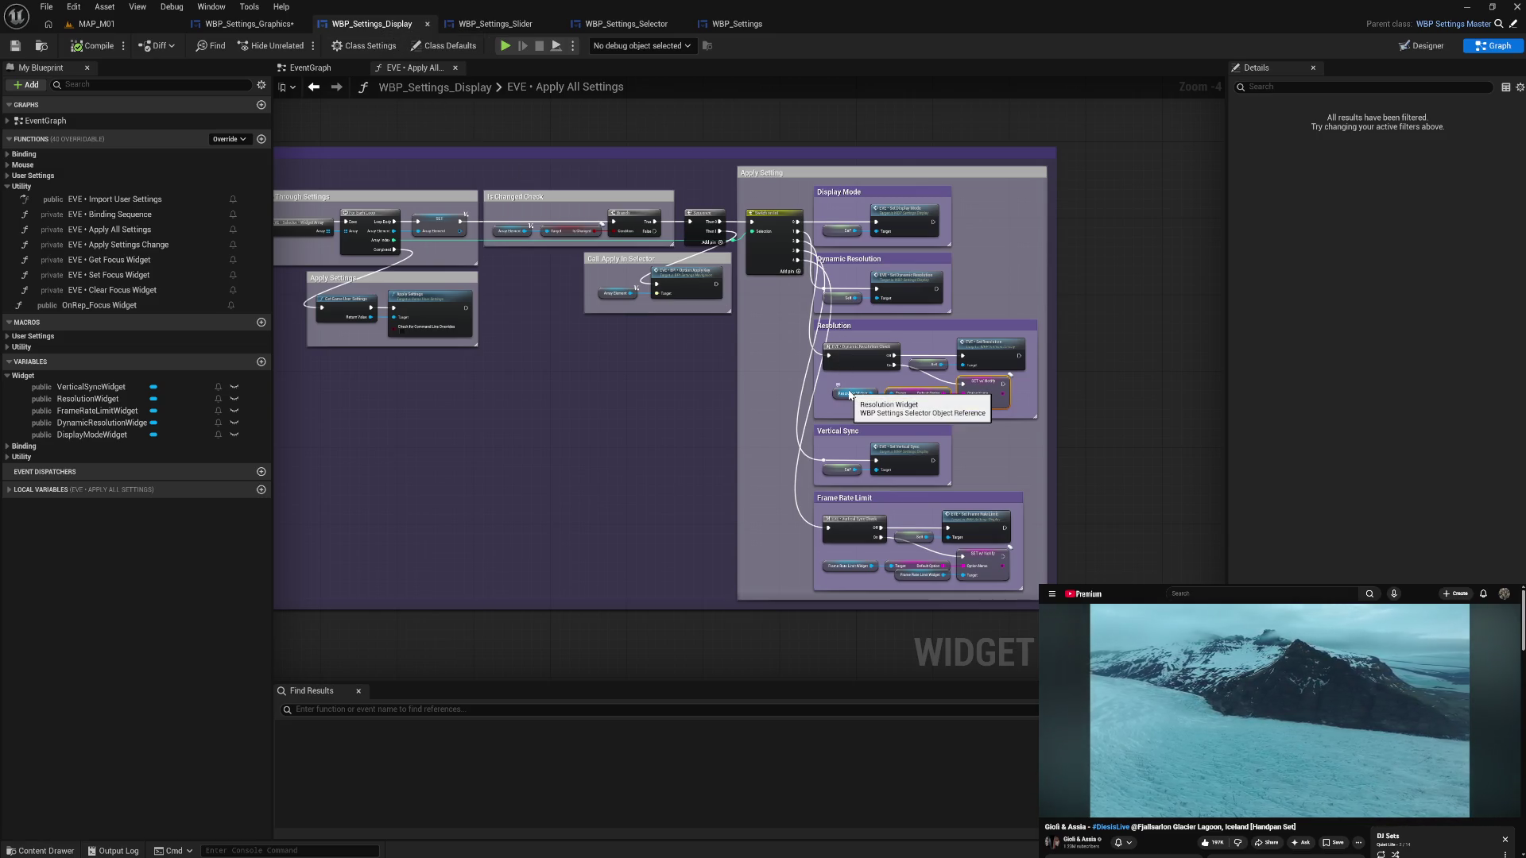
left_click(213, 28)
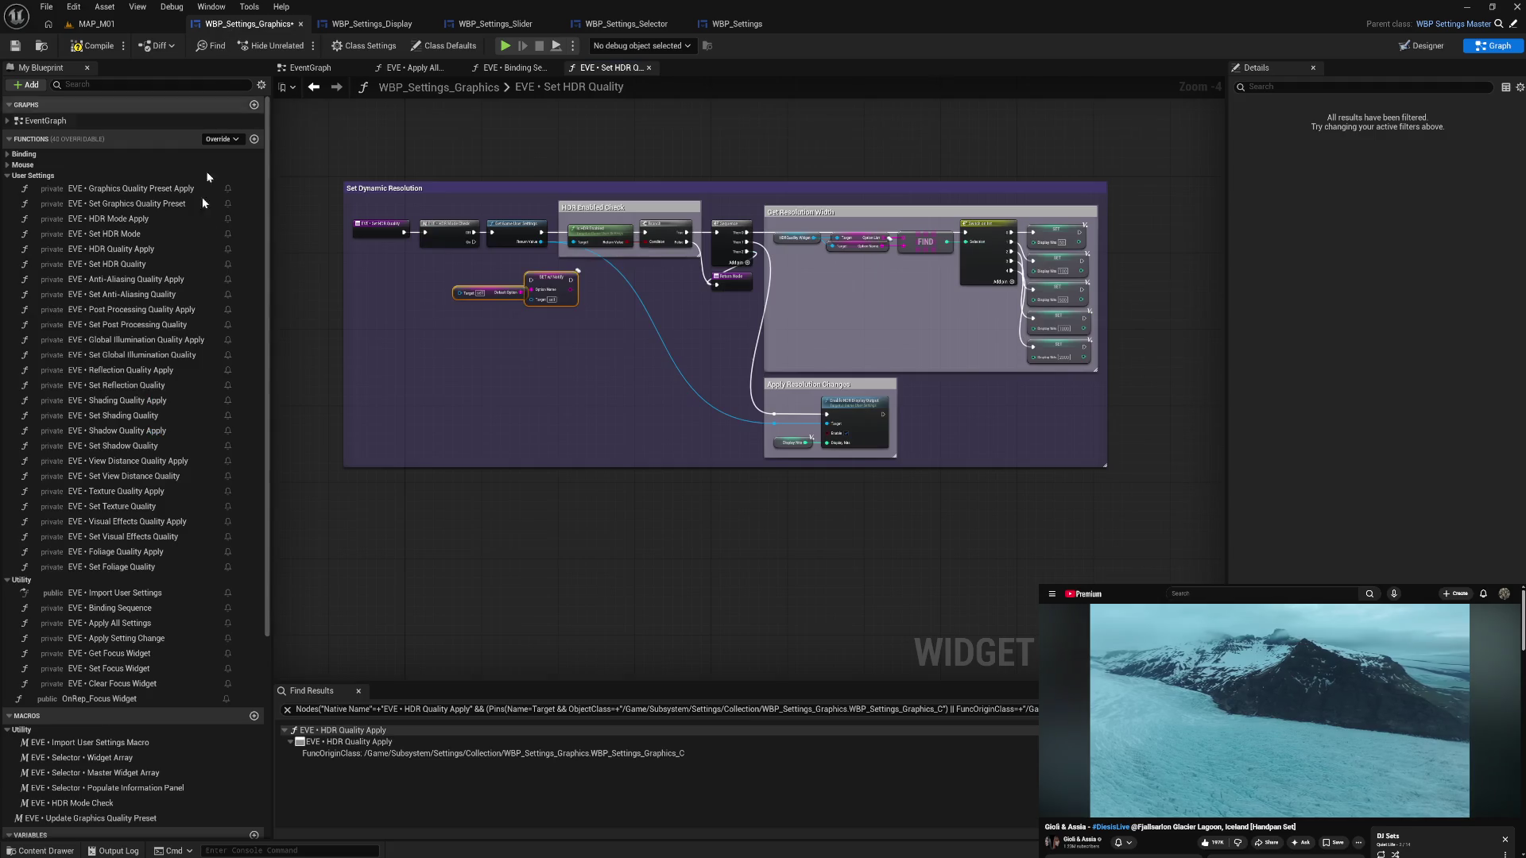
scroll(131, 468, "down", 5)
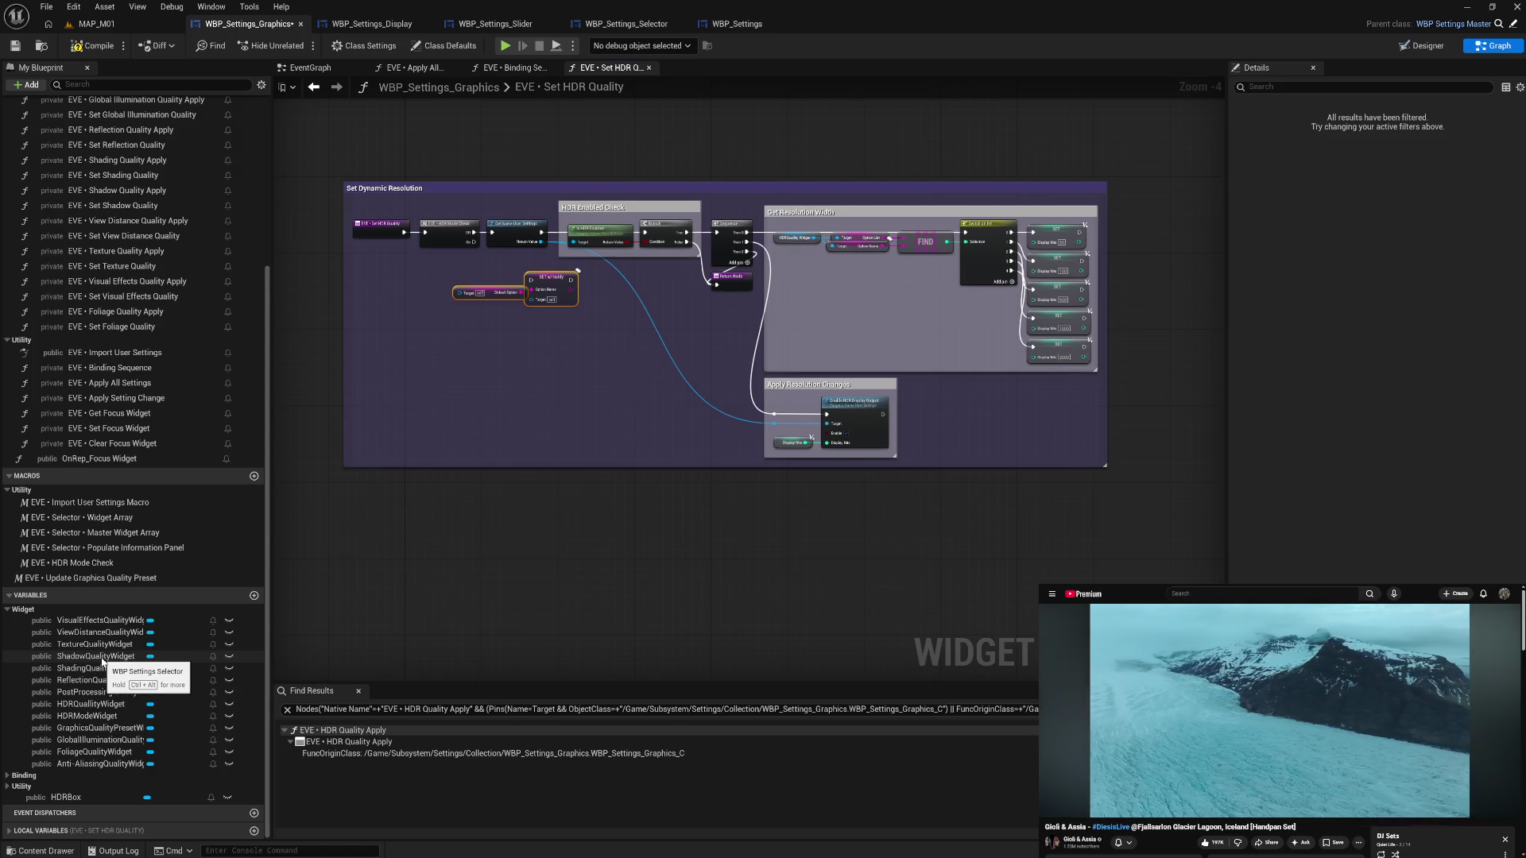
- Retitle the comment 'HDR Quality' and add an HDRQualityWidget reference on the Target pin
double_click(397, 189)
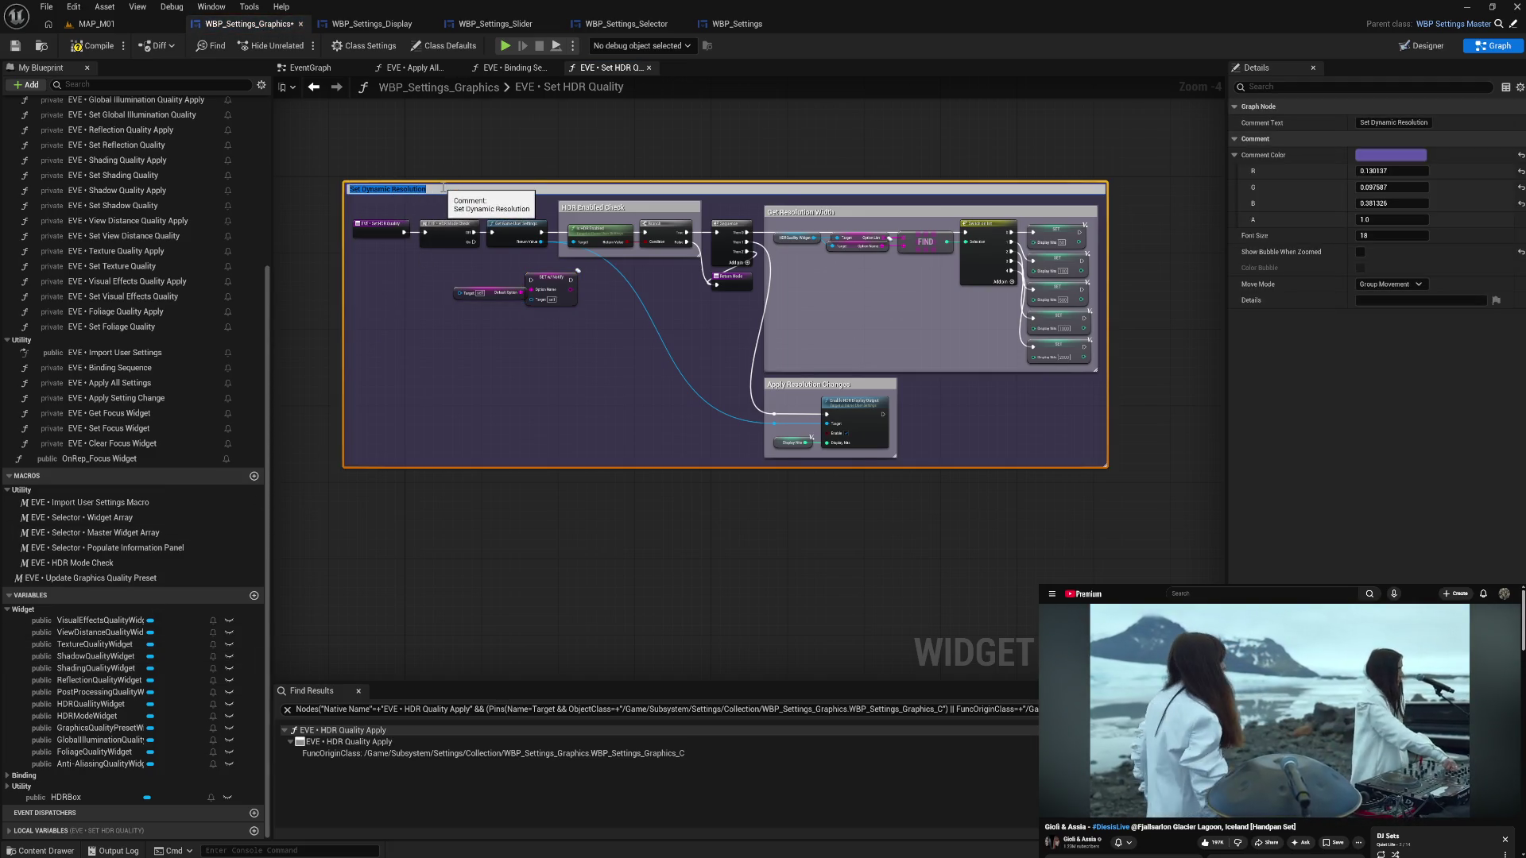
type("HDR")
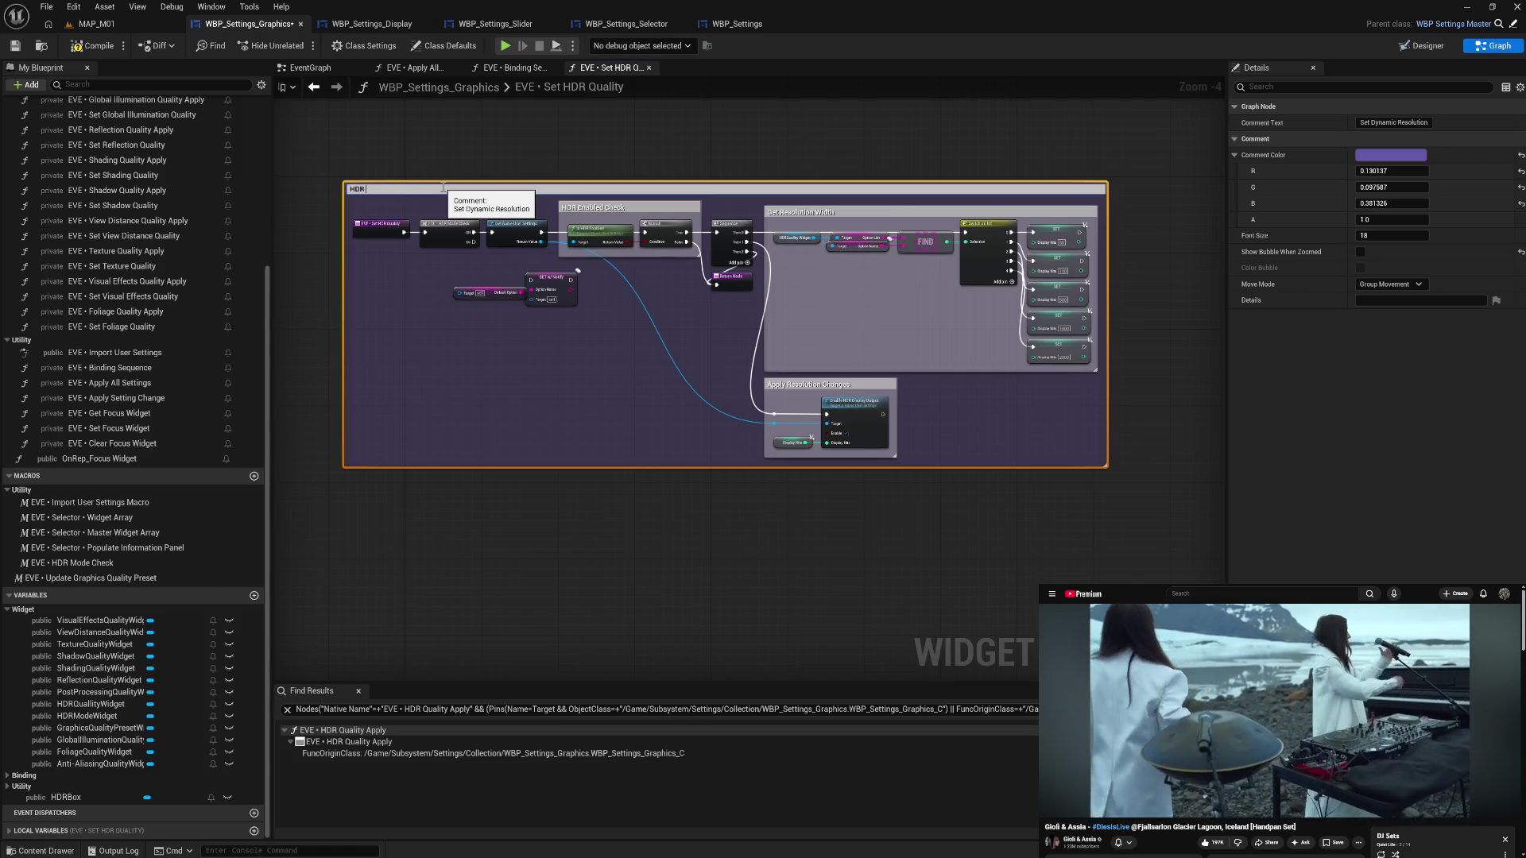
type(" Quality")
key("Return")
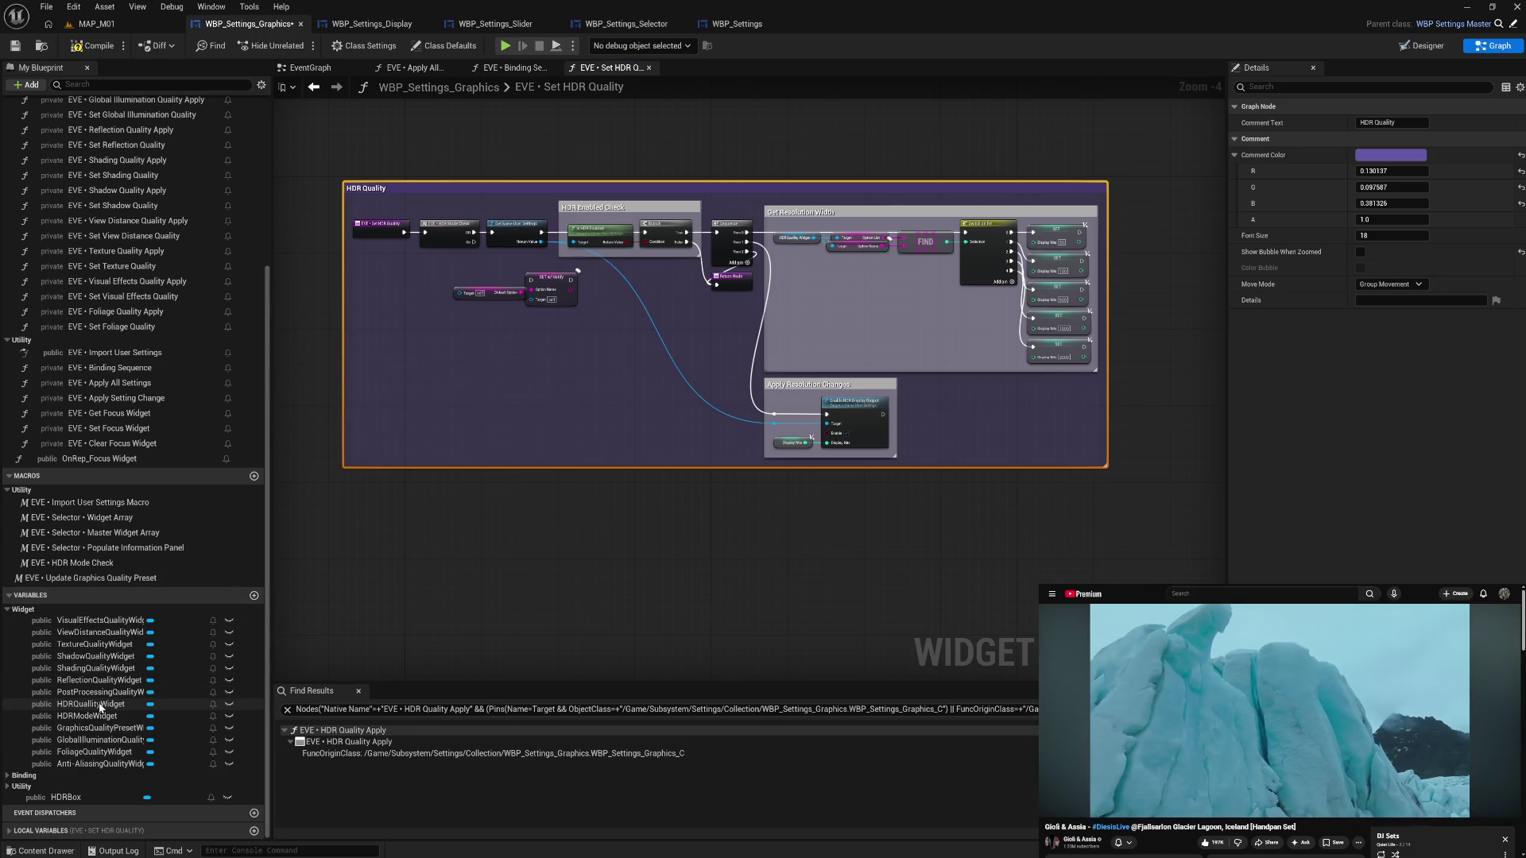
left_click_drag(90, 705, 459, 290)
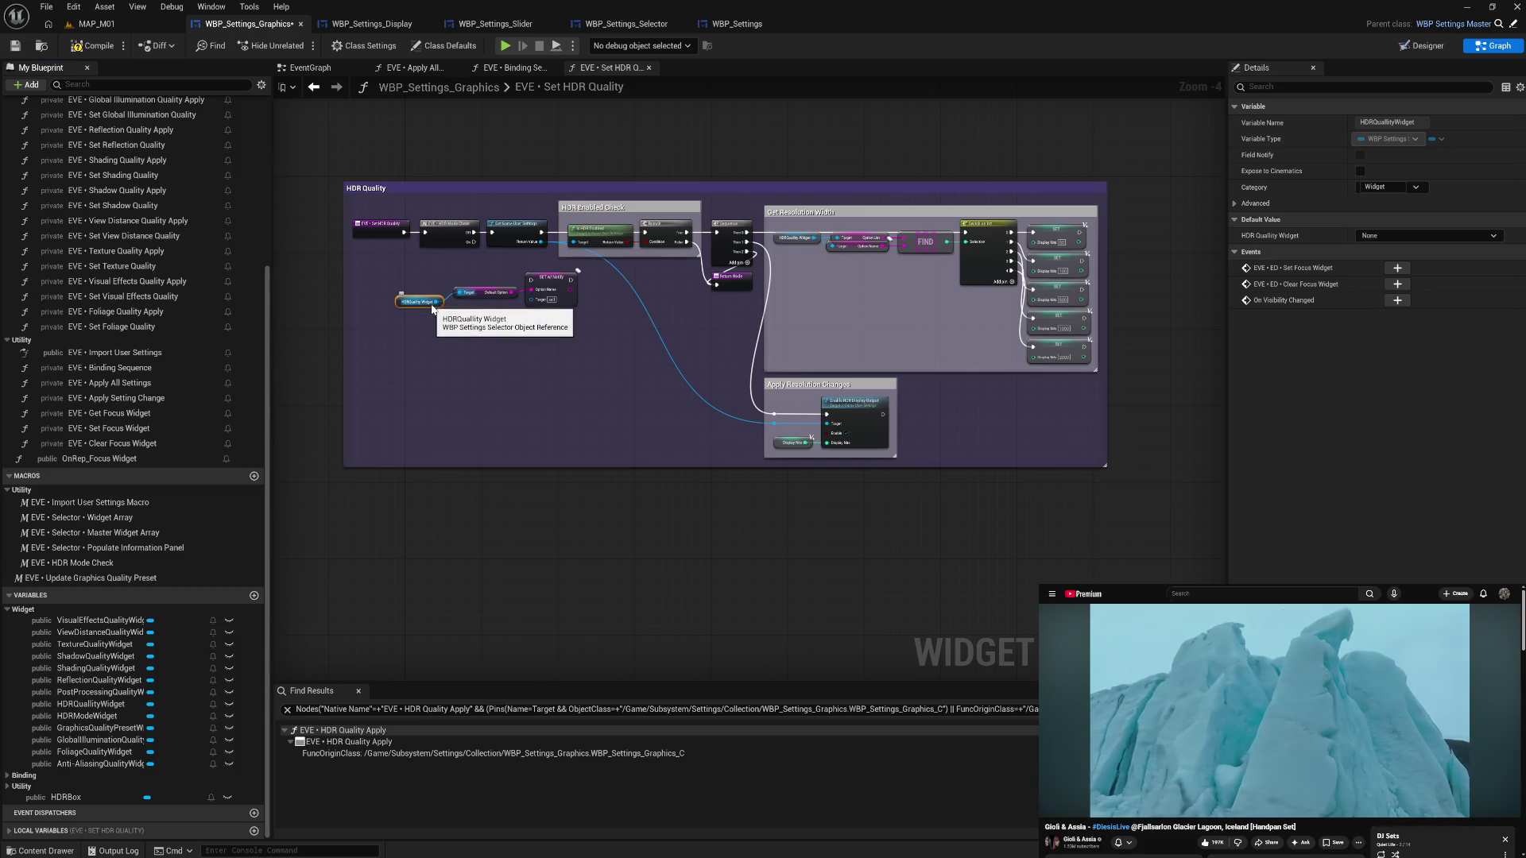
left_click_drag(428, 303, 581, 308)
- Wire HDR Mode Check's output and a second HDRQualityWidget getter into SET w/ Notify
left_click_drag(475, 242, 531, 279)
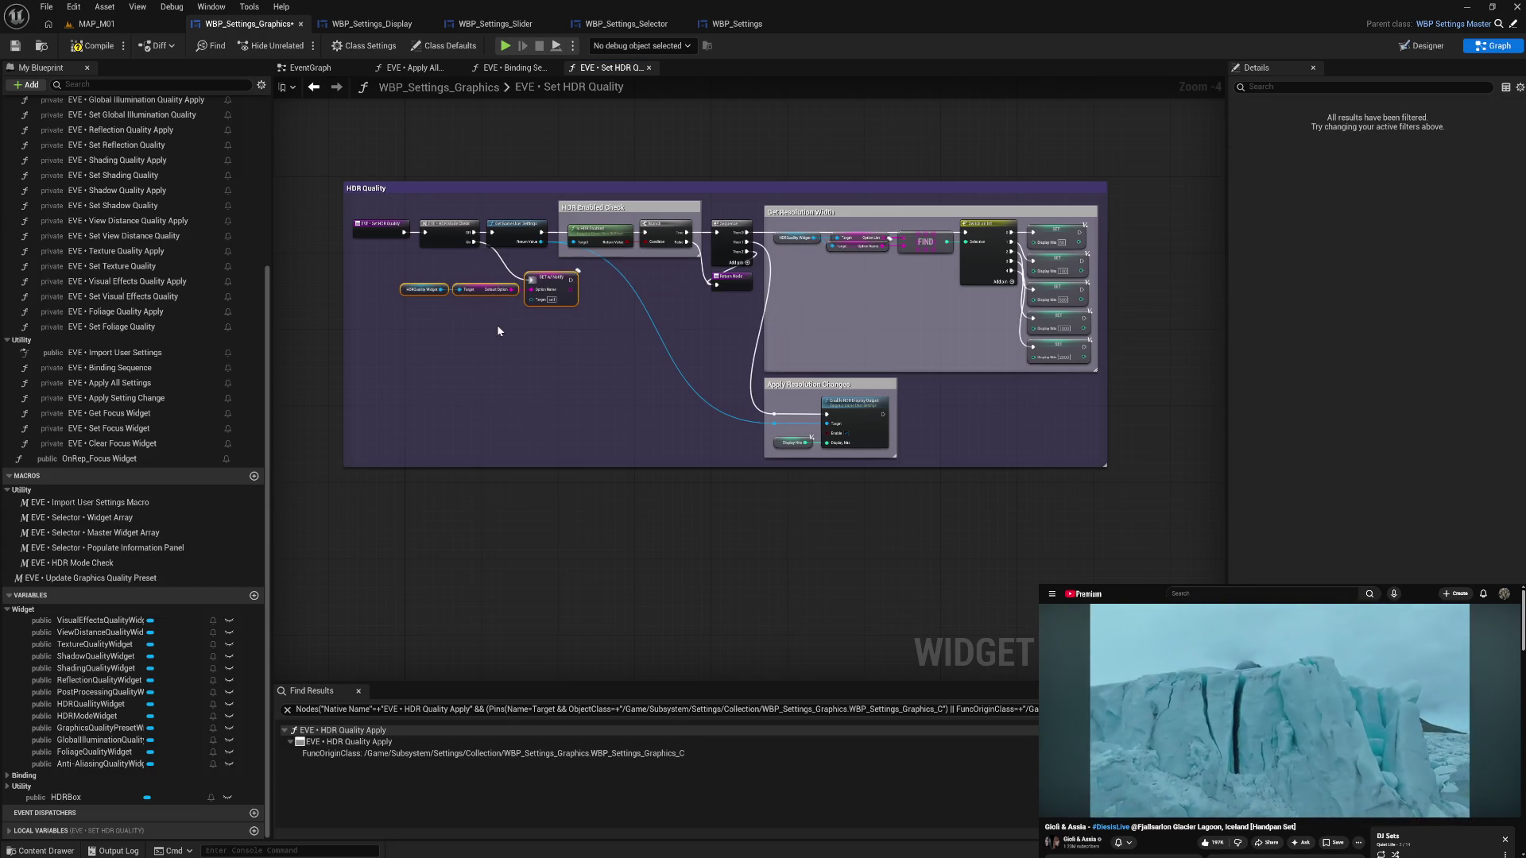
left_click(409, 289)
key("ctrl+c")
key("ctrl+v")
mouse_move(476, 308)
left_mouse_down()
mouse_move(533, 300)
mouse_move(505, 306)
mouse_move(578, 318)
mouse_move(517, 272)
left_mouse_up()
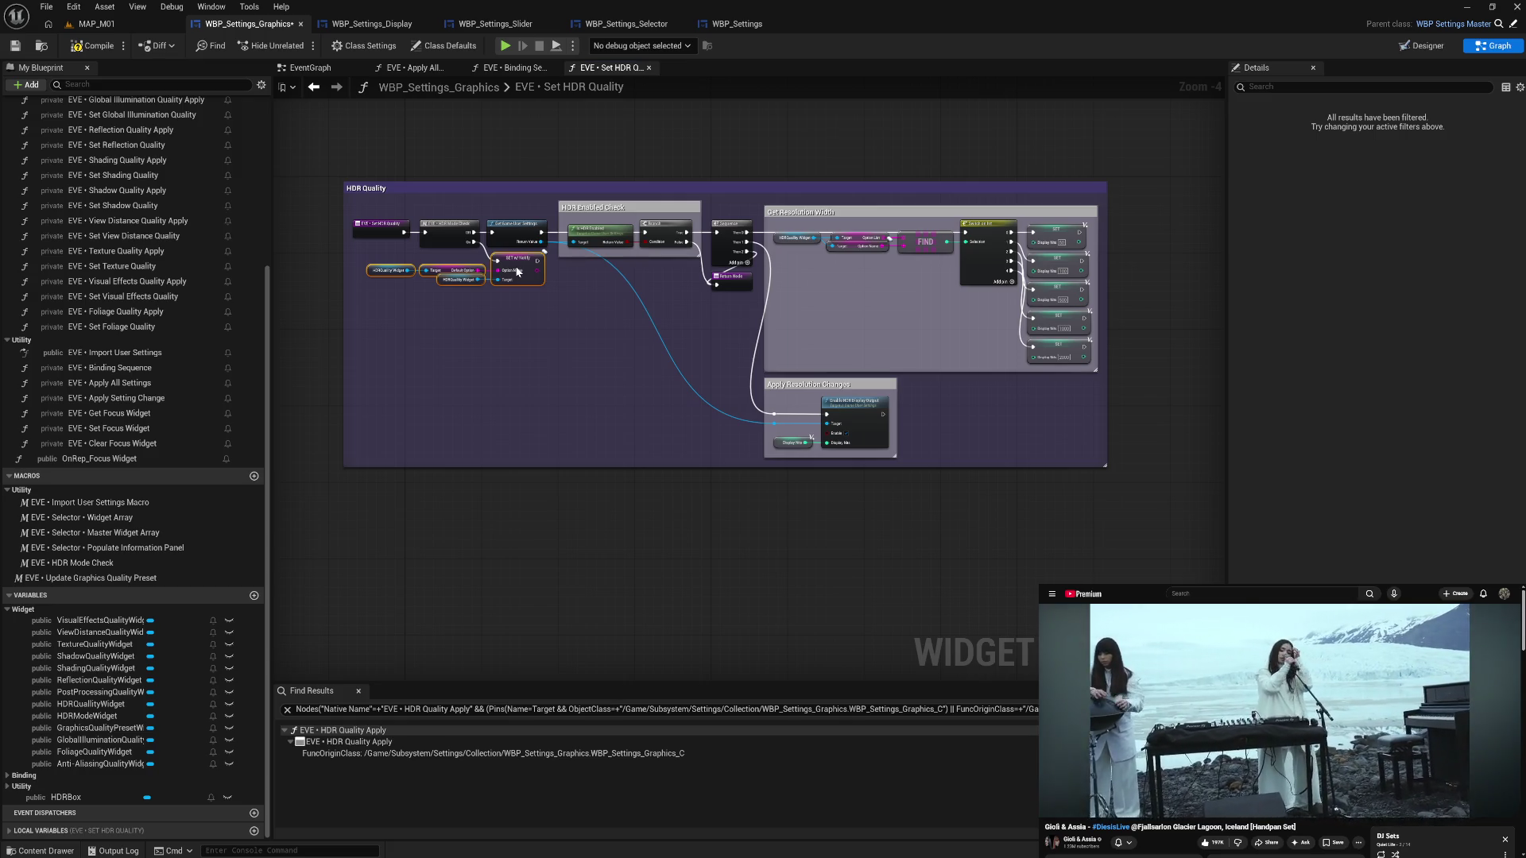
left_click(531, 340)
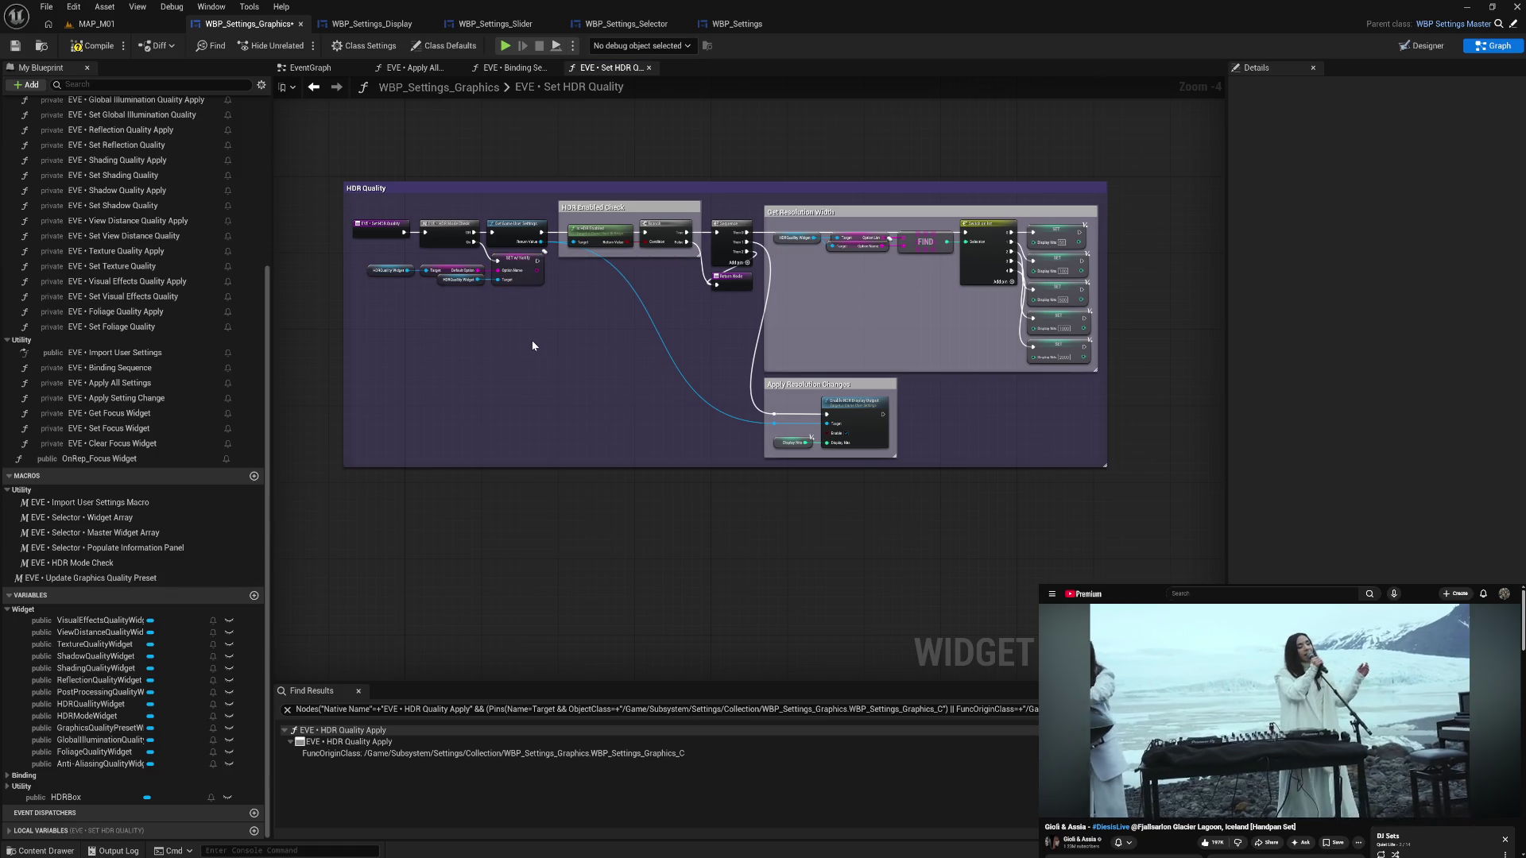
left_click_drag(393, 253, 545, 326)
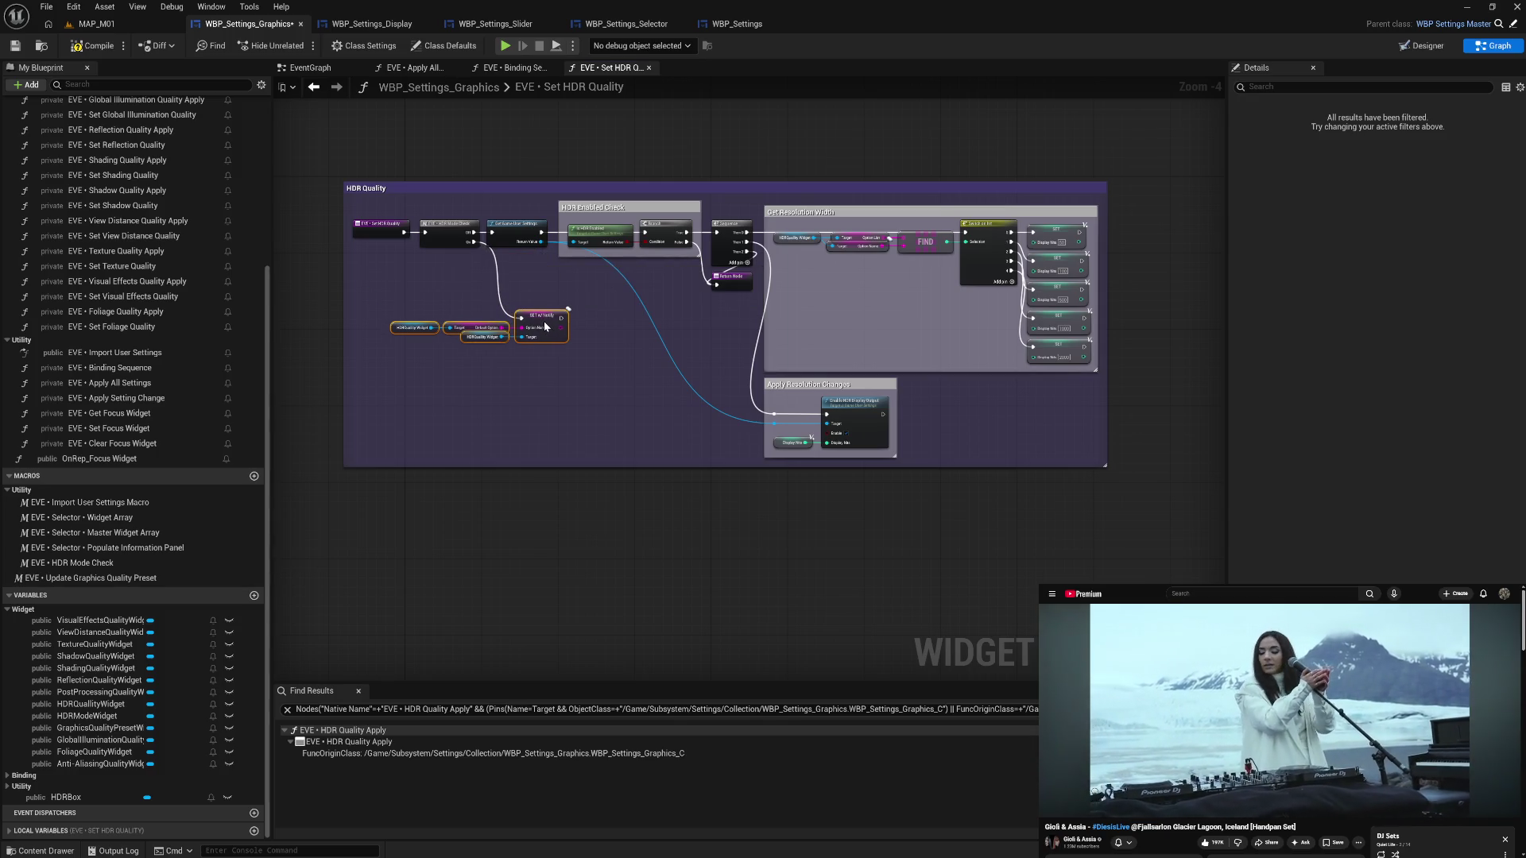
- Wrap the four nodes in a white comment titled 'Revert To Default Value'
type("cR")
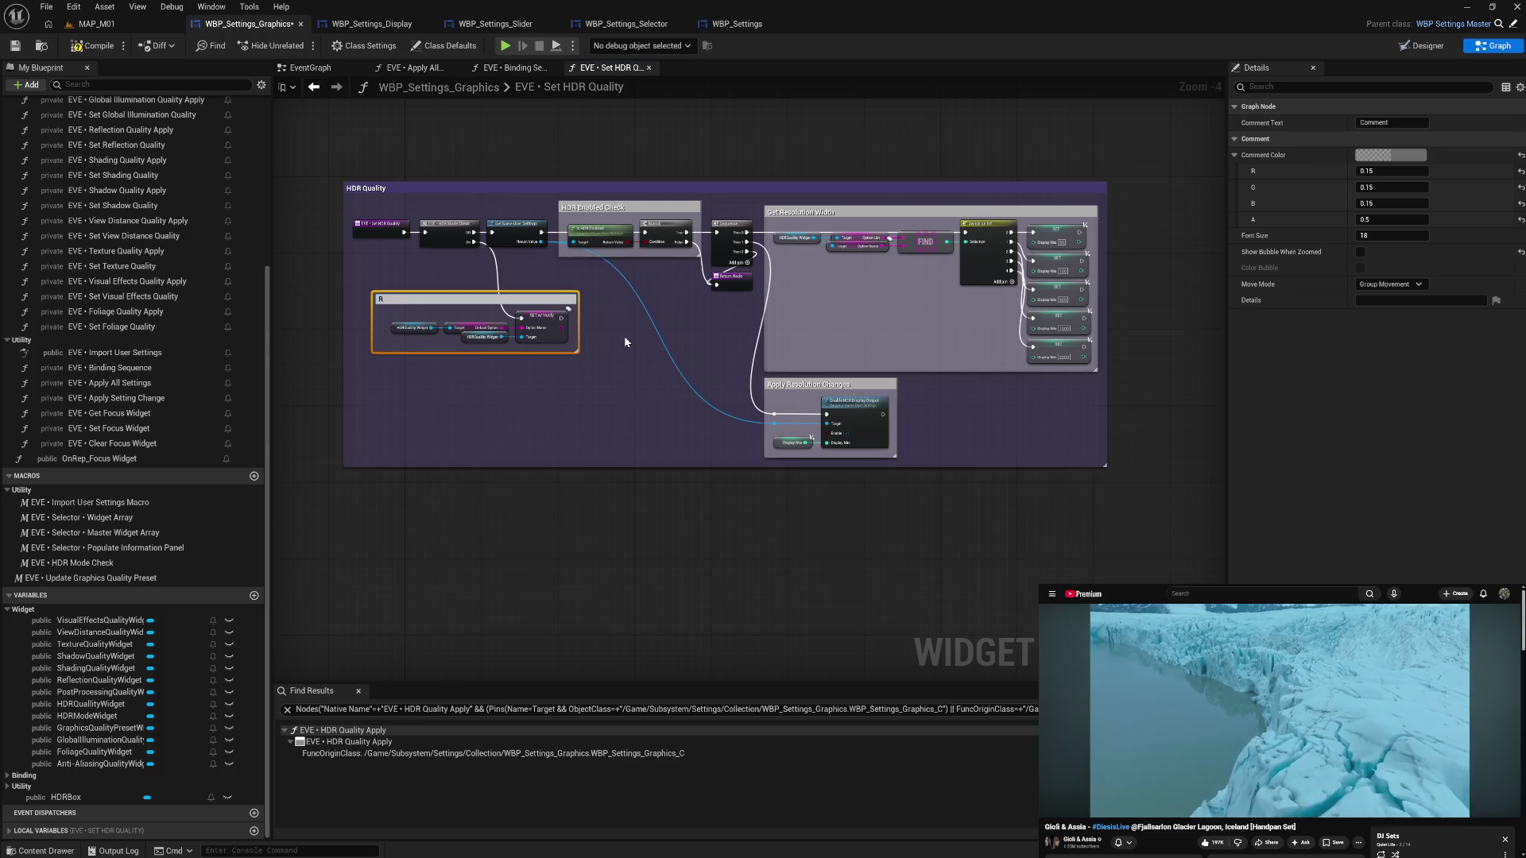
type("ert To Defau")
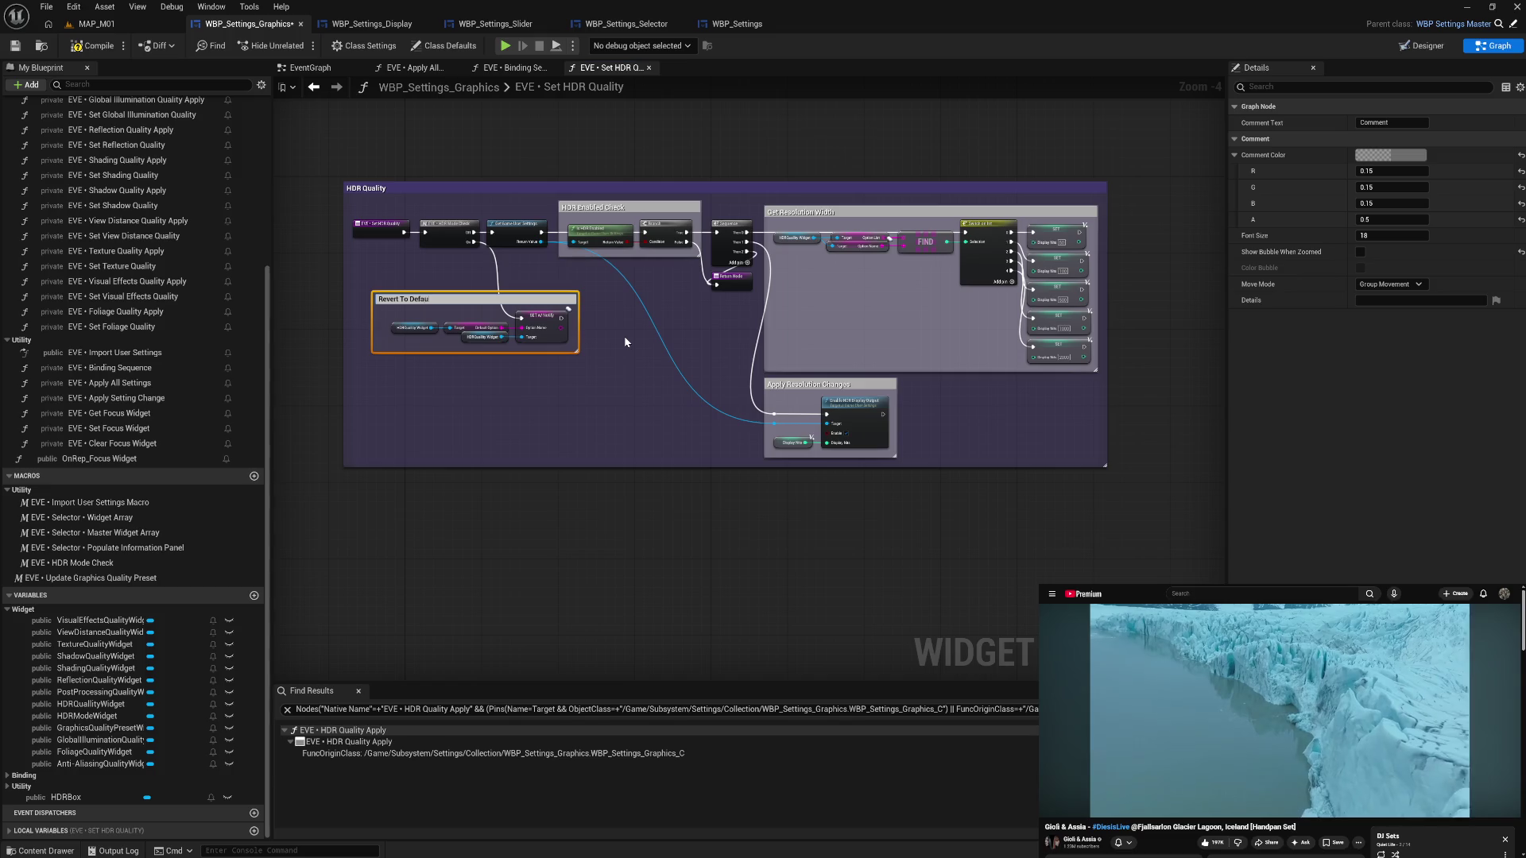
type("lt Value")
key("Return")
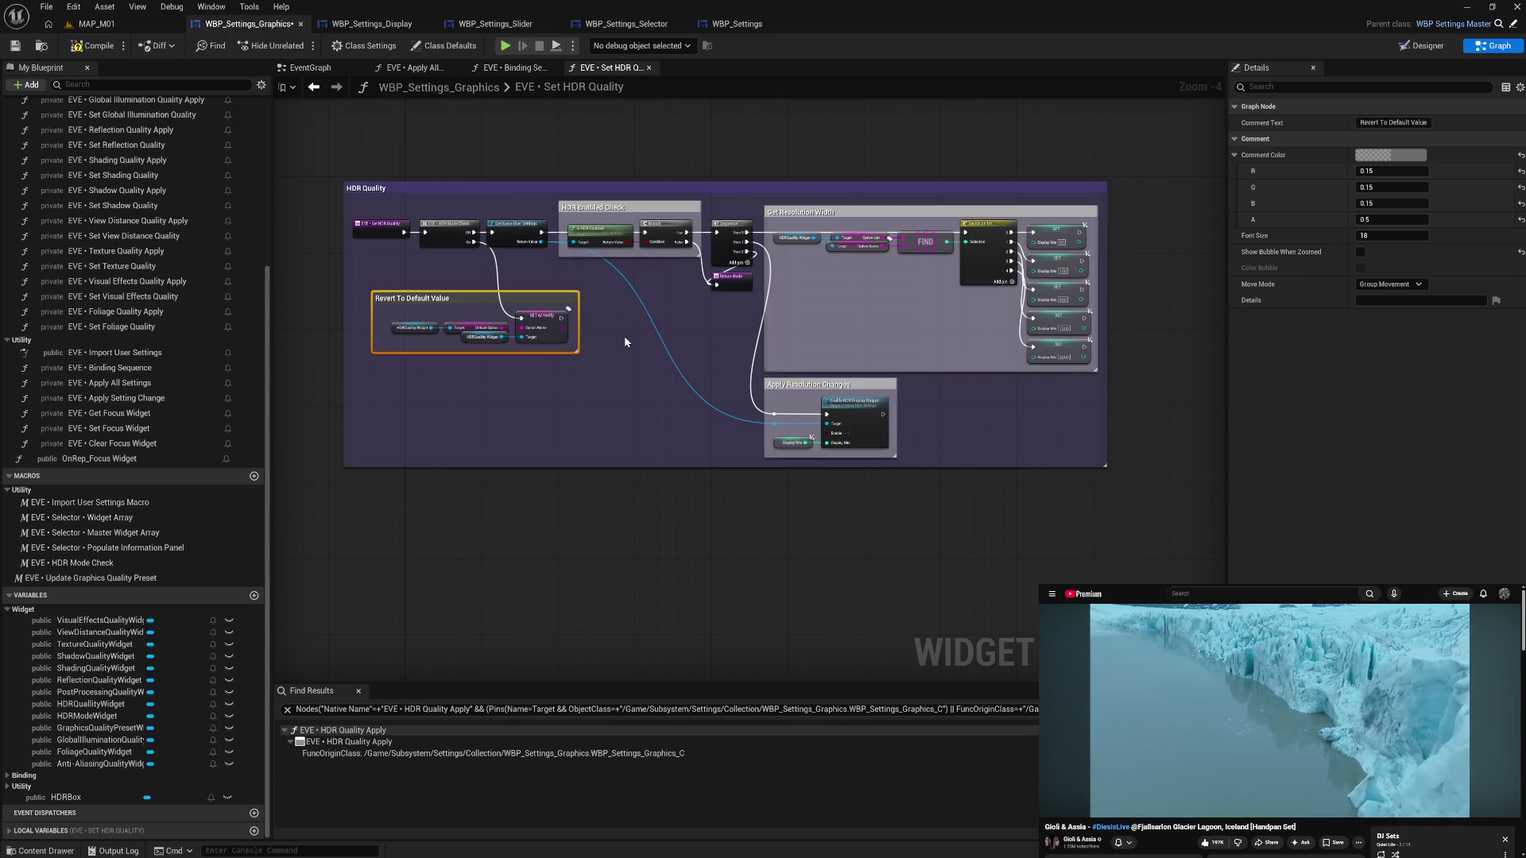
mouse_move(376, 321)
left_mouse_down()
mouse_move(437, 274)
mouse_move(418, 259)
mouse_move(516, 285)
left_mouse_up()
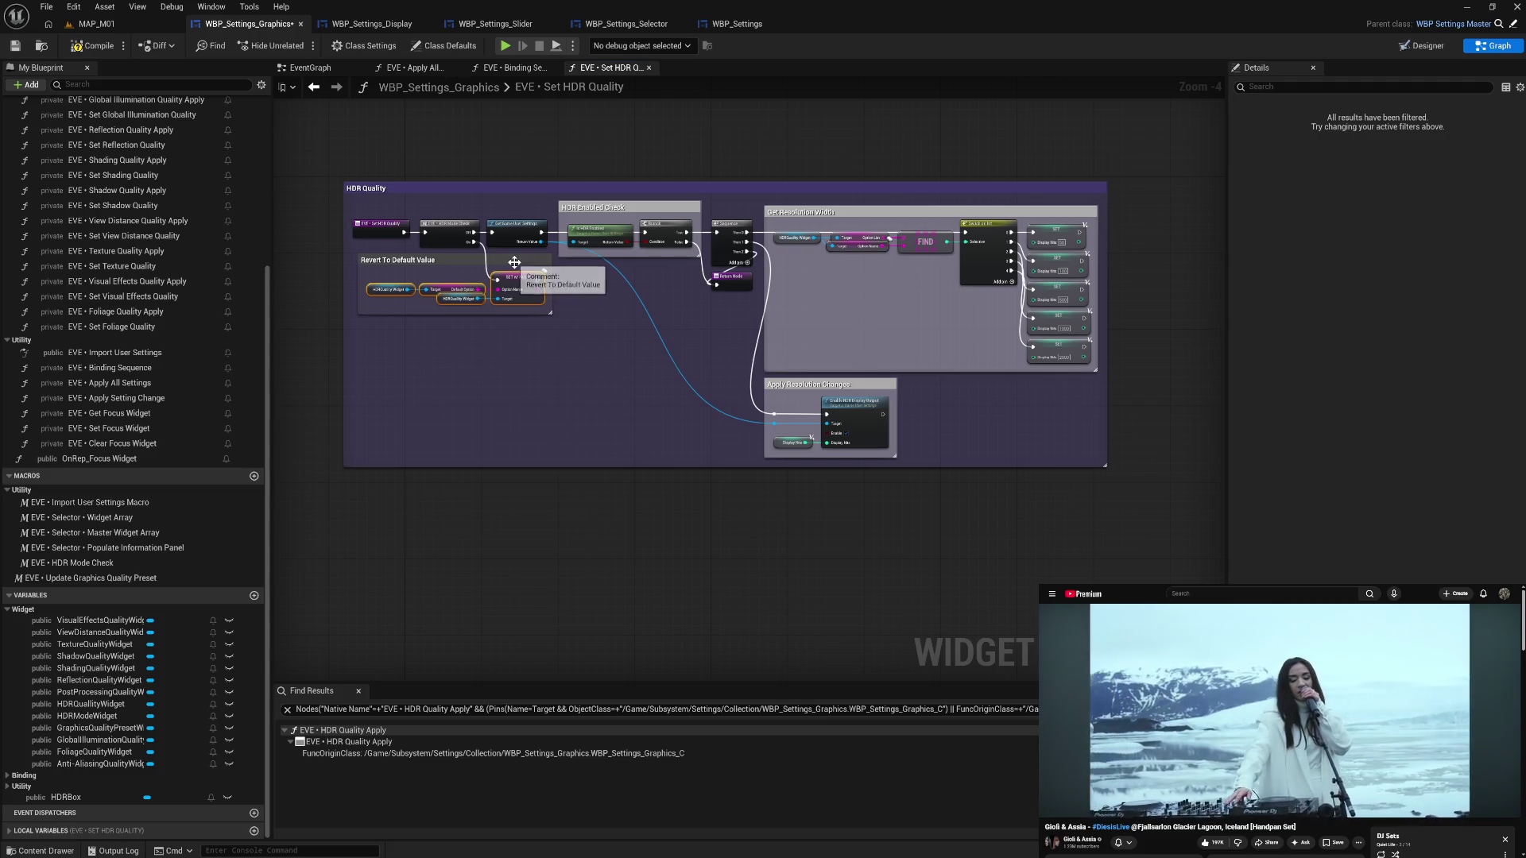
left_click(524, 309)
left_click(1391, 155)
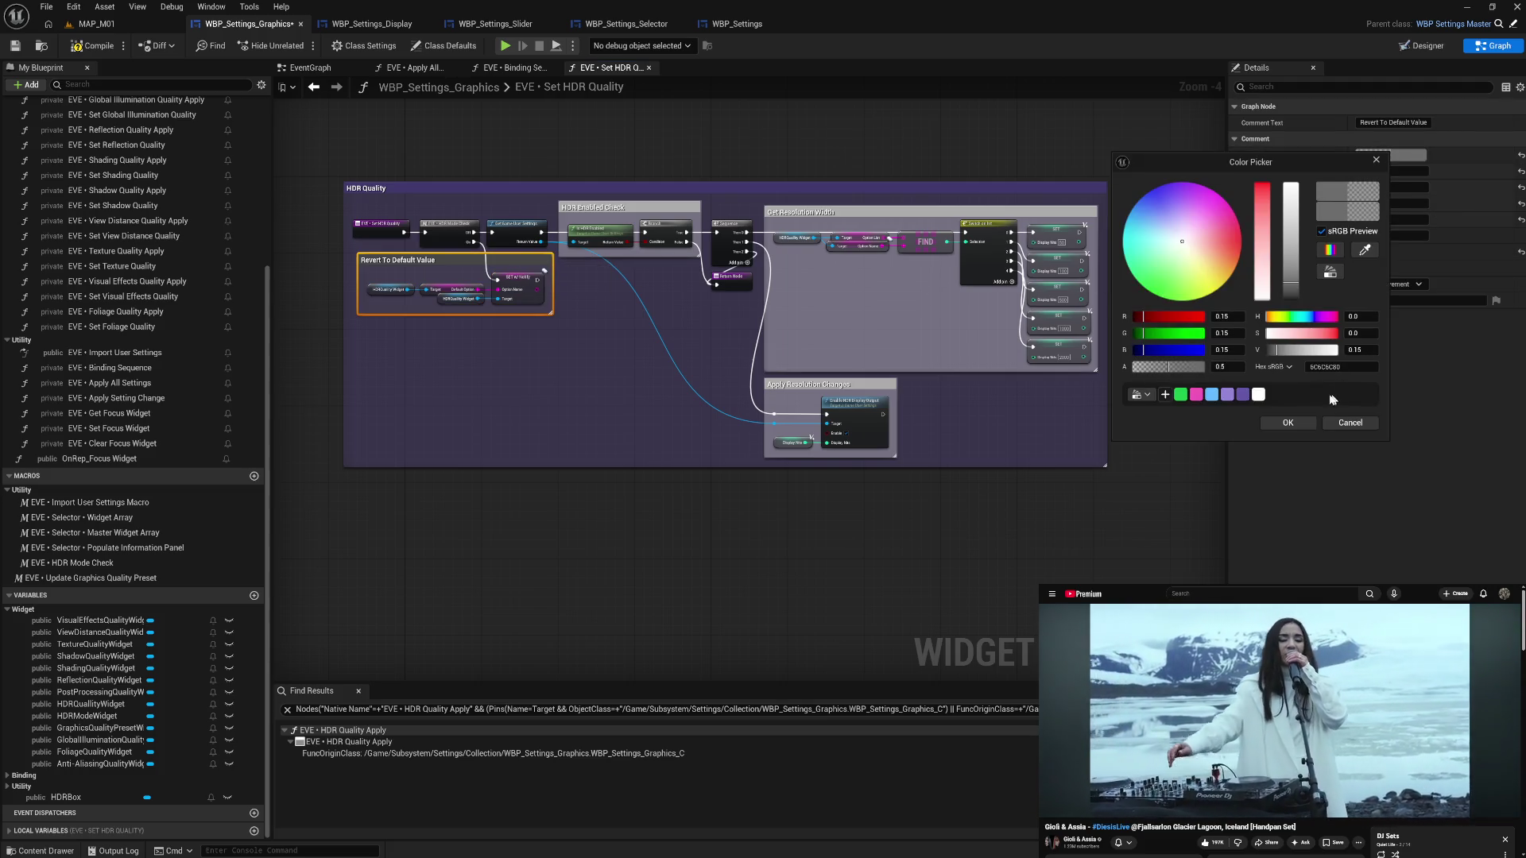
left_click(1261, 396)
left_click(1287, 422)
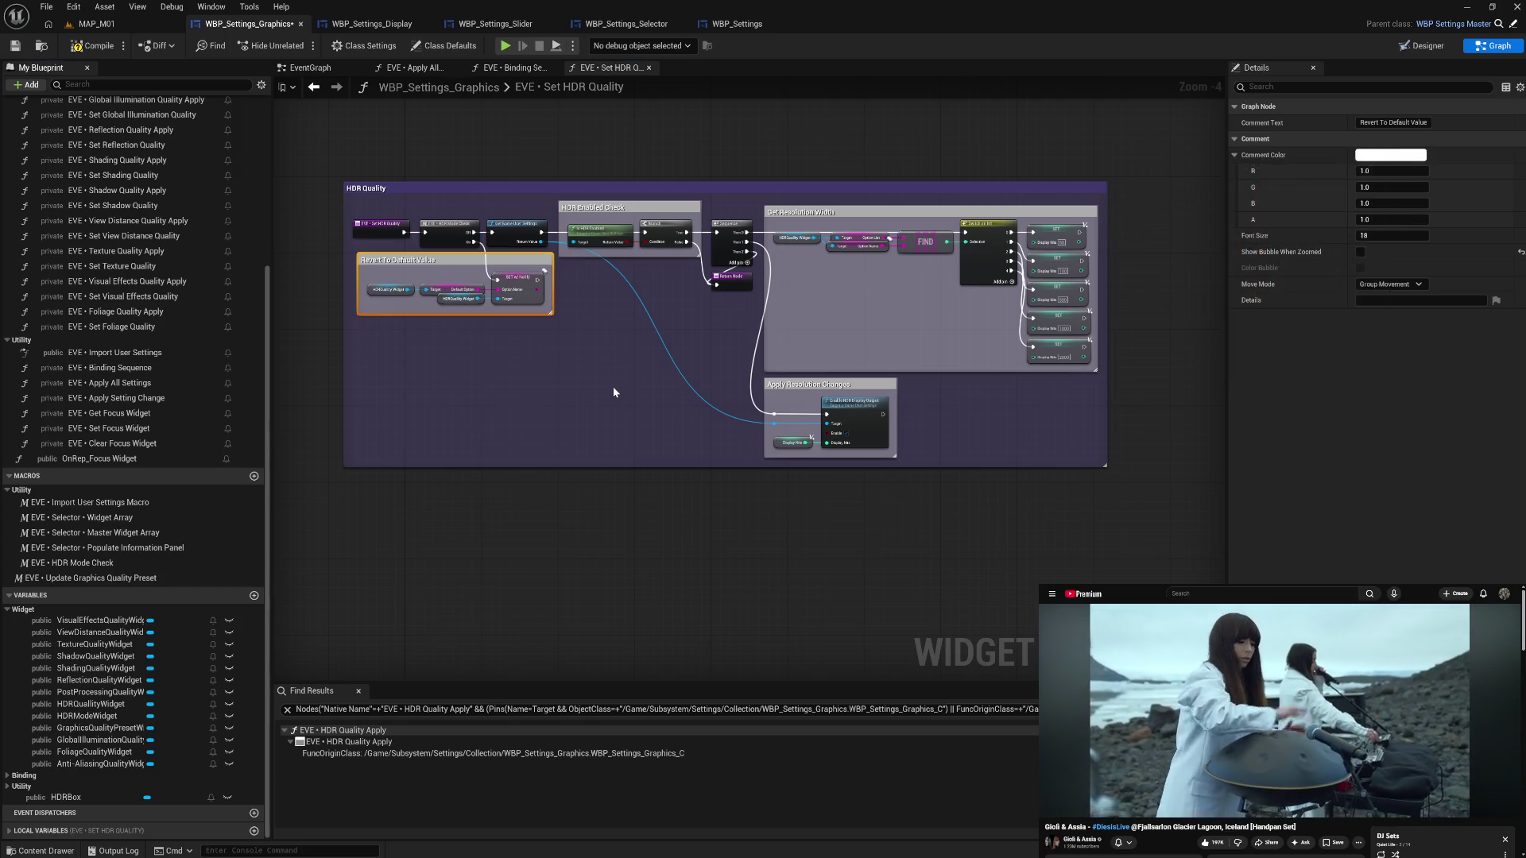
- Compile the Graphics widget and launch a standalone game preview
left_click(612, 387)
left_click(92, 46)
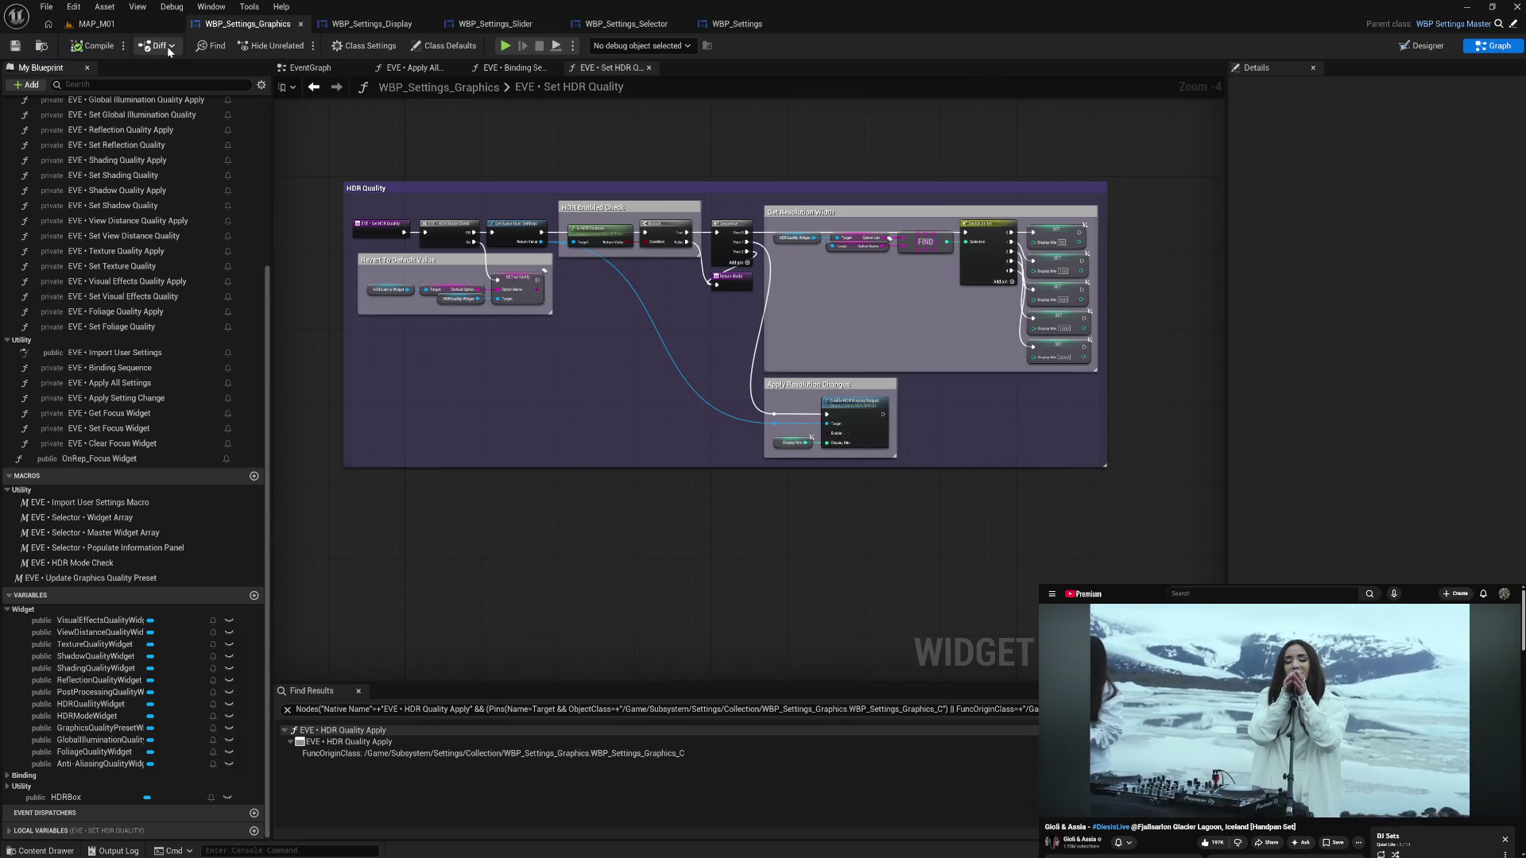
left_click(506, 45)
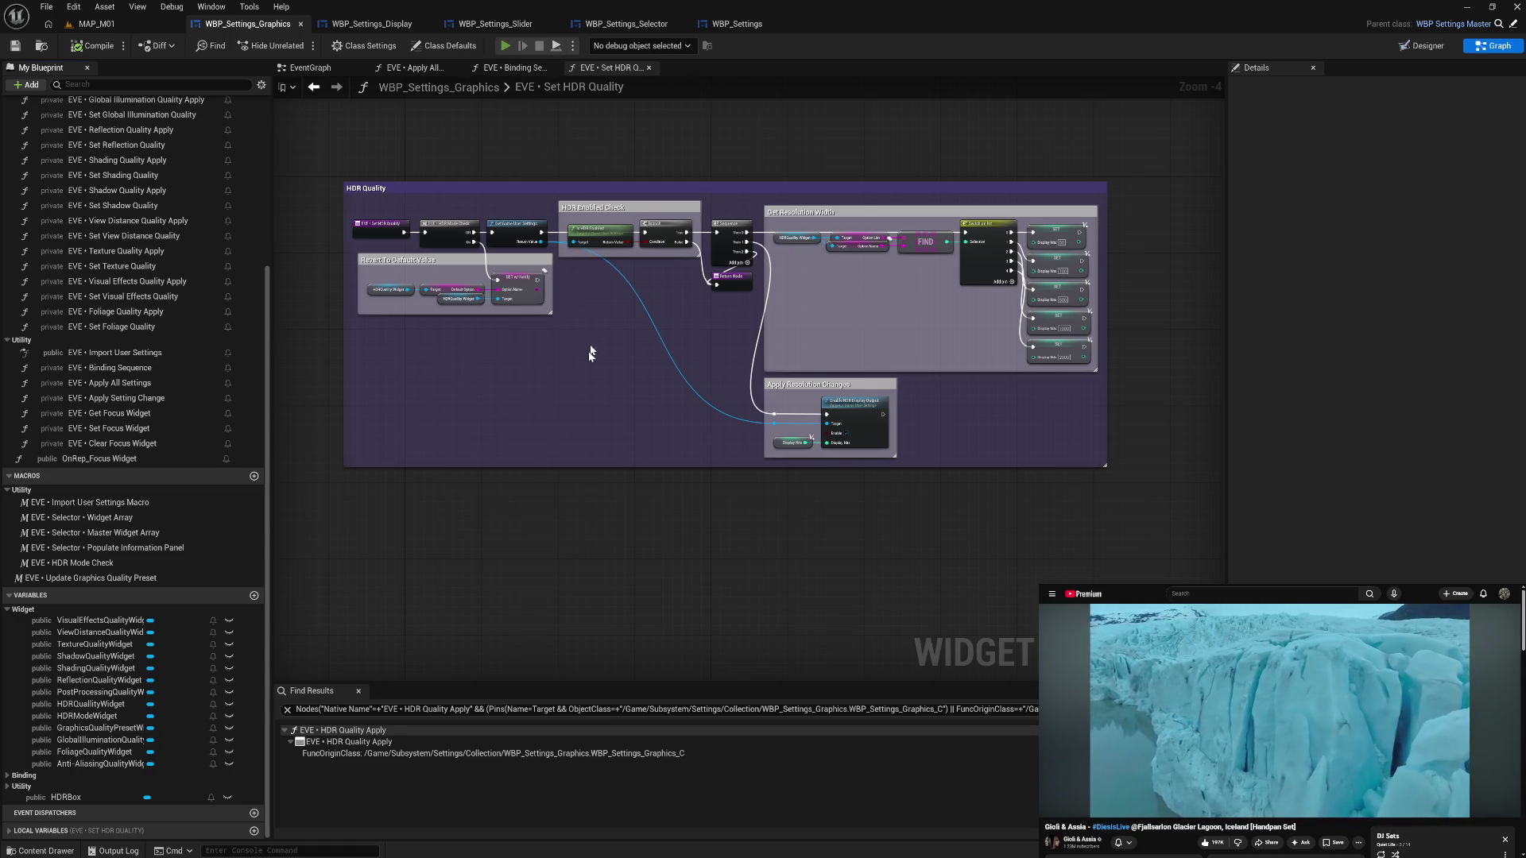
left_click(157, 729)
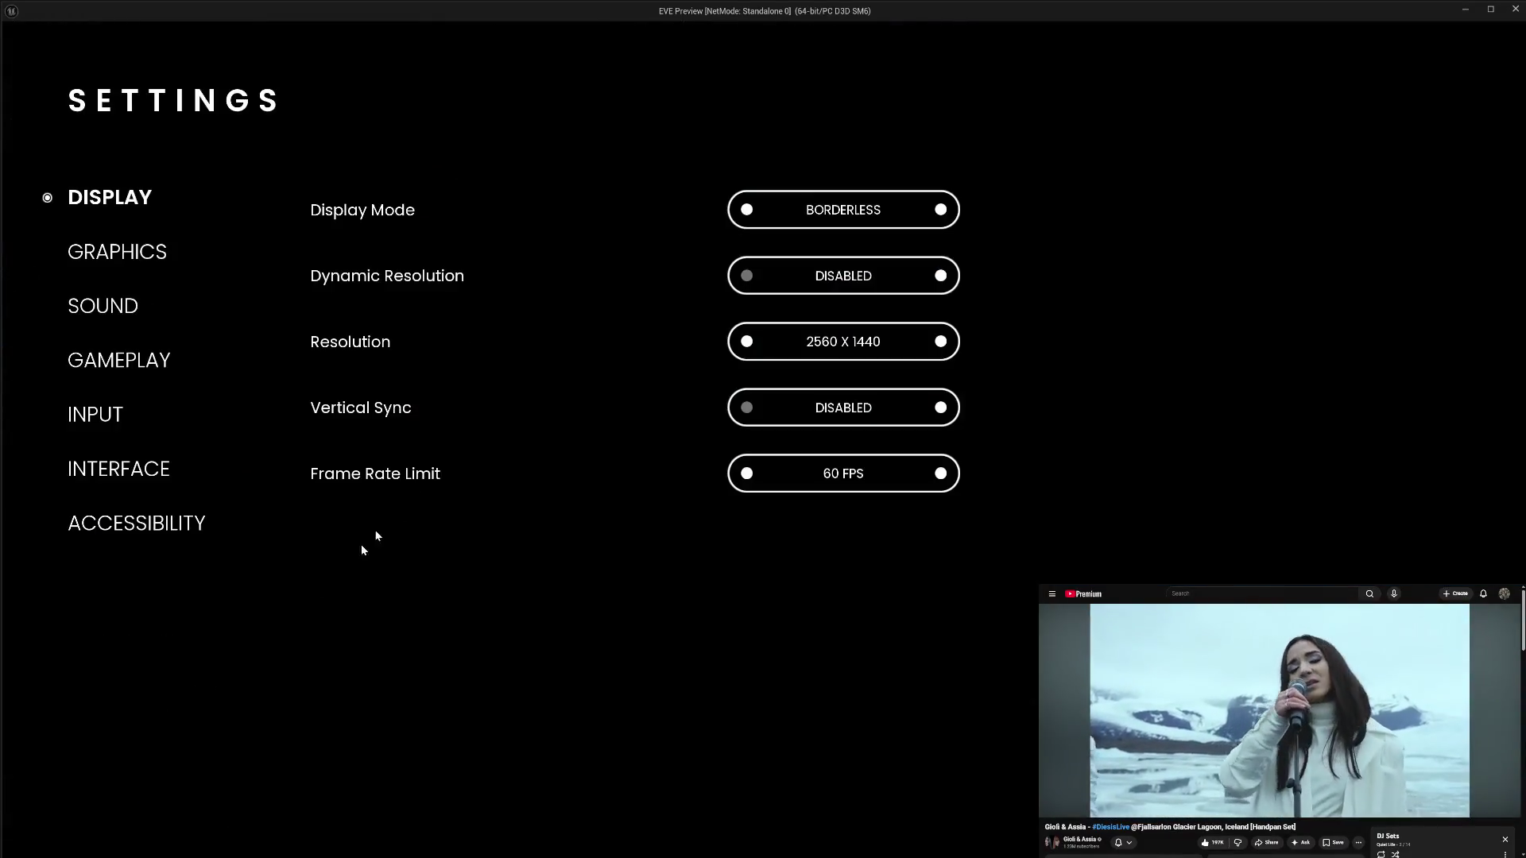
left_click(139, 263)
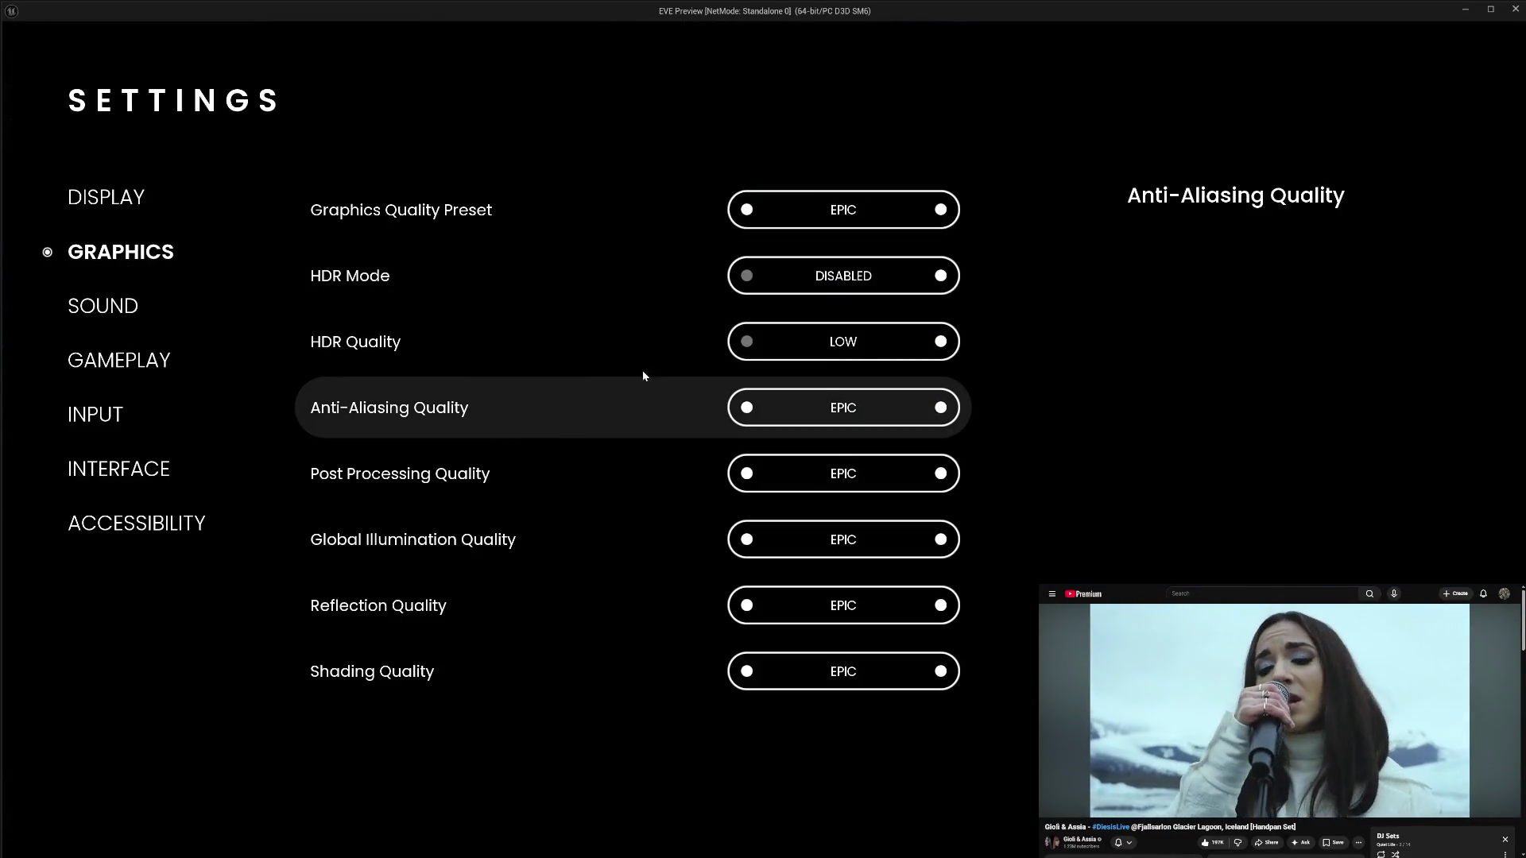
left_click(940, 340)
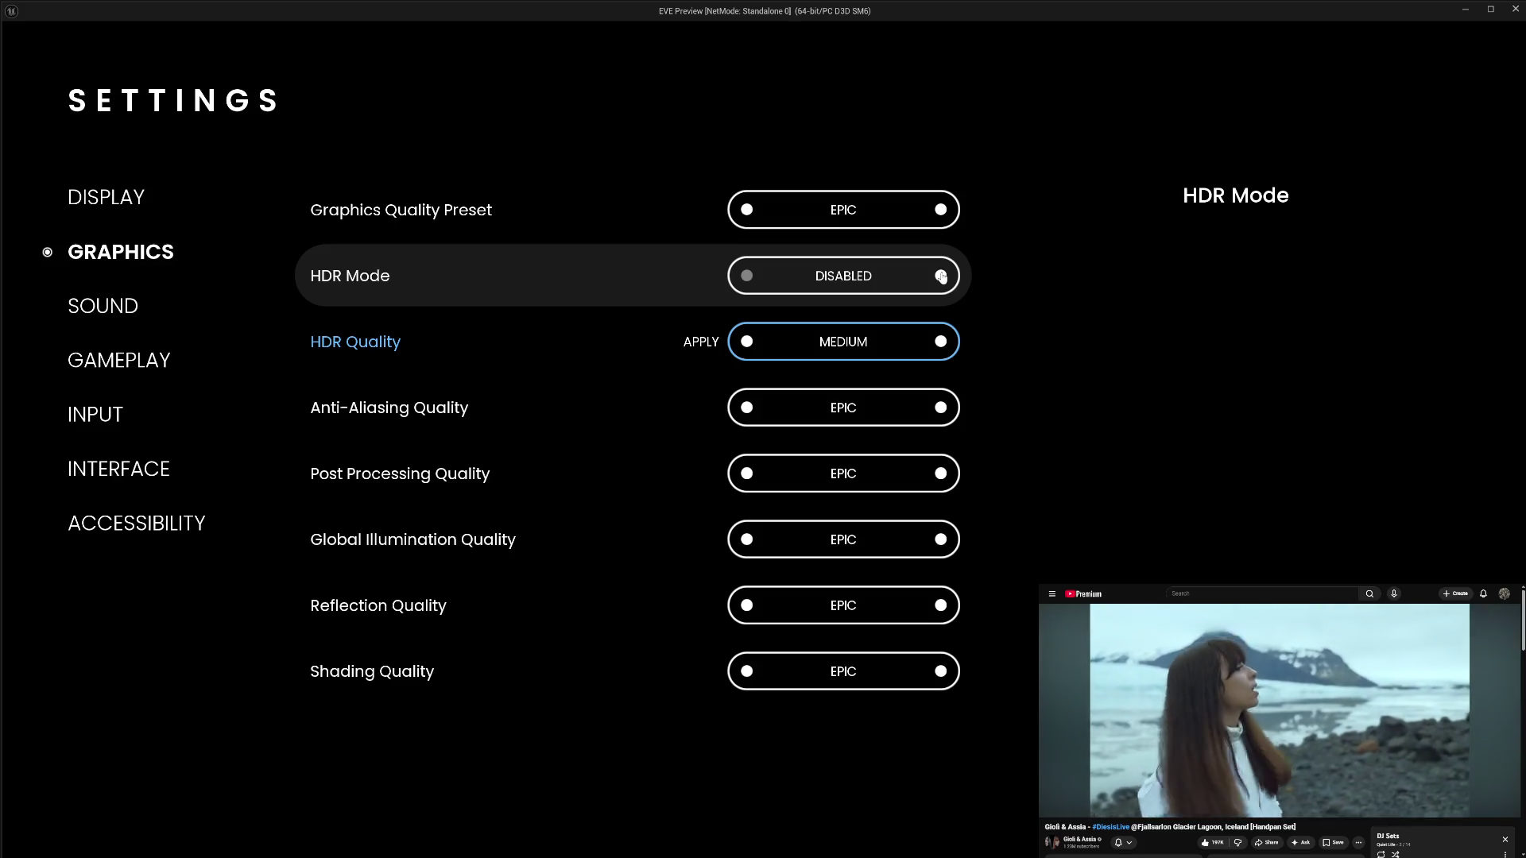
left_click(941, 275)
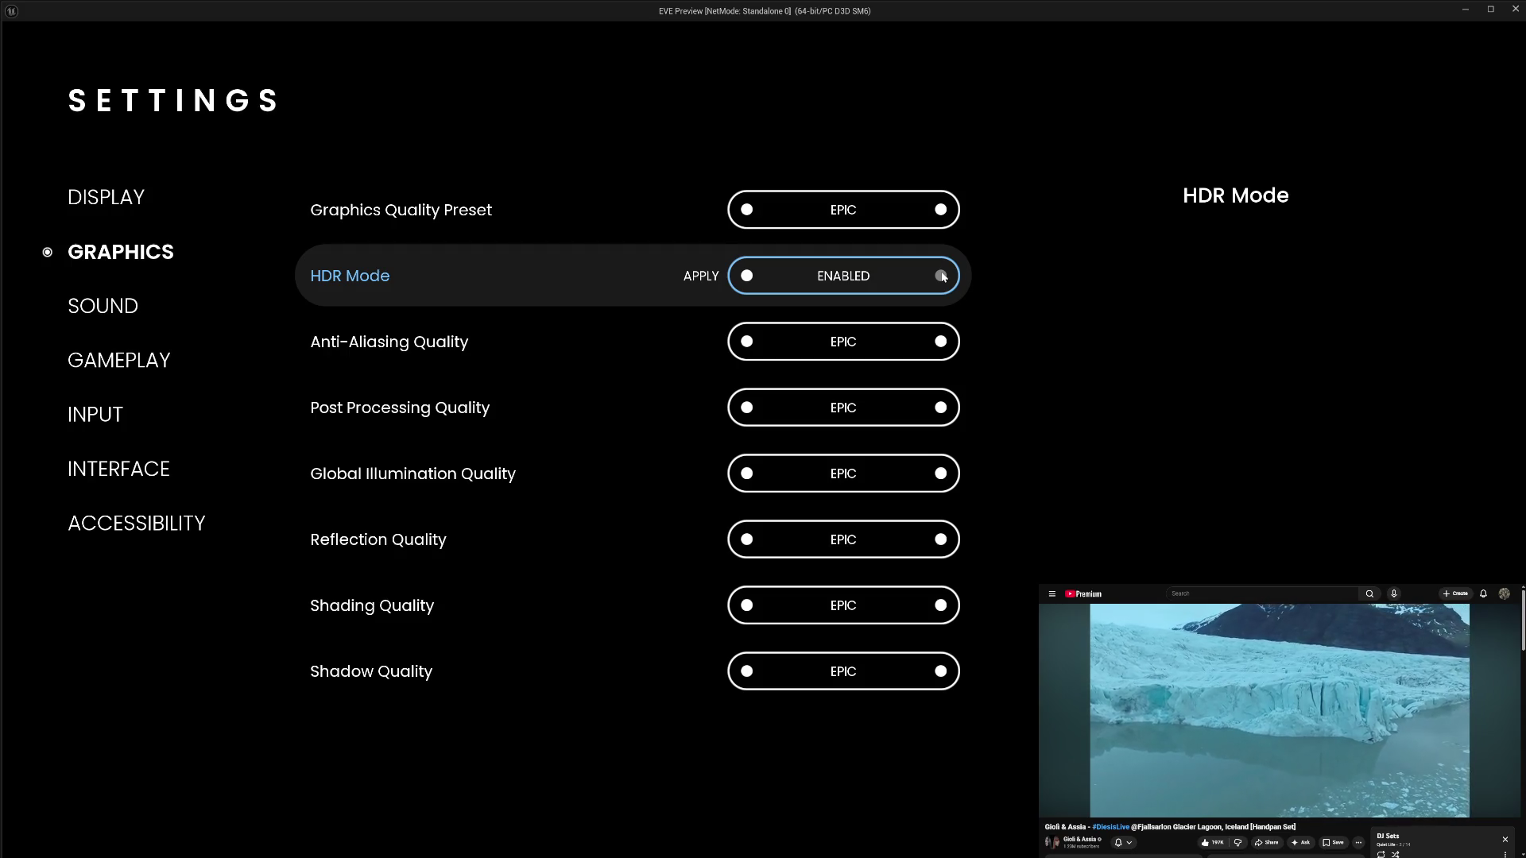
left_click(700, 276)
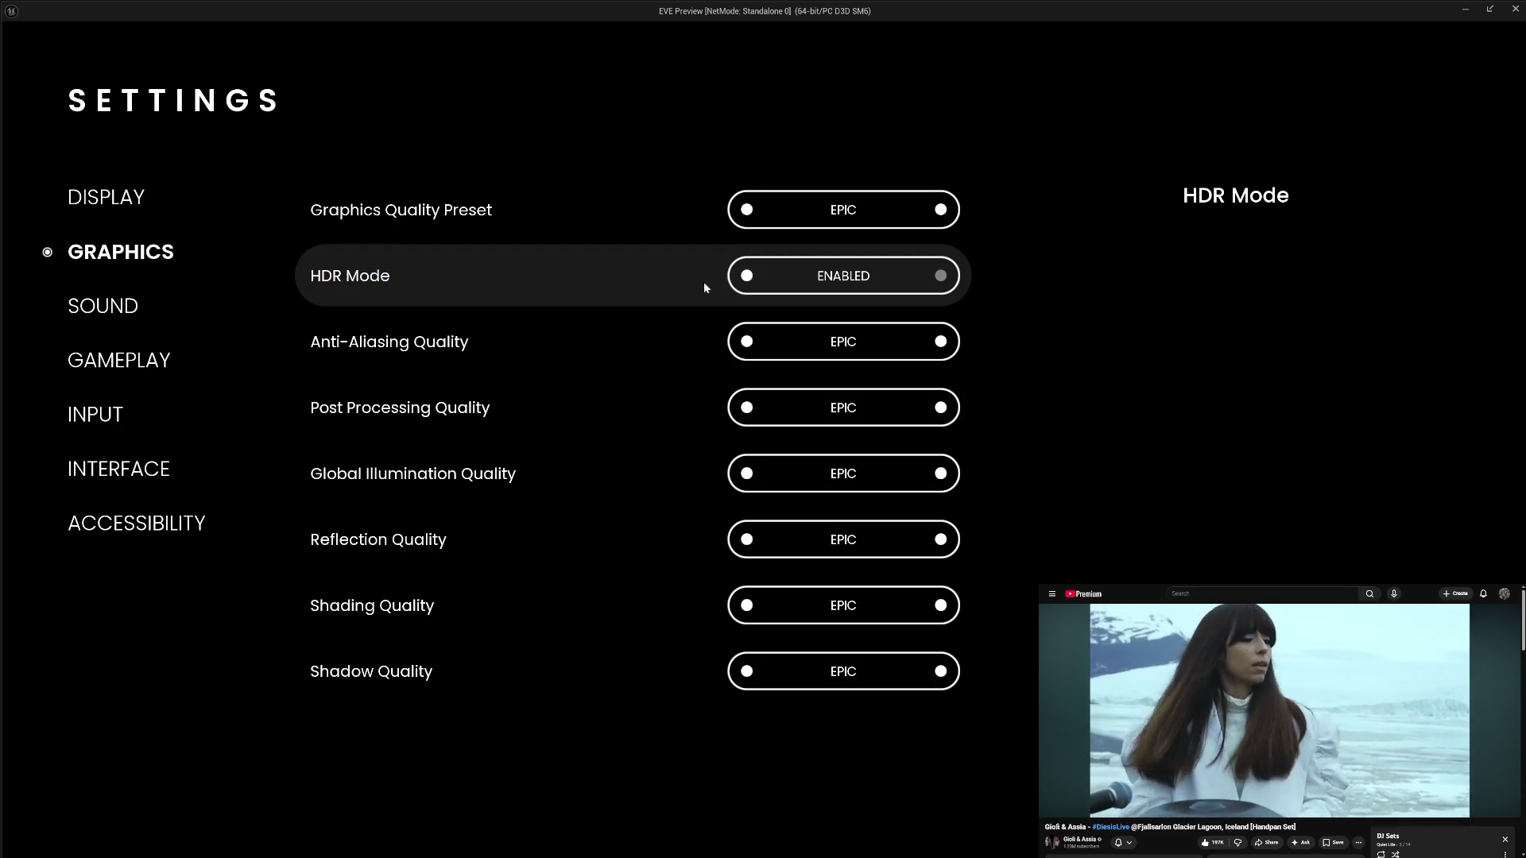
left_click(747, 278)
left_click(699, 278)
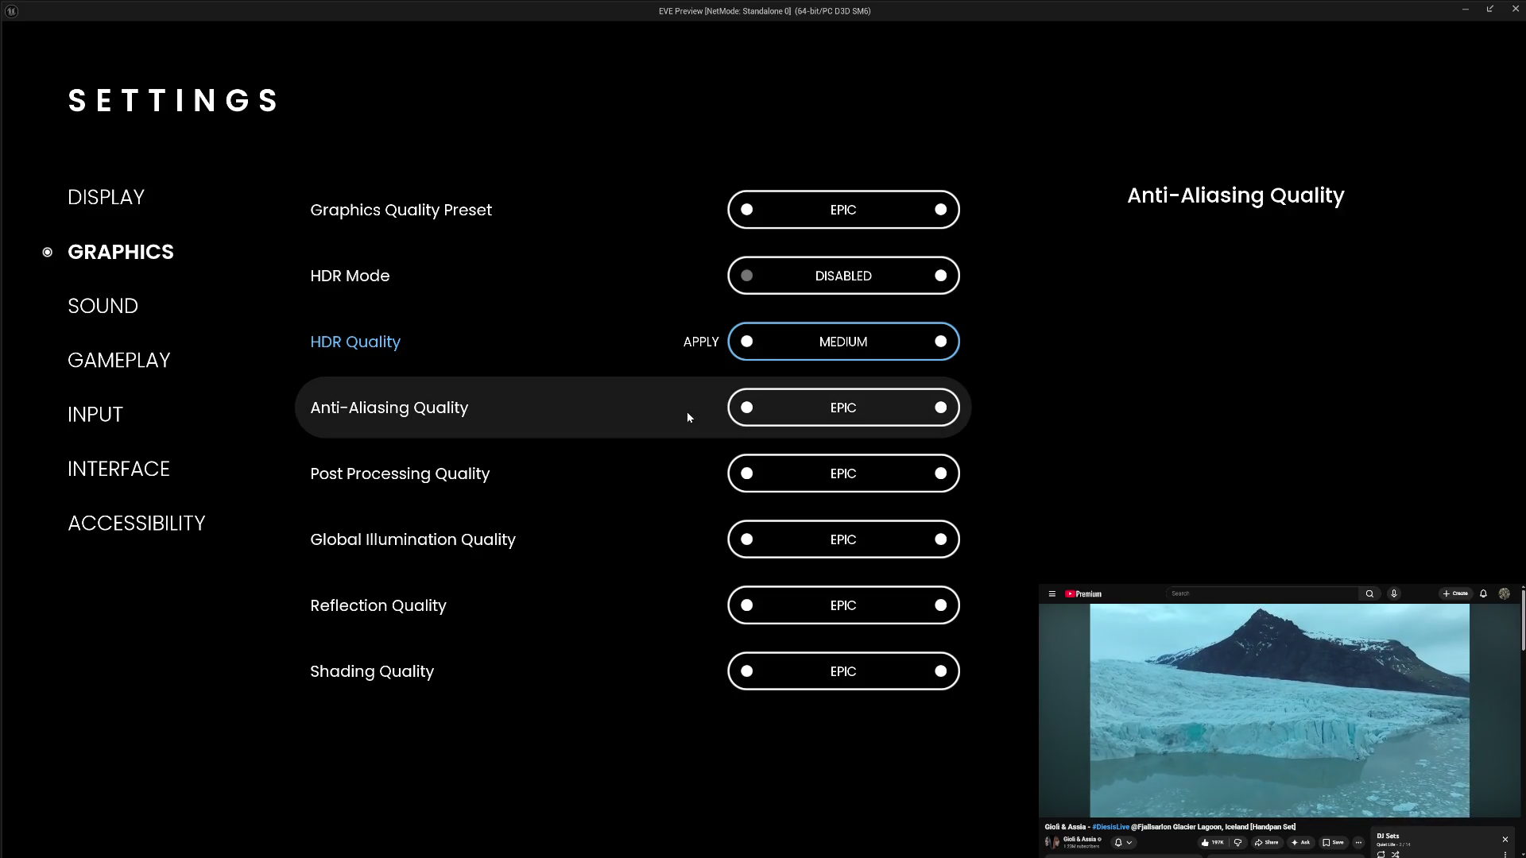
left_click(746, 342)
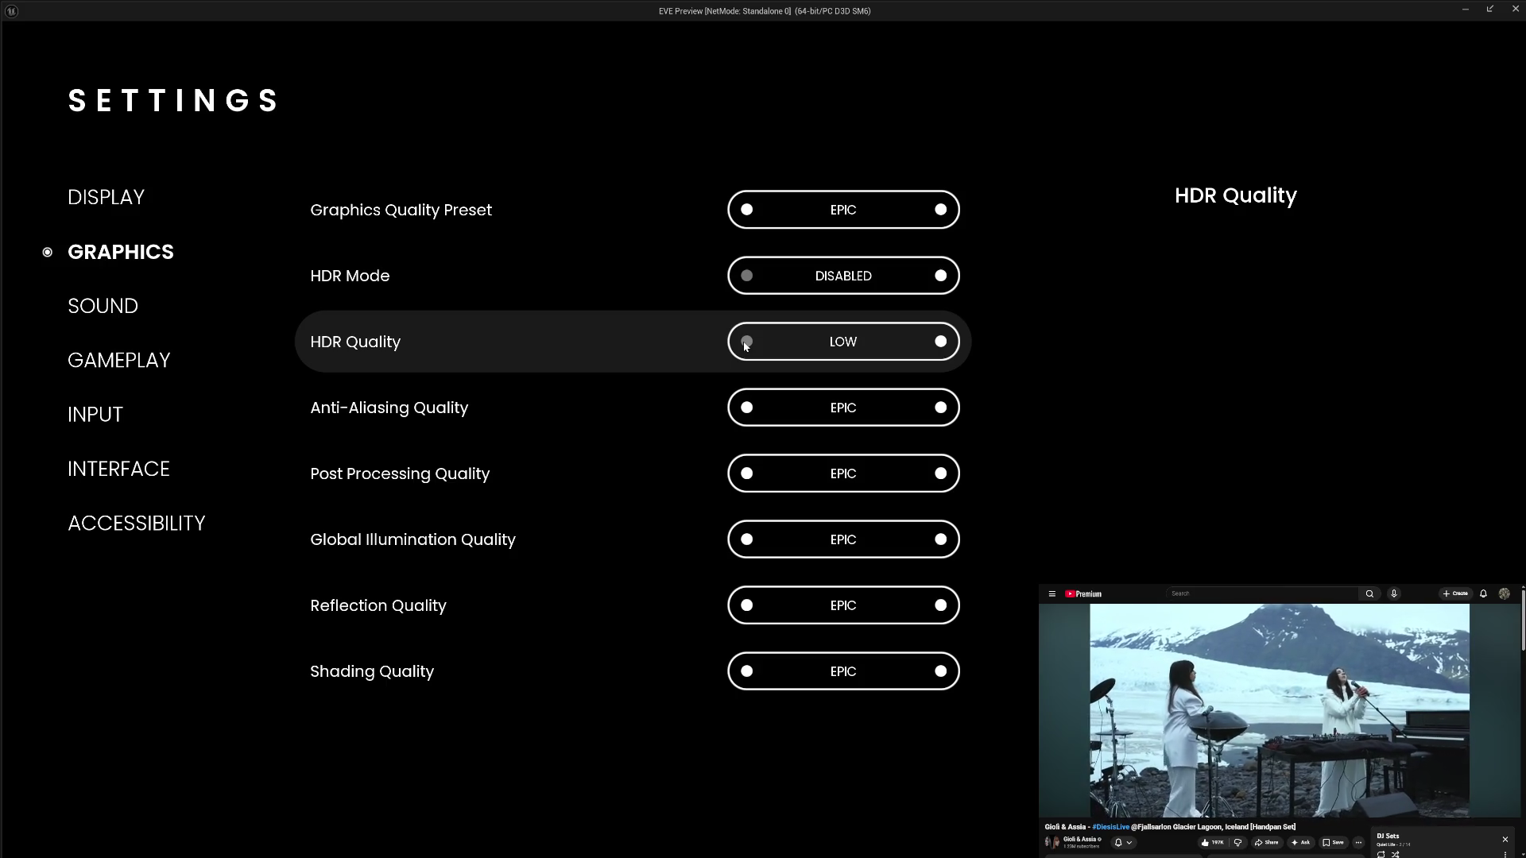
key("Escape")
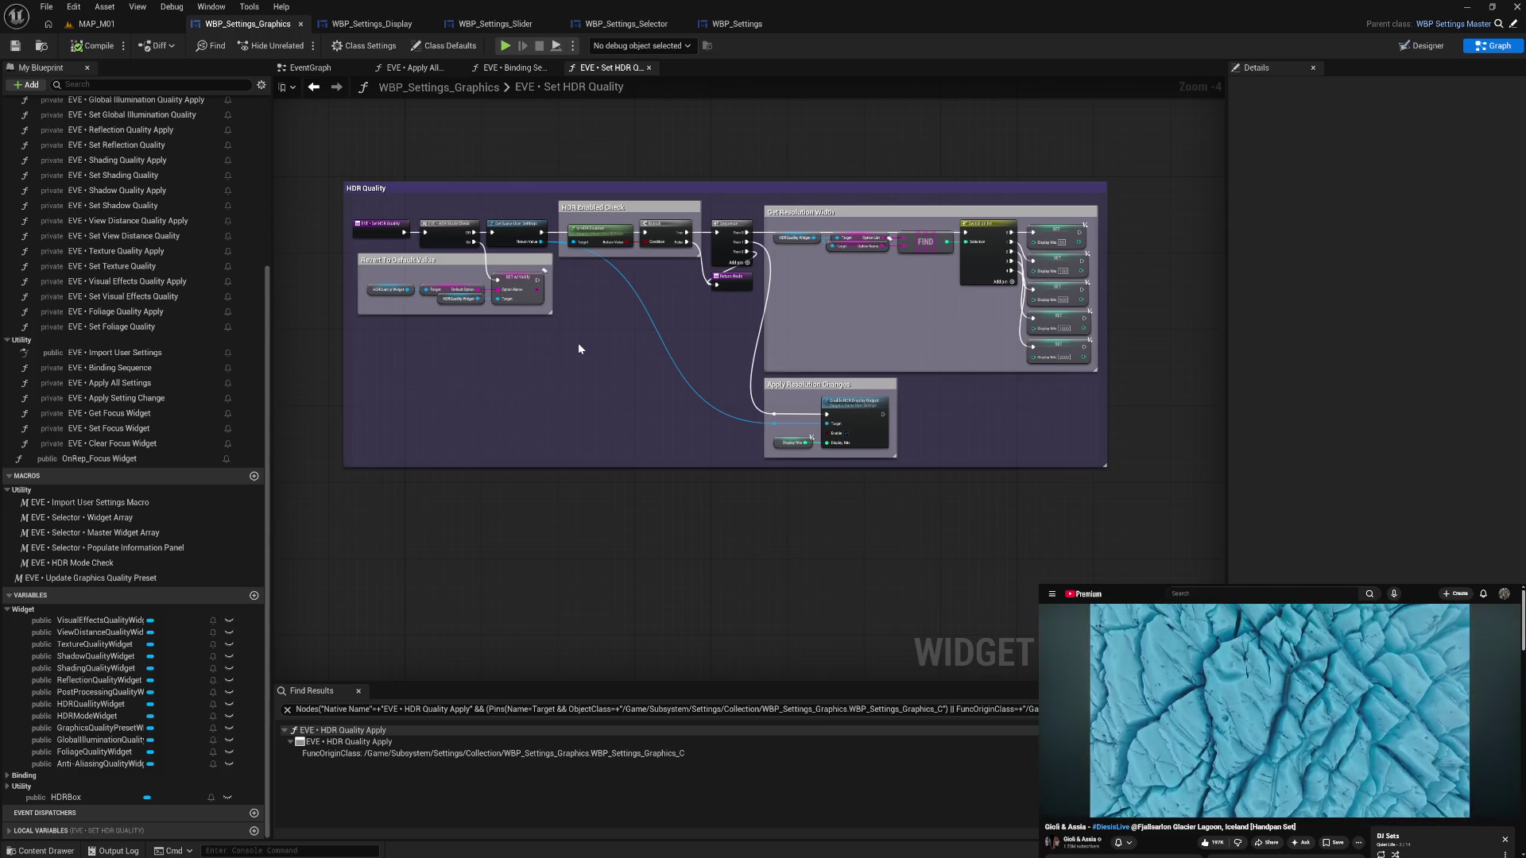
double_click(436, 231)
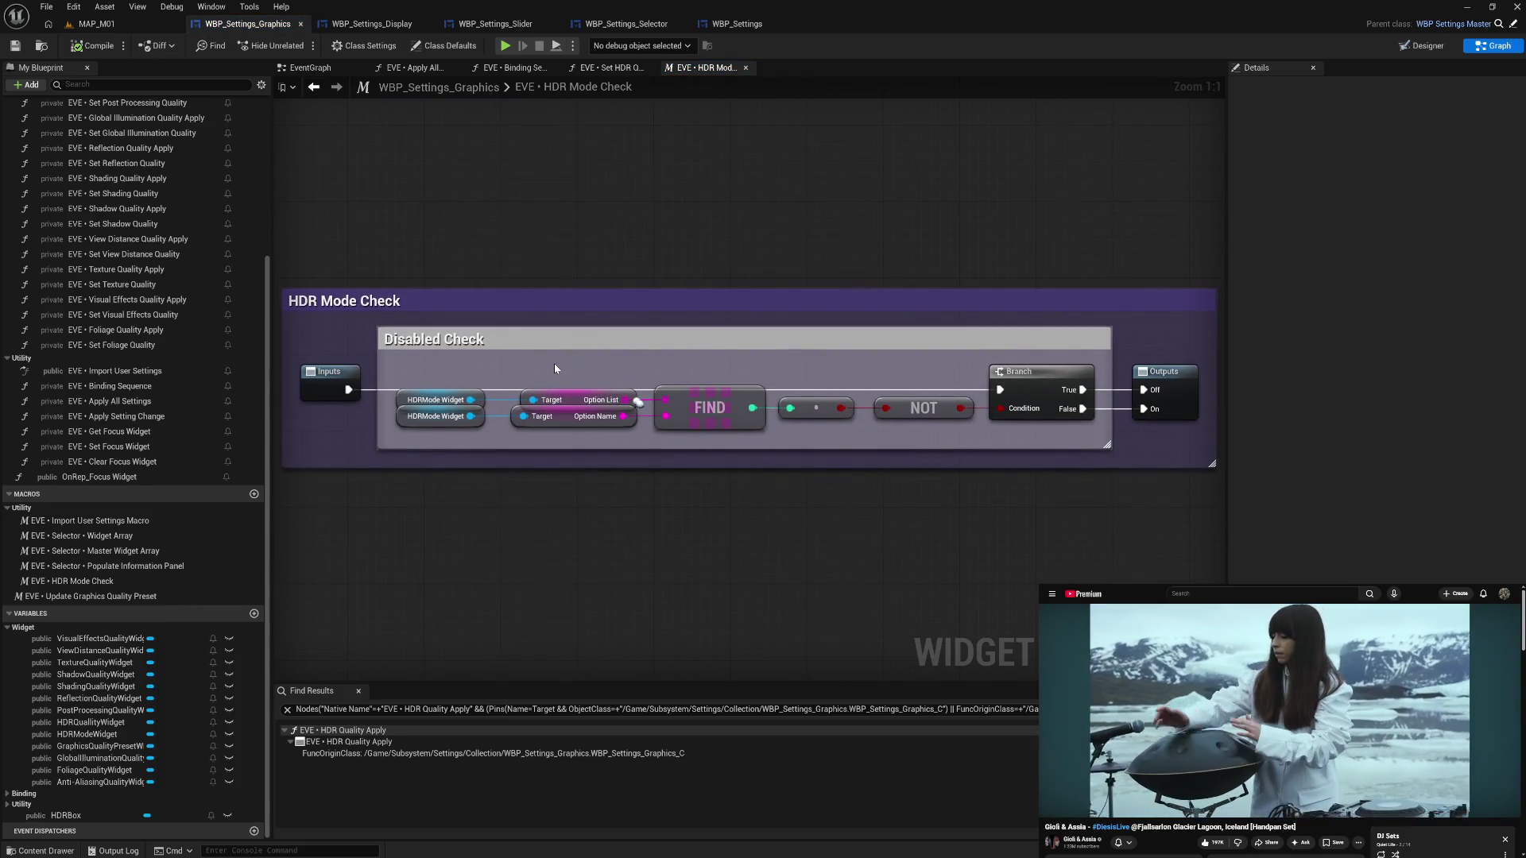
- Shift the check nodes left, shrink Disabled Check, move Outputs closer, and compile
left_click_drag(575, 361, 1030, 450)
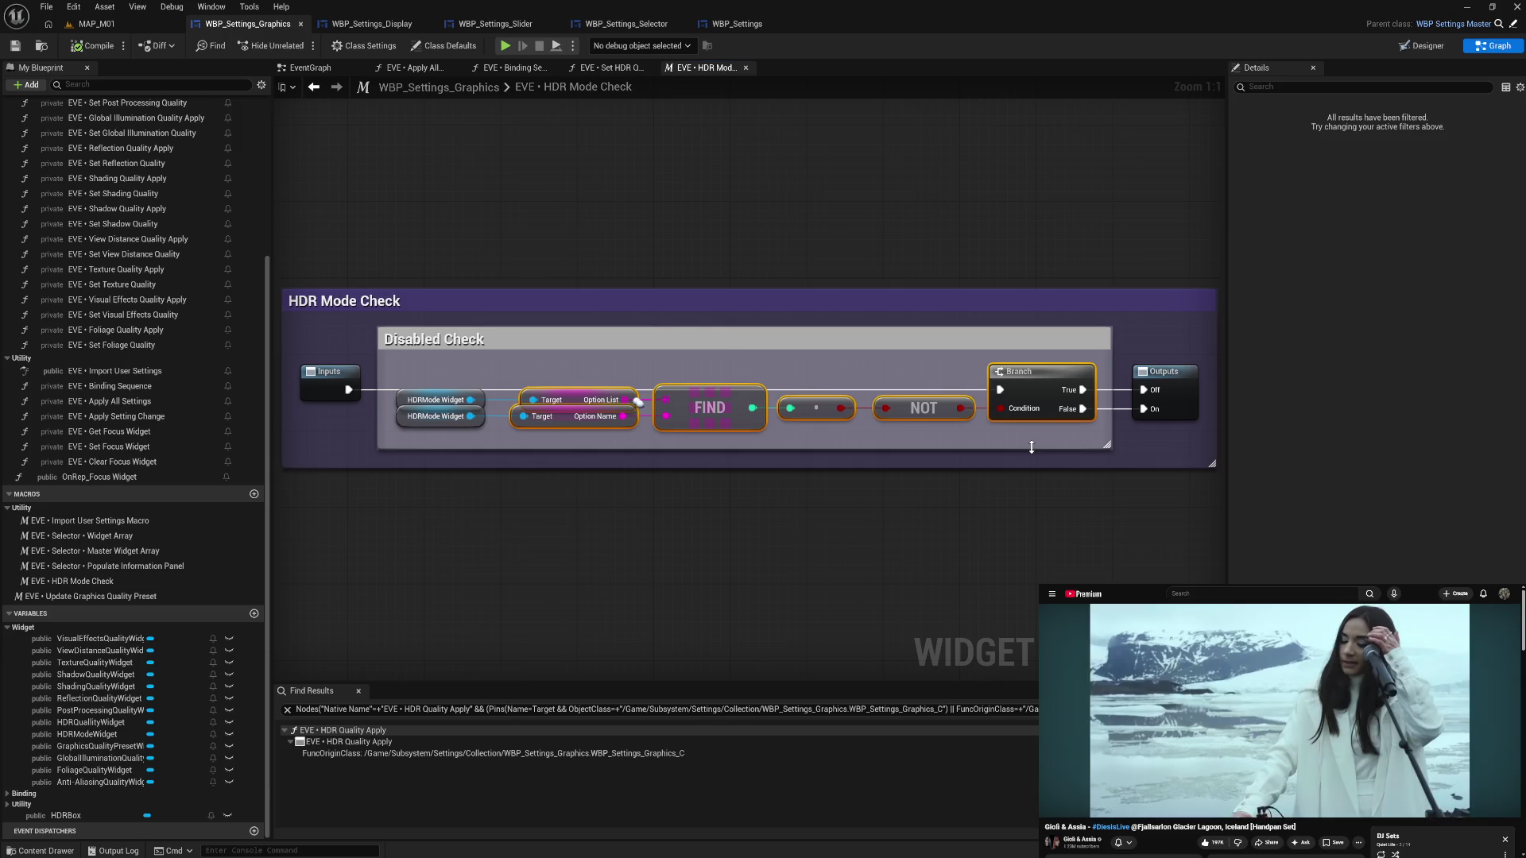
key("Left")
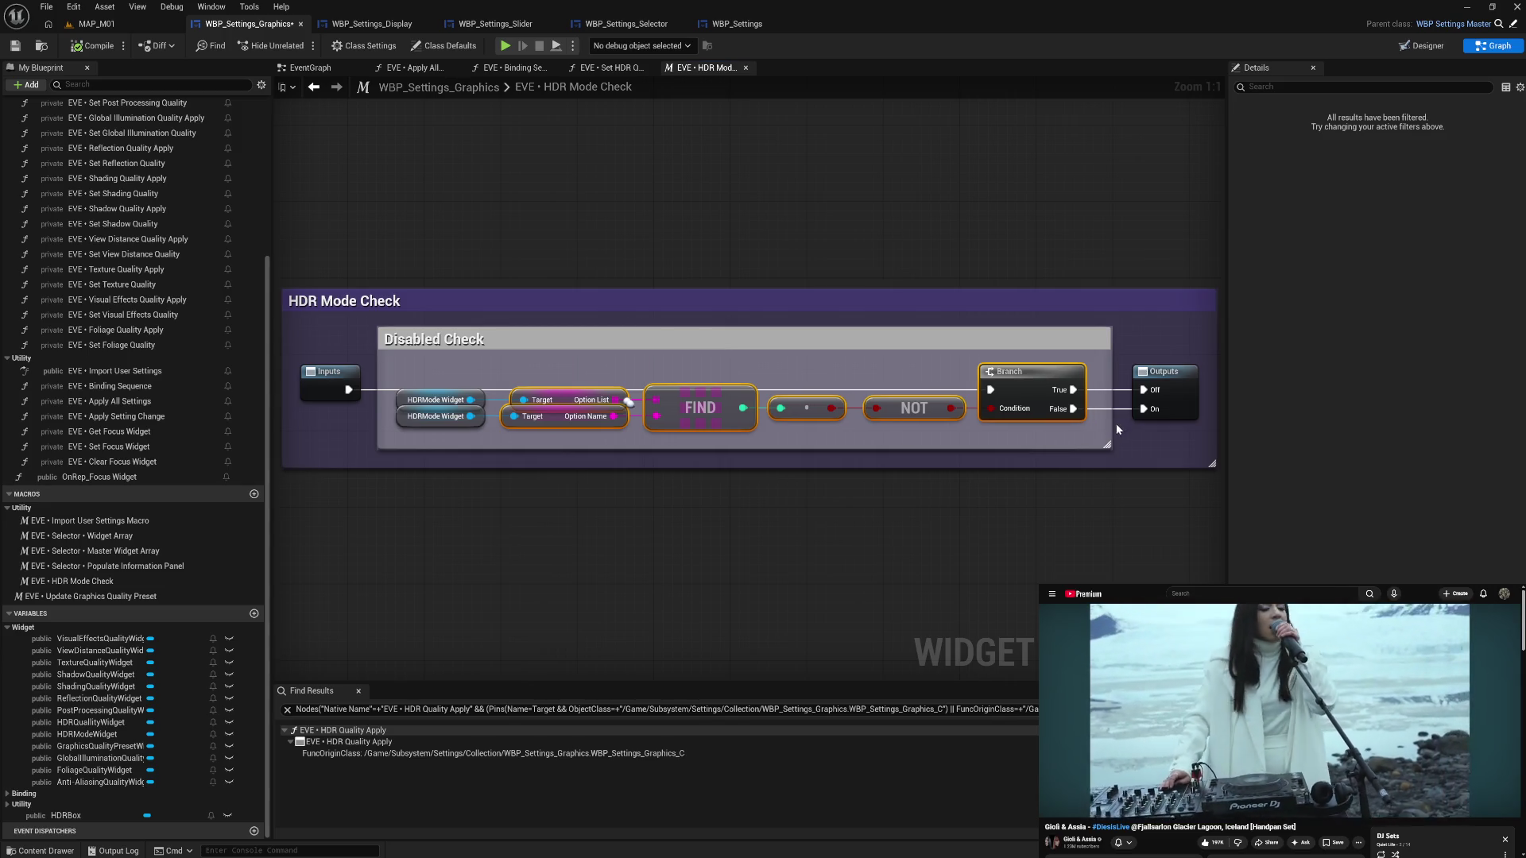
left_click_drag(1109, 423, 1100, 423)
left_click_drag(1163, 377, 1205, 385)
left_click(551, 172)
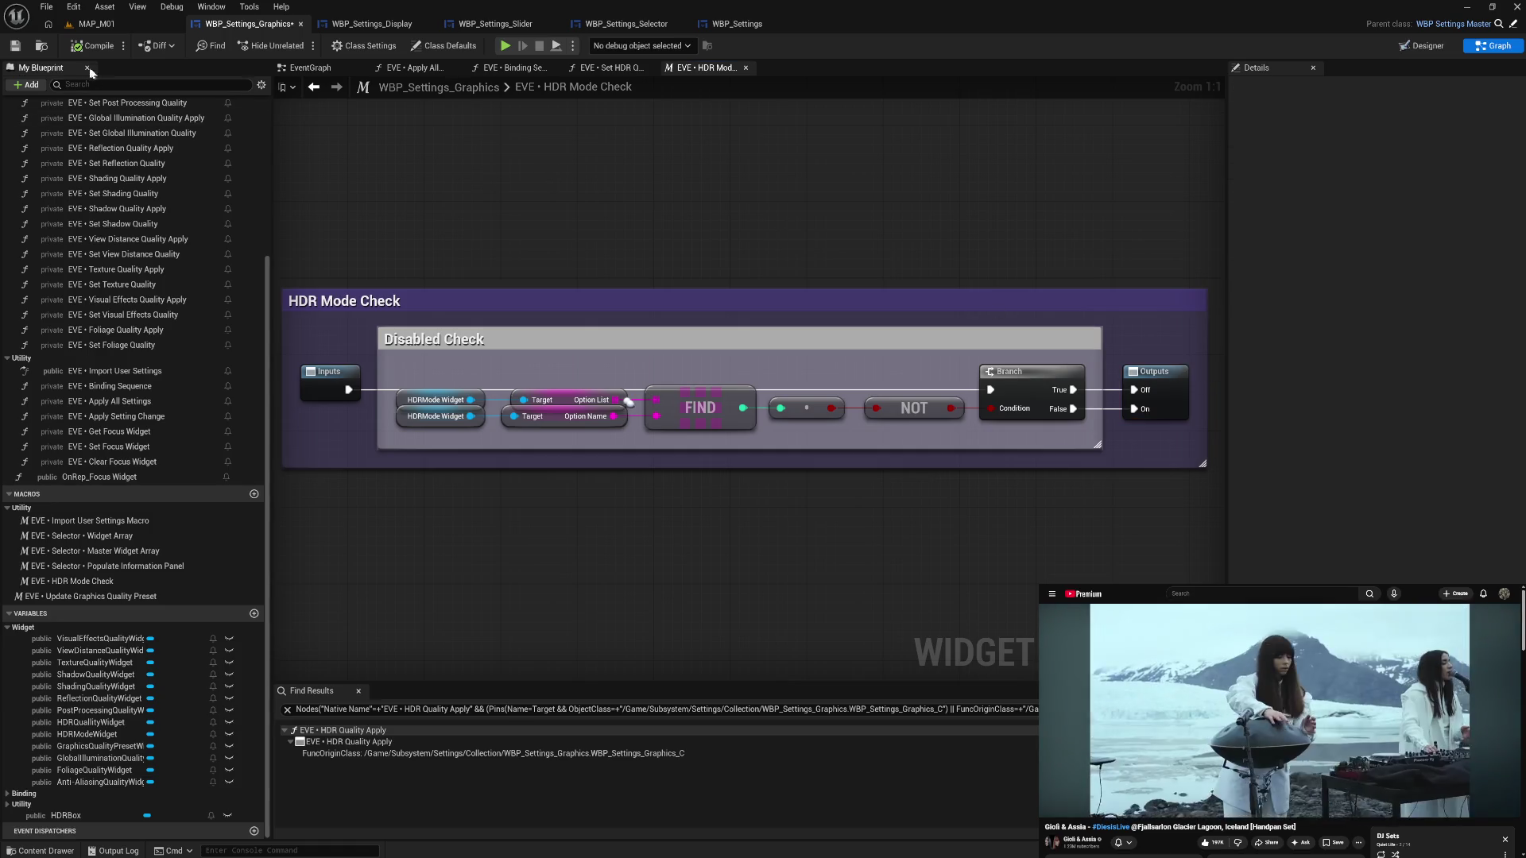
left_click(88, 50)
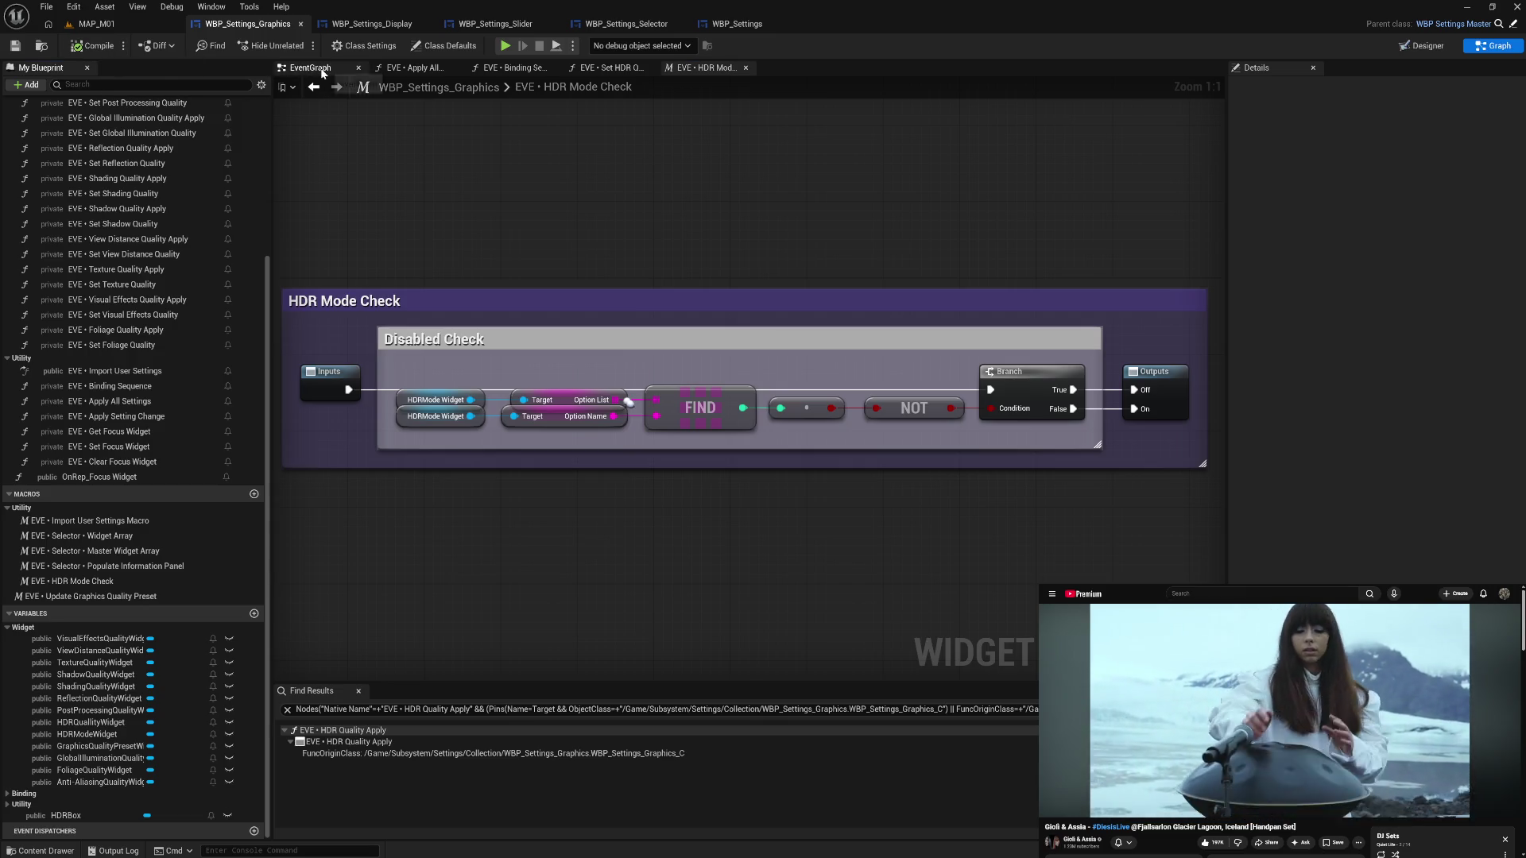
left_click(505, 48)
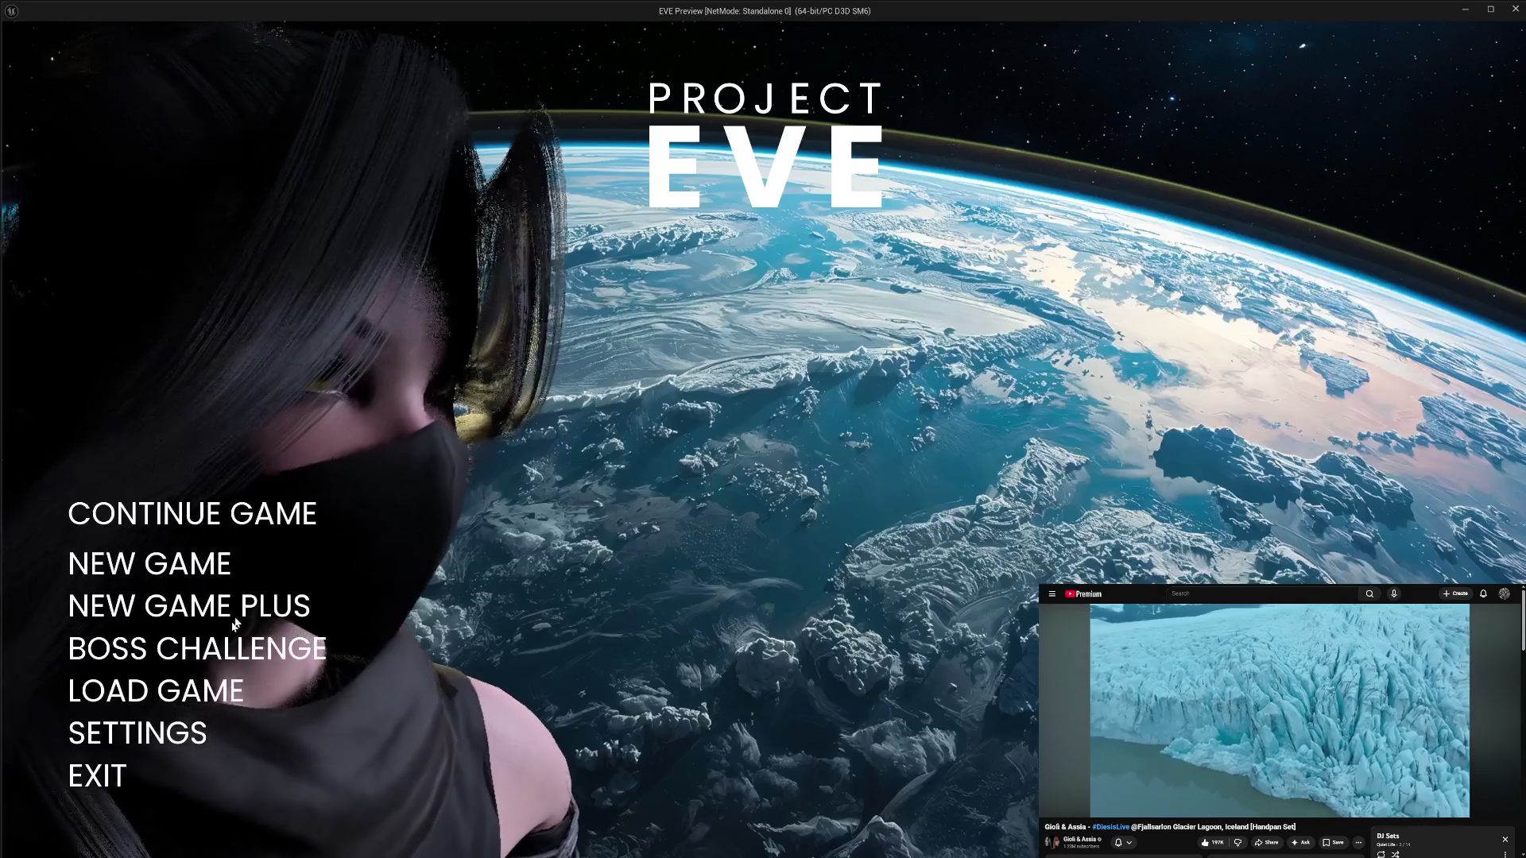
left_click(157, 741)
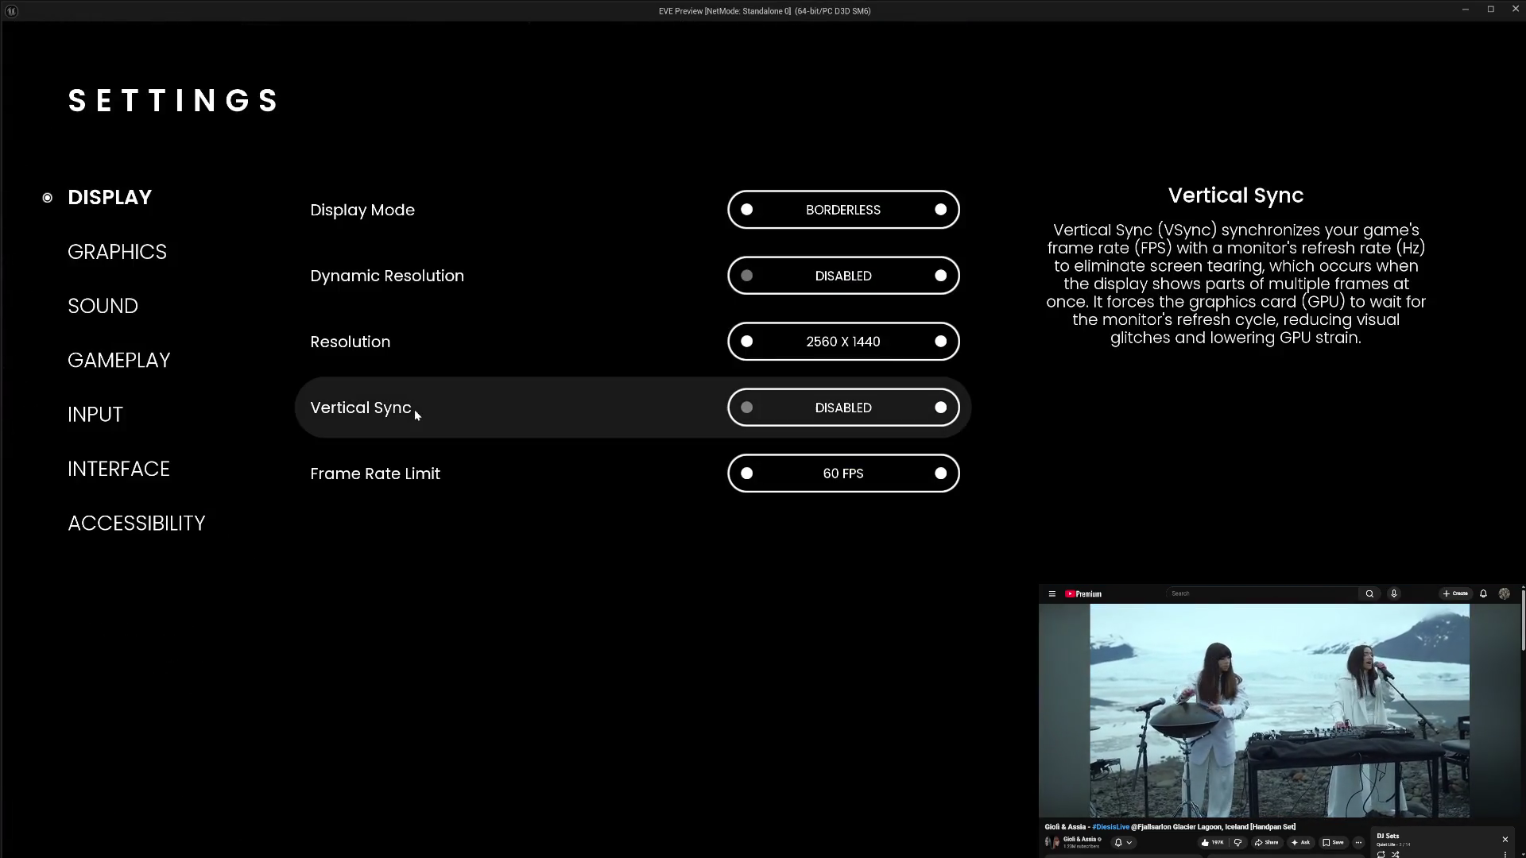
left_click(174, 254)
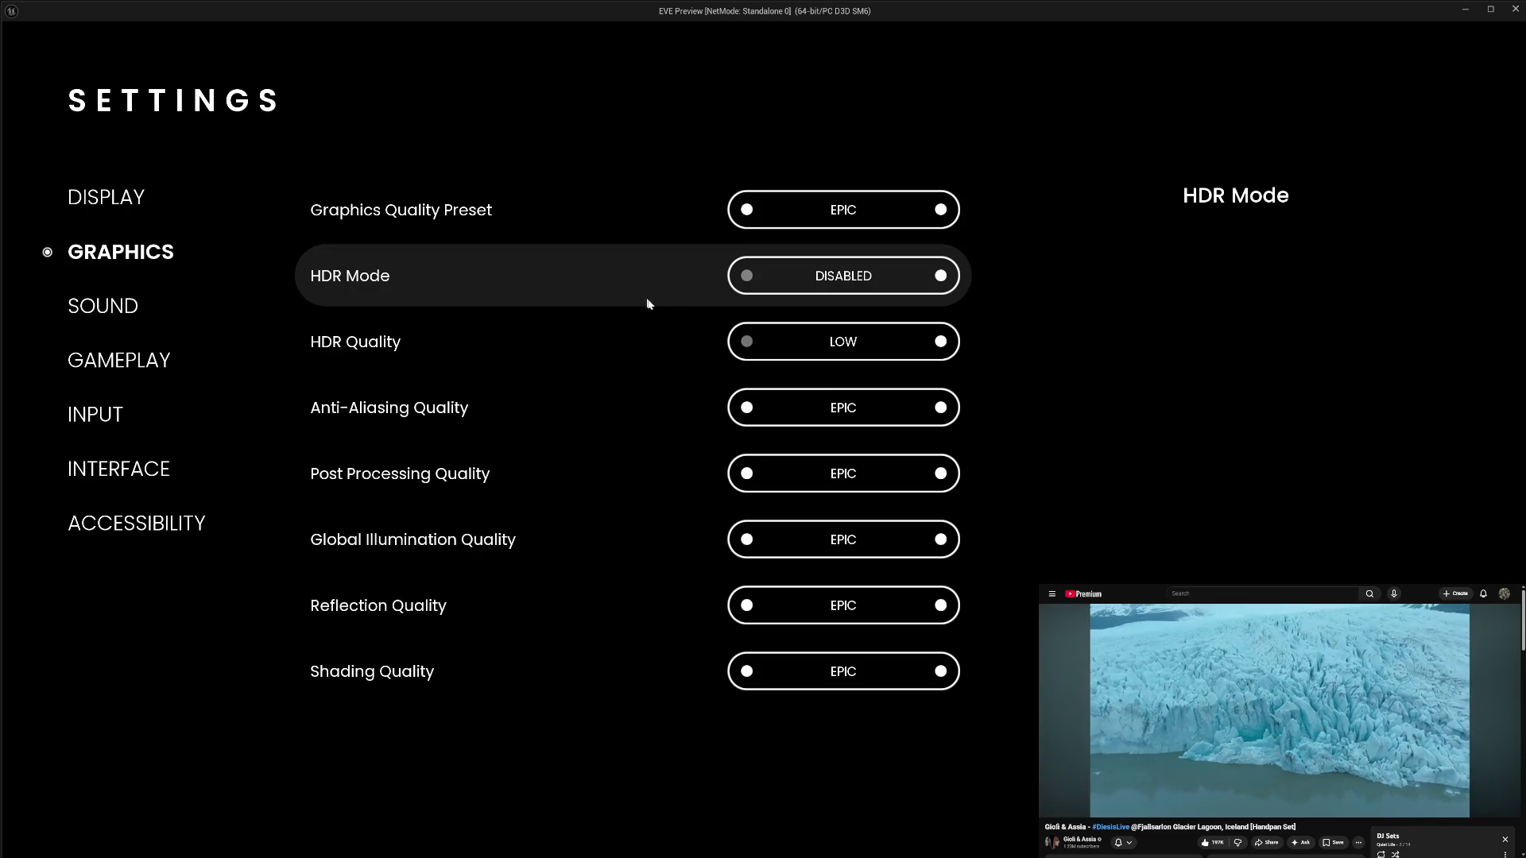
left_click(940, 342)
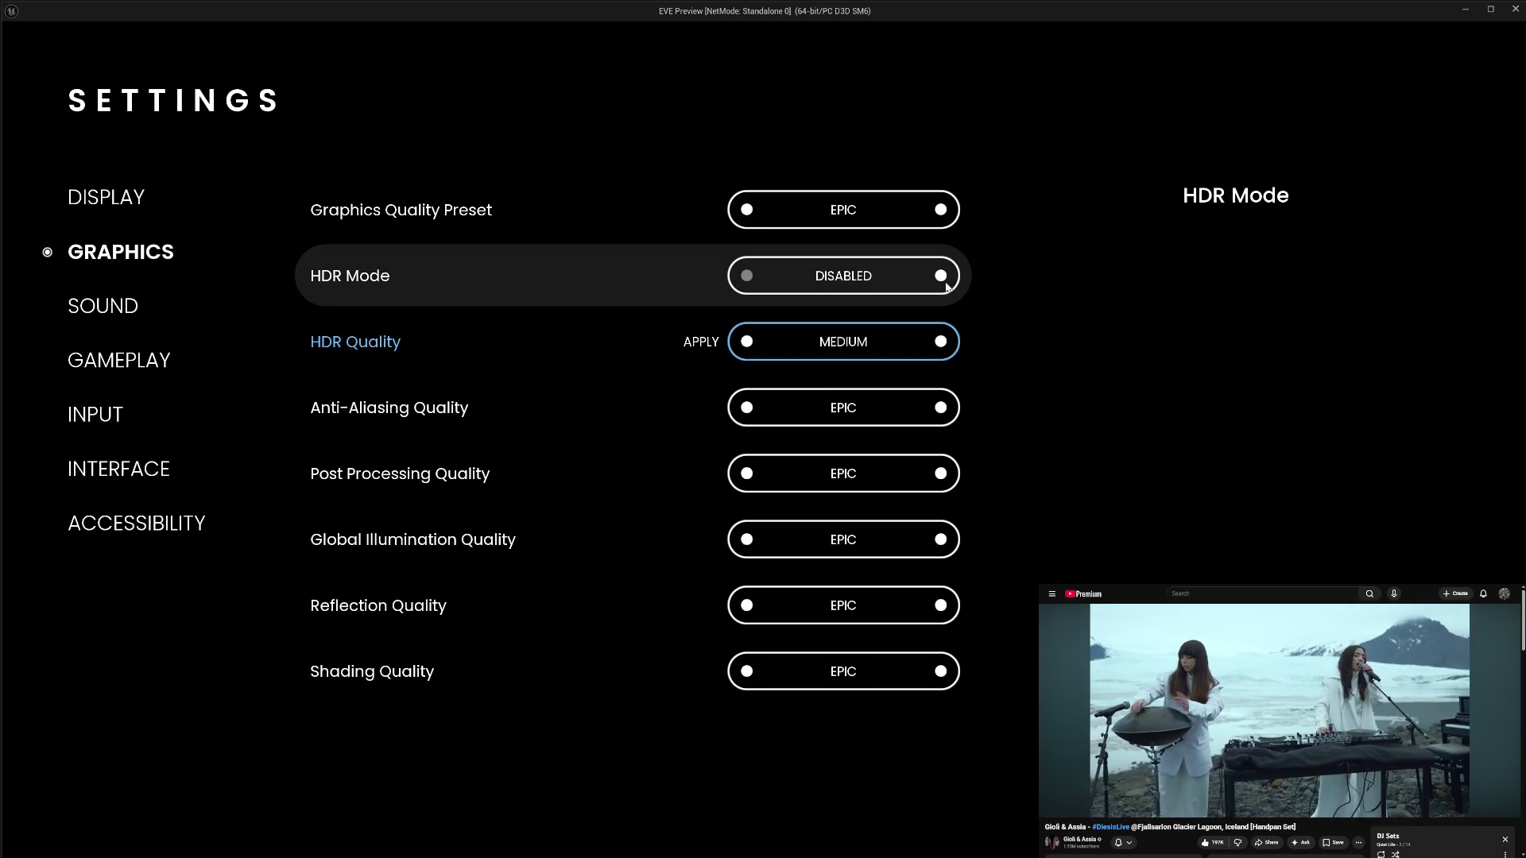
left_click(940, 275)
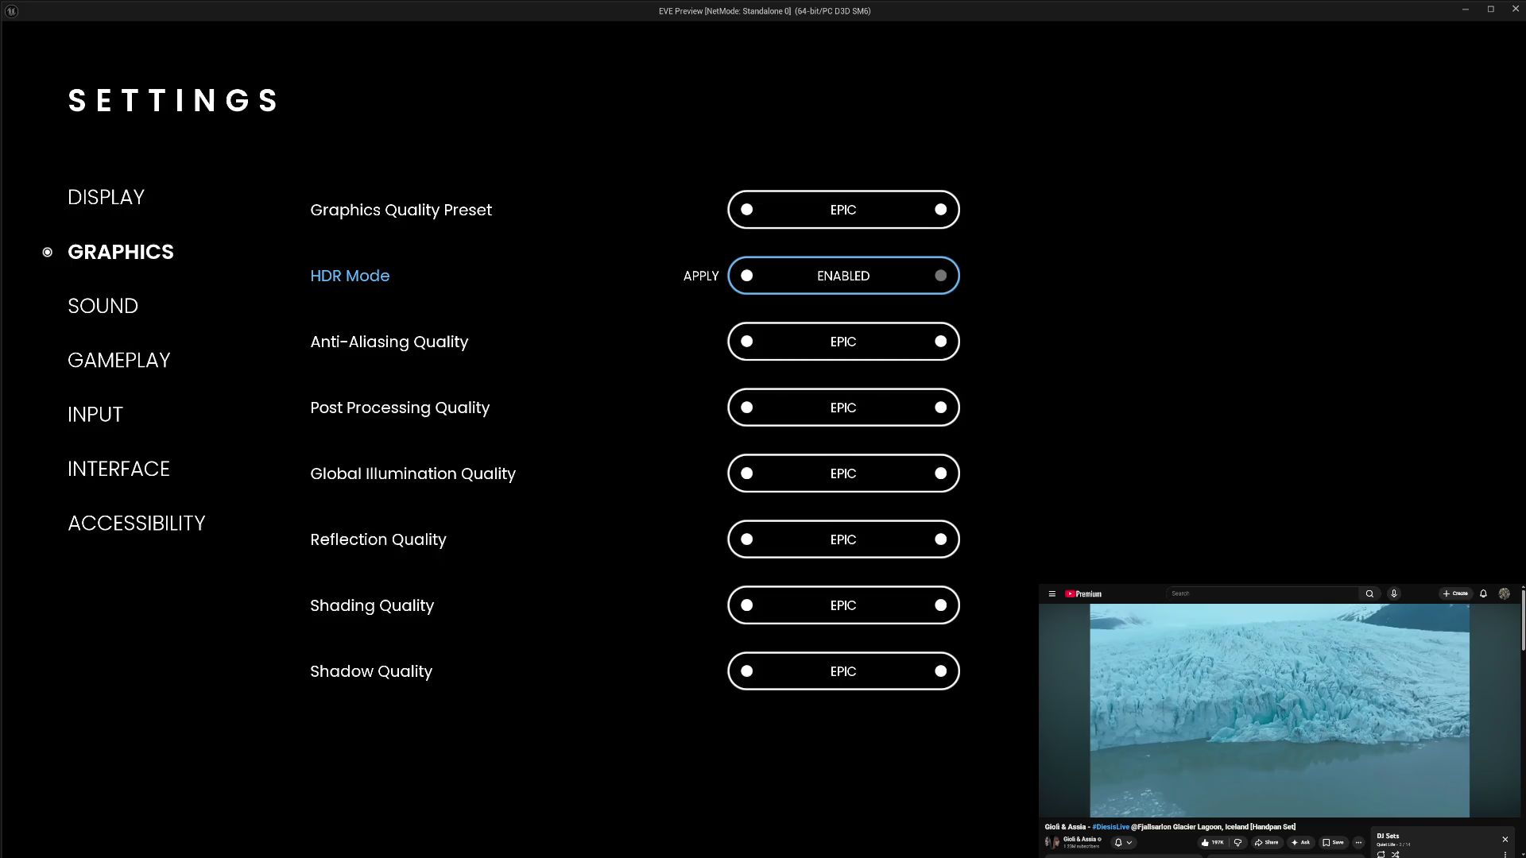
left_click(747, 278)
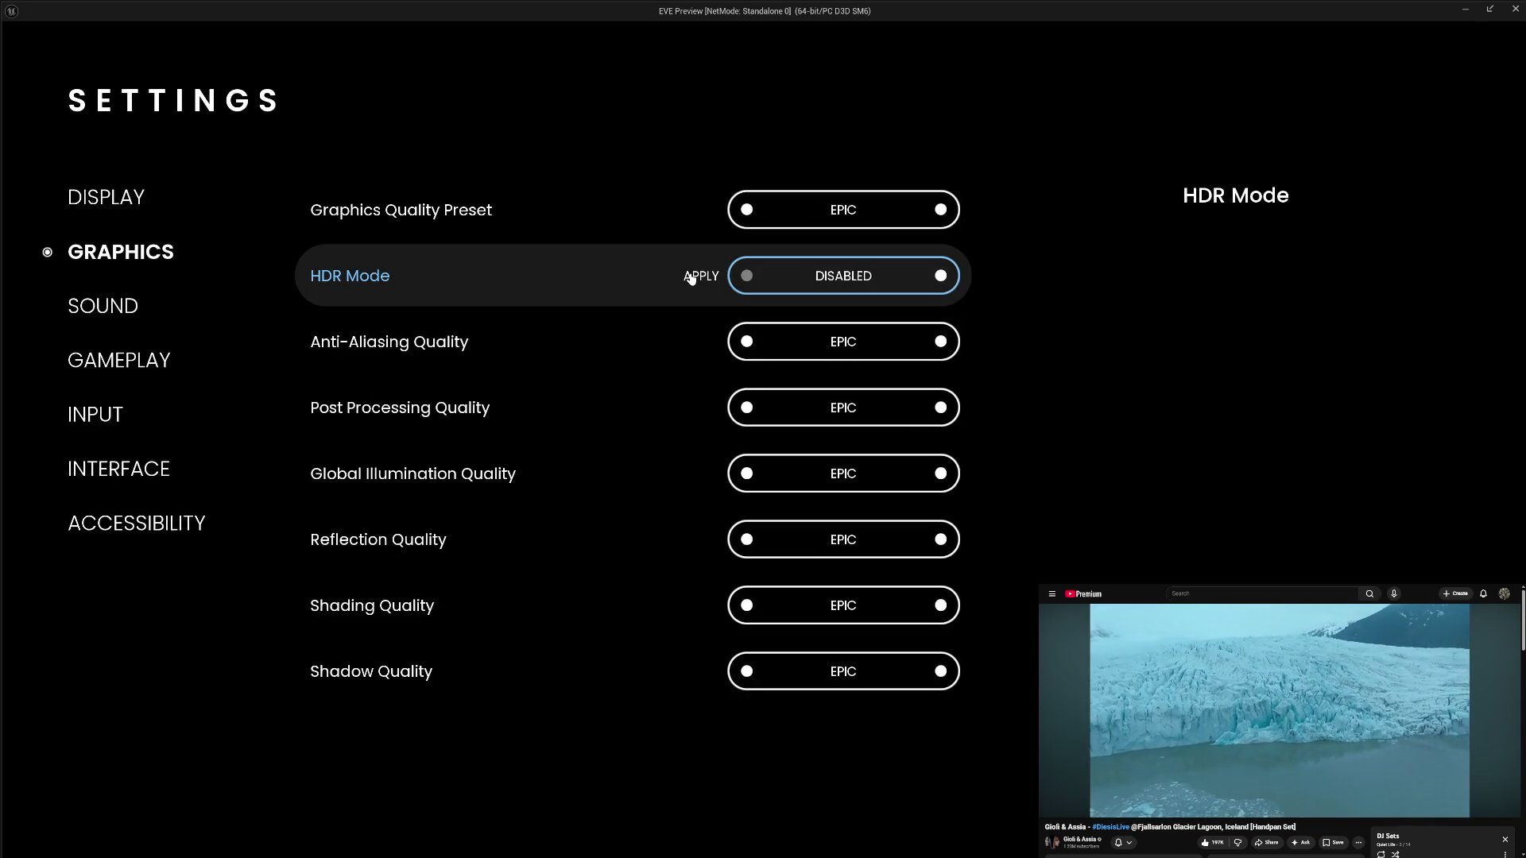
left_click(690, 276)
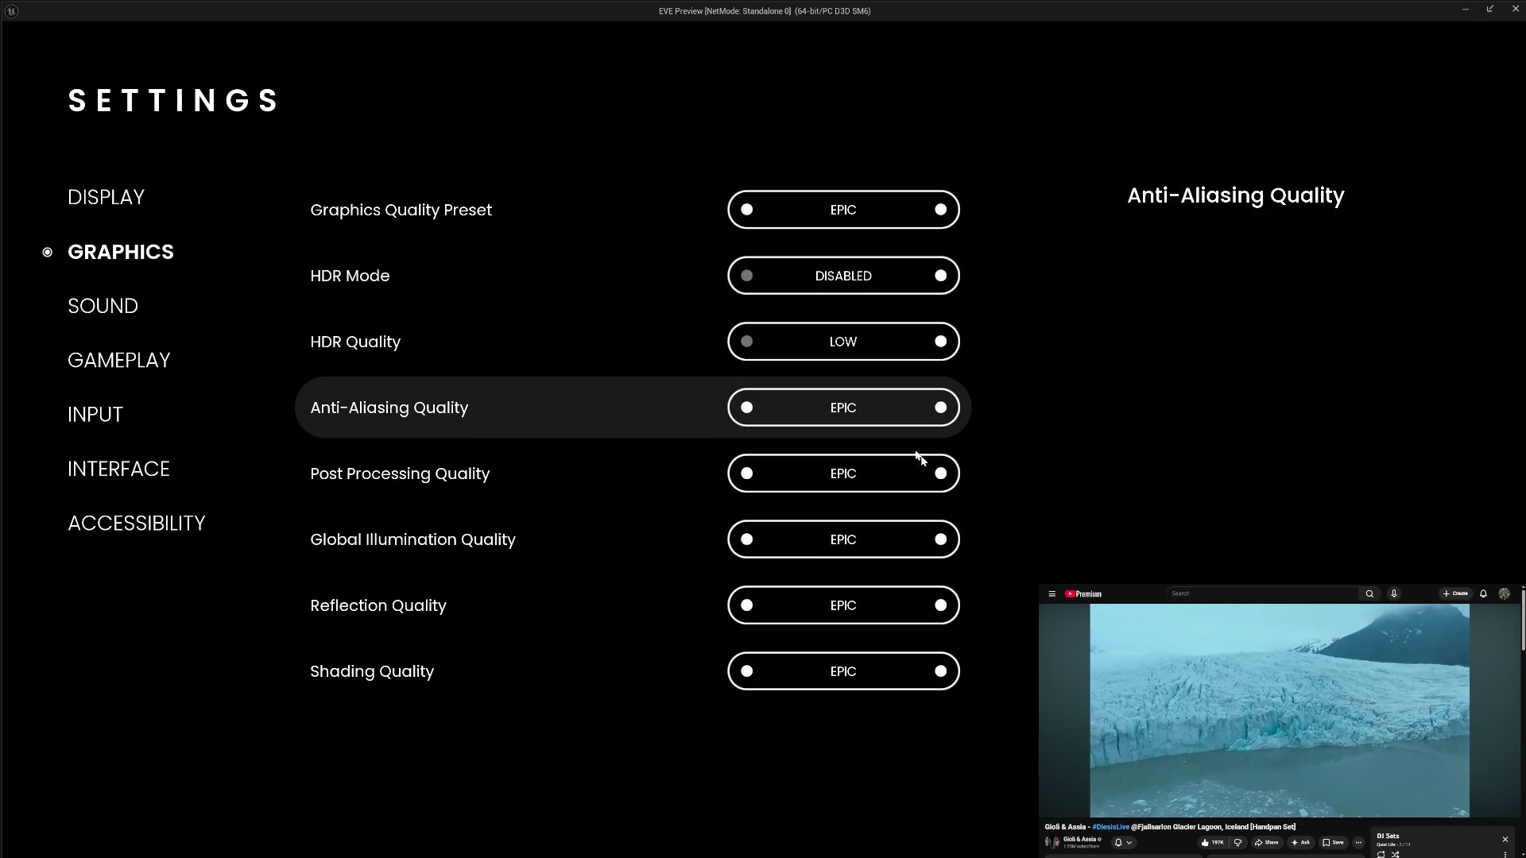
key("Escape")
left_click(104, 775)
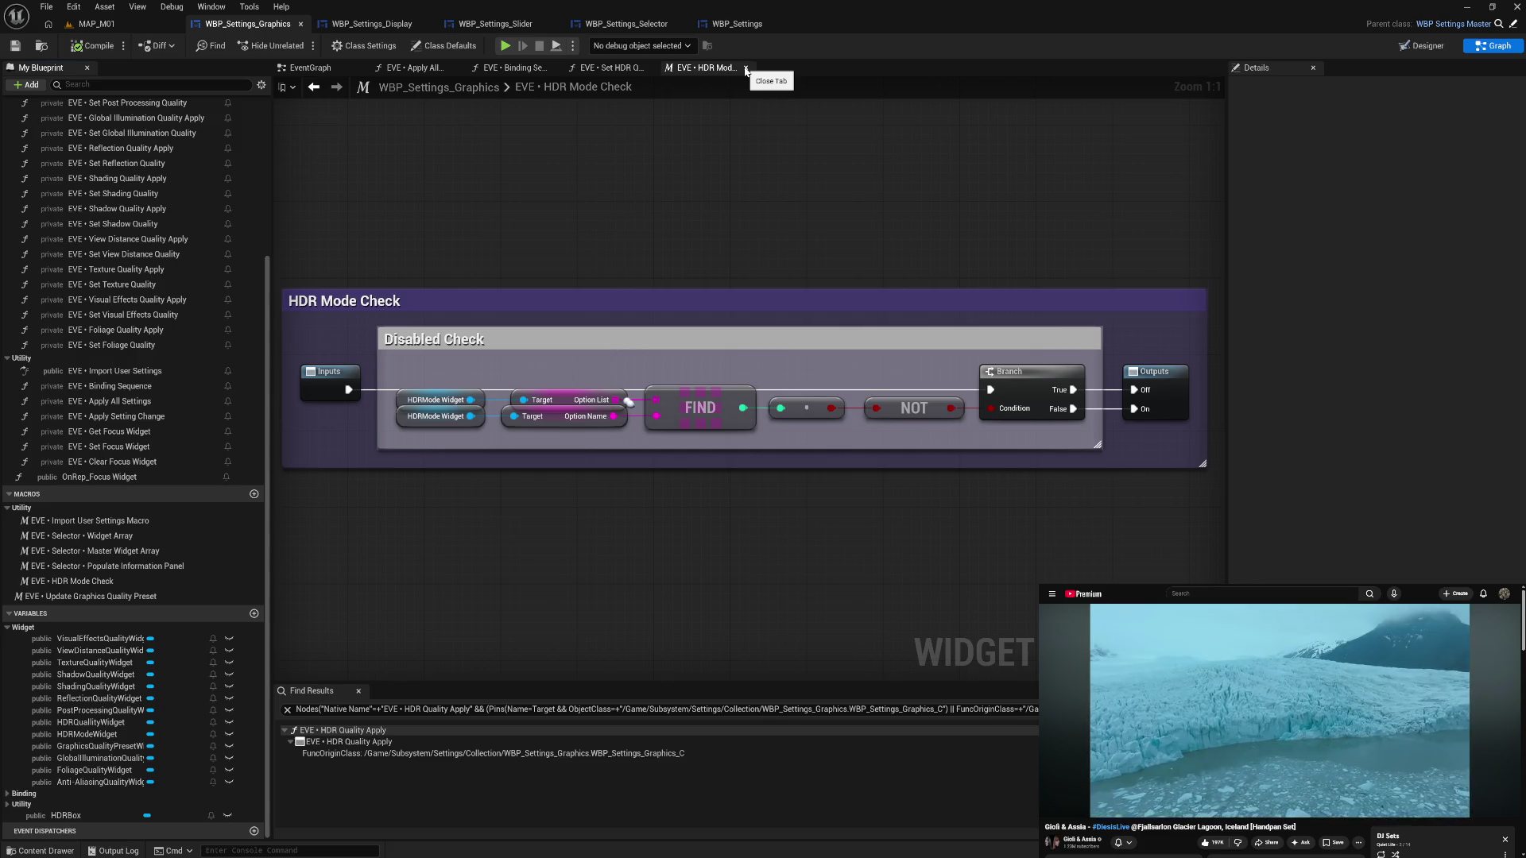
- Move the Revert To Default Value group up beside the HDR check and wire SET to the Return Node
left_click_drag(638, 153, 708, 153)
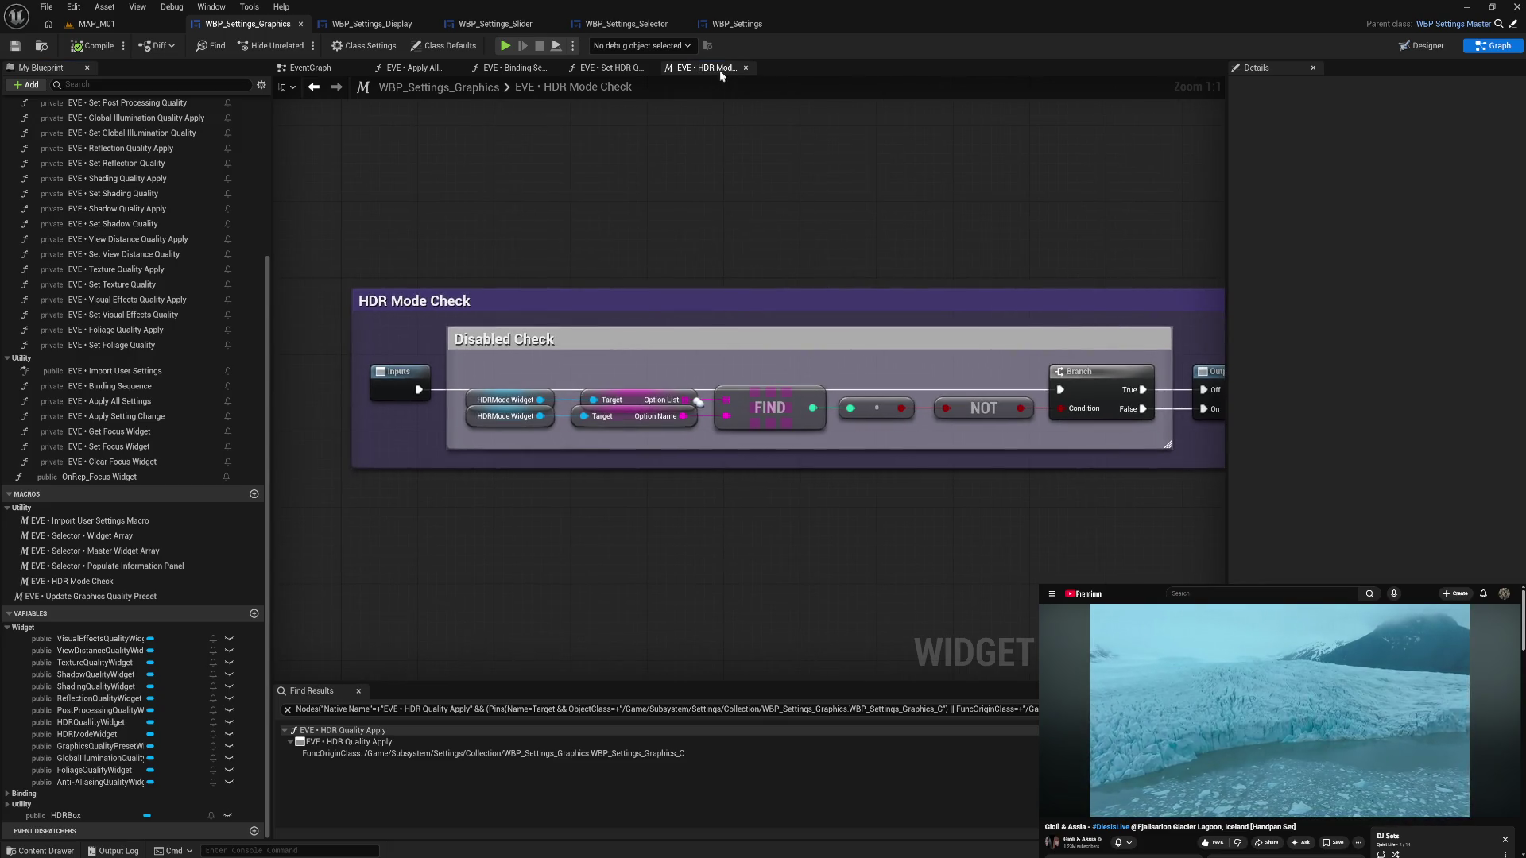
left_click(745, 68)
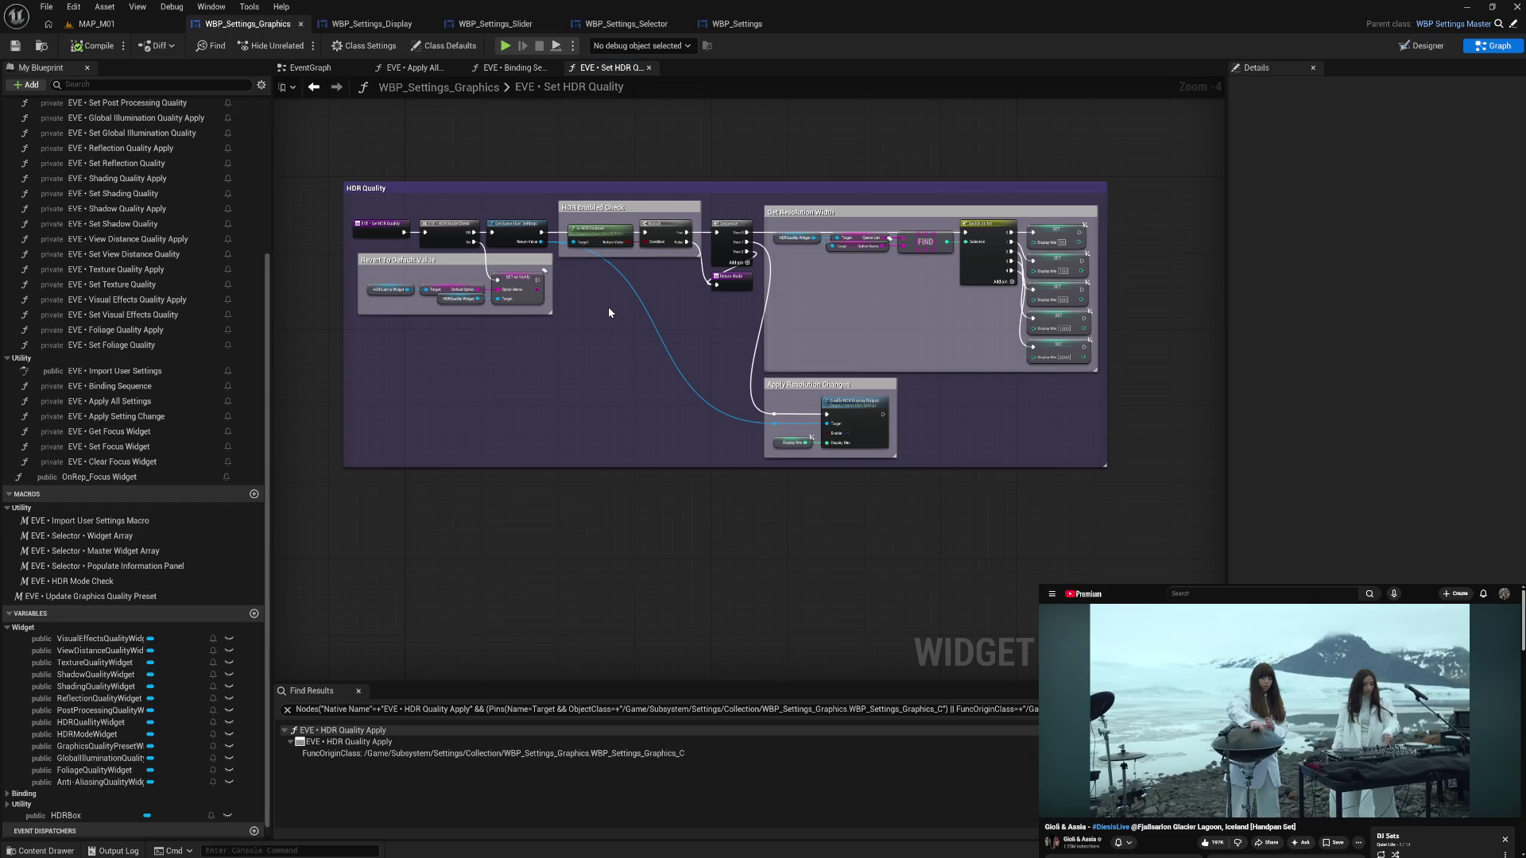
mouse_move(531, 261)
left_mouse_down()
mouse_move(618, 284)
mouse_move(719, 284)
left_mouse_up()
left_click(620, 290)
left_click_drag(620, 290, 526, 292)
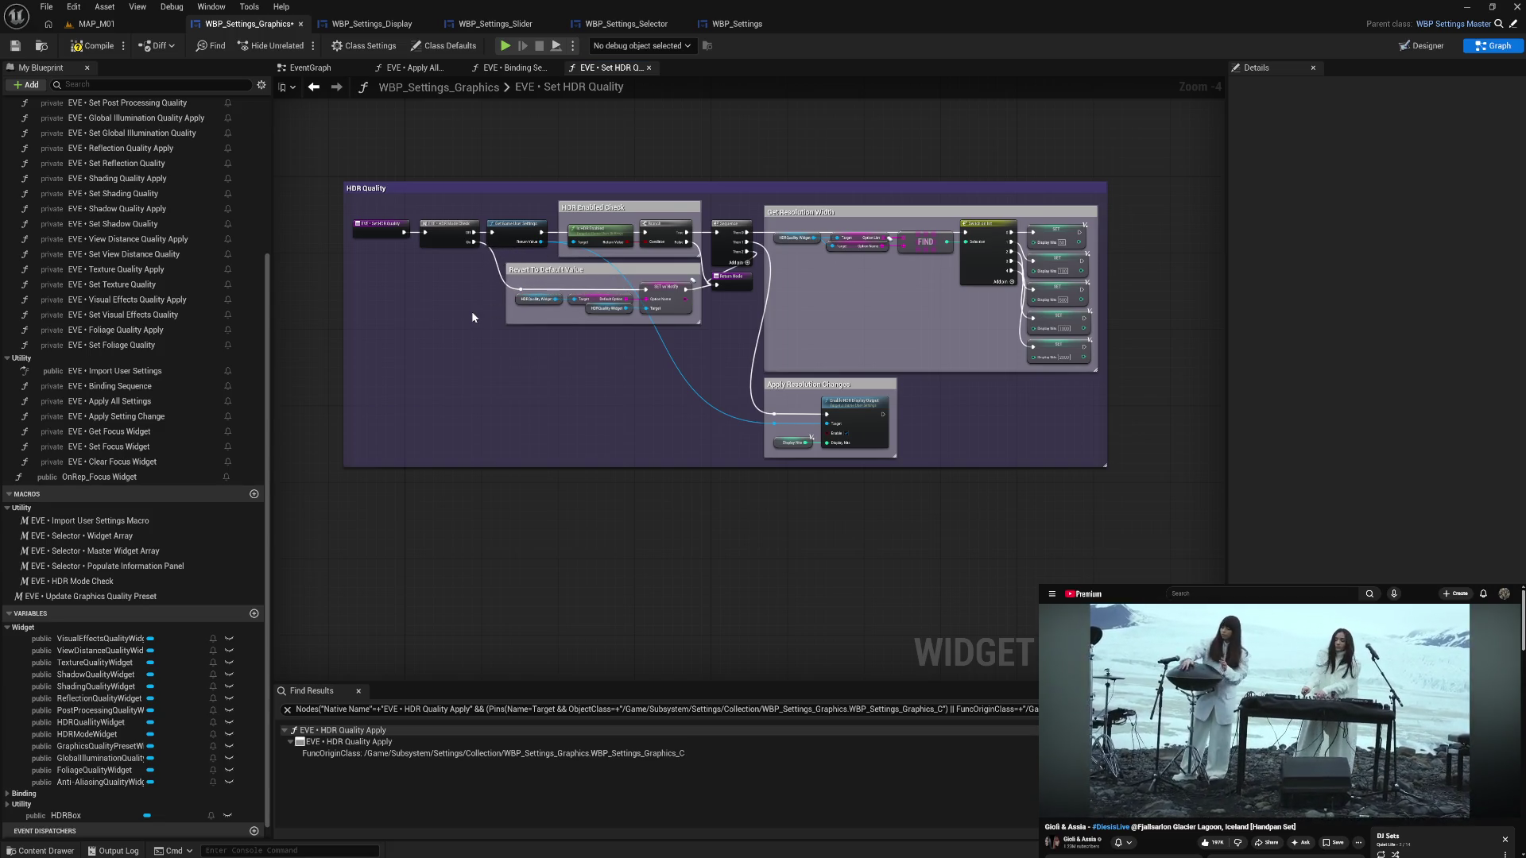
- Tidy the reroute point, then compile and save the Graphics settings Blueprint
left_click(521, 292)
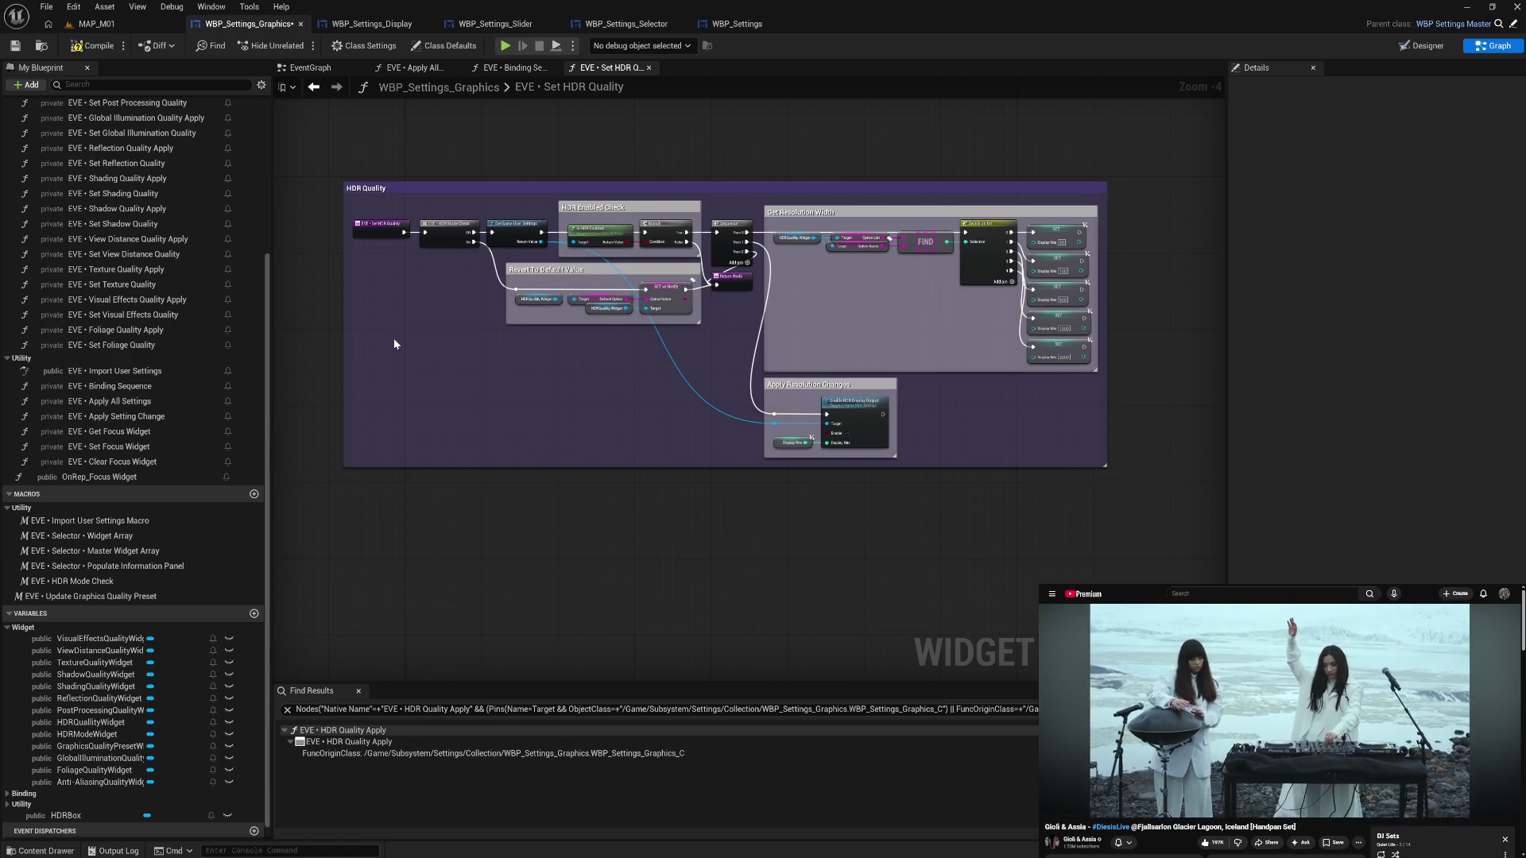
left_click(77, 47)
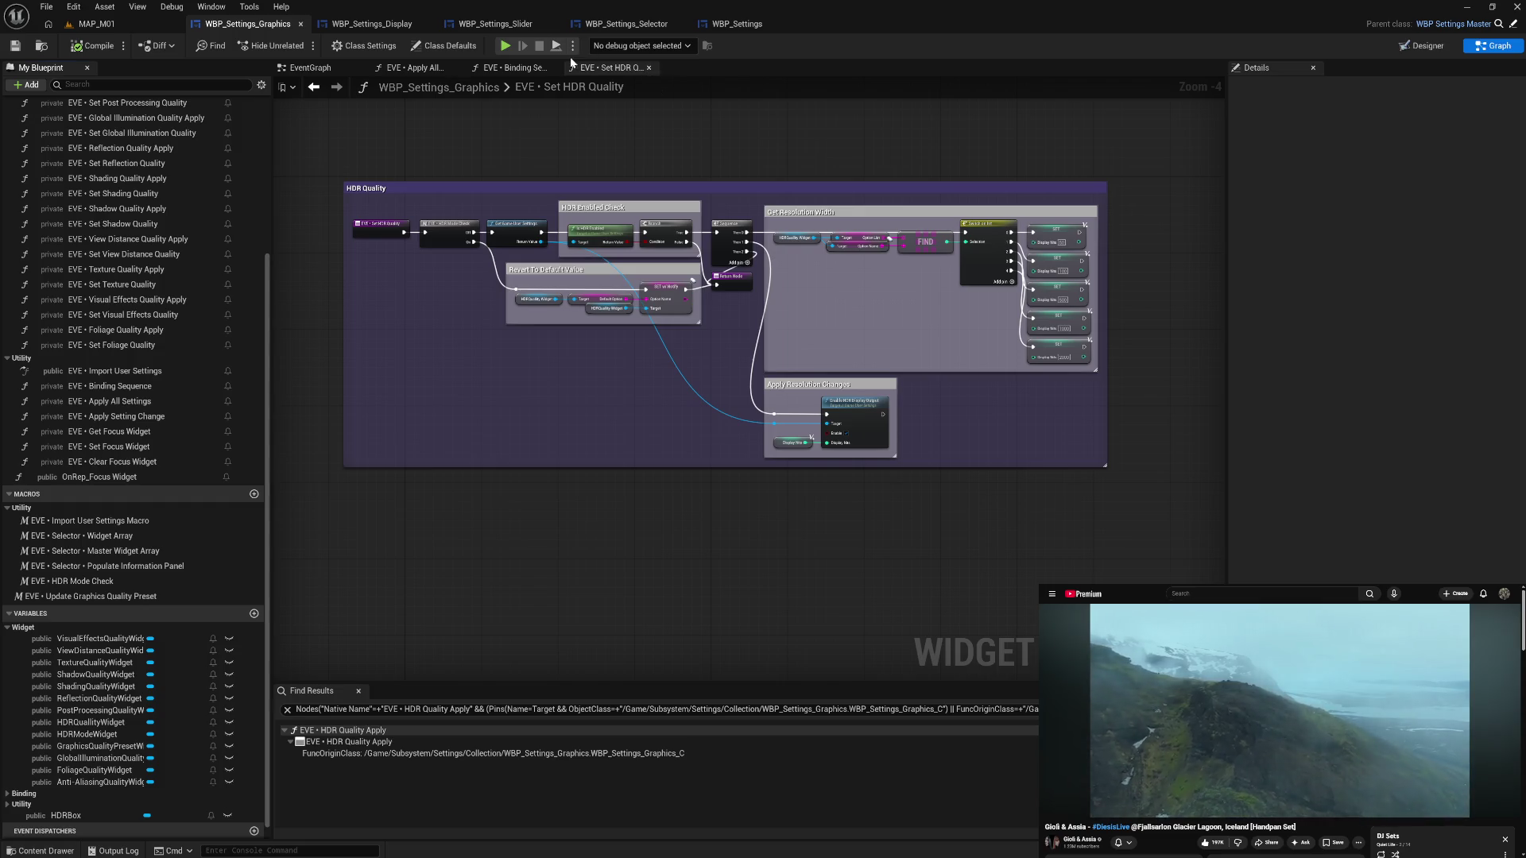
left_click(399, 26)
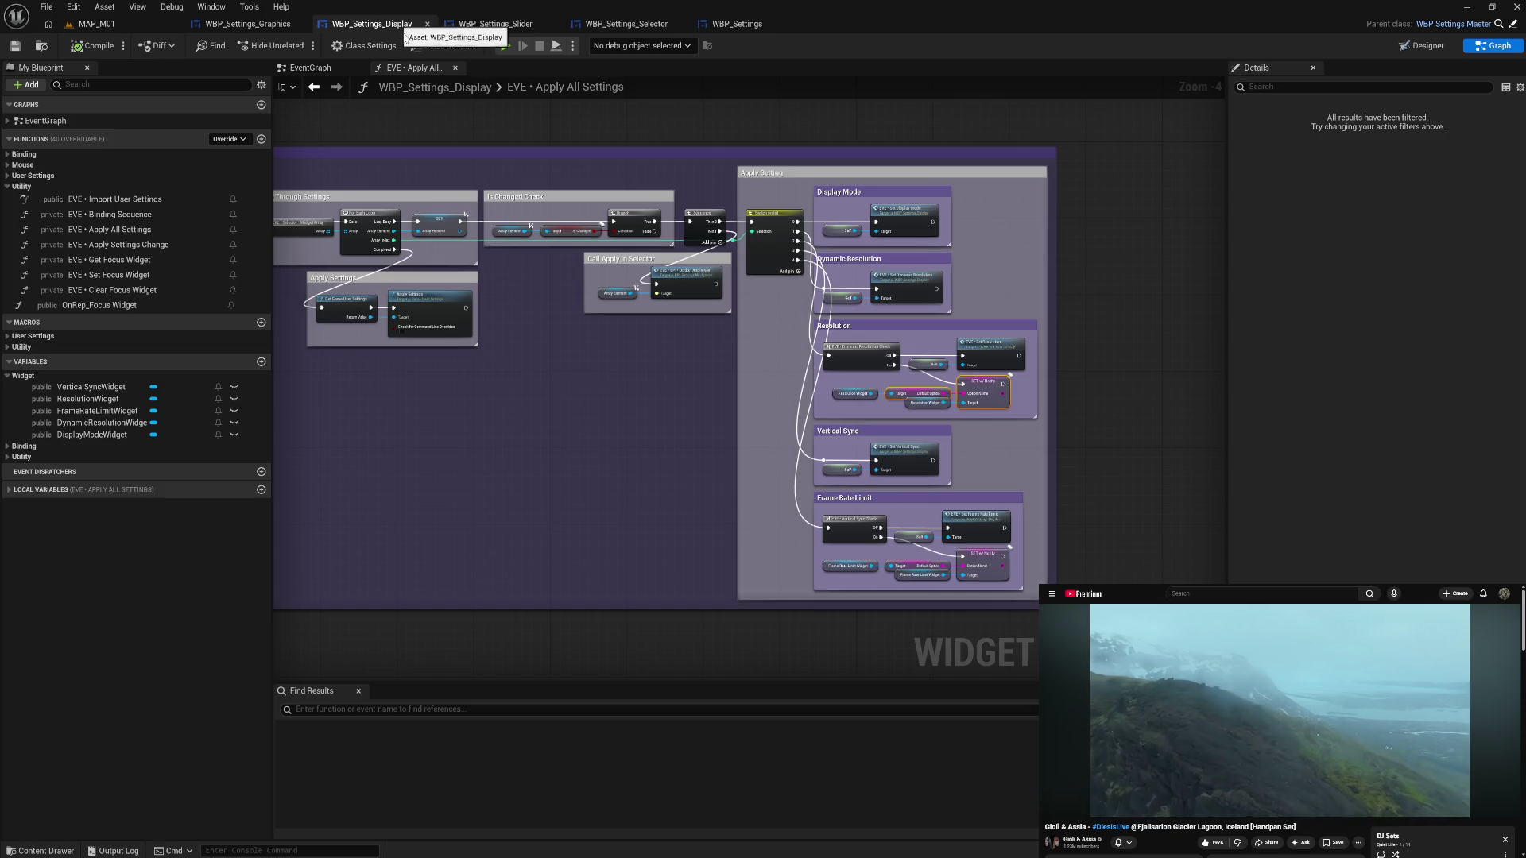
- Delete the Self and Set Frame Rate Limit nodes from the Frame Rate Limit group
left_click_drag(575, 254, 715, 315)
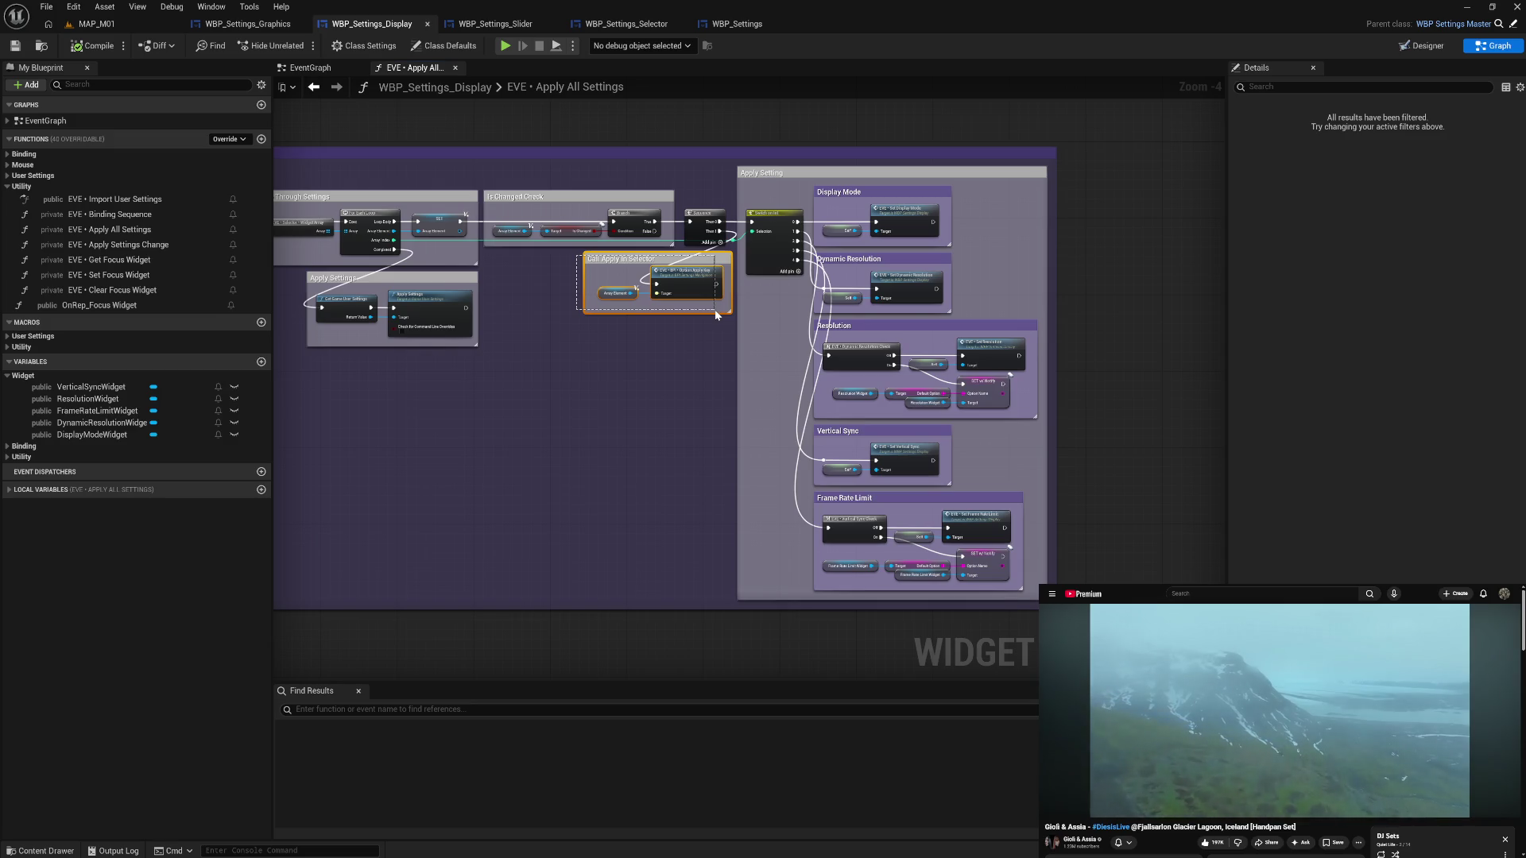
left_click_drag(719, 315, 717, 314)
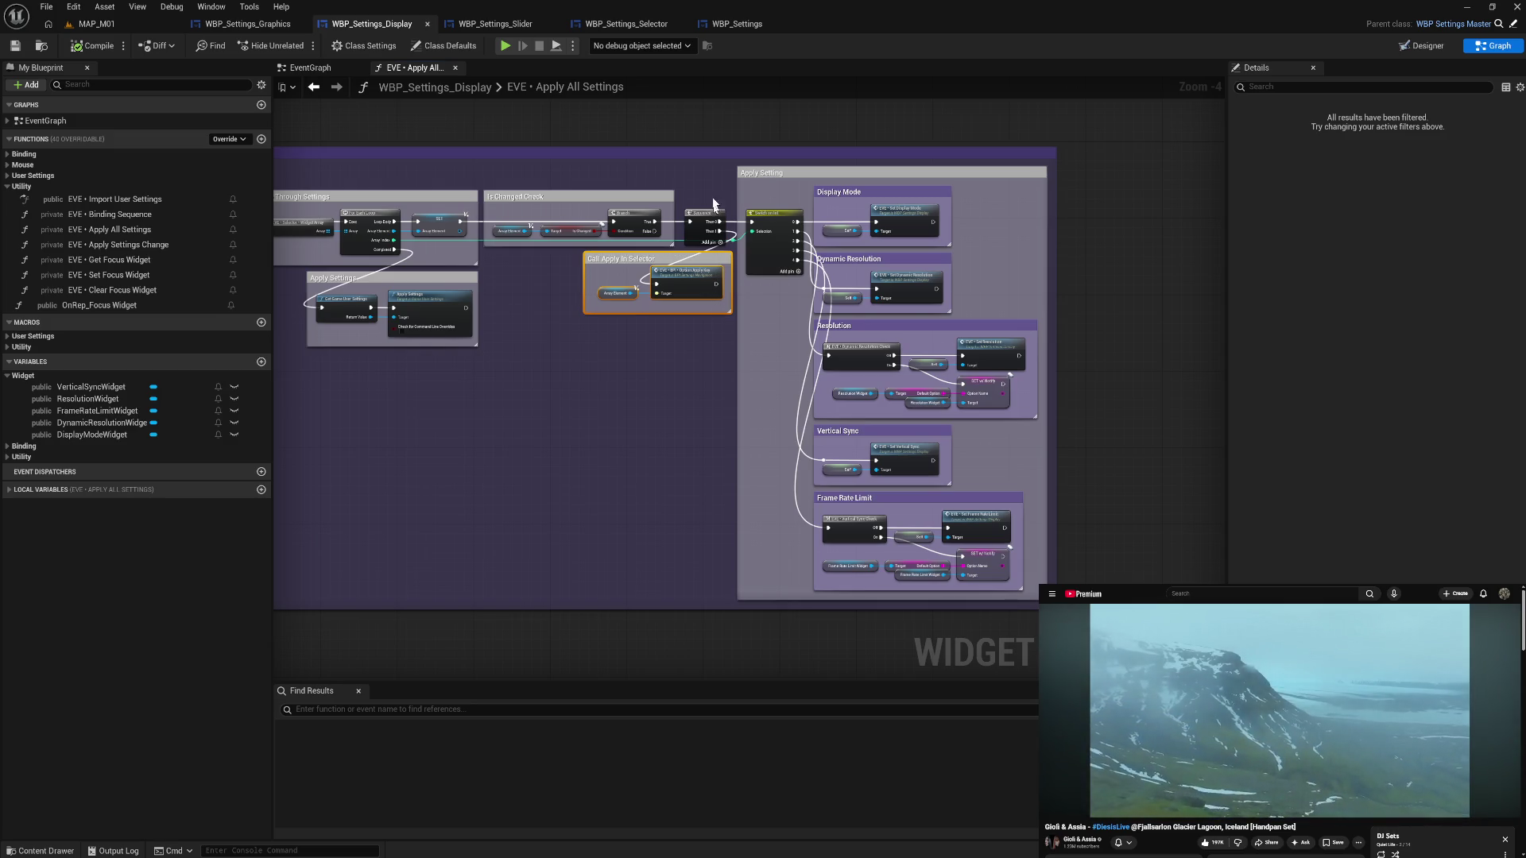
mouse_move(703, 168)
left_mouse_down()
mouse_move(1025, 421)
mouse_move(1093, 584)
left_mouse_up()
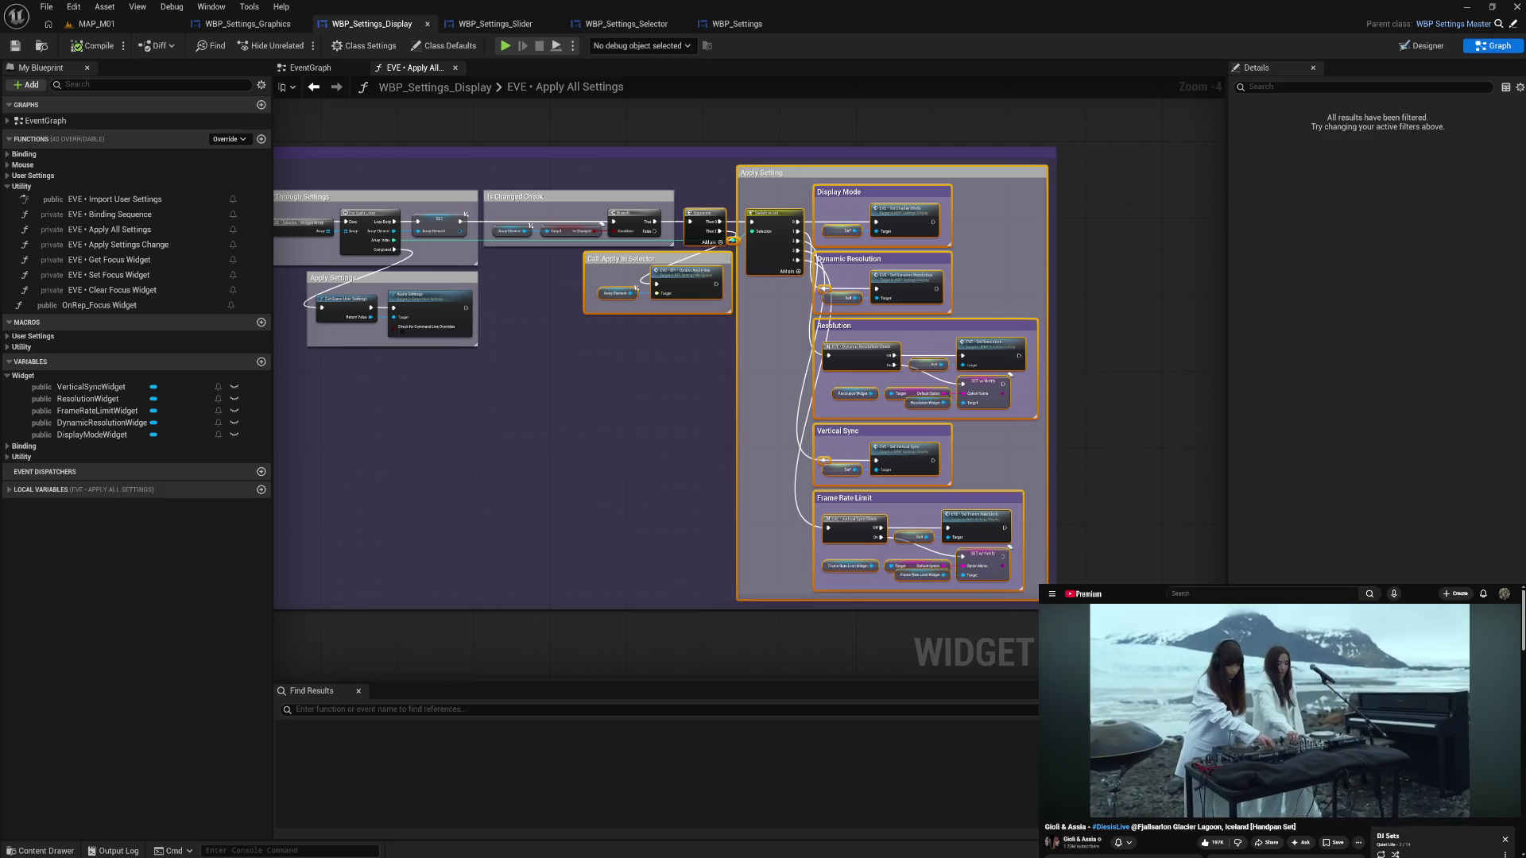
left_click(1079, 489)
left_click_drag(949, 501, 528, 507)
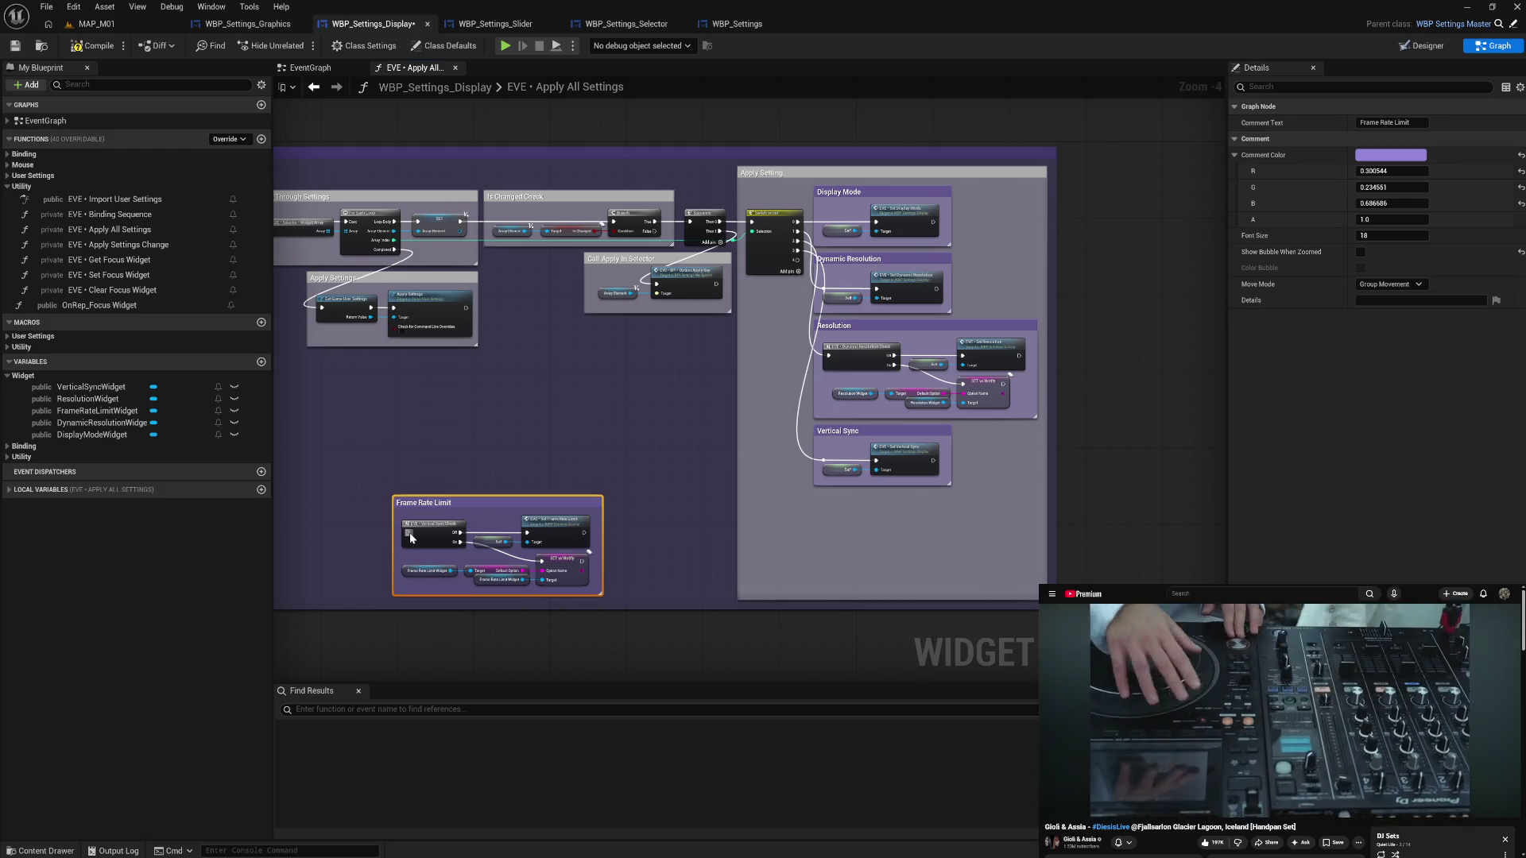
left_click_drag(501, 517, 563, 544)
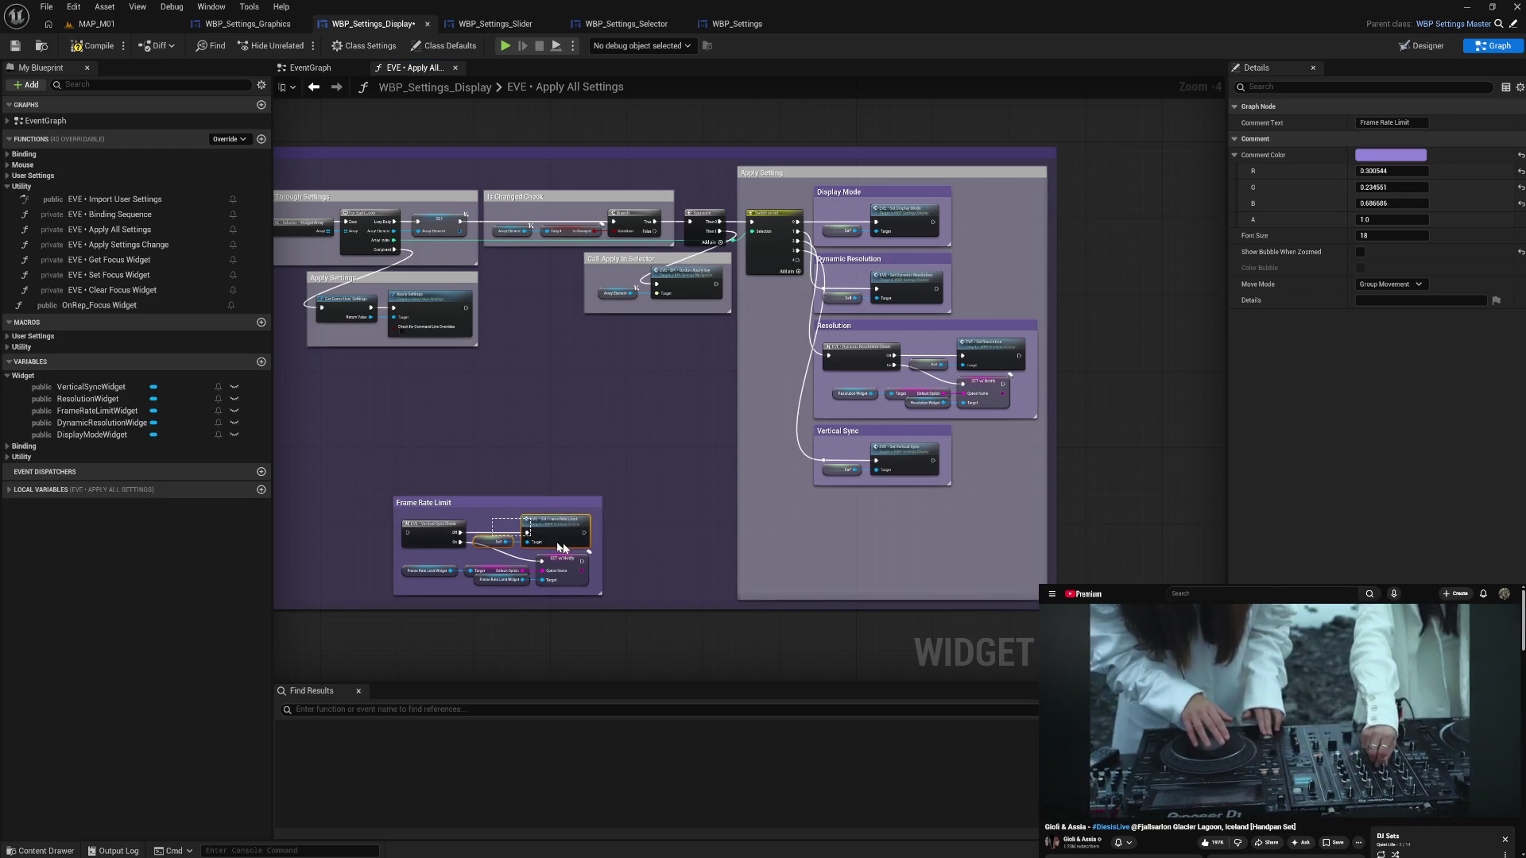
key("Delete")
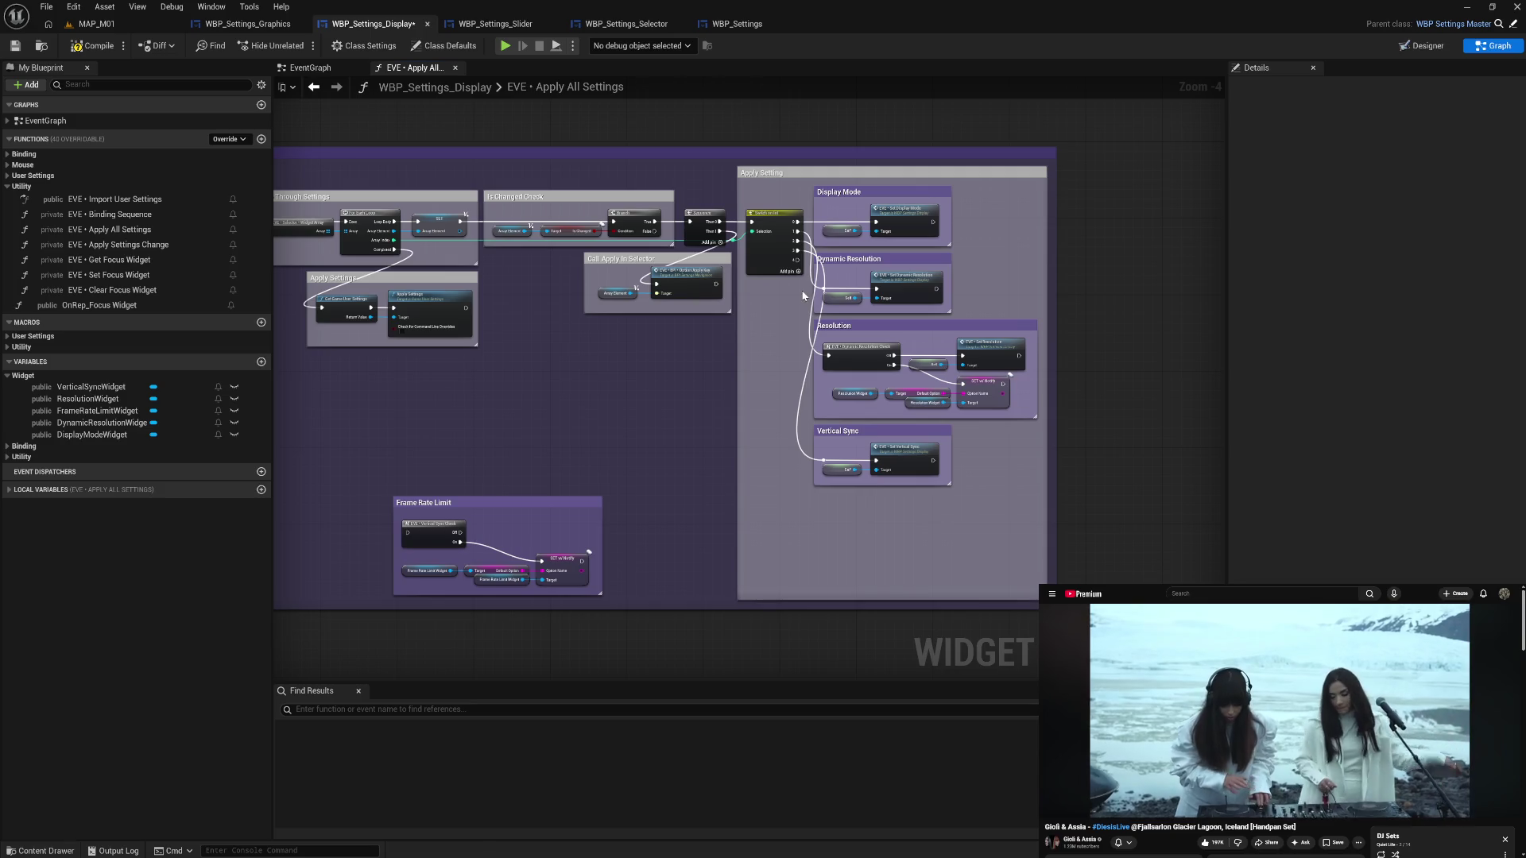
- Strip the Resolution setter nodes, then delete the Sequence node and the old Apply Setting group
mouse_move(876, 327)
left_mouse_down()
mouse_move(615, 358)
mouse_move(458, 403)
mouse_move(569, 435)
left_mouse_up()
key("Delete")
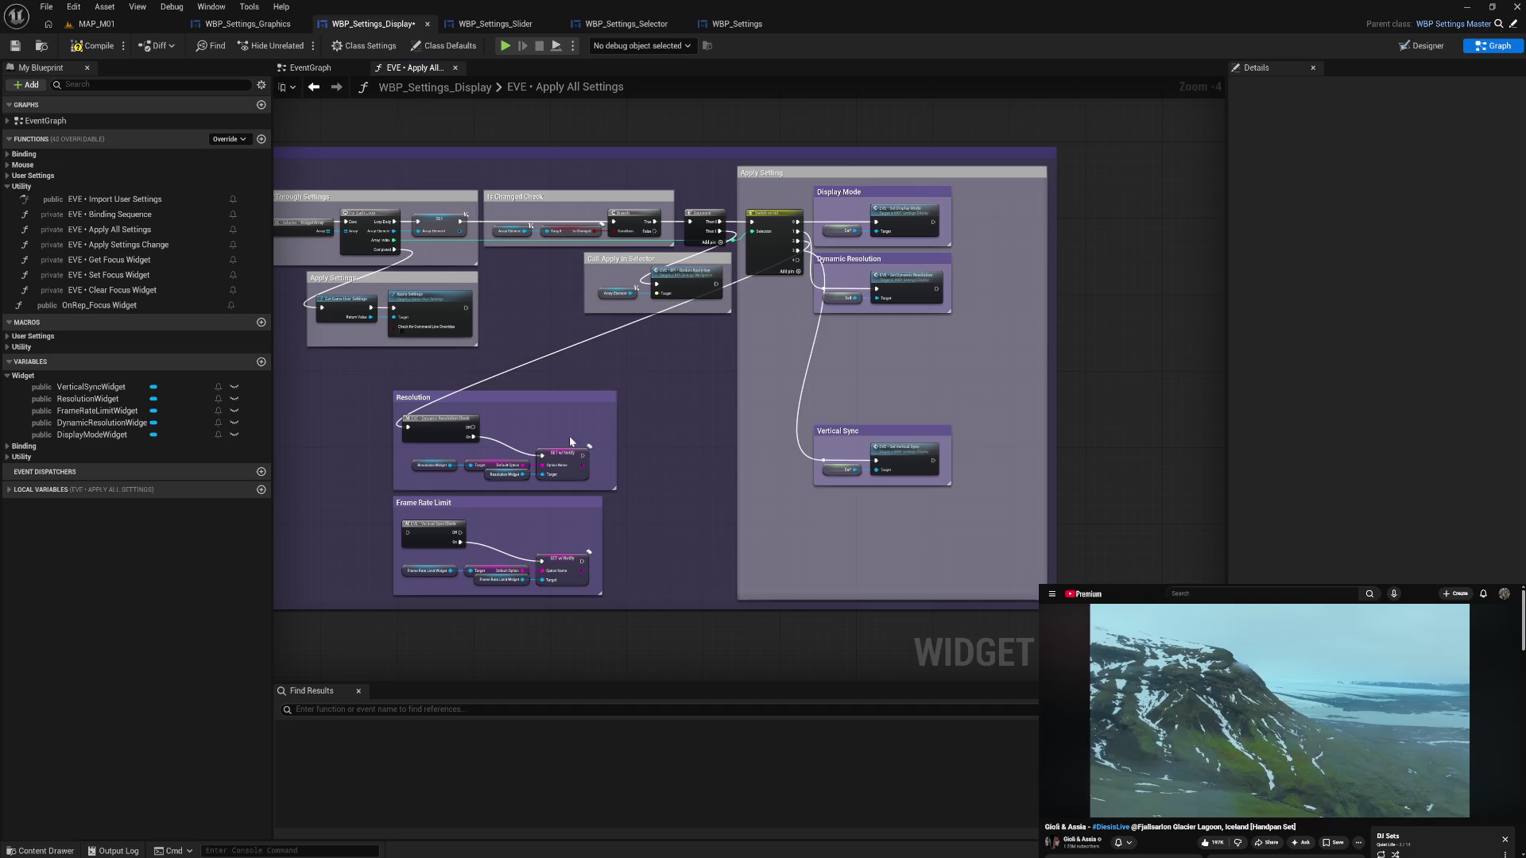
left_click(407, 427, "alt")
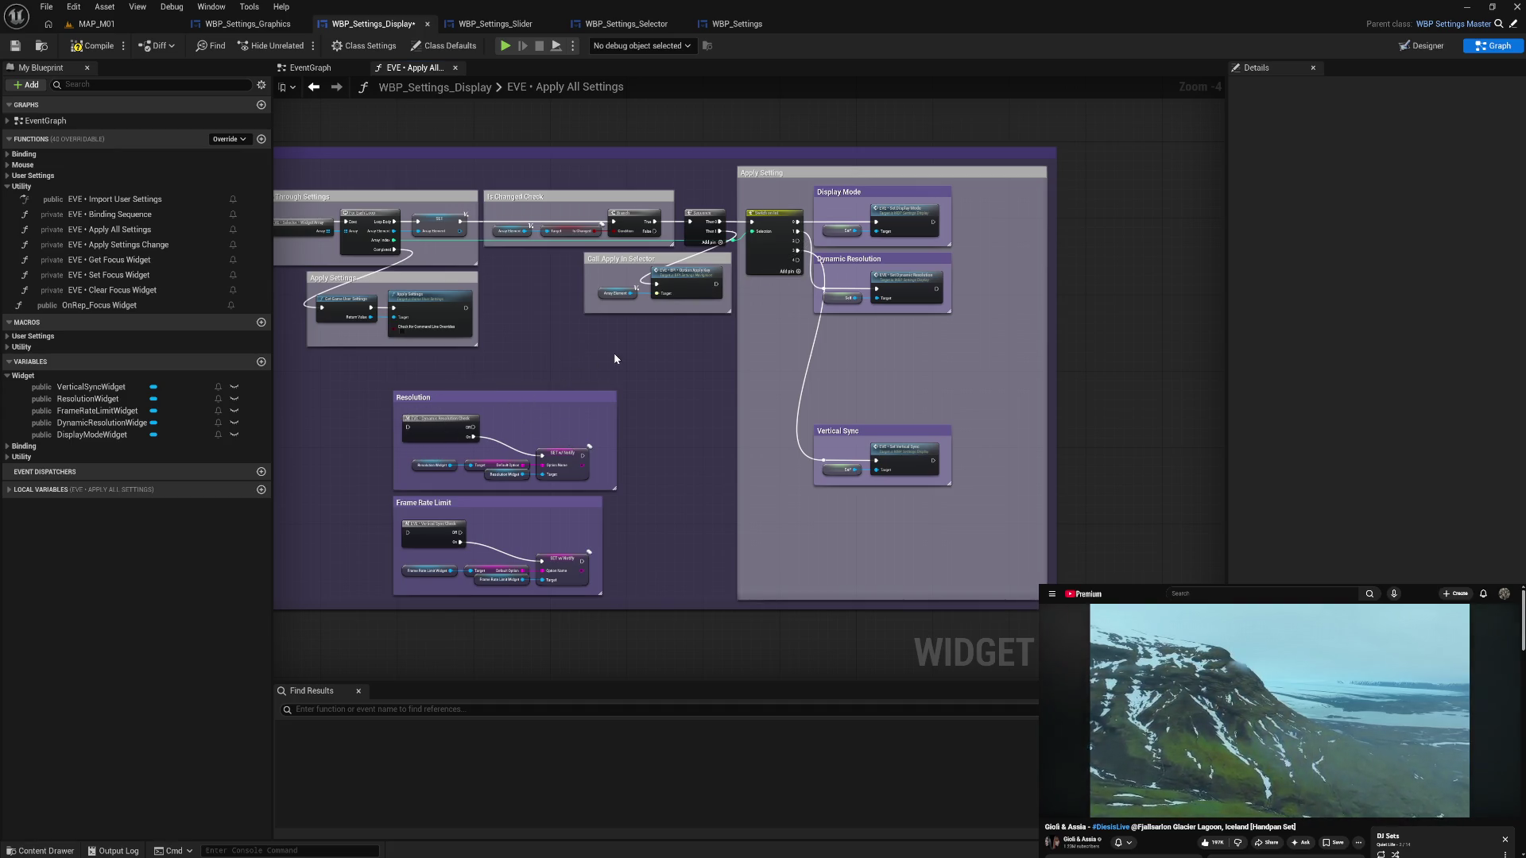
mouse_move(649, 271)
left_mouse_down()
mouse_move(843, 313)
mouse_move(877, 345)
left_mouse_up()
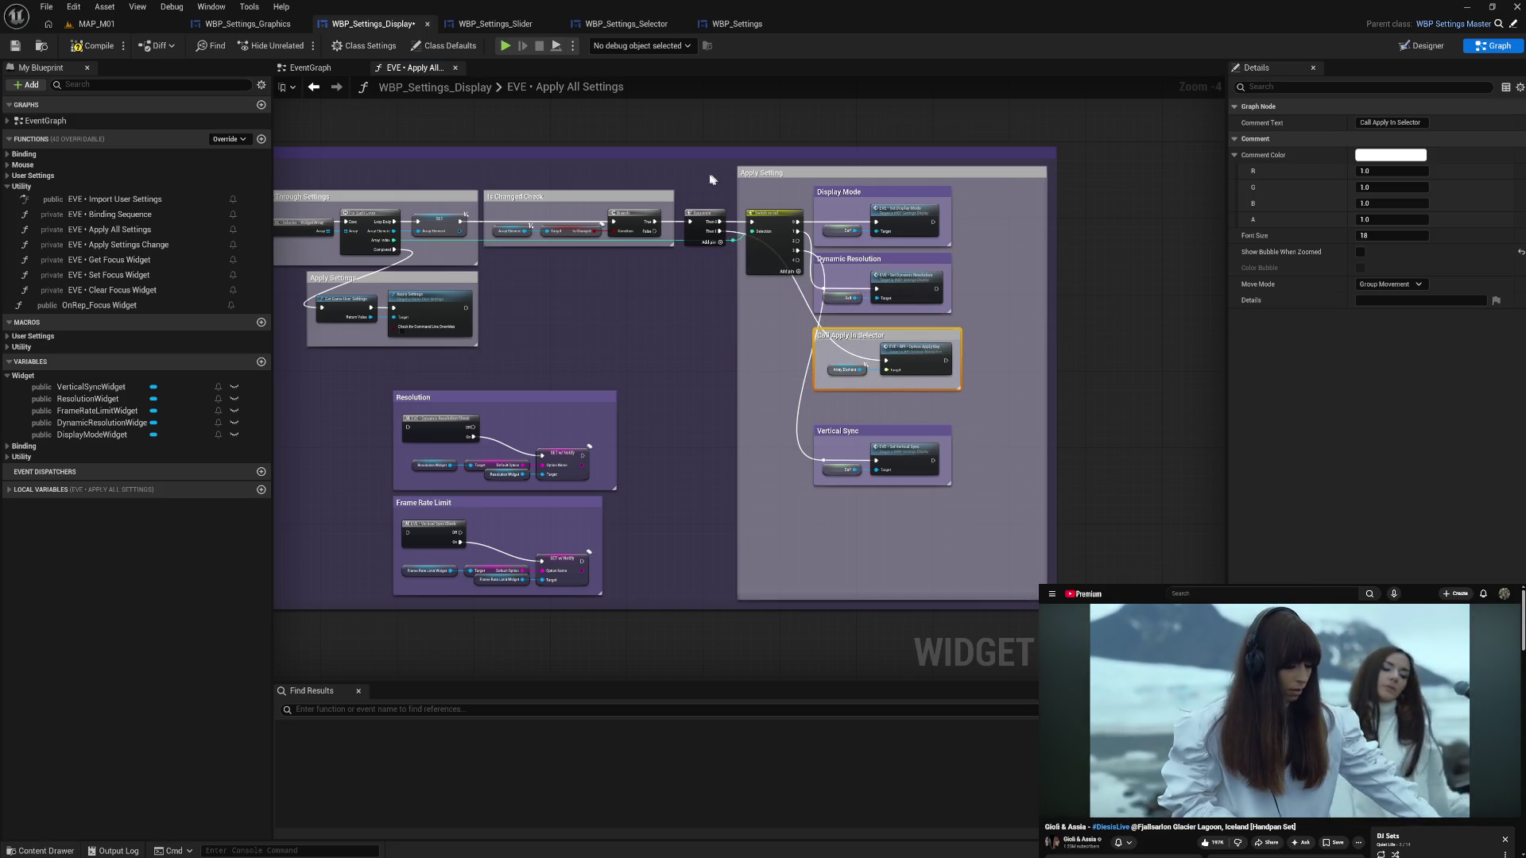
mouse_move(693, 165)
left_mouse_down()
mouse_move(978, 397)
mouse_move(1093, 584)
left_mouse_up()
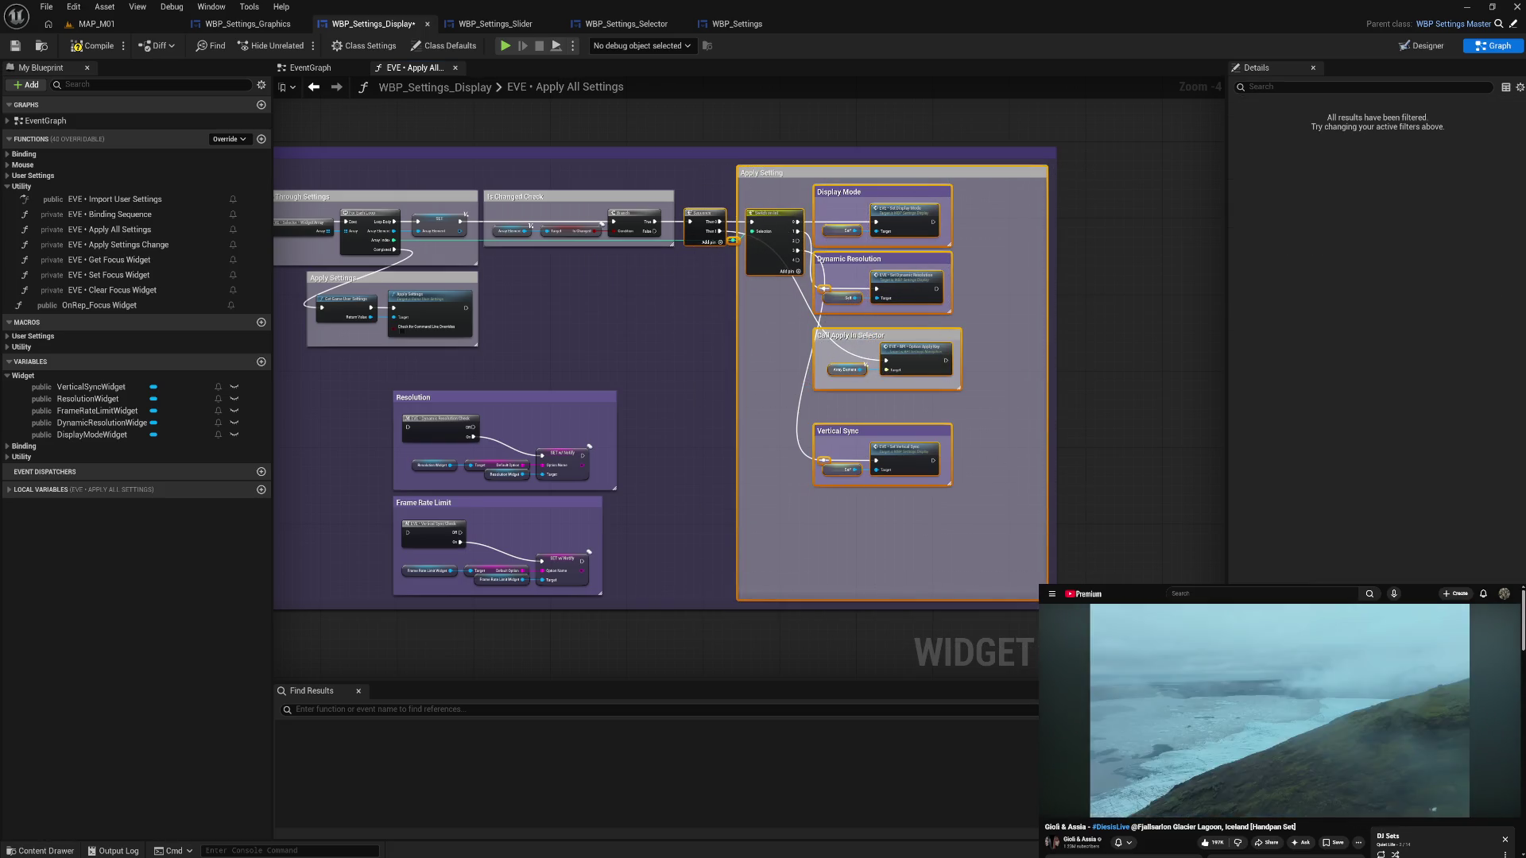
key("Delete")
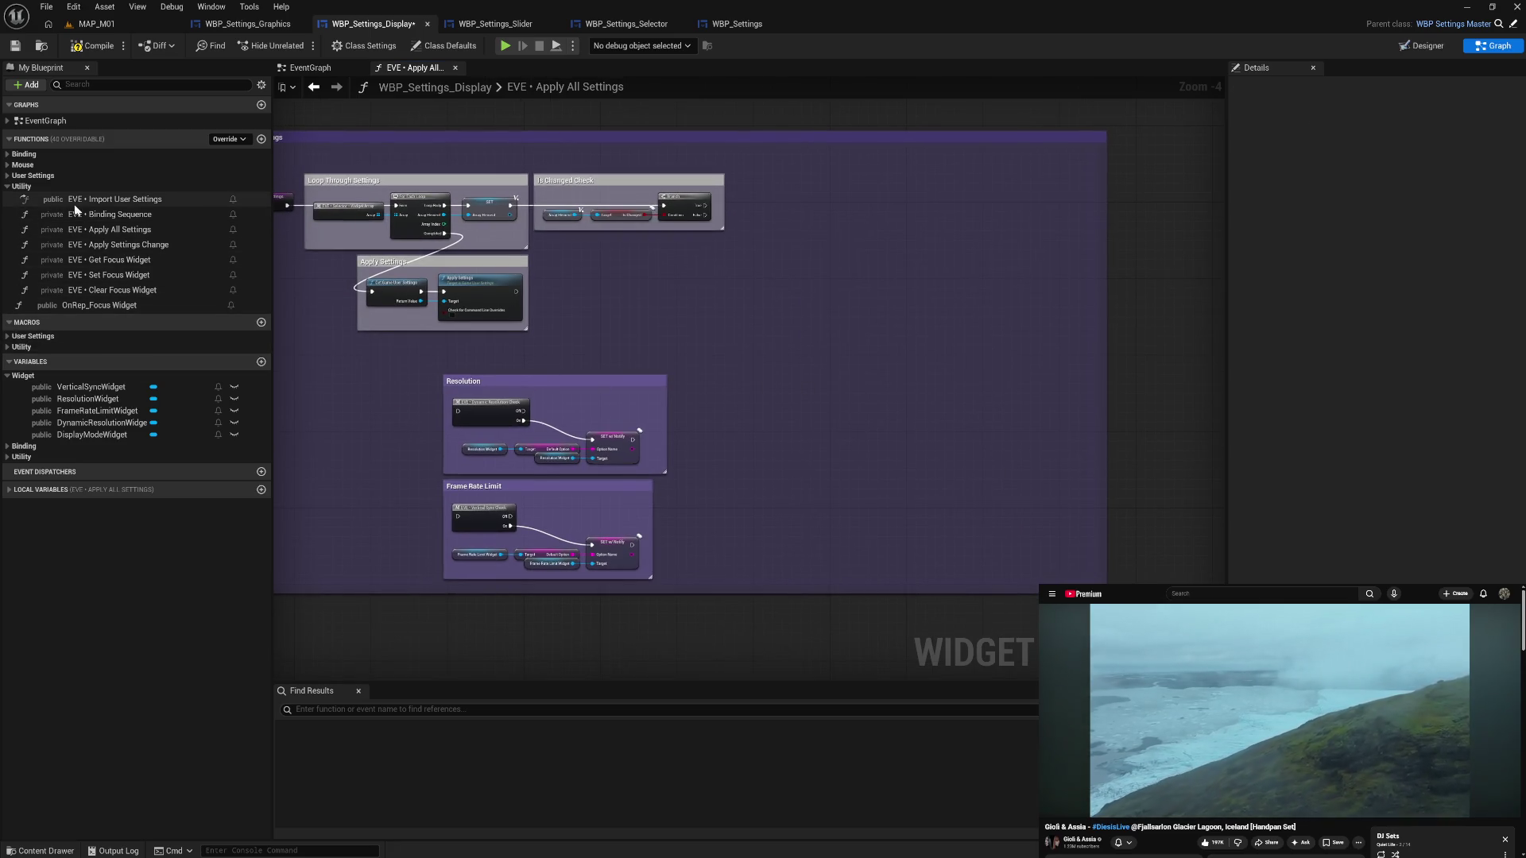
- Add an Apply Settings Change call fed by a copied Array Element and a Self target
mouse_move(103, 240)
left_mouse_down()
mouse_move(639, 282)
mouse_move(755, 205)
mouse_move(759, 220)
mouse_move(788, 206)
left_mouse_up()
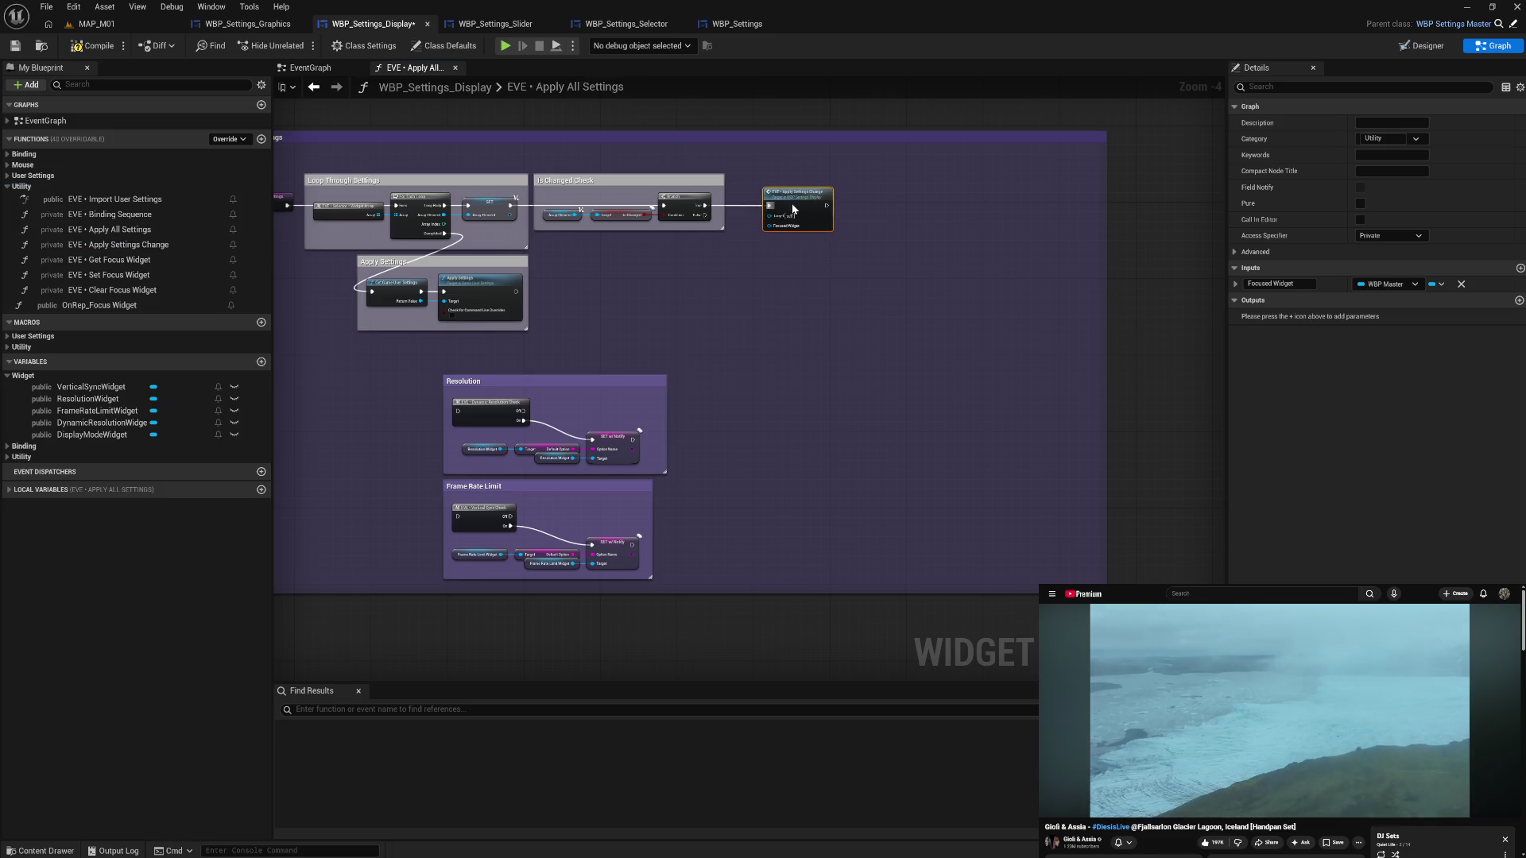
left_click(560, 215)
key("ctrl+c")
key("ctrl+v")
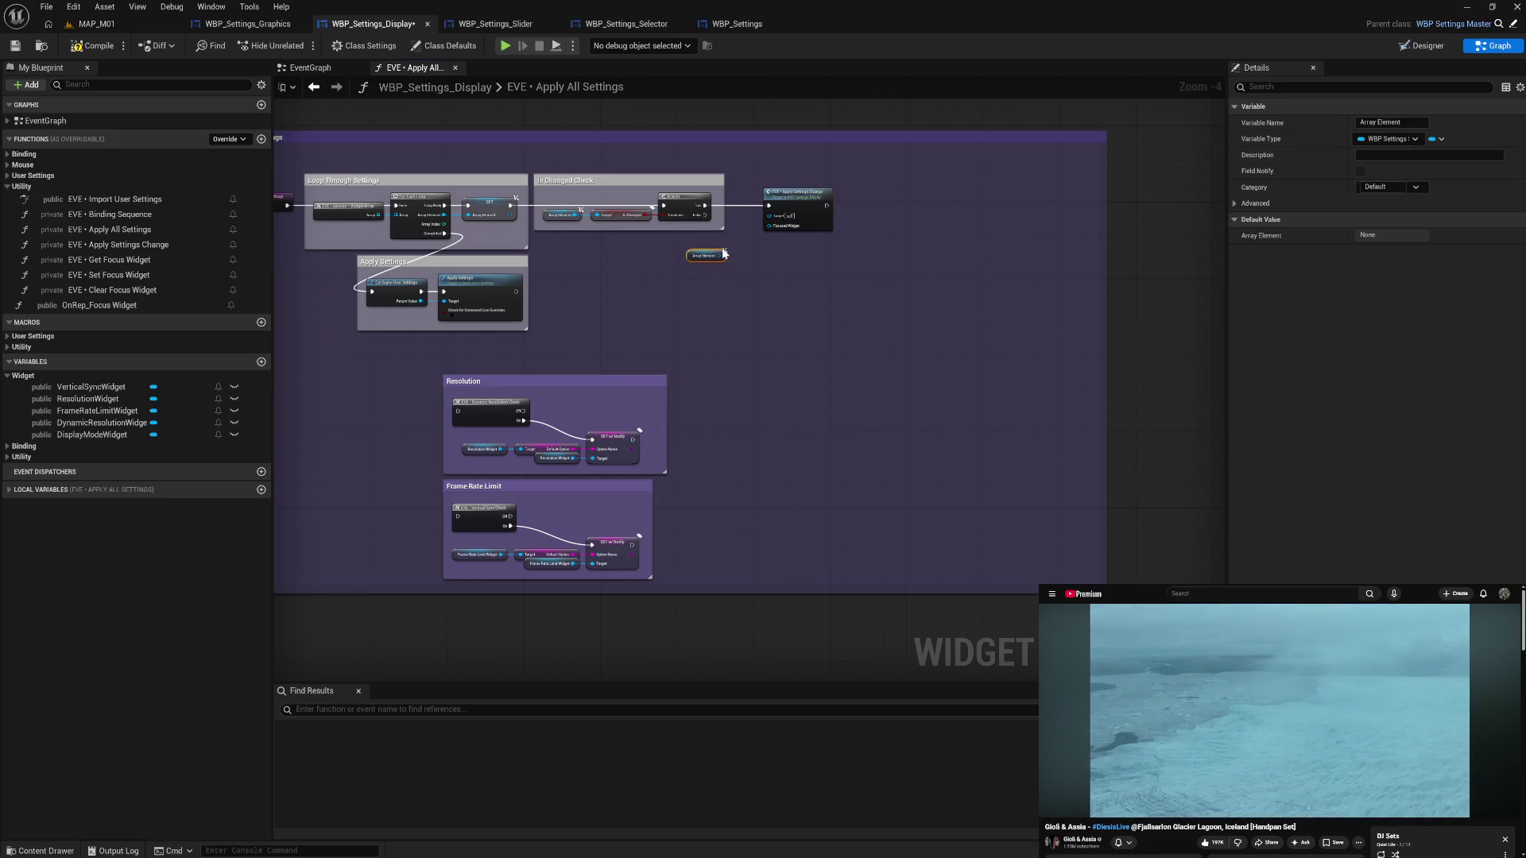
mouse_move(722, 255)
left_mouse_down()
mouse_move(777, 217)
mouse_move(780, 231)
left_mouse_up()
left_click(747, 260)
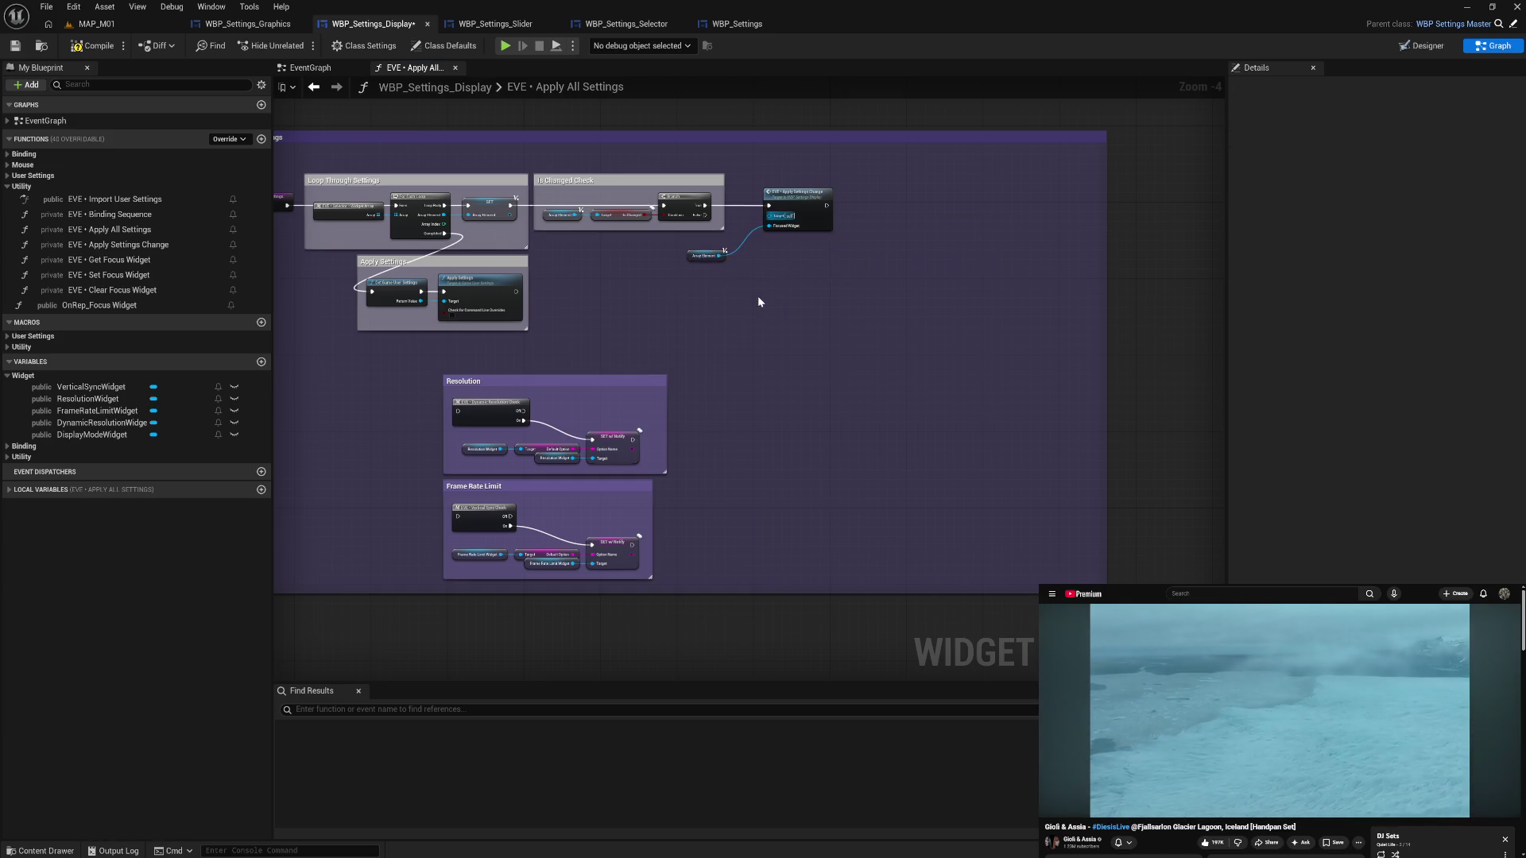
right_click(756, 296)
type("self")
key("Return")
mouse_move(757, 296)
left_mouse_down()
mouse_move(728, 218)
mouse_move(826, 194)
left_mouse_up()
left_click(795, 194, "ctrl")
- Wrap the call in a comment titled 'Apply Setting Change'
left_click_drag(707, 255, 768, 255)
left_click_drag(768, 186, 869, 306)
key("q")
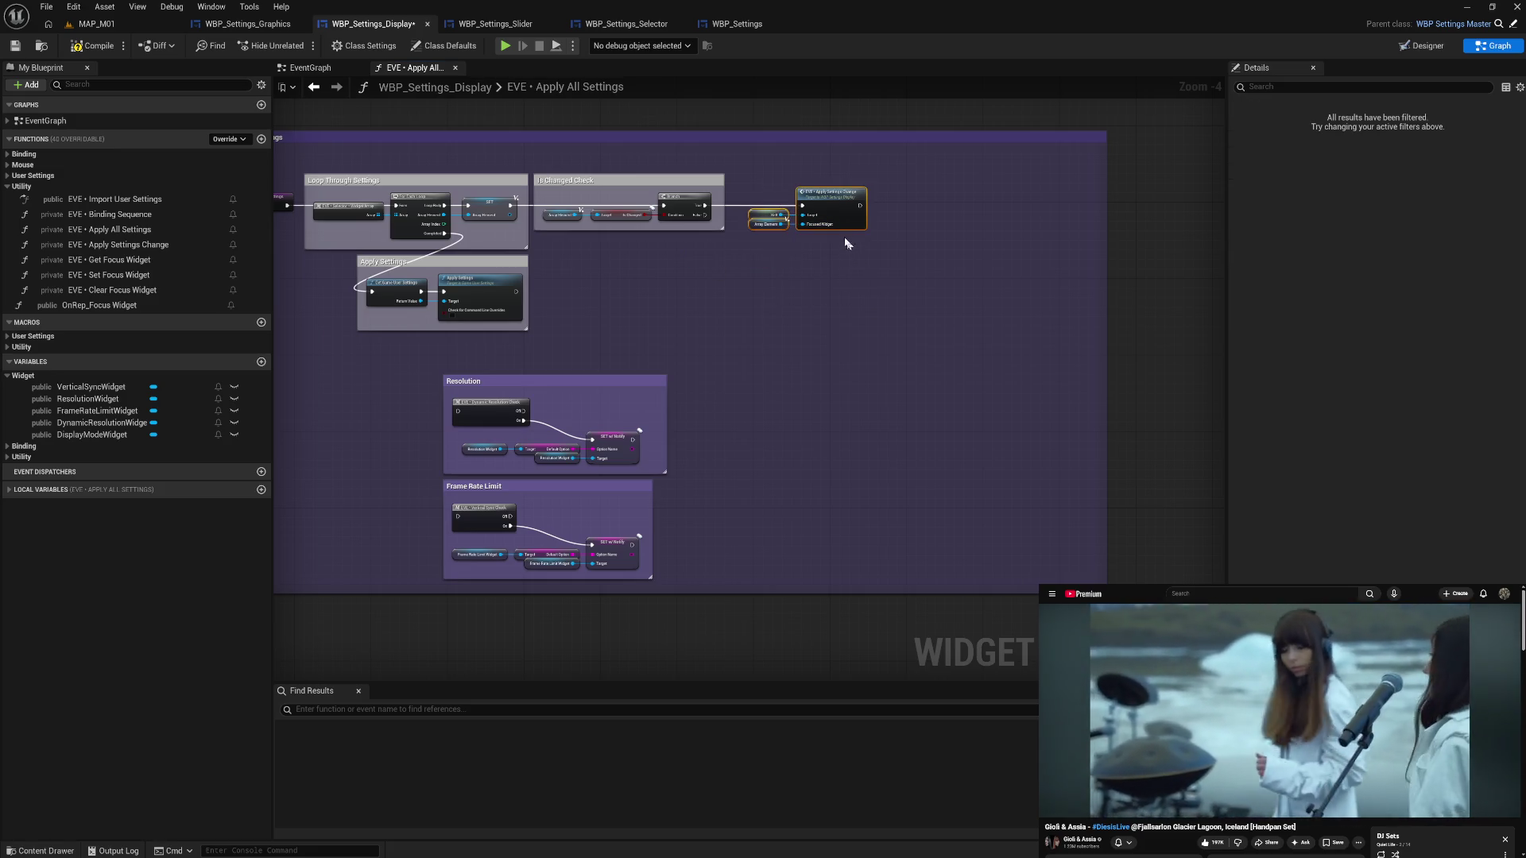
left_click_drag(823, 199, 834, 198)
type("cA")
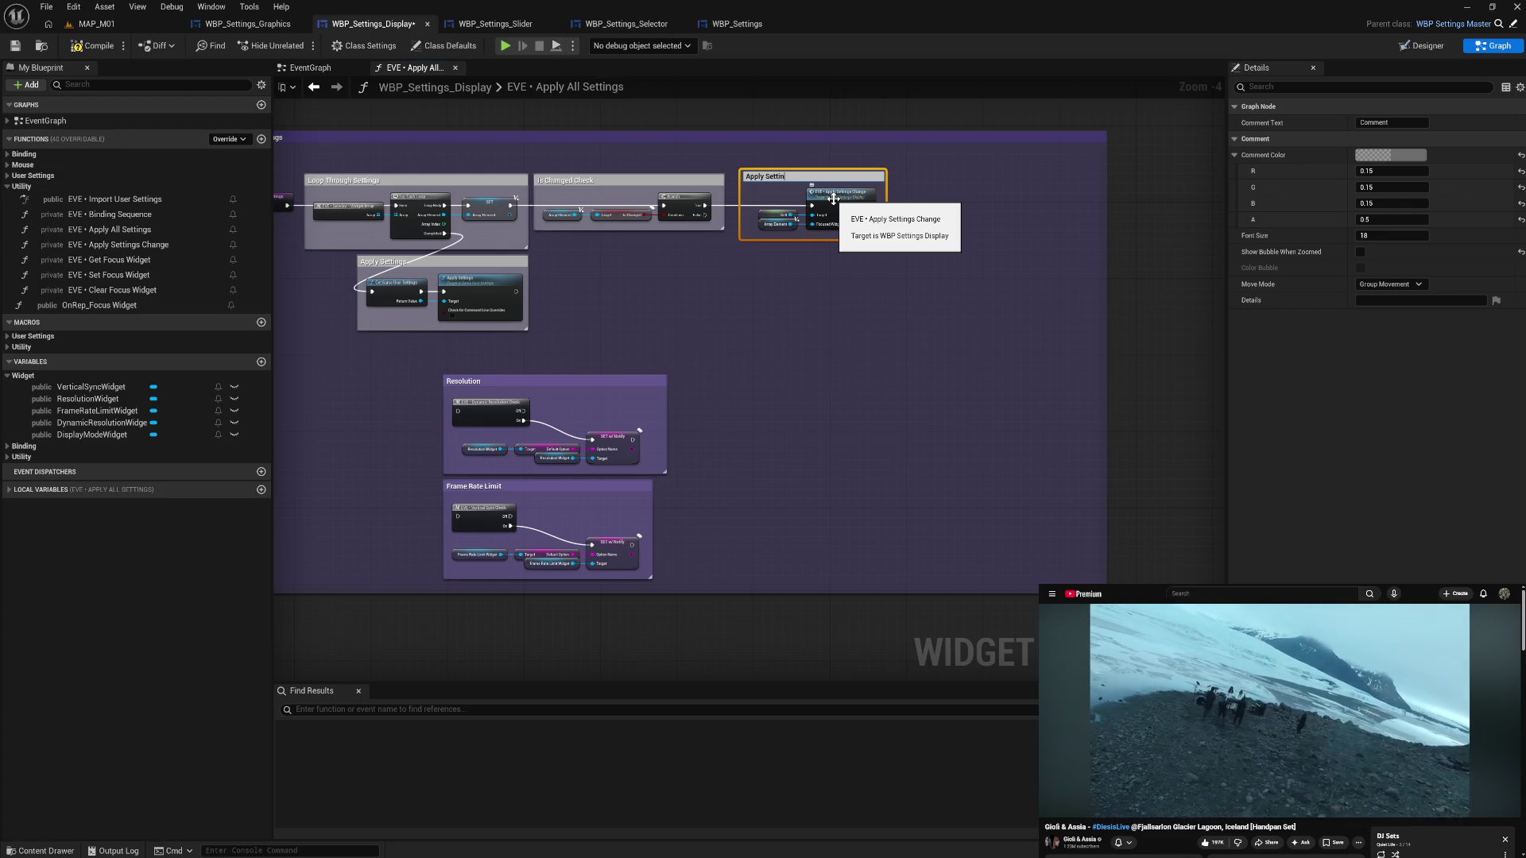
type("gs Change")
key("Return")
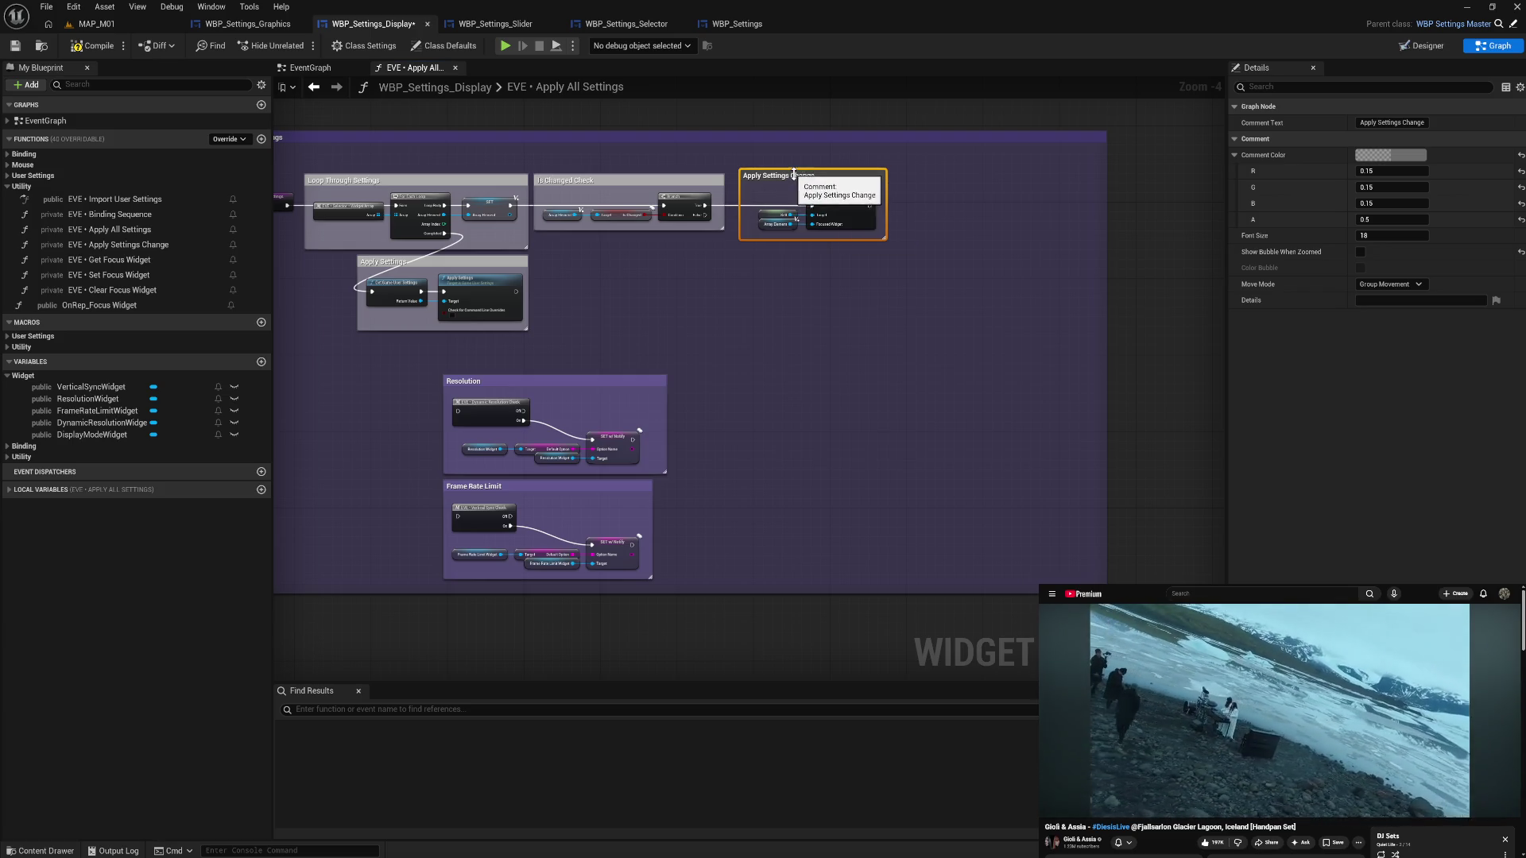
double_click(792, 175)
left_click(816, 176)
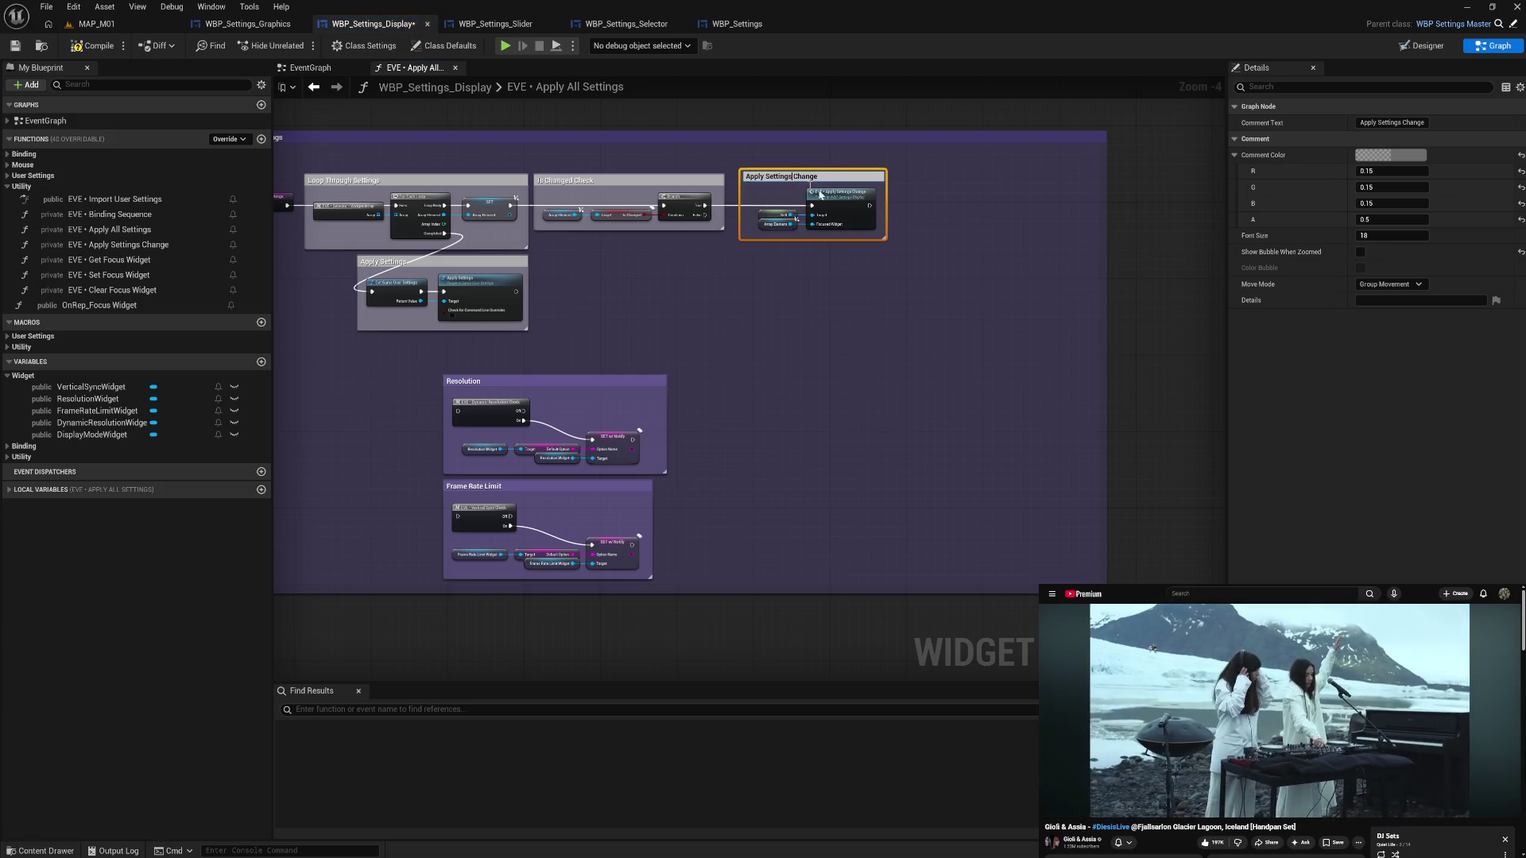
key("BackSpace")
left_click(902, 267)
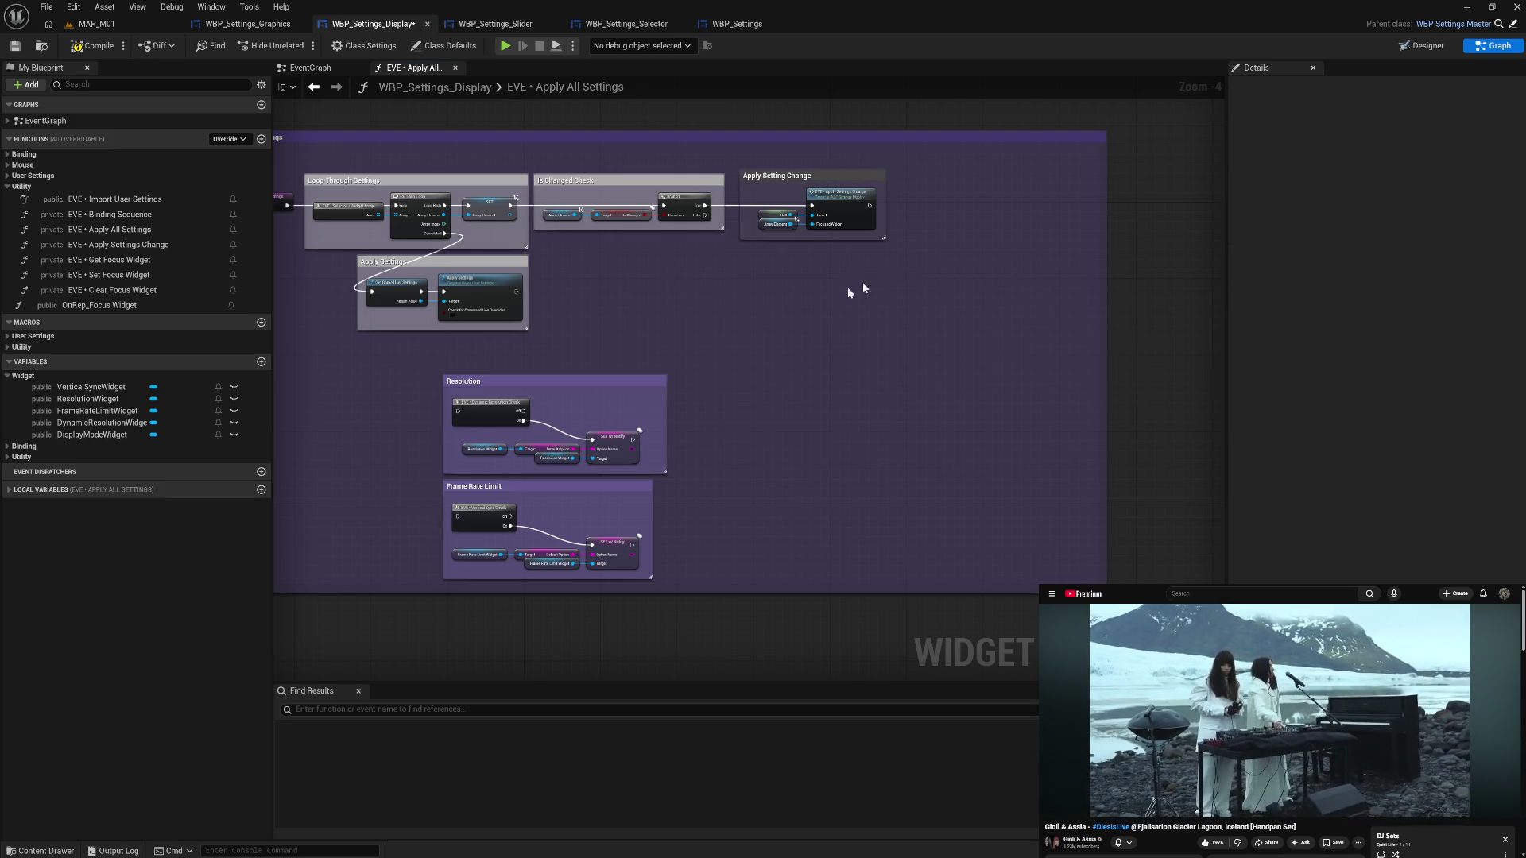
- Rename the function to EVE • Apply Setting Change
left_click(156, 246)
left_click(156, 246)
left_click(143, 245)
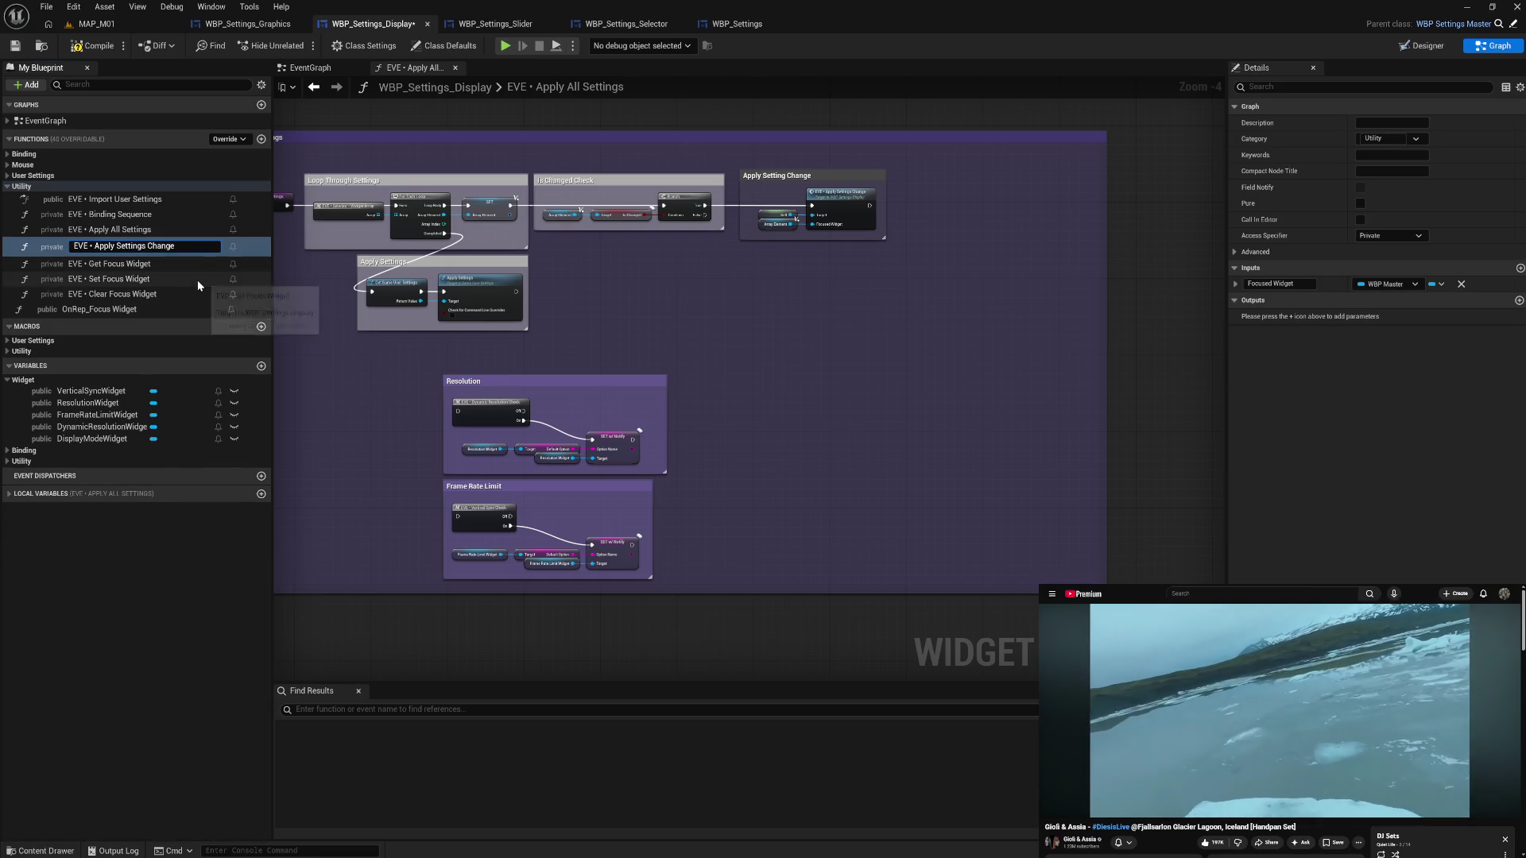
key("BackSpace")
key("Return")
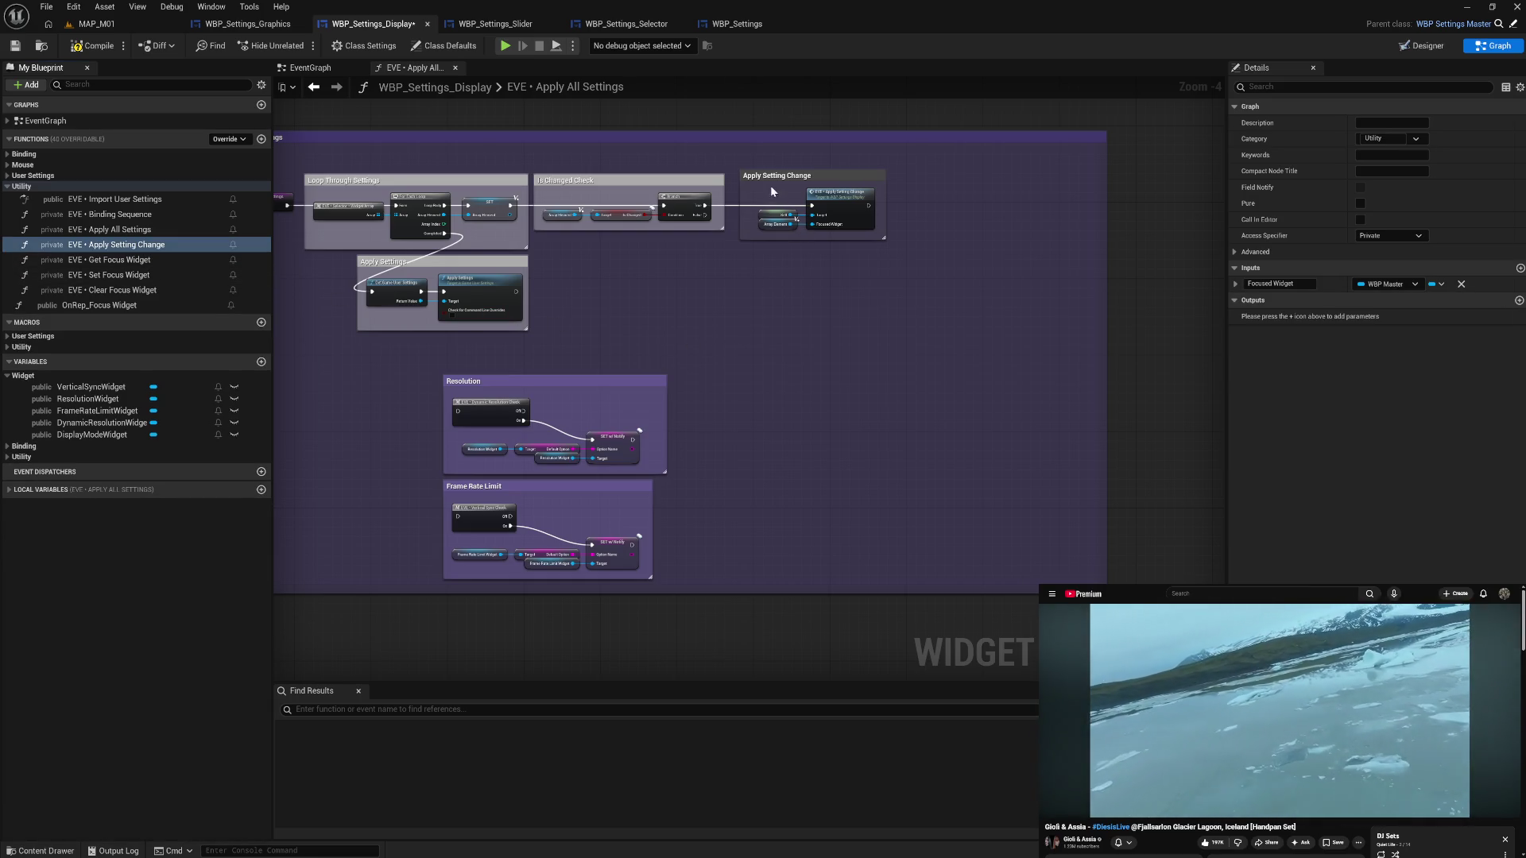
- Resize and reposition the Apply Setting Change comment within Apply All Settings
left_click_drag(743, 206, 774, 178)
left_click(814, 208)
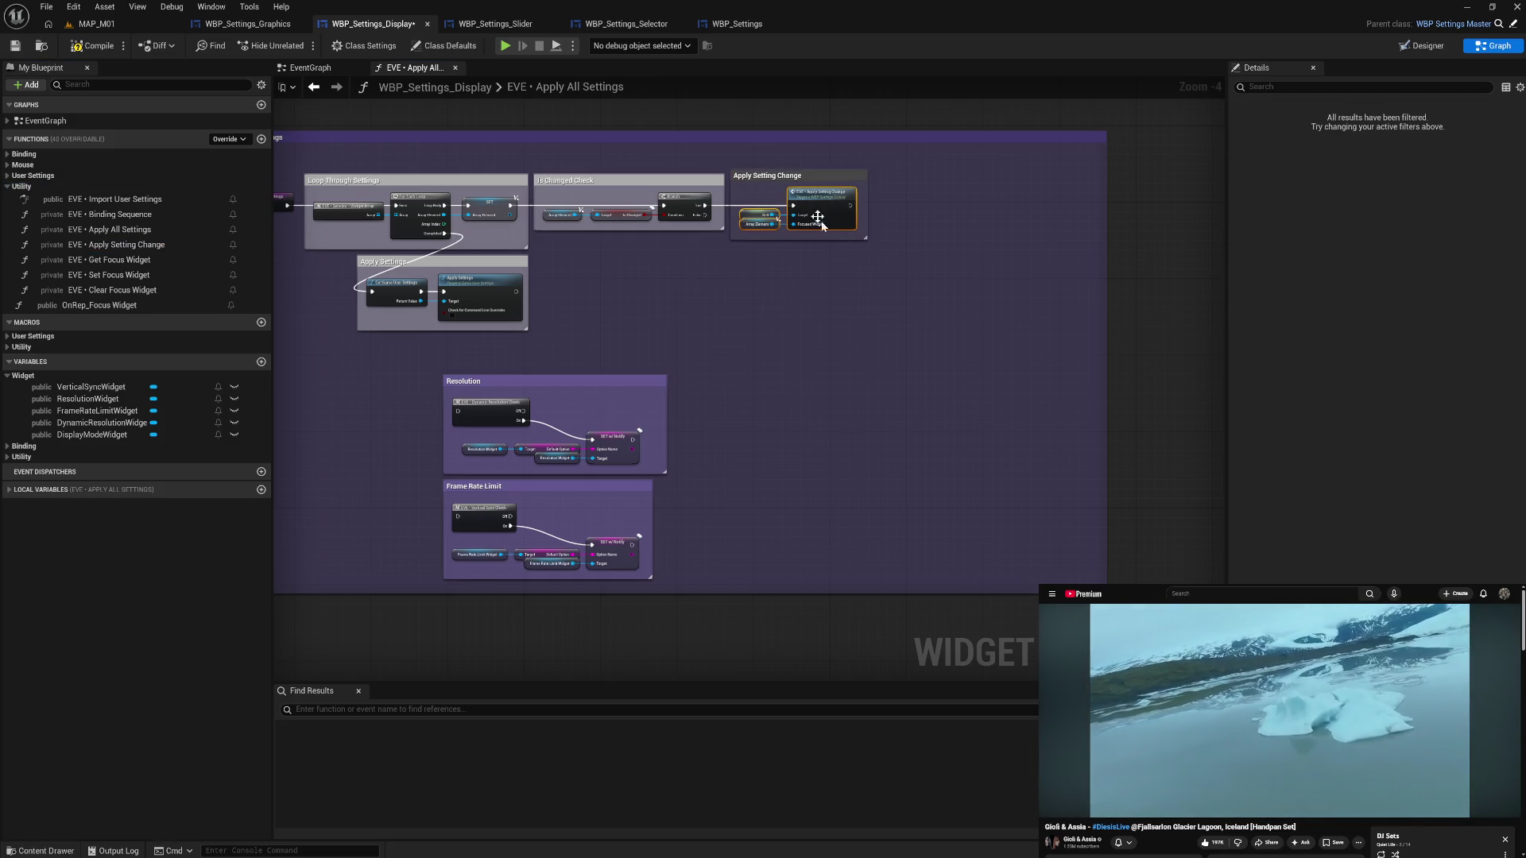
left_click(692, 349)
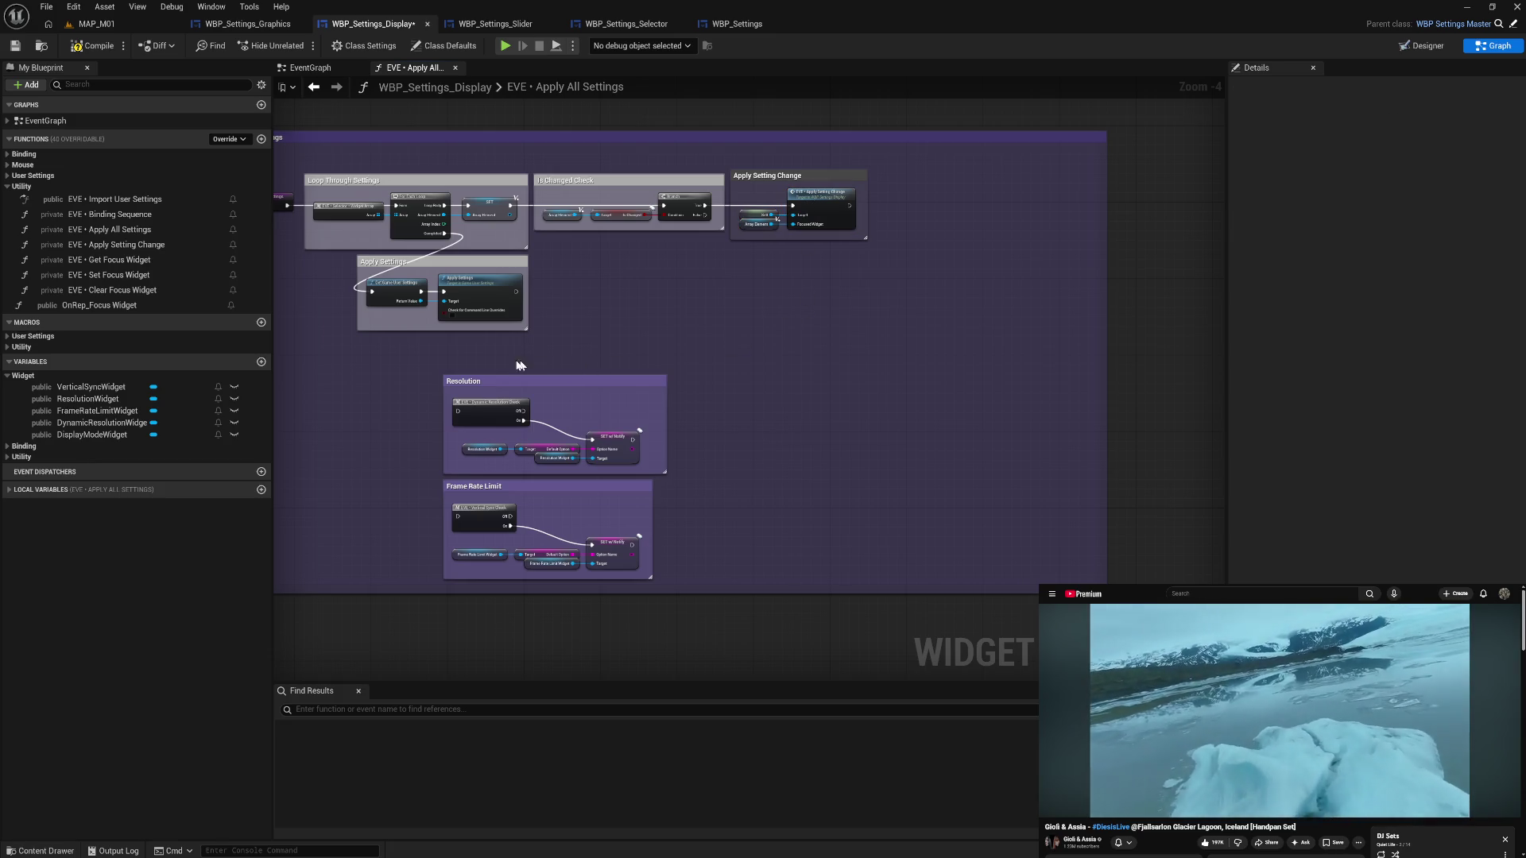
left_click_drag(461, 356, 625, 364)
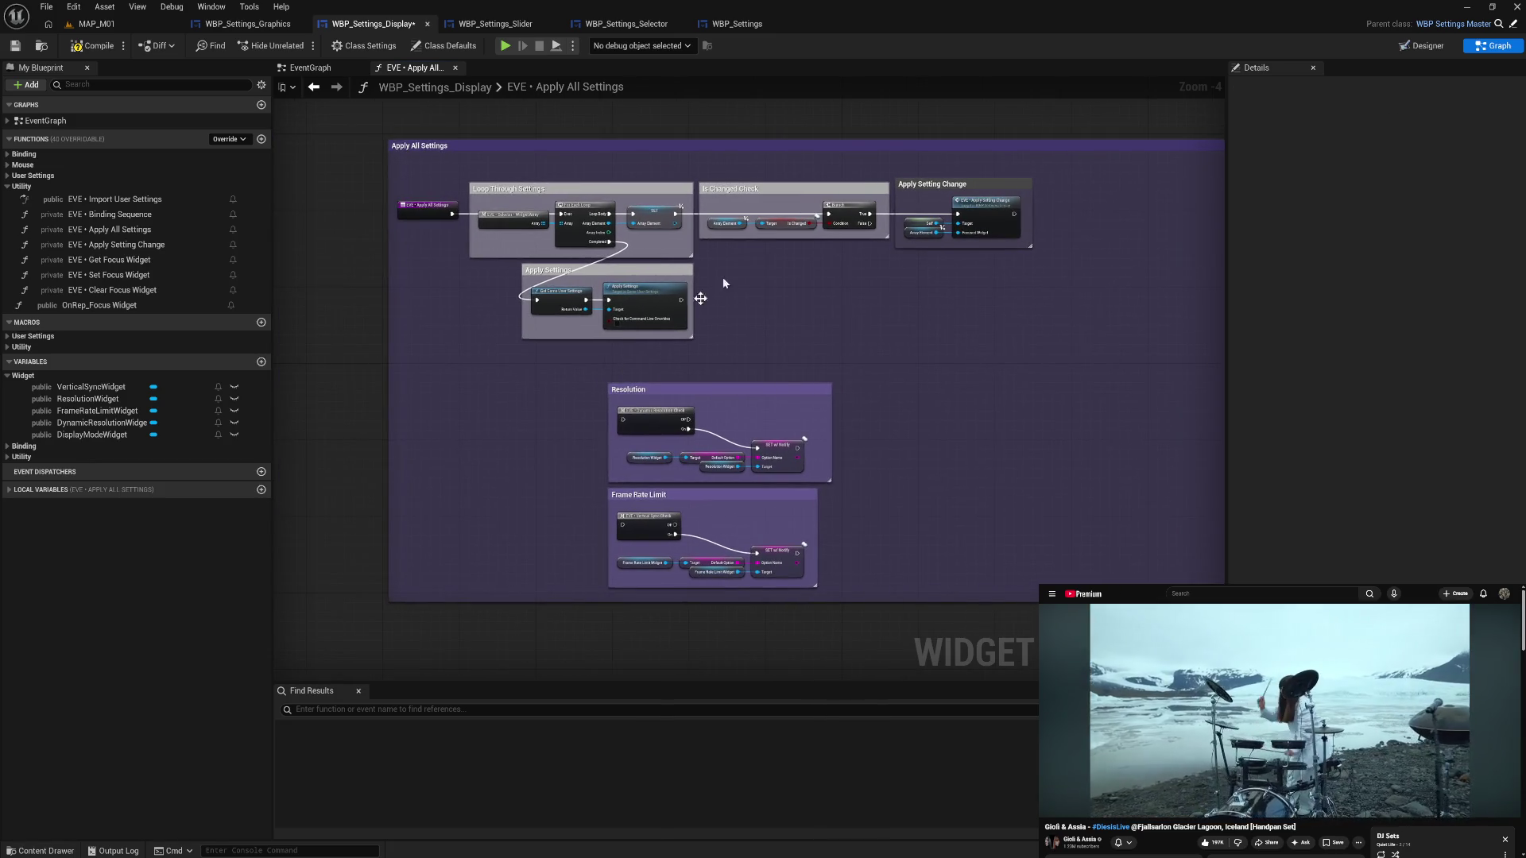
- Shrink the Apply All Settings comment's top, right and bottom edges to fit its nodes
left_click_drag(809, 140, 812, 166)
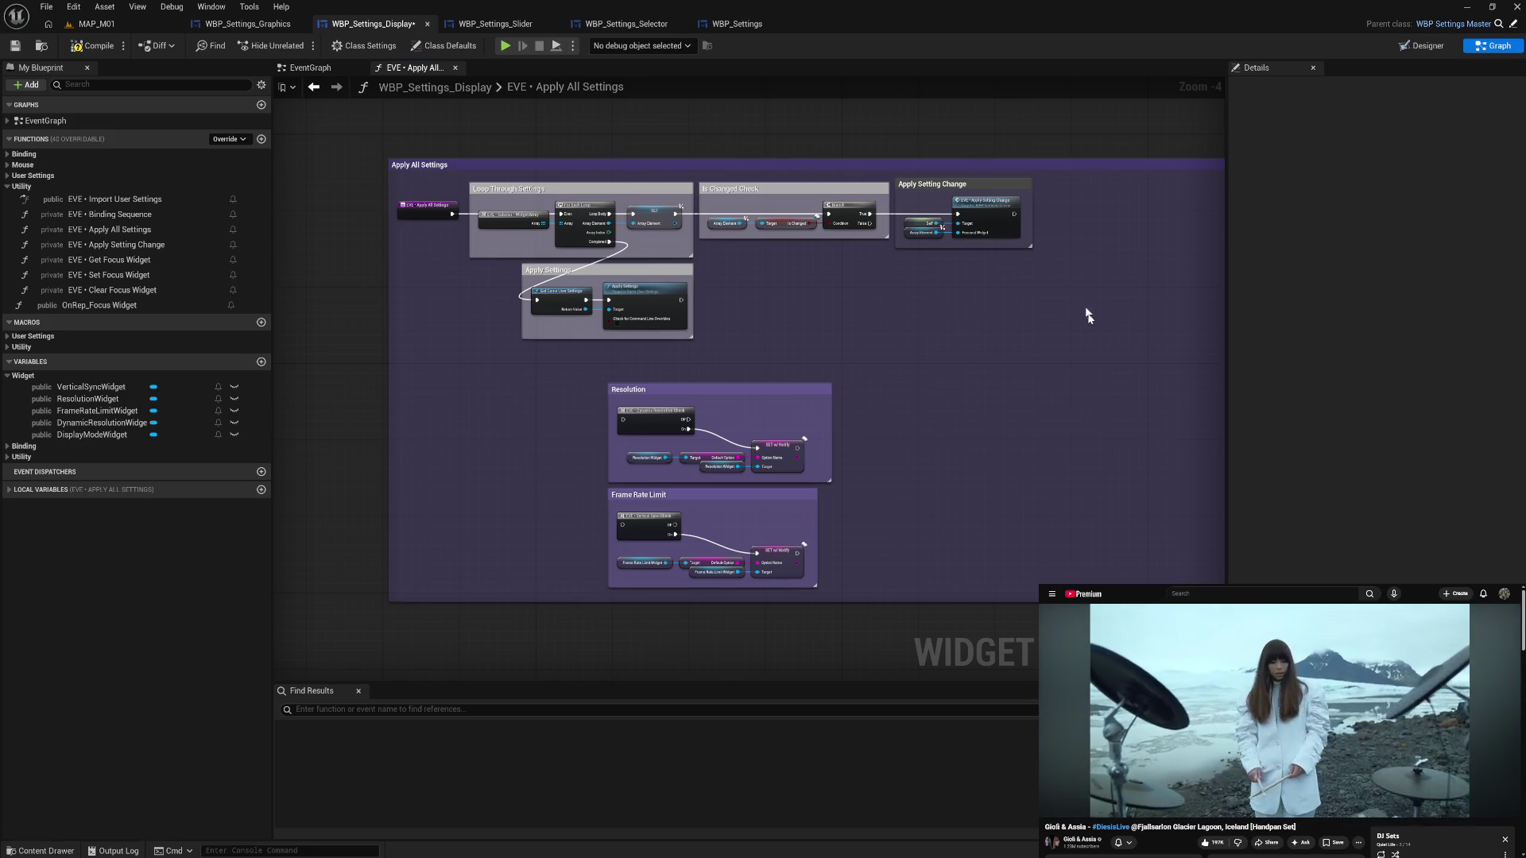
left_click_drag(1087, 313, 906, 319)
mouse_move(1076, 305)
left_mouse_down()
mouse_move(818, 306)
mouse_move(848, 307)
left_mouse_up()
left_click_drag(408, 368, 636, 602)
mouse_move(582, 389)
left_mouse_down()
mouse_move(929, 325)
mouse_move(1055, 245)
left_mouse_up()
left_click_drag(566, 592, 593, 339)
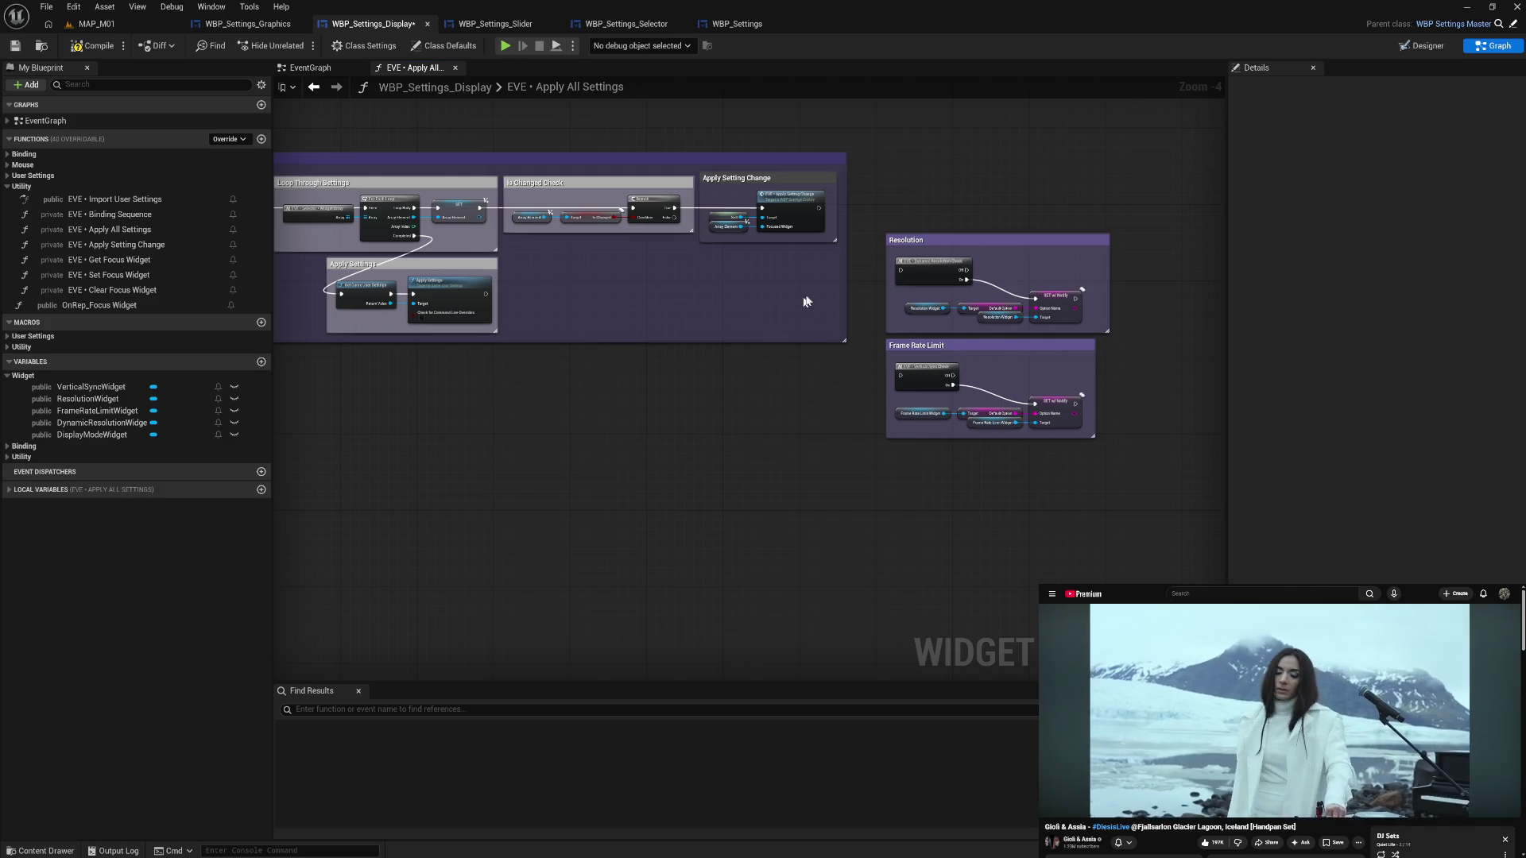
- Set the Apply Setting Change comment colour to white
left_click(795, 178)
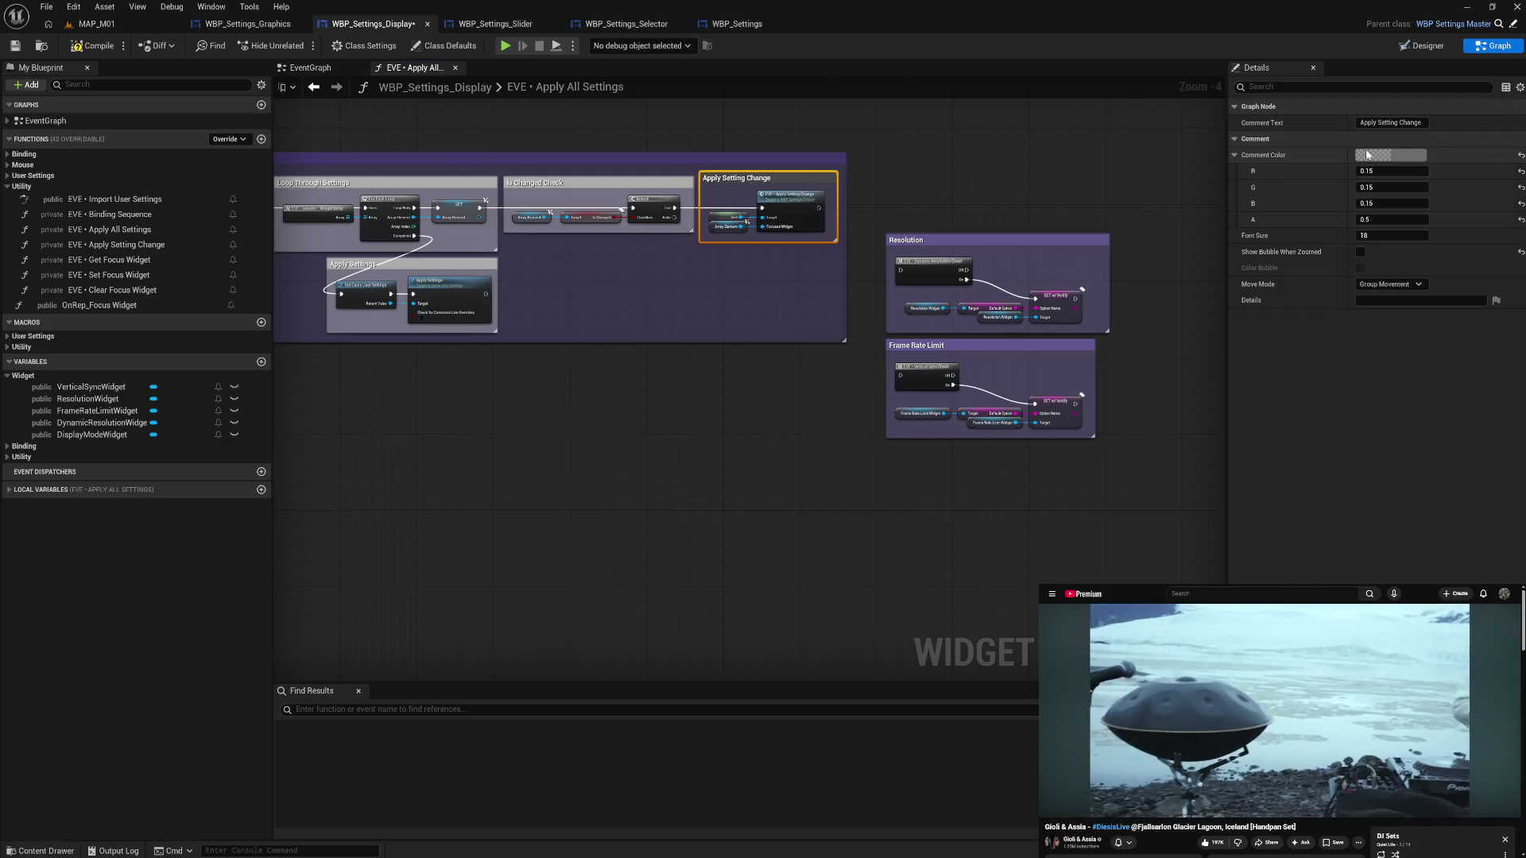
left_click(1391, 155)
left_click(1237, 394)
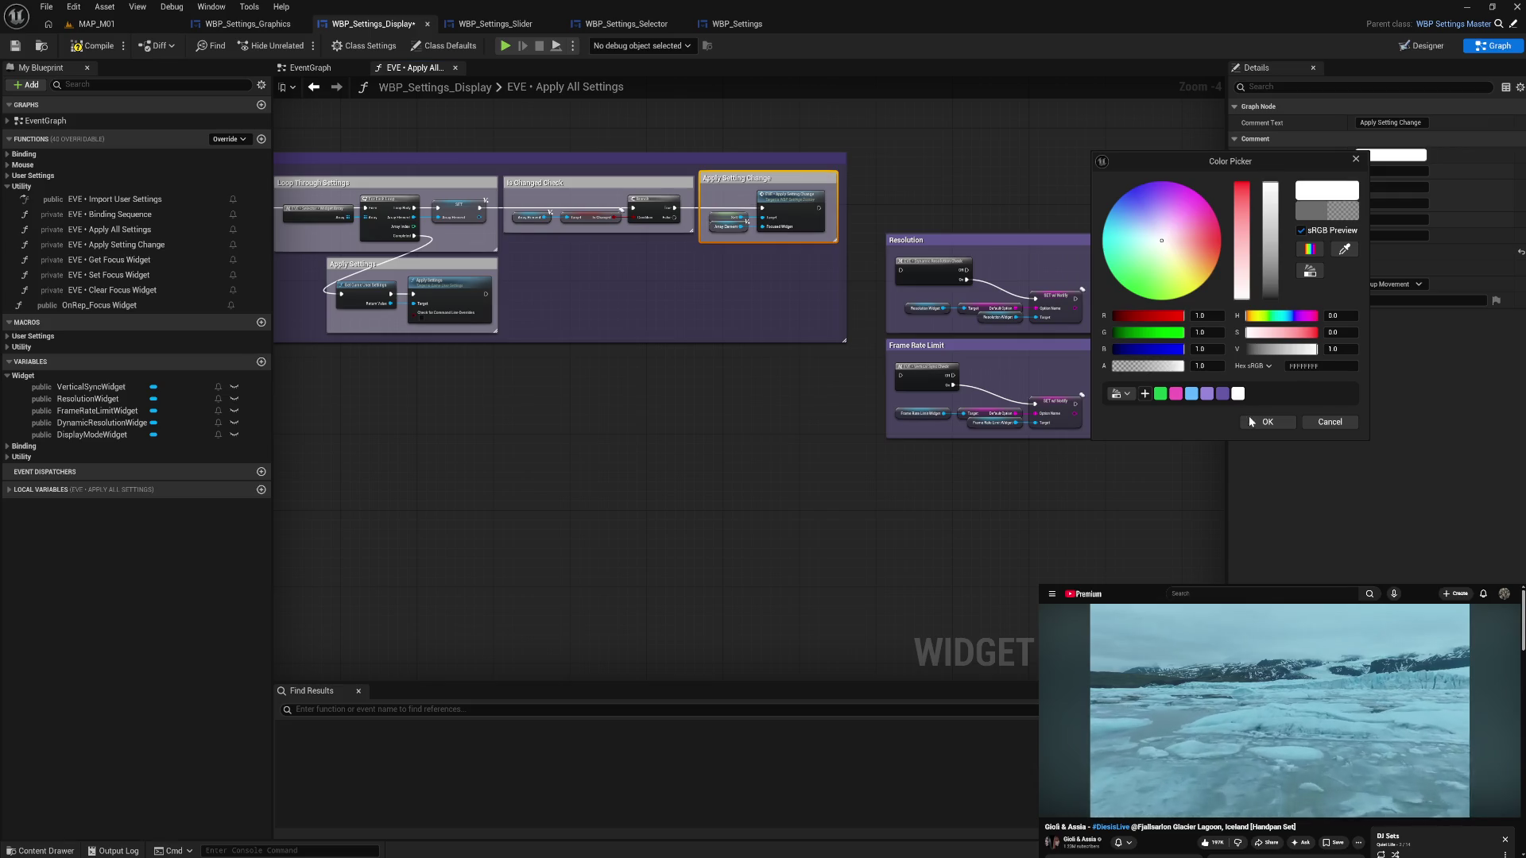
left_click(1249, 420)
left_click(1175, 446)
- Move the Resolution and Frame Rate Limit groups below Apply All Settings and open Set Resolution
left_click_drag(939, 297, 1015, 432)
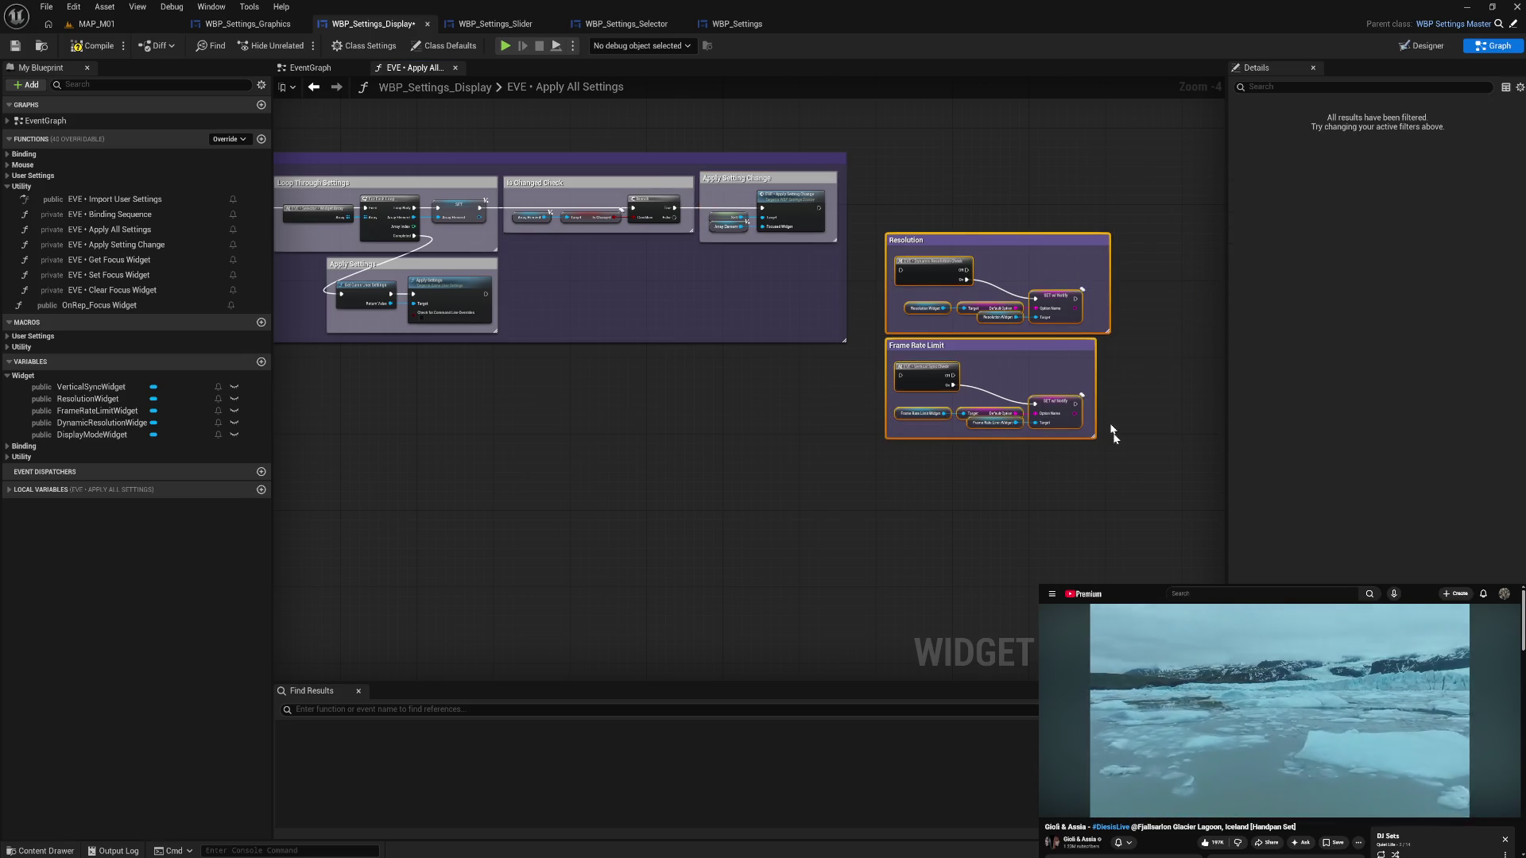
mouse_move(965, 240)
left_mouse_down()
mouse_move(596, 378)
mouse_move(513, 383)
left_mouse_up()
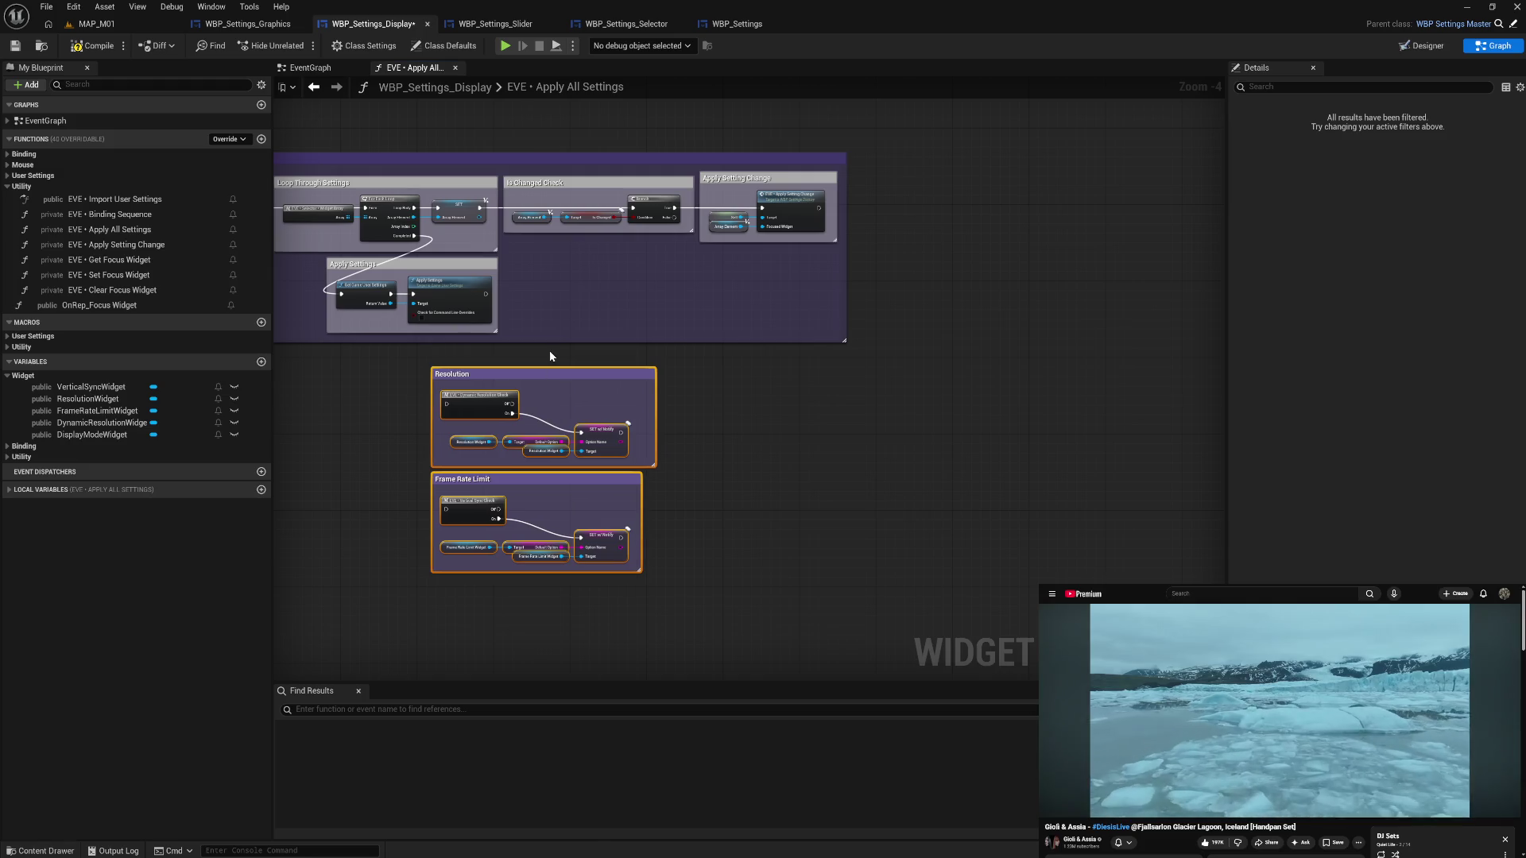
left_click(554, 419)
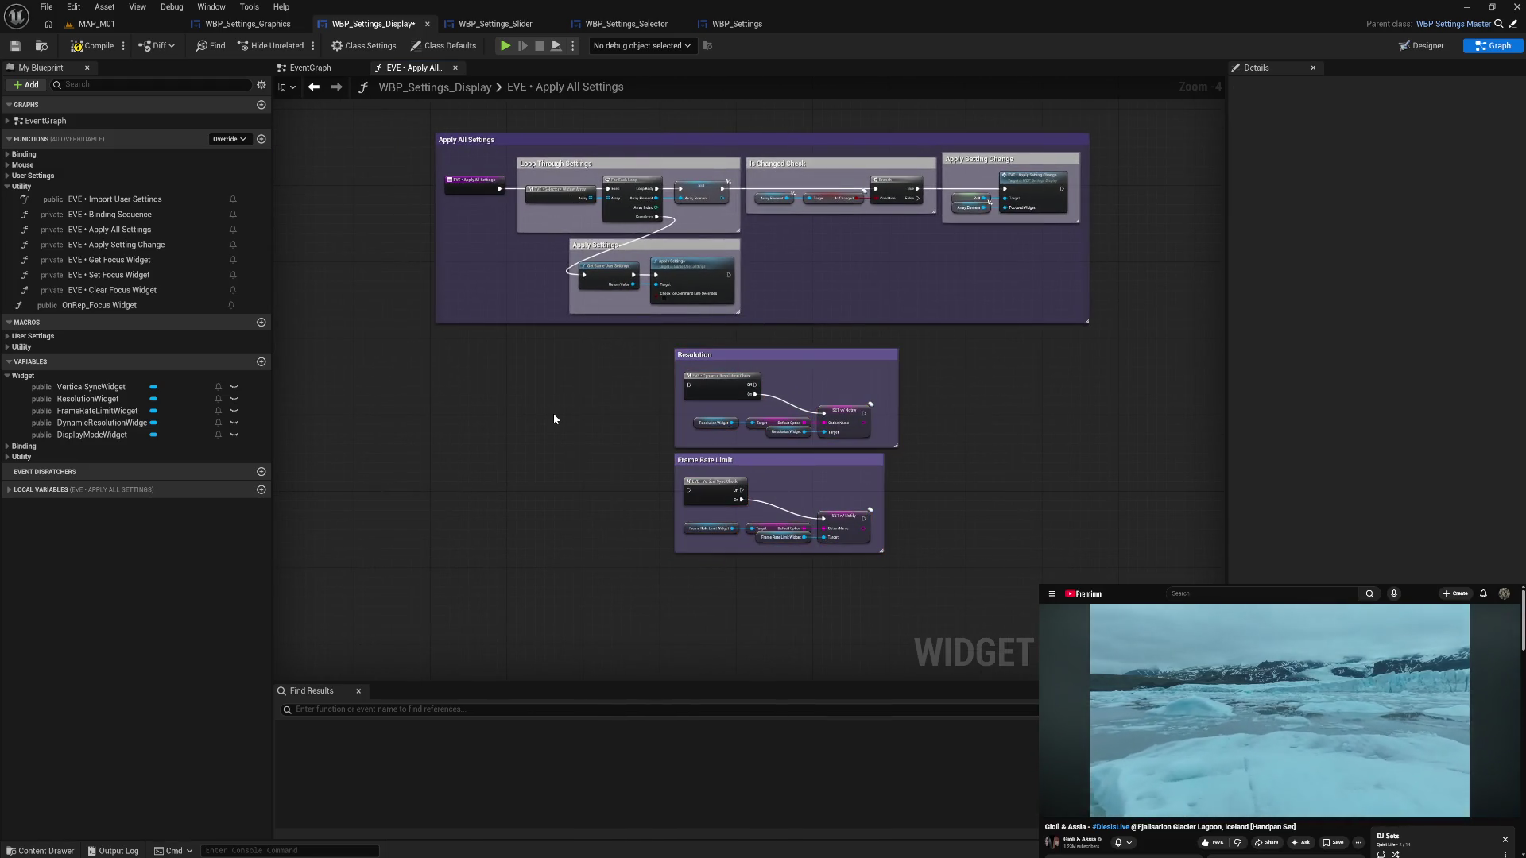
left_click(8, 178)
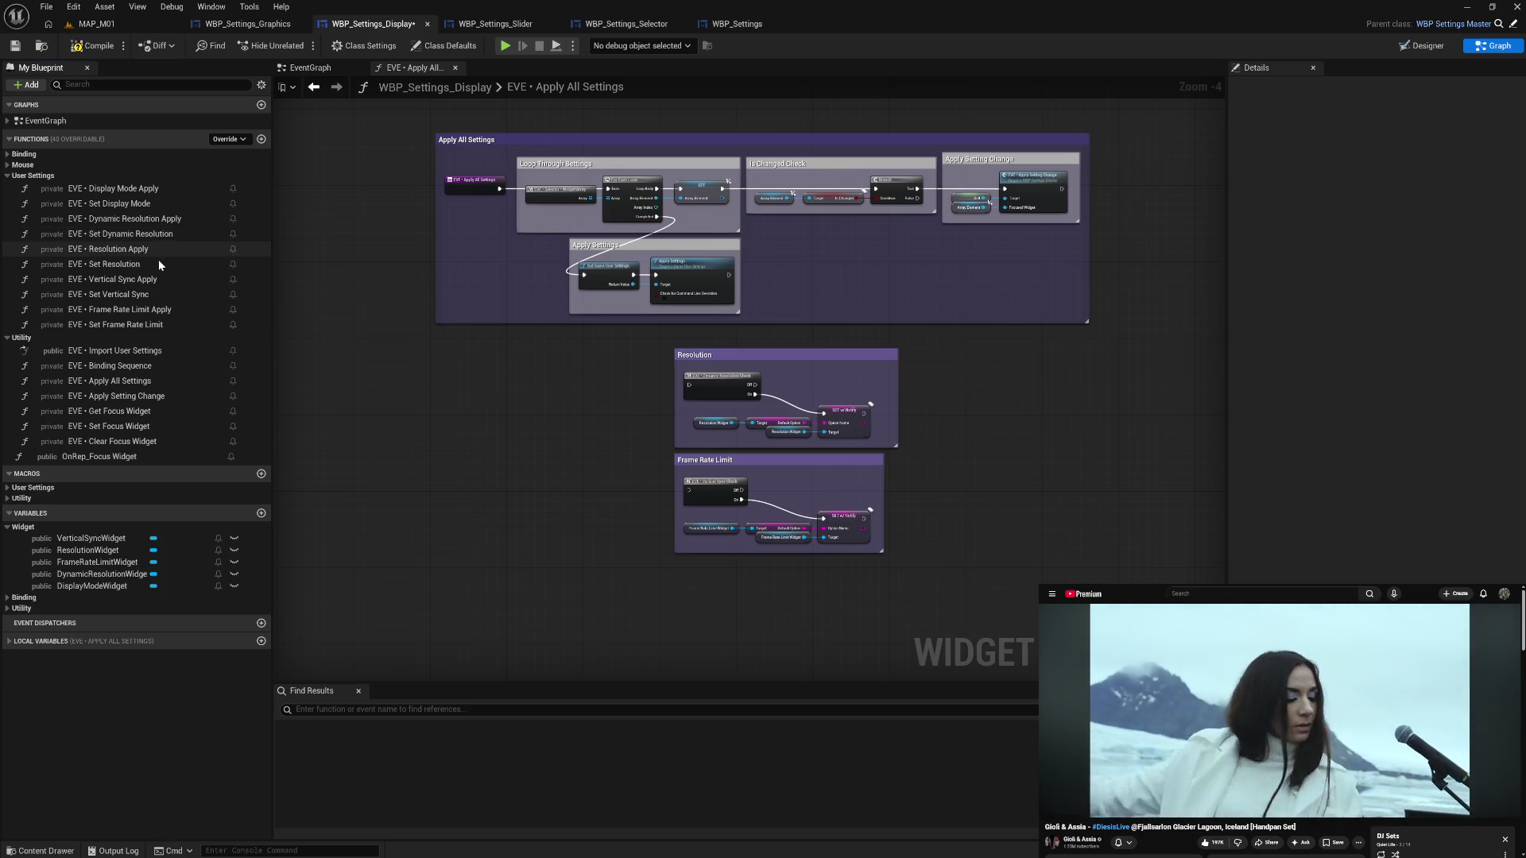
left_click_drag(660, 343, 908, 434)
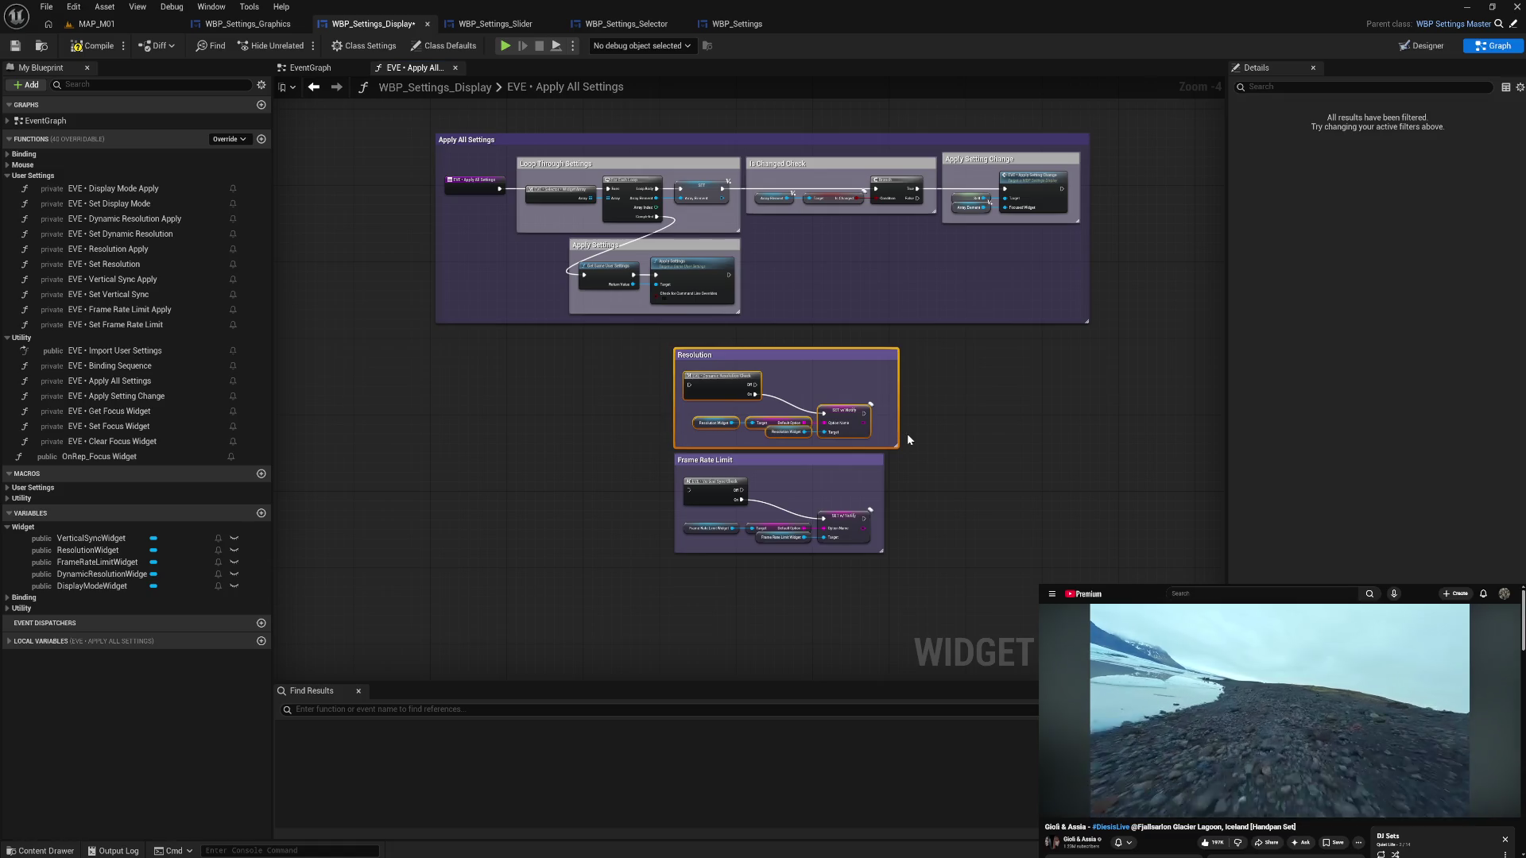
double_click(145, 264)
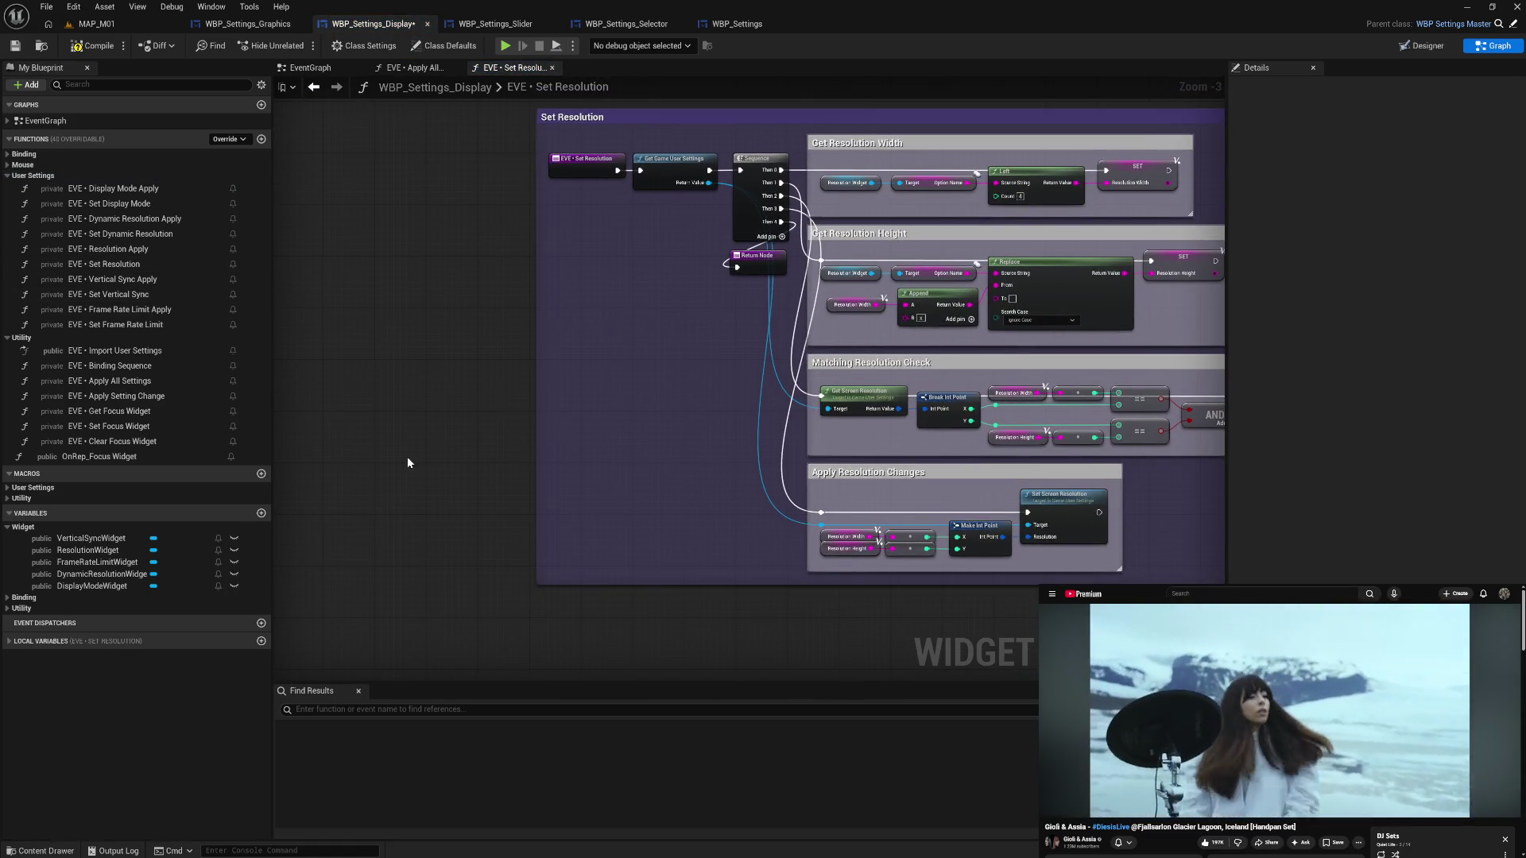
- Paste the Resolution group, wire the entry into Dynamic Resolution Check, and align both beside Get Game User Settings
key("ctrl+v")
mouse_move(399, 437)
left_mouse_down()
mouse_move(546, 281)
mouse_move(438, 358)
mouse_move(602, 240)
left_mouse_up()
left_click(441, 362)
mouse_move(604, 174)
left_mouse_down()
mouse_move(456, 199)
mouse_move(561, 240)
mouse_move(544, 229)
left_mouse_up()
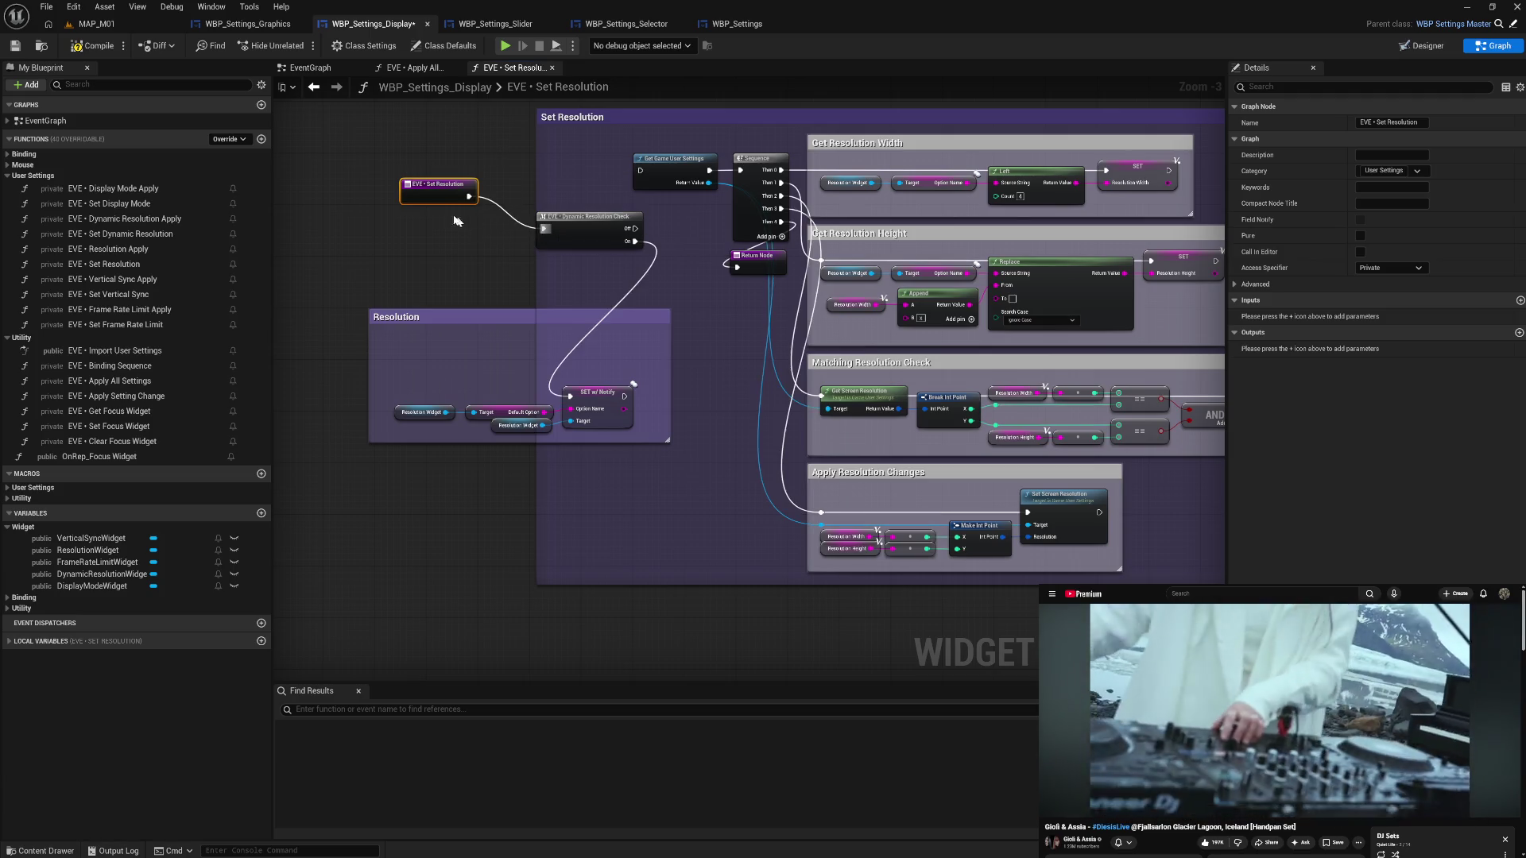
left_click_drag(451, 203, 497, 235)
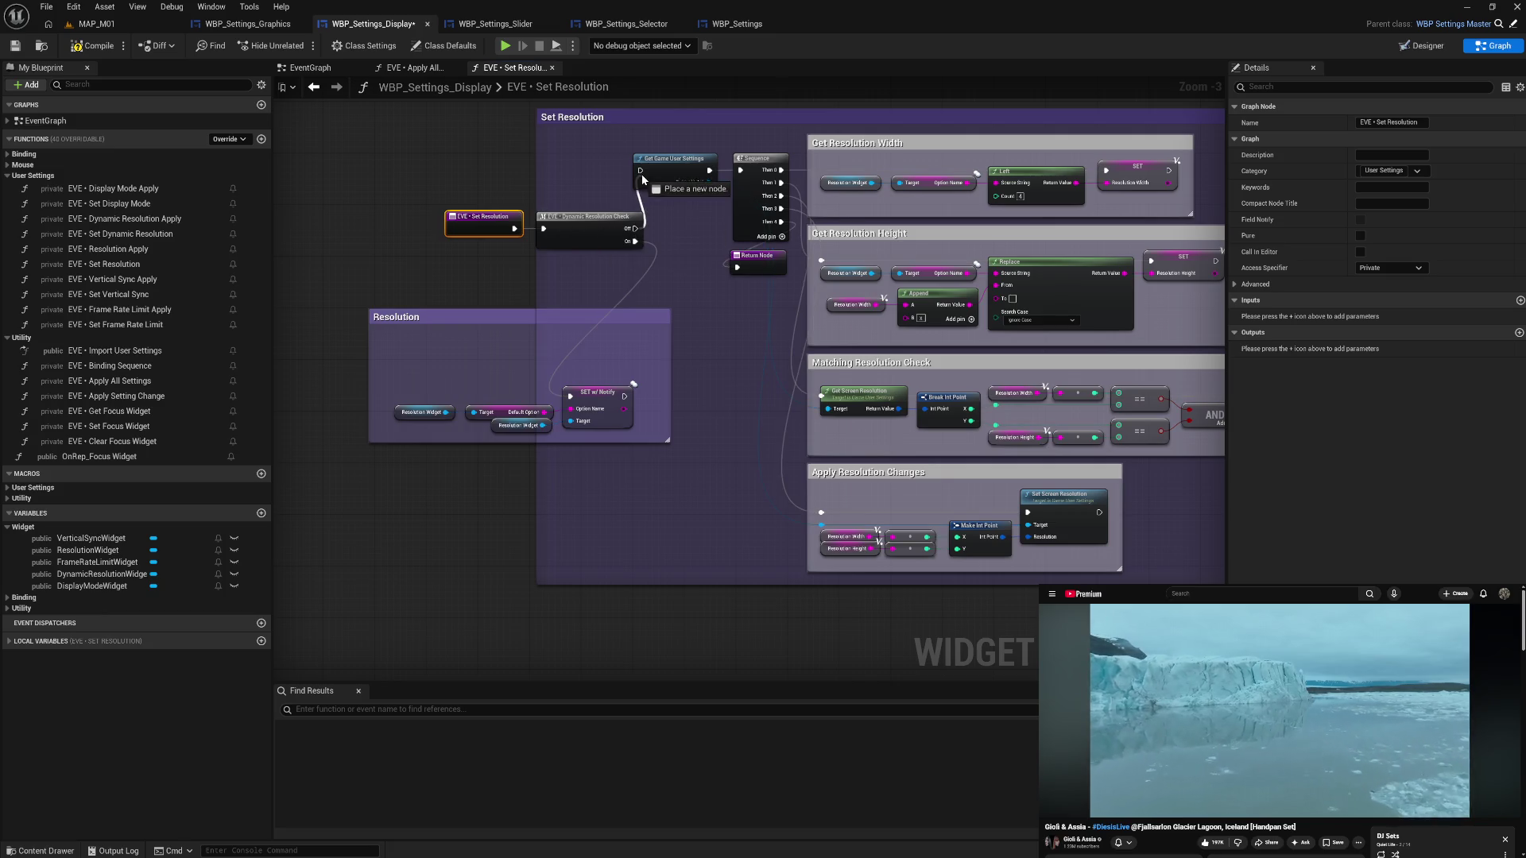
mouse_move(480, 195)
left_mouse_down()
mouse_move(561, 230)
mouse_move(566, 174)
left_mouse_up()
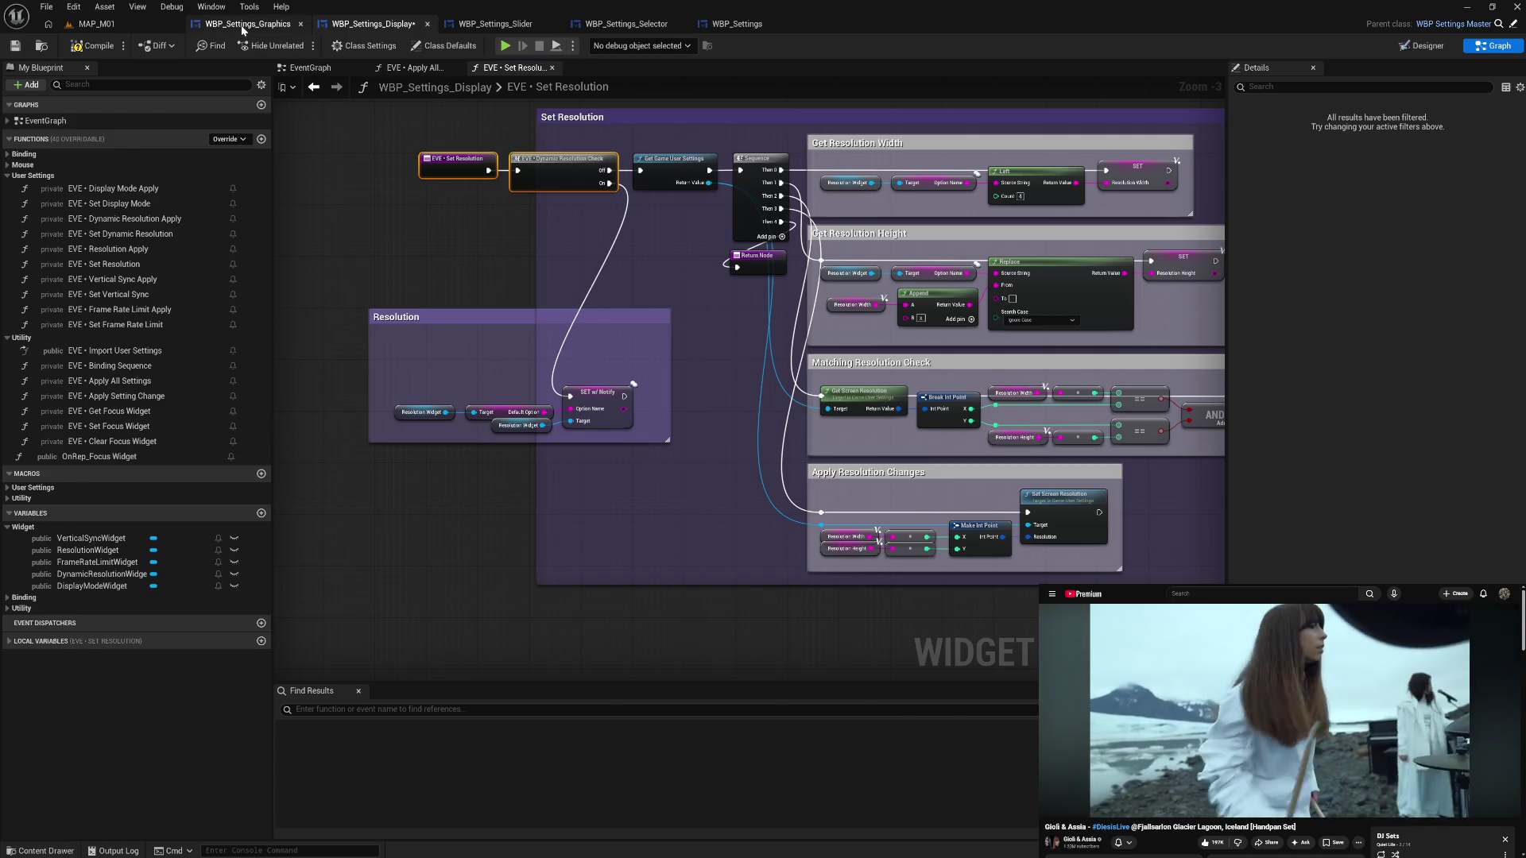
- Retitle the HDR Quality comment to 'Set HDR Quality' and shift it right
left_click(242, 23)
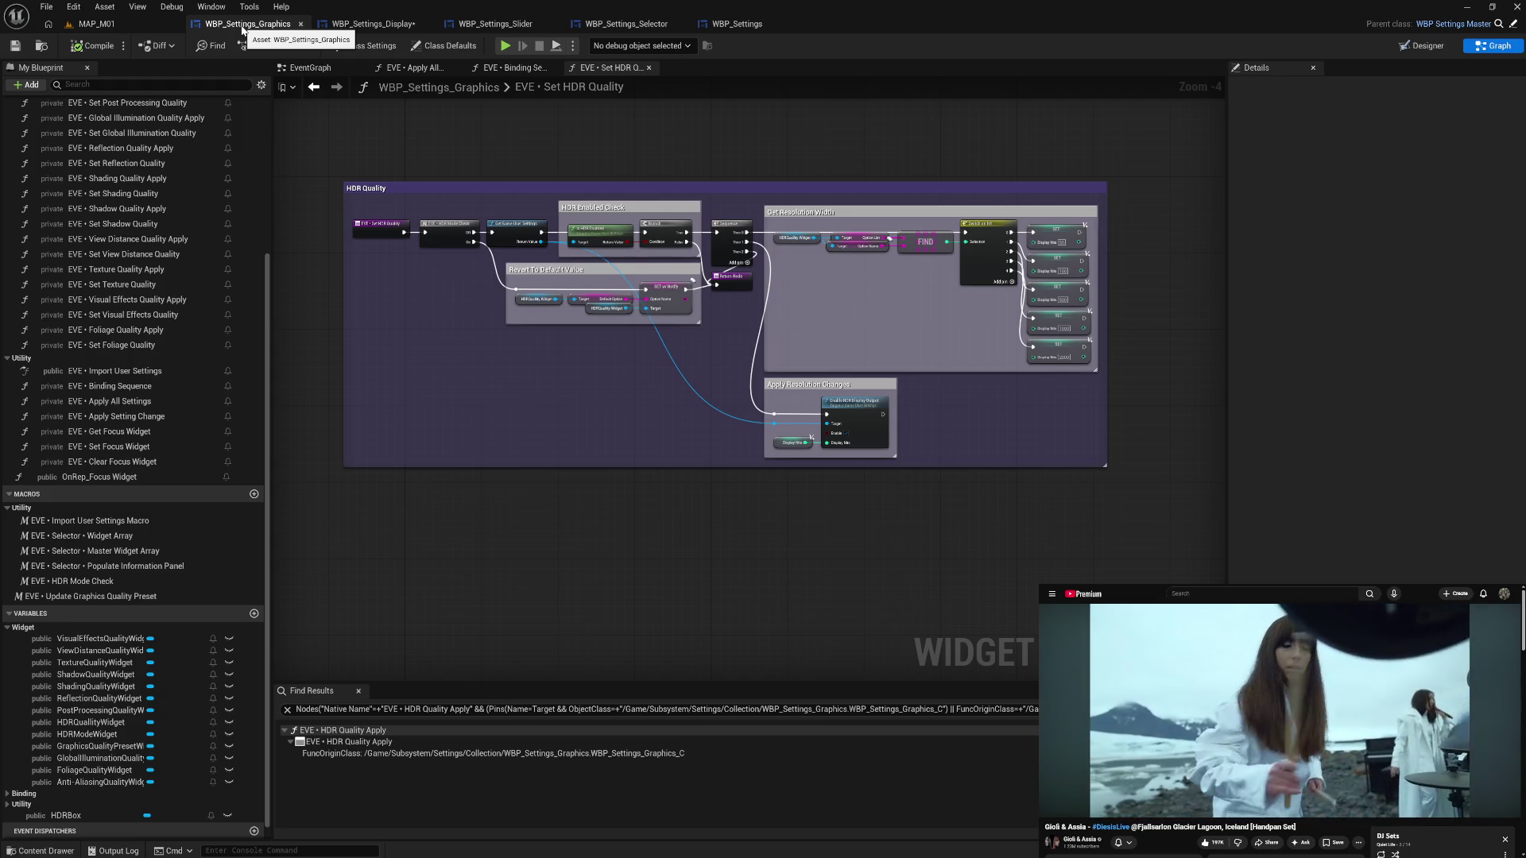
double_click(392, 189)
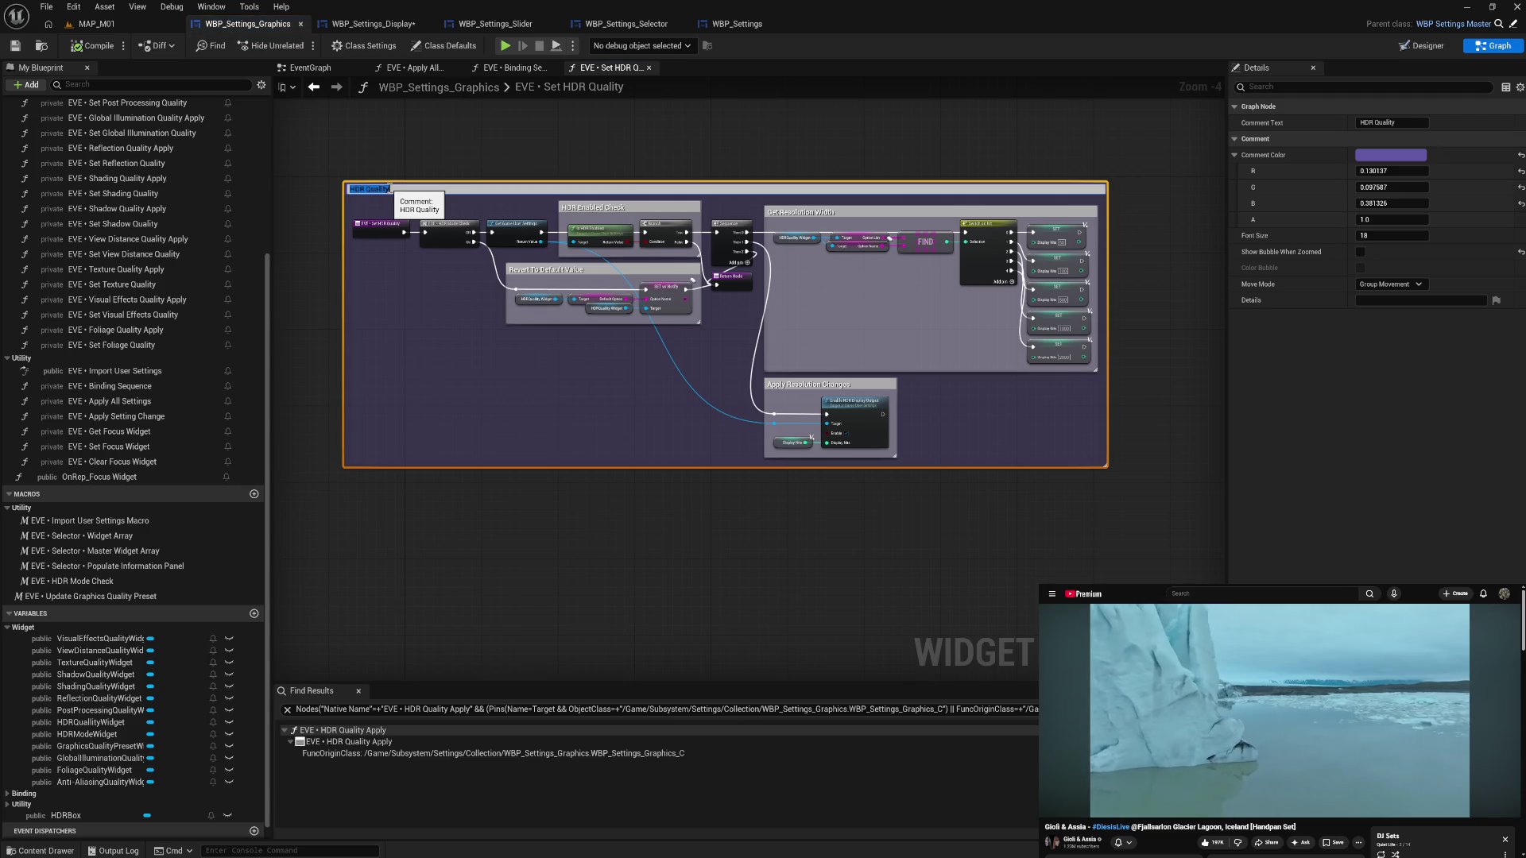
key("Home")
type("Set")
key("Return")
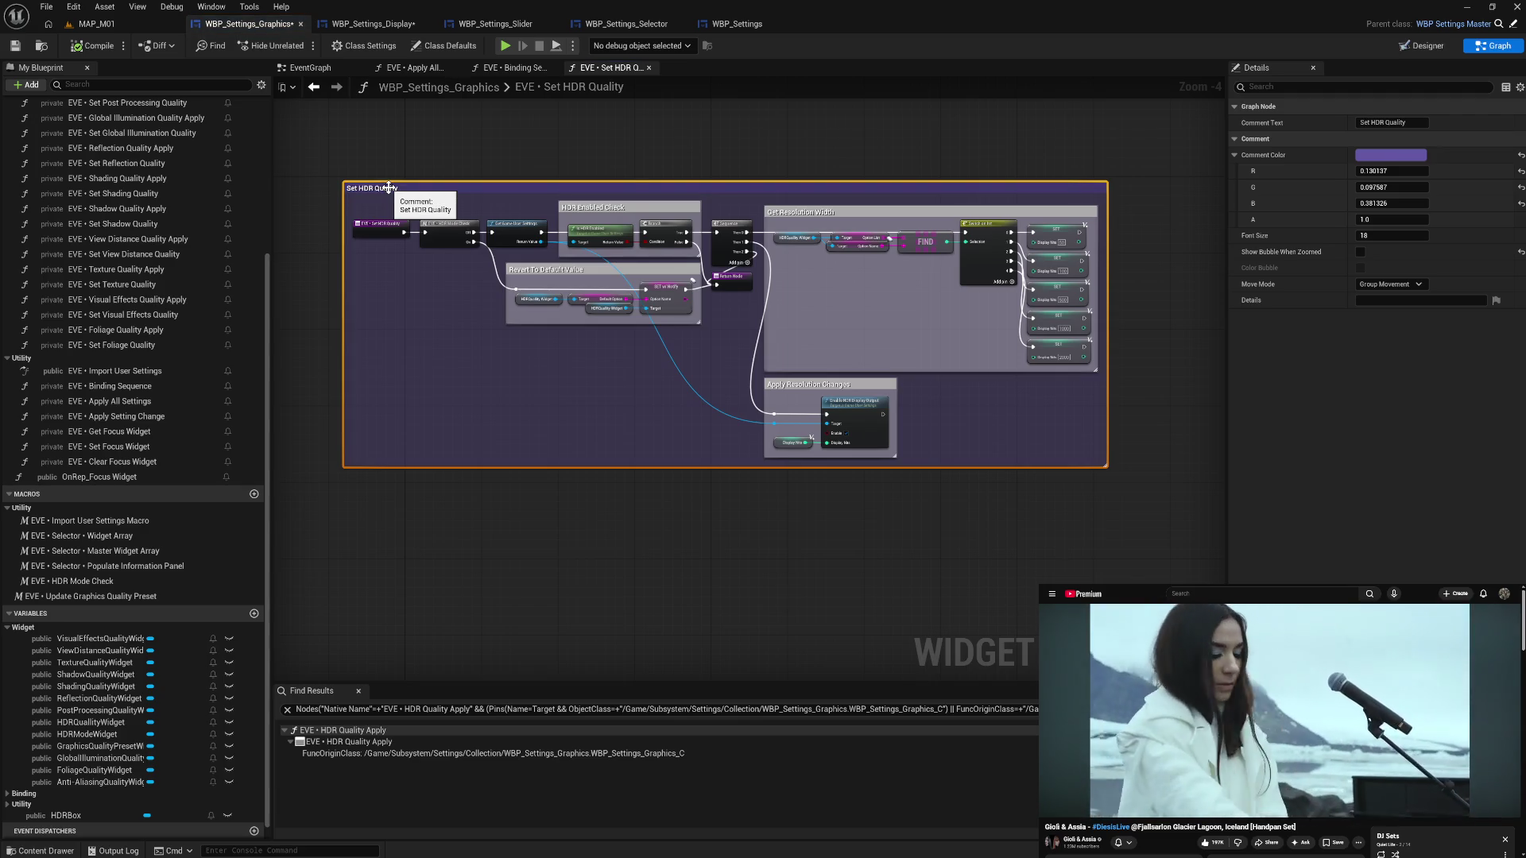
left_click_drag(427, 189, 496, 194)
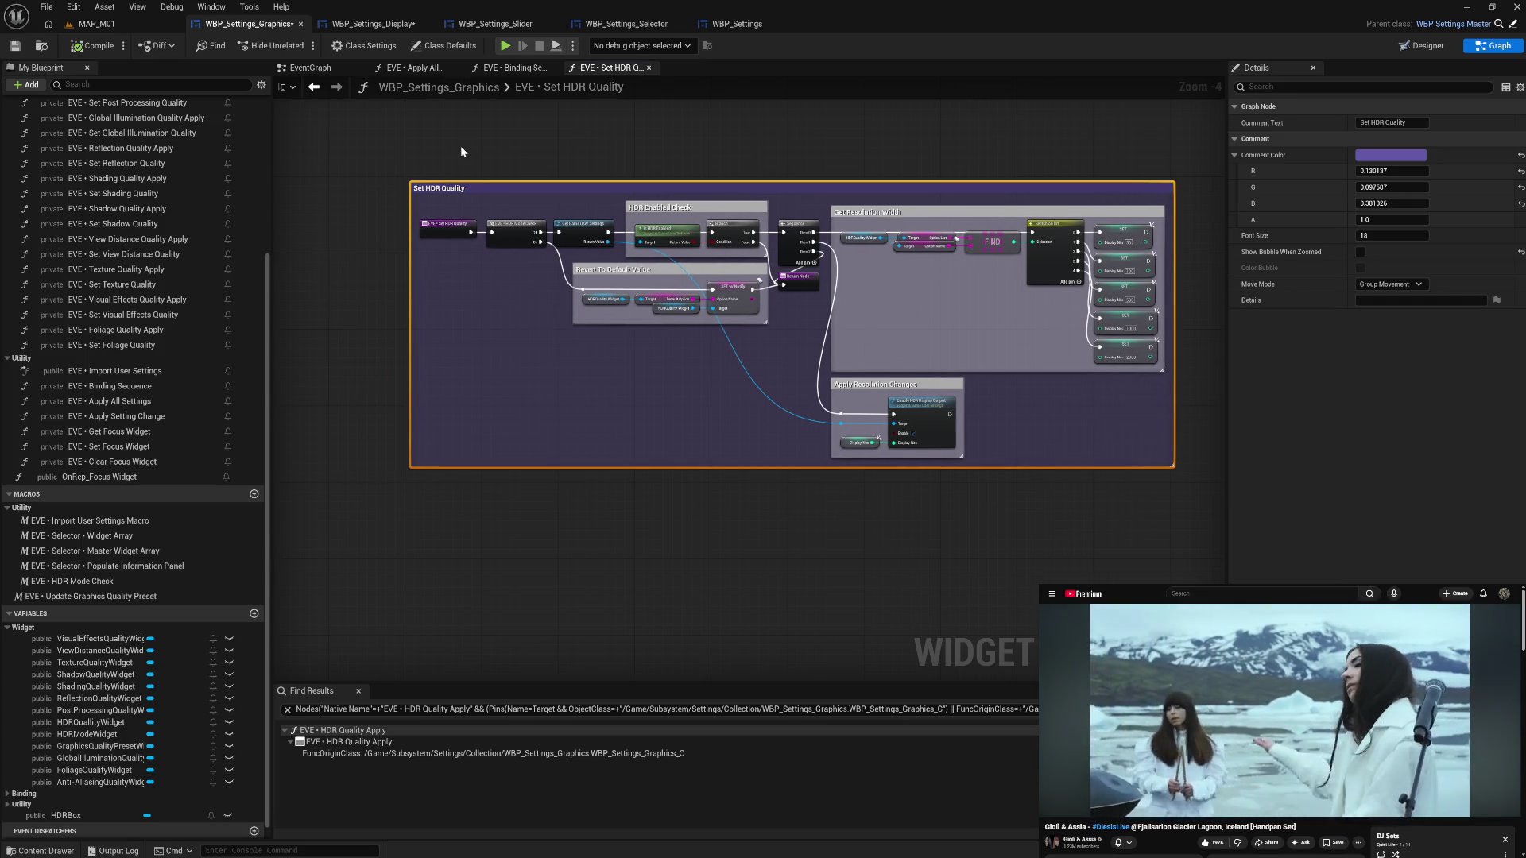
- Review the Set HDR Quality graph, briefly checking the display settings Blueprint before returning
scroll(565, 166, "down", 8)
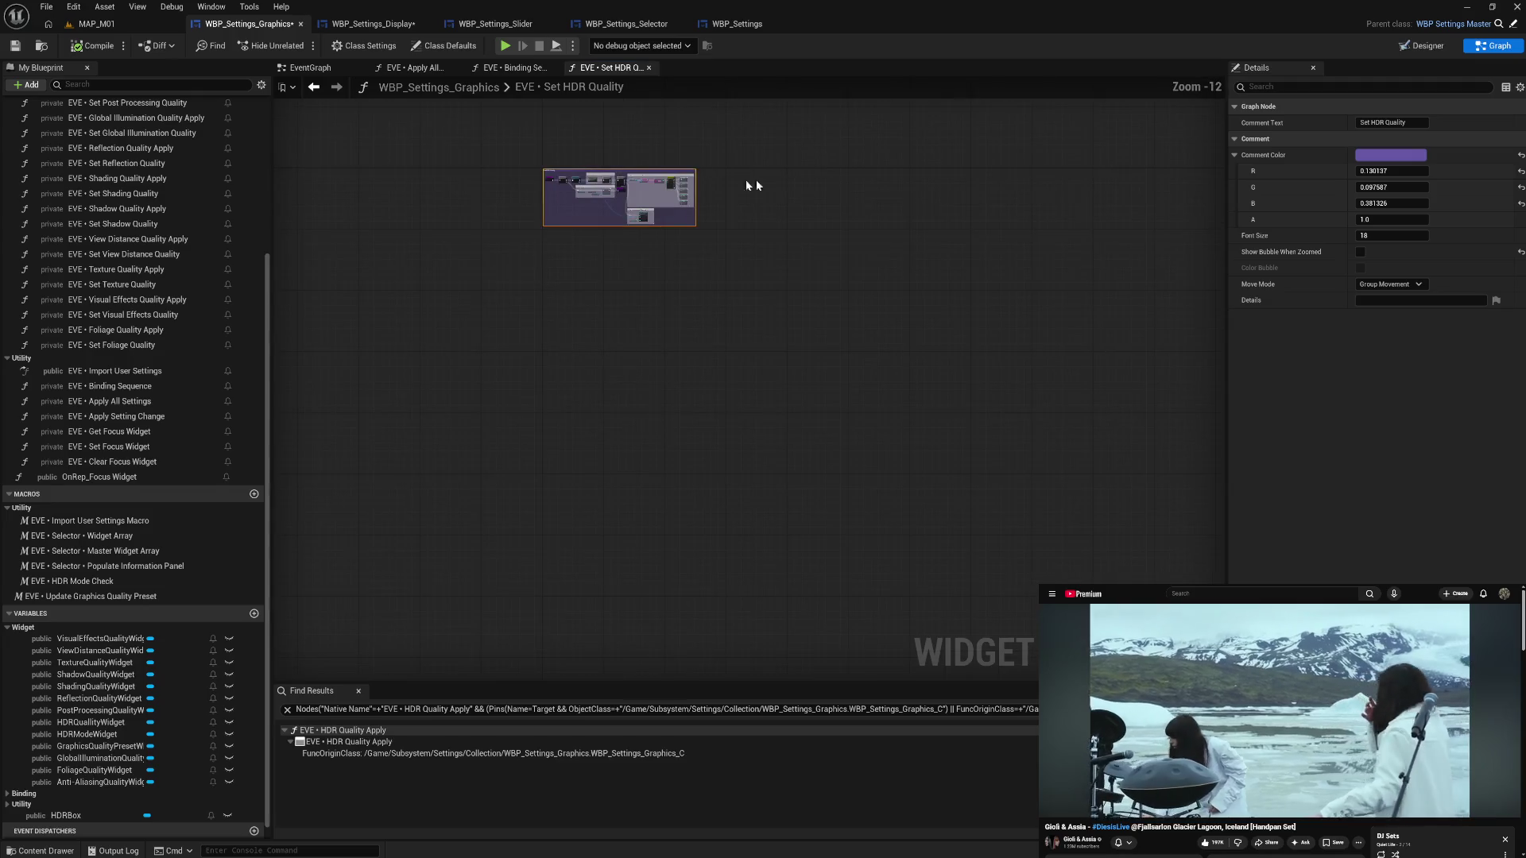
scroll(675, 204, "up", 7)
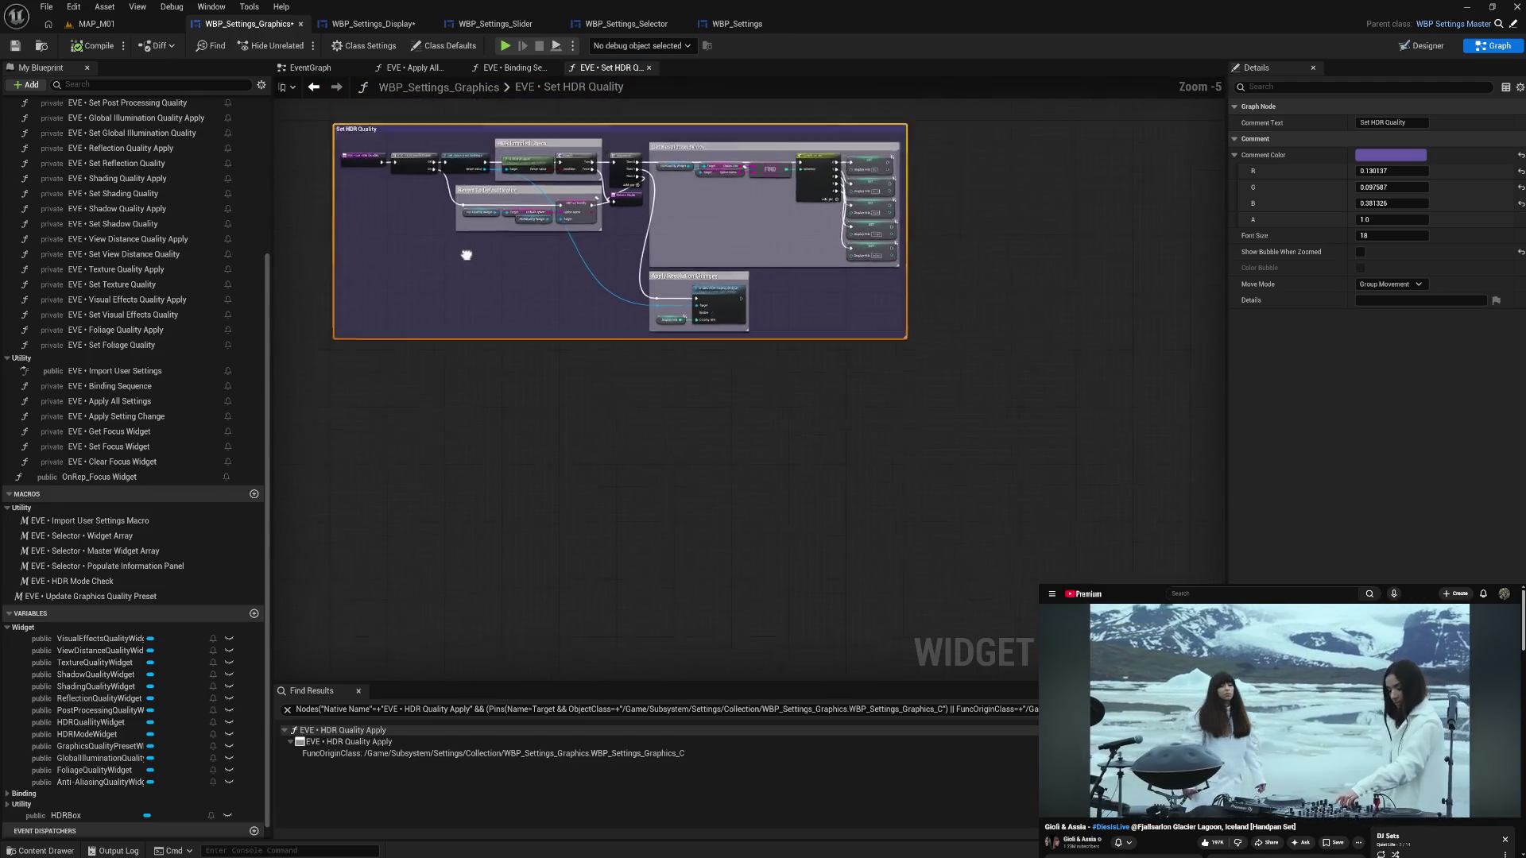
scroll(516, 441, "up", 3)
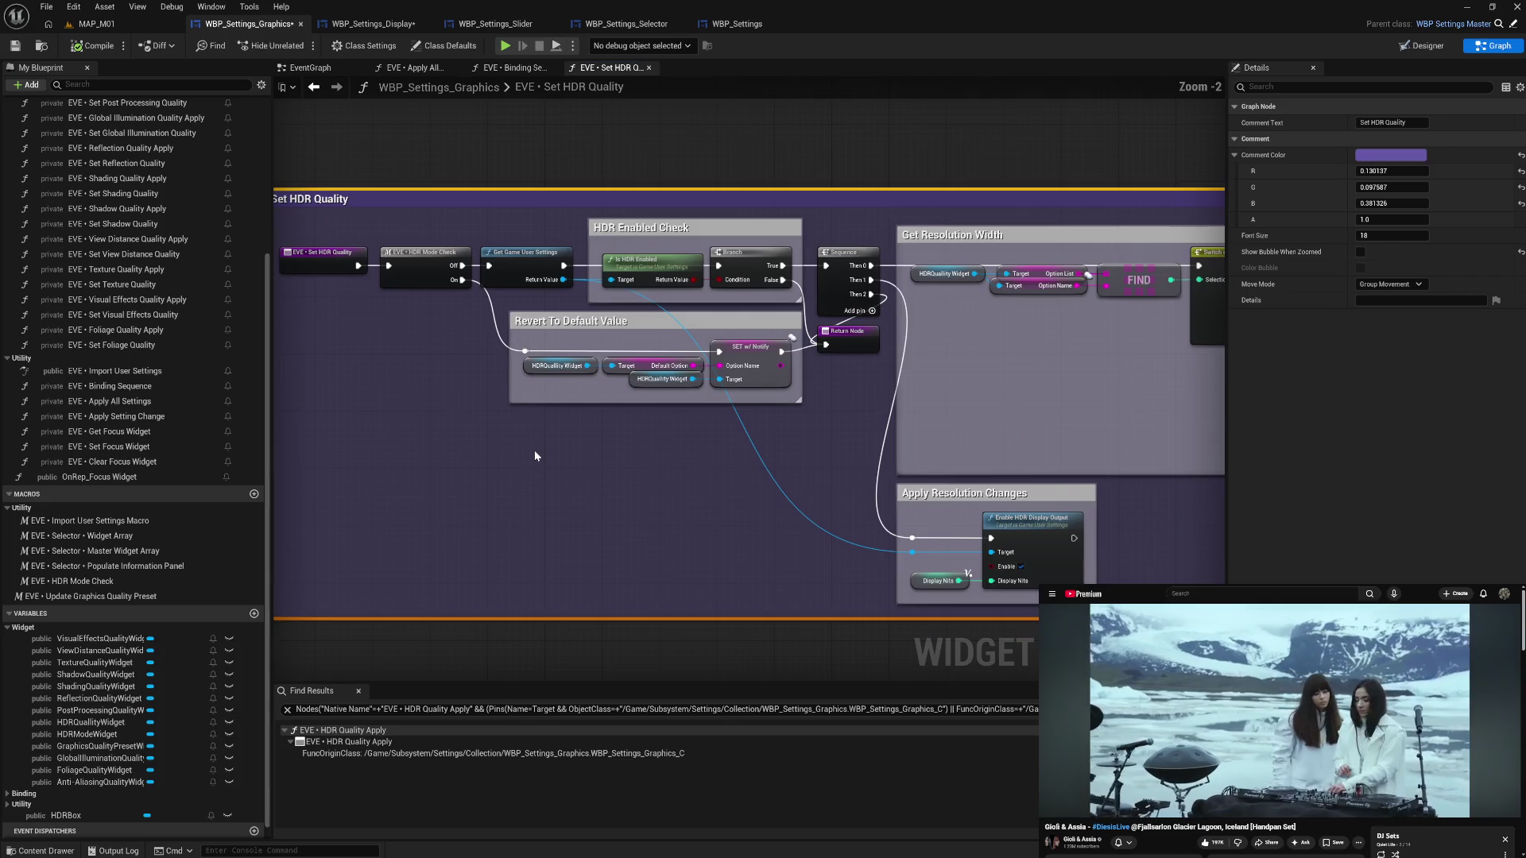
left_click_drag(590, 450, 621, 443)
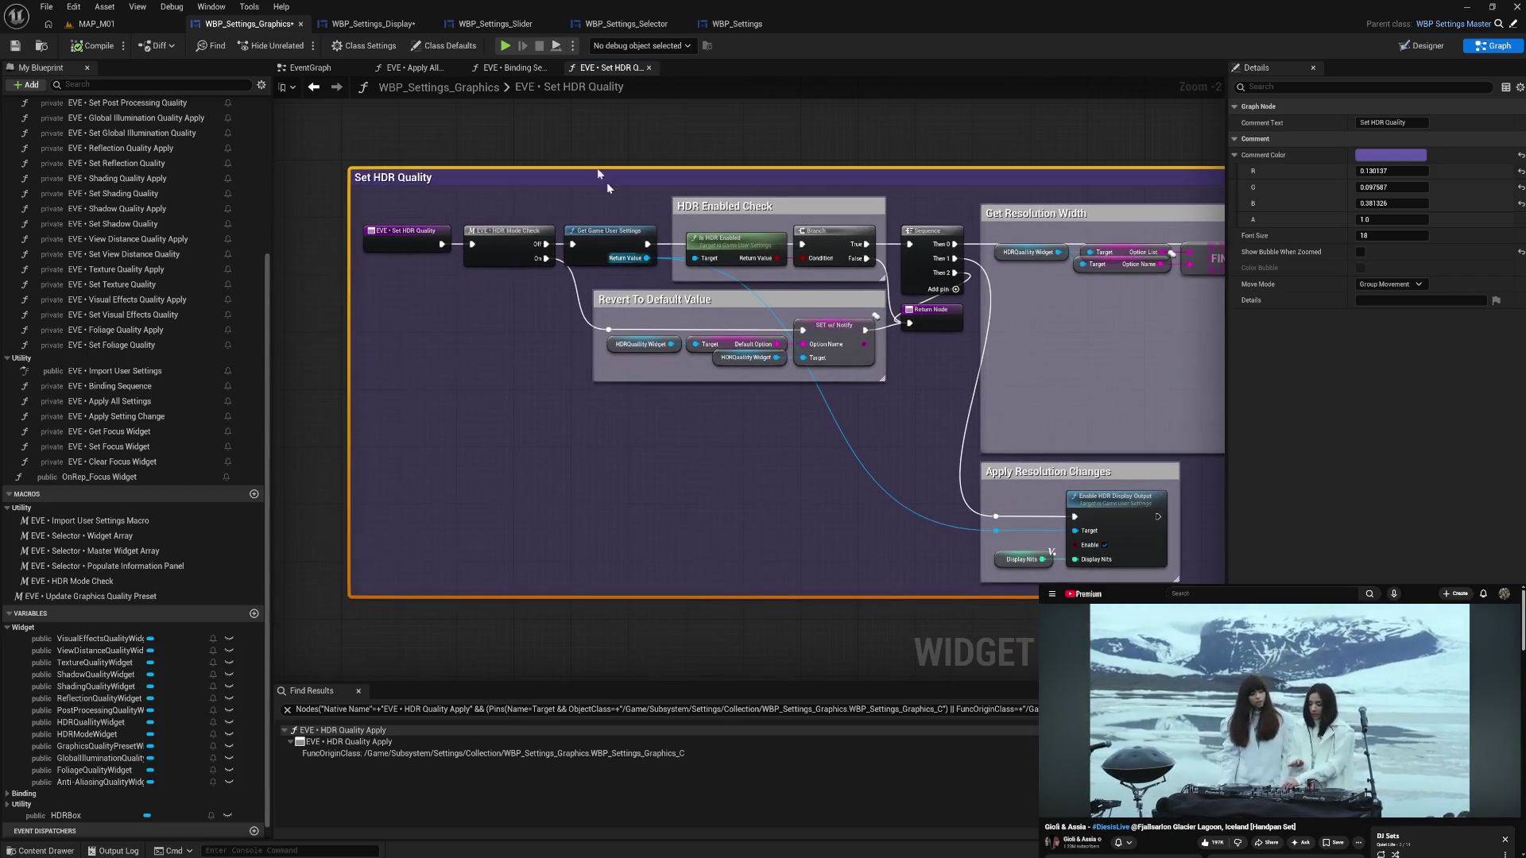
left_click(372, 24)
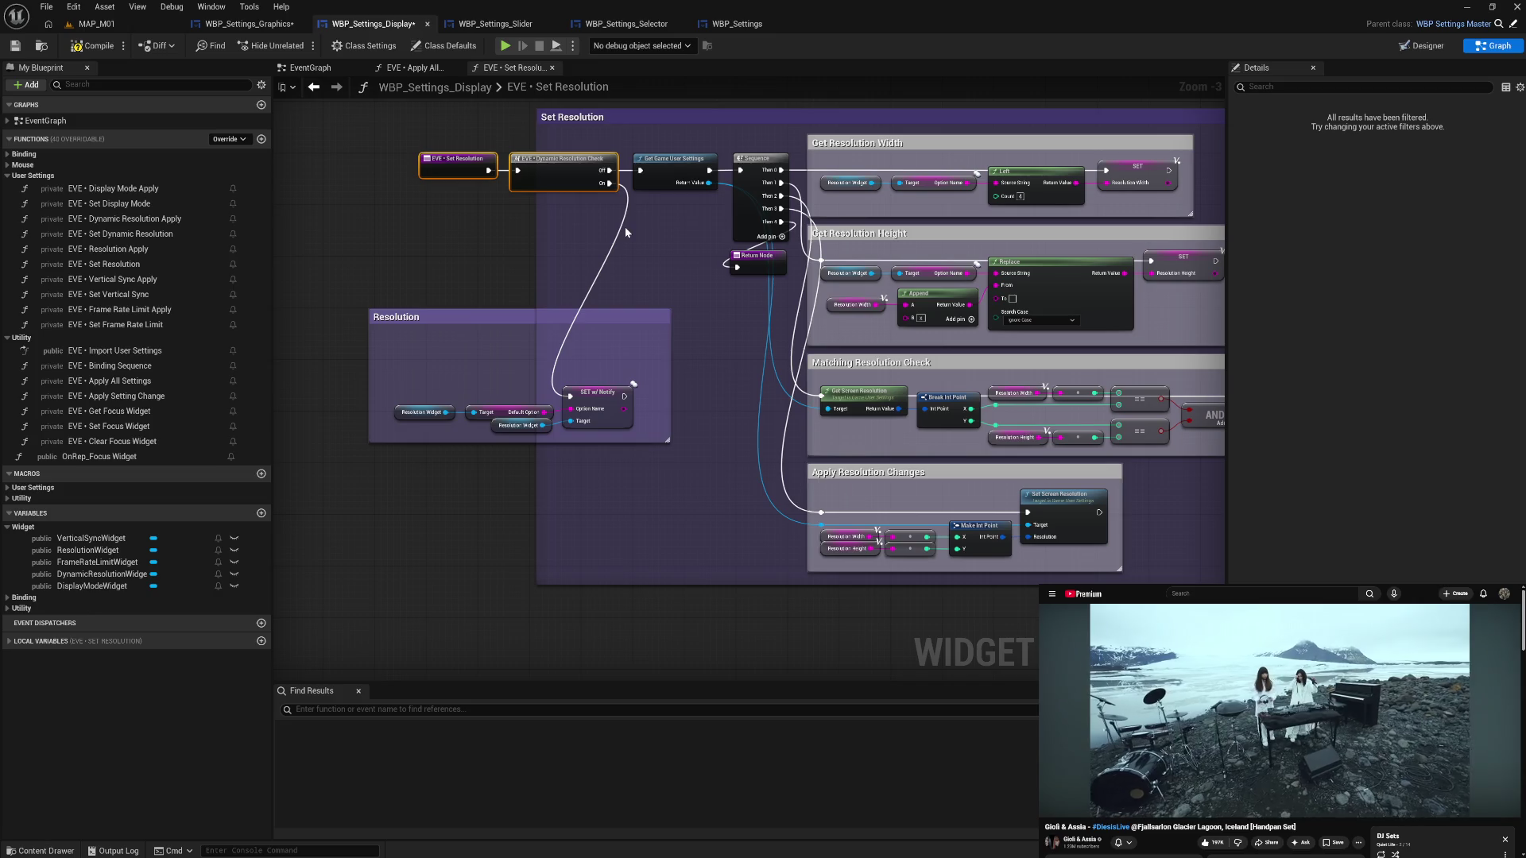
double_click(587, 86)
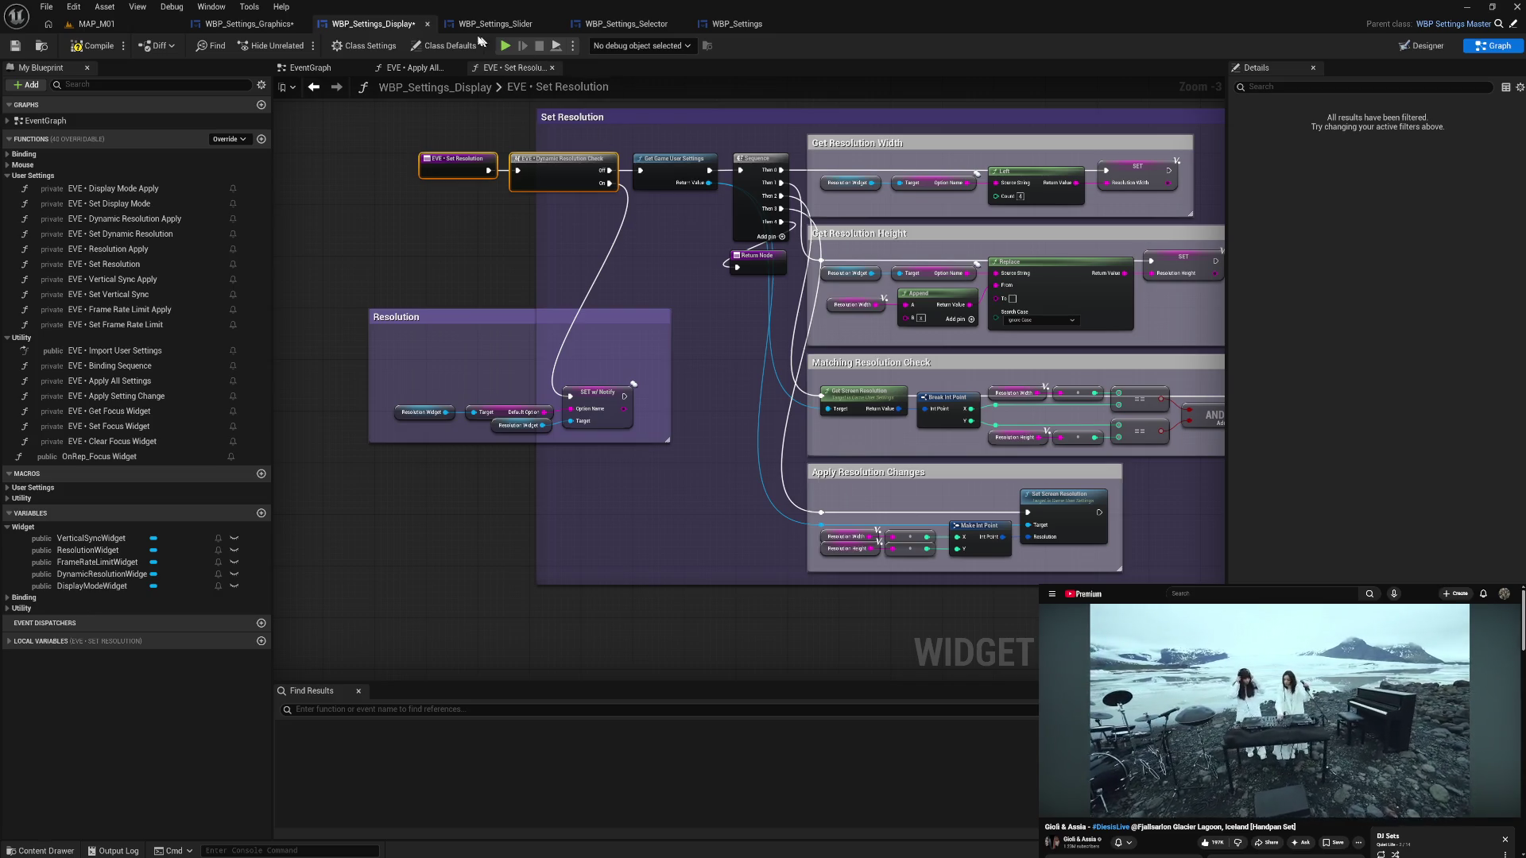
left_click(240, 24)
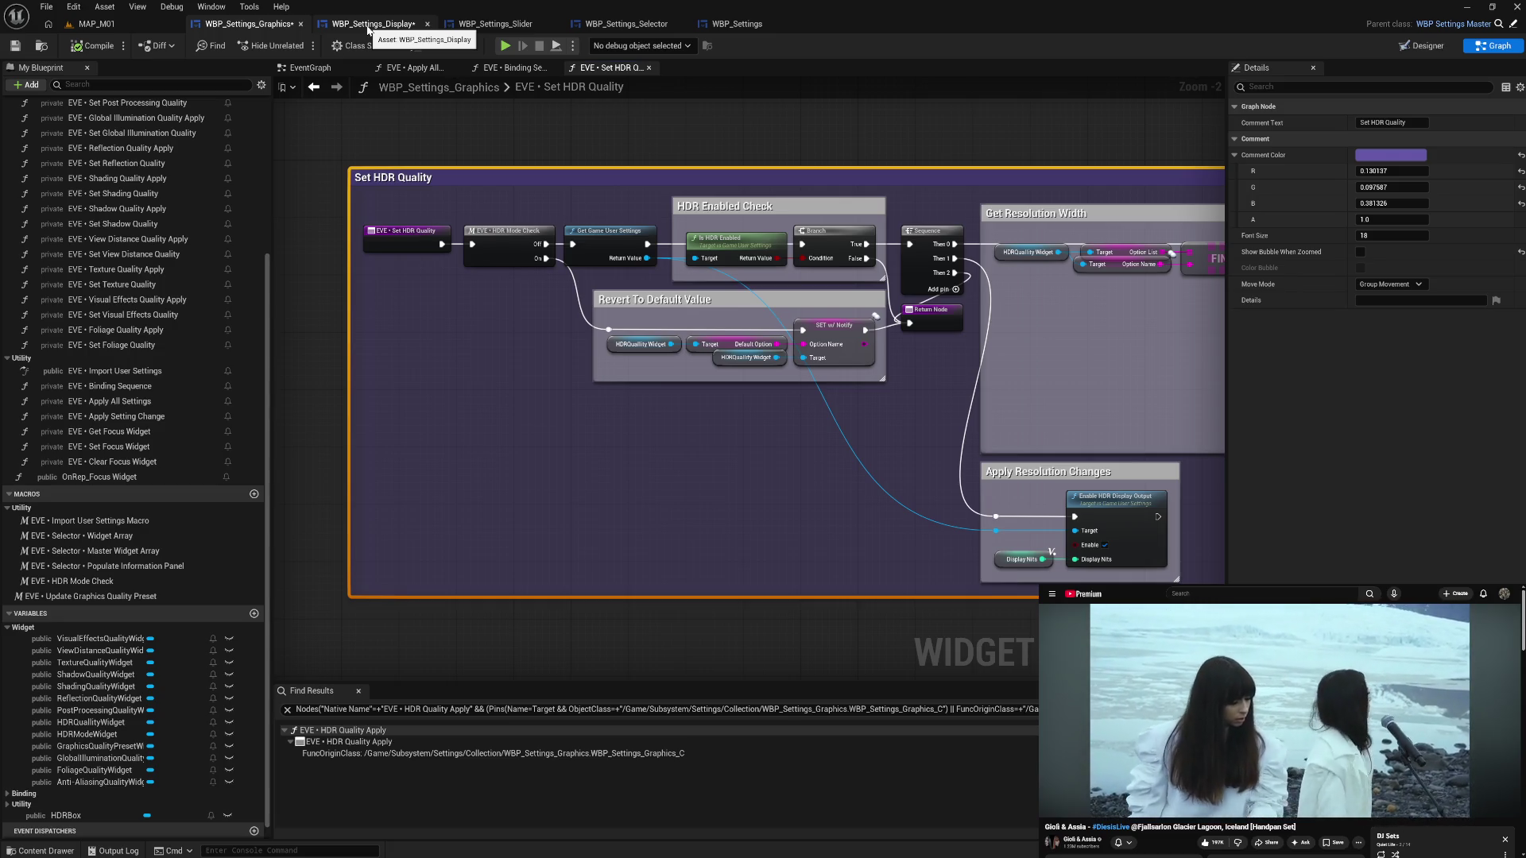
- Open the HDR Mode Check macro and show its Off and On outputs in Details
double_click(503, 248)
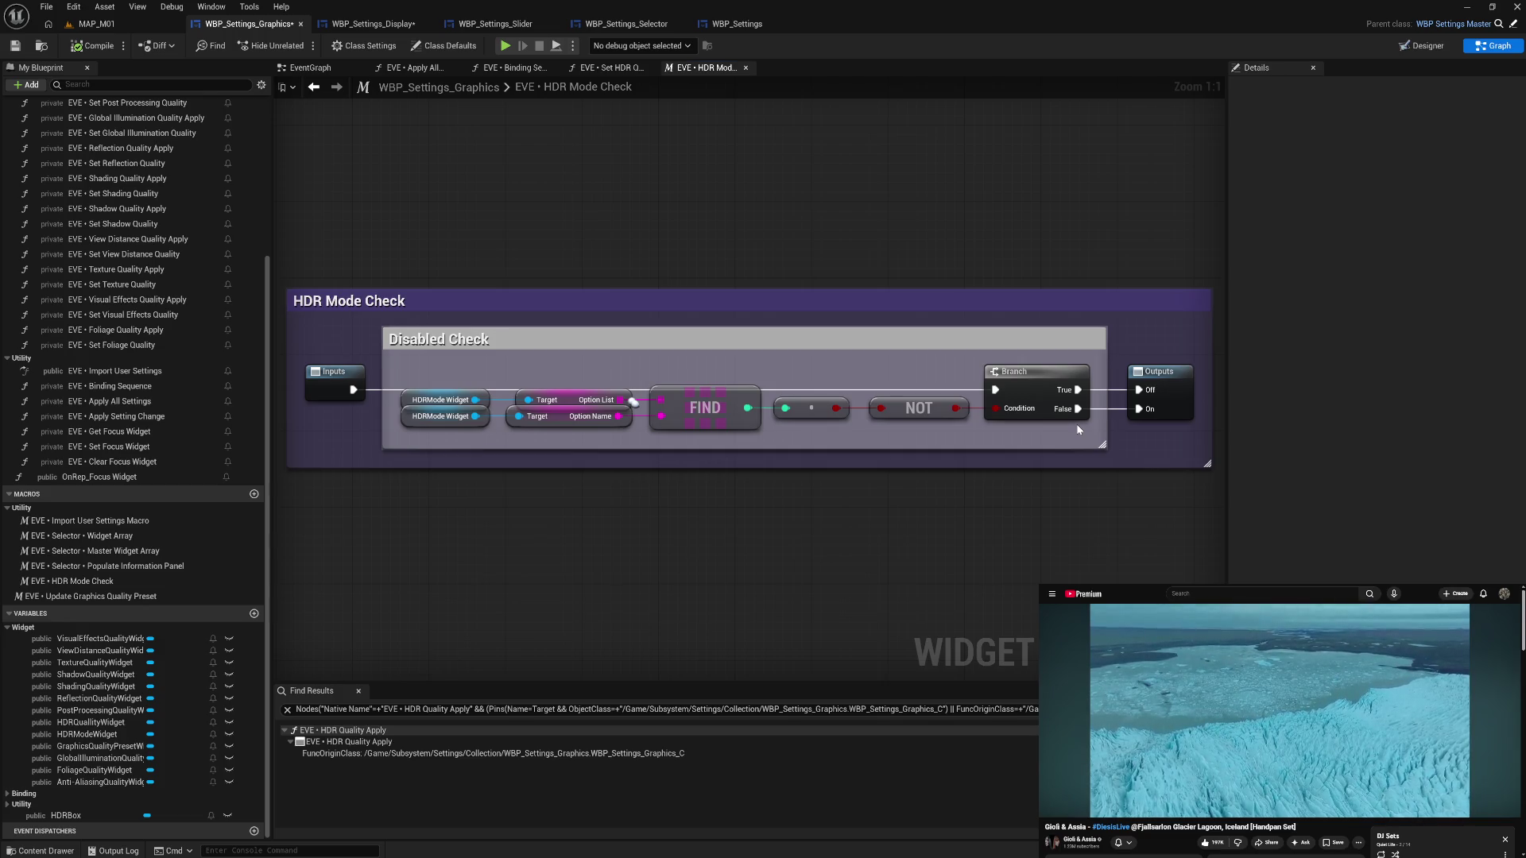
left_click(1184, 414)
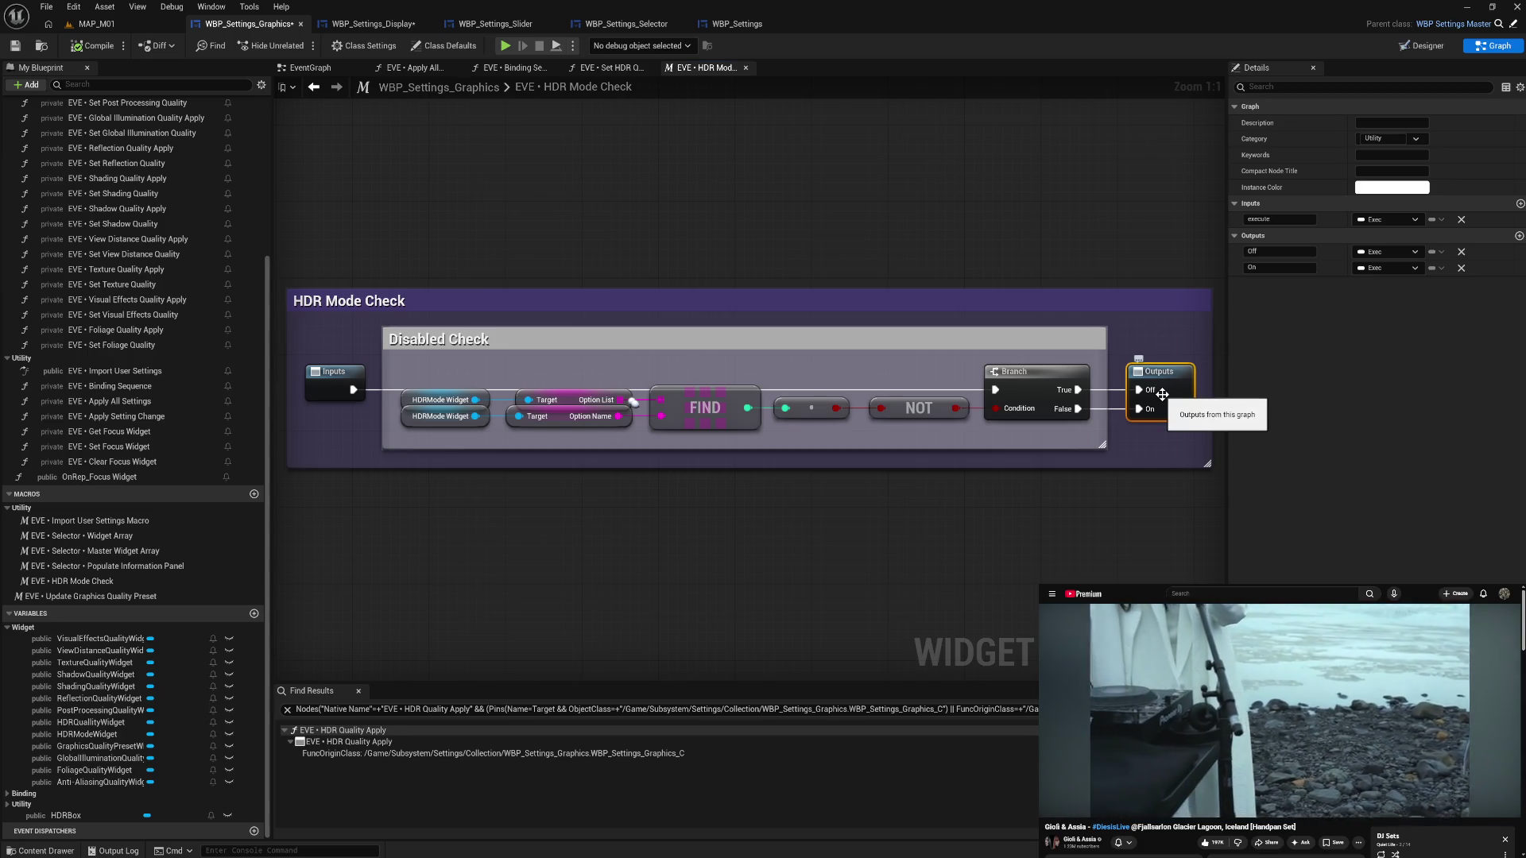
- Rename the HDR Mode Check Off output to Disabled
left_click(1161, 394)
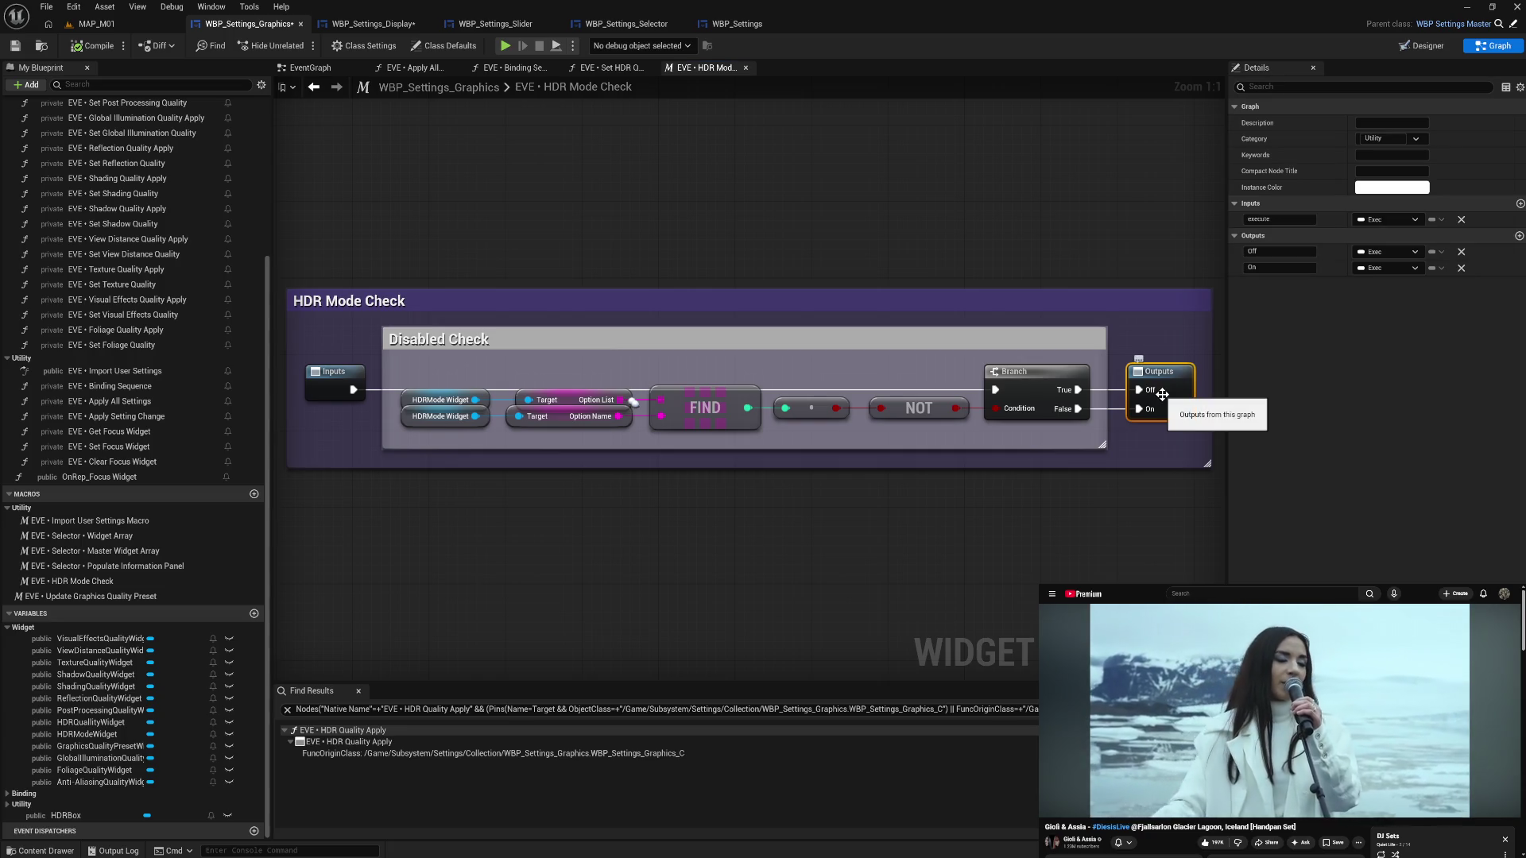
double_click(1266, 253)
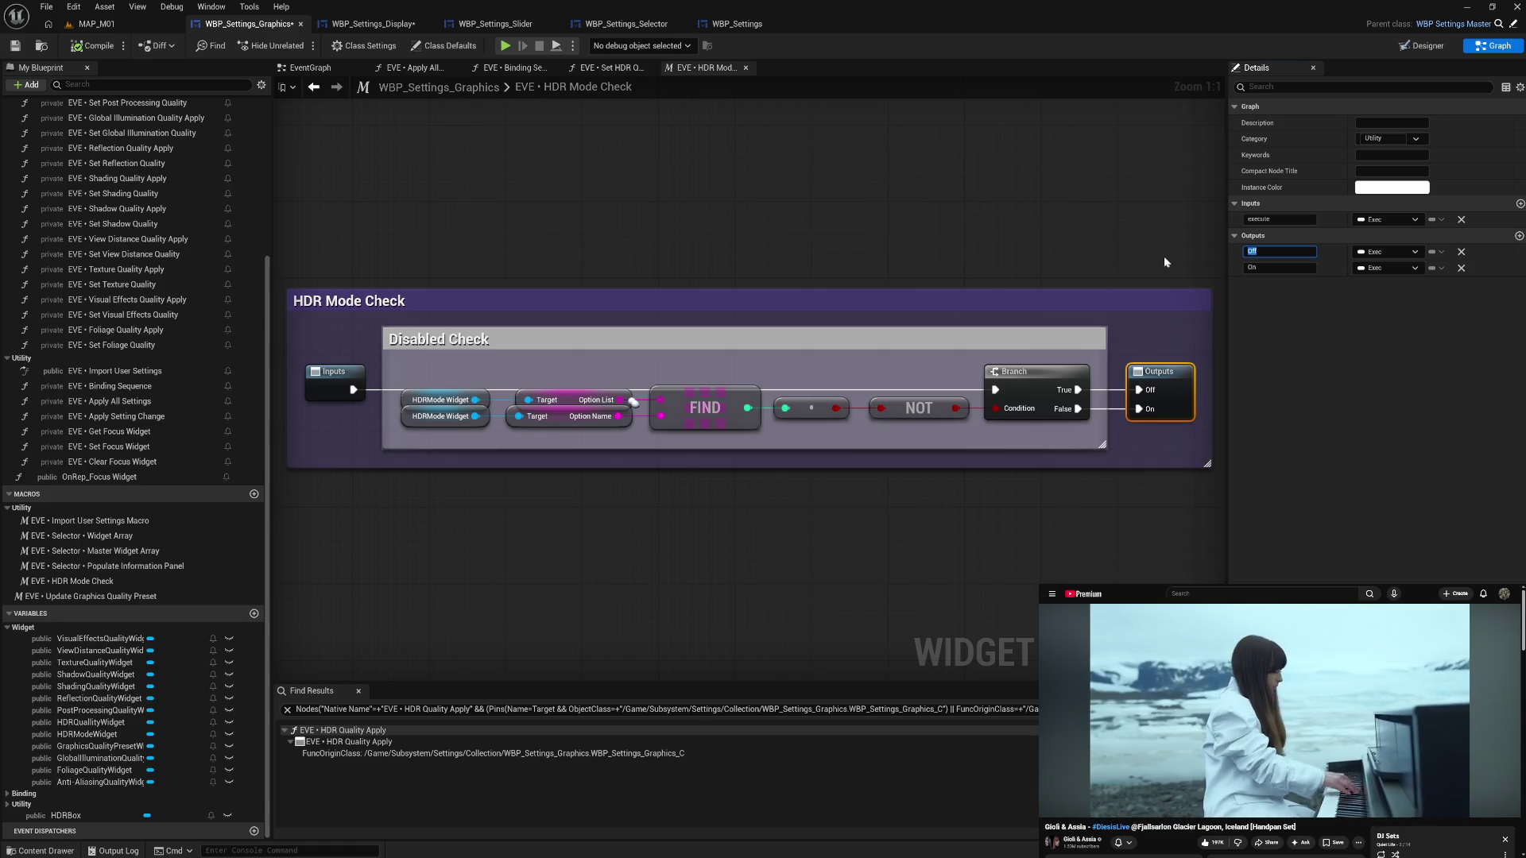
left_click(599, 70)
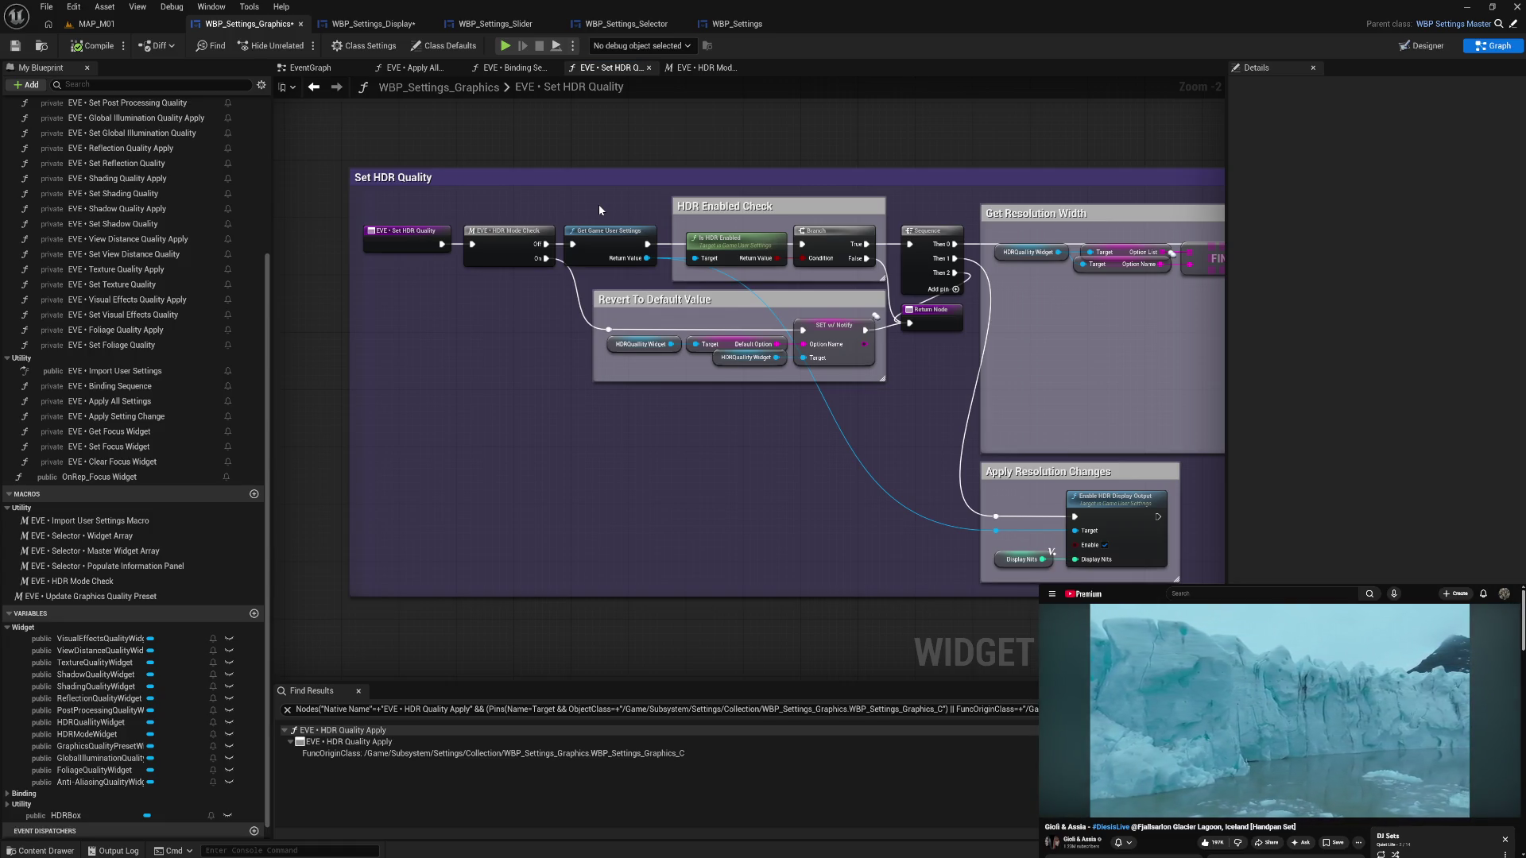
left_click(698, 67)
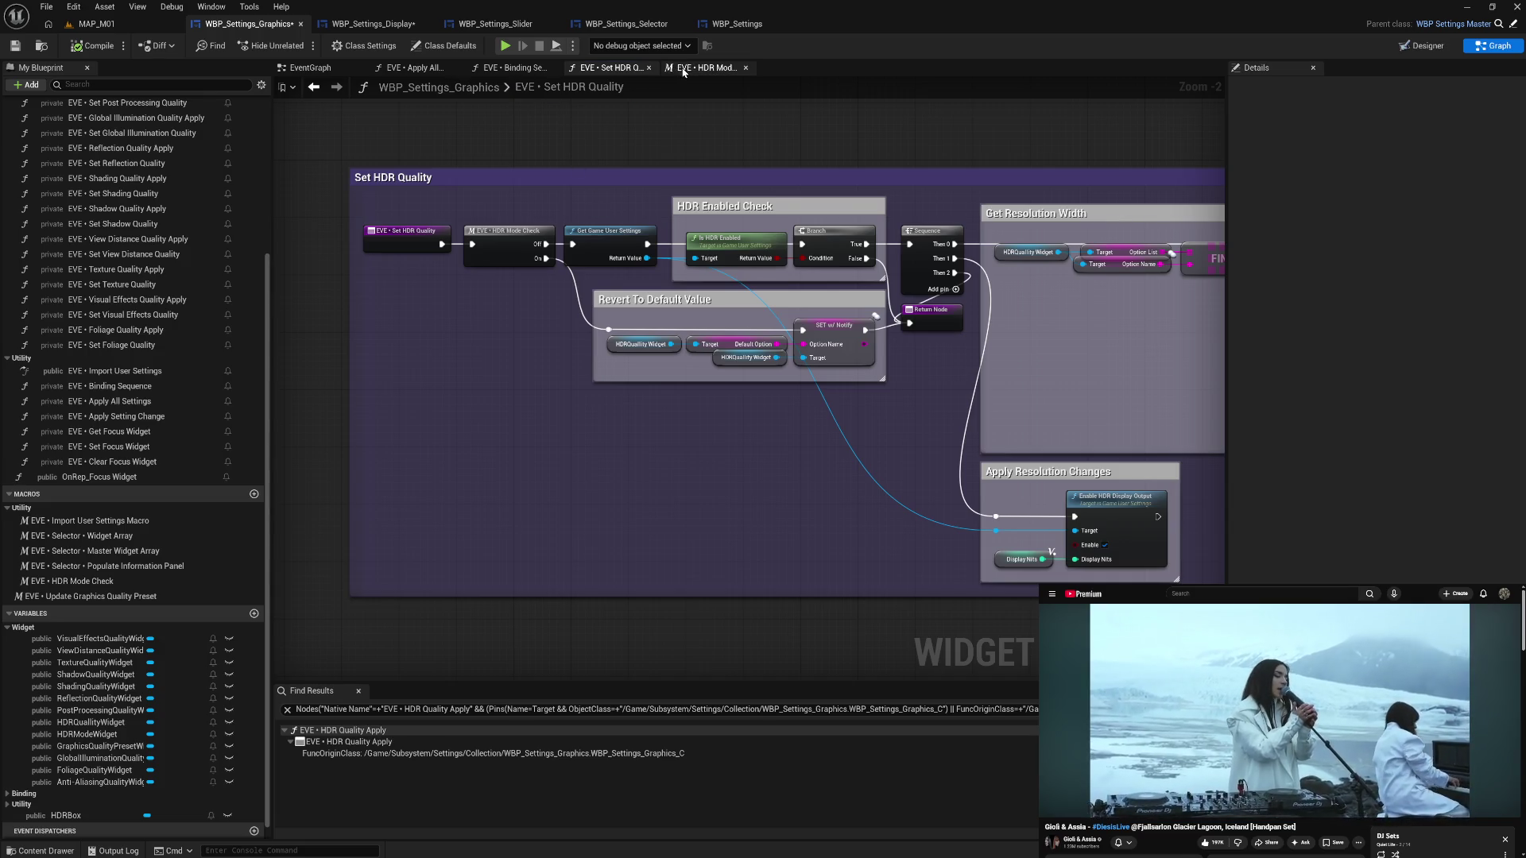
left_click(1275, 251)
type("Disabled")
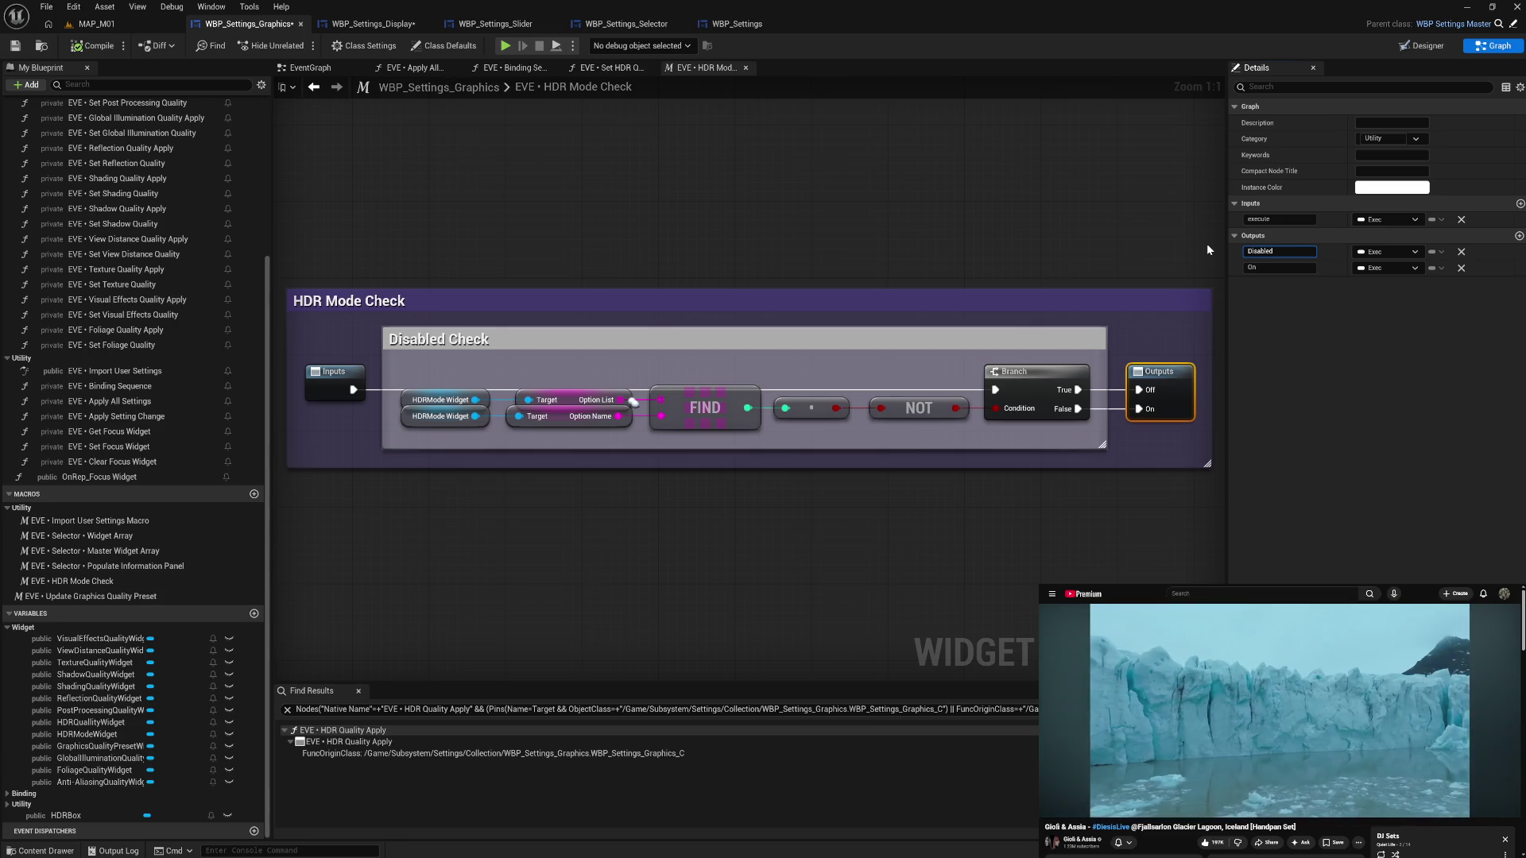
key("Return")
- Rename the On output to Enabled and compile the graphics settings Blueprint
left_click(1230, 268)
type("Enabled")
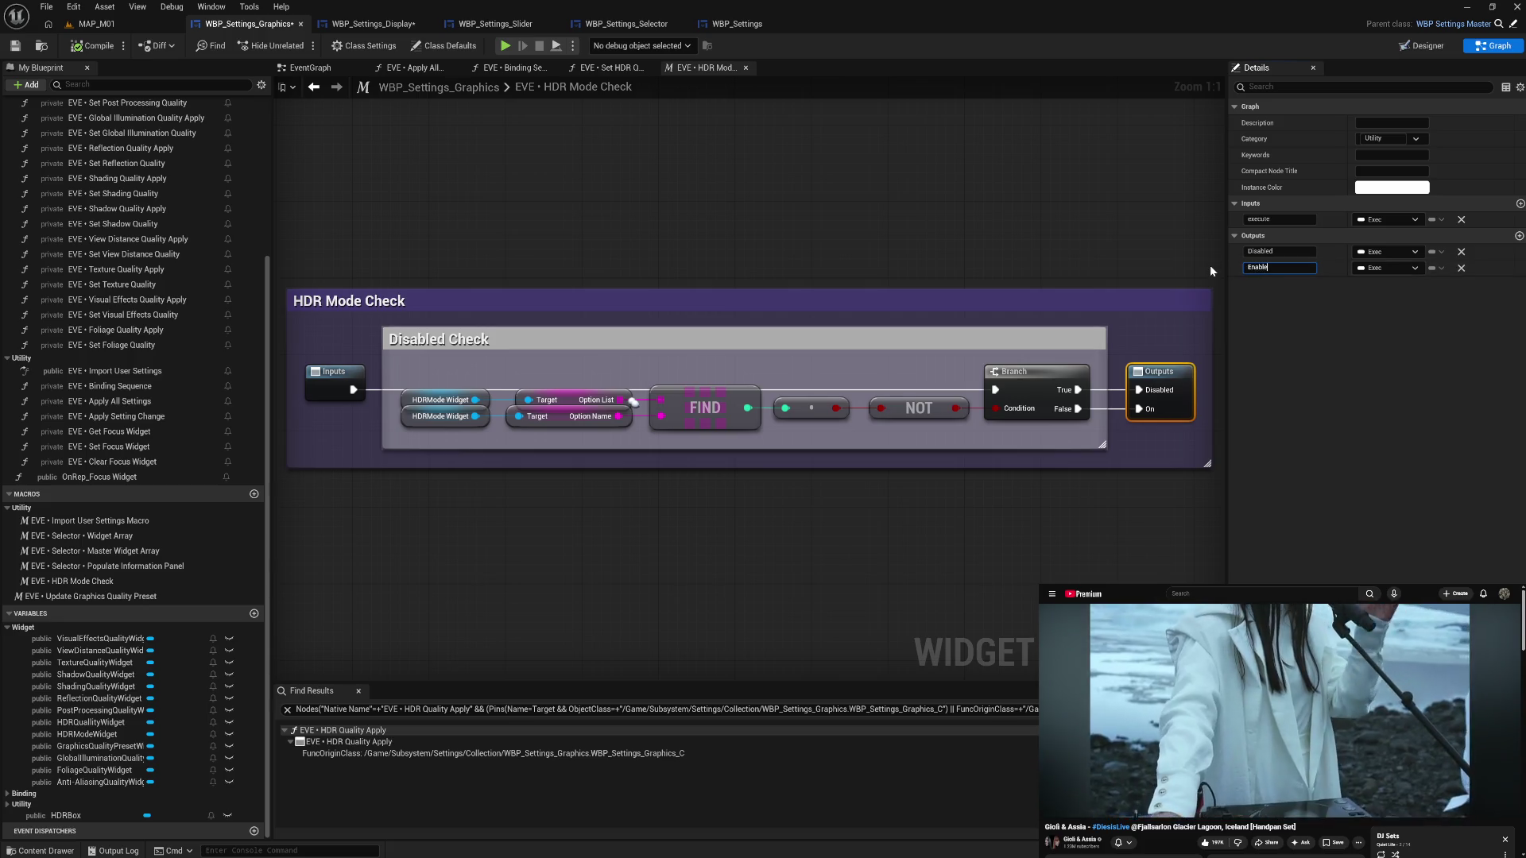
key("Return")
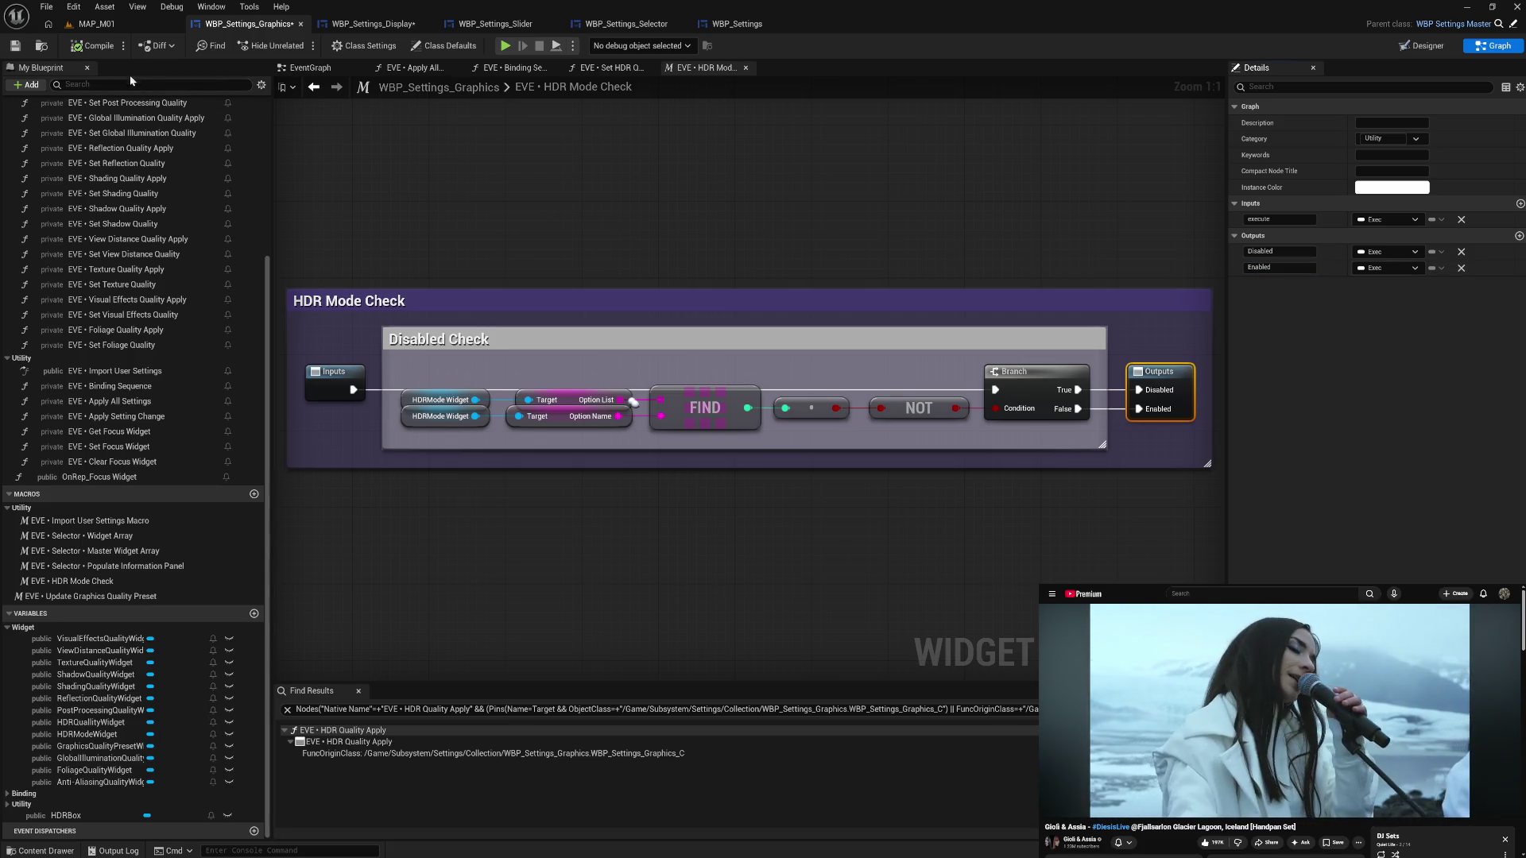
left_click(80, 48)
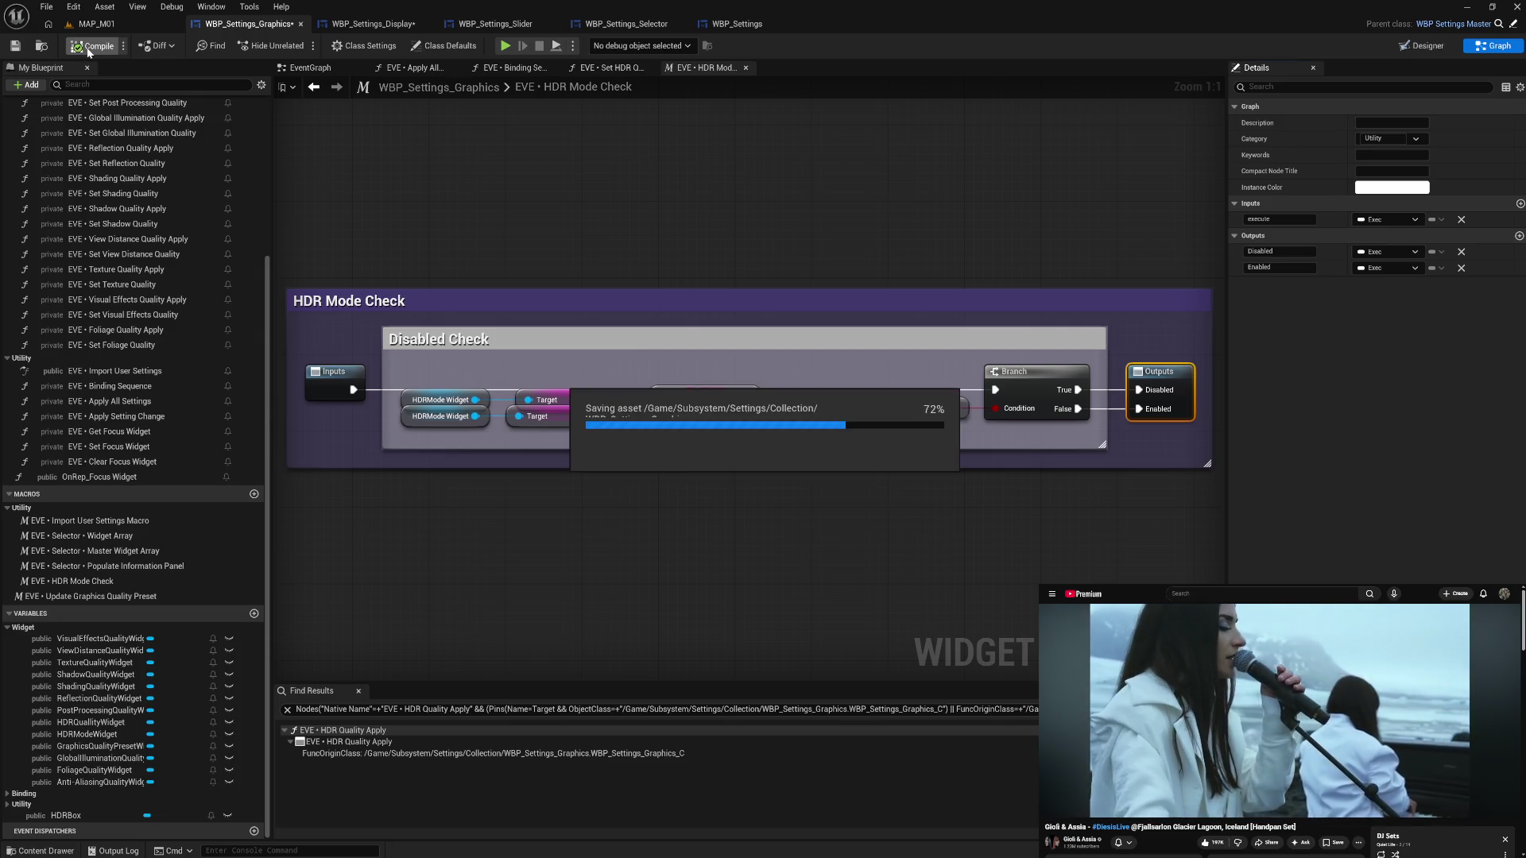
left_click(592, 72)
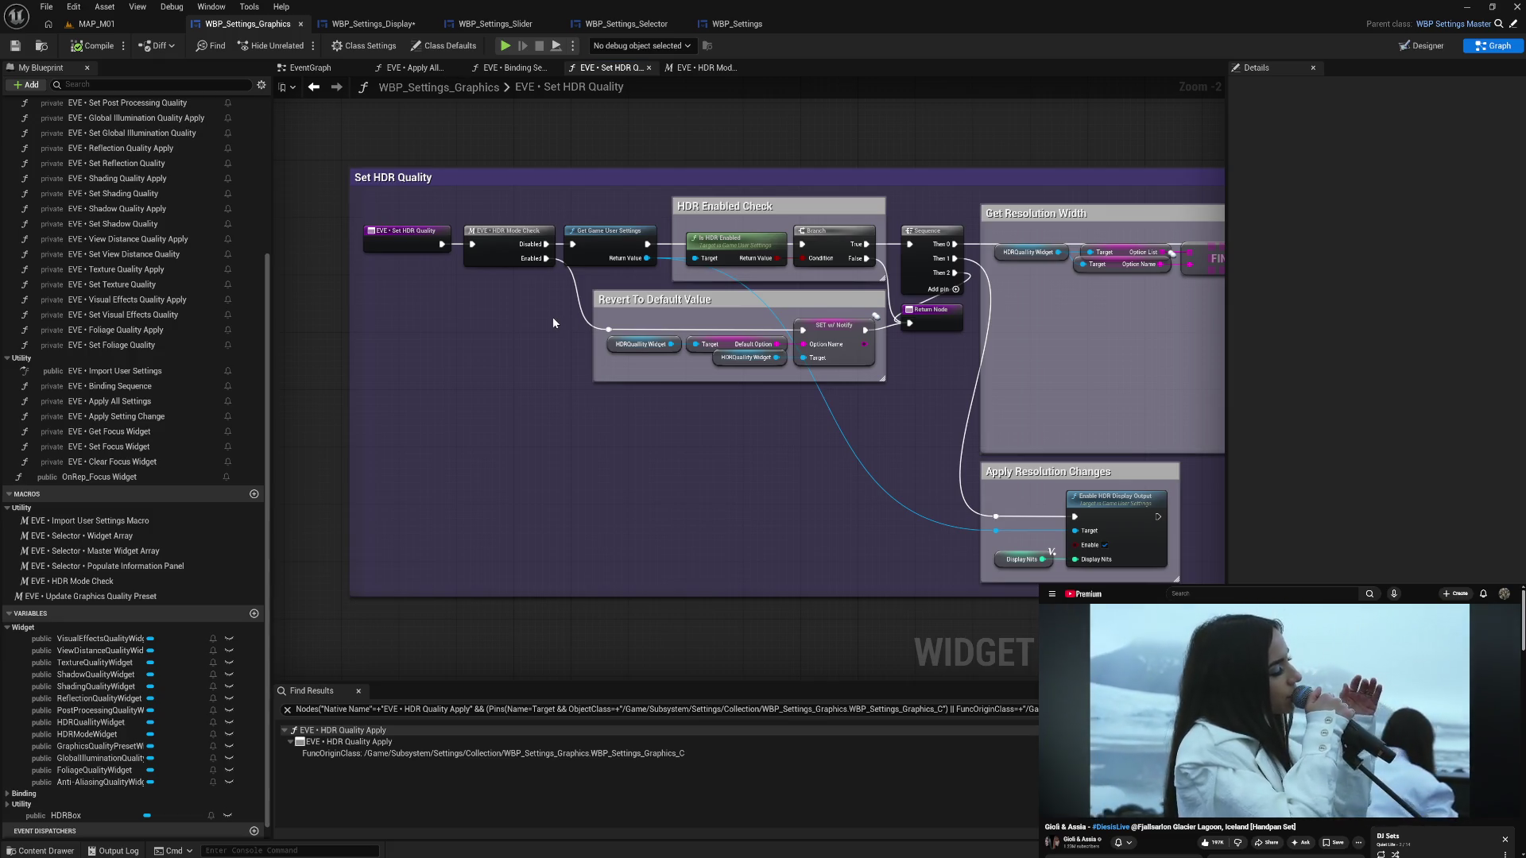
left_click_drag(553, 322, 484, 345)
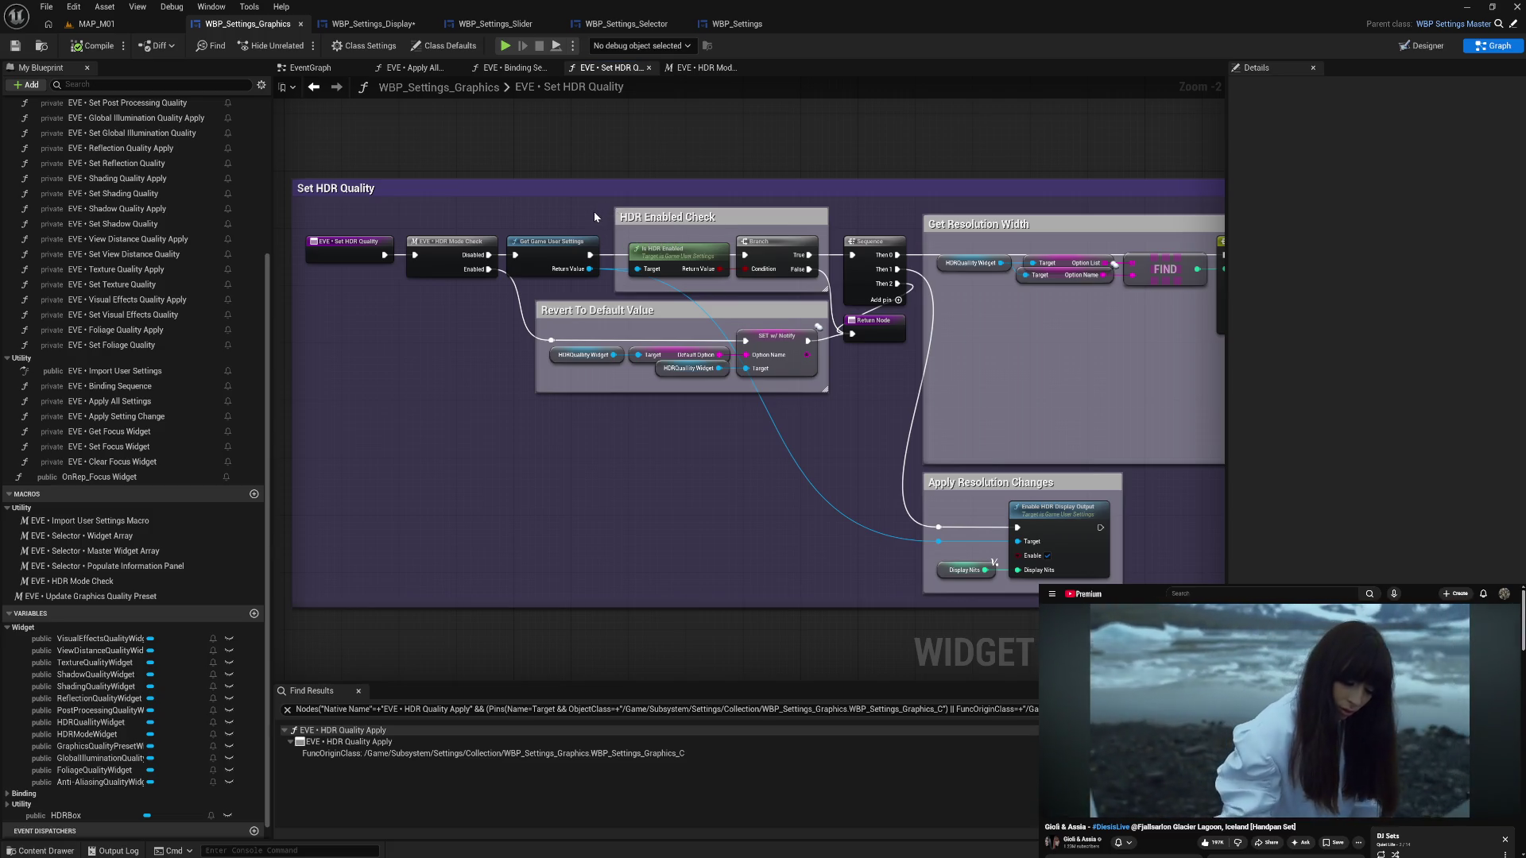
left_click_drag(607, 213, 802, 291)
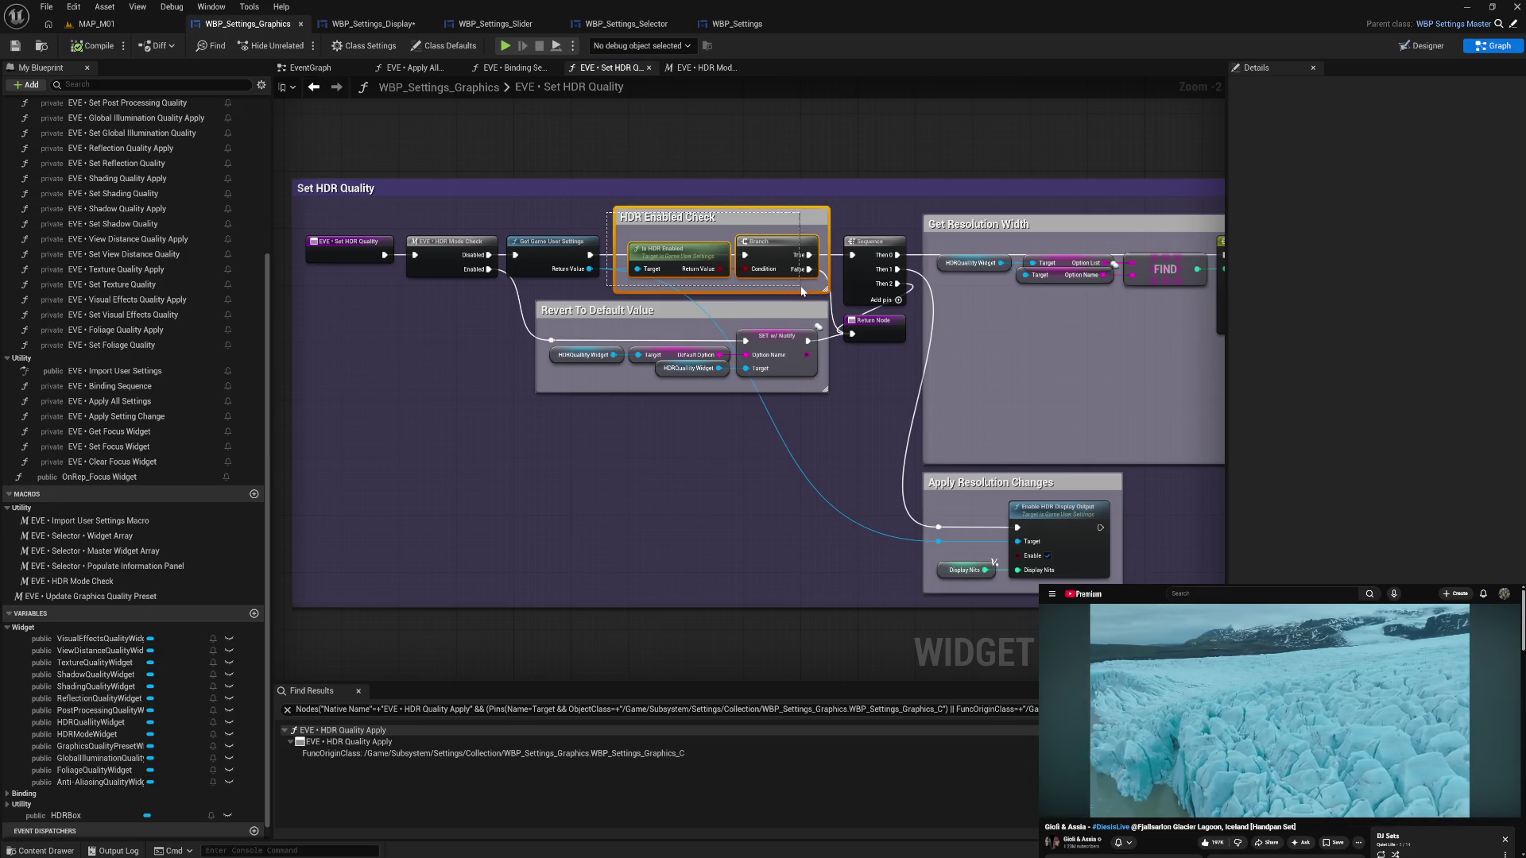
left_click(699, 67)
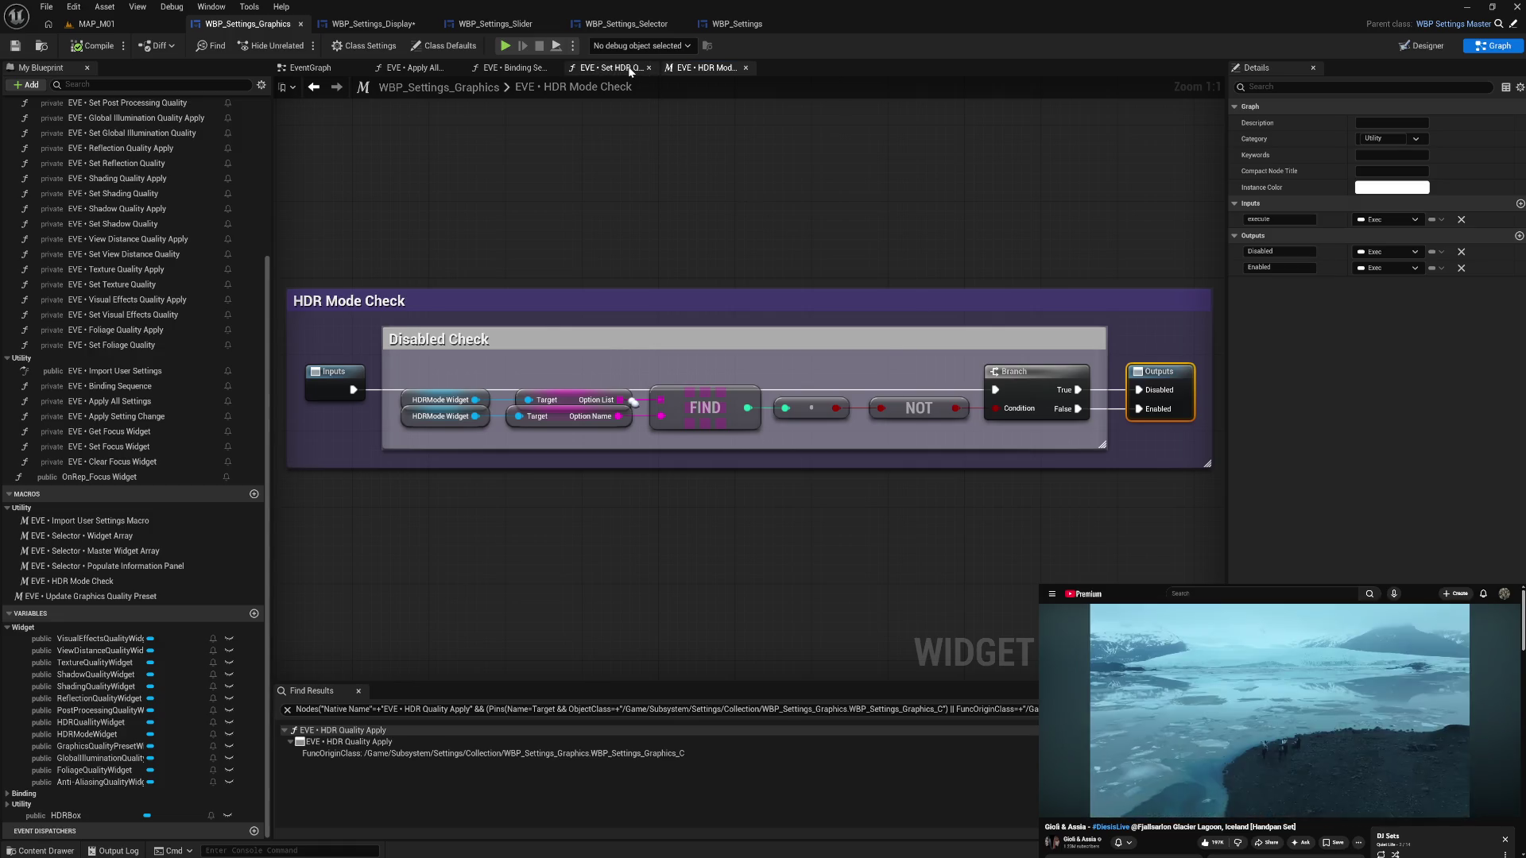
left_click(606, 68)
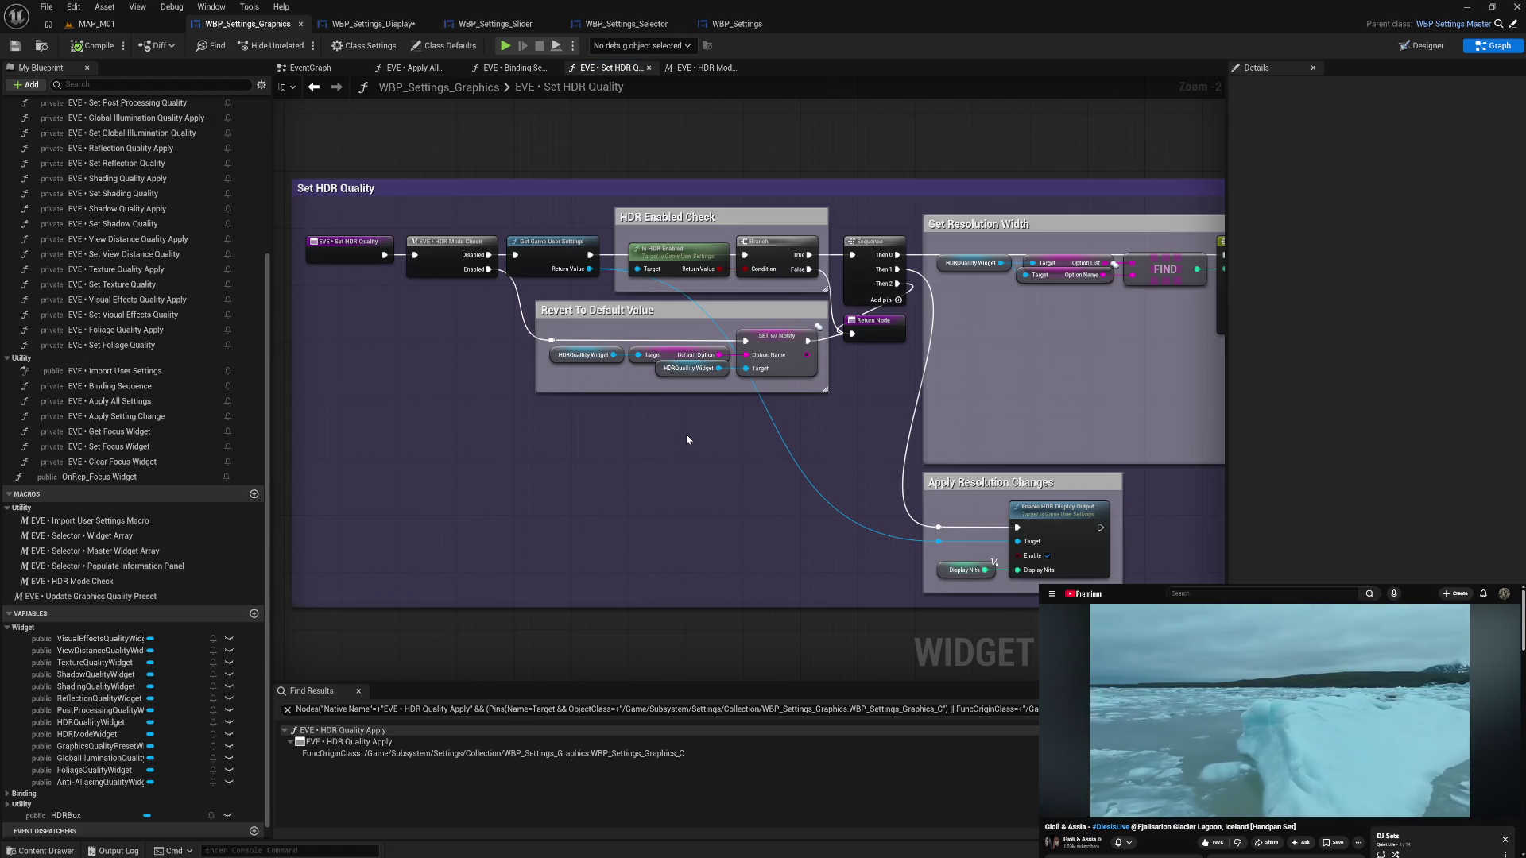
left_click_drag(685, 435, 698, 386)
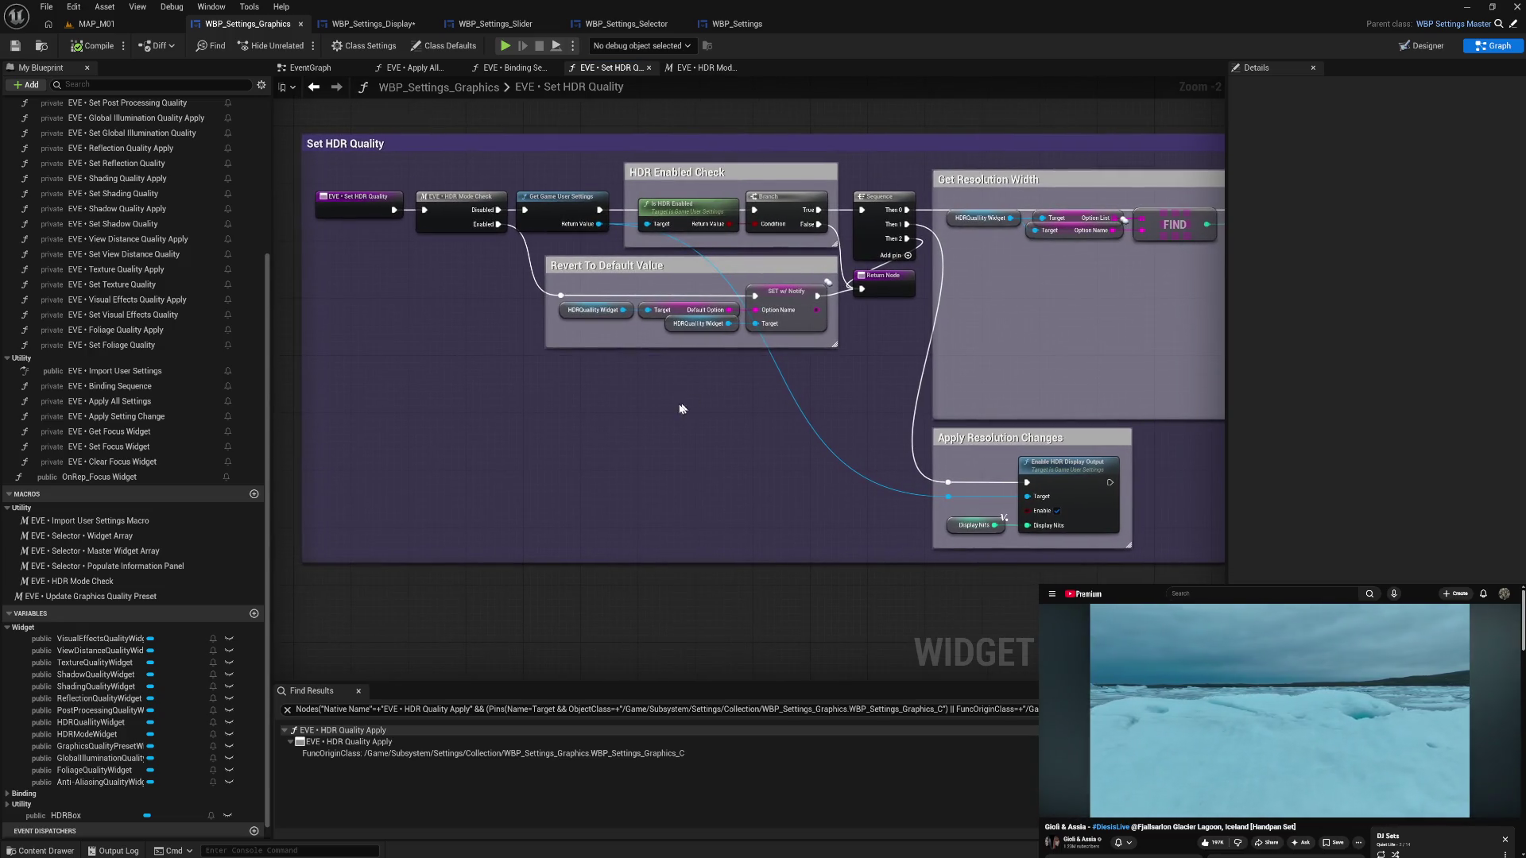
left_click(701, 68)
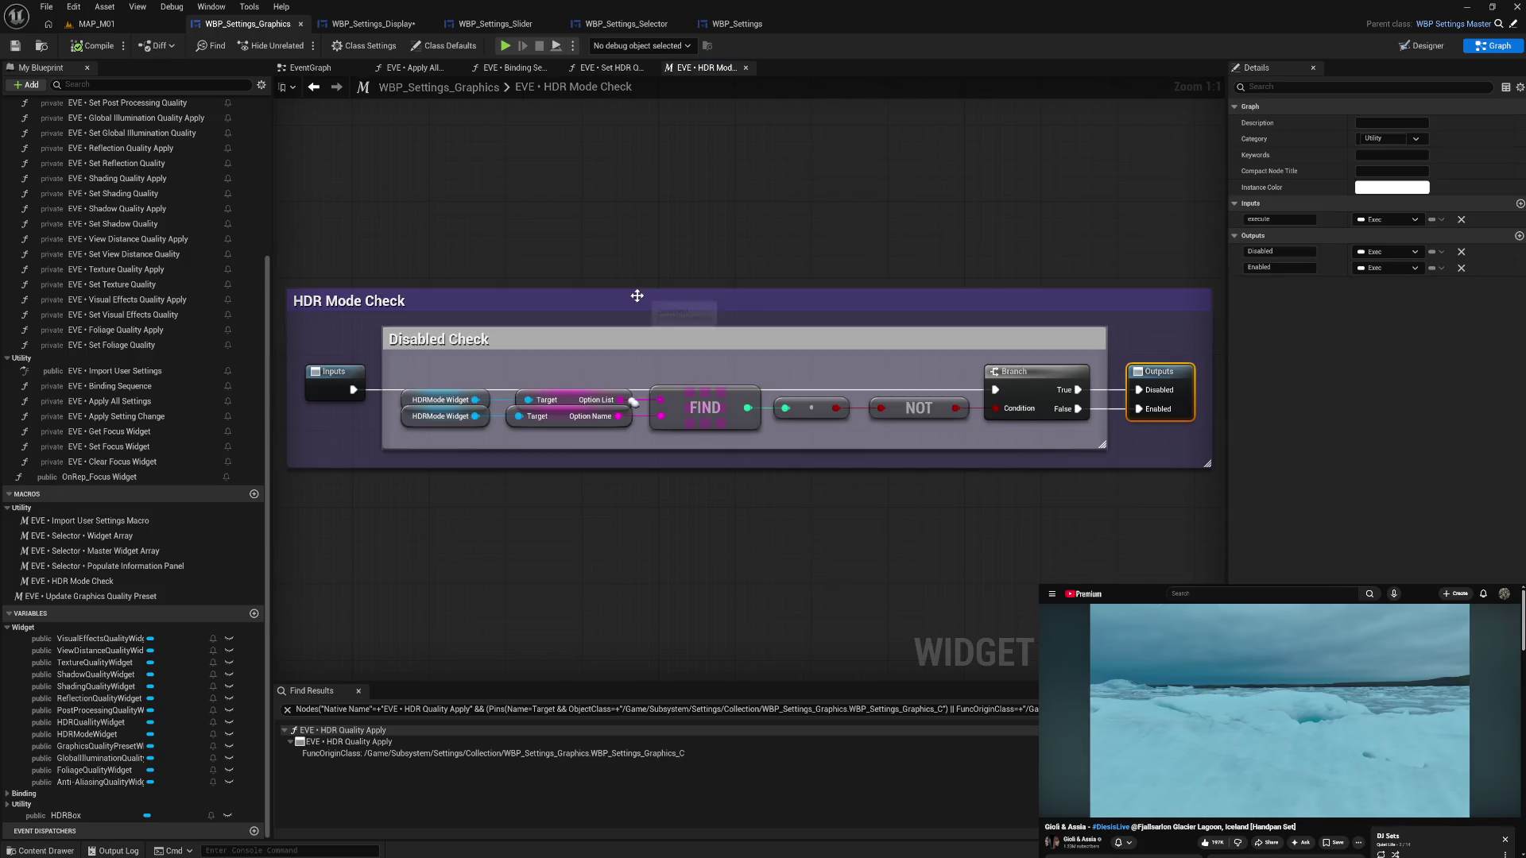
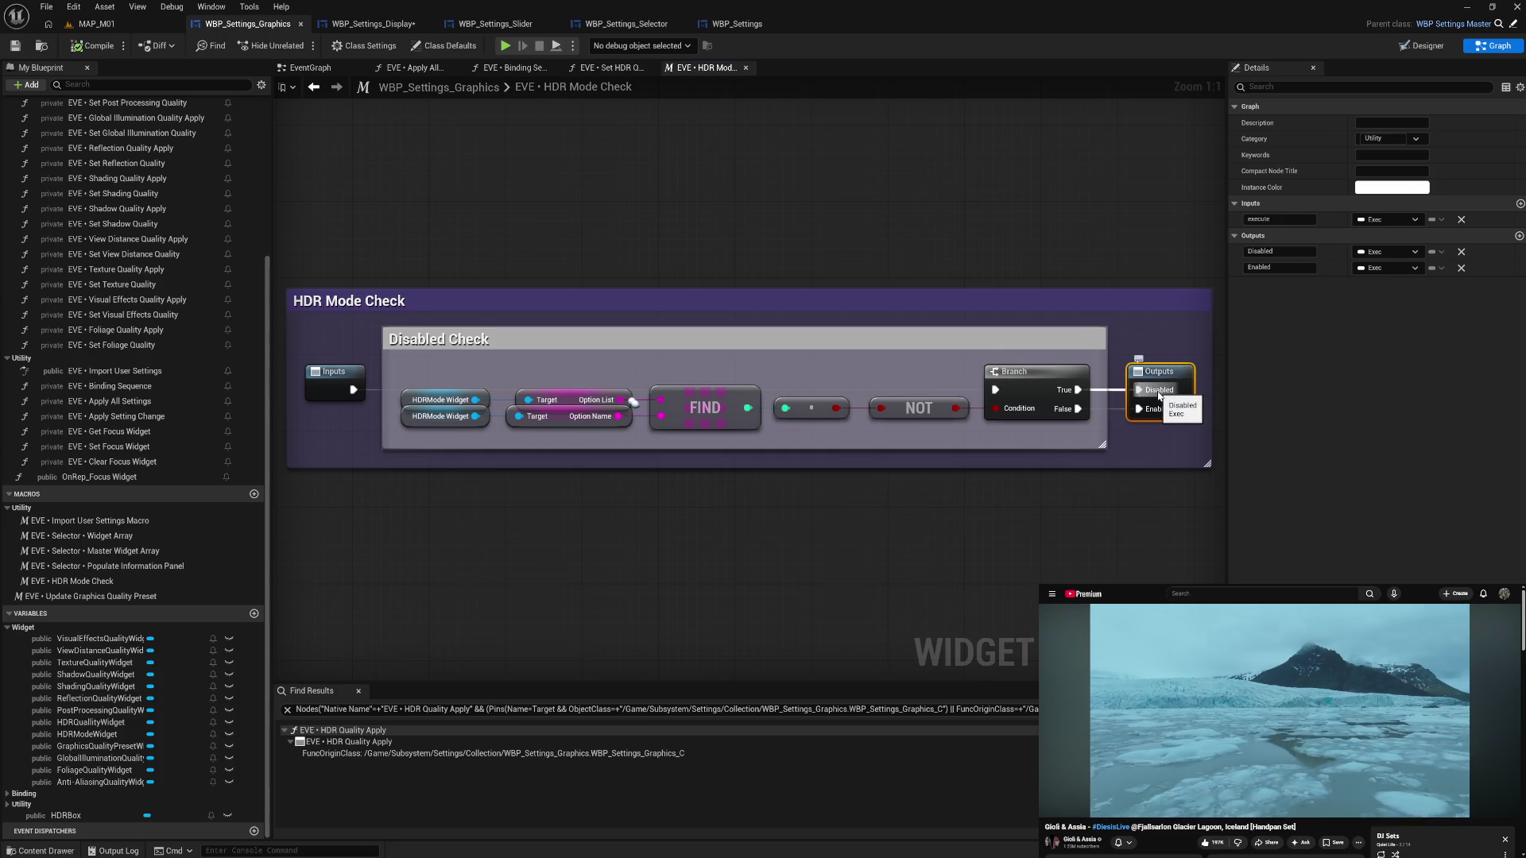
- Leave the HDR Mode Check macro for the Set HDR Quality function graph
left_click(641, 72)
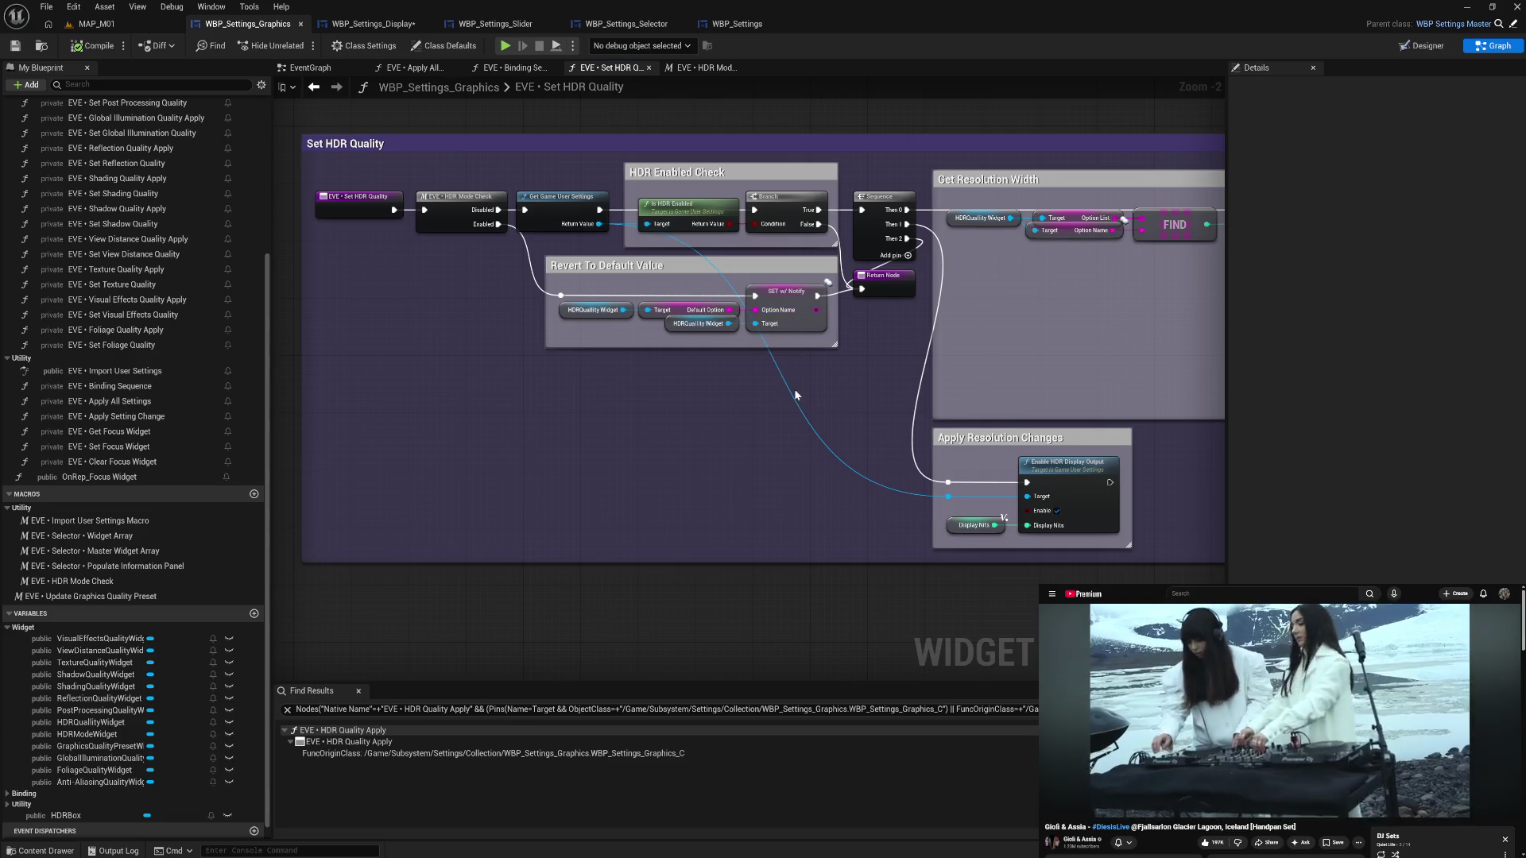
- Insert a Print String of the Is HDR Enabled result before the Branch, then compile
left_click_drag(755, 187, 681, 298)
right_click(718, 180)
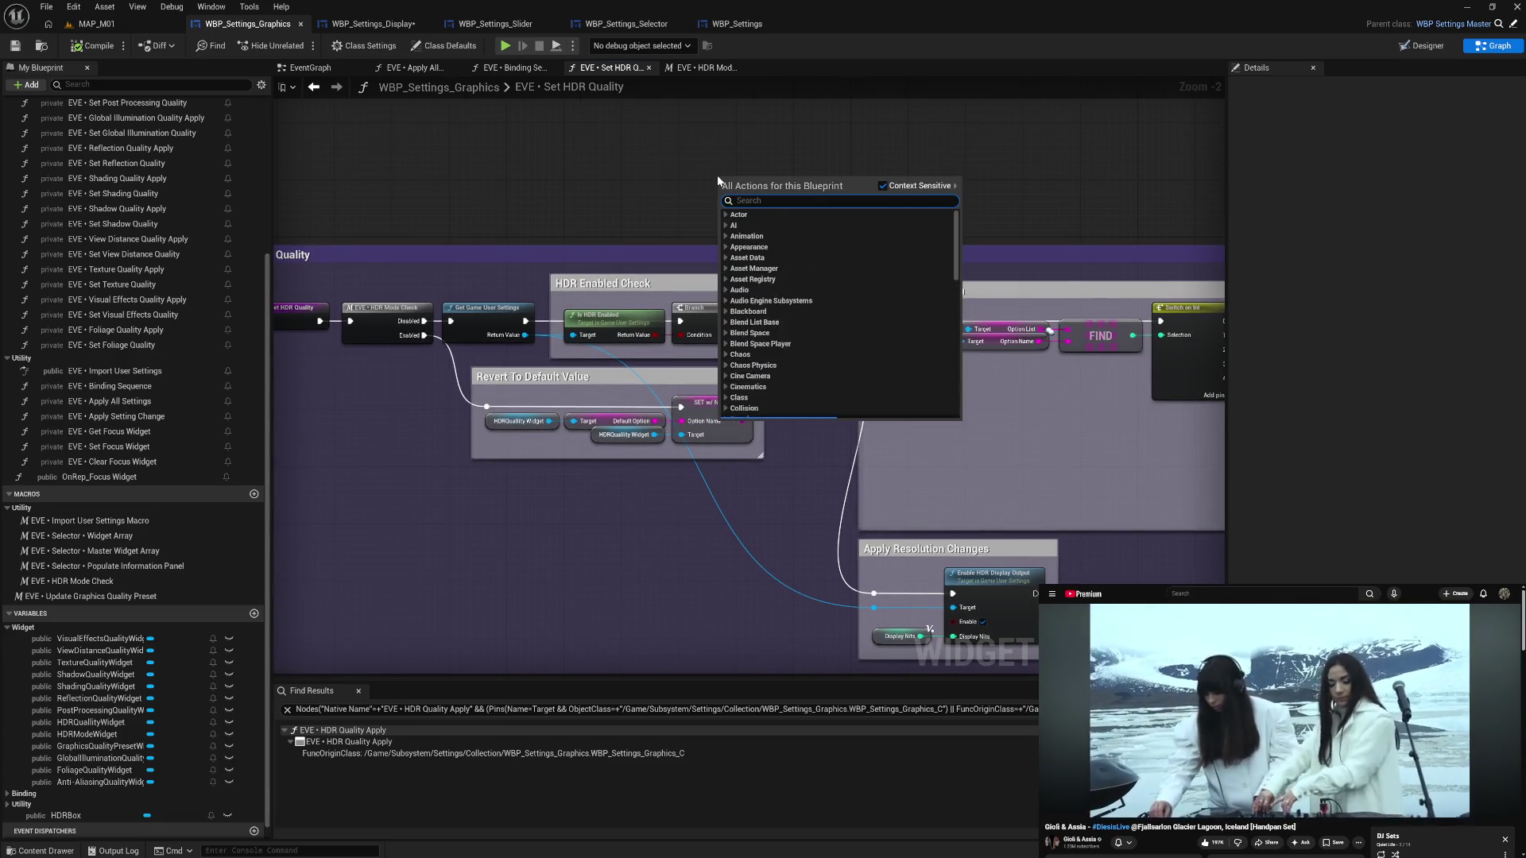
type("print")
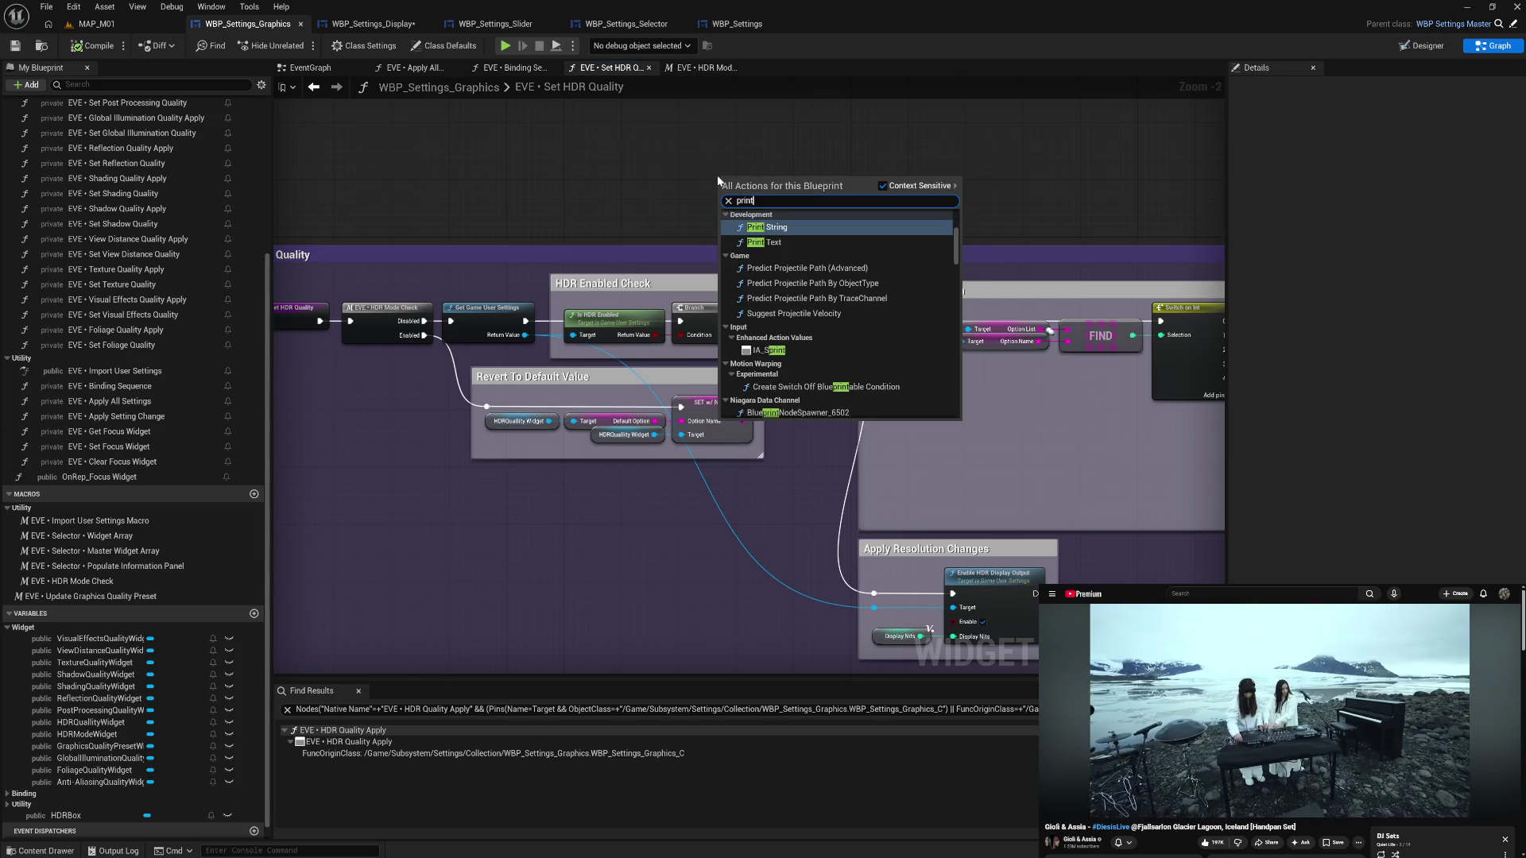
key("Return")
mouse_move(658, 335)
left_mouse_down()
mouse_move(724, 207)
mouse_move(562, 323)
mouse_move(526, 321)
left_mouse_up()
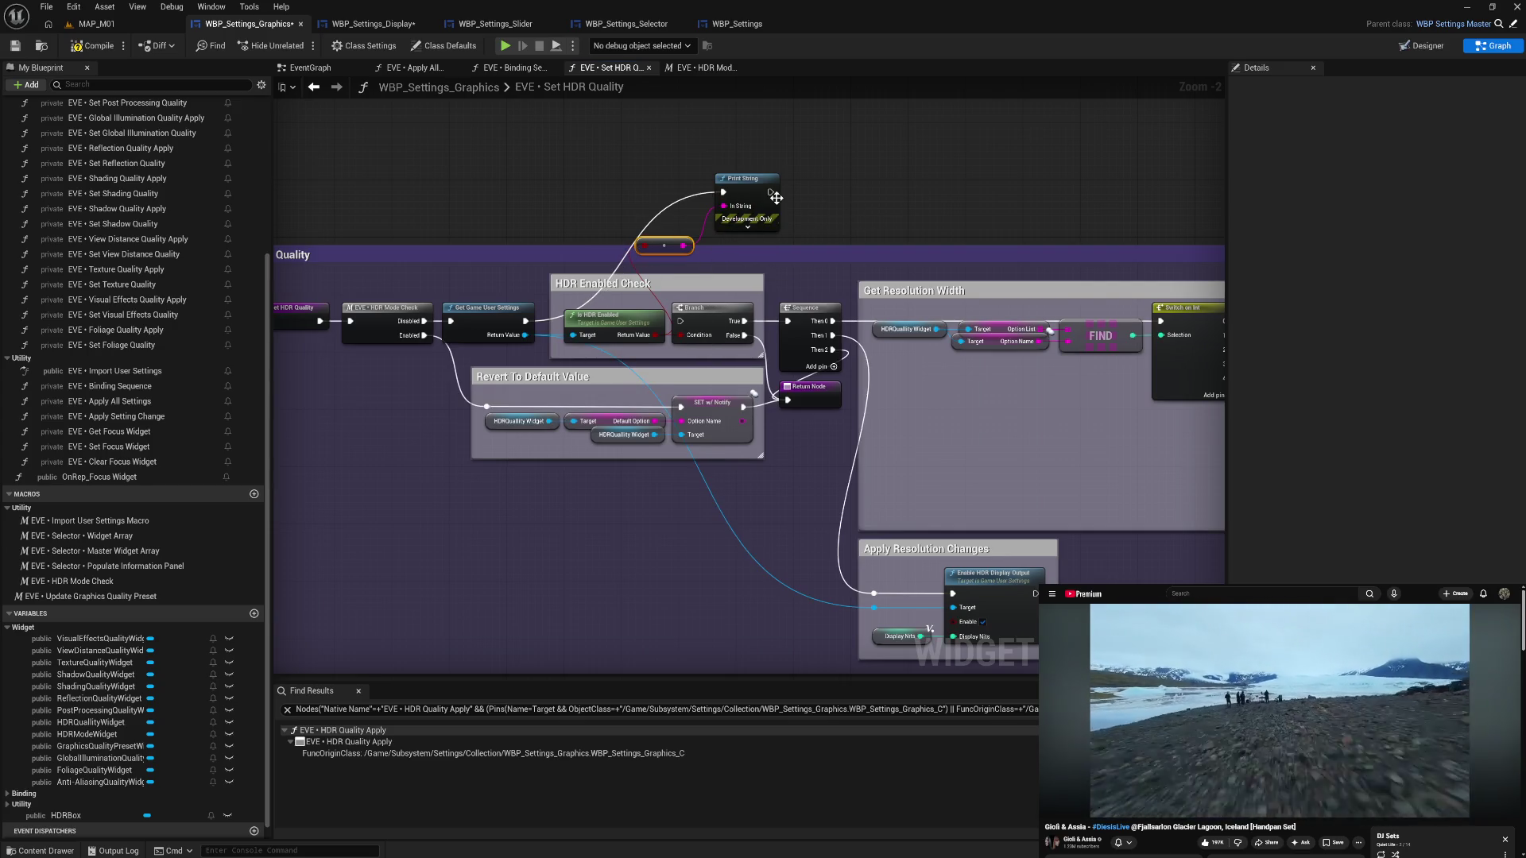
left_click_drag(769, 191, 691, 326)
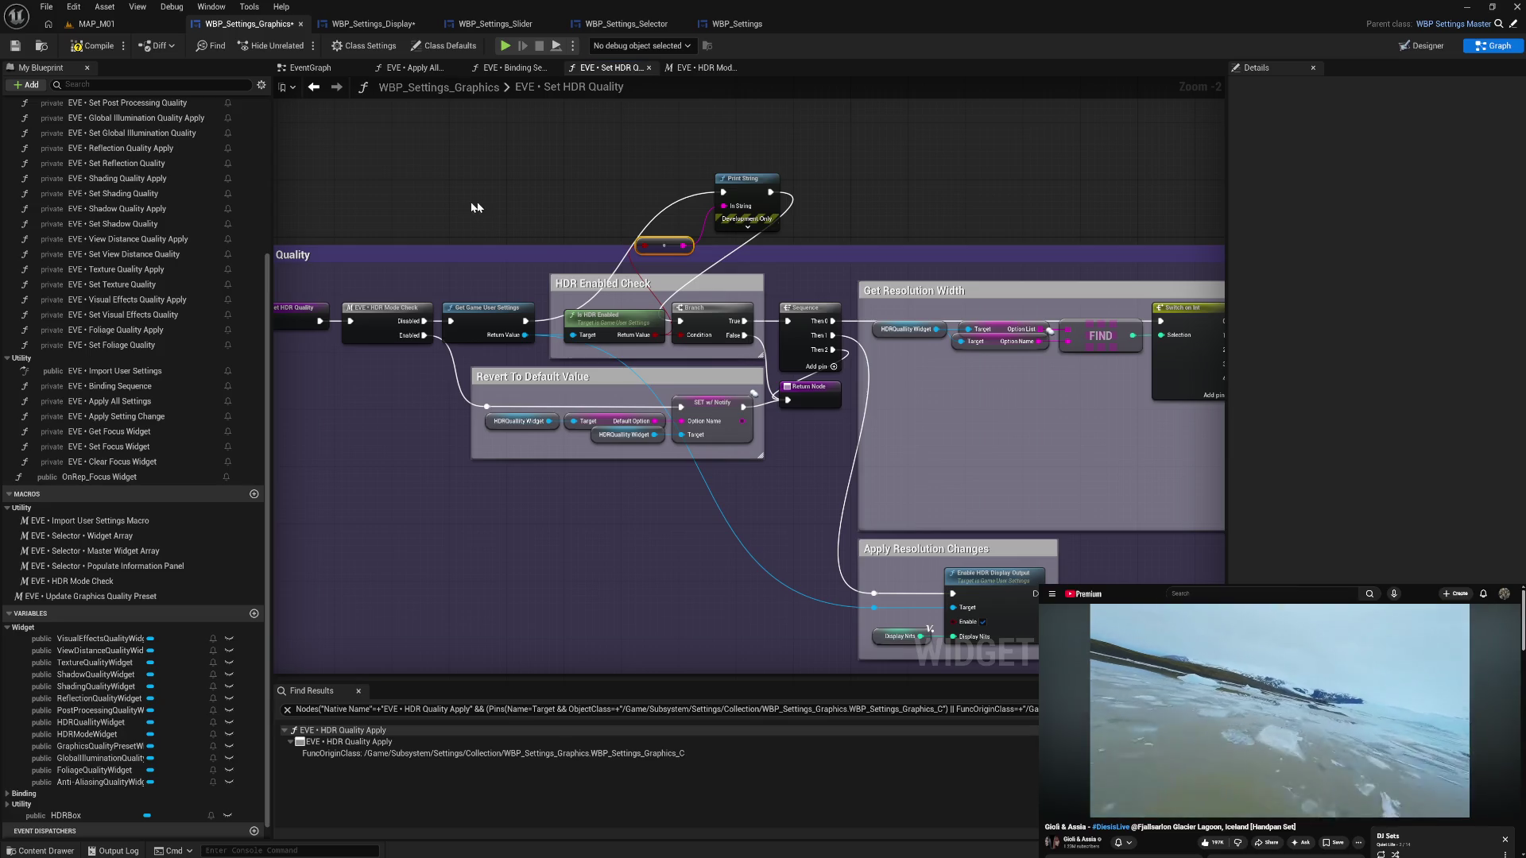
left_click_drag(626, 192, 751, 240)
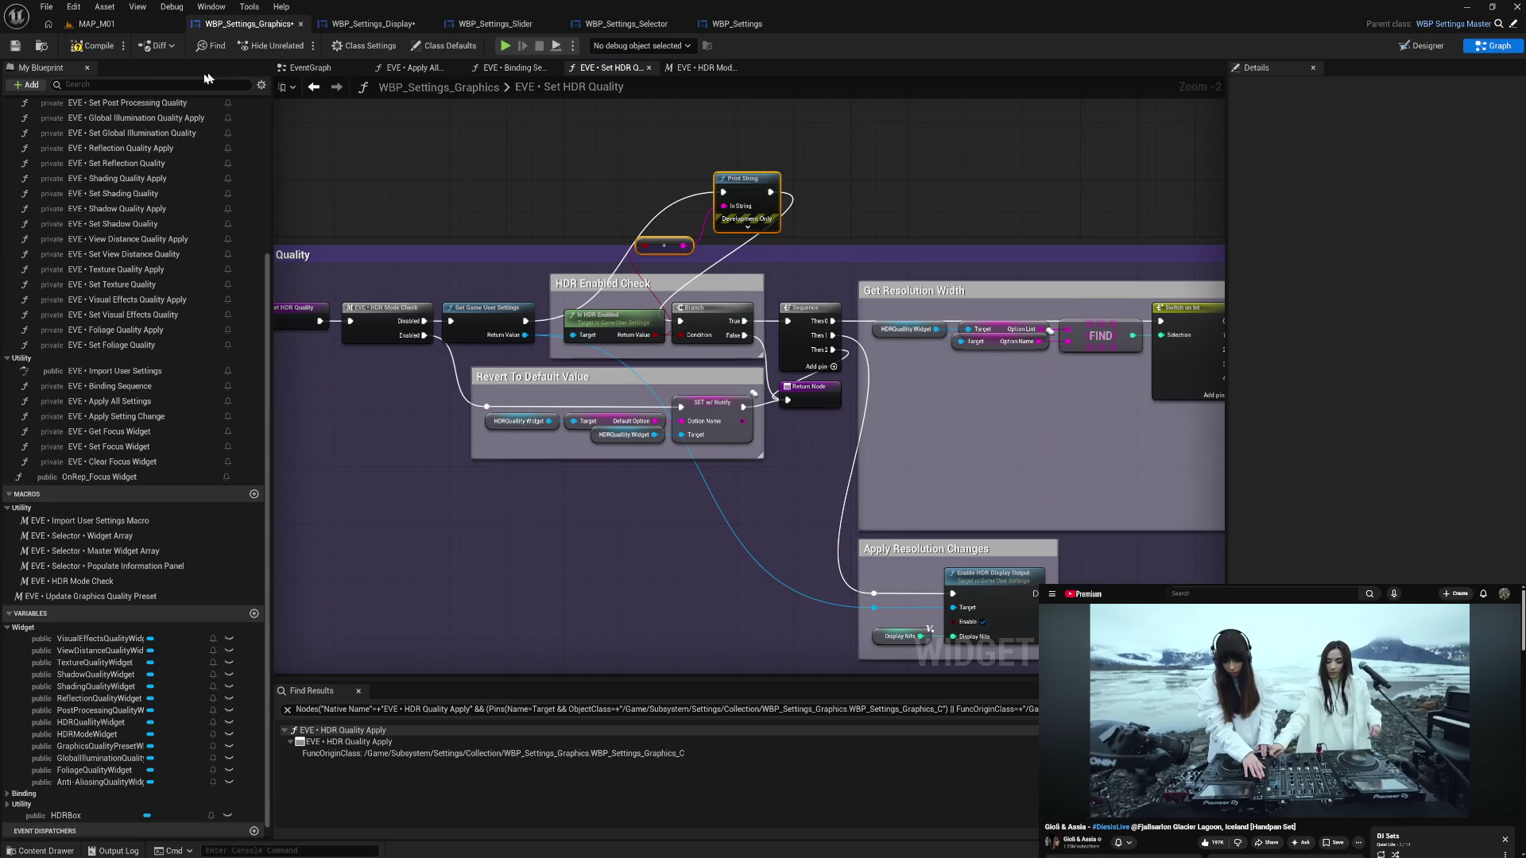
left_click(101, 54)
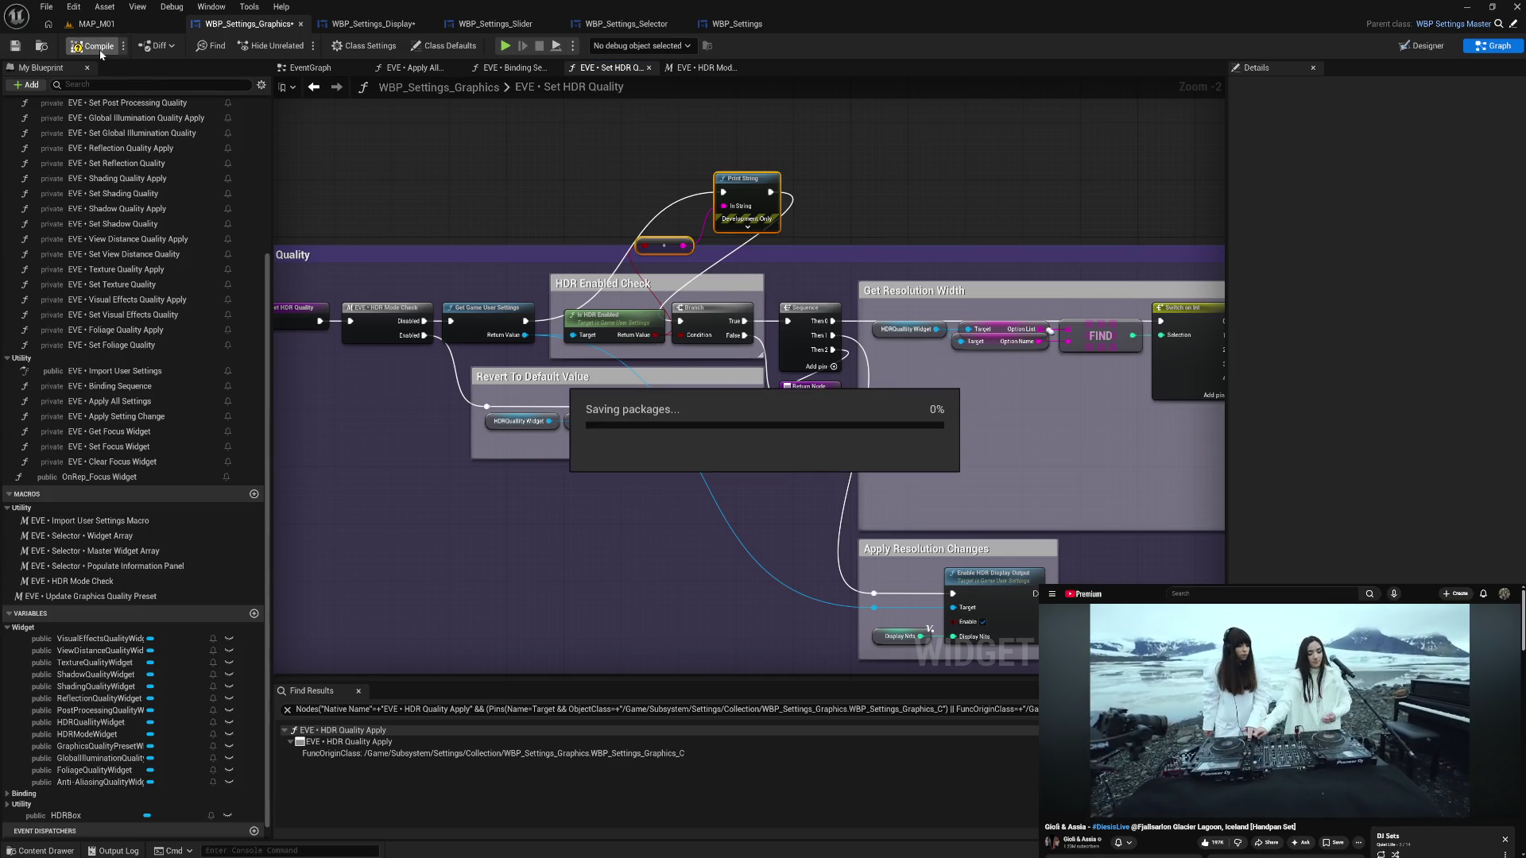
left_click(101, 49)
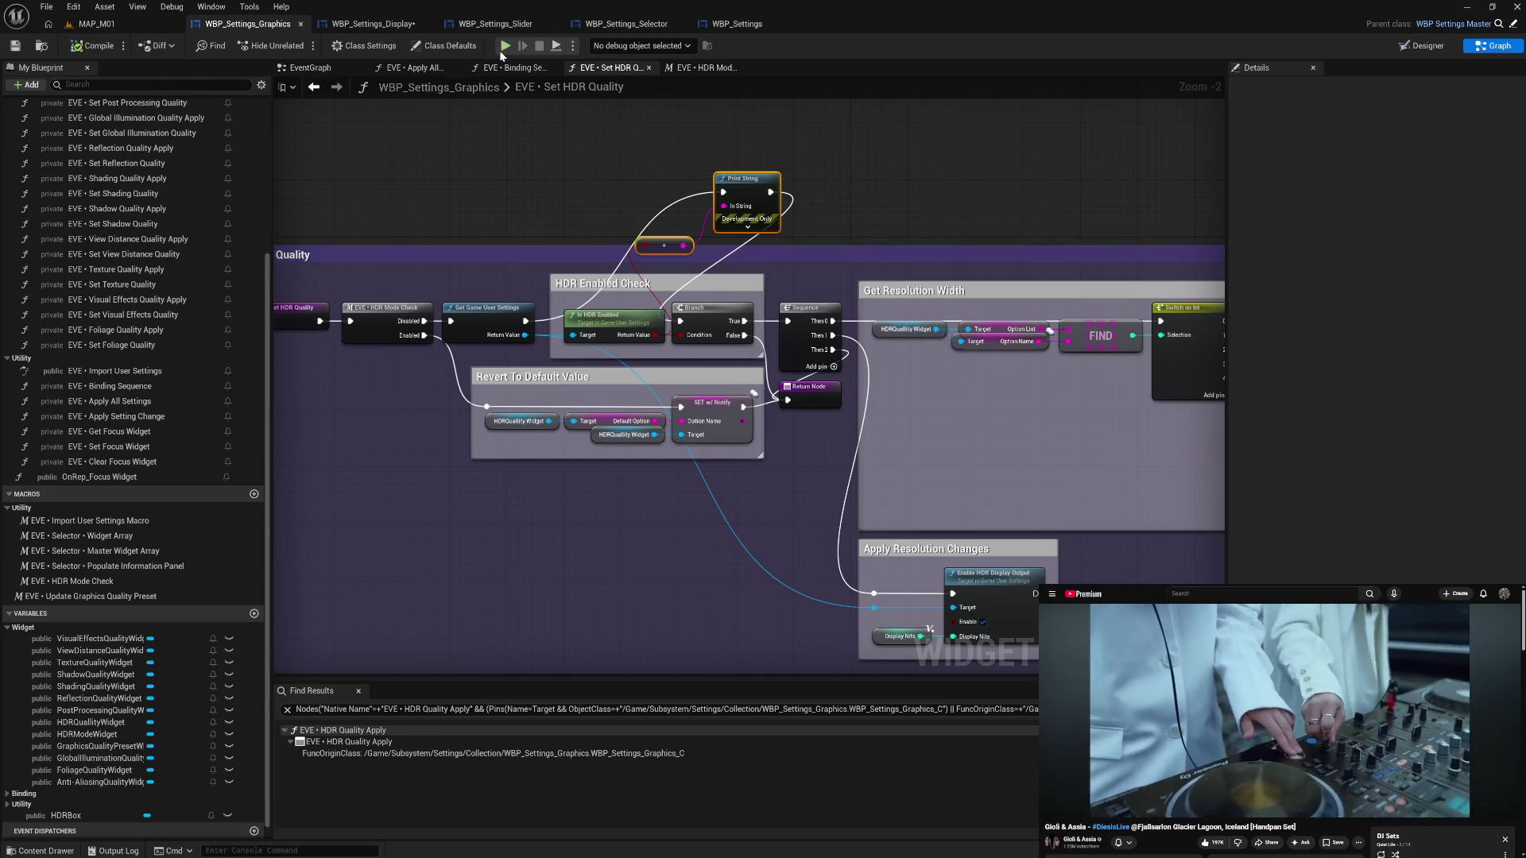
key("alt+p")
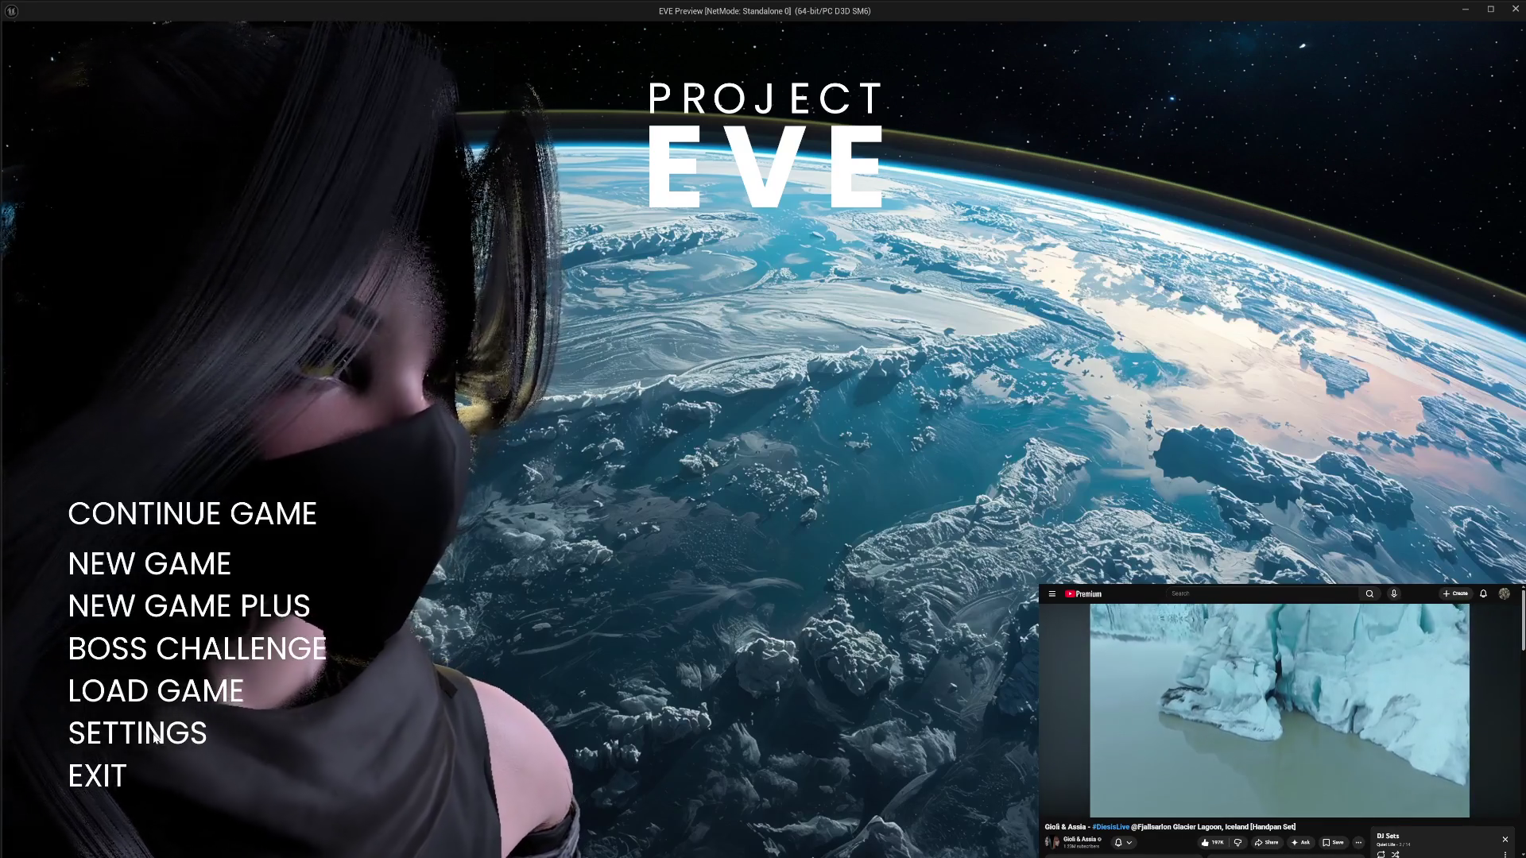
left_click(137, 733)
left_click(115, 258)
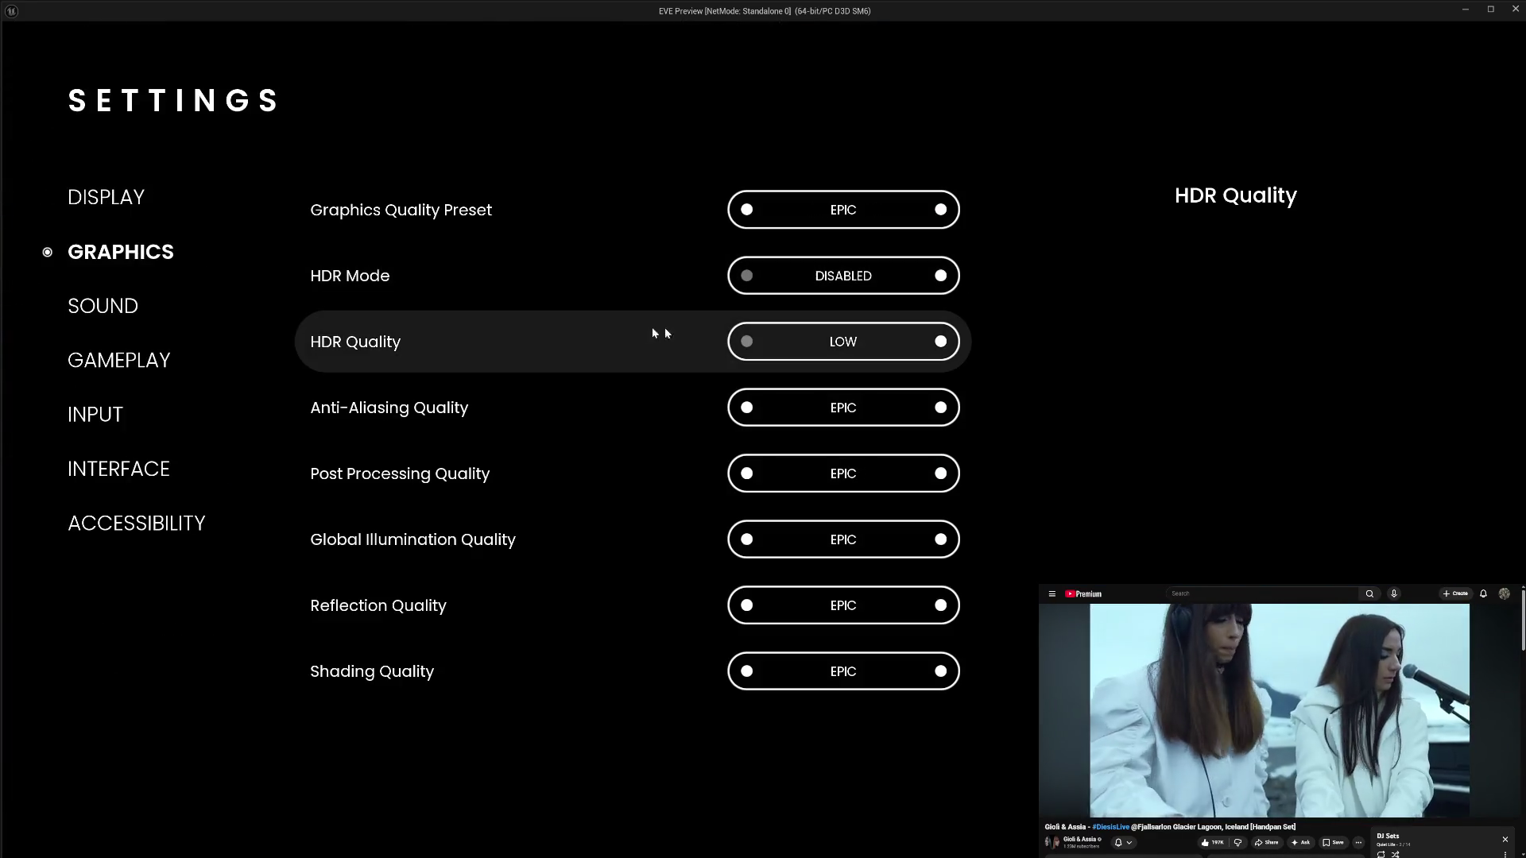
left_click(941, 341)
left_click(942, 342)
left_click(747, 342)
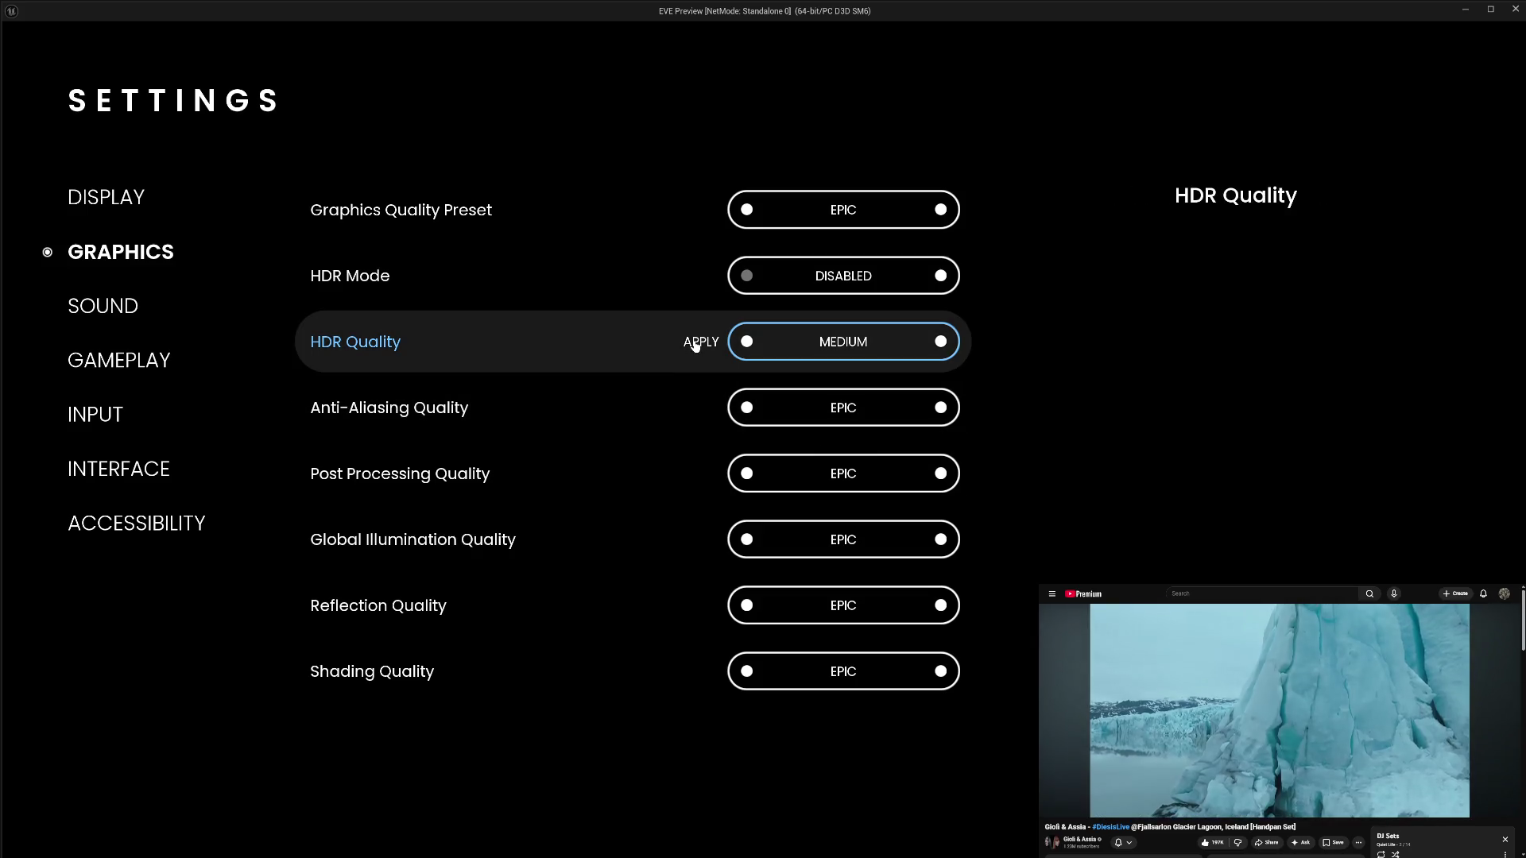
left_click(695, 343)
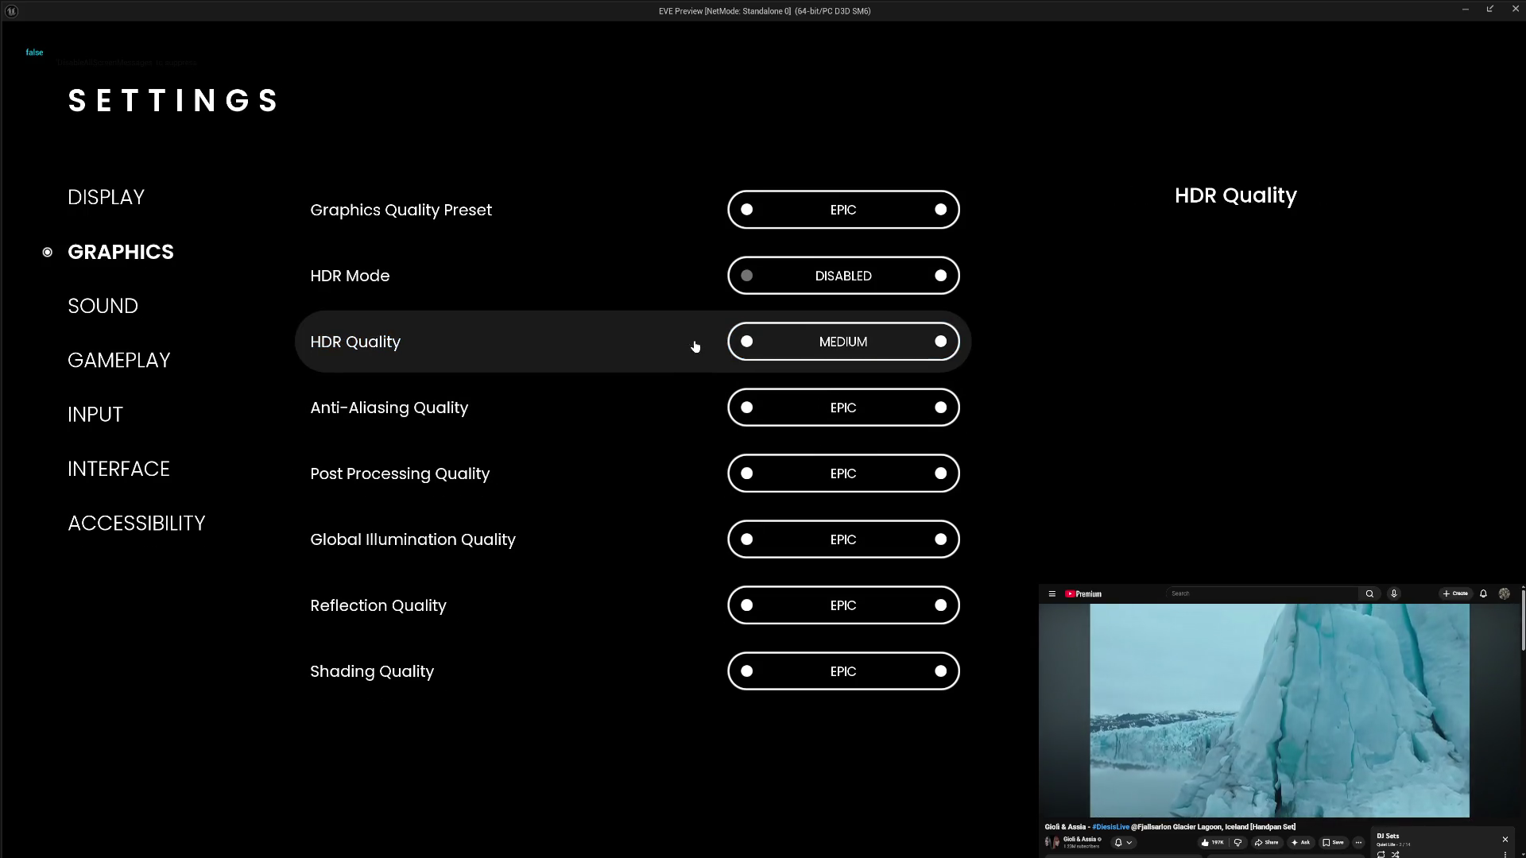
left_click(745, 343)
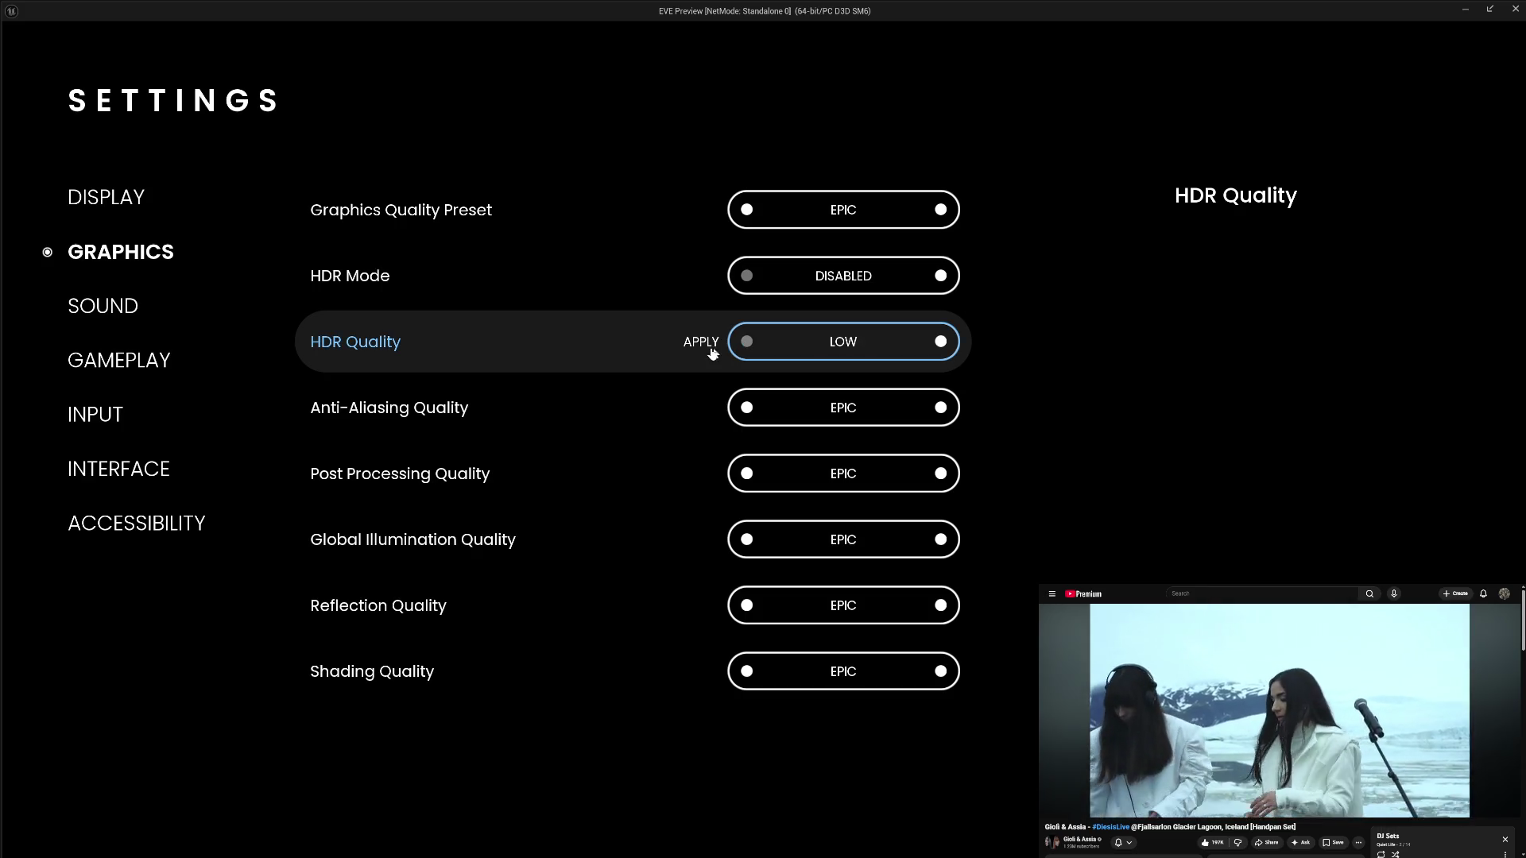
left_click(703, 348)
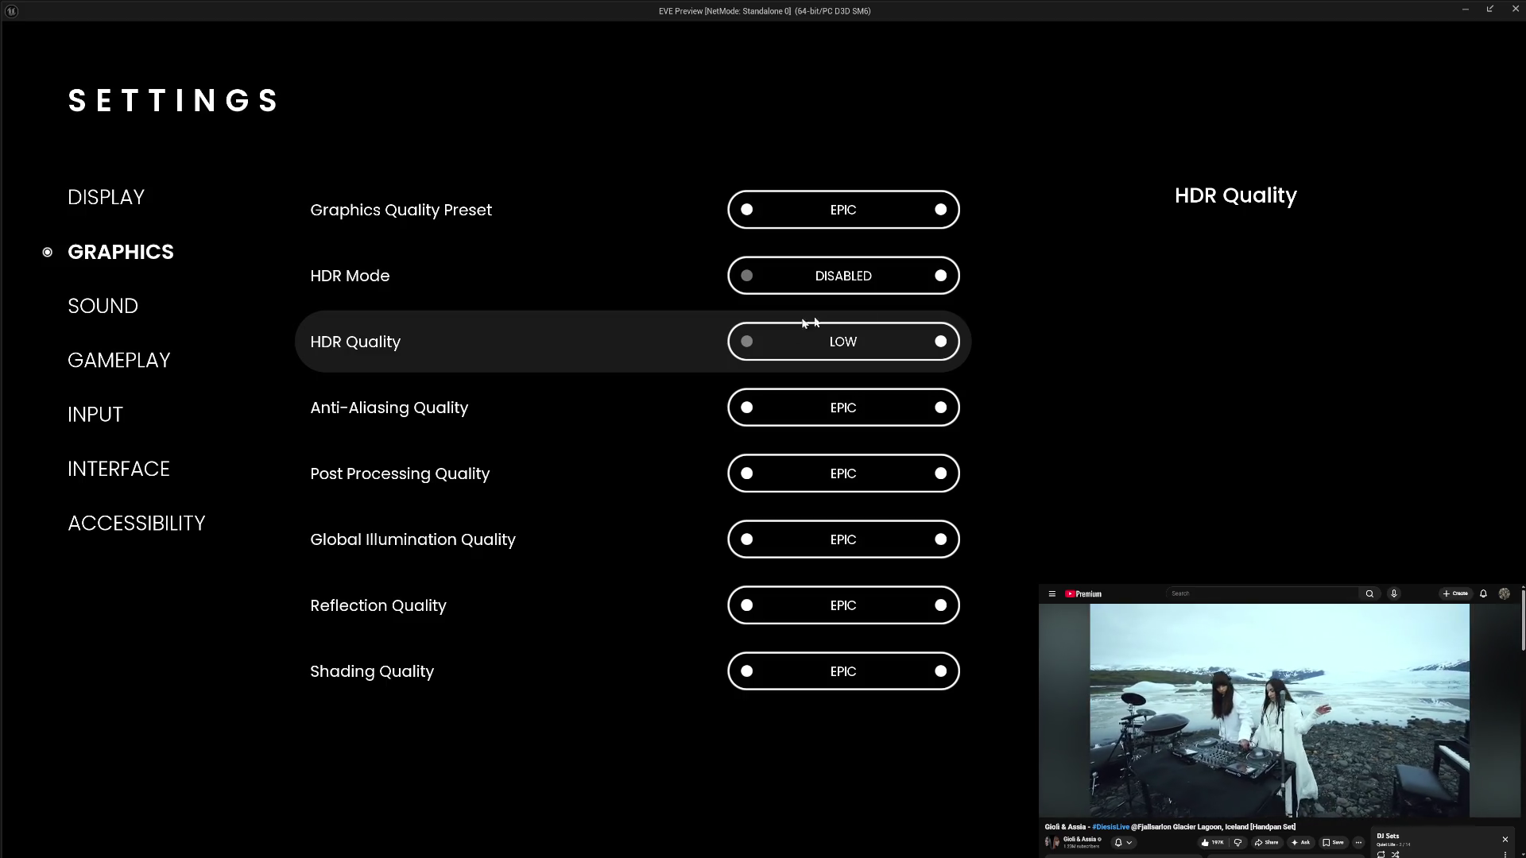
left_click(941, 276)
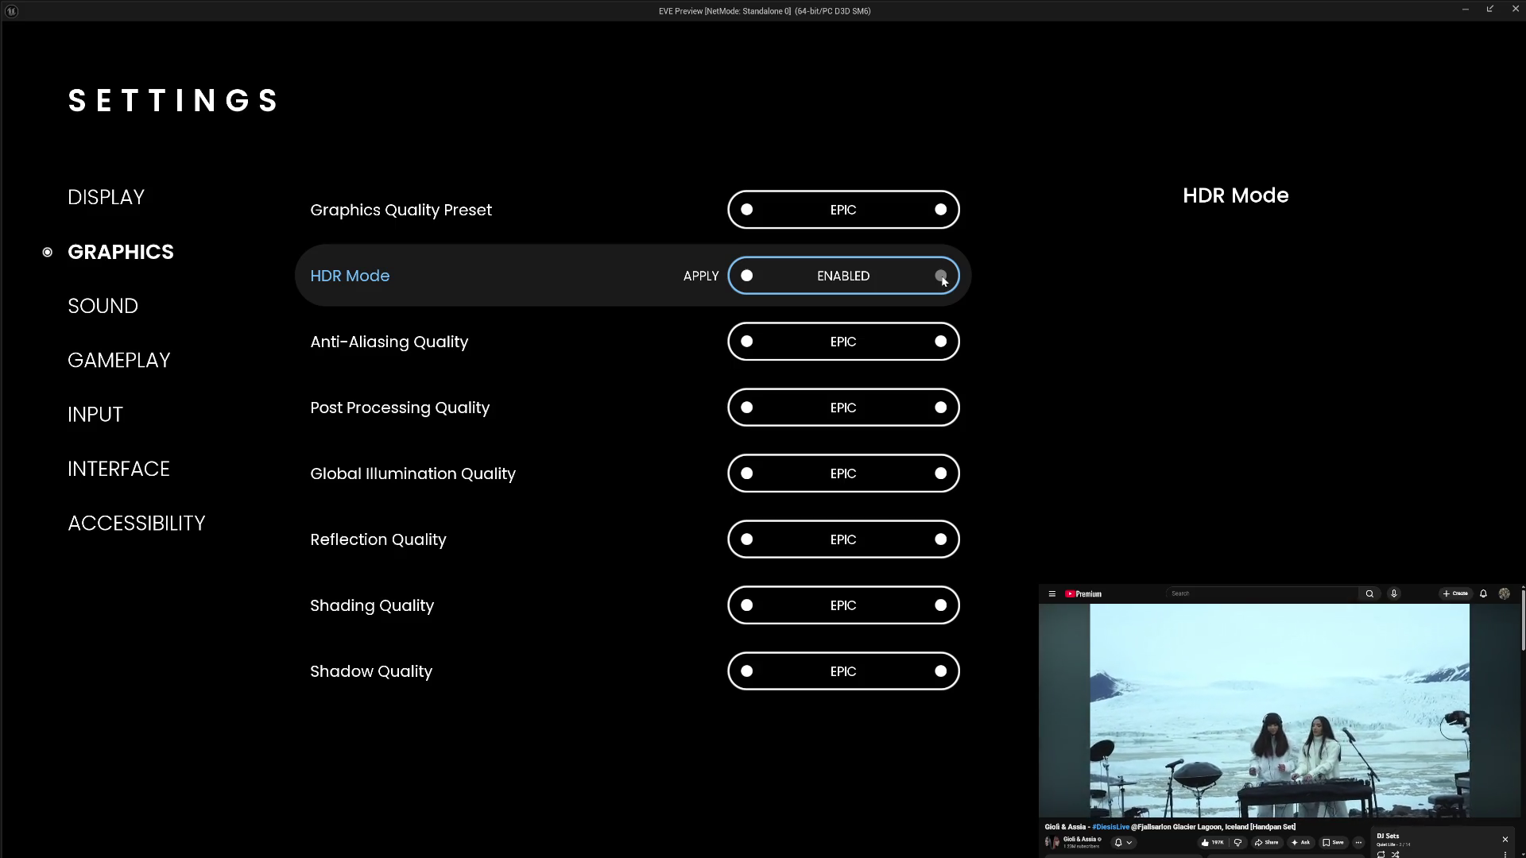
left_click(747, 276)
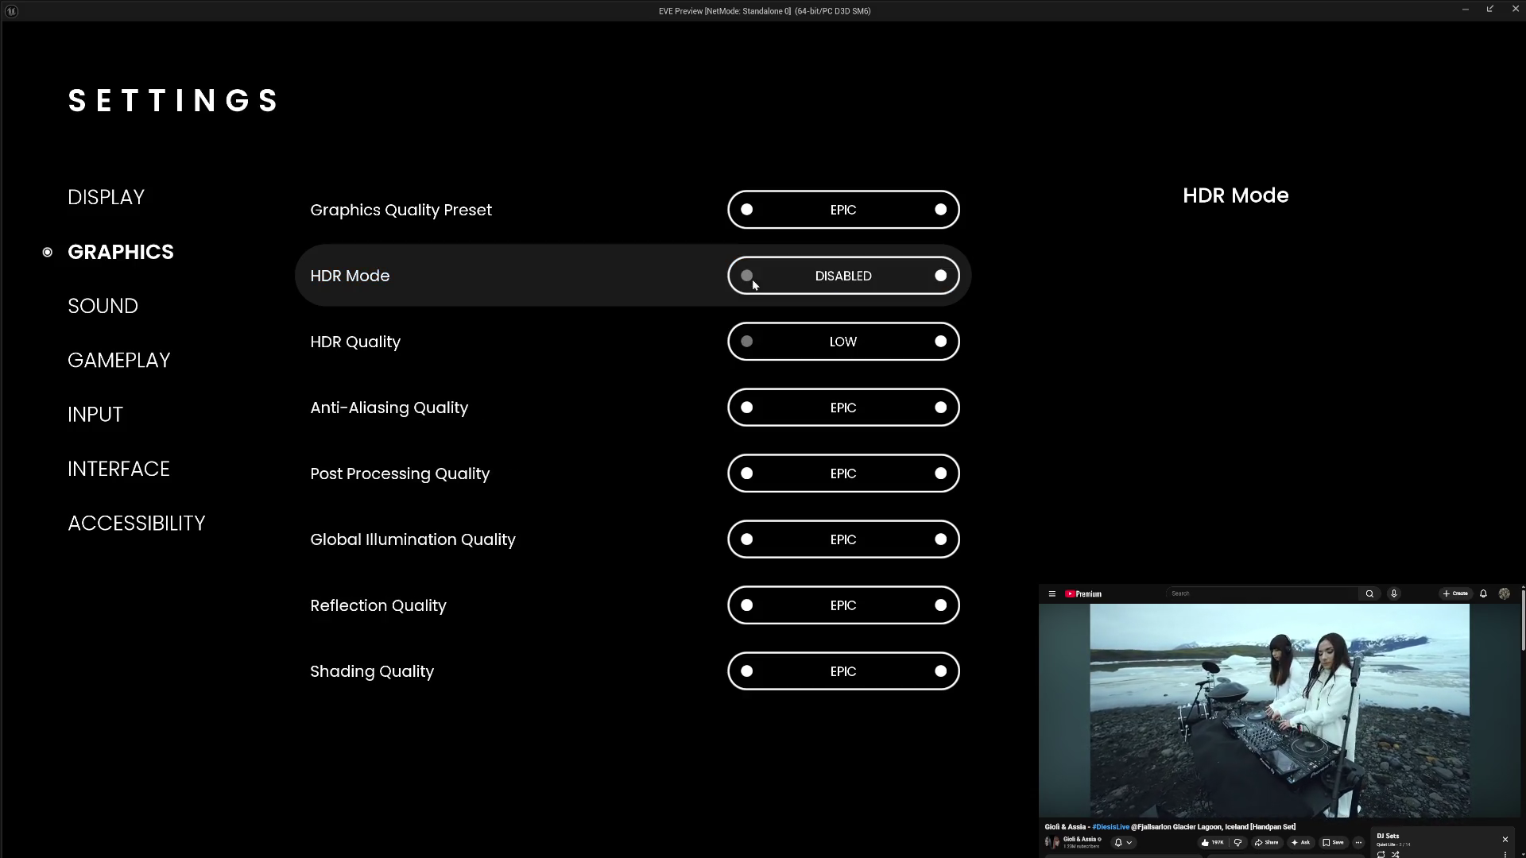
left_click(941, 276)
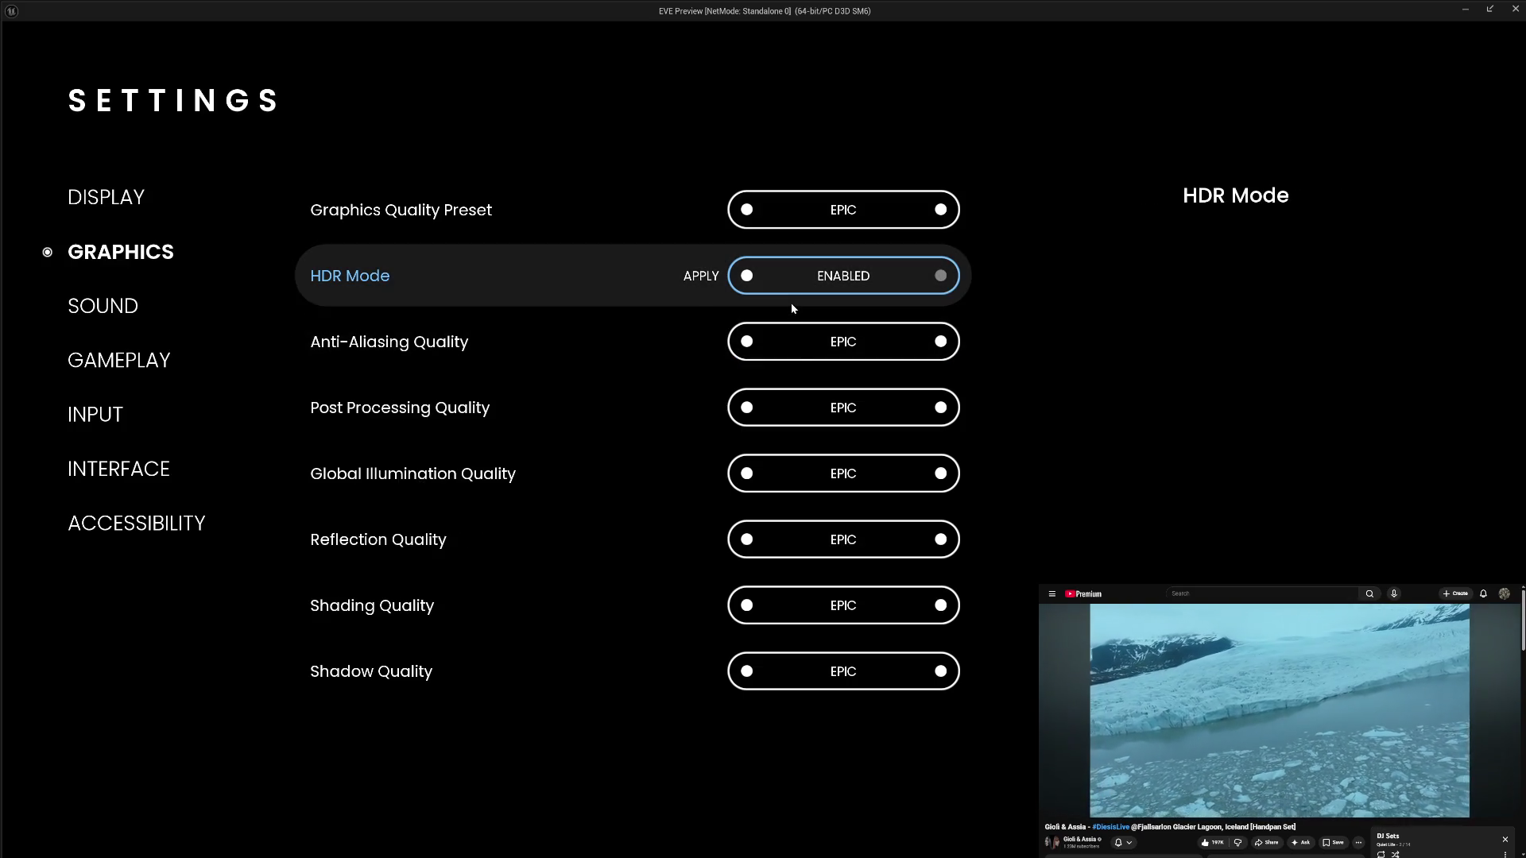
left_click(747, 277)
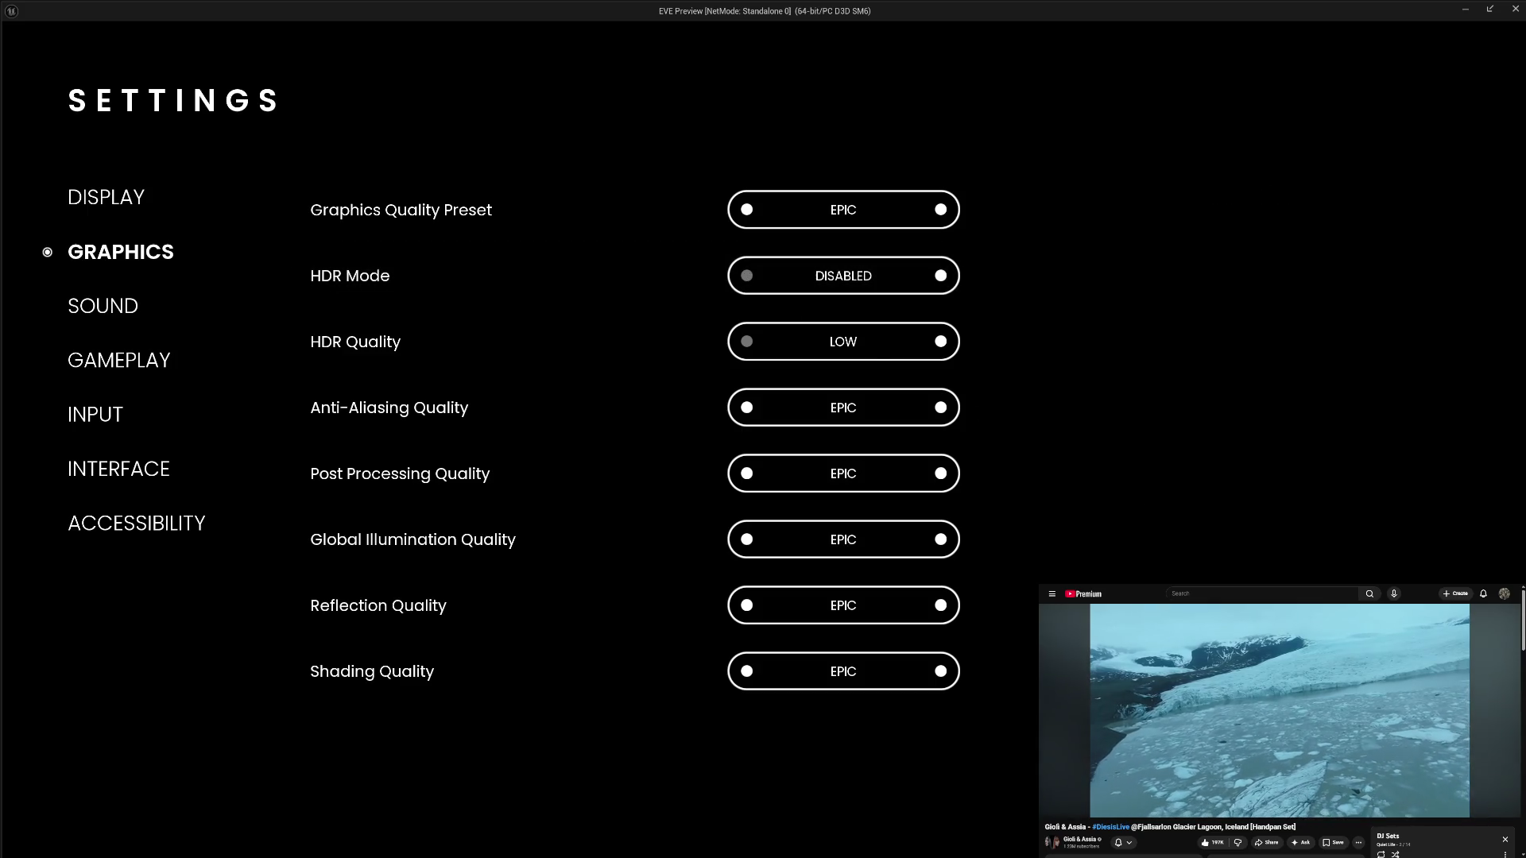
key("Escape")
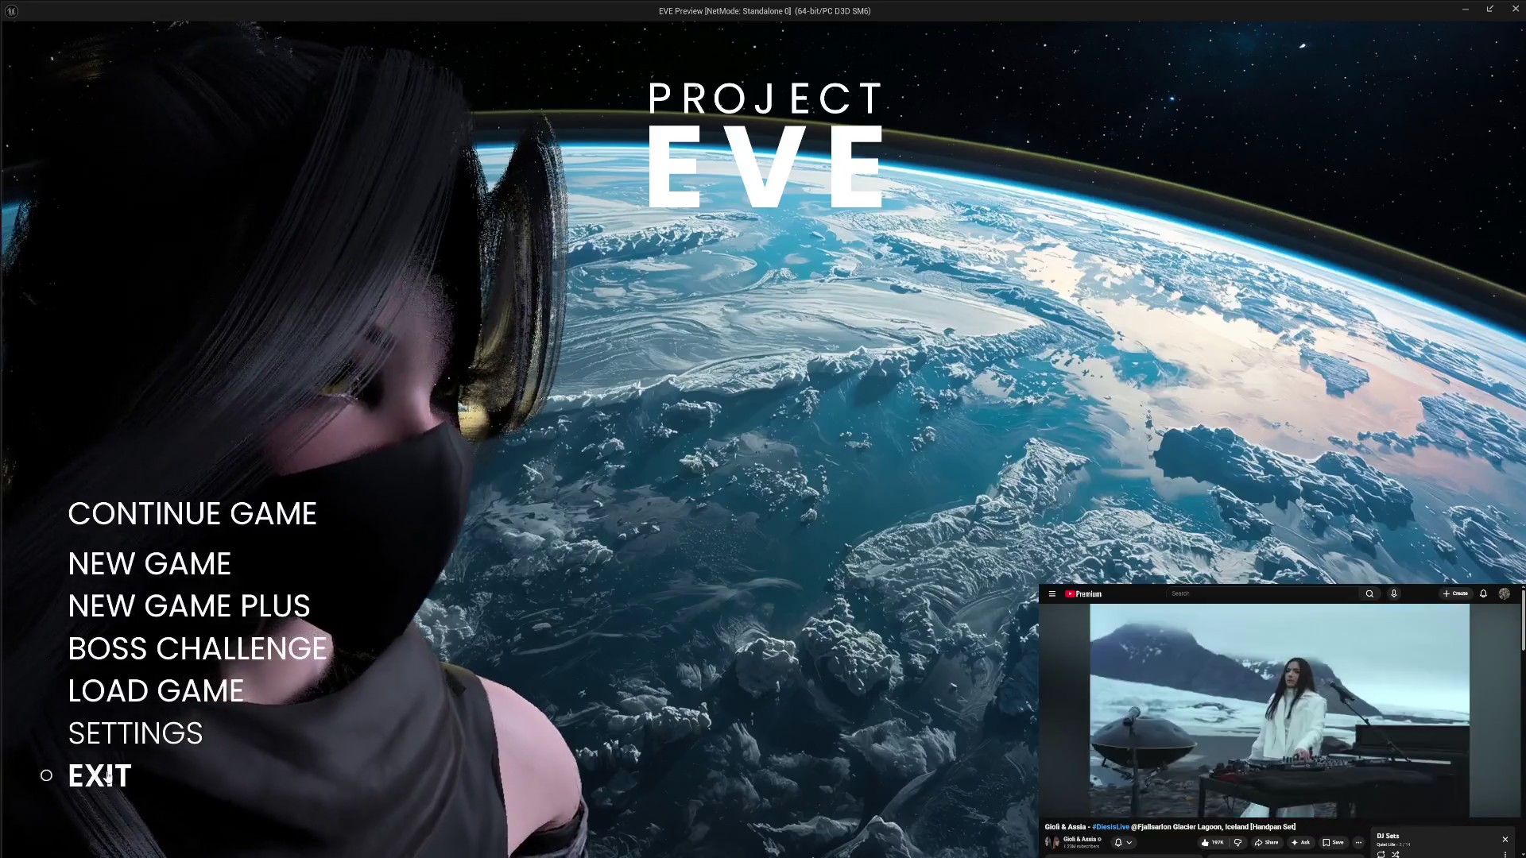
key("Escape")
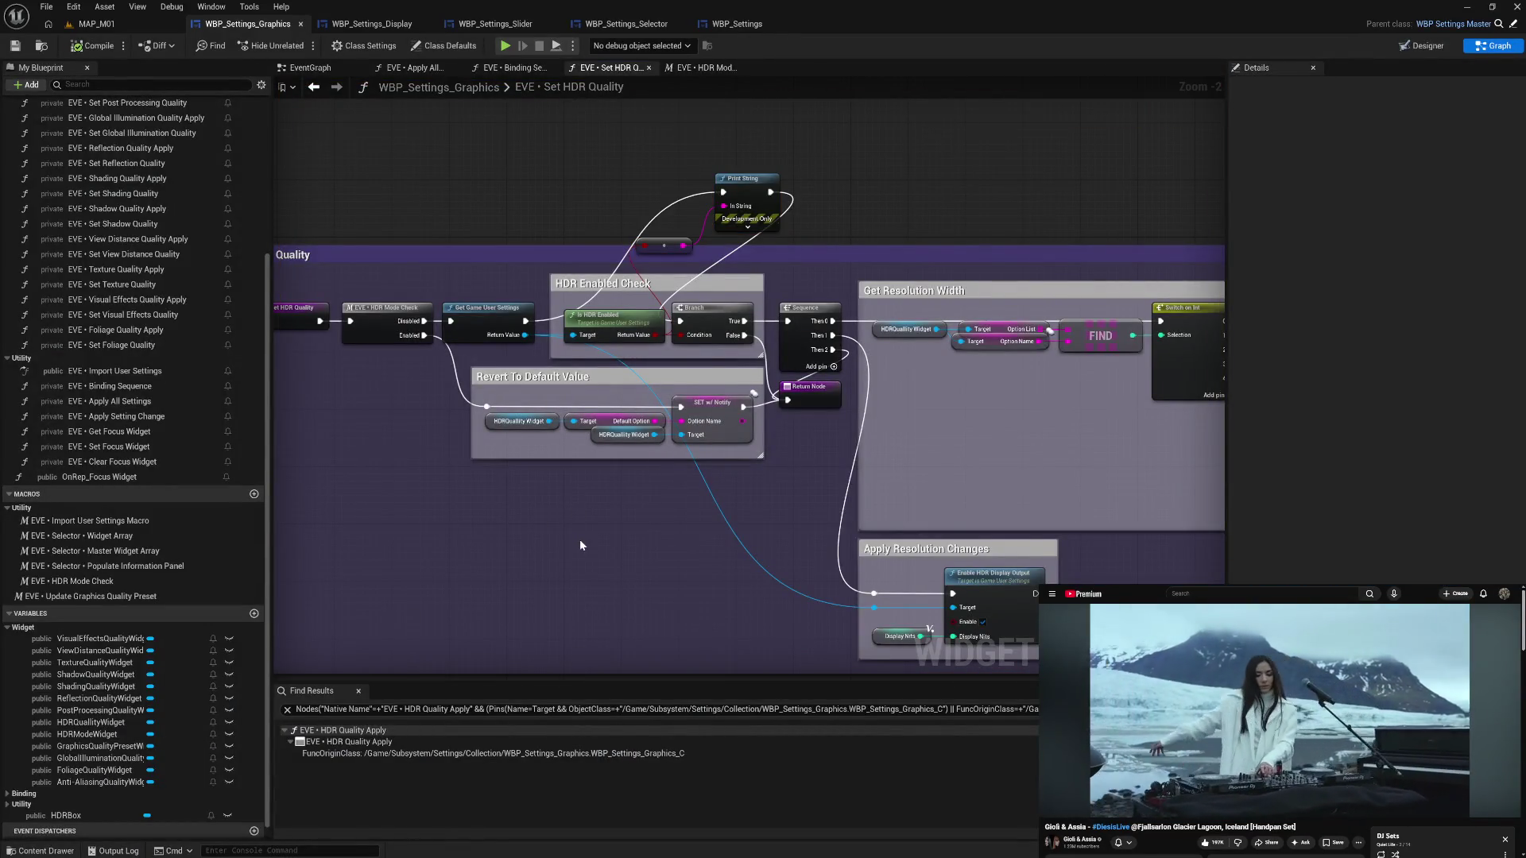
- Delete the debug Print String and its conversion node from the HDR Enabled Check
left_click_drag(679, 321, 680, 322)
left_click_drag(652, 202, 735, 242)
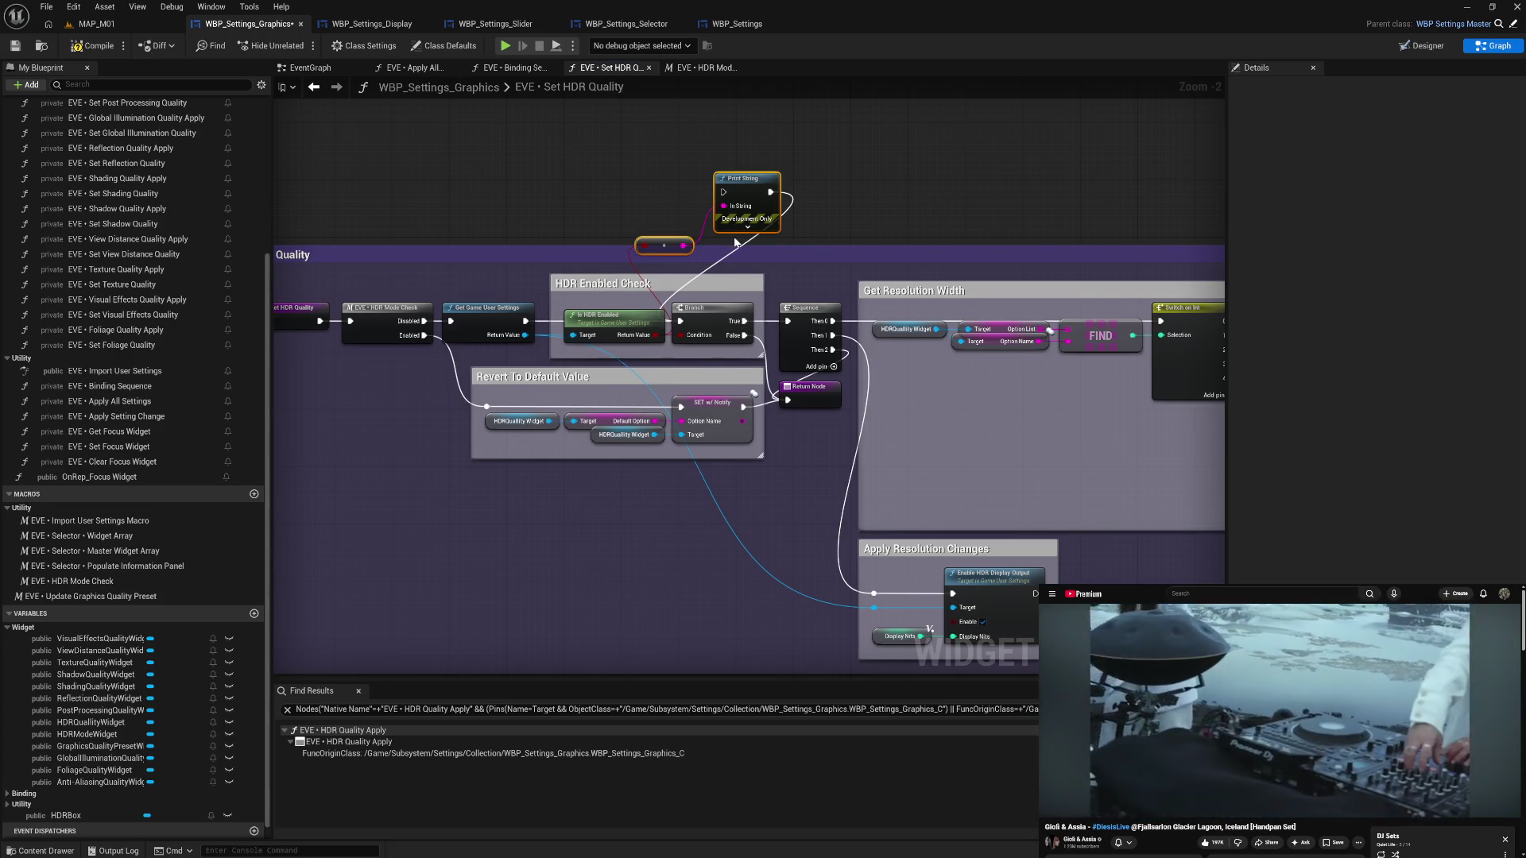
key("Delete")
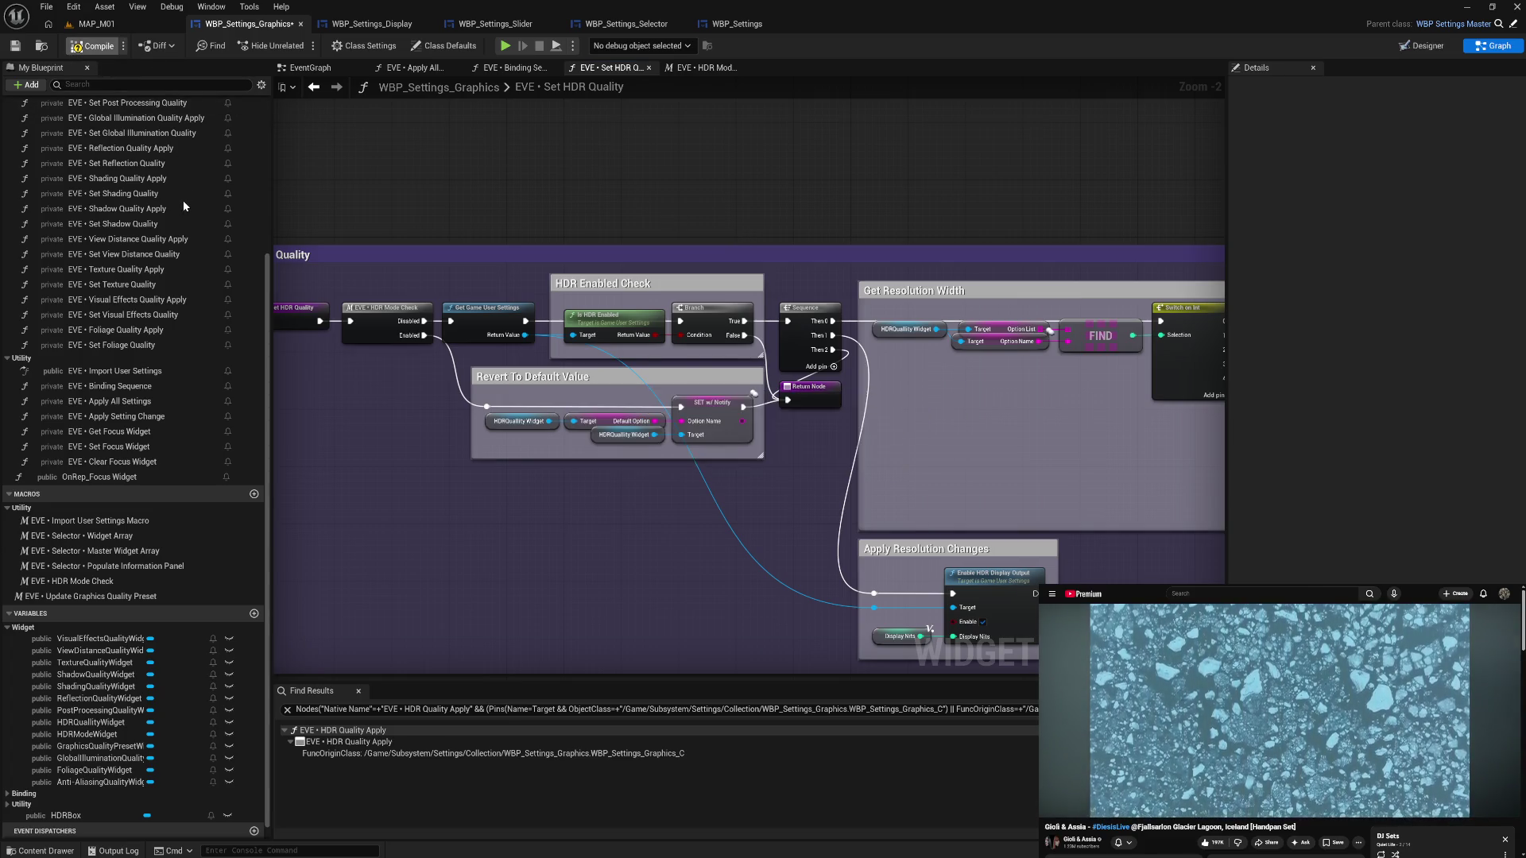
- Expand the Binding functions category in the My Blueprint panel
scroll(170, 229, "up", 5)
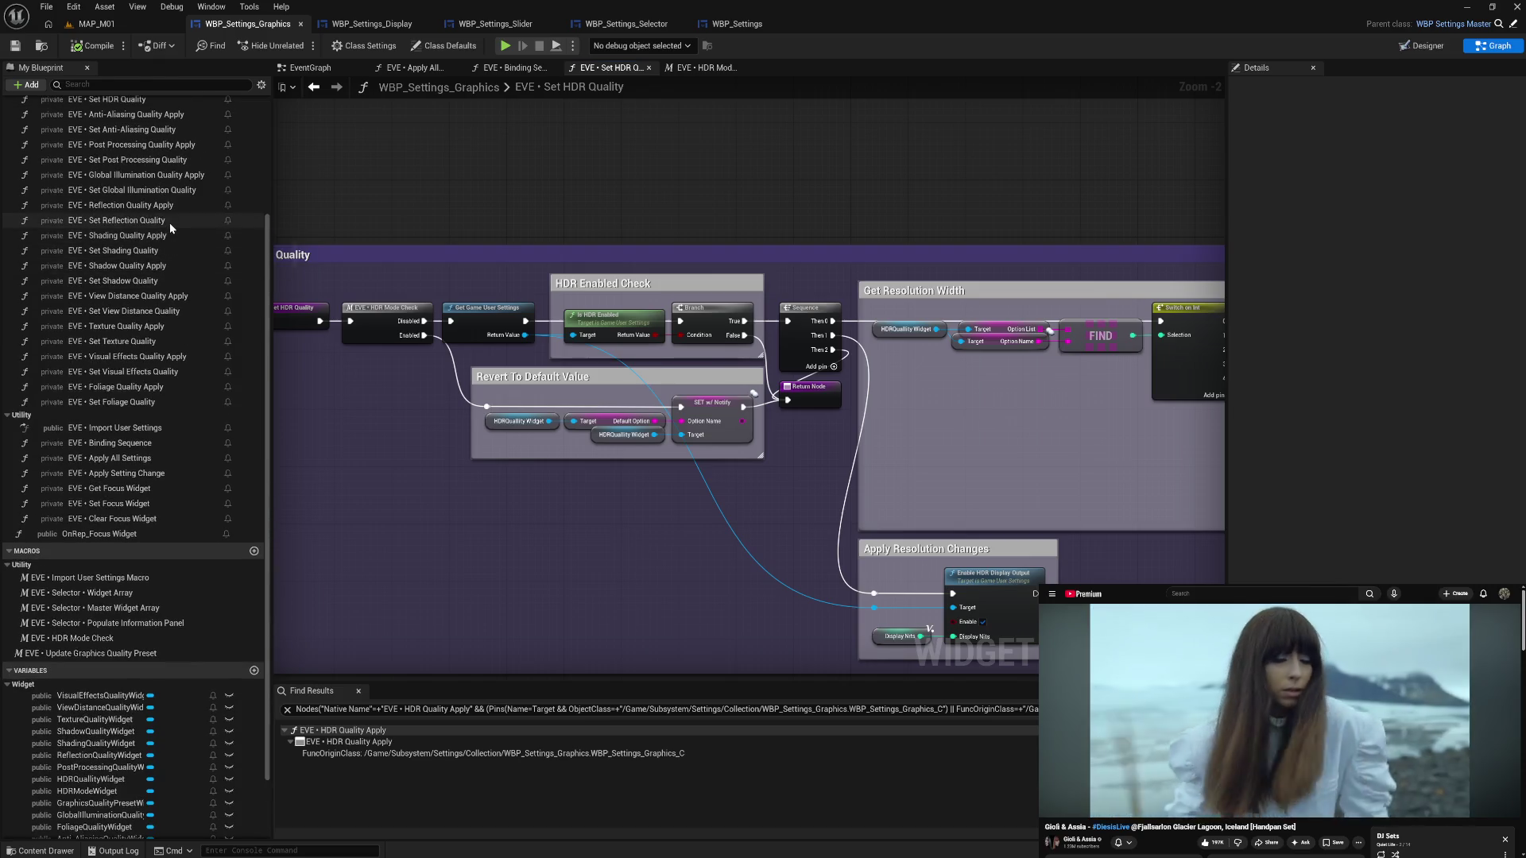
scroll(169, 222, "up", 1)
left_click(24, 153)
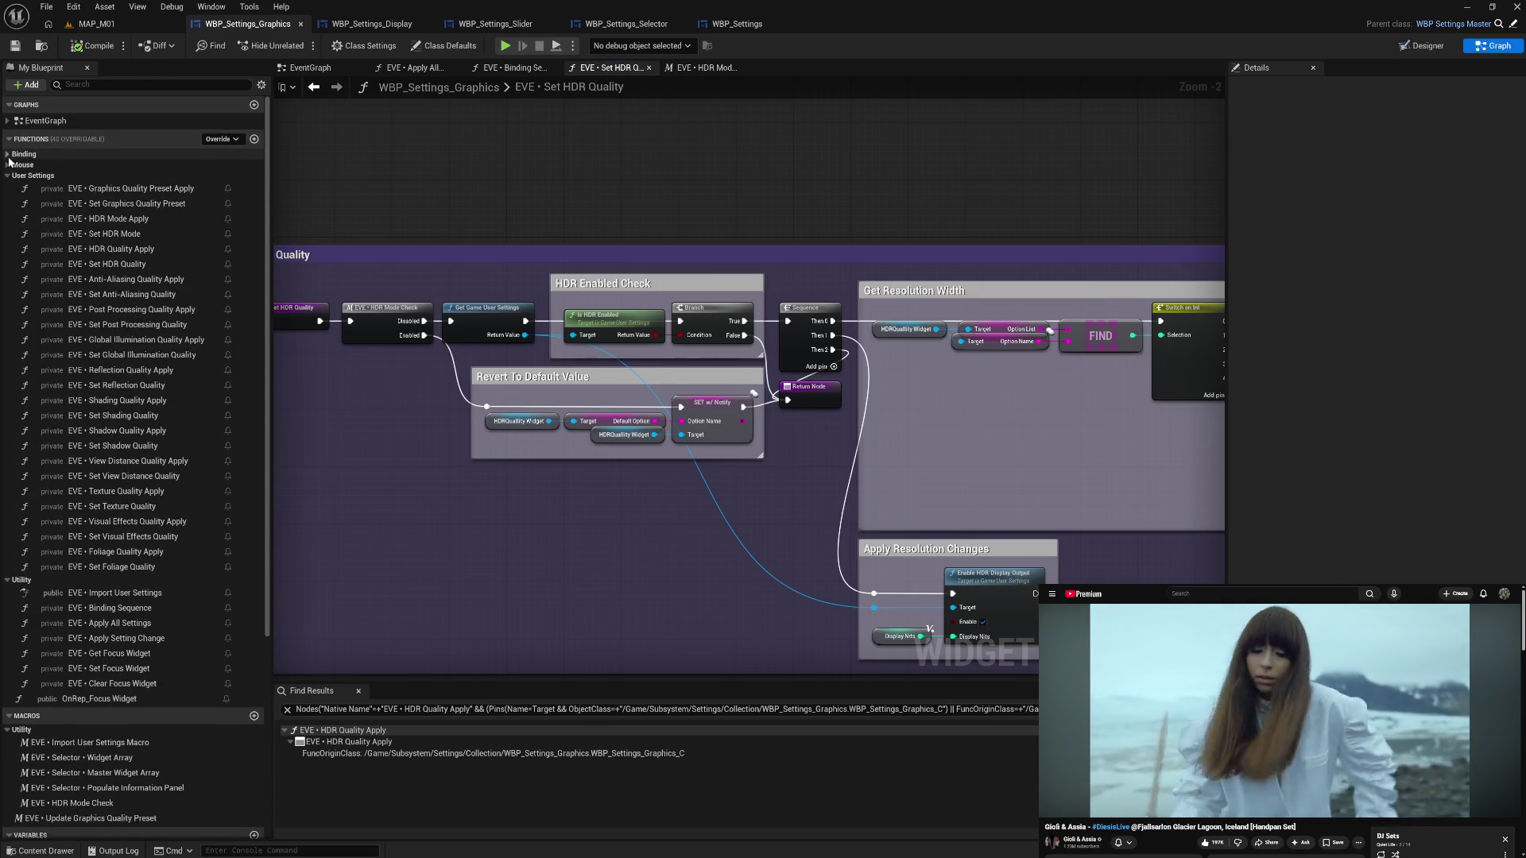
- In HDR Quality Visibility, return Collapsed on true and Not Hit-Testable (Self Only) on false
double_click(135, 168)
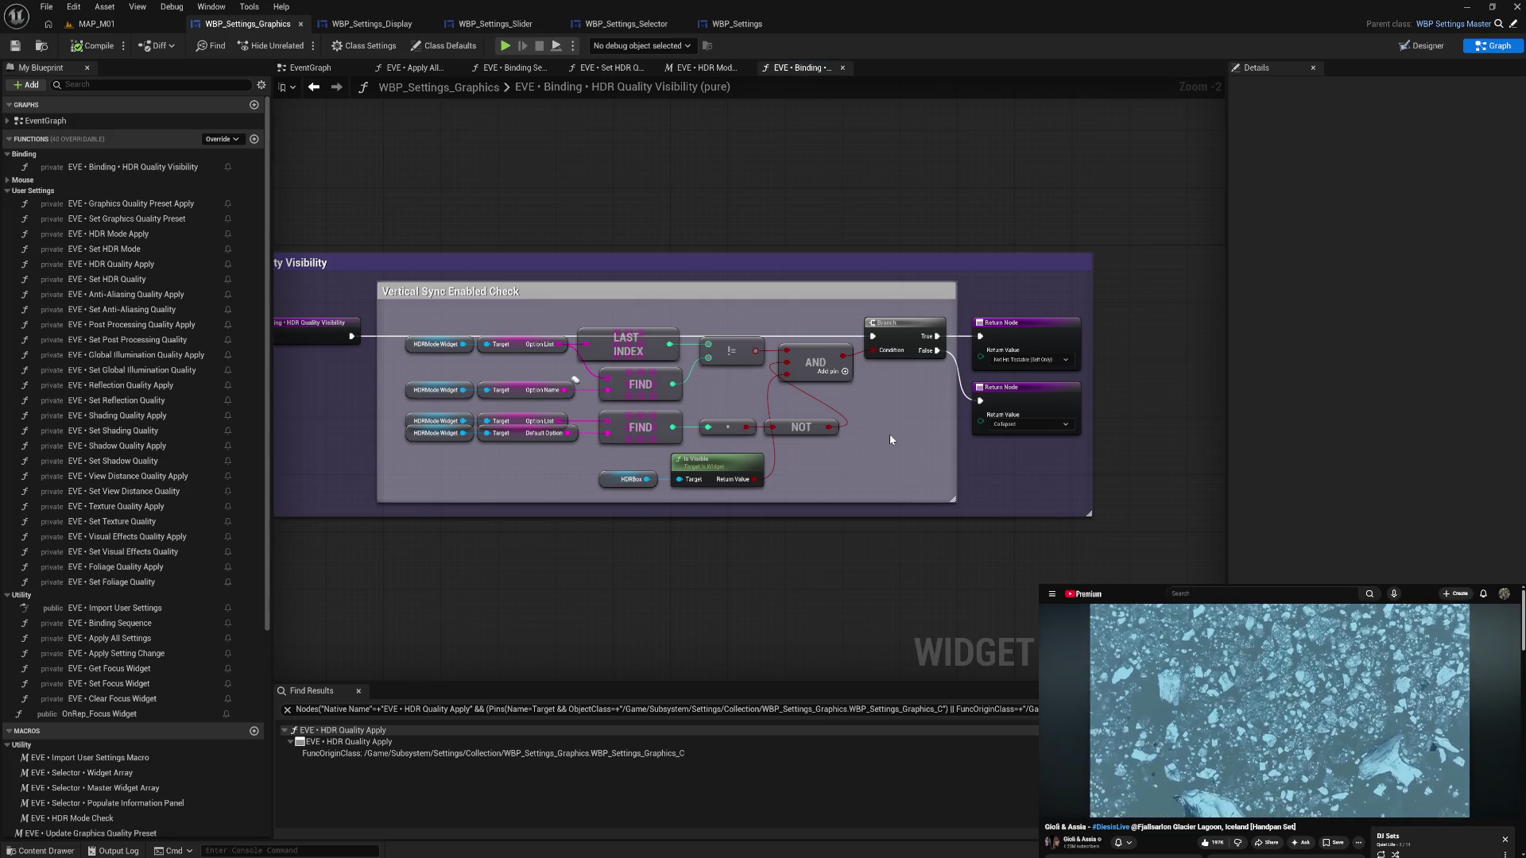
left_click_drag(889, 434, 881, 401)
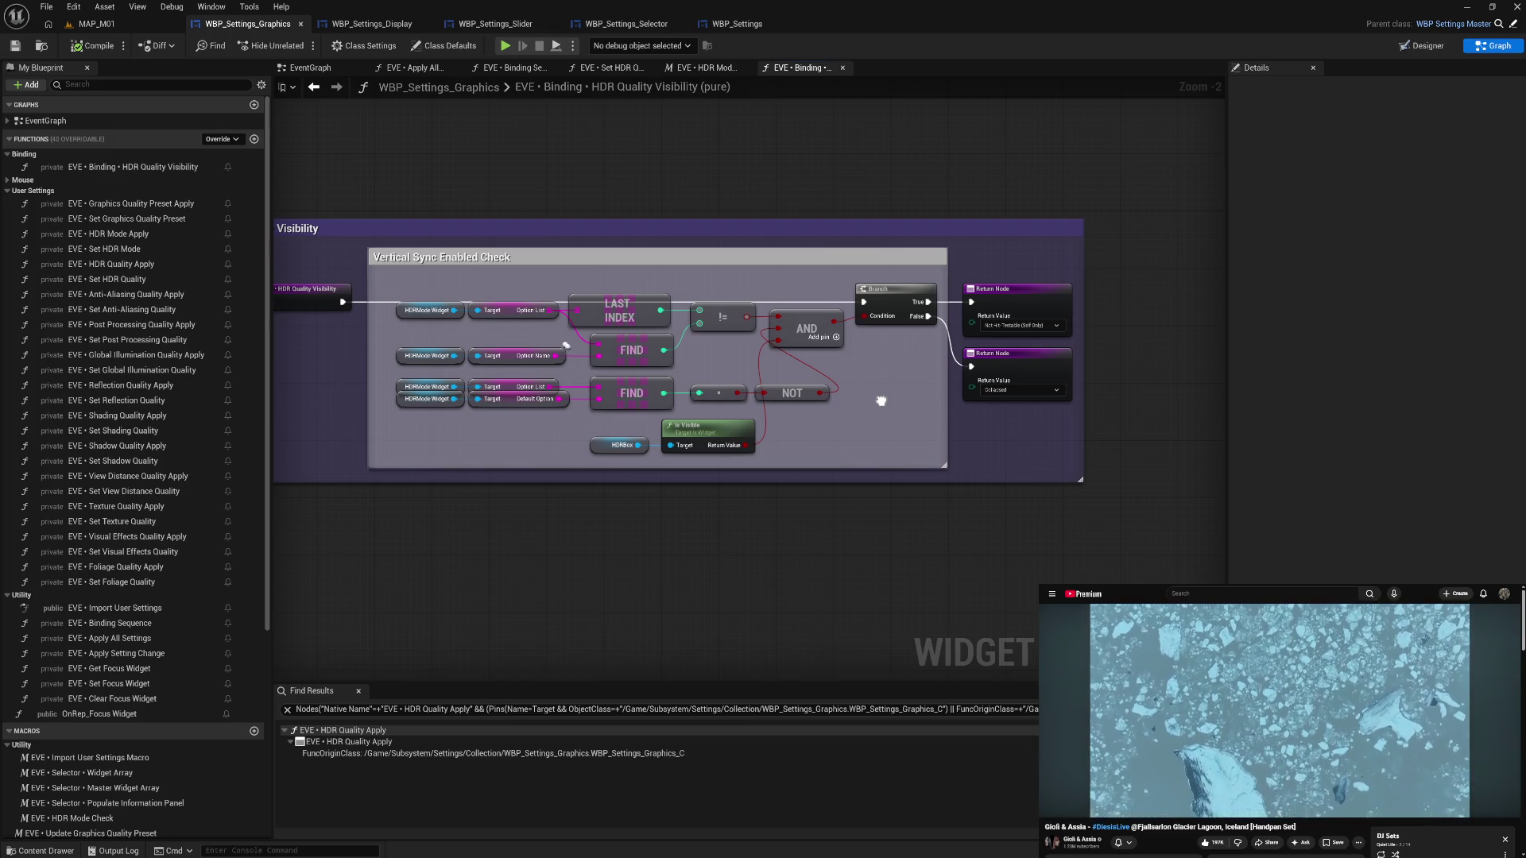
mouse_move(880, 400)
left_mouse_down()
mouse_move(953, 396)
mouse_move(918, 402)
left_mouse_up()
left_click(1060, 326)
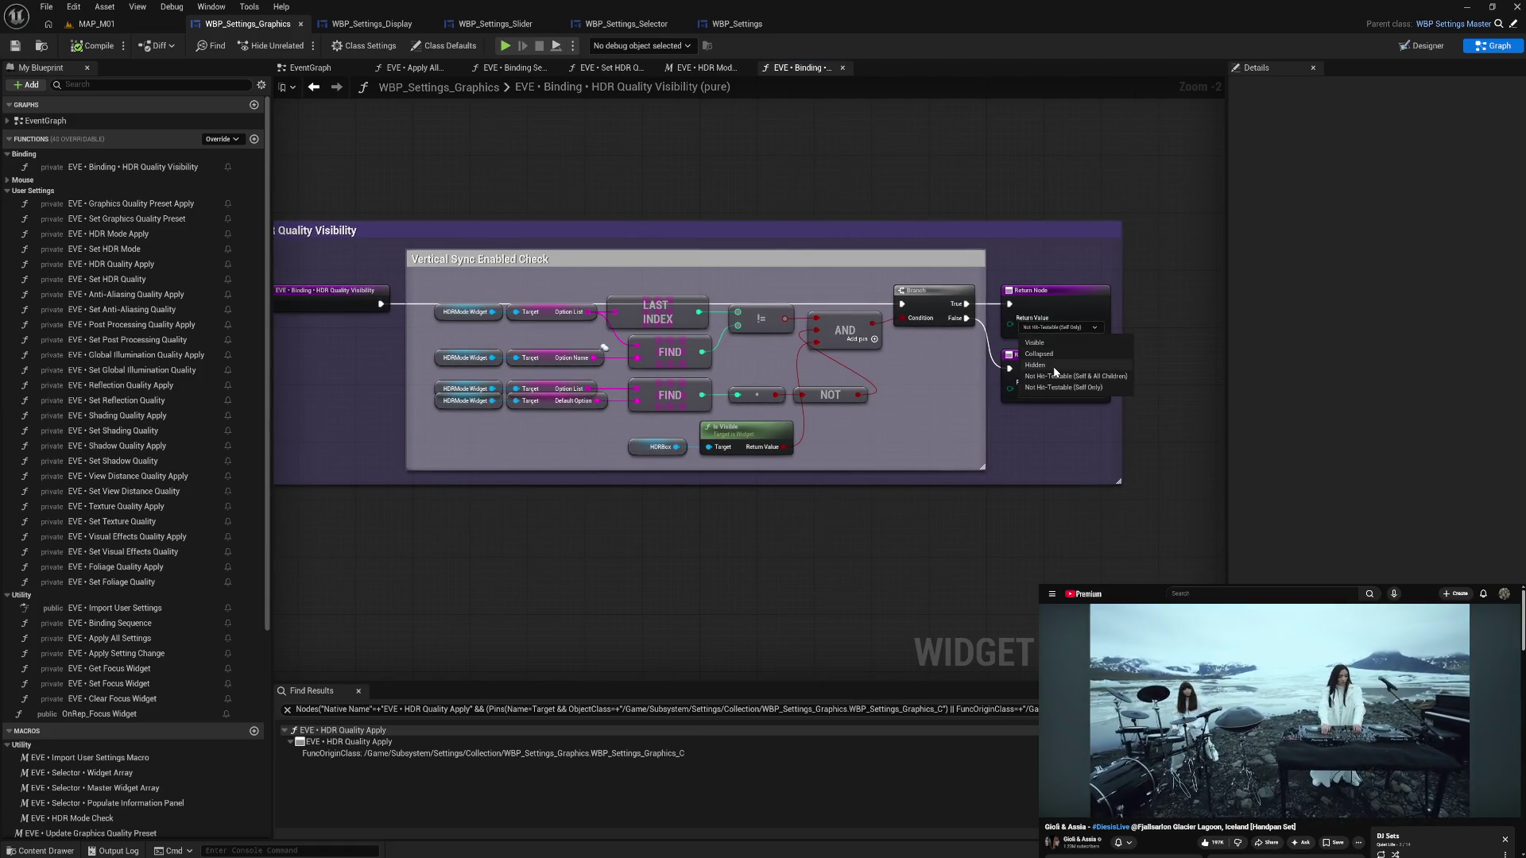
left_click(1057, 356)
left_click(1045, 391)
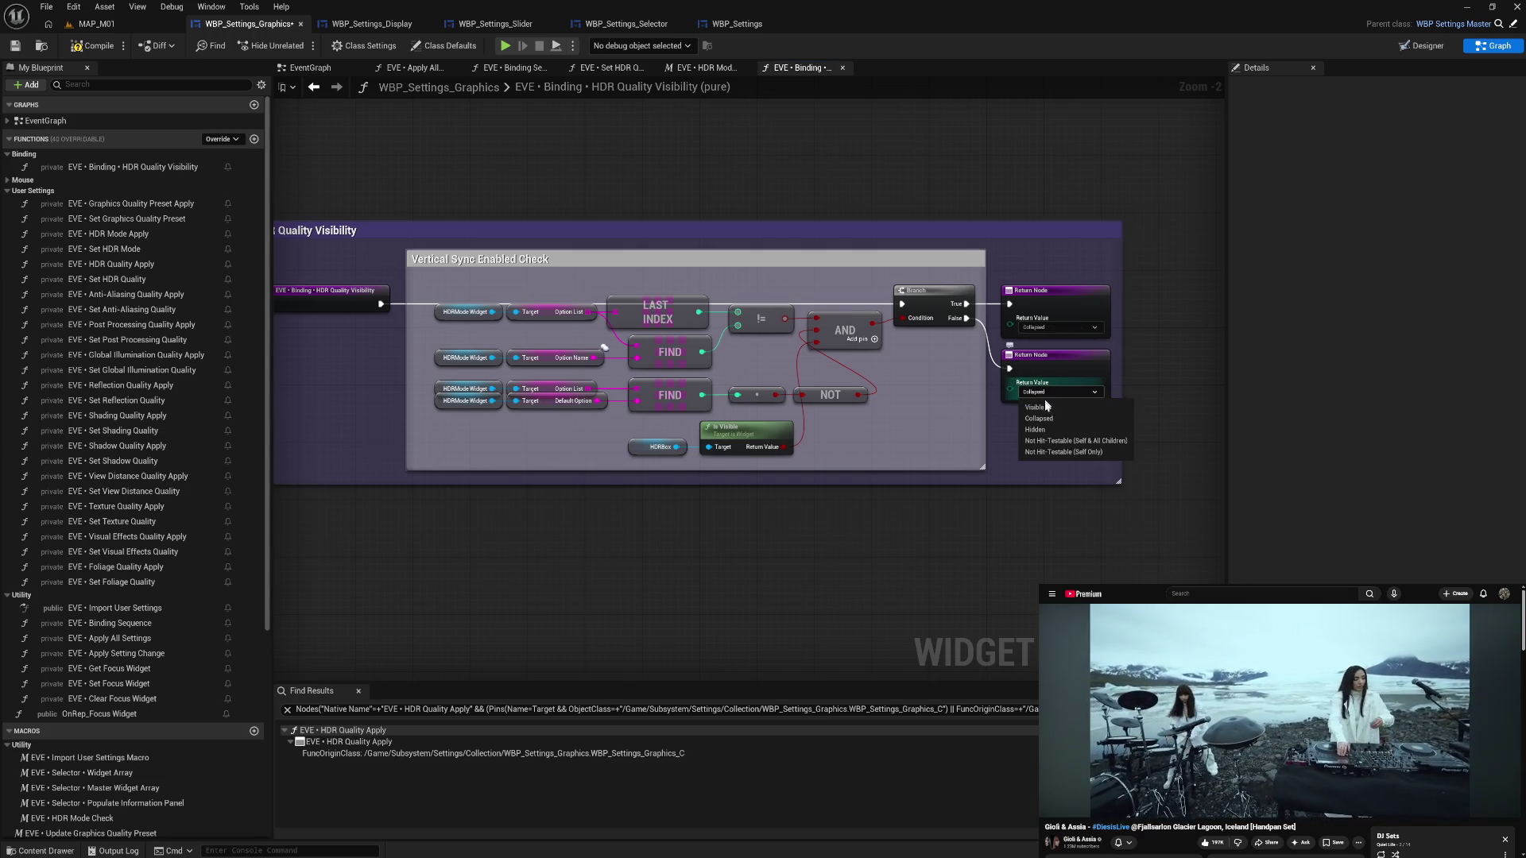
left_click(1053, 453)
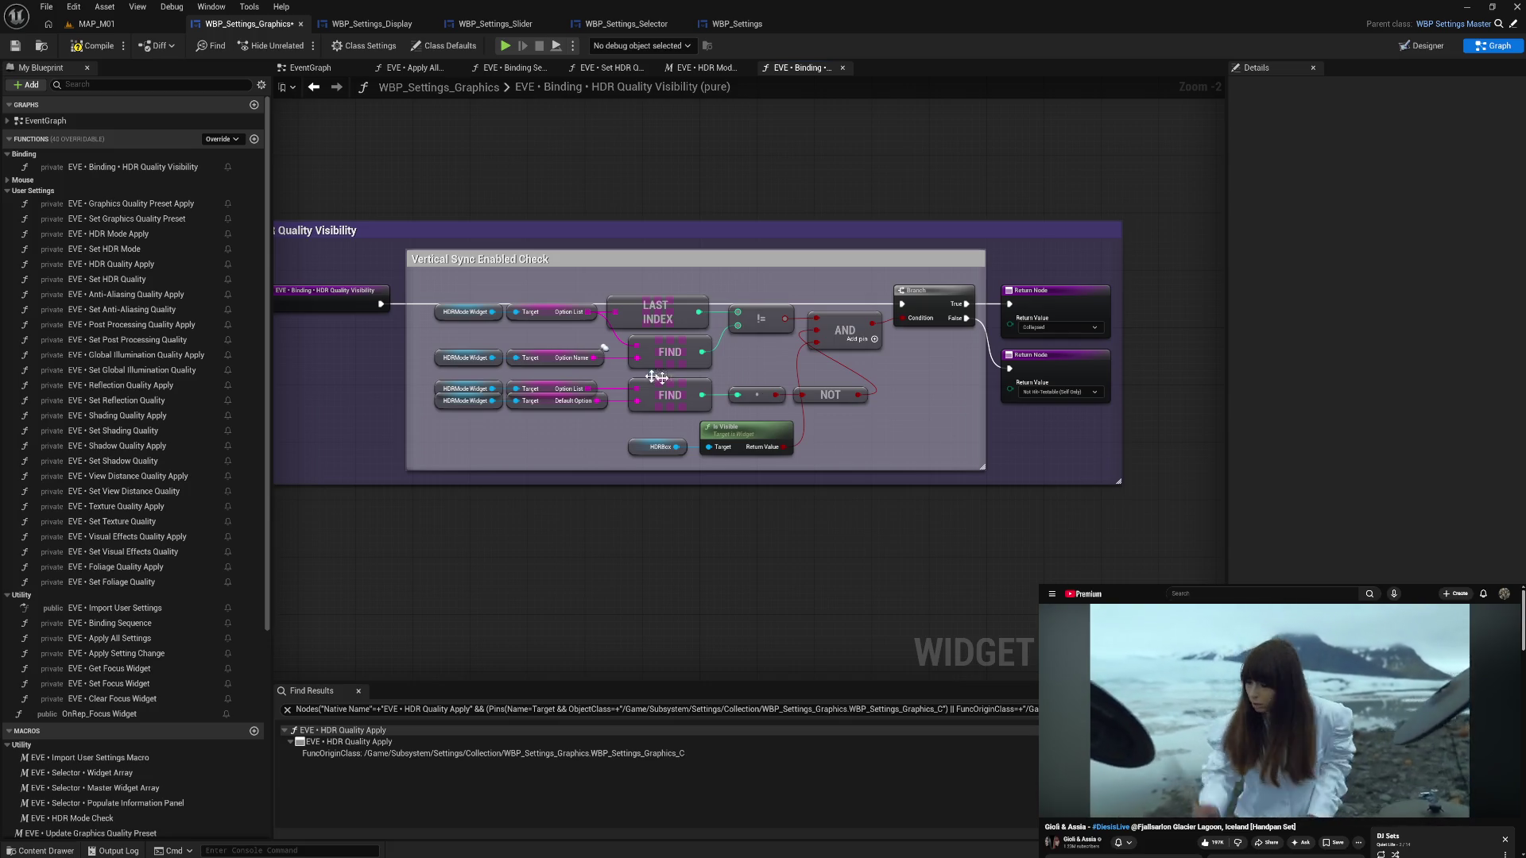
- Recompile the widget blueprint and launch the game preview
key("Home")
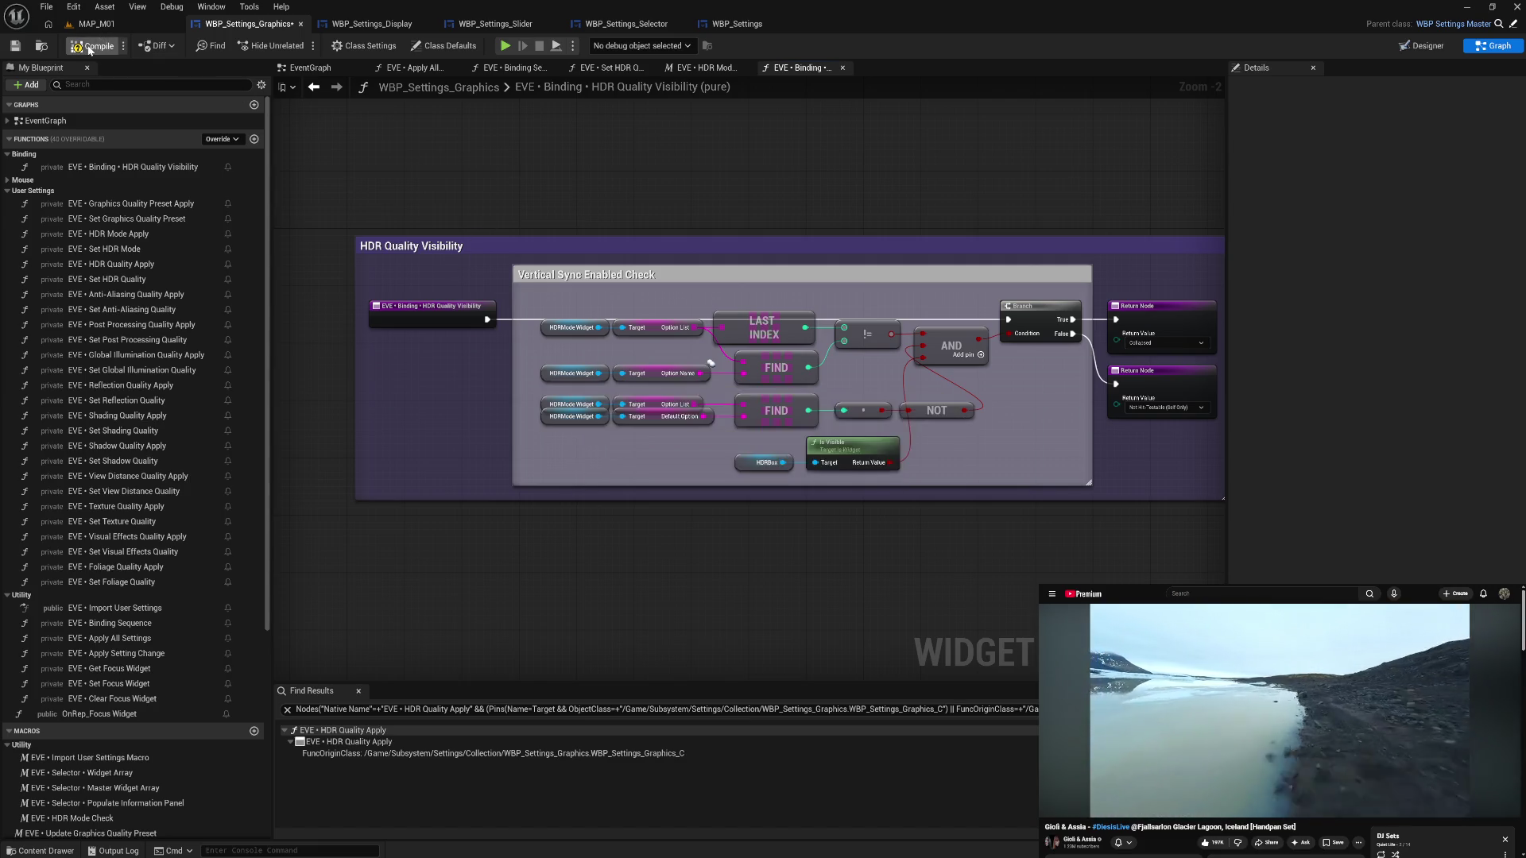
left_click(89, 47)
left_click(504, 48)
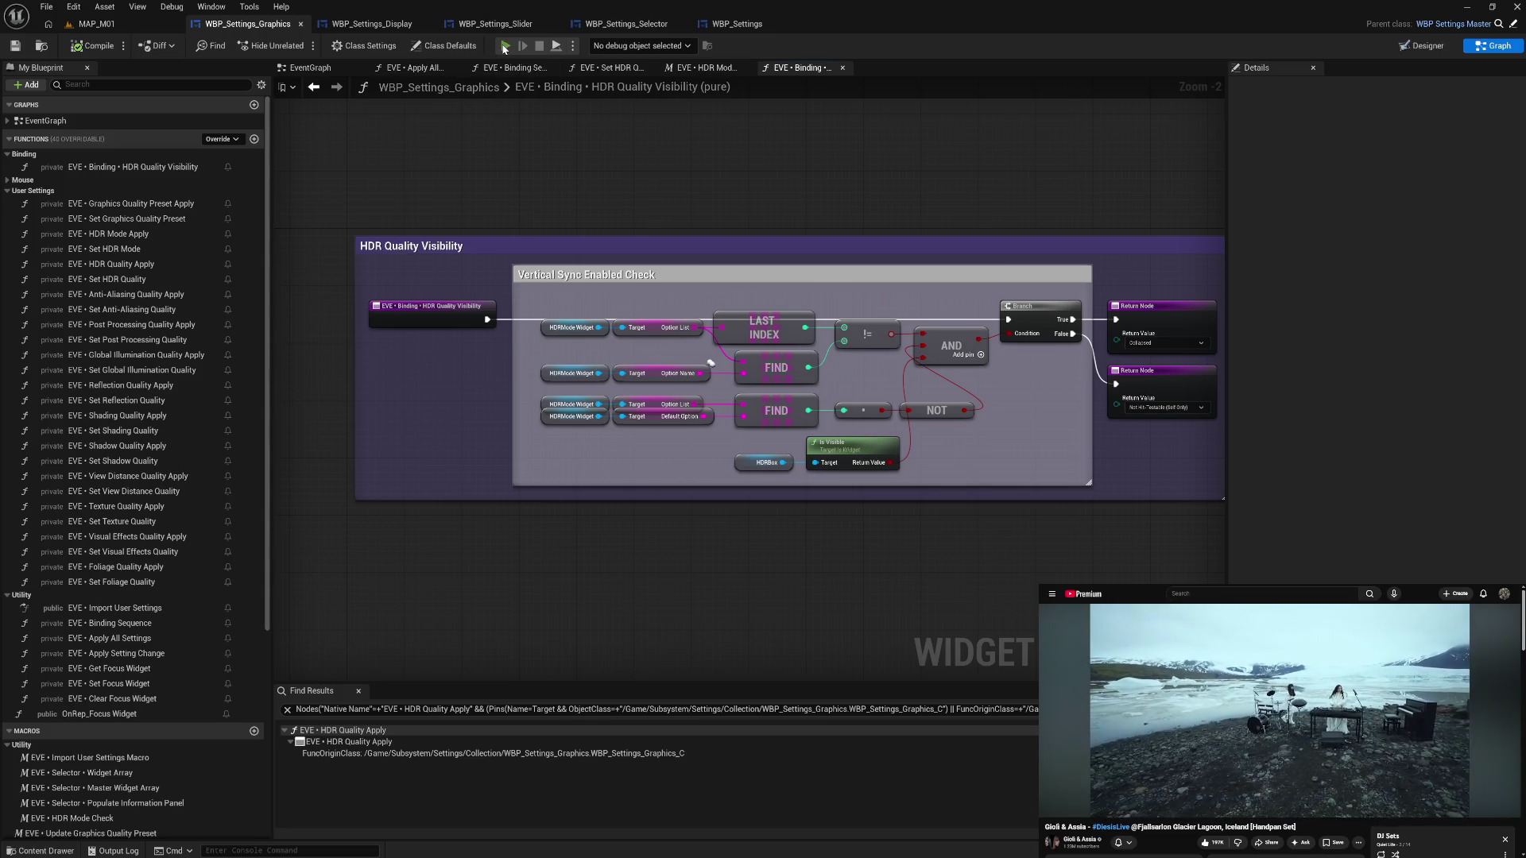
- Open Settings > Graphics in the preview and toggle HDR Mode to check HDR Quality's visibility
left_click(182, 734)
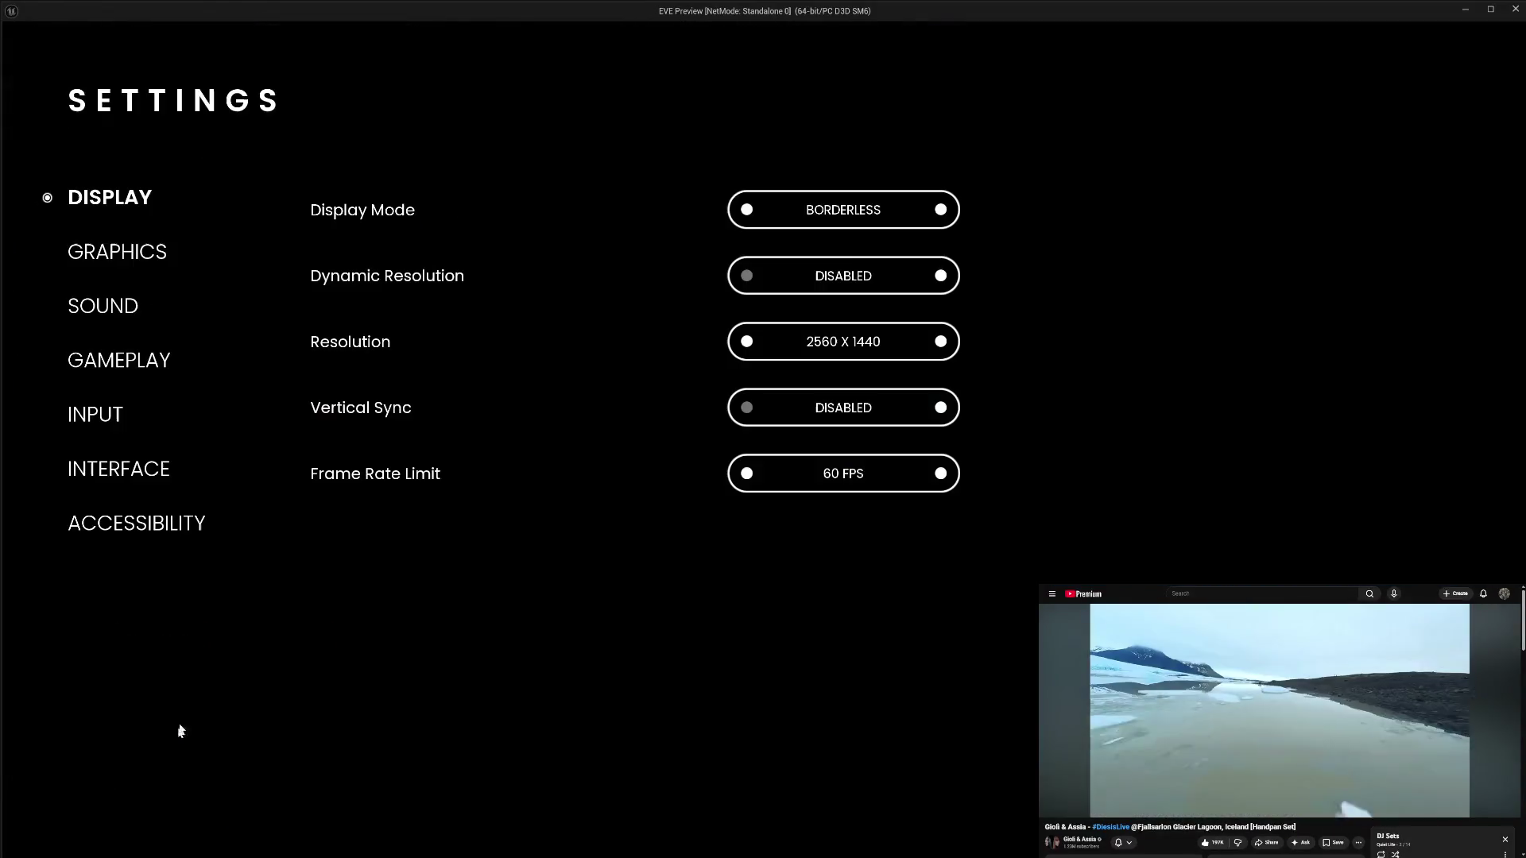
left_click(157, 258)
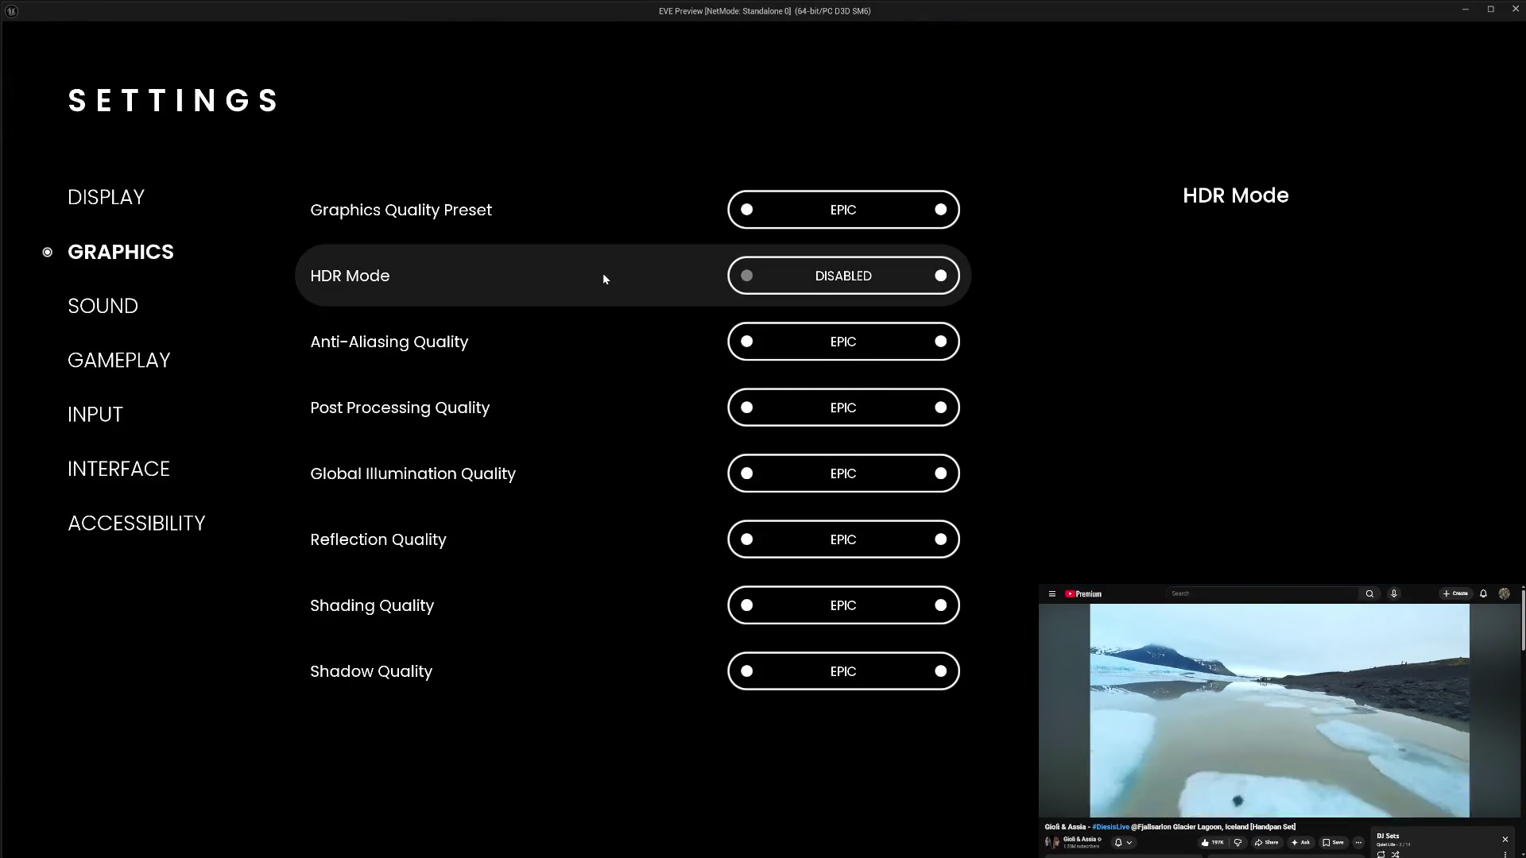
left_click(941, 277)
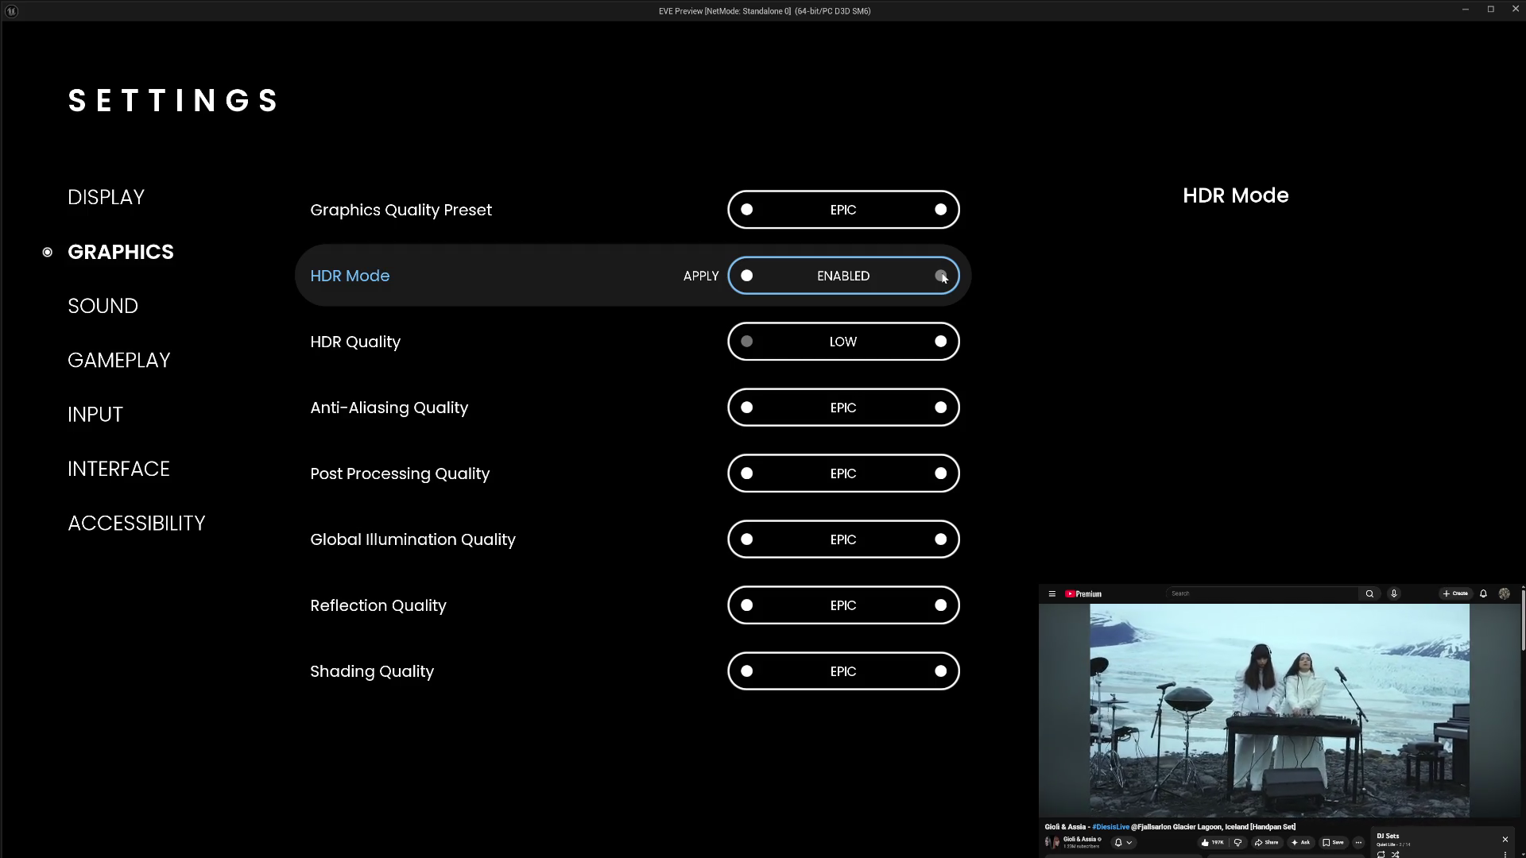
left_click(745, 277)
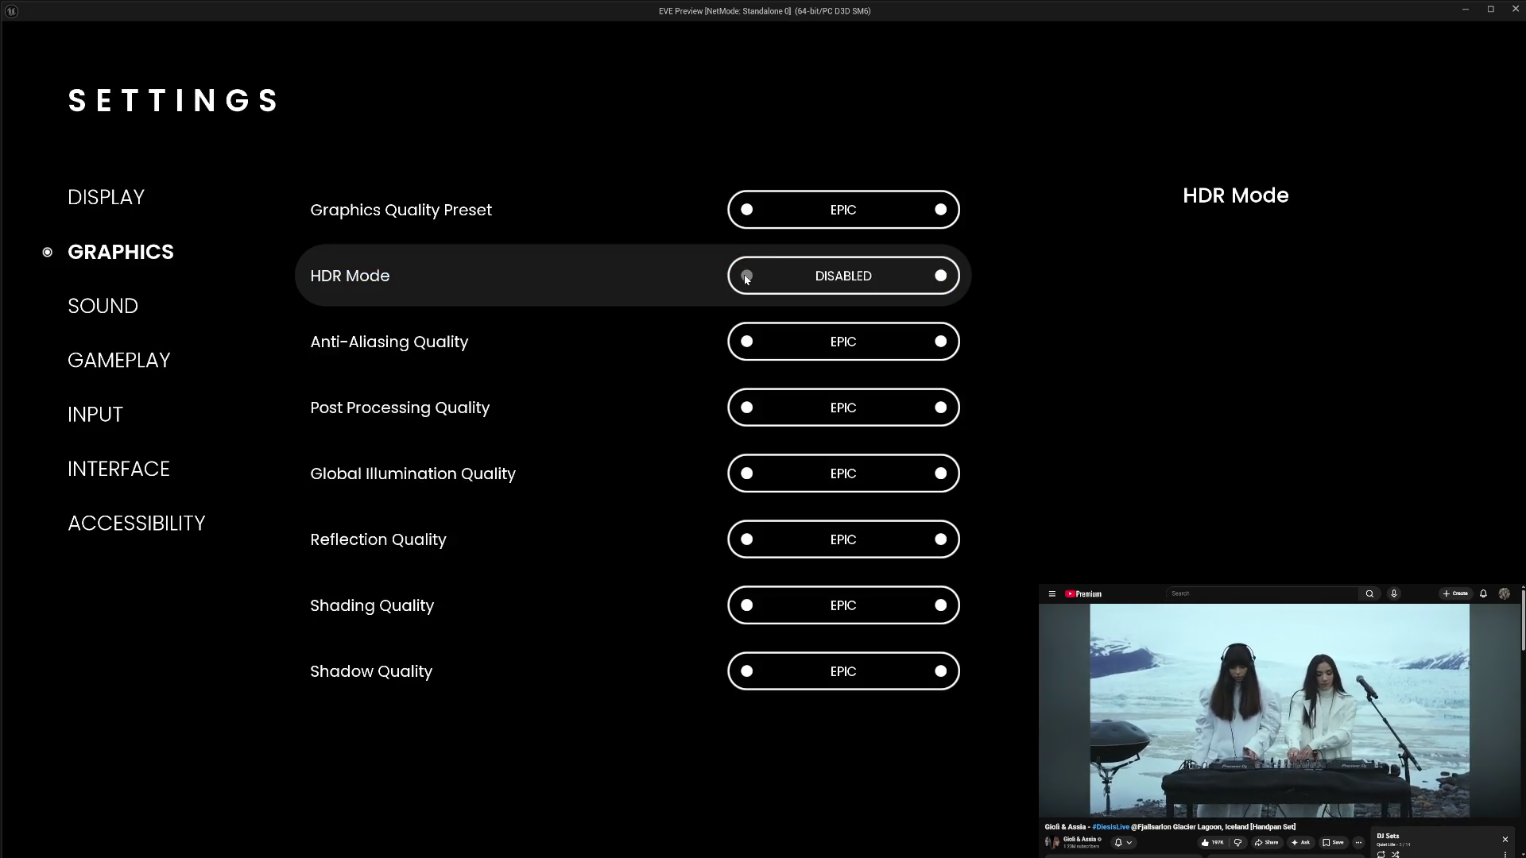
left_click(939, 275)
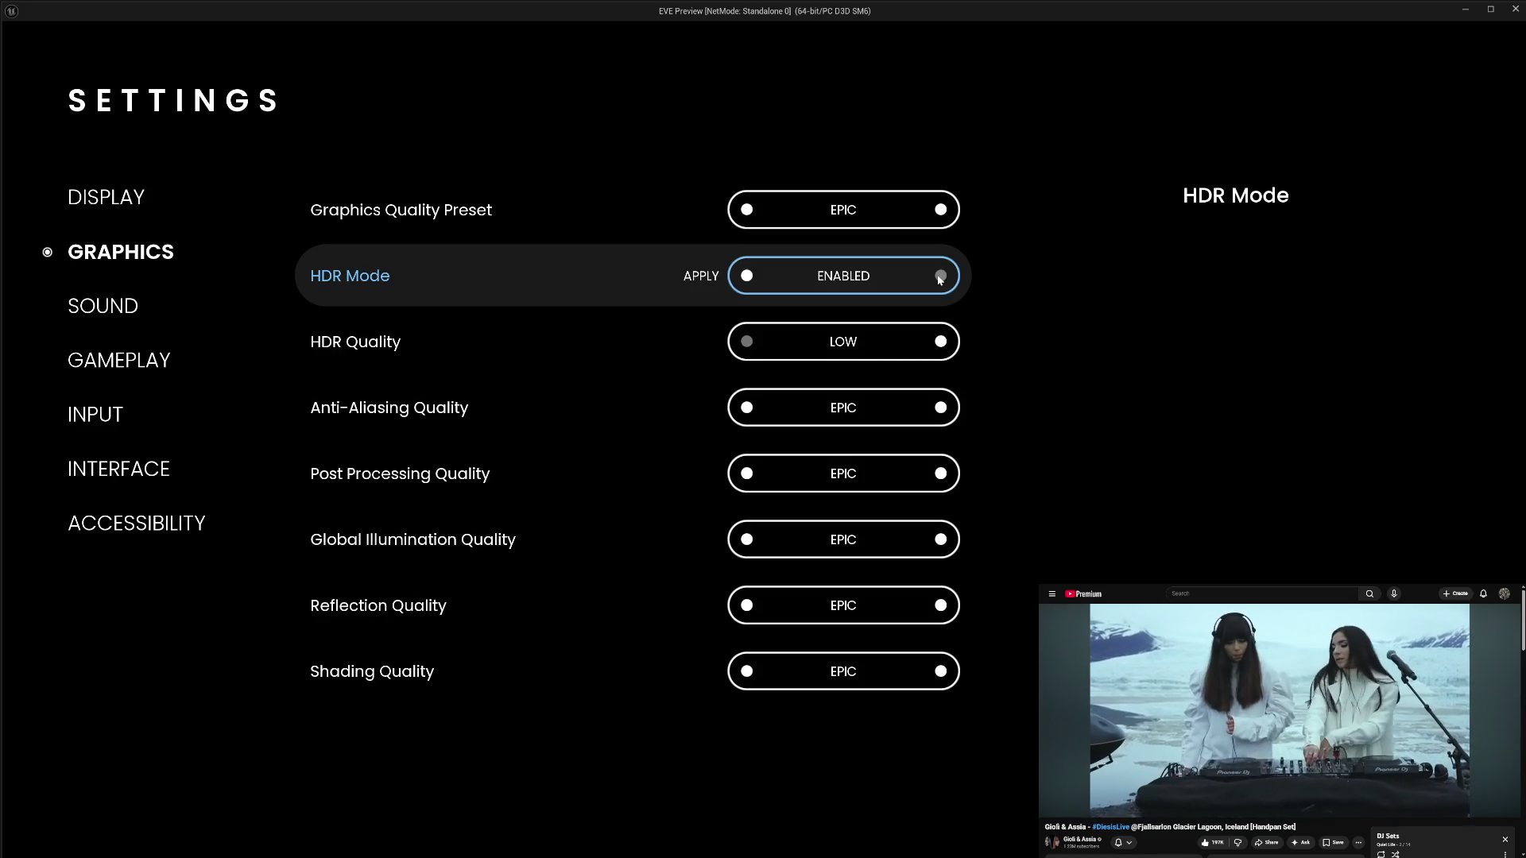
left_click(746, 275)
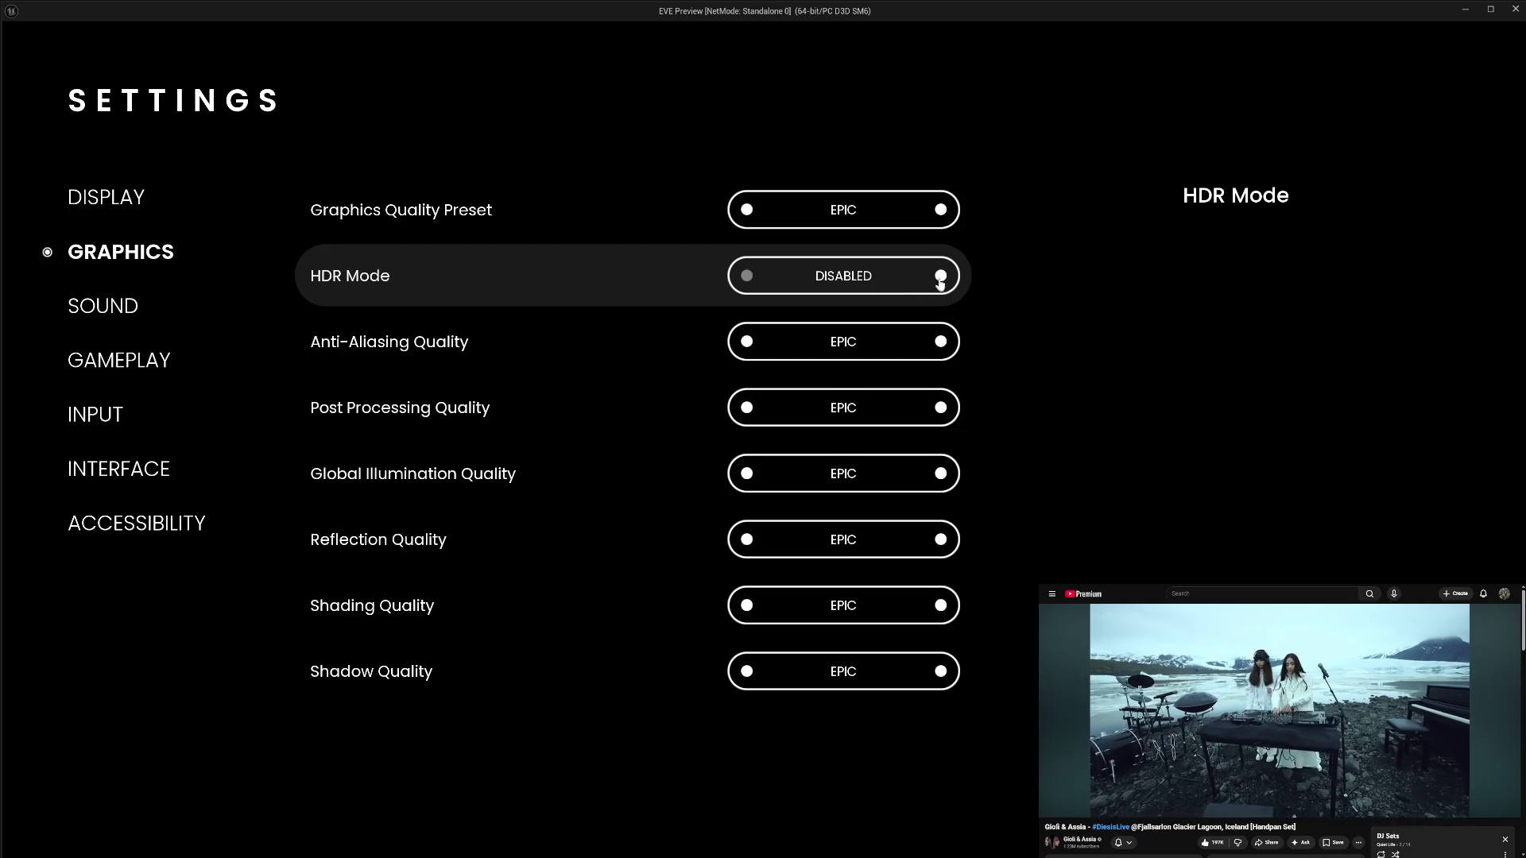
left_click(940, 276)
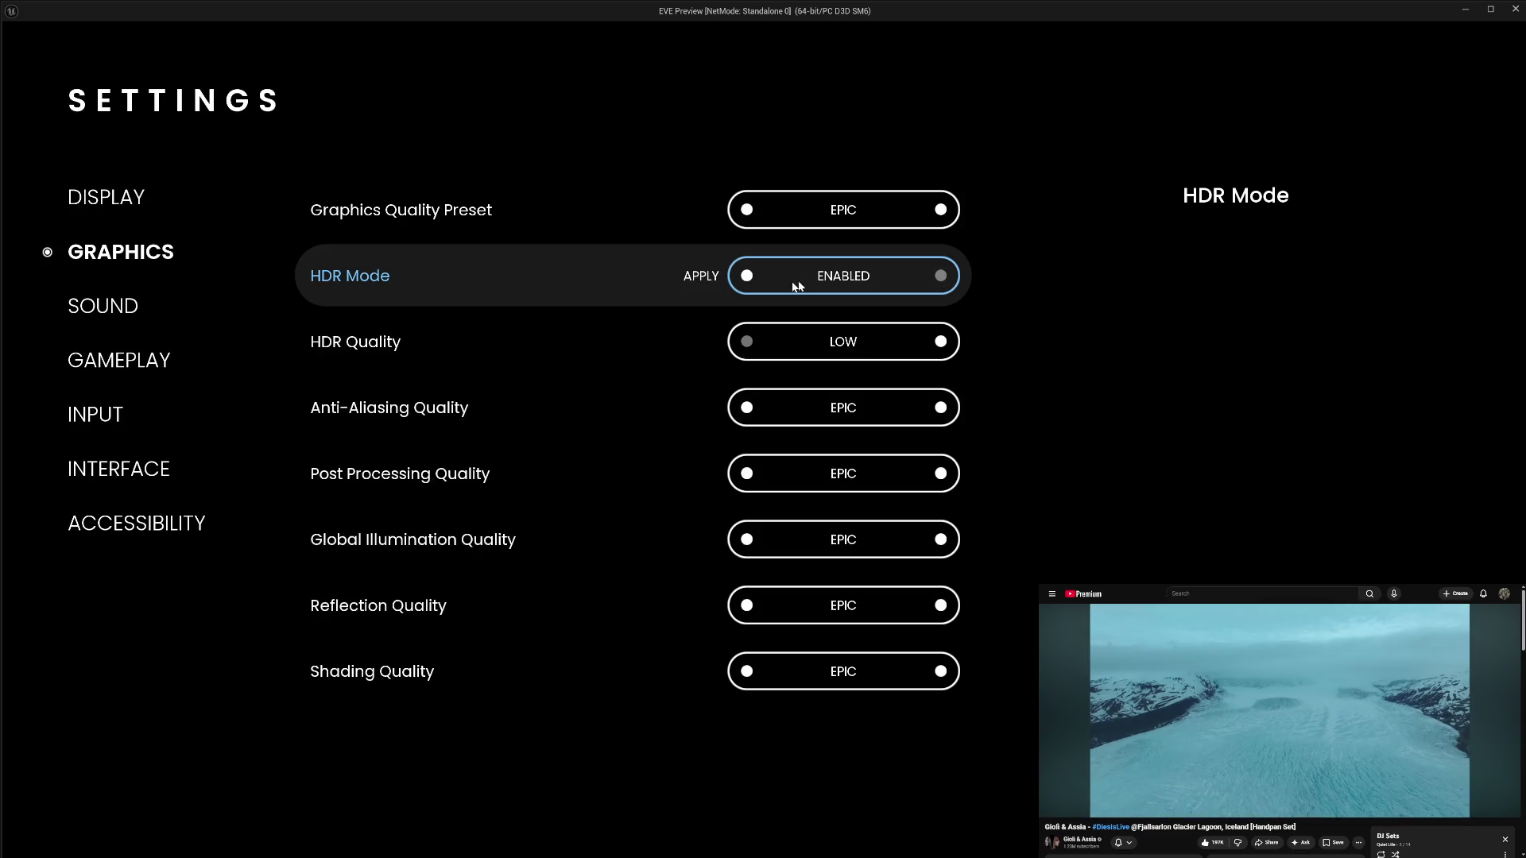
- Toggle HDR Mode off and on a few more times, then exit the preview
left_click(747, 277)
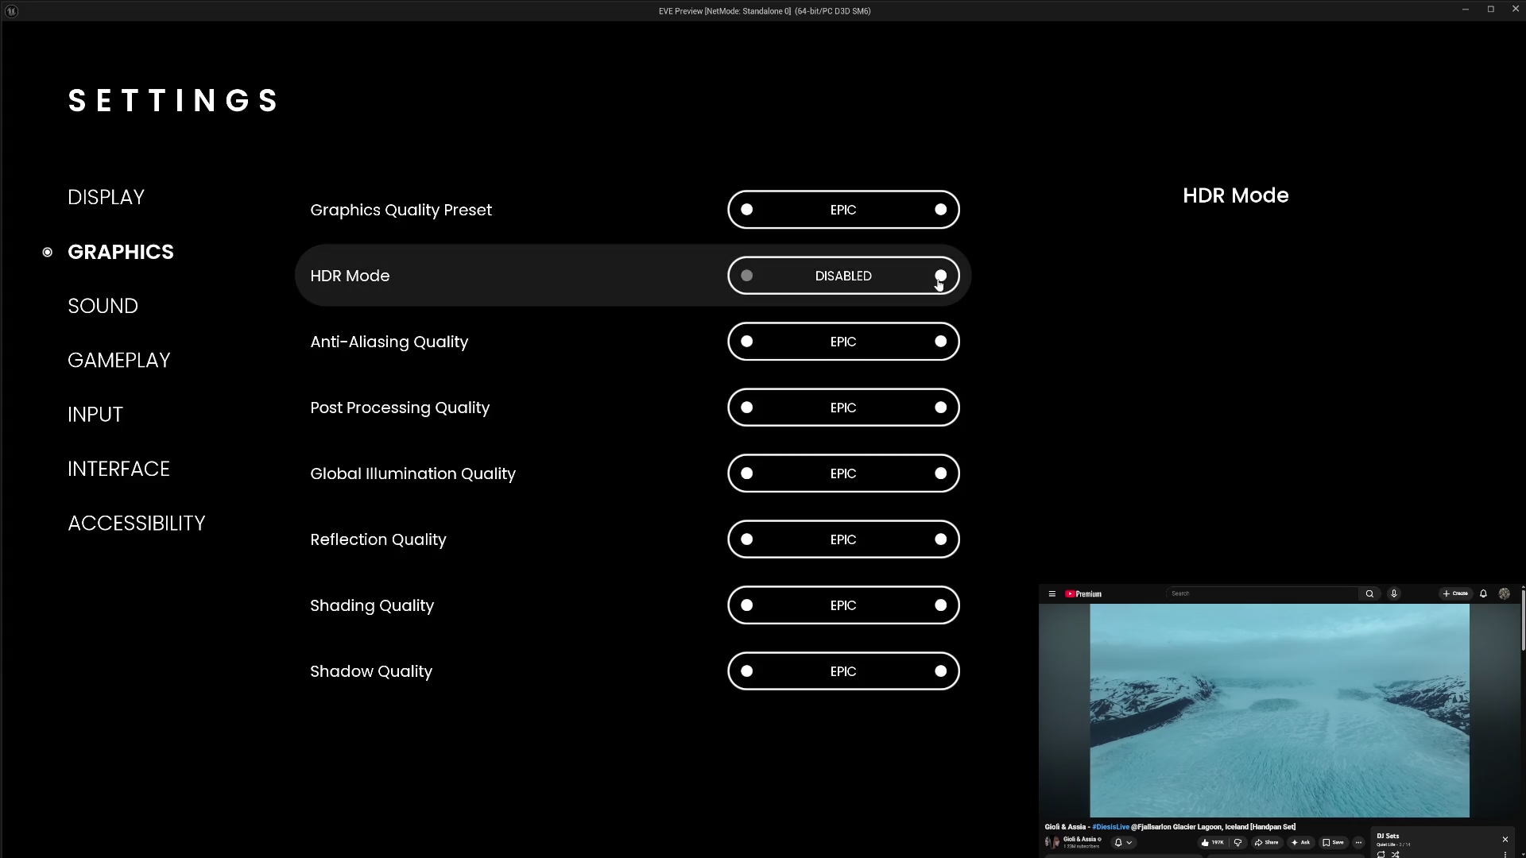
left_click(939, 280)
left_click(747, 280)
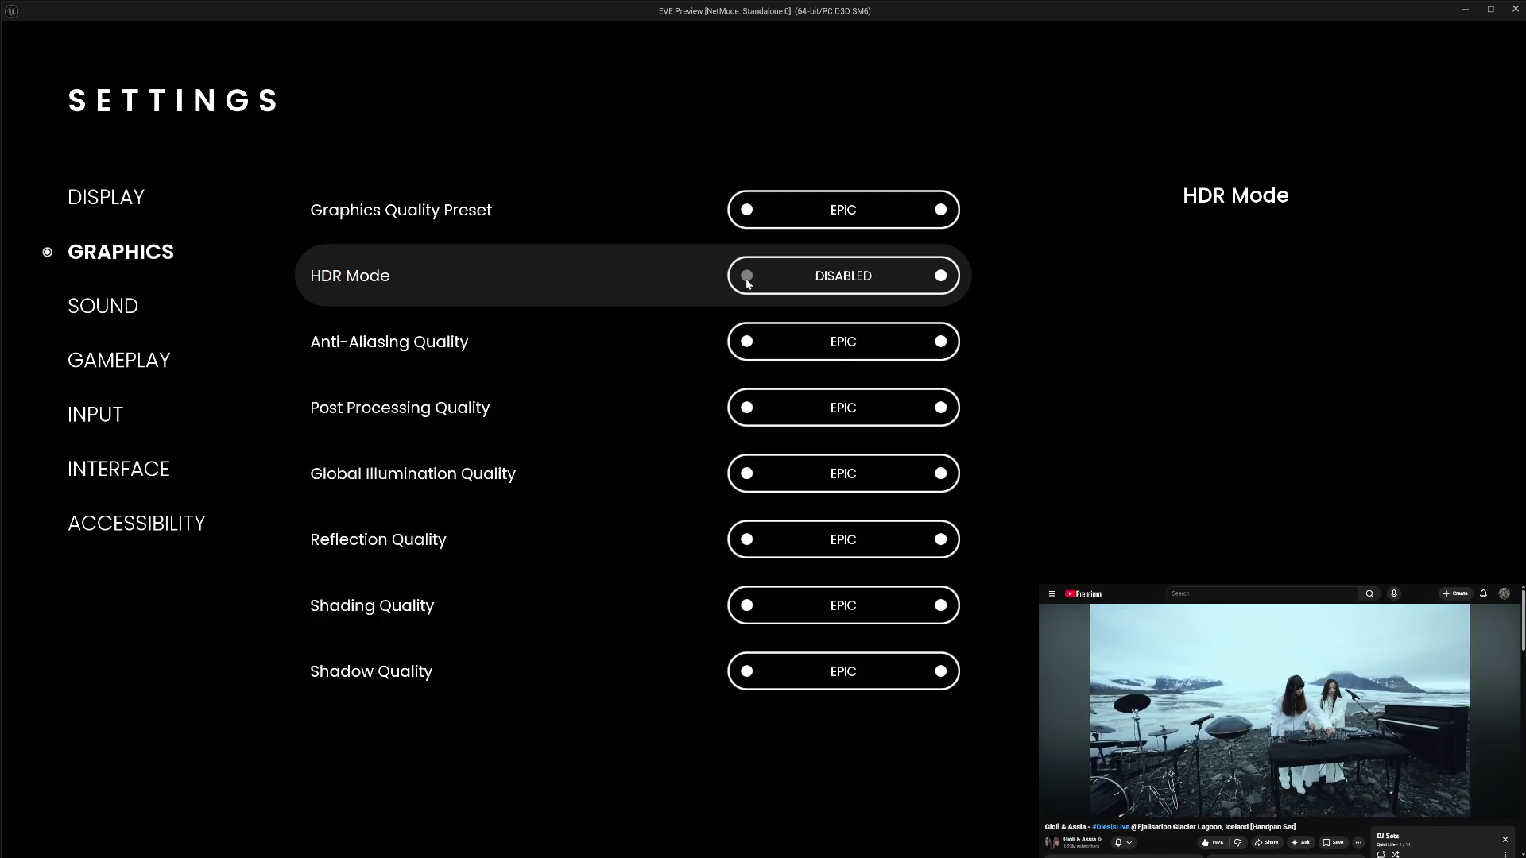
left_click(941, 278)
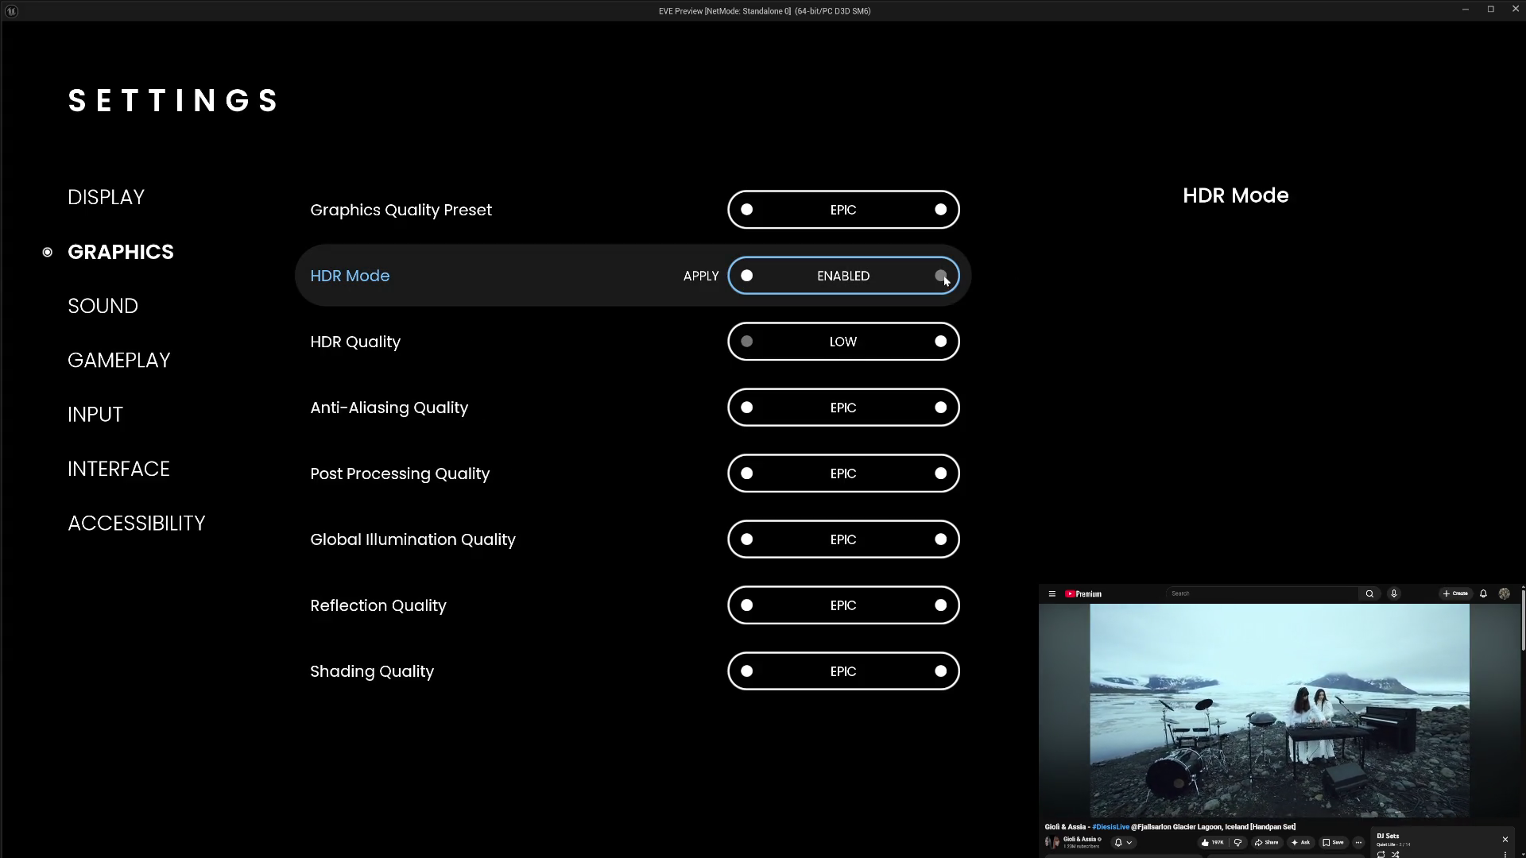
left_click(747, 279)
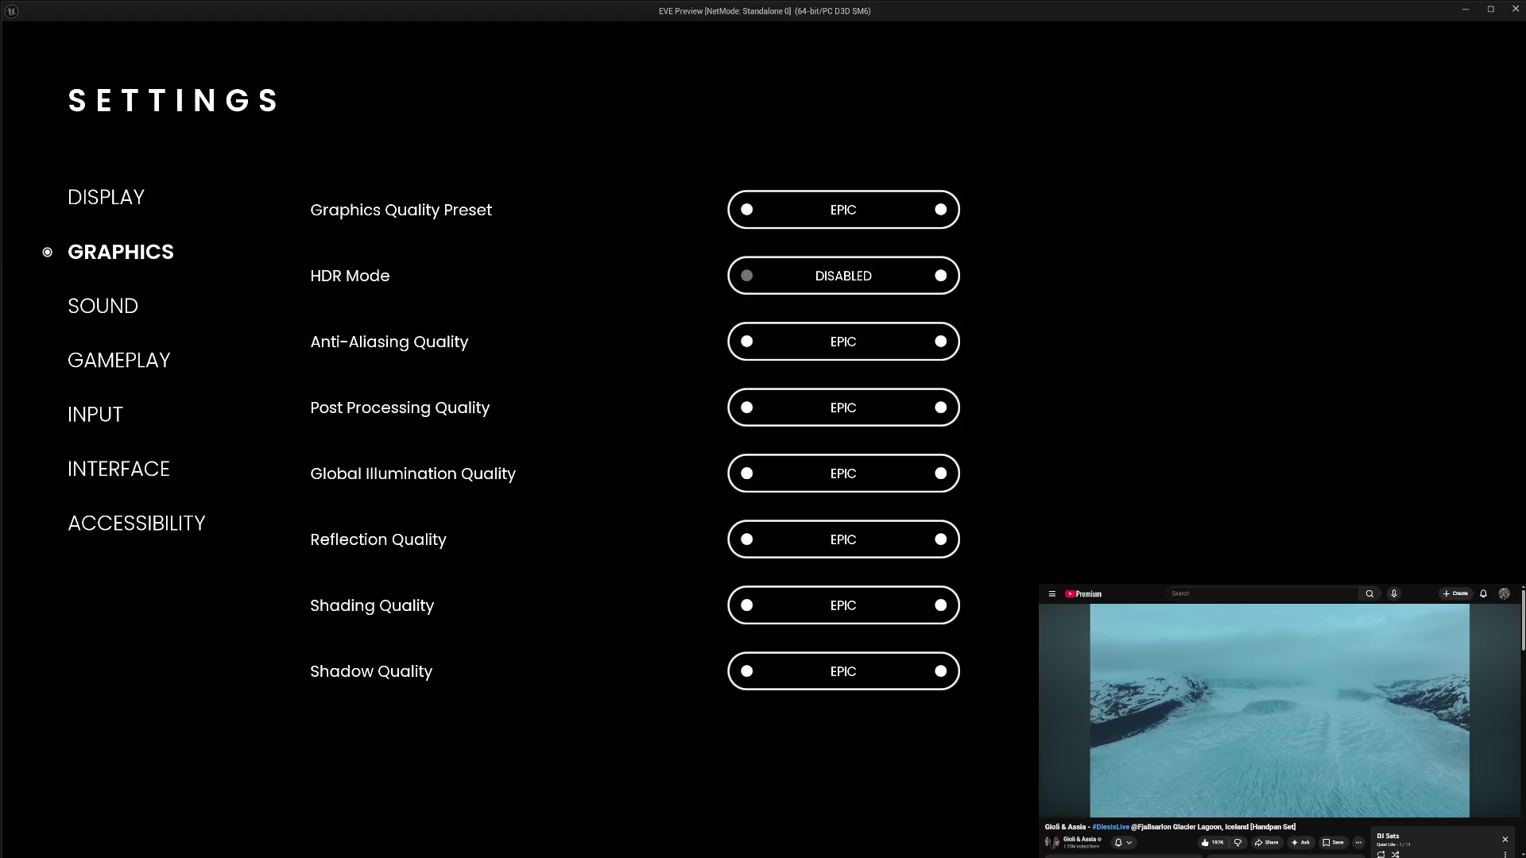
key("Escape")
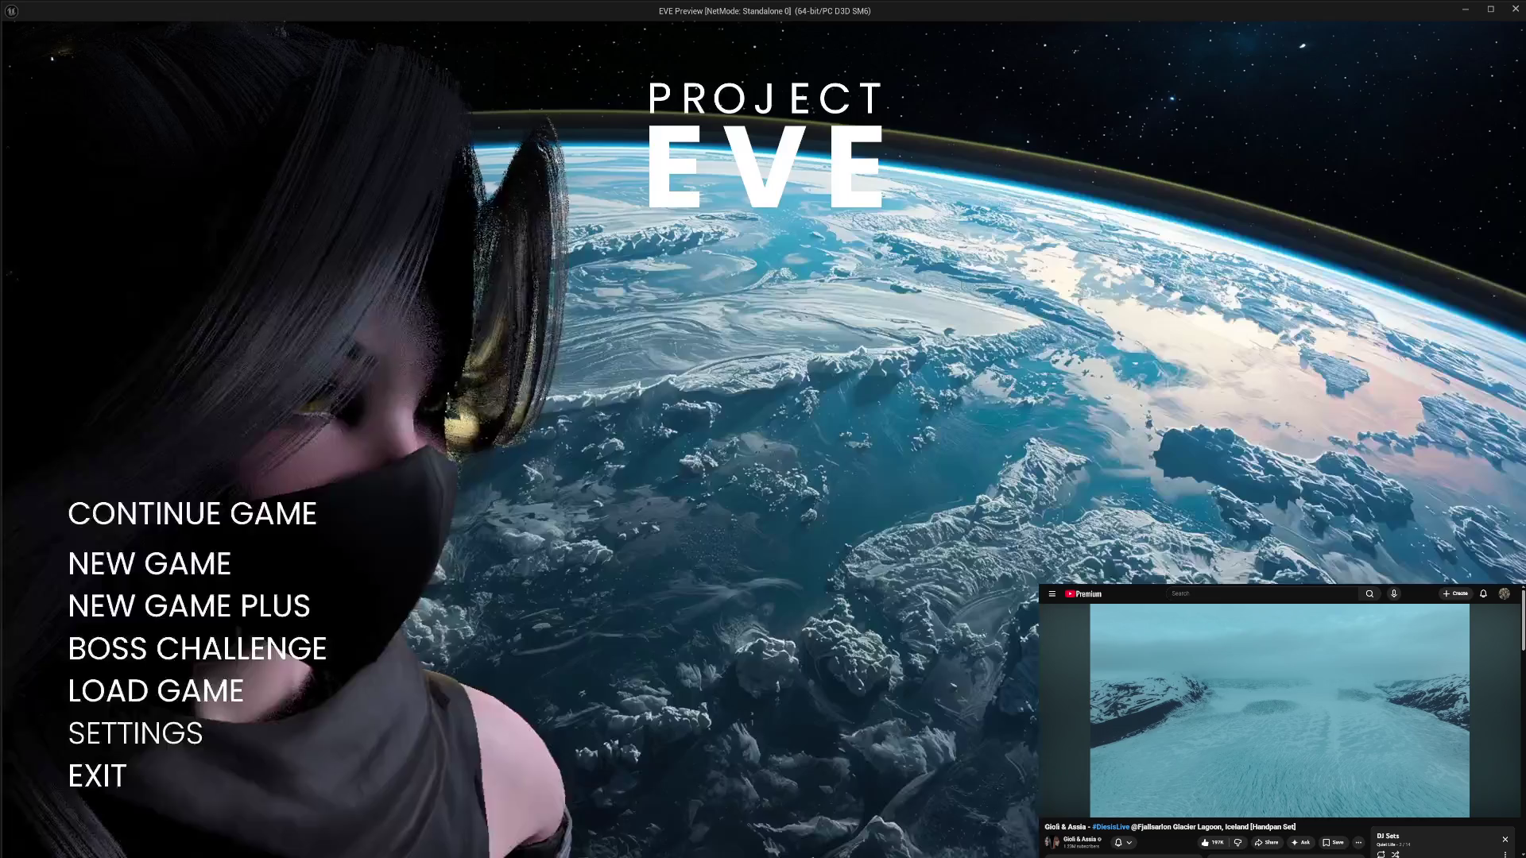
left_click(119, 783)
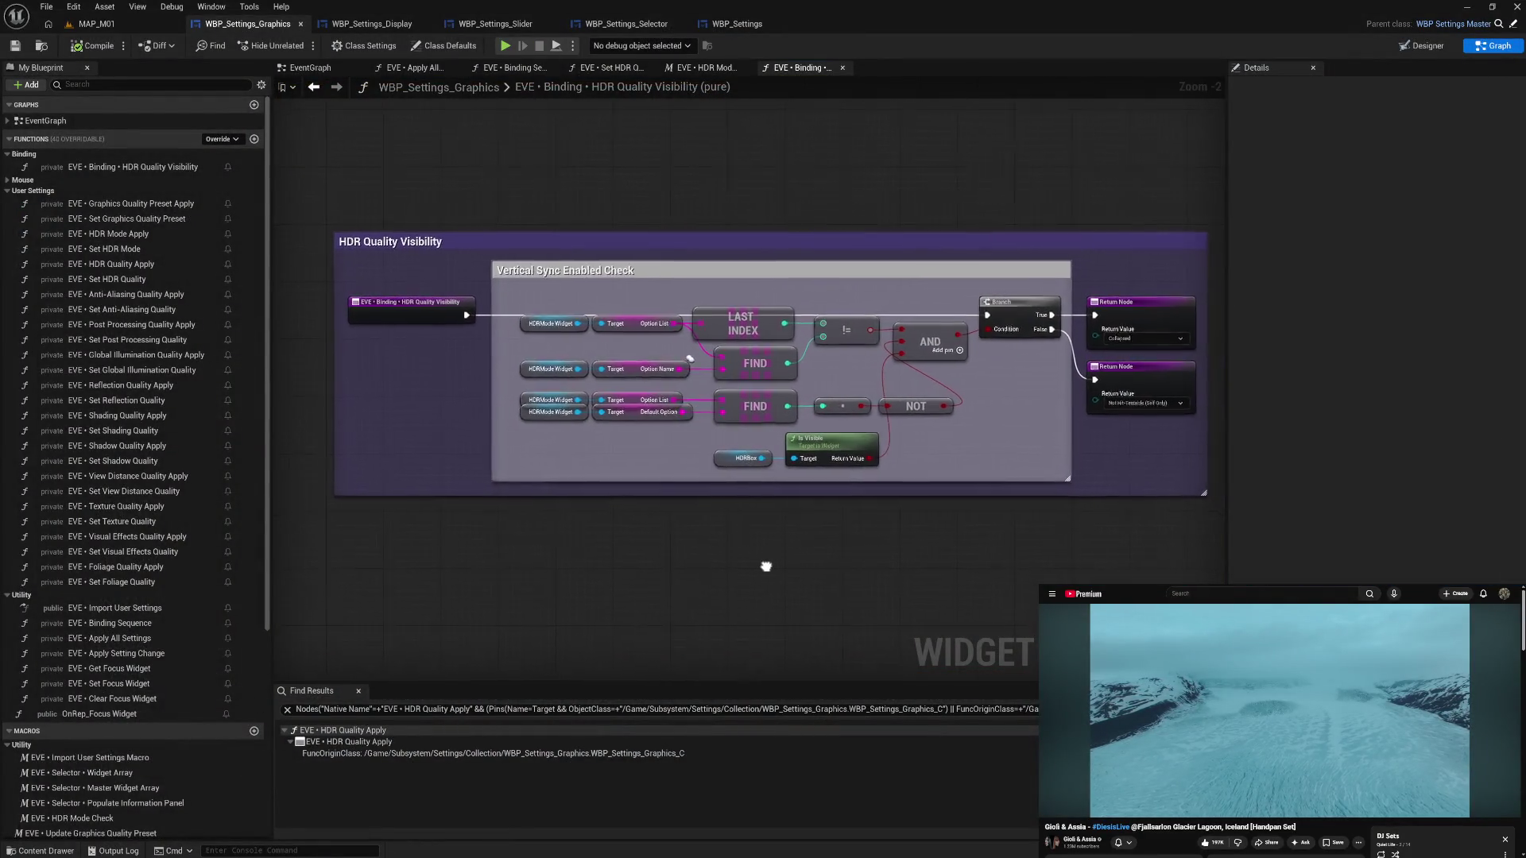
- Open the HDR Mode Check macro tab, then switch to the WBP_Settings_Display blueprint
left_click(707, 68)
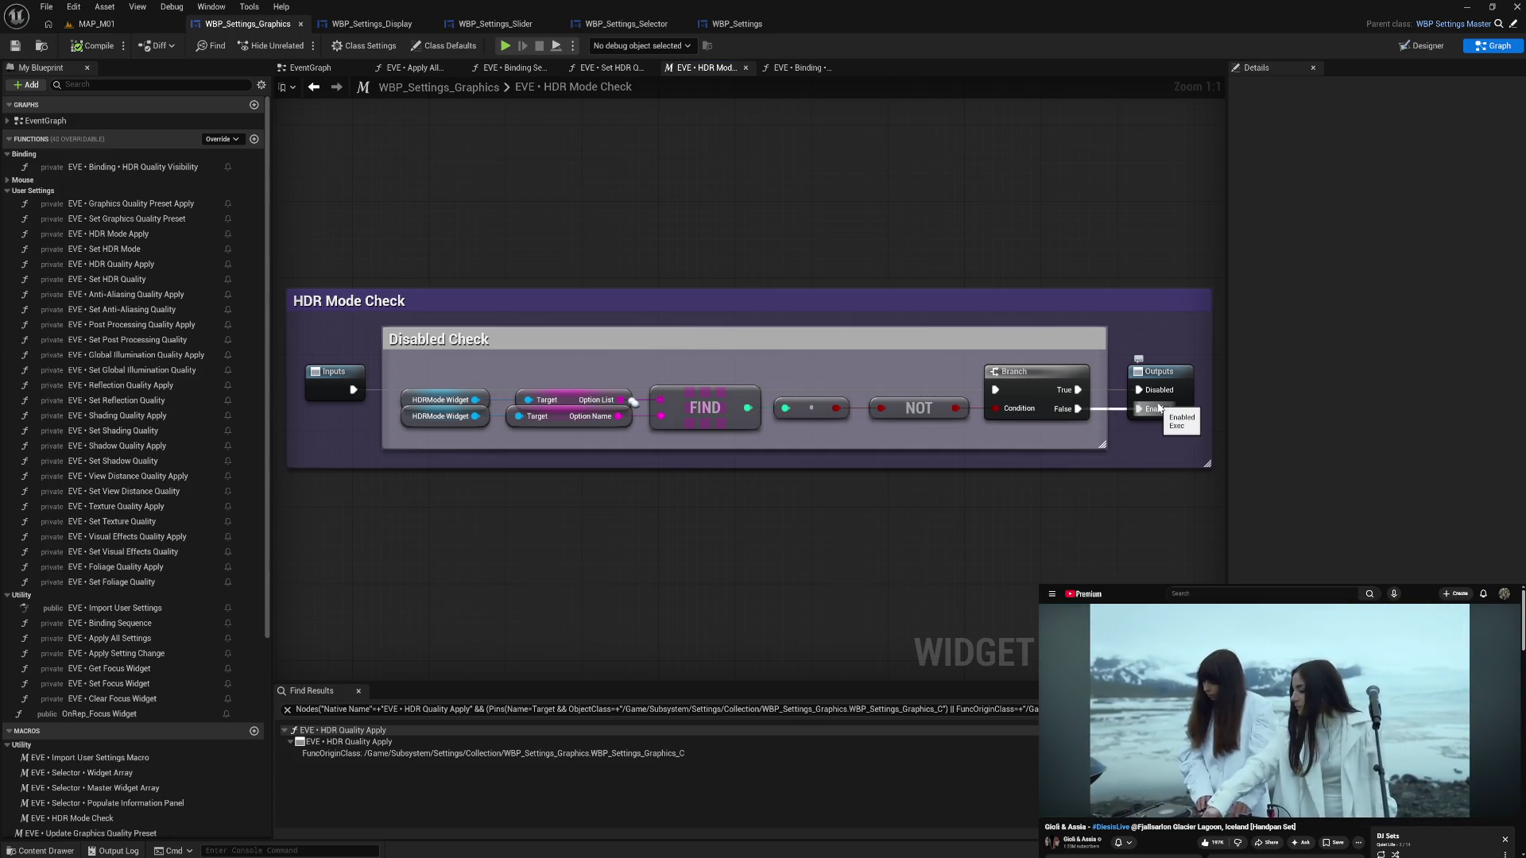
left_click(370, 23)
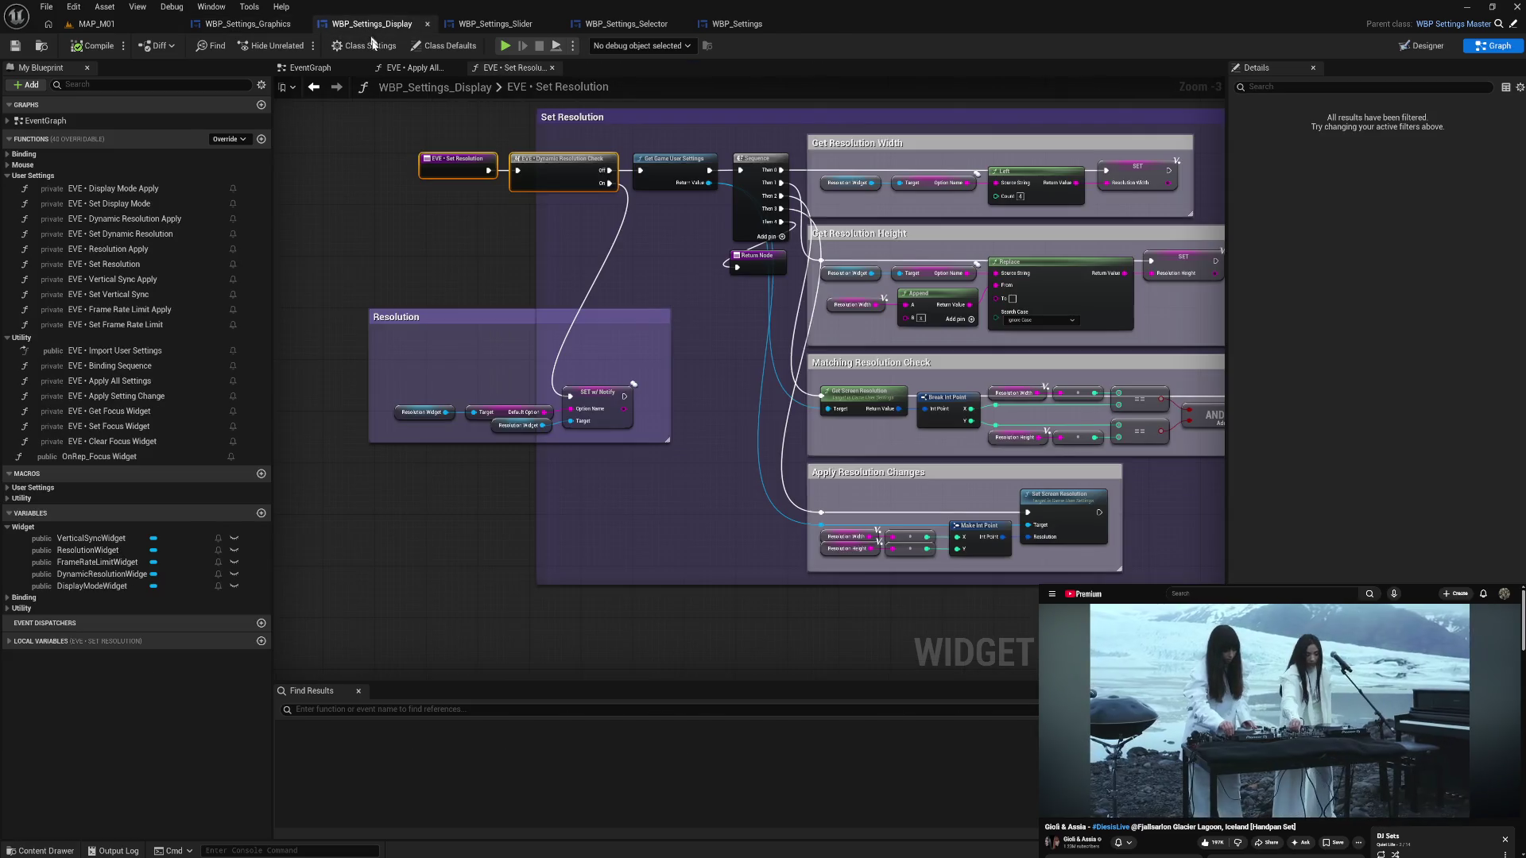
- Open the Vertical Sync Check macro and rename its Off output to Disabled
left_click(8, 500)
left_click(8, 488)
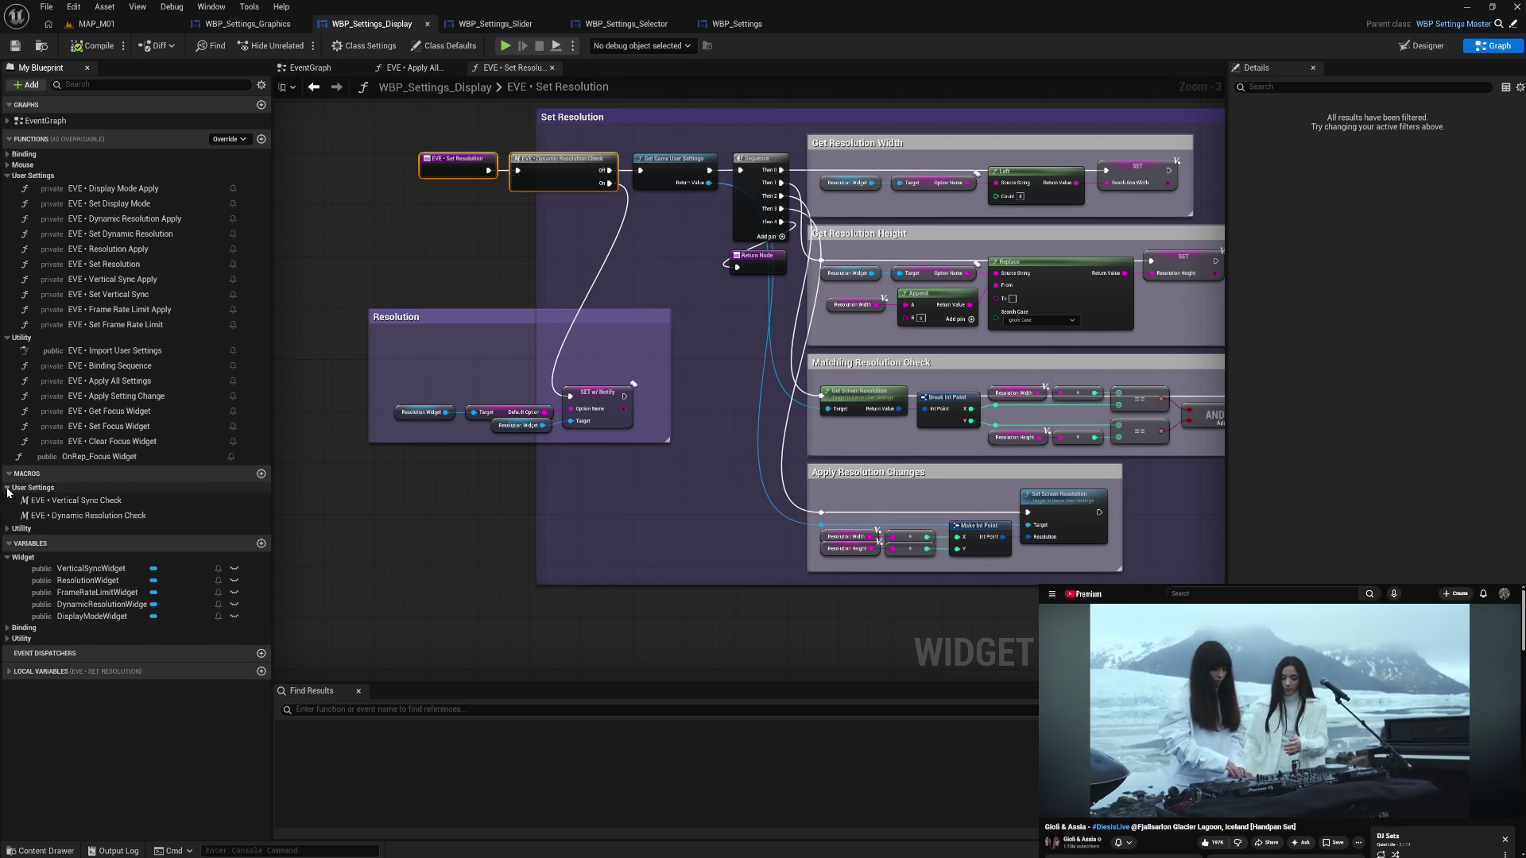
double_click(137, 503)
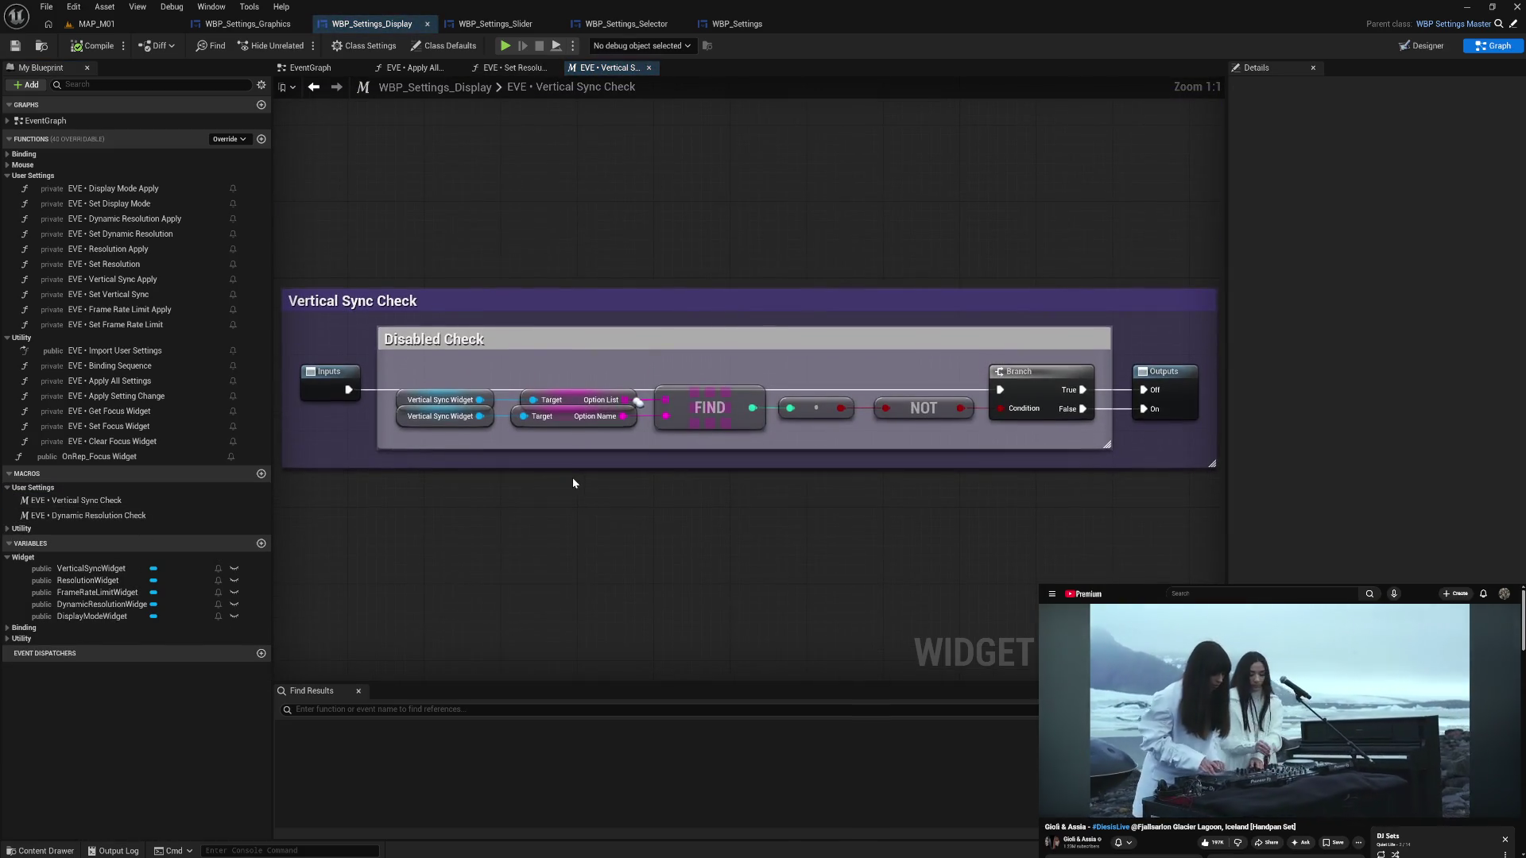
left_click_drag(736, 488, 721, 492)
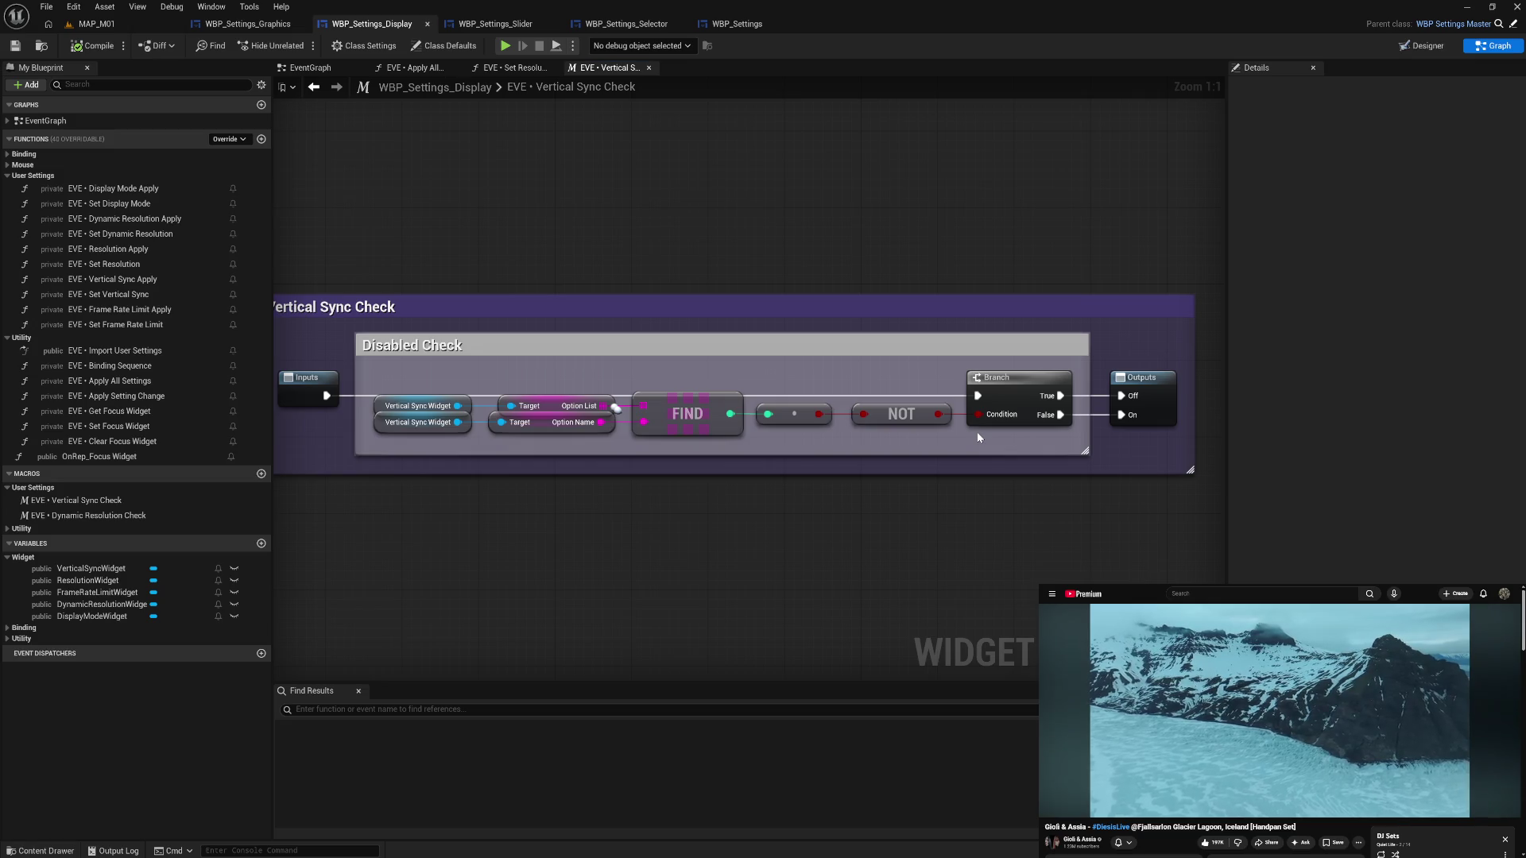
left_click(1154, 384)
left_click(1291, 253)
type("isabled")
key("Return")
- Rename the On output to Enabled, compile, and close the macro graph
left_click(1263, 267)
type("Enabled")
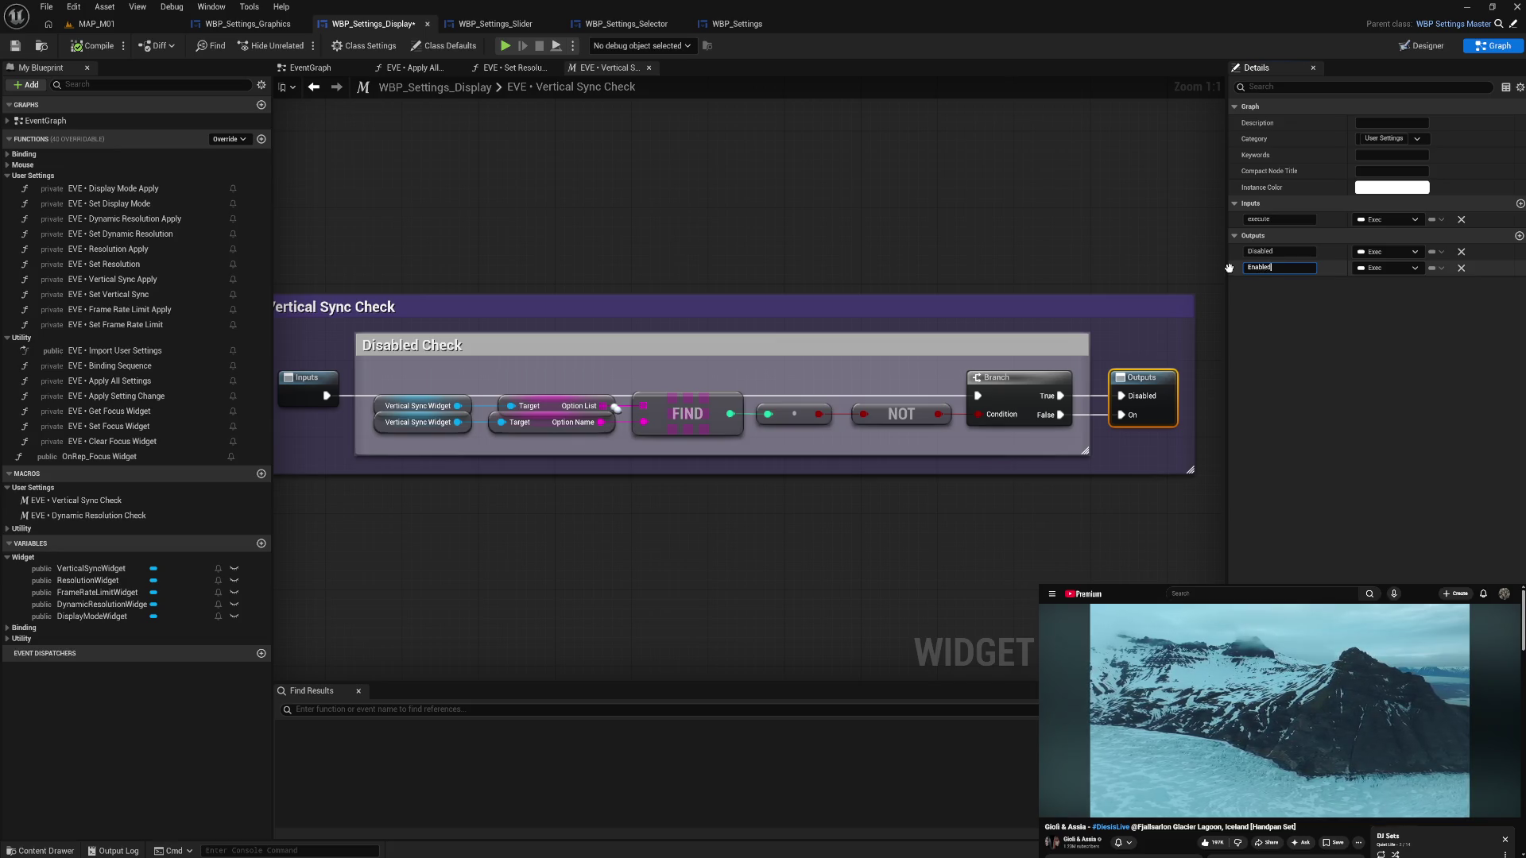
key("Return")
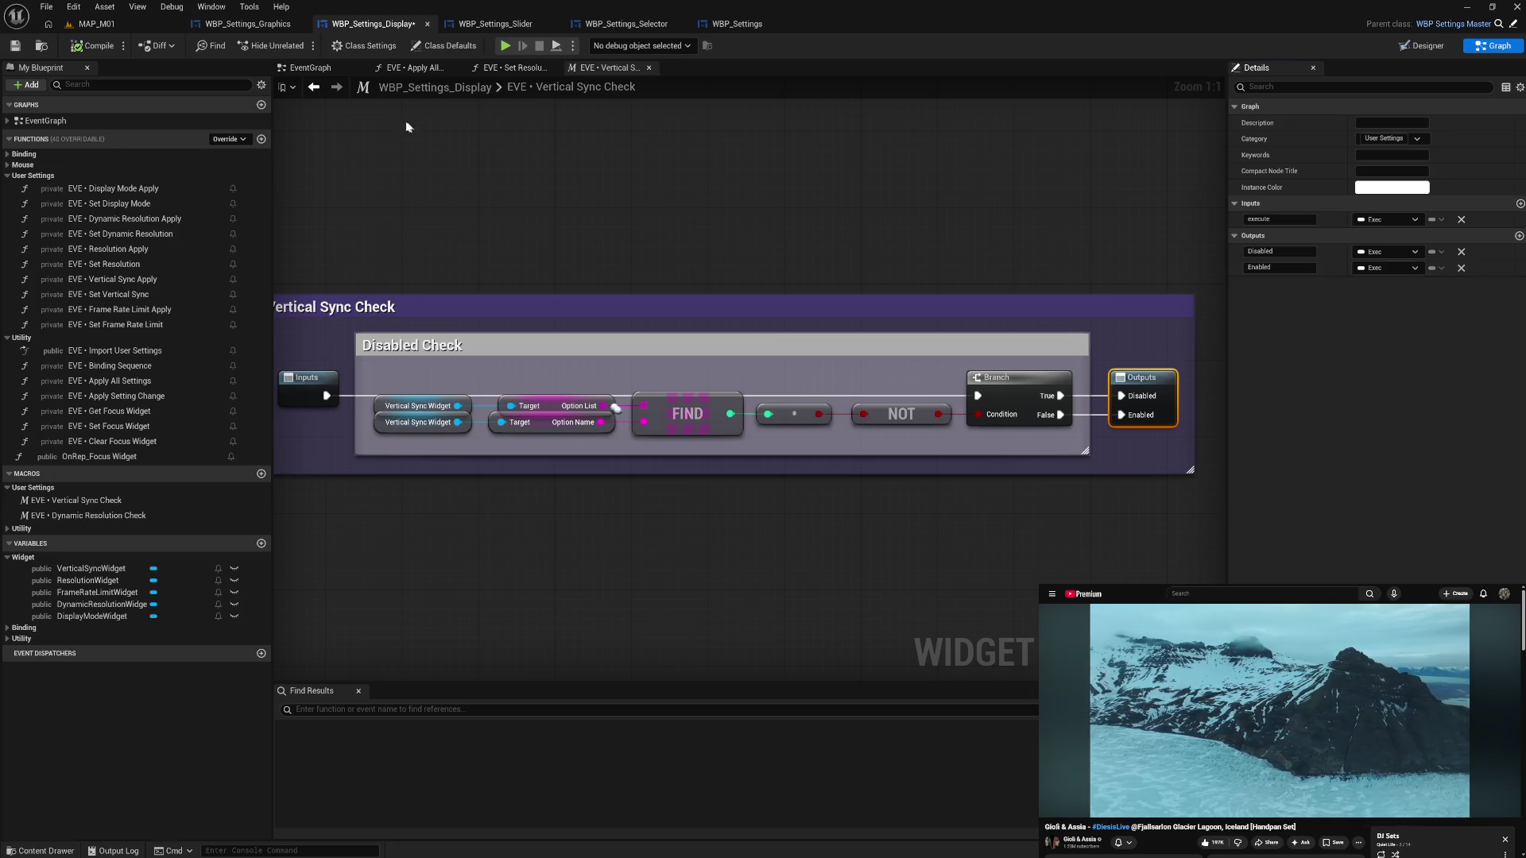
left_click(98, 47)
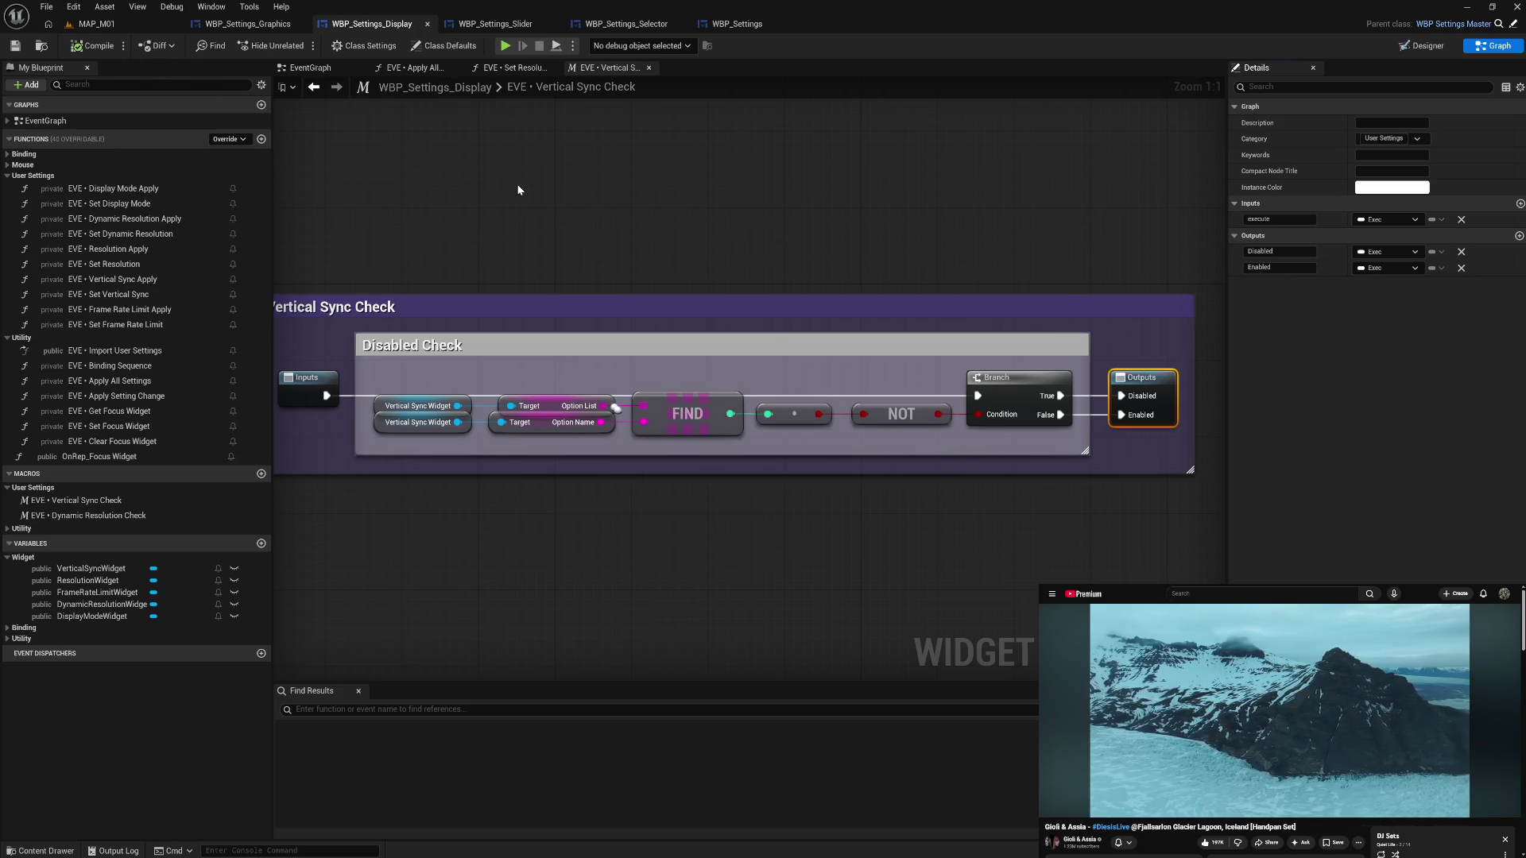
left_click(649, 68)
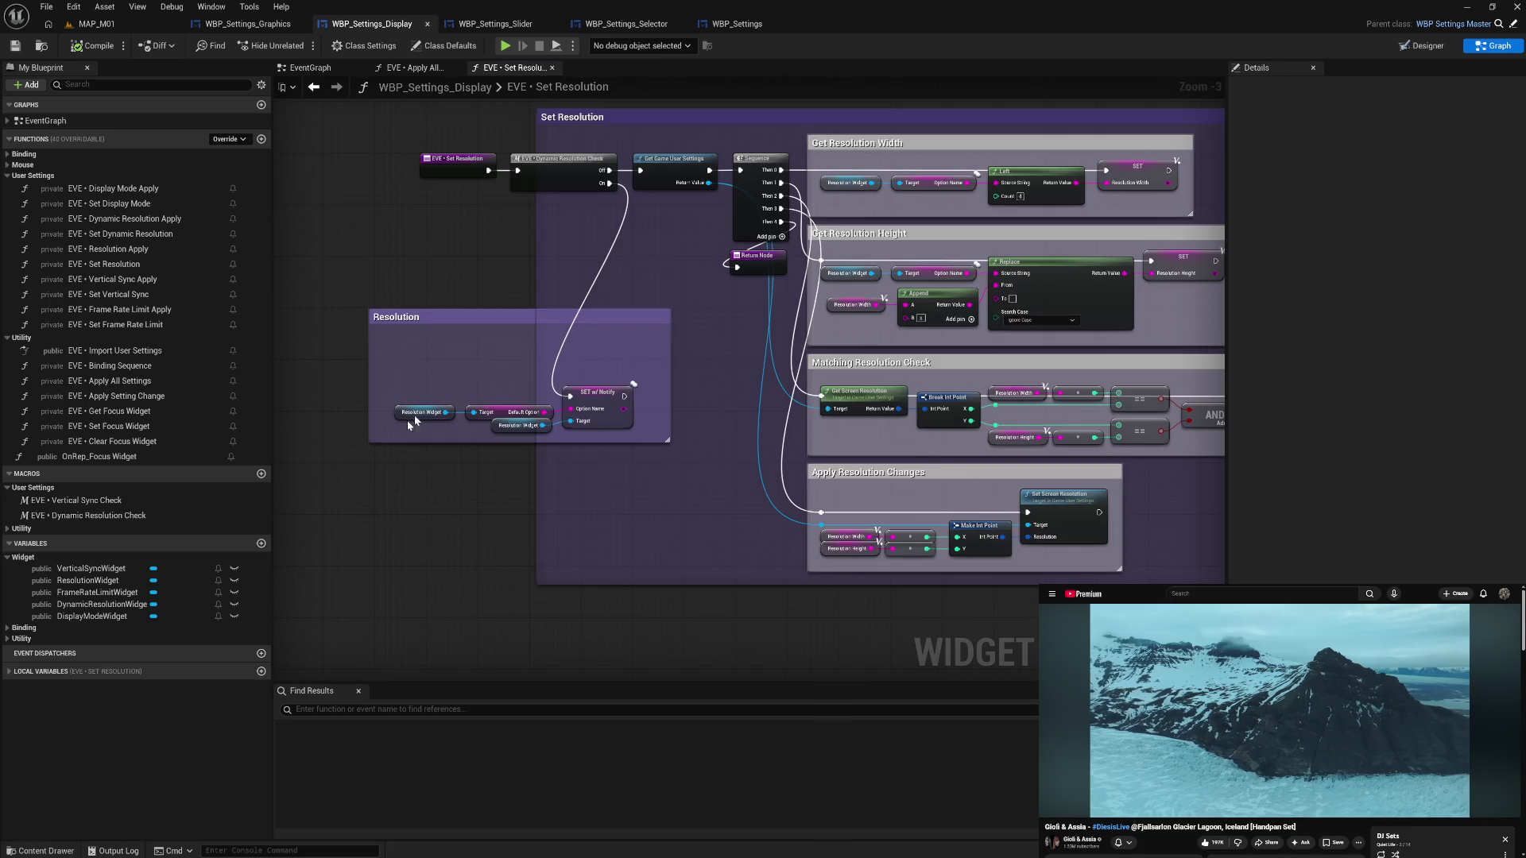
- Rename the Dynamic Resolution Check outputs from Off/On to Disabled/Enabled
left_click(119, 515)
left_click(1269, 251)
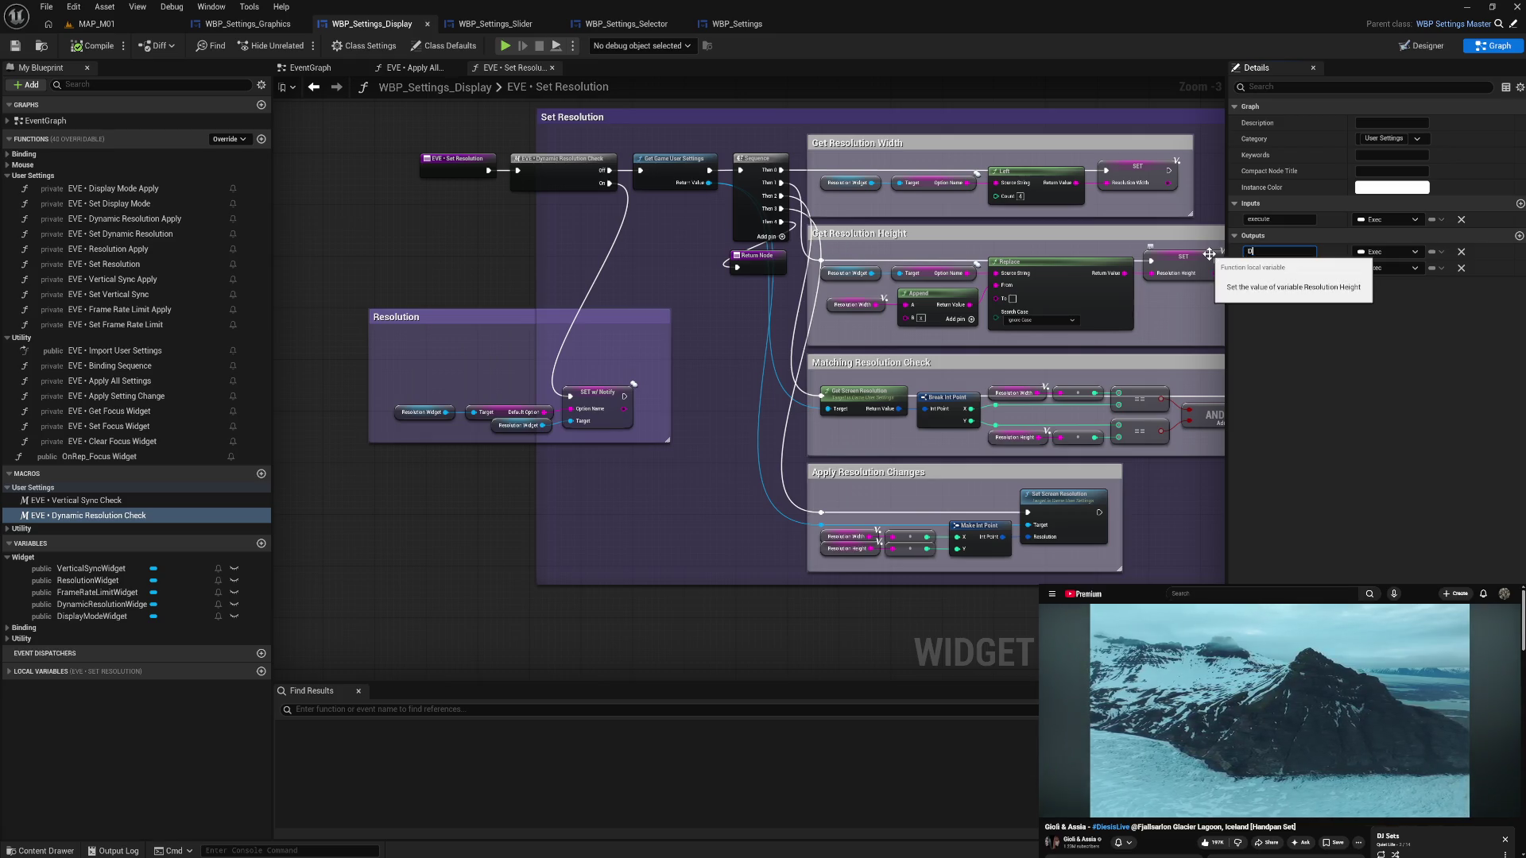
type("isabled")
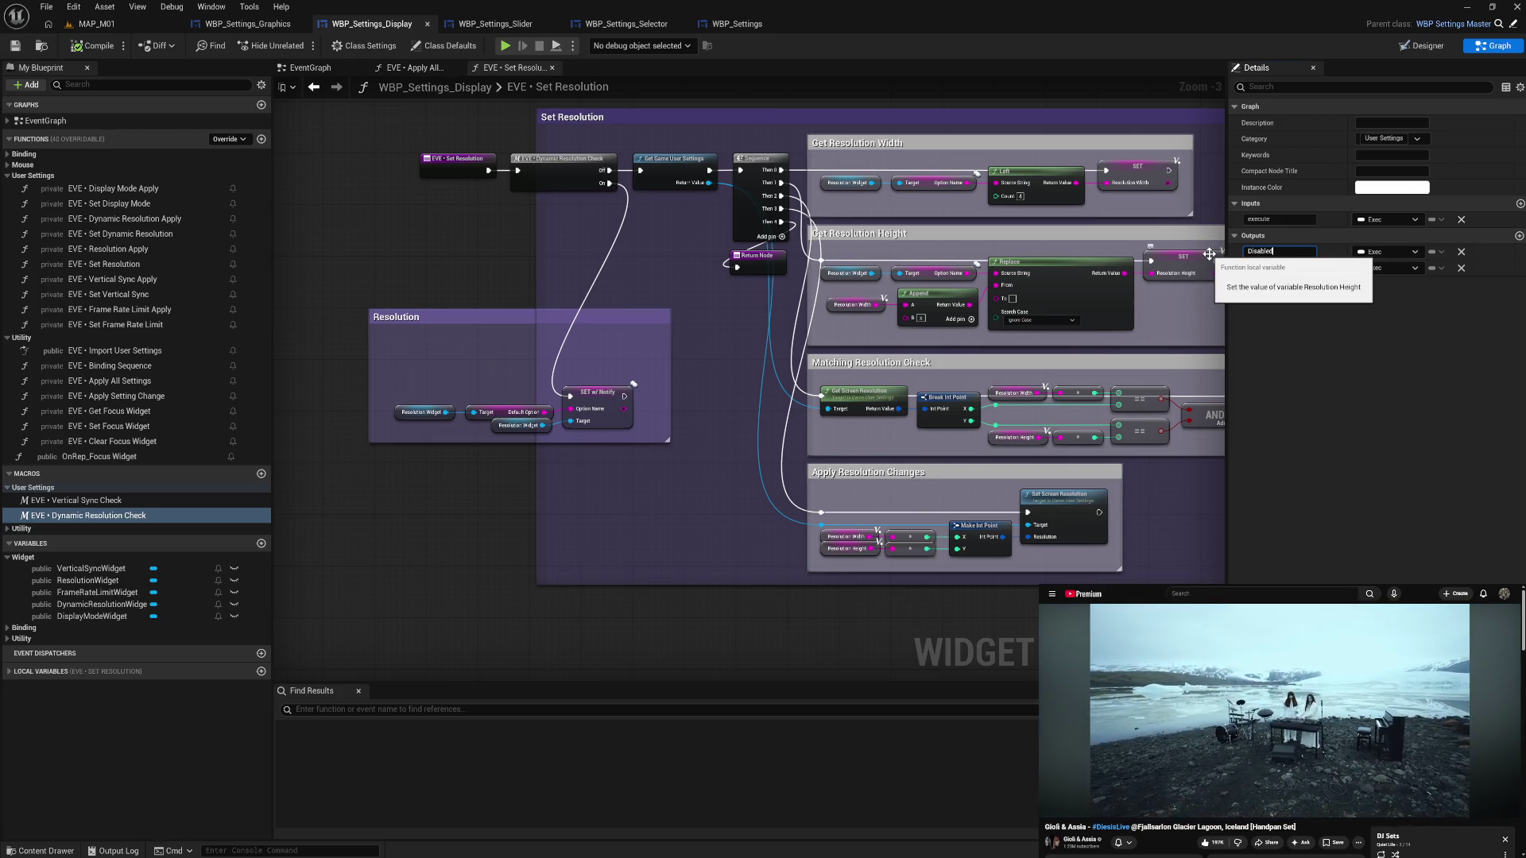
key("Tab")
type("E")
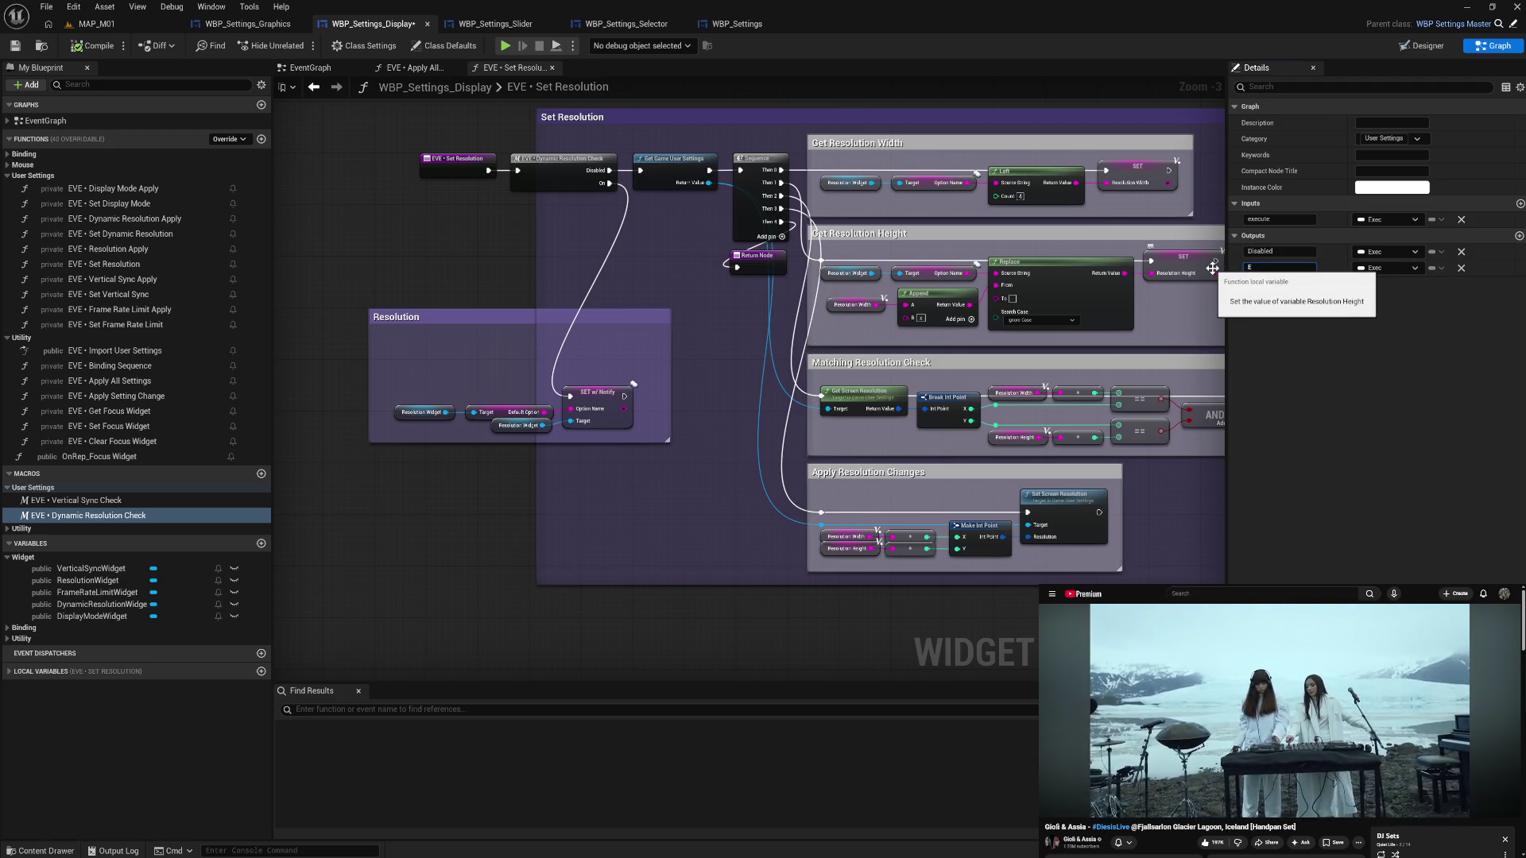
type("nabled")
key("Return")
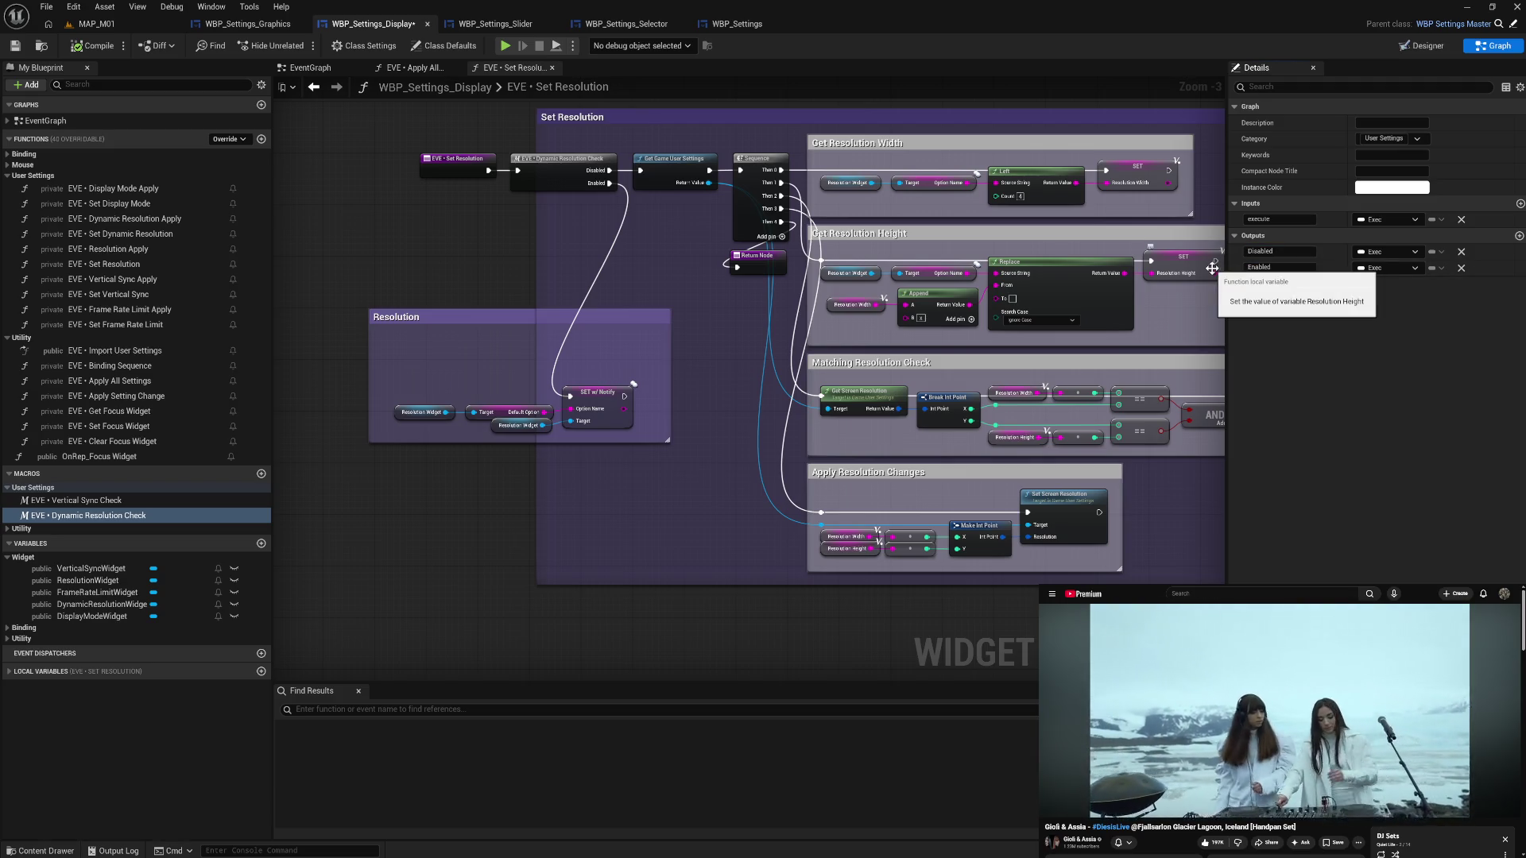
- Compile and save WBP_Settings_Display, then return to WBP_Settings_Graphics
left_click(81, 50)
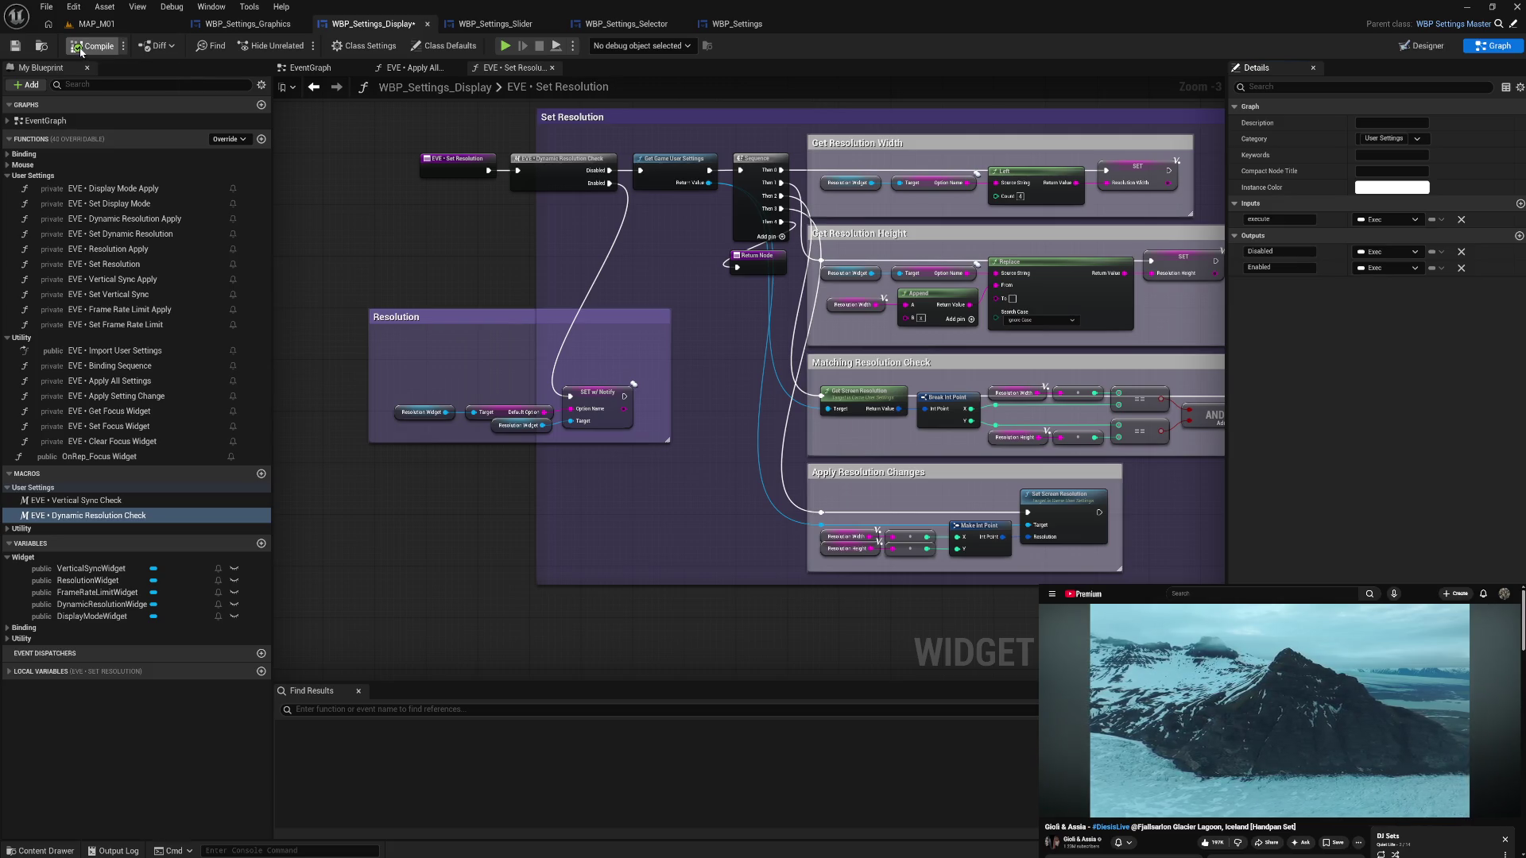
key("ctrl+s")
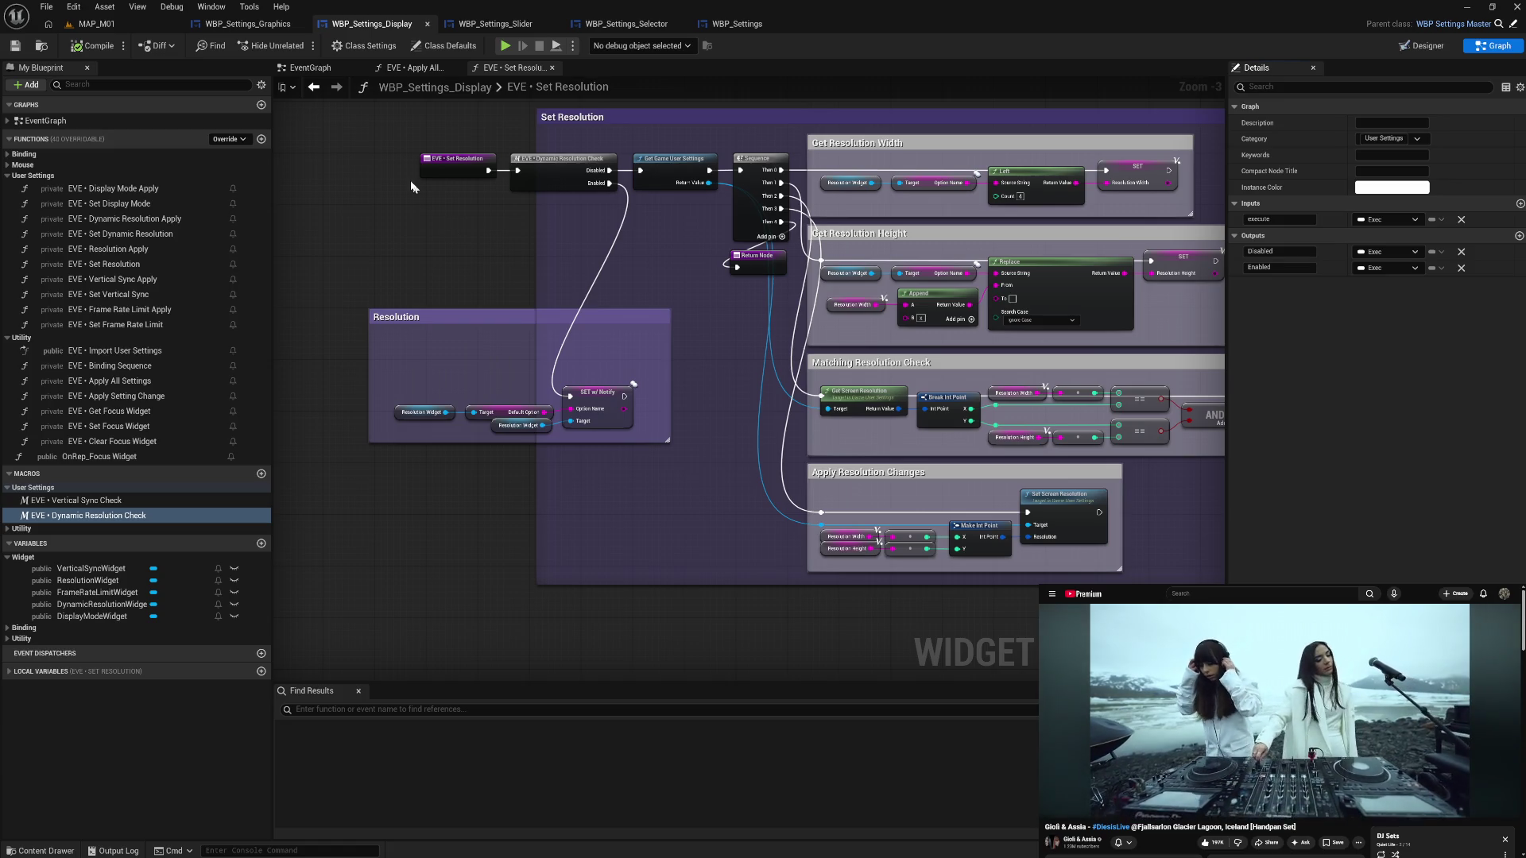
left_click(264, 25)
- Close the HDR Mode Check macro and HDR Quality Visibility graph tabs
left_click_drag(513, 232, 534, 200)
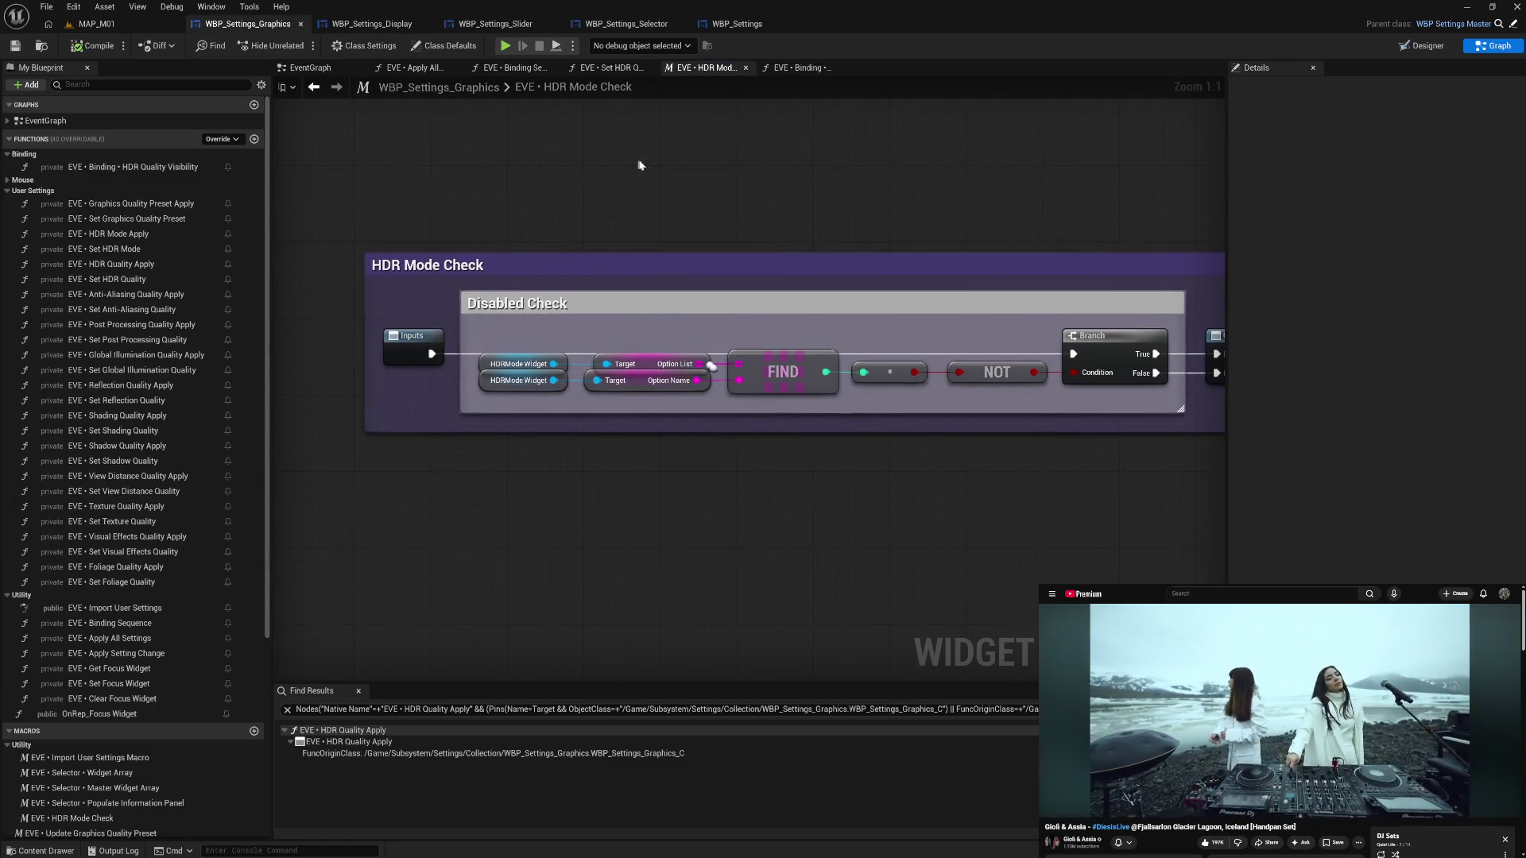
left_click_drag(769, 189, 720, 176)
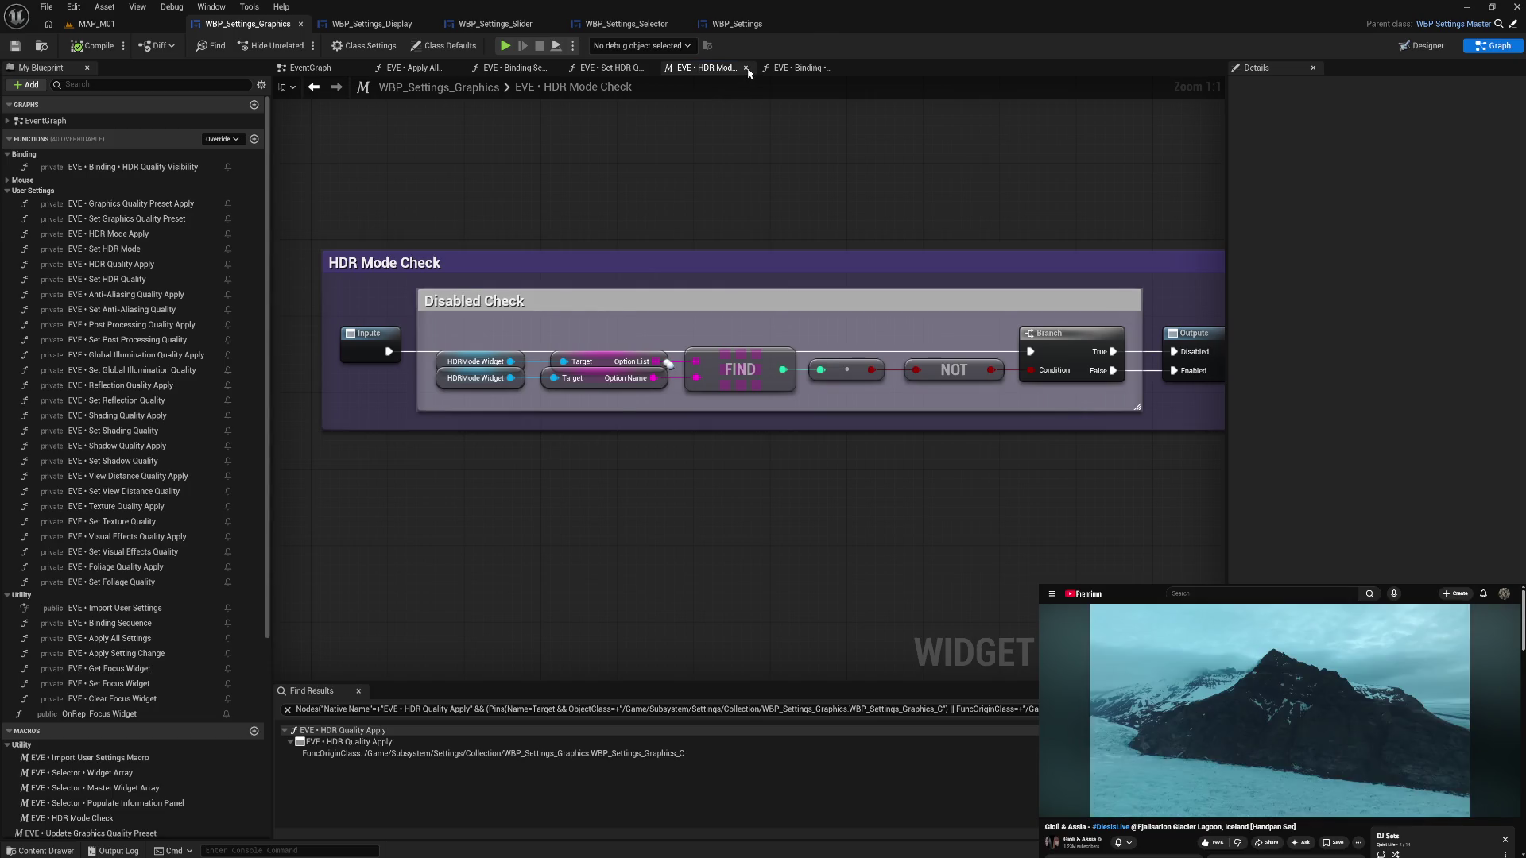
left_click(744, 68)
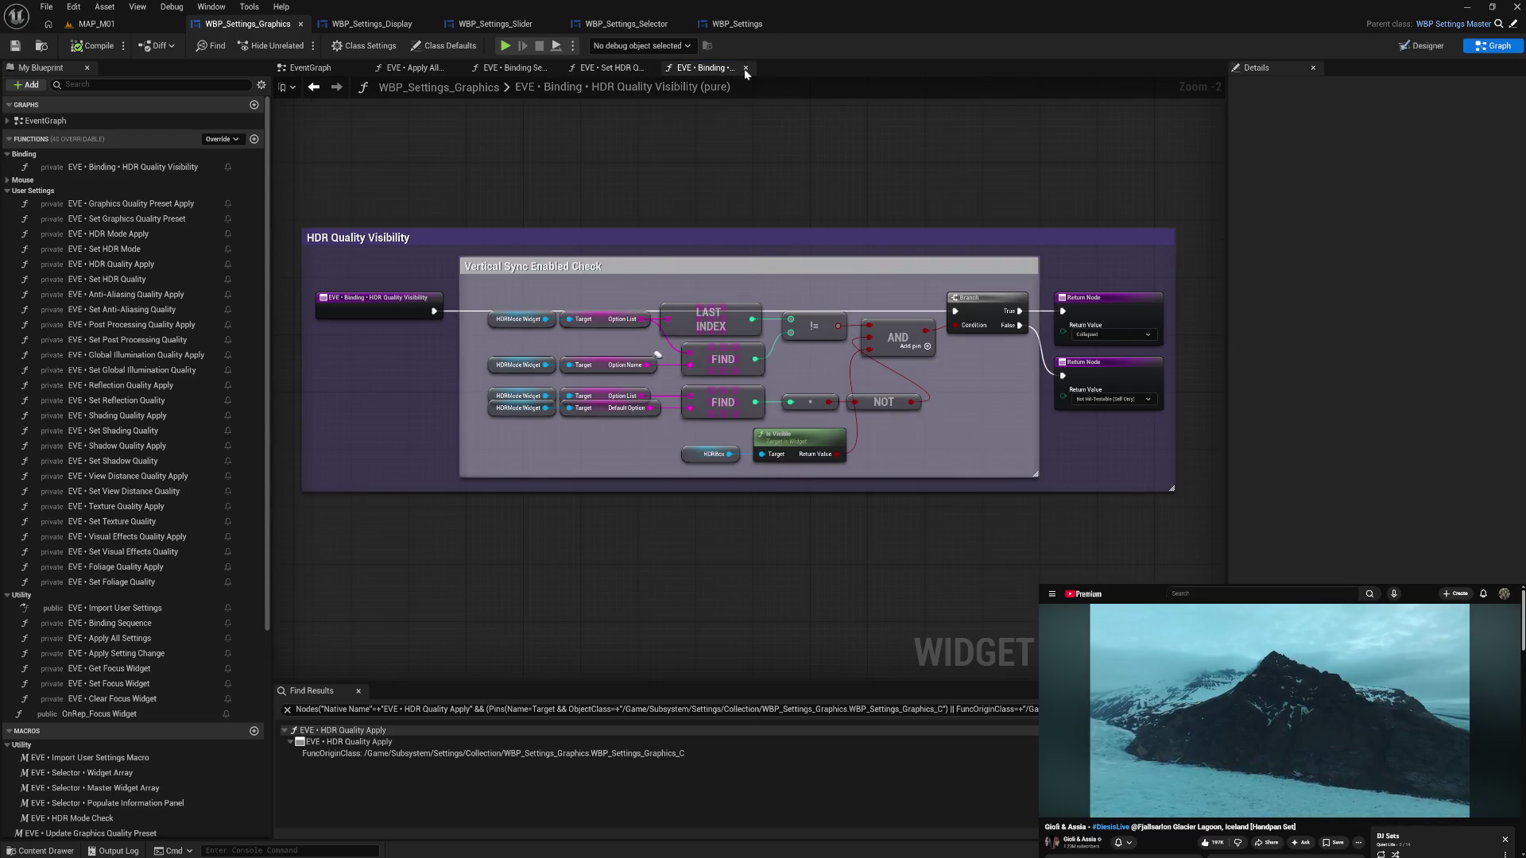
left_click(744, 69)
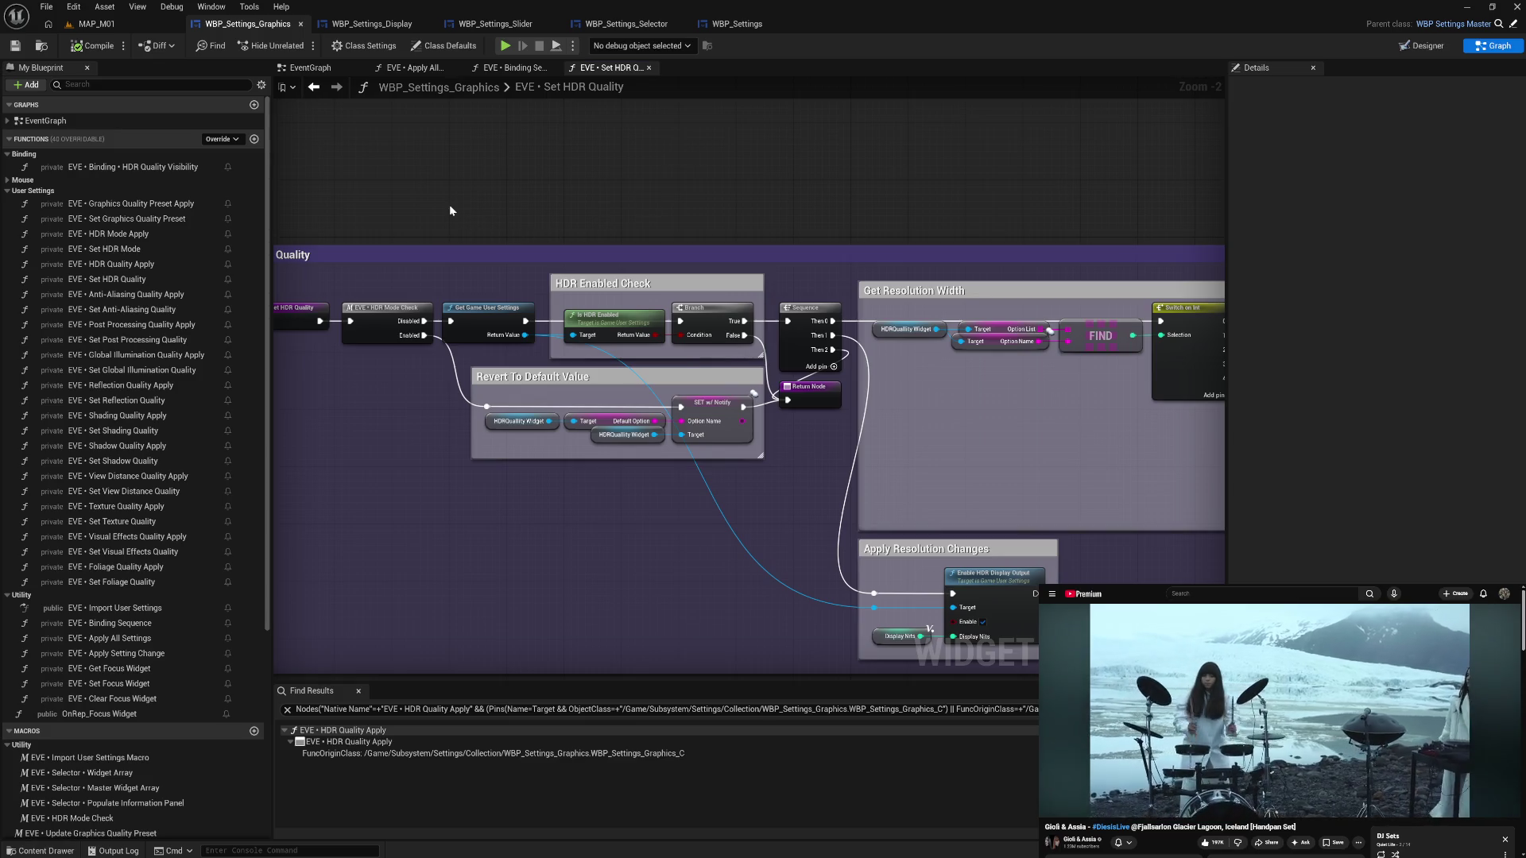
- Find all references to the HDR Mode Check macro from its node in Set HDR Quality
left_click(496, 315)
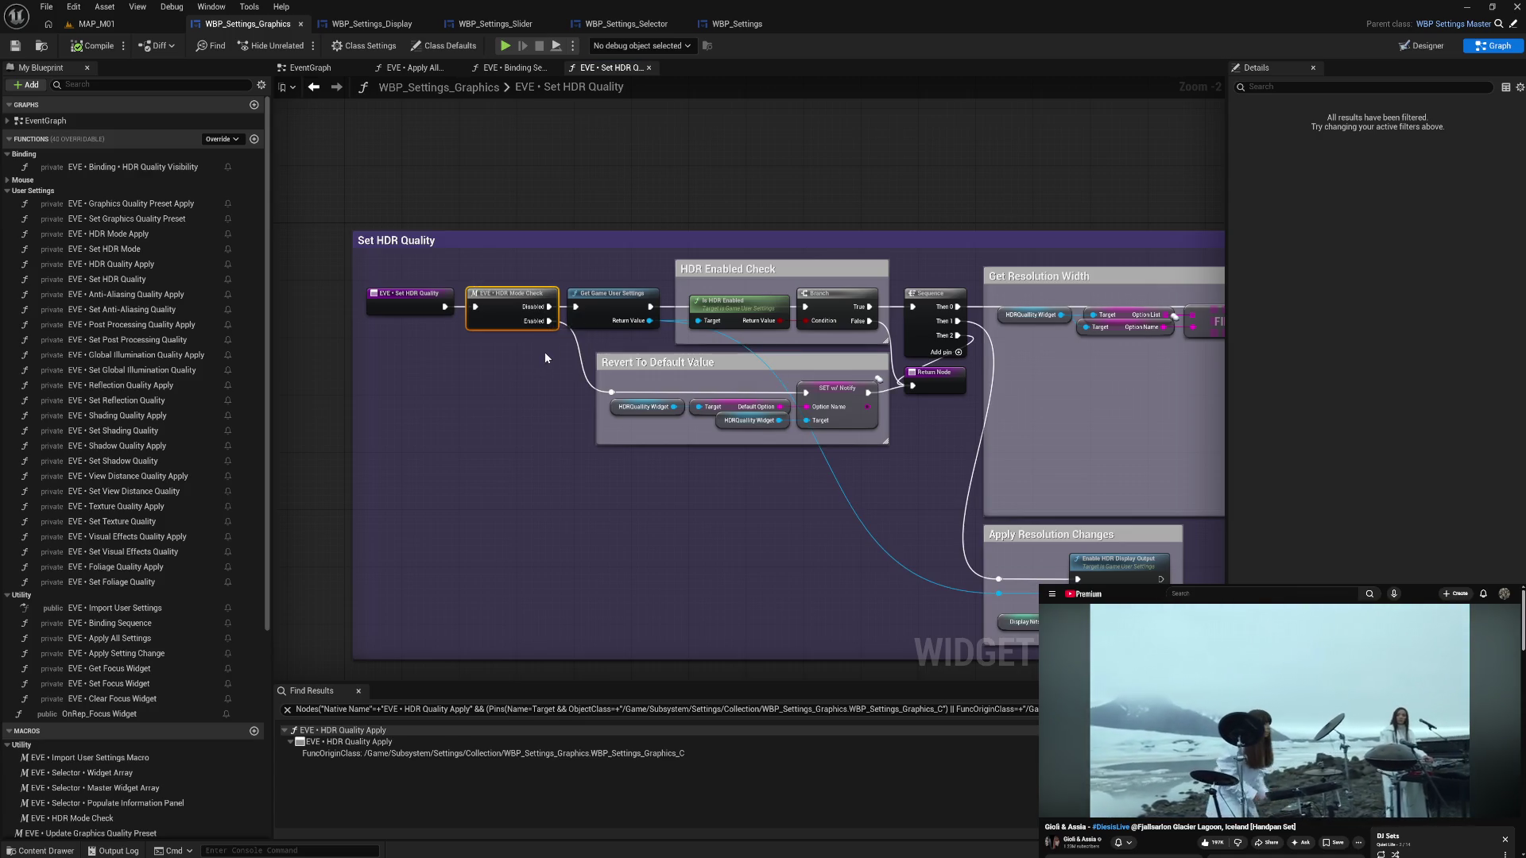
left_click(506, 280)
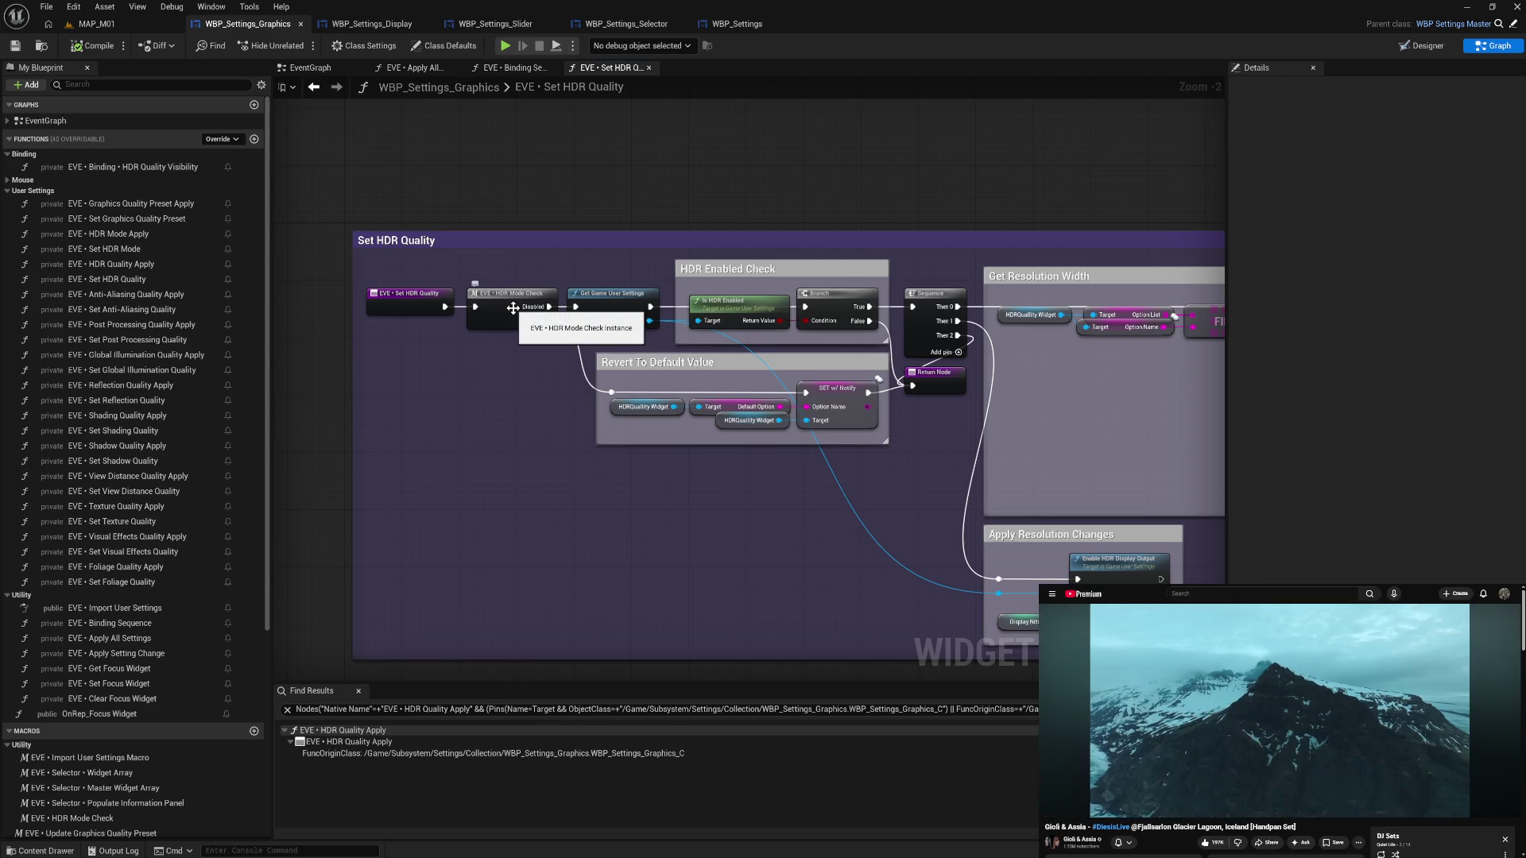
left_click(513, 308)
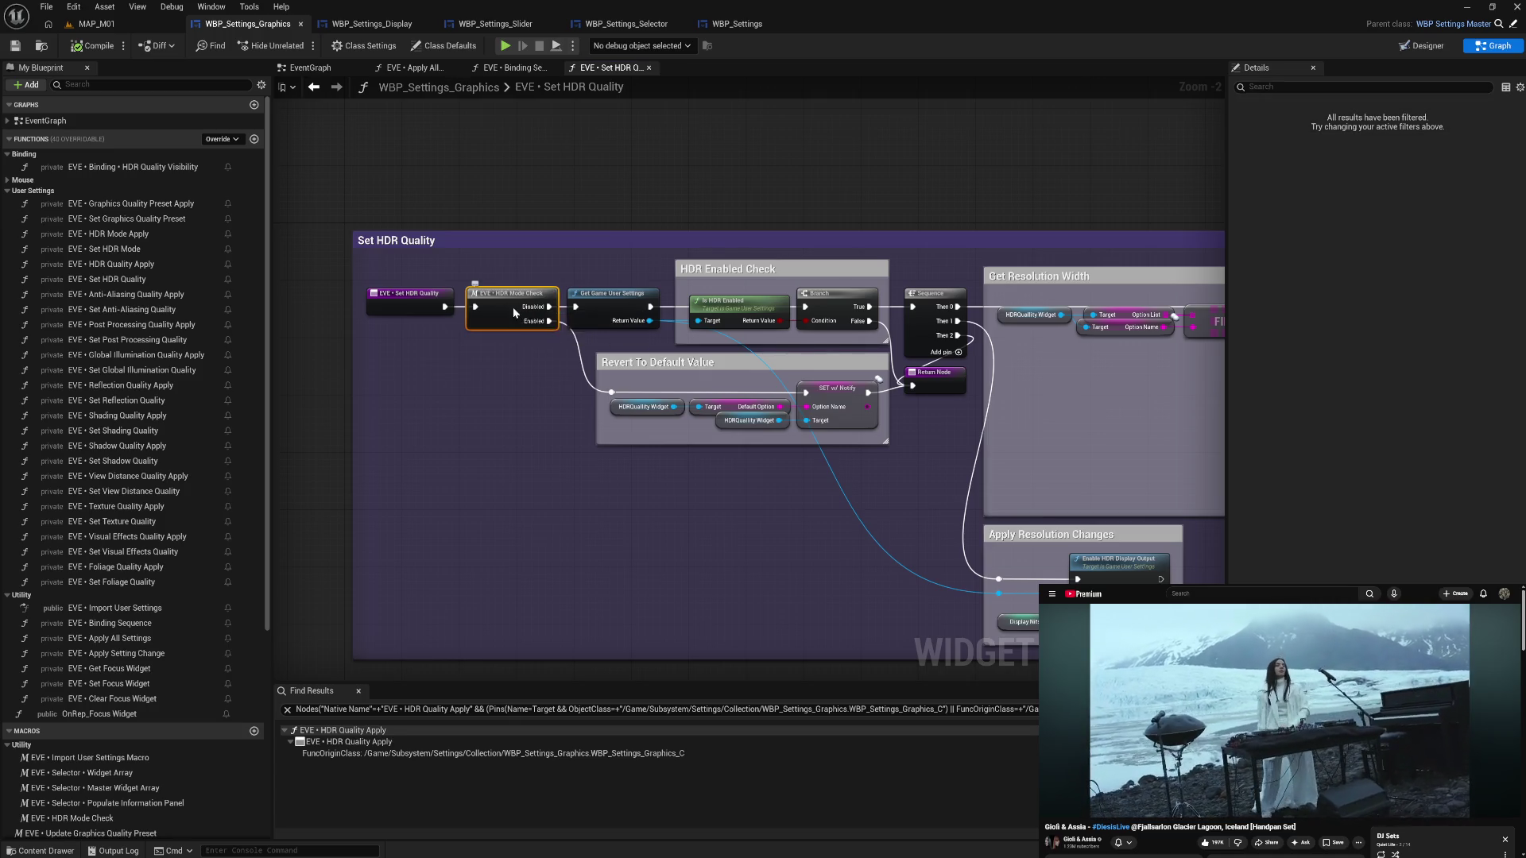
right_click(512, 307)
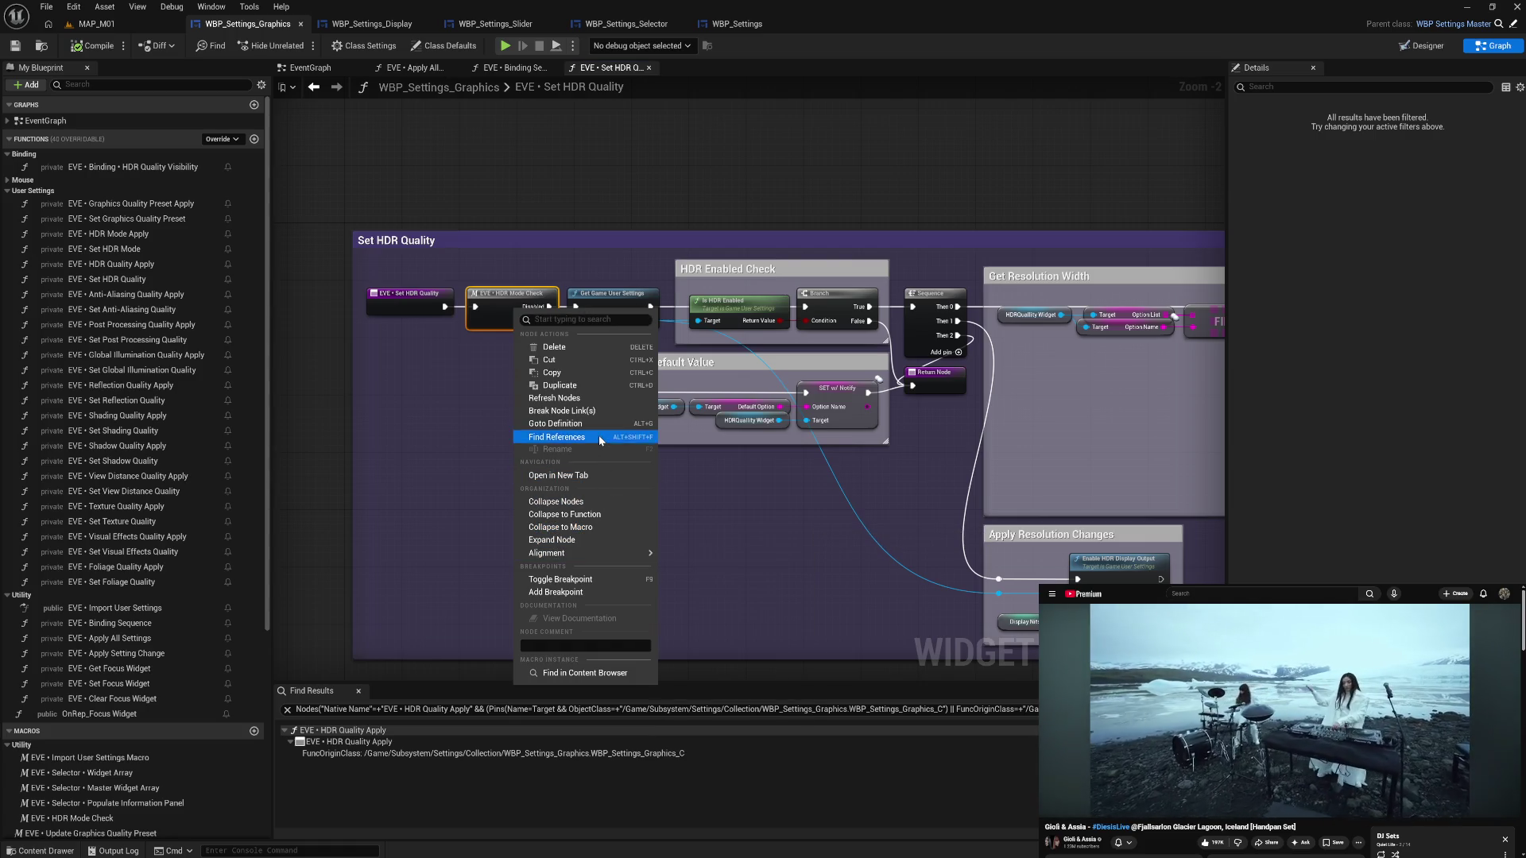
left_click(598, 436)
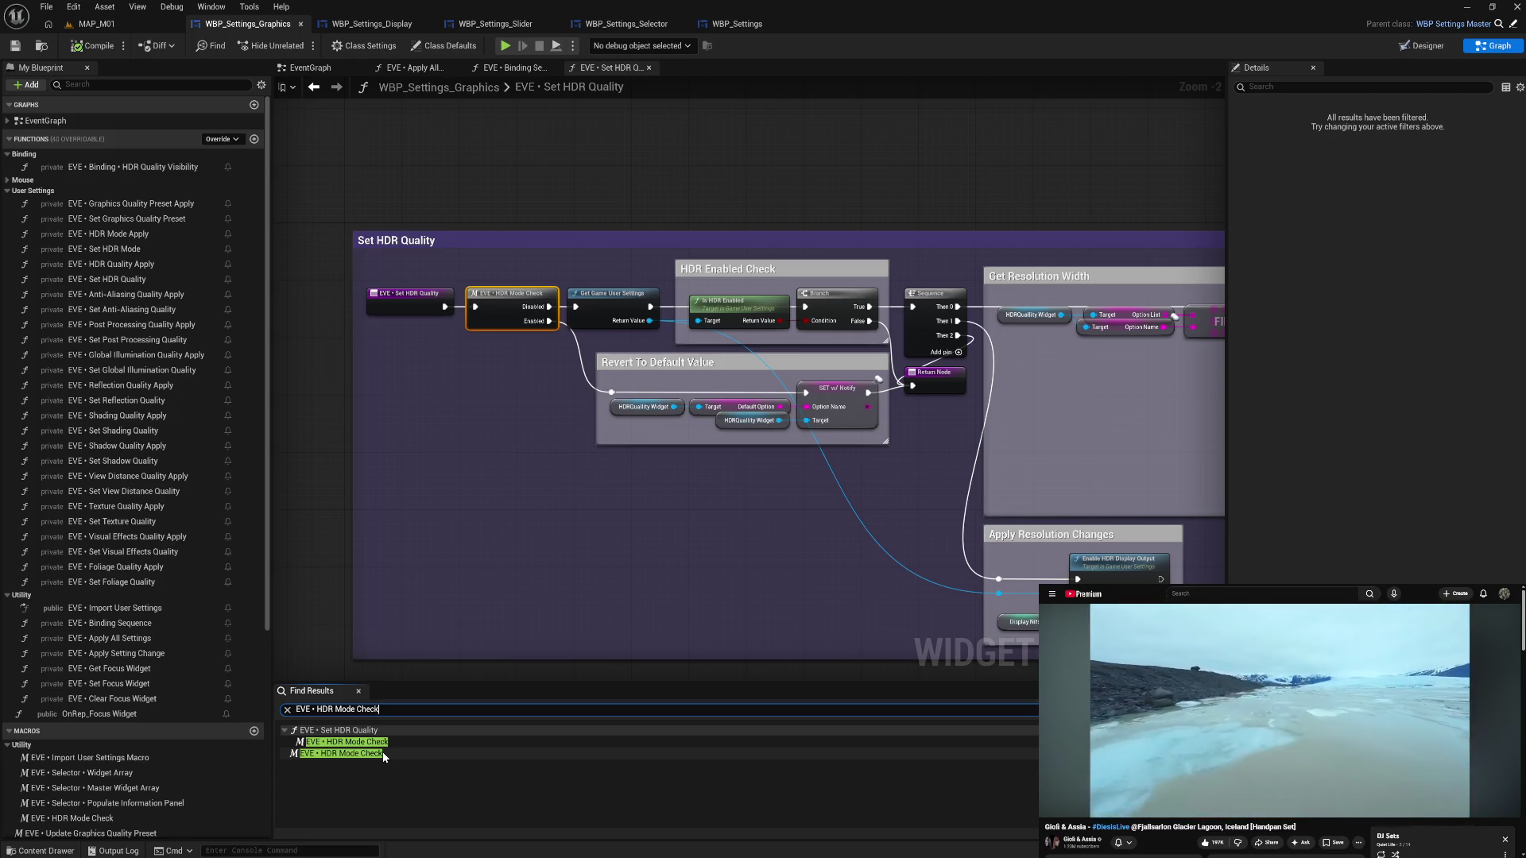
- Go to the HDR Mode Check macro graph by way of the Find Results
double_click(383, 754)
double_click(380, 742)
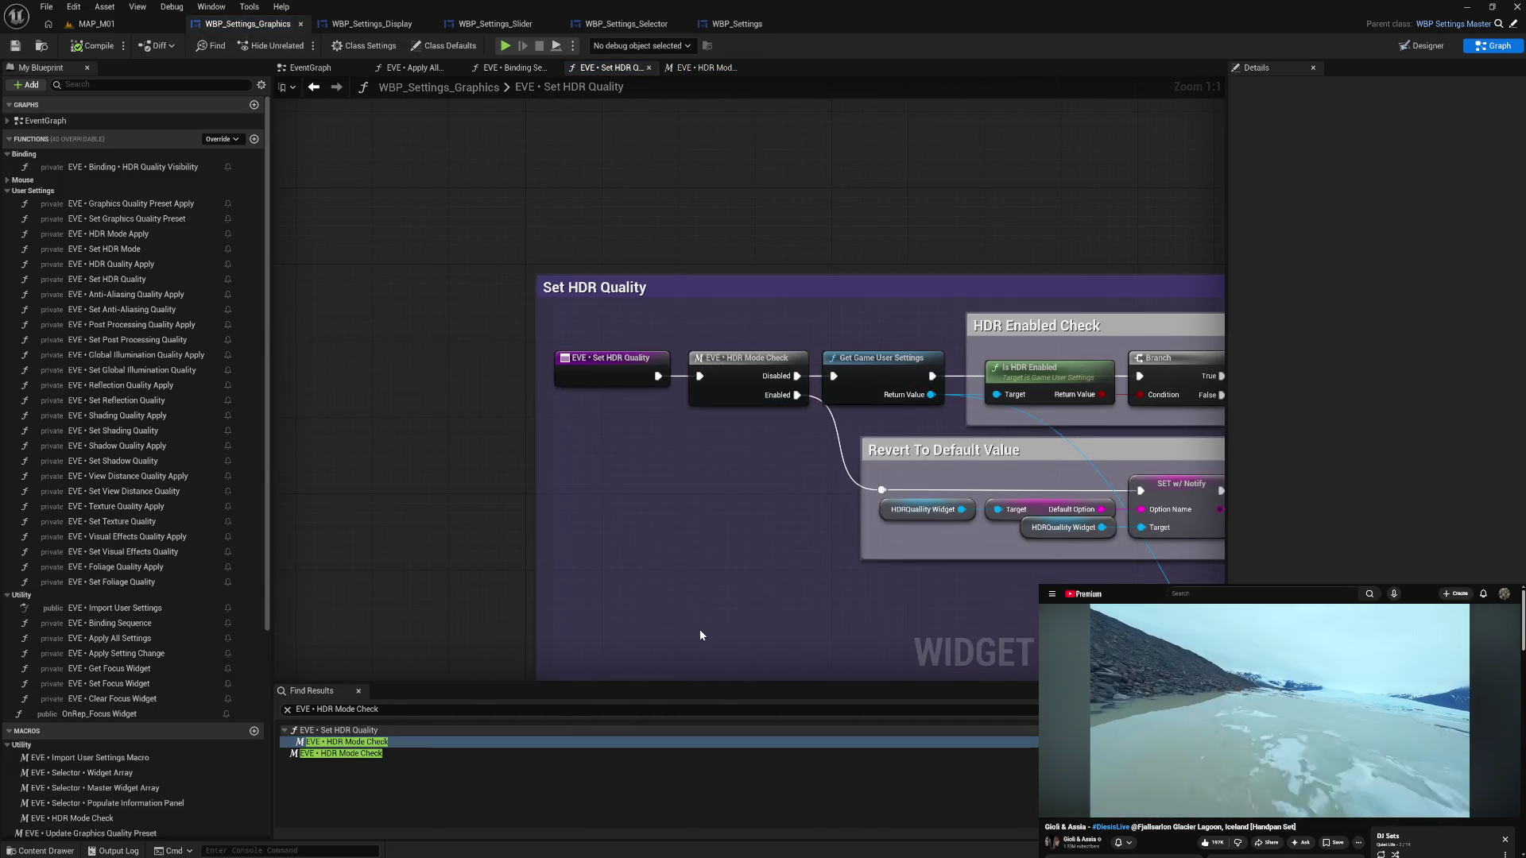
scroll(565, 527, "down", 2)
left_click(602, 325)
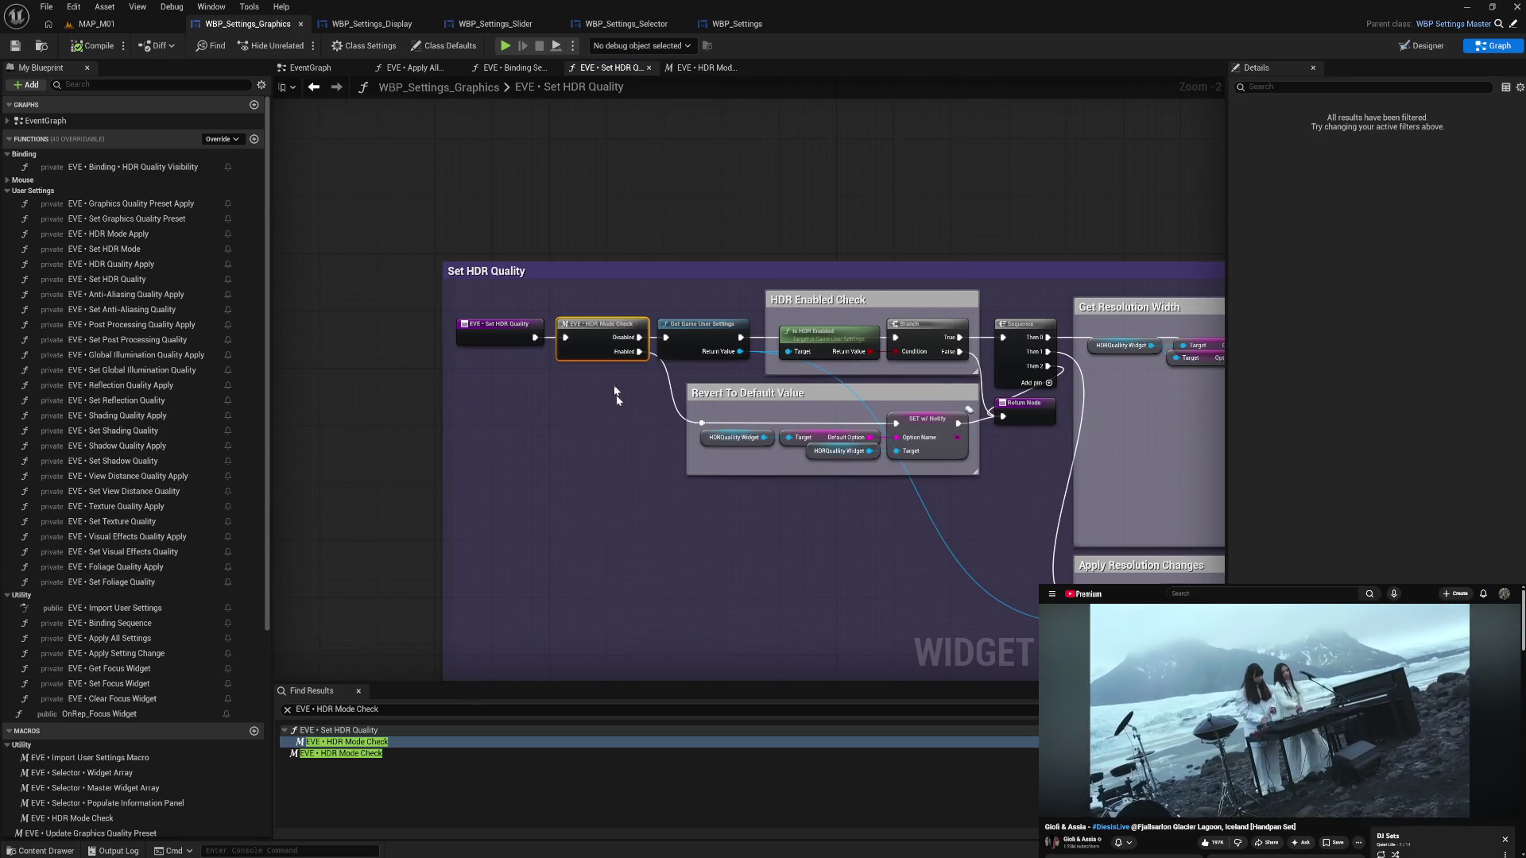
left_click(695, 68)
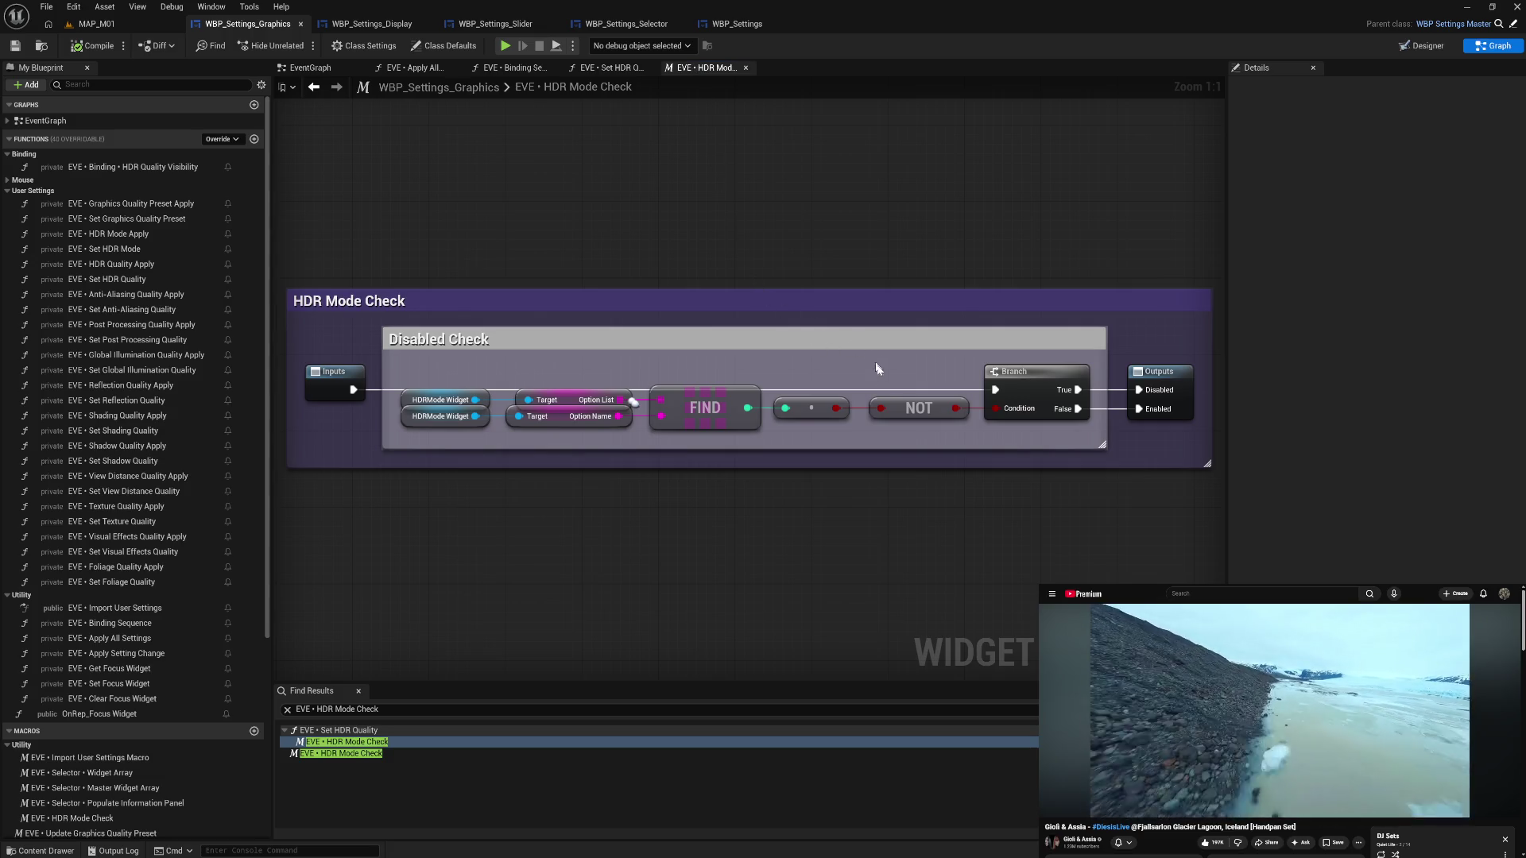
- Wire the comparison straight into Branch Condition, delete the NOT, and tighten the layout
mouse_move(835, 407)
left_mouse_down()
mouse_move(1003, 408)
mouse_move(933, 445)
left_mouse_up()
key("Delete")
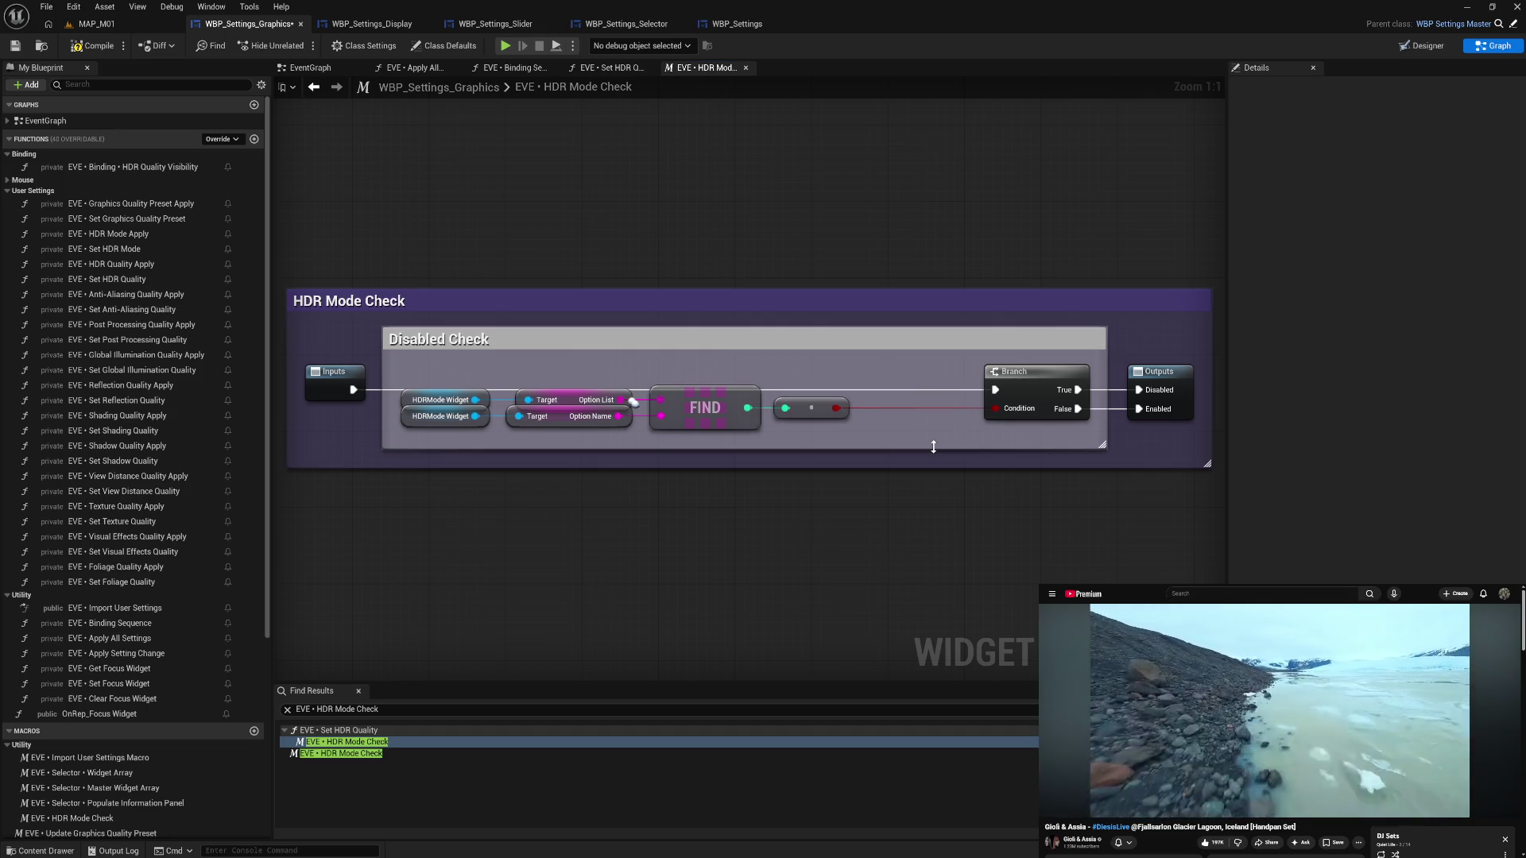
left_click_drag(1033, 388, 922, 390)
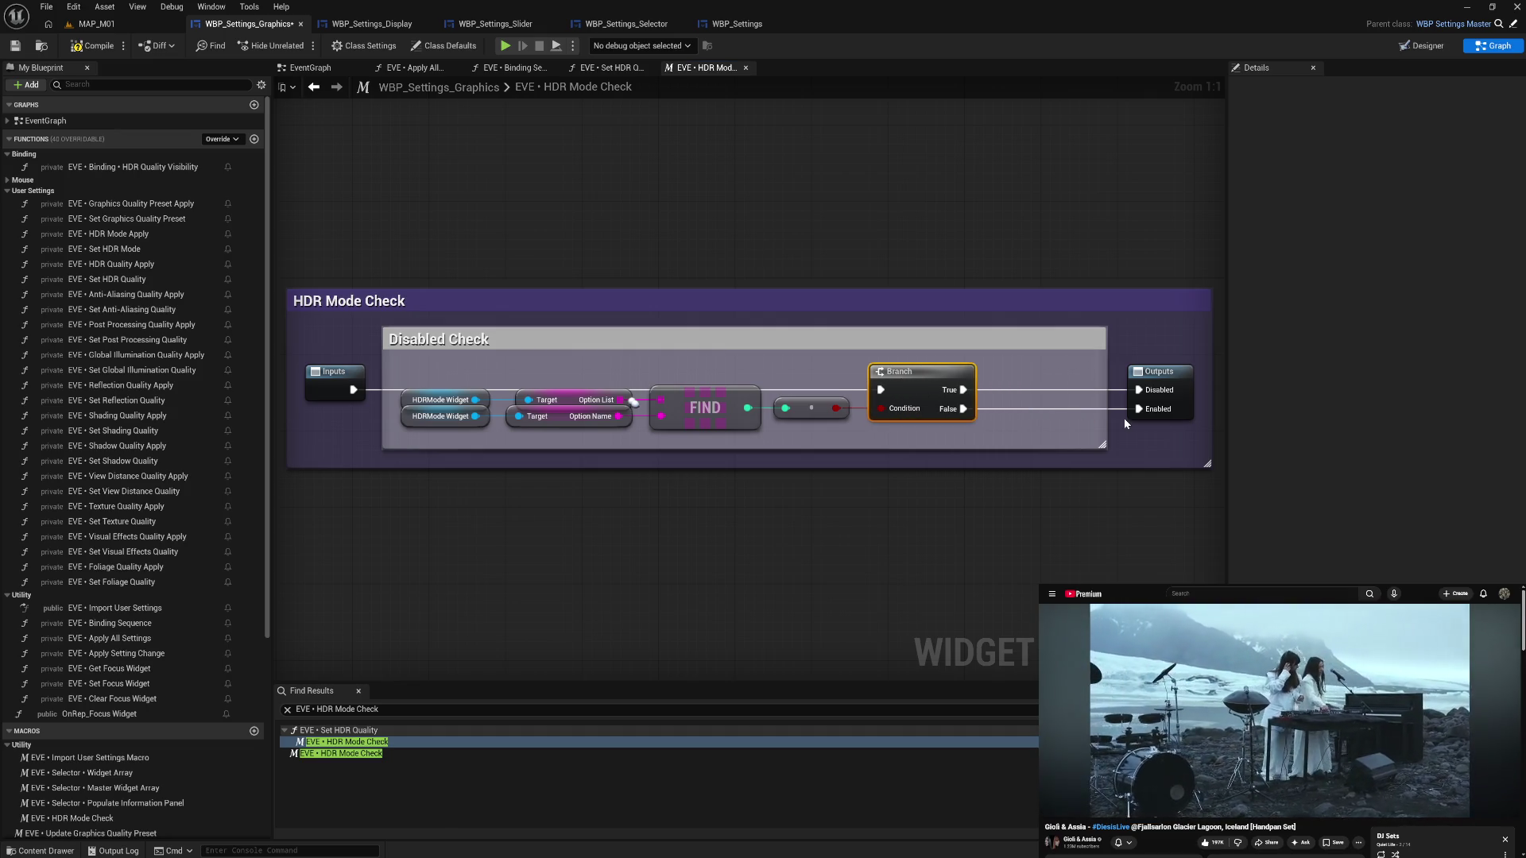
left_click_drag(1105, 442, 994, 433)
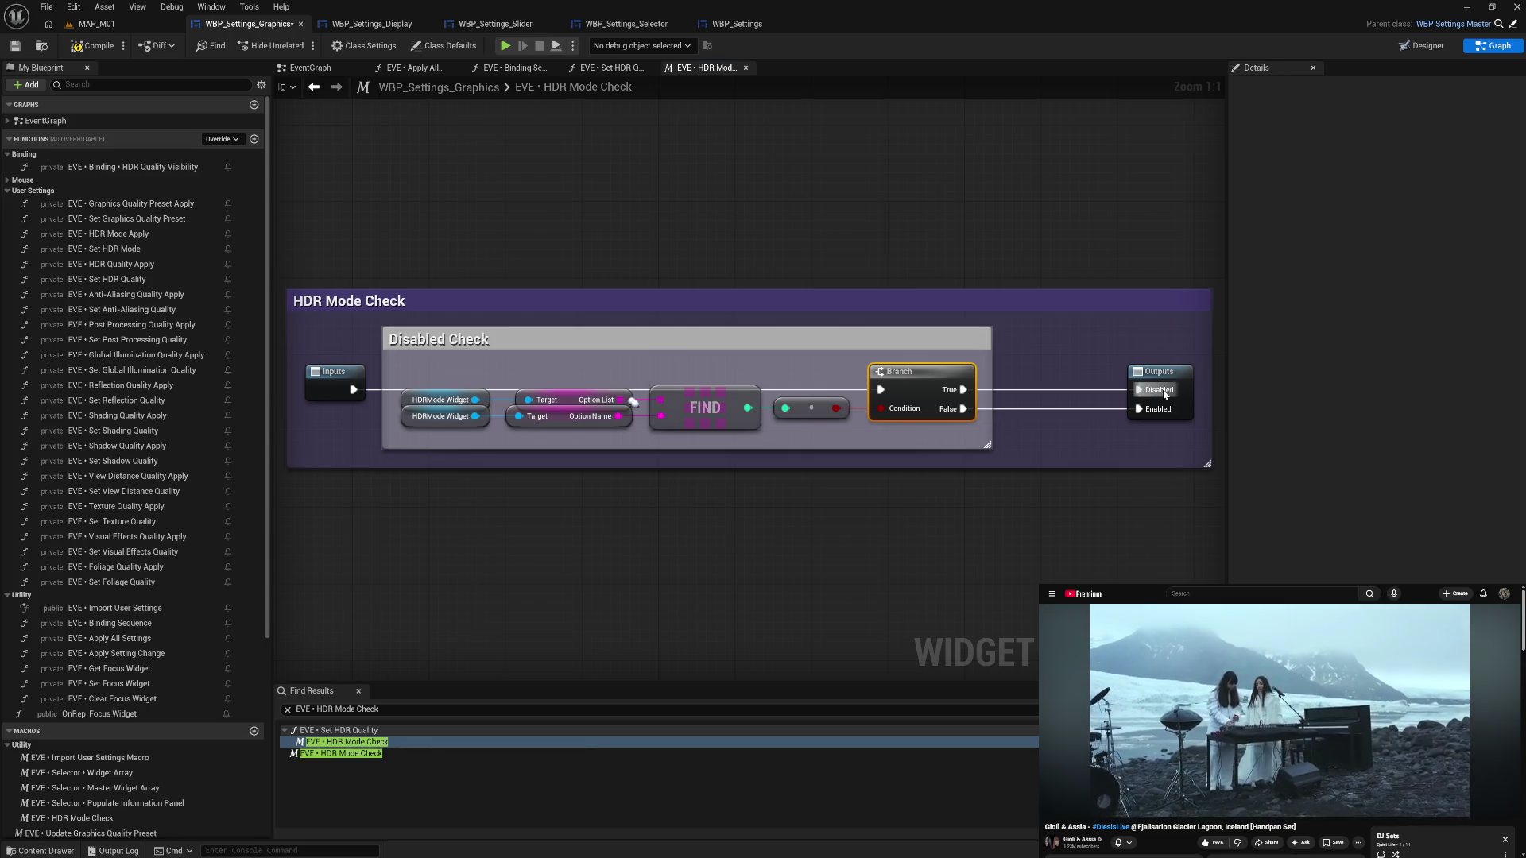